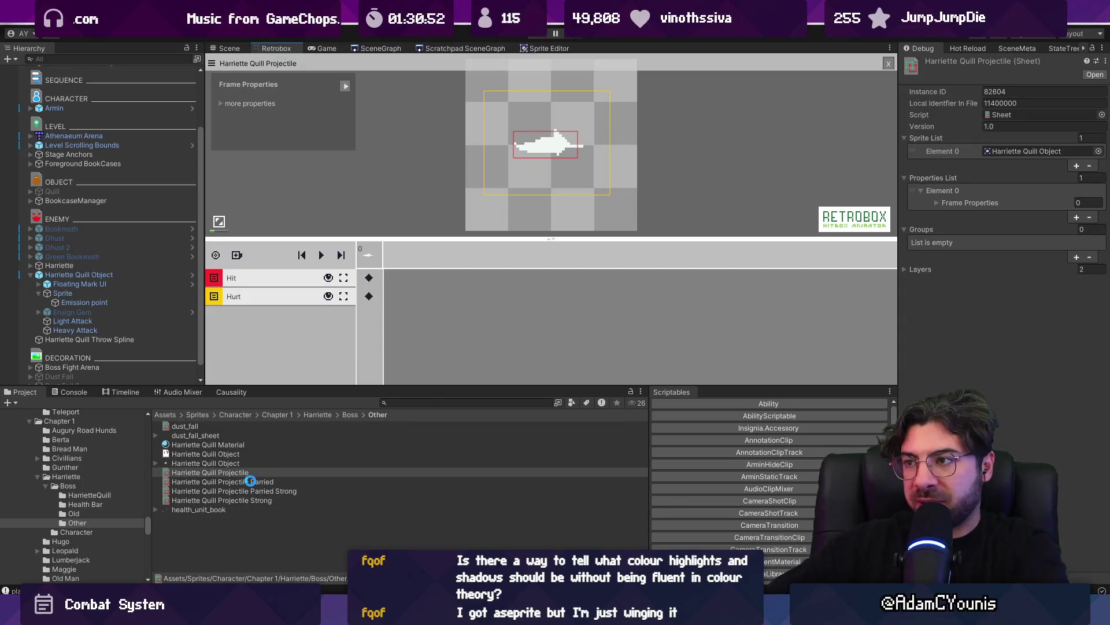
Preview the Parried quill projectile sheet and the next asset in Retrobox, then switch to VS Code
{"action": "left_click", "coordinate": [250, 482]}
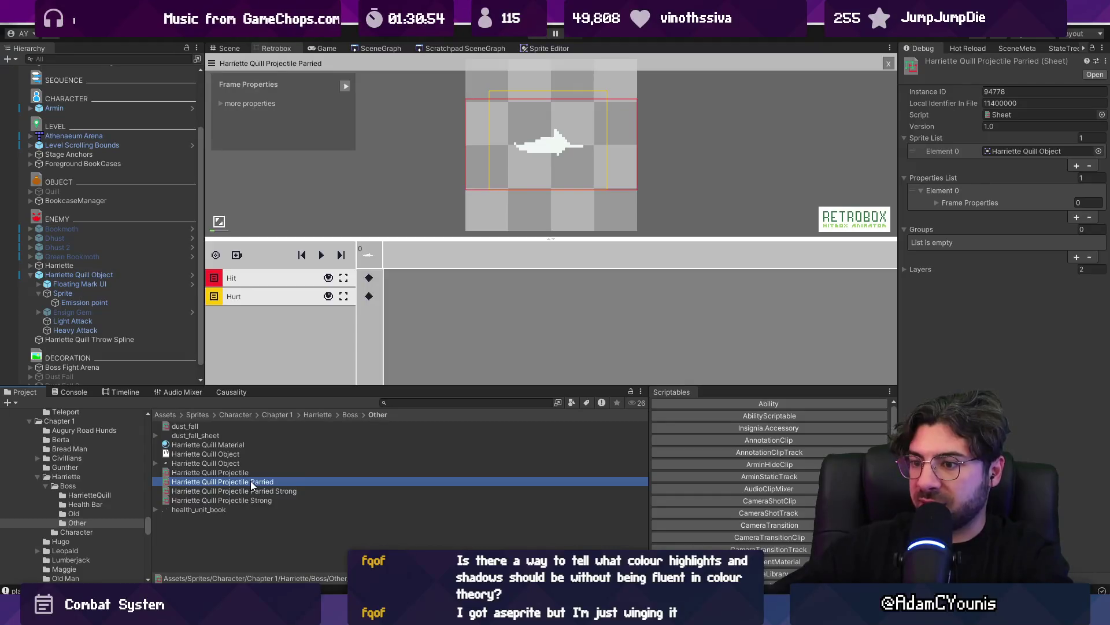
{"action": "key", "text": "Down"}
{"action": "key", "text": "Down"}
{"action": "key", "text": "Down"}
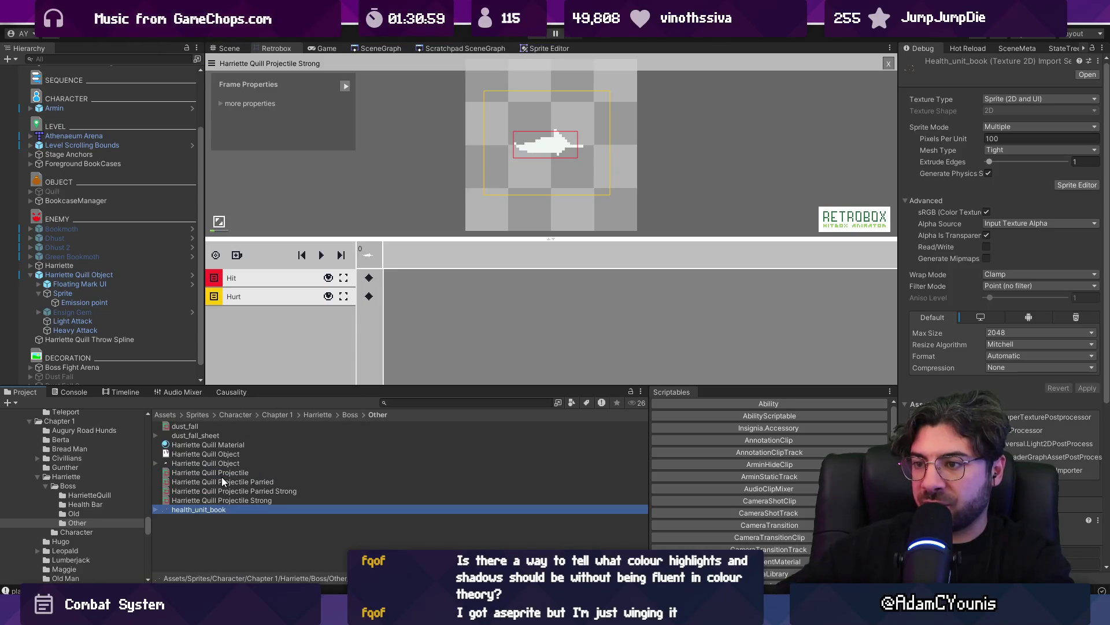
{"action": "key", "text": "alt+Tab"}
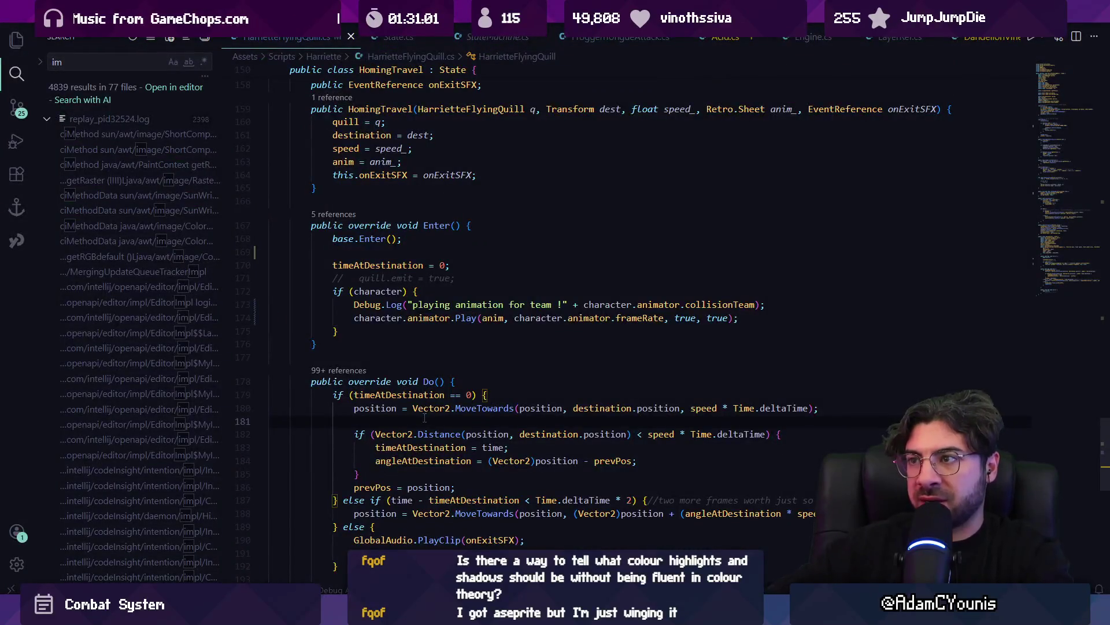
Open HitboxManager.cs using the quick file opener with 'hitb'
{"action": "key", "text": "ctrl+p"}
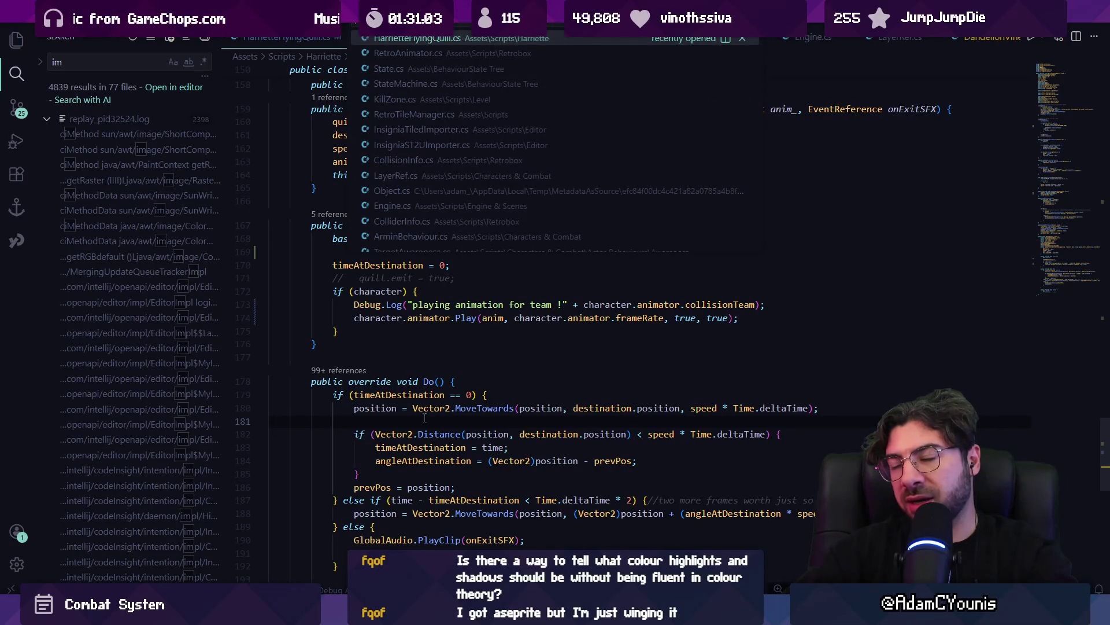
{"action": "type", "text": "hitb"}
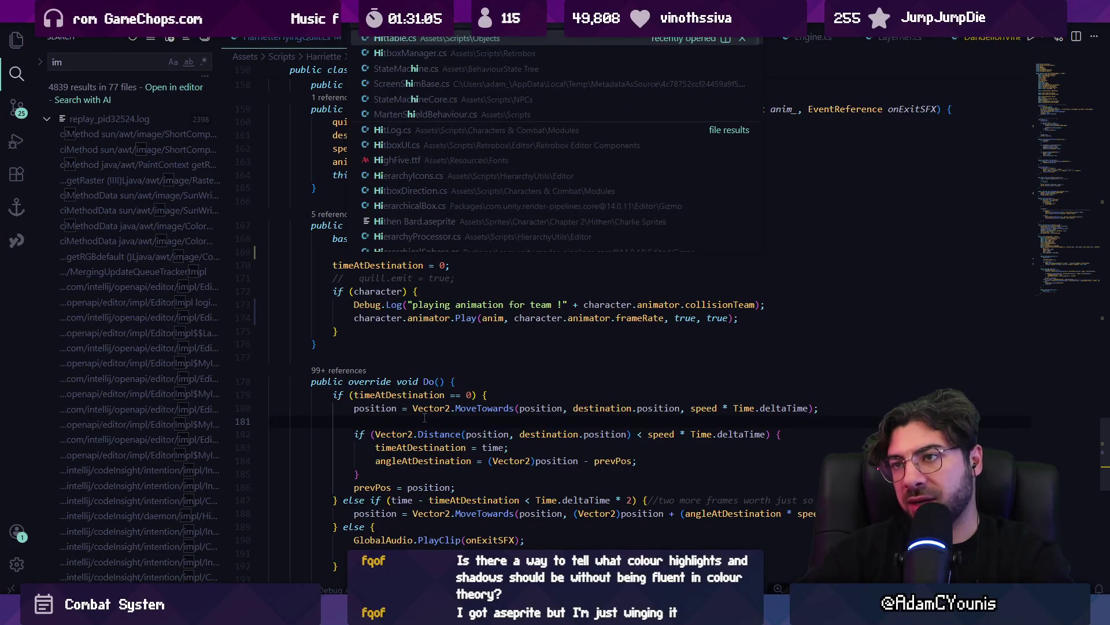
{"action": "key", "text": "Return"}
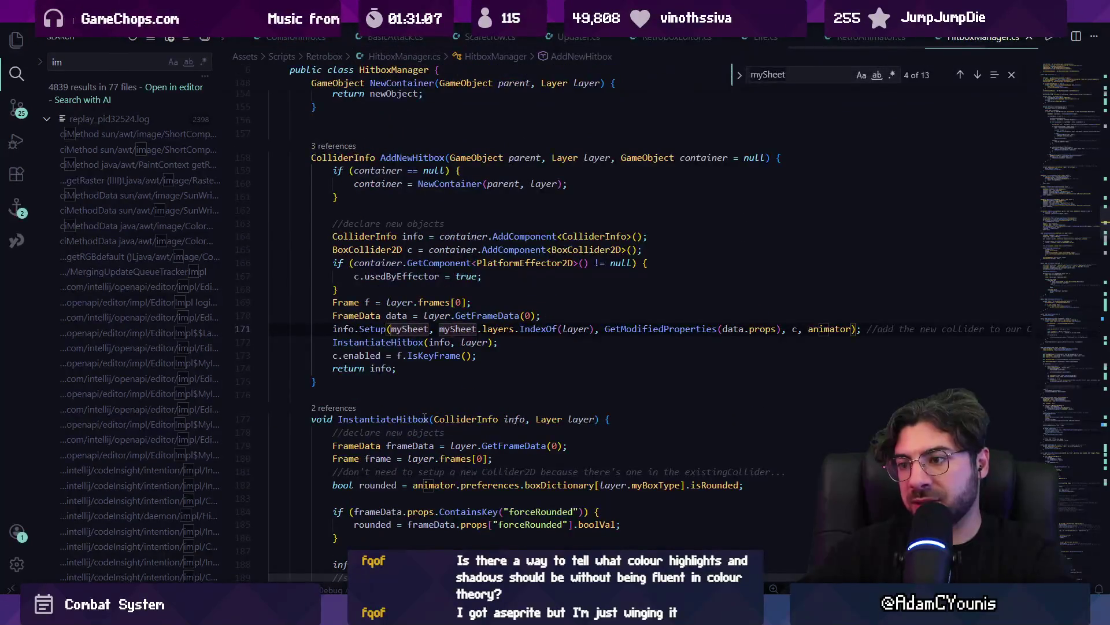
Find InstantiateHitbox and review its animator uses, SetColliderProperties argument and AddNewHitbox call
{"action": "key", "text": "ctrl+f"}
{"action": "type", "text": "team"}
{"action": "key", "text": "BackSpace"}
{"action": "key", "text": "BackSpace"}
{"action": "key", "text": "BackSpace"}
{"action": "type", "text": "ins"}
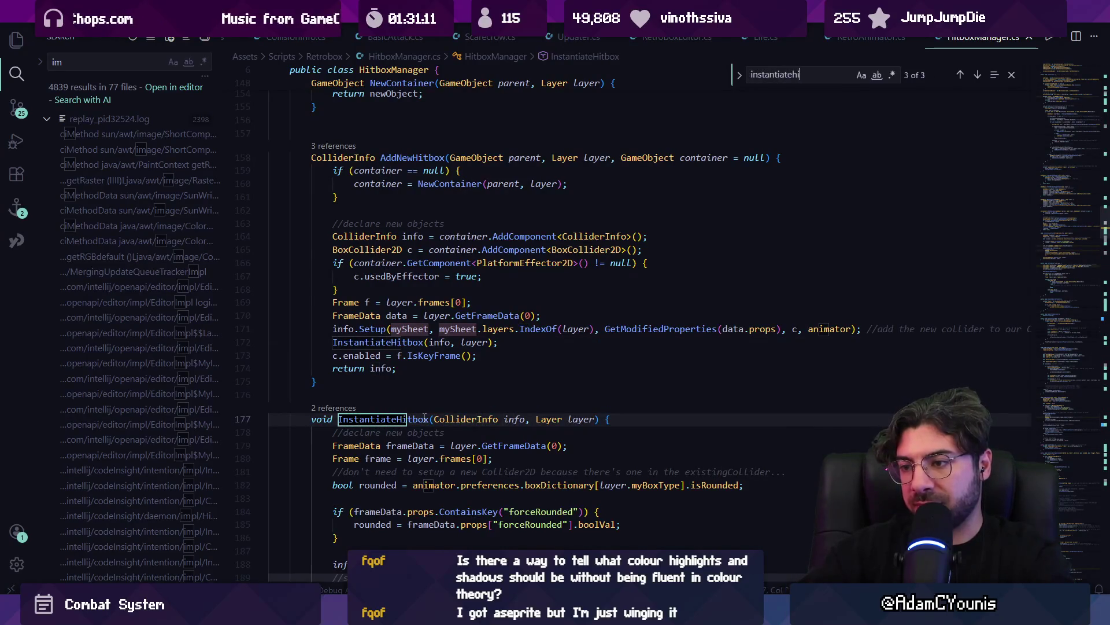
{"action": "scroll", "coordinate": [349, 350], "scroll_direction": "down", "scroll_amount": 5}
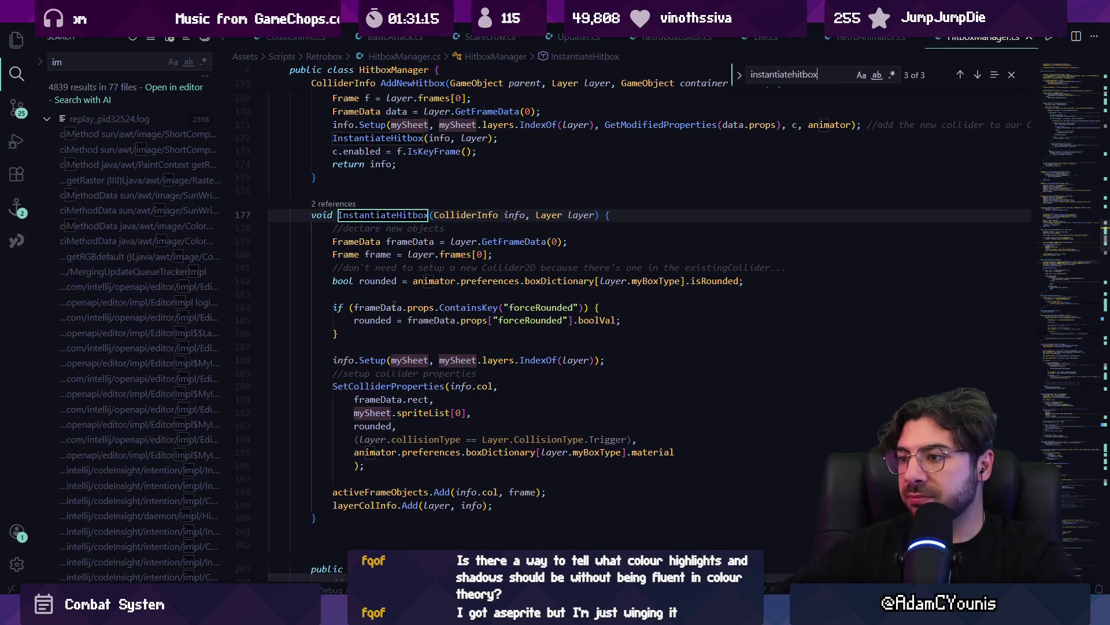
{"action": "left_click", "coordinate": [438, 215]}
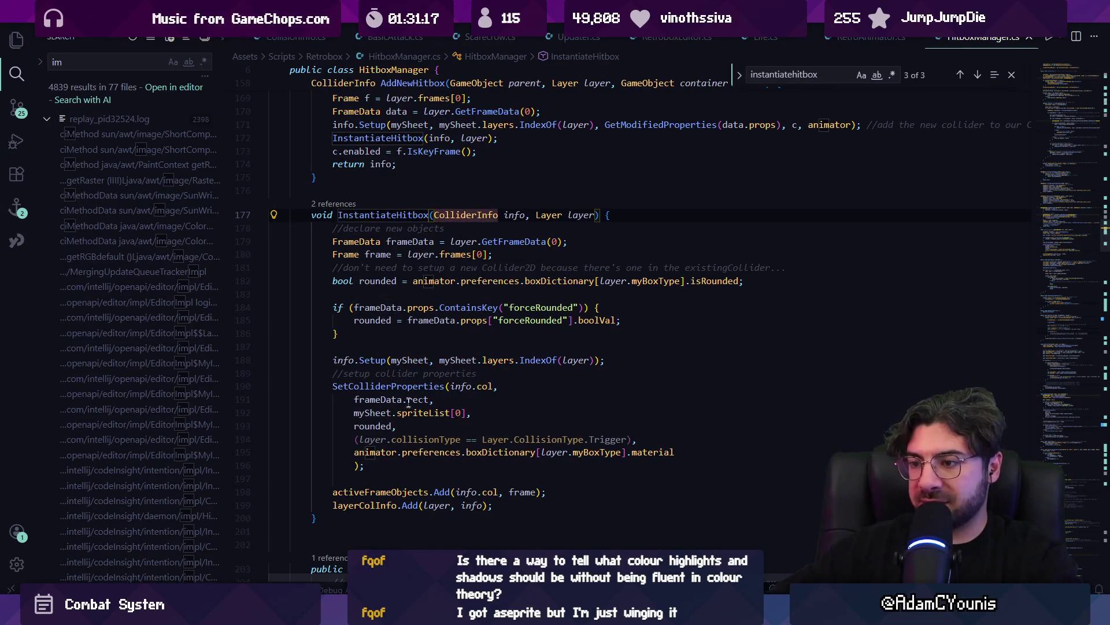
{"action": "left_click", "coordinate": [365, 395]}
{"action": "left_click", "coordinate": [398, 452]}
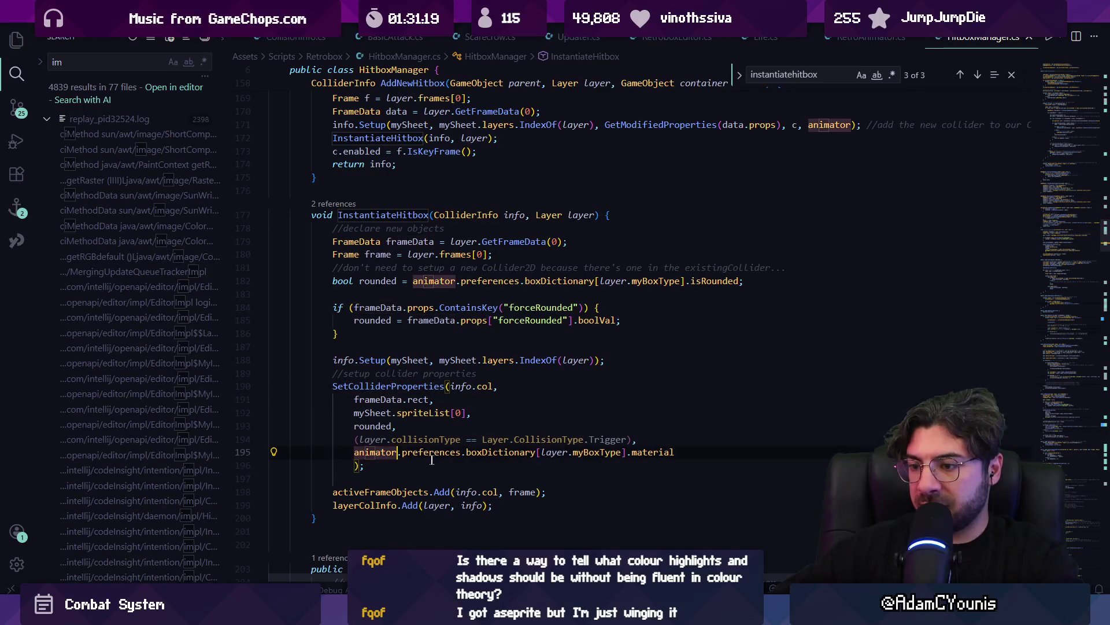
{"action": "left_click", "coordinate": [399, 425]}
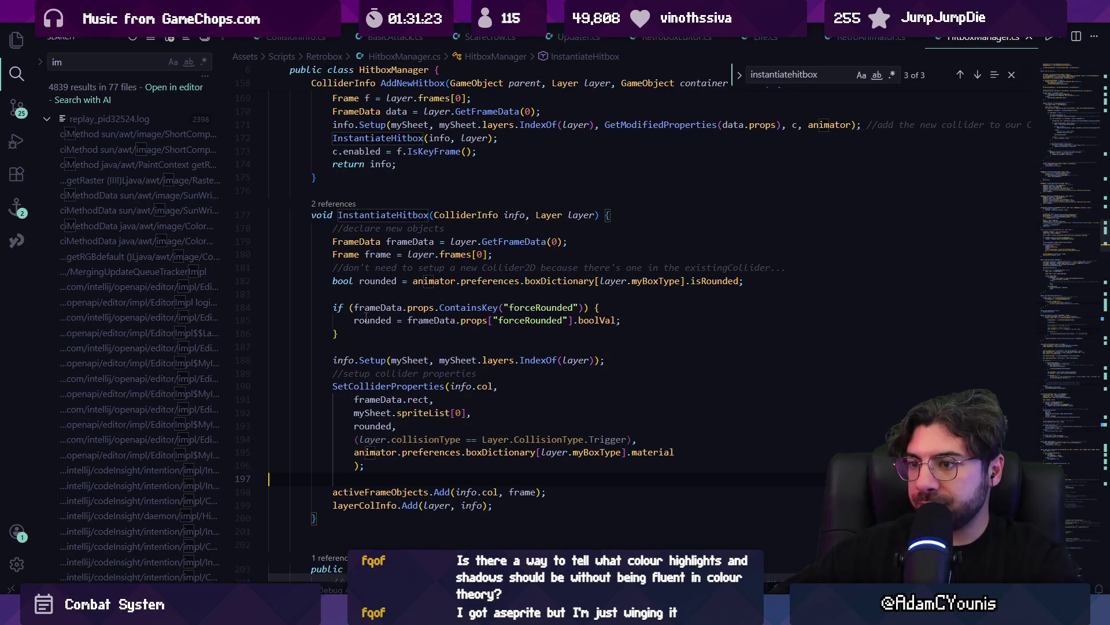
{"action": "scroll", "coordinate": [358, 328], "scroll_direction": "up", "scroll_amount": 5}
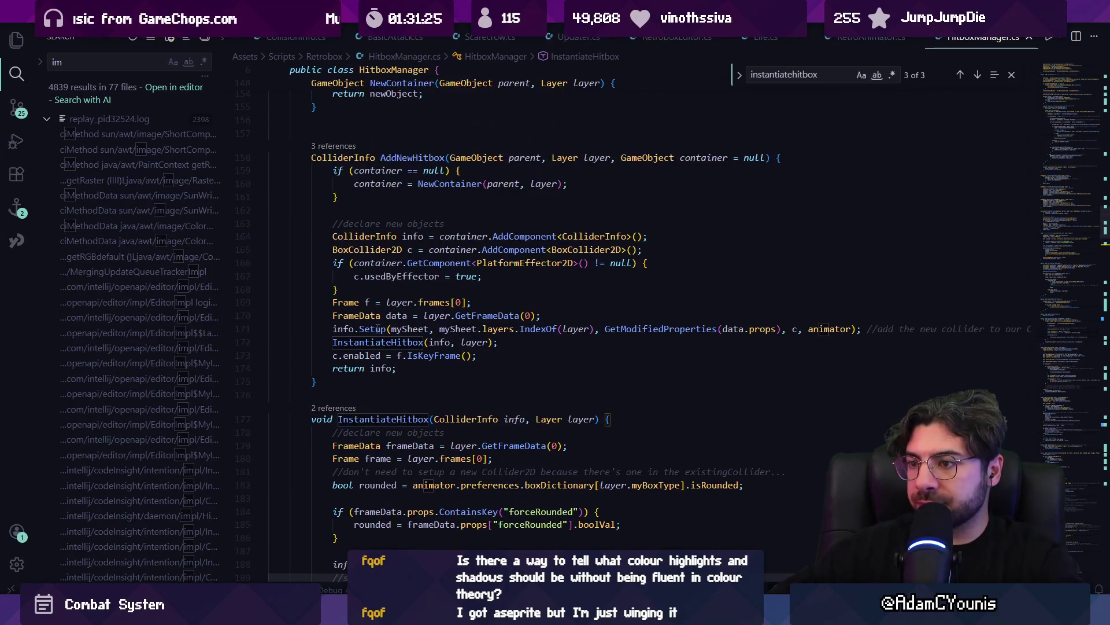
{"action": "left_click", "coordinate": [381, 341]}
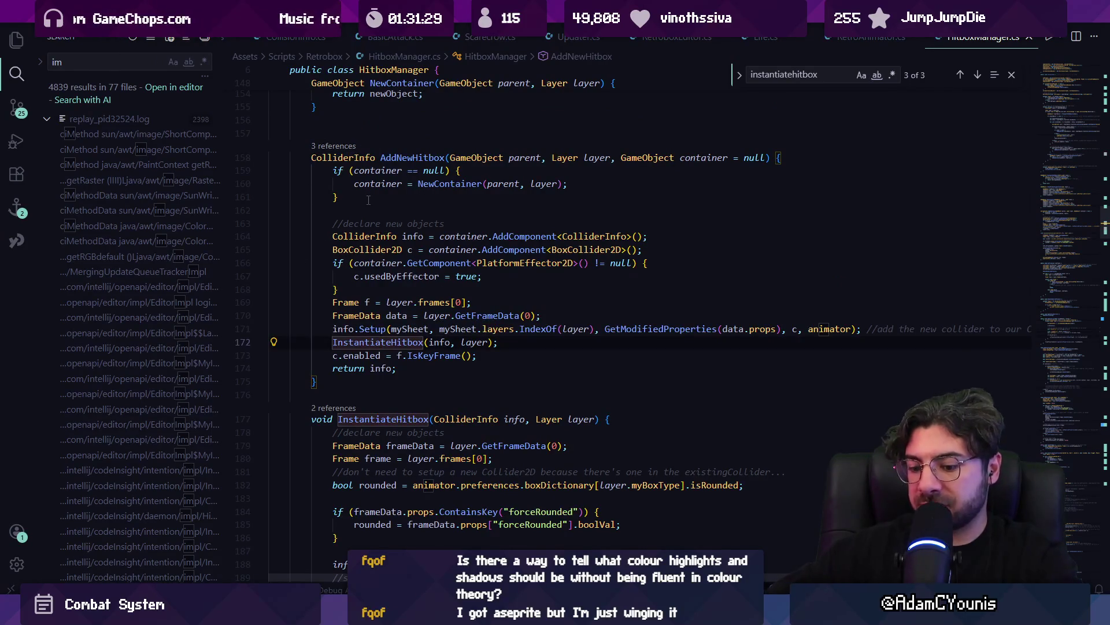
Search for AddNewHitbox and jump to the InstantiateHitbox definition
{"action": "key", "text": "ctrl+f"}
{"action": "type", "text": "Update"}
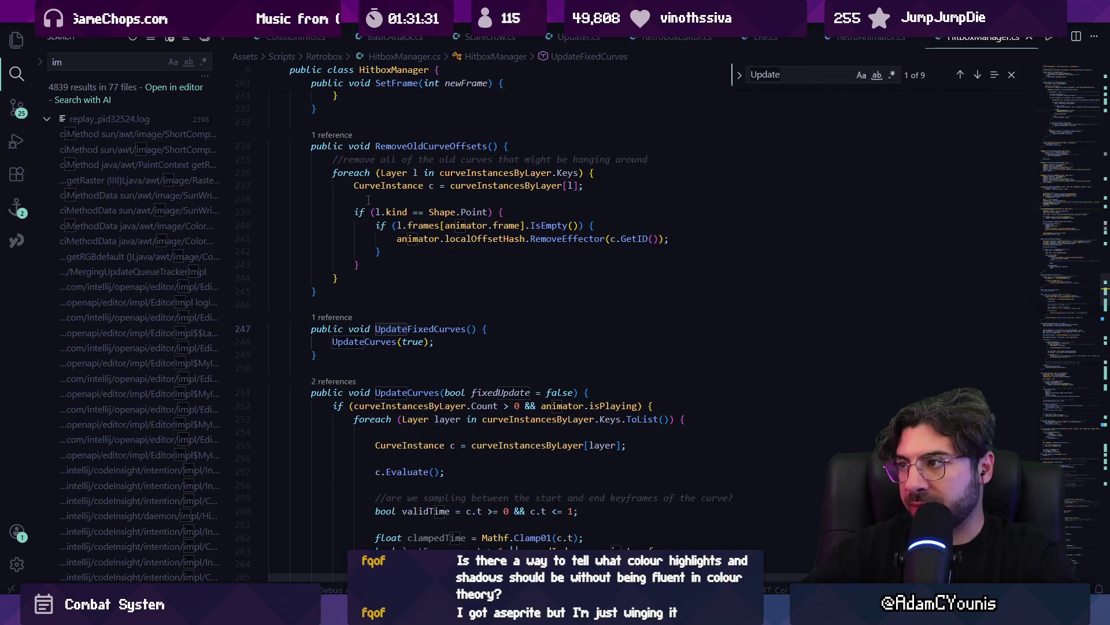
{"action": "type", "text": "FixedCurves"}
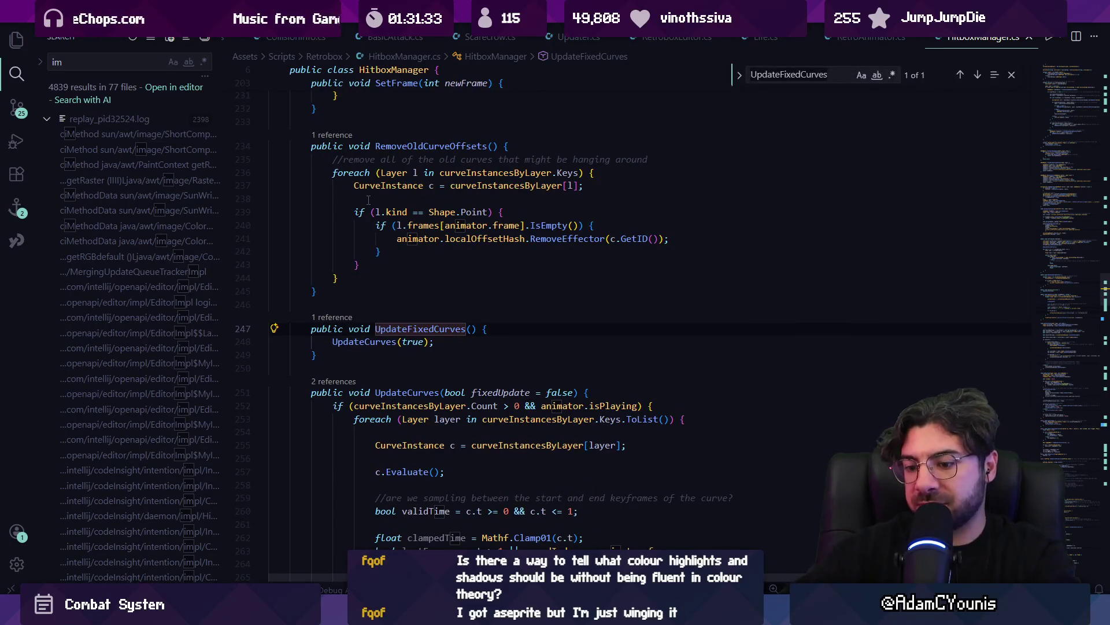
{"action": "key", "text": "ctrl+a"}
{"action": "type", "text": "newh"}
{"action": "key", "text": "Escape"}
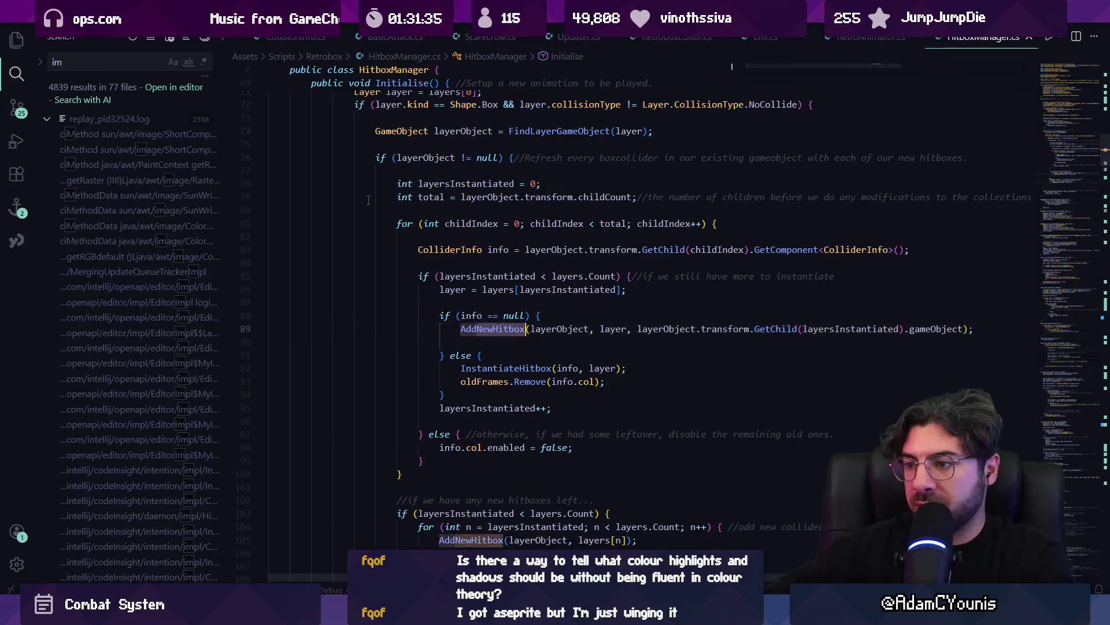
{"action": "left_click", "coordinate": [493, 330]}
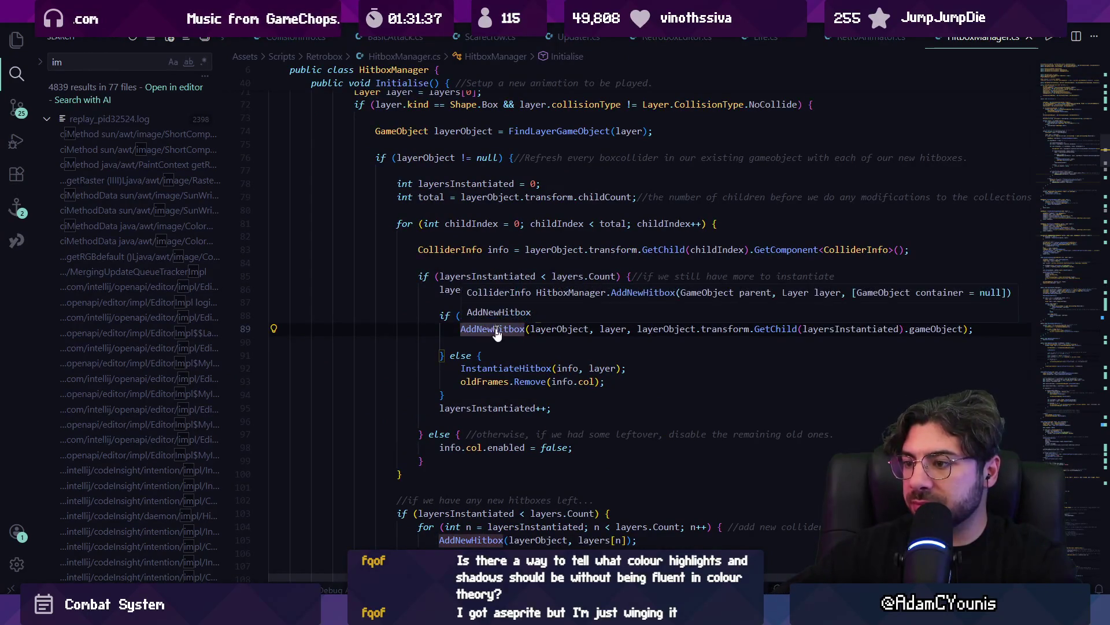
{"action": "left_click", "coordinate": [499, 371], "text": "ctrl"}
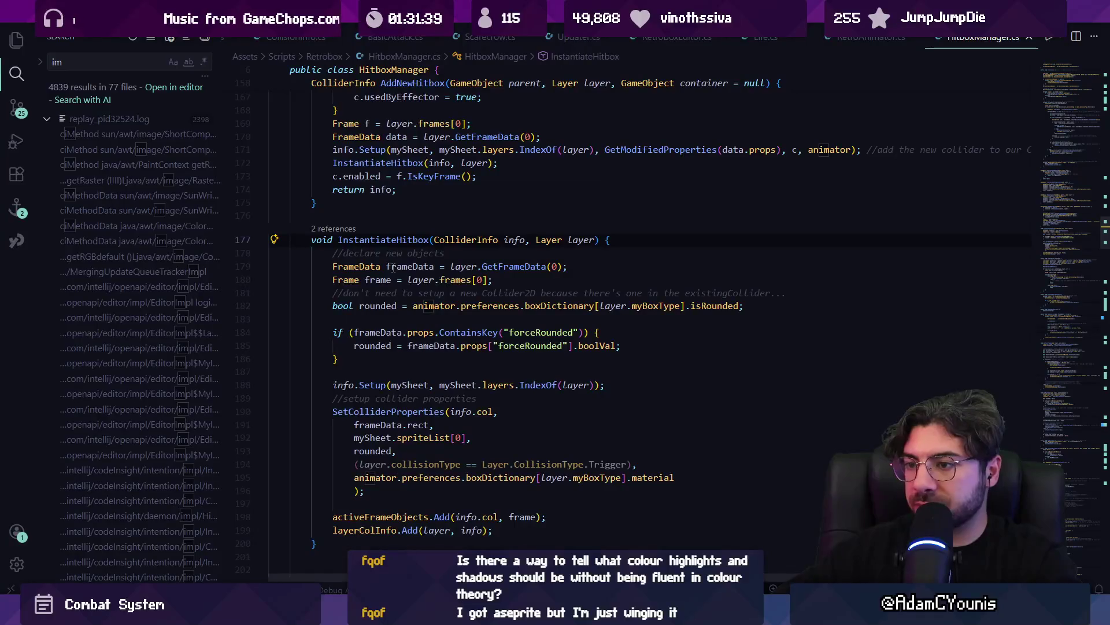
Add info.SetTeam(animator.collisionTeam); below info.Setup, save HitboxManager.cs and return to Unity
{"action": "mouse_move", "coordinate": [396, 308]}
{"action": "left_click", "coordinate": [468, 386]}
{"action": "left_click", "coordinate": [629, 383]}
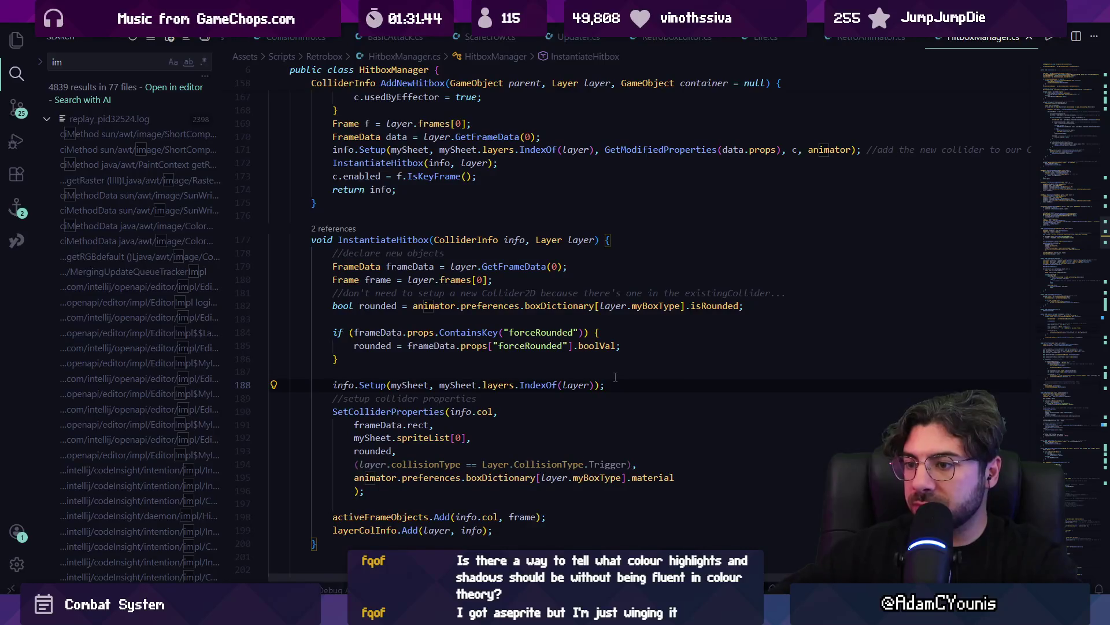
{"action": "key", "text": "Return"}
{"action": "type", "text": "info."}
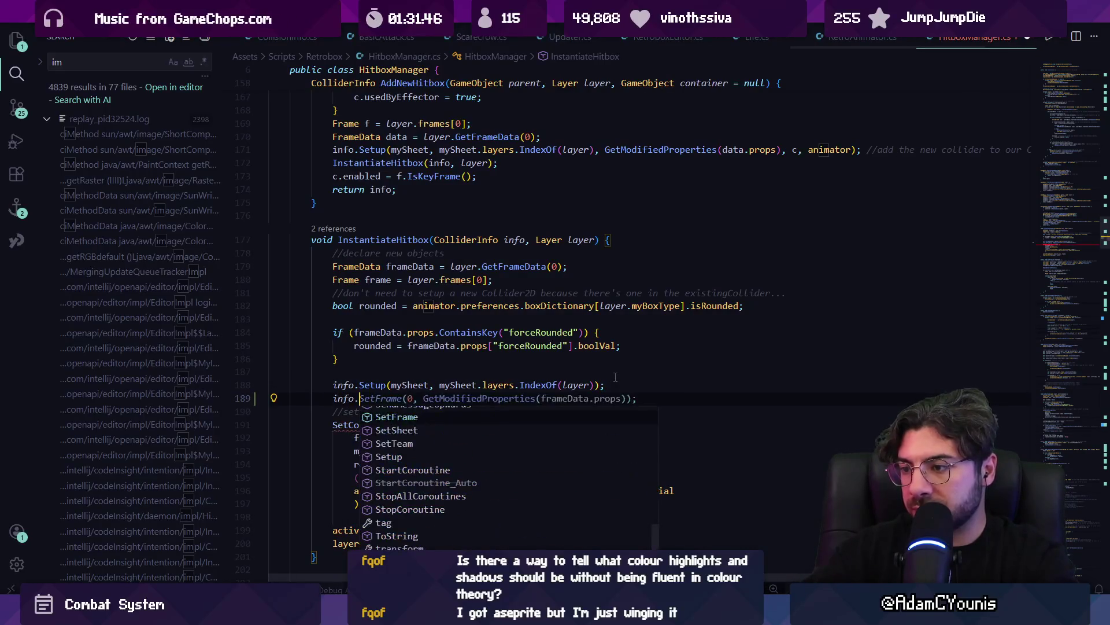
{"action": "type", "text": "team"}
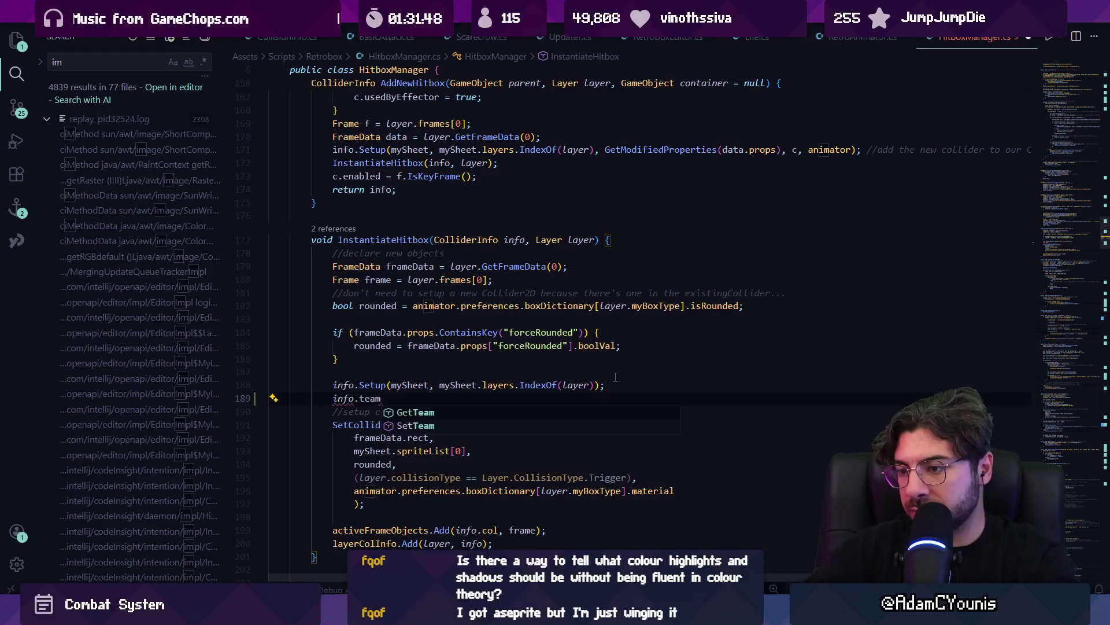
{"action": "key", "text": "Down"}
{"action": "key", "text": "Tab"}
{"action": "type", "text": "(animator.collisionTeam);"}
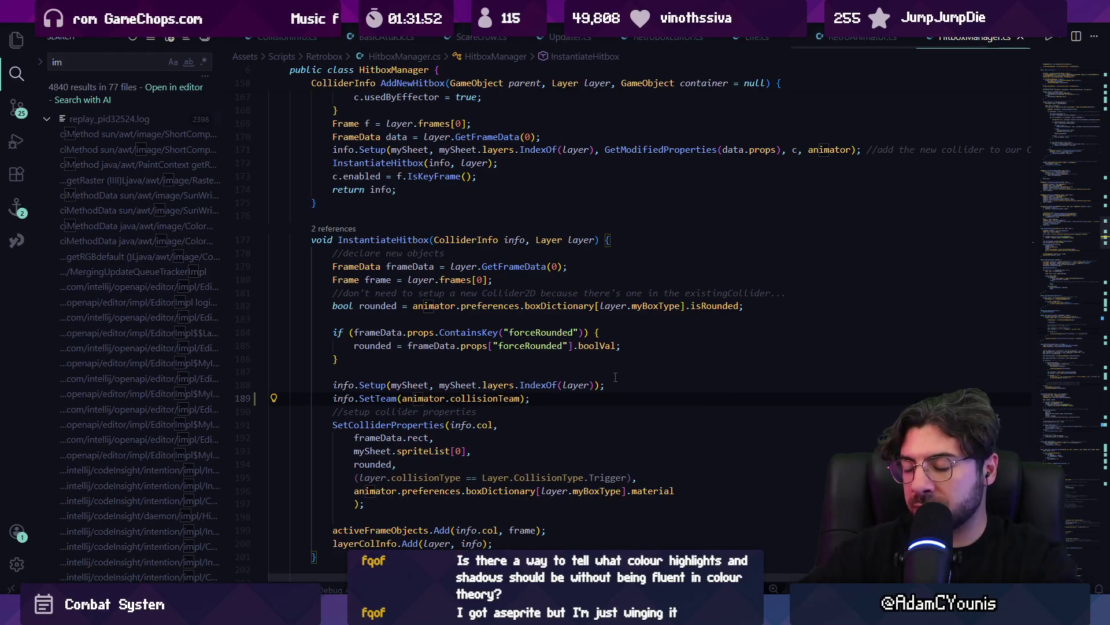
{"action": "key", "text": "ctrl+s"}
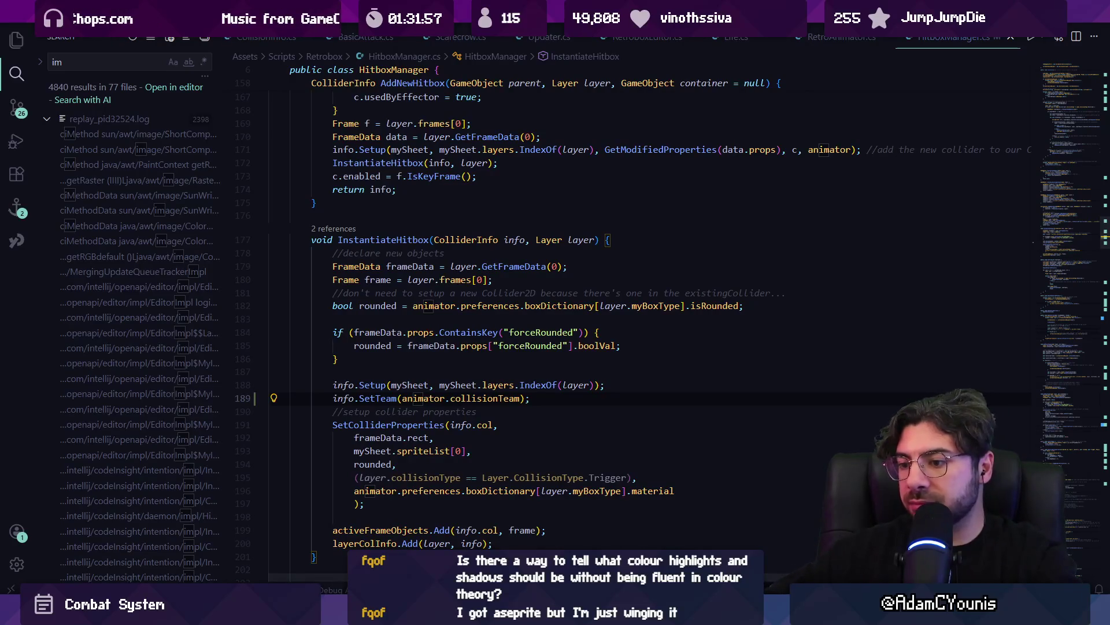
{"action": "key", "text": "alt+Tab"}
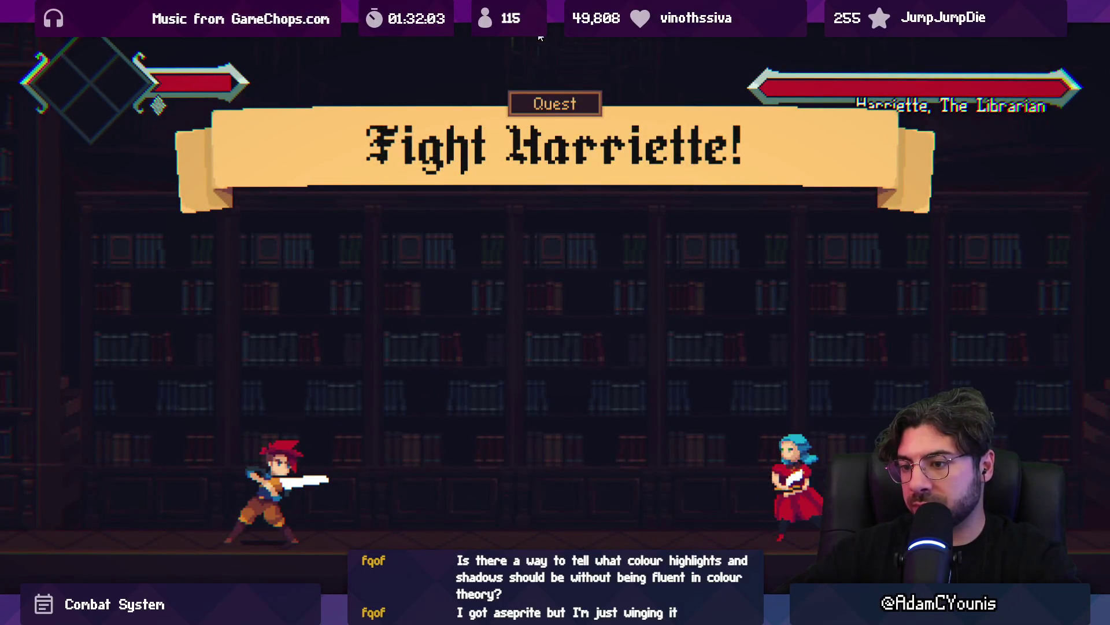
Dash, jump and slash at Harriette across the library, including mid-air and green-sparked slashes
{"action": "key", "text": "Right"}
{"action": "key", "text": "x"}
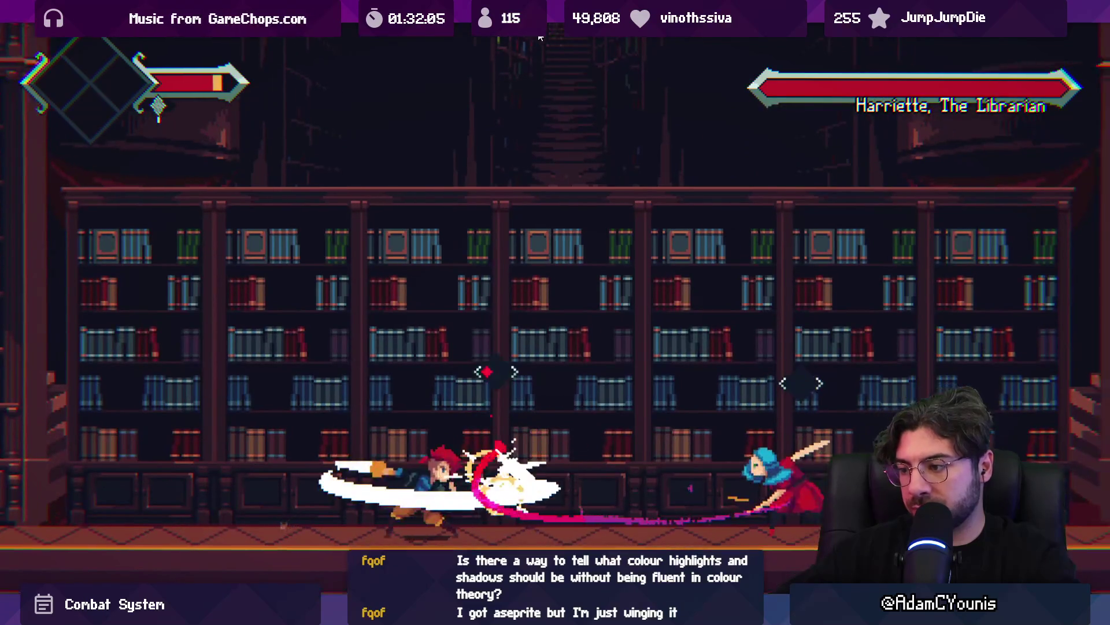
{"action": "key", "text": "Right"}
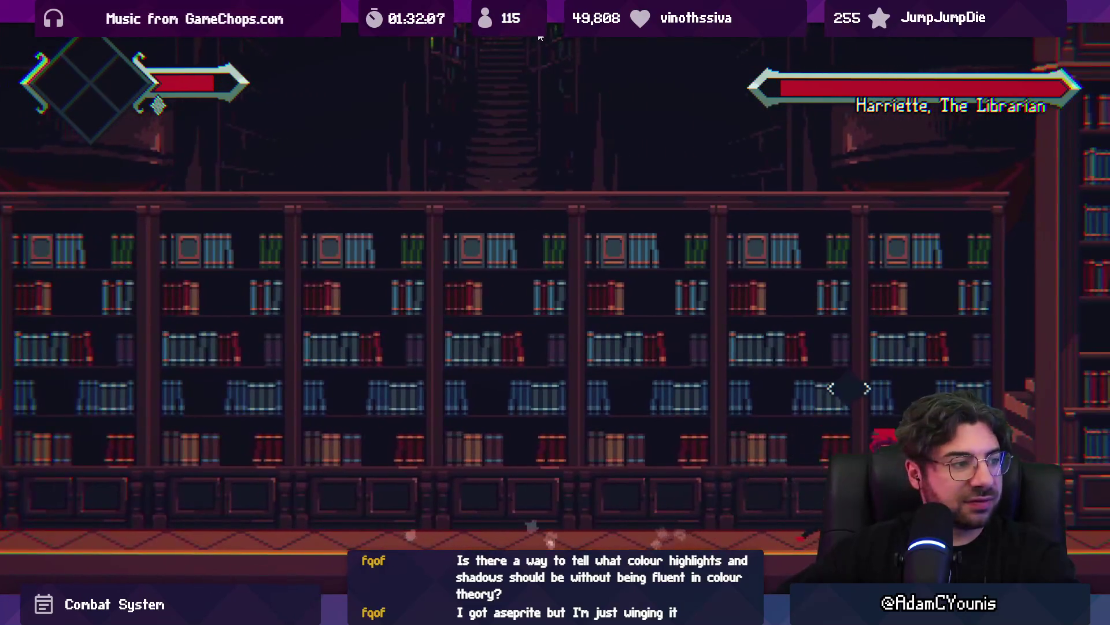
{"action": "key", "text": "x"}
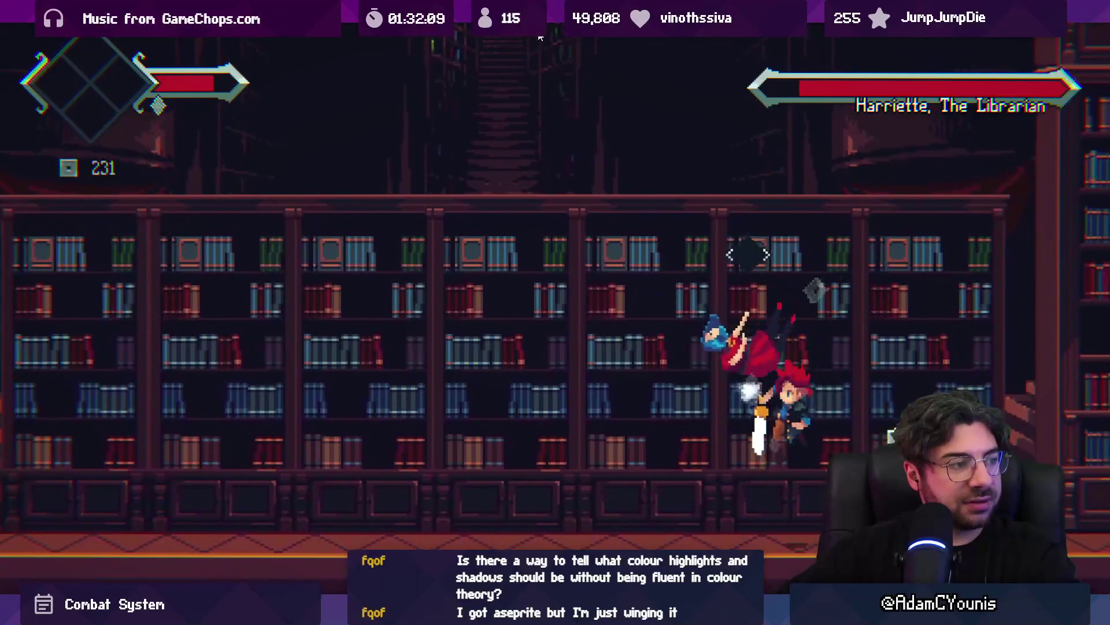
{"action": "key", "text": "x"}
{"action": "key", "text": "Left"}
{"action": "key", "text": "x"}
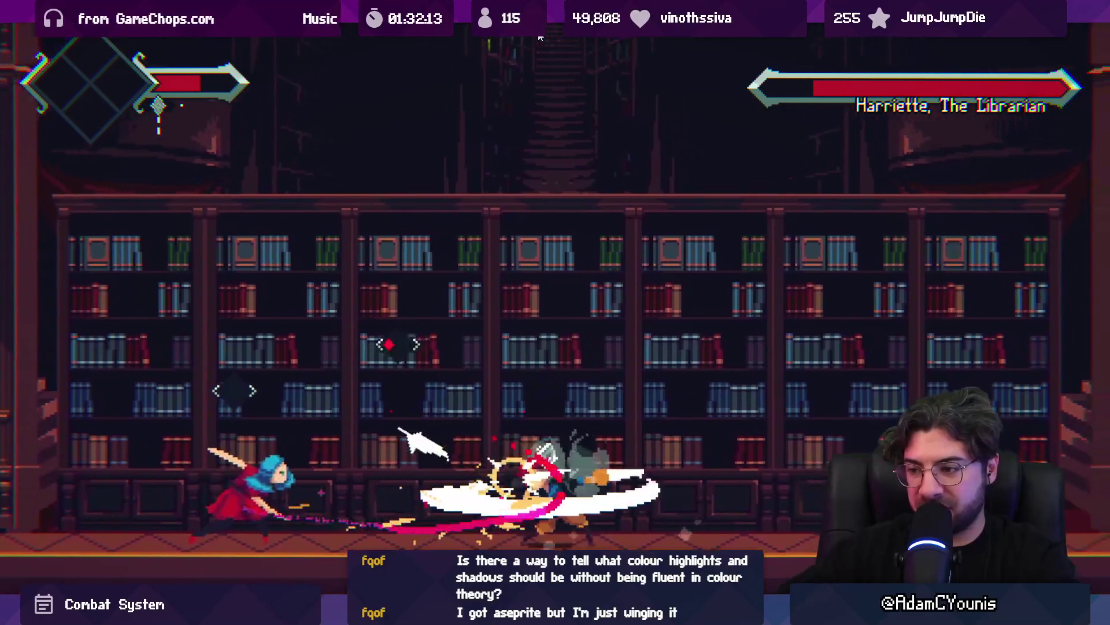
{"action": "key", "text": "x"}
{"action": "key", "text": "z"}
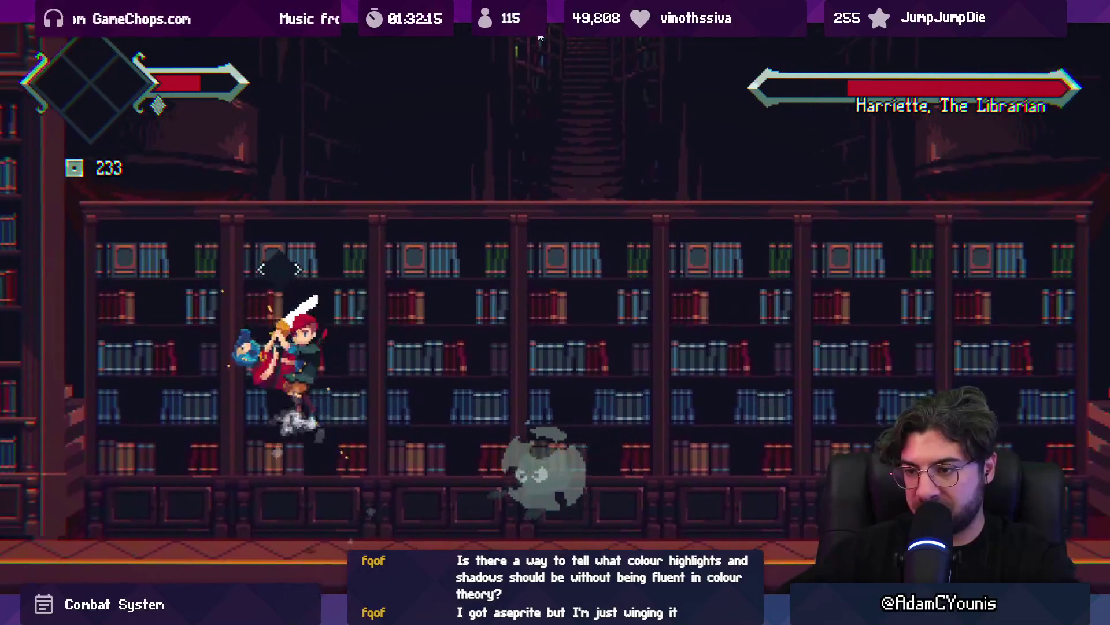
{"action": "key", "text": "x"}
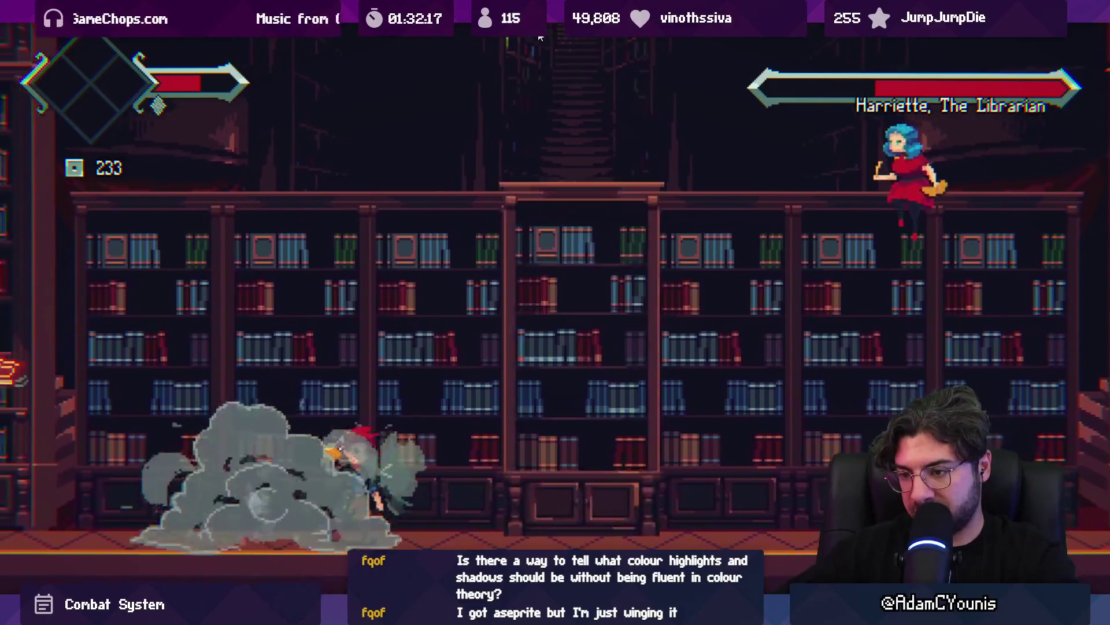
{"action": "key", "text": "Right"}
{"action": "key", "text": "x"}
{"action": "key", "text": "x"}
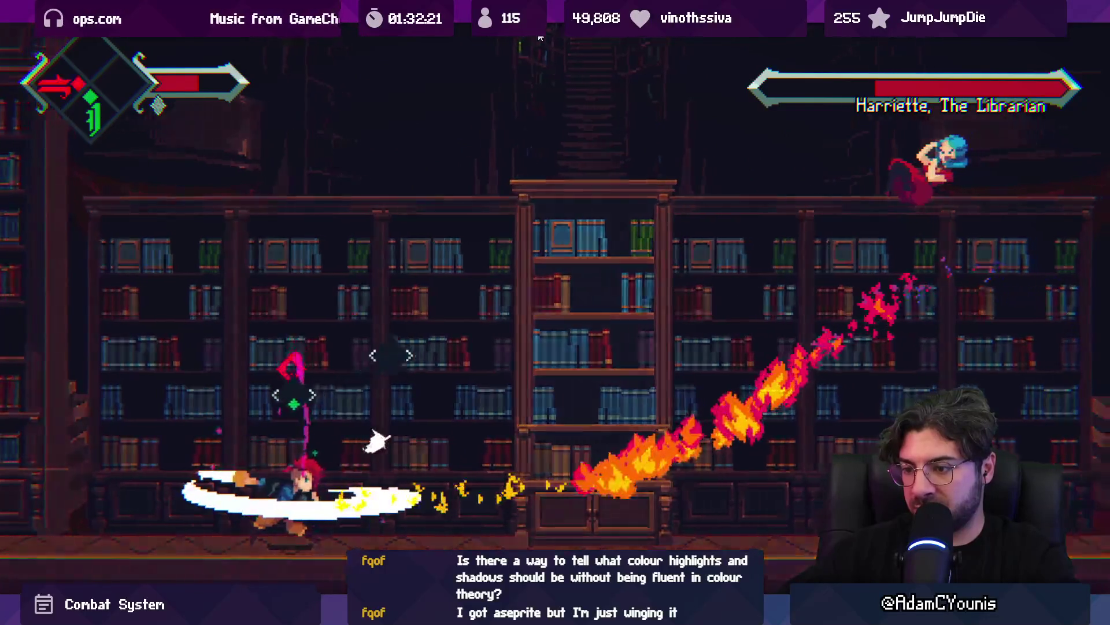
Keep attacking Harriette, collect the flying green book's item and cast the red spell to finish her
{"action": "key", "text": "Right"}
{"action": "key", "text": "x"}
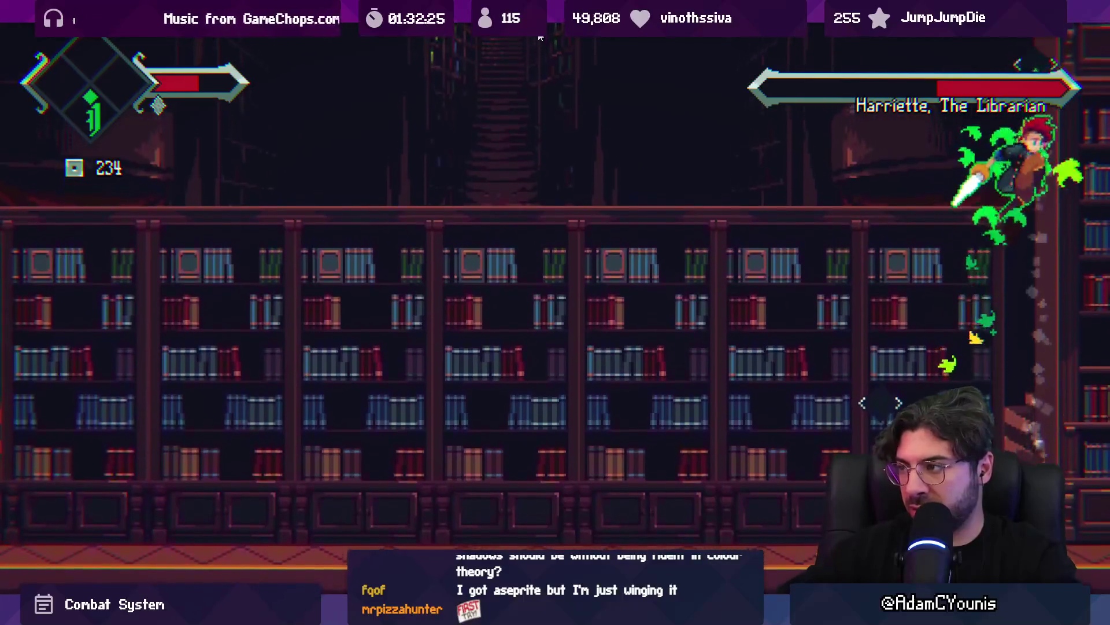
{"action": "key", "text": "x"}
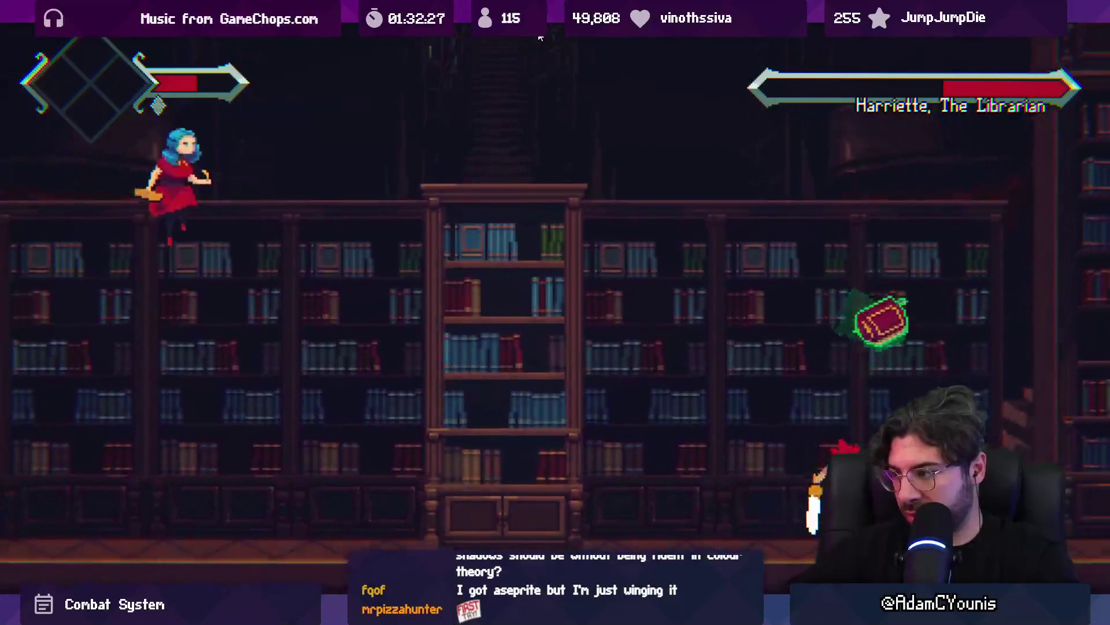
{"action": "key", "text": "x"}
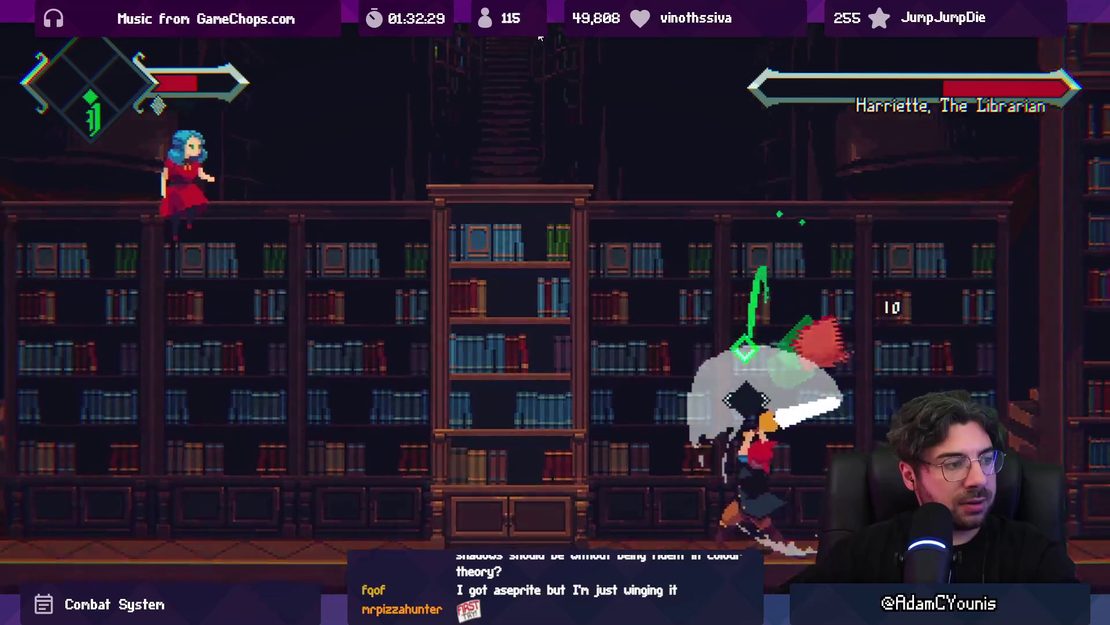
{"action": "key", "text": "x"}
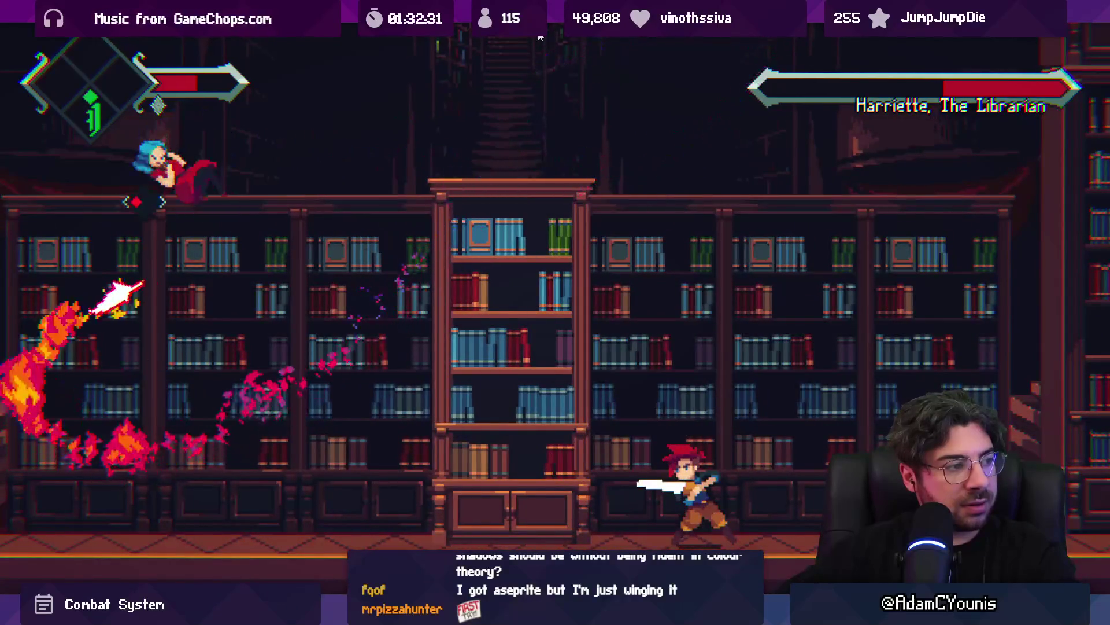
{"action": "key", "text": "Left"}
{"action": "key", "text": "x"}
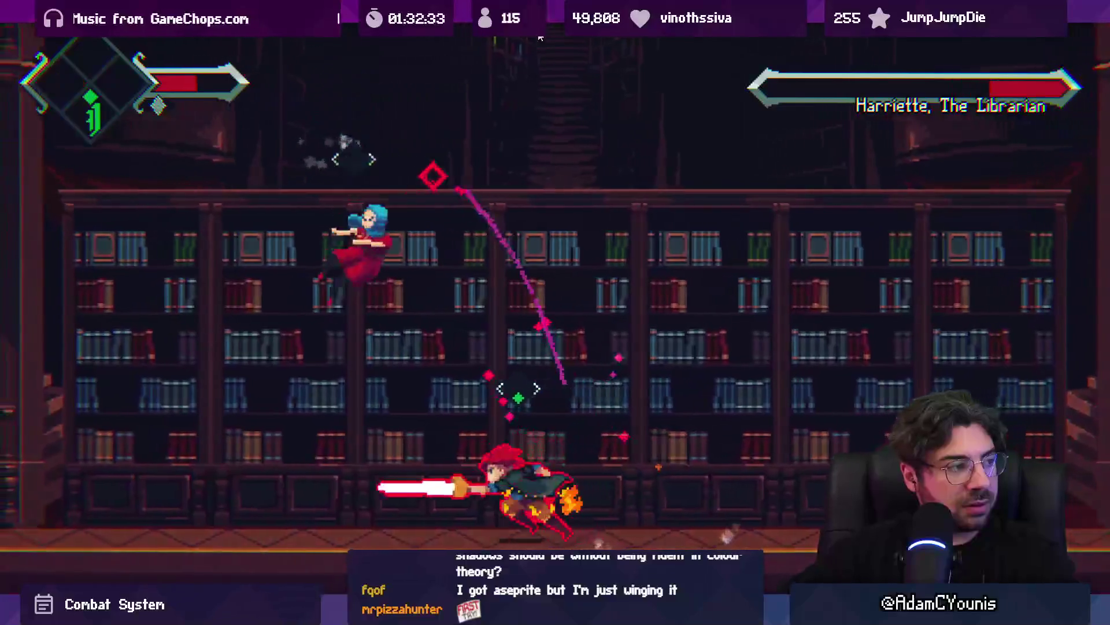
{"action": "key", "text": "x"}
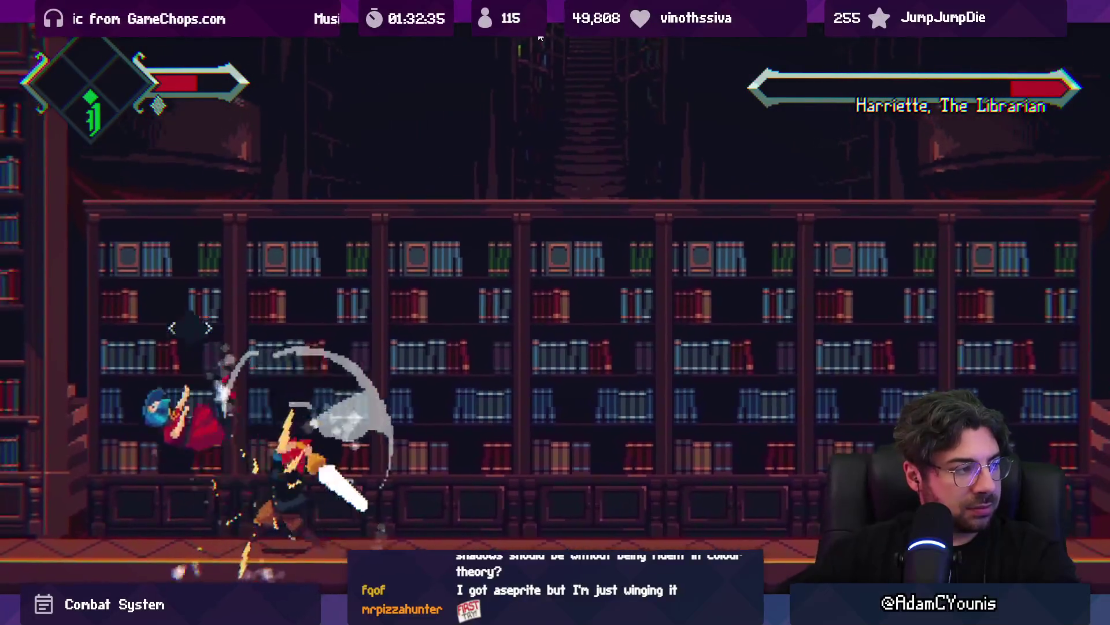
{"action": "key", "text": "x"}
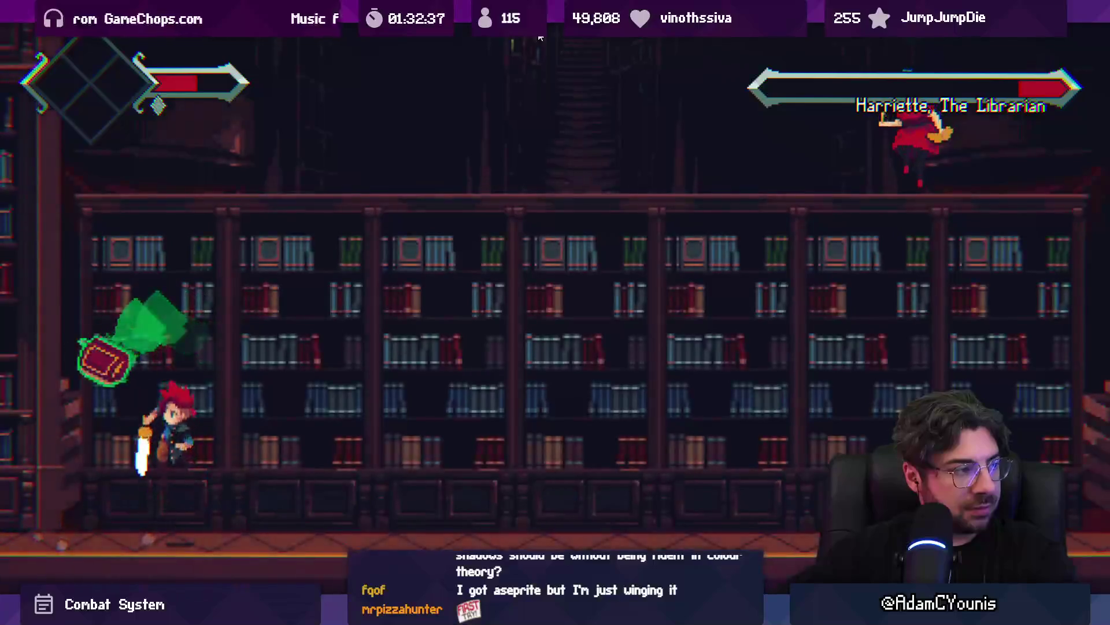
{"action": "key", "text": "Right"}
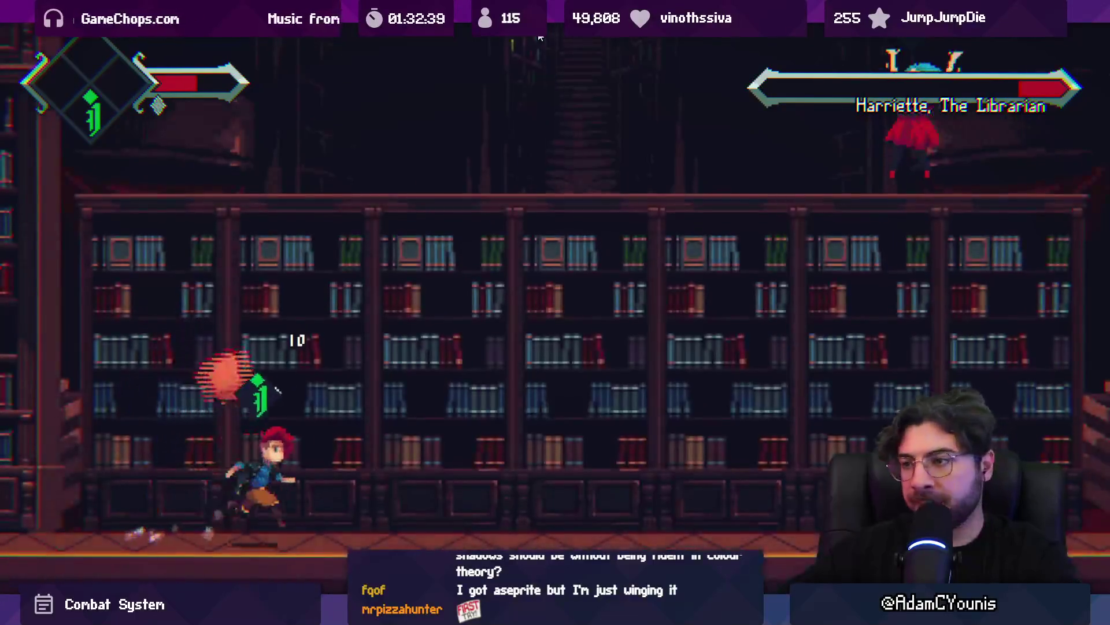
{"action": "key", "text": "Right"}
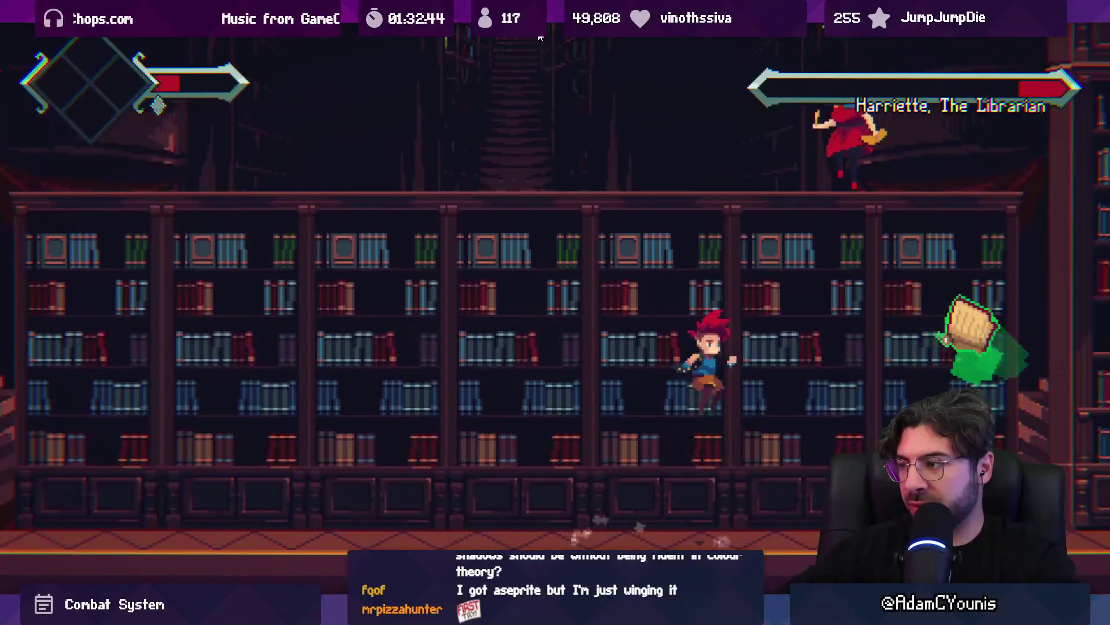
{"action": "key", "text": "Left"}
{"action": "key", "text": "x"}
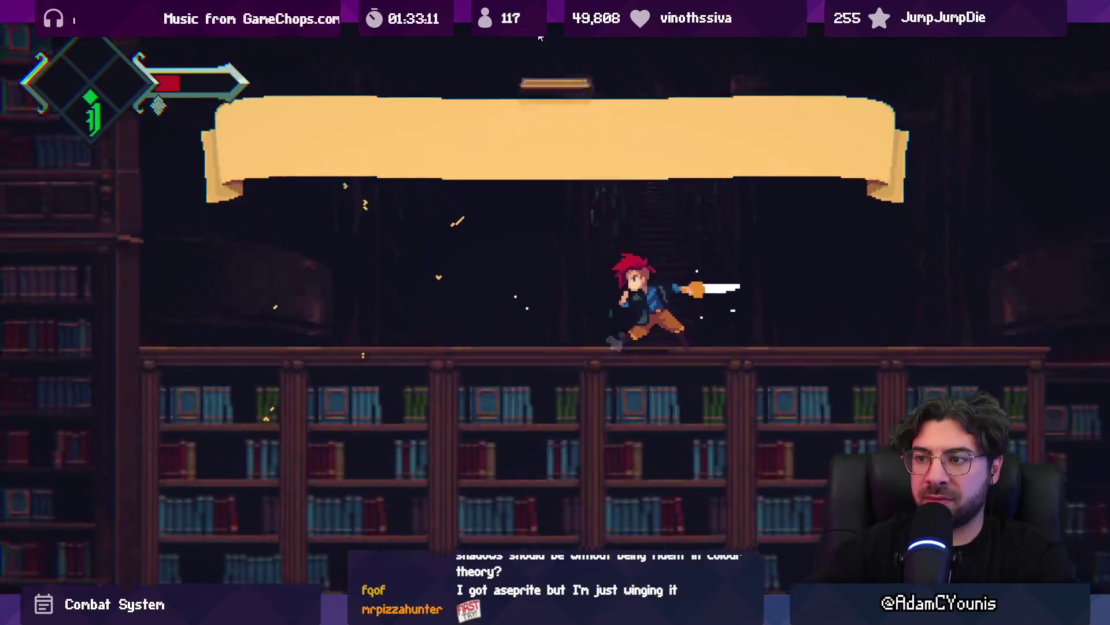
Exit Play mode and view the uncommitted Local Changes in Fork
{"action": "key", "text": "Escape"}
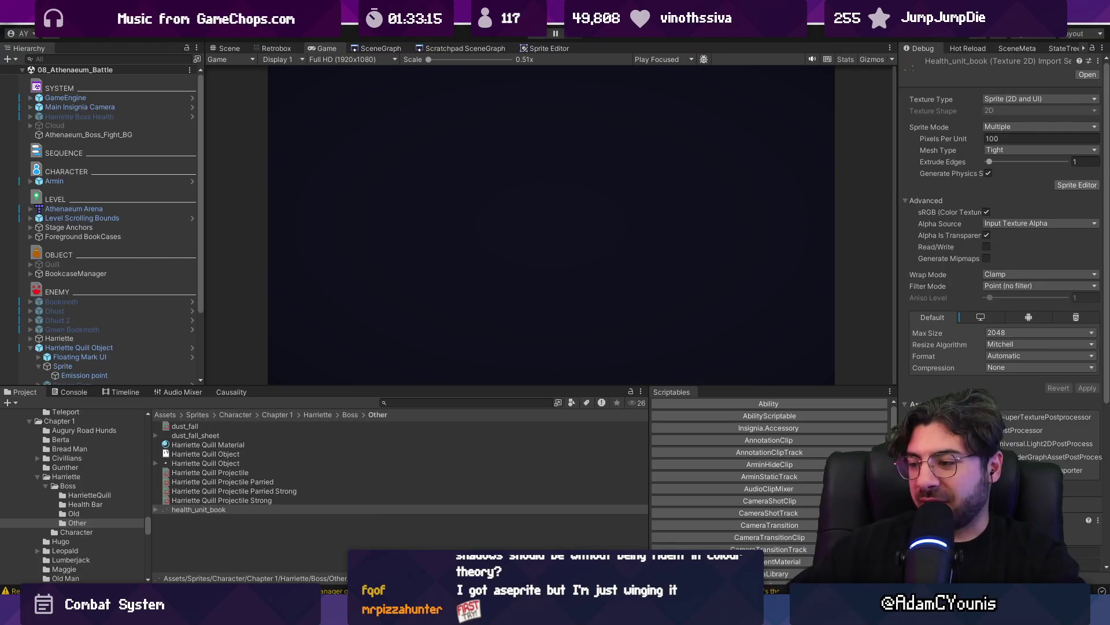
{"action": "key", "text": "alt+Tab"}
{"action": "left_click", "coordinate": [174, 68]}
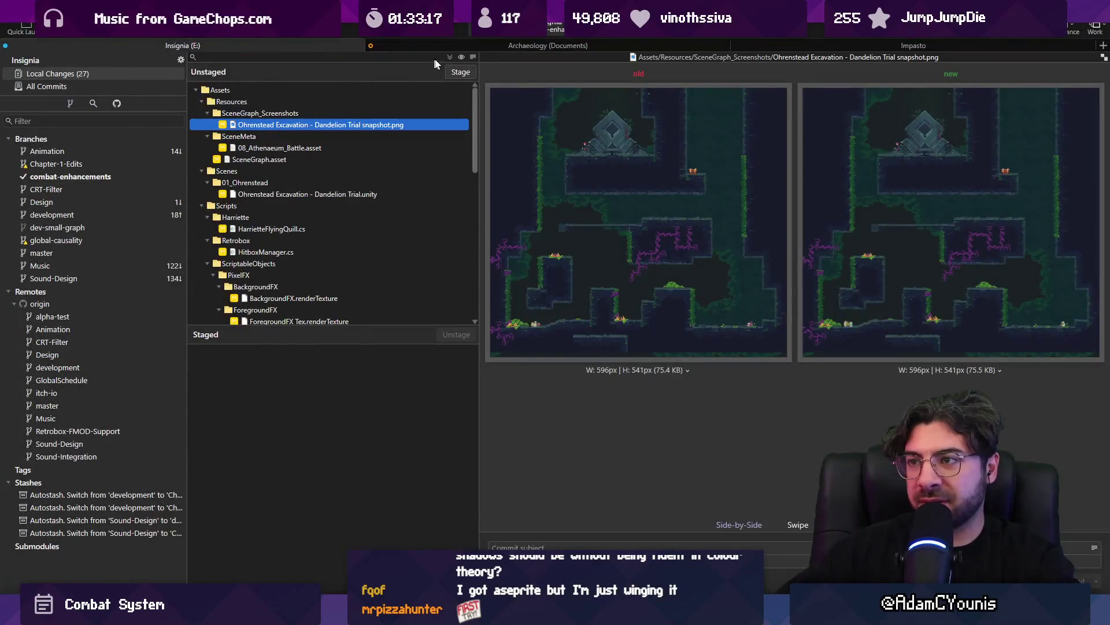
Commit the staged files with subject 'Updates thorns and Harriette fight to use new collision teams'
{"action": "type", "text": "Updates tho"}
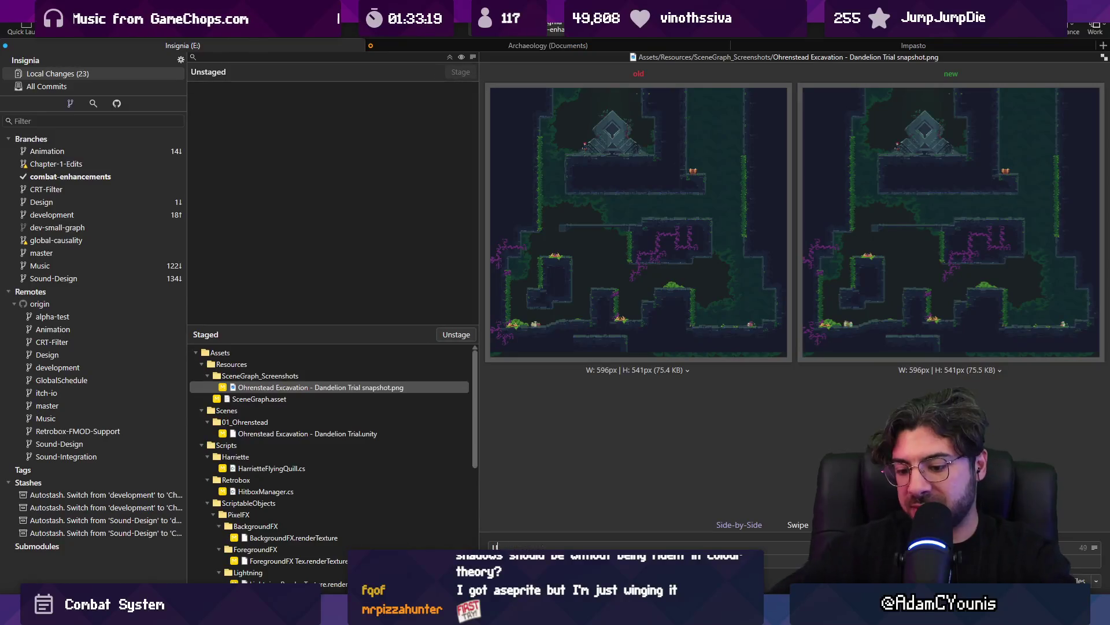
{"action": "type", "text": "rns and H"}
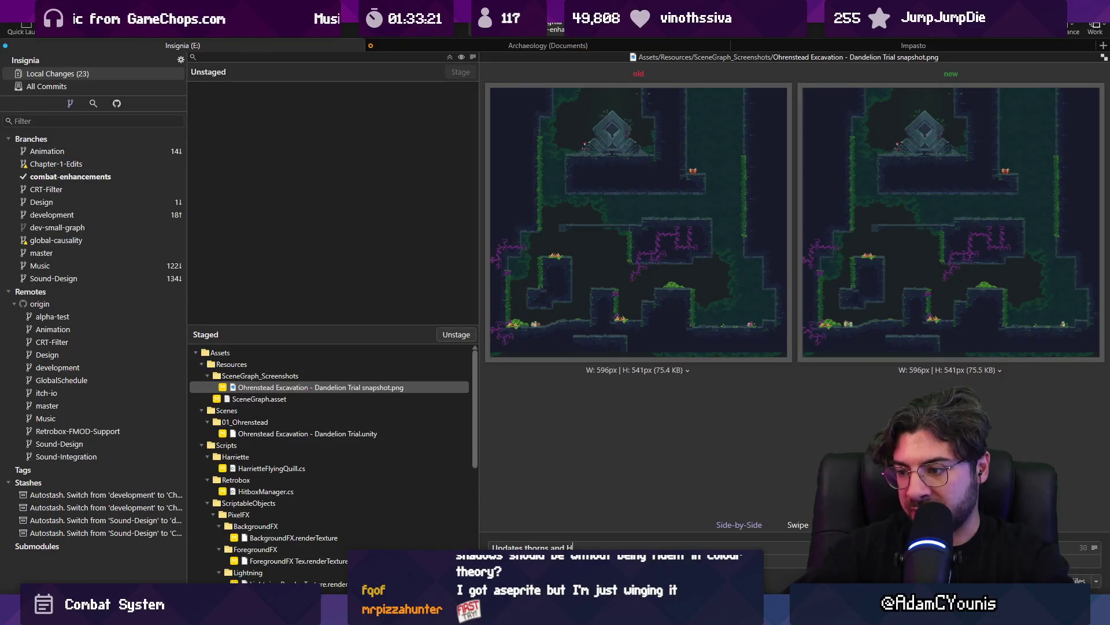
{"action": "type", "text": "arriette f"}
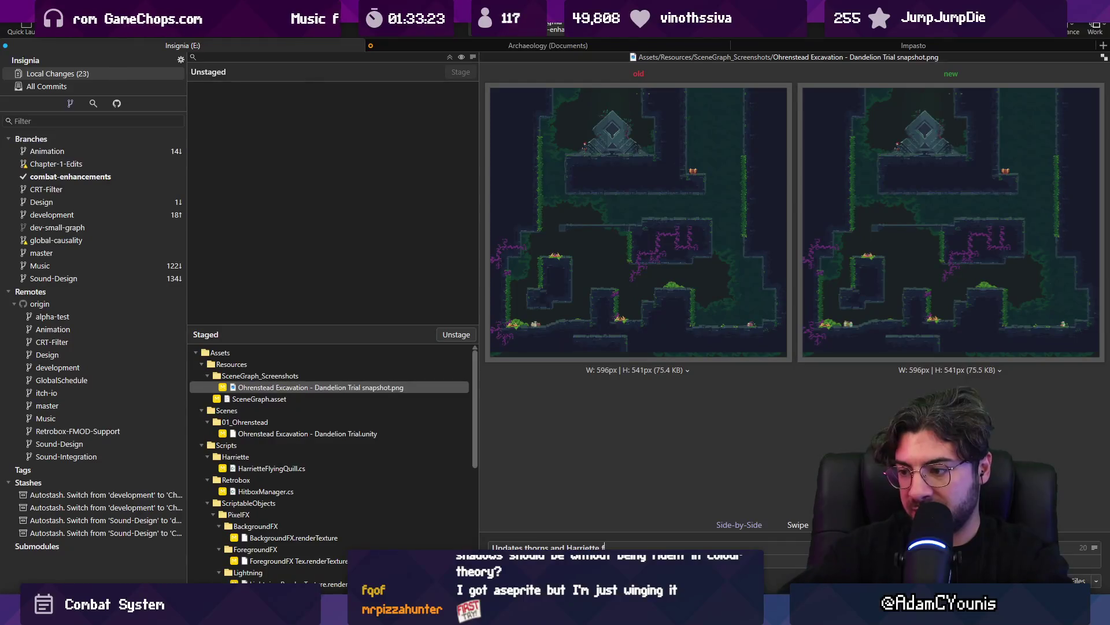
{"action": "type", "text": "ight"}
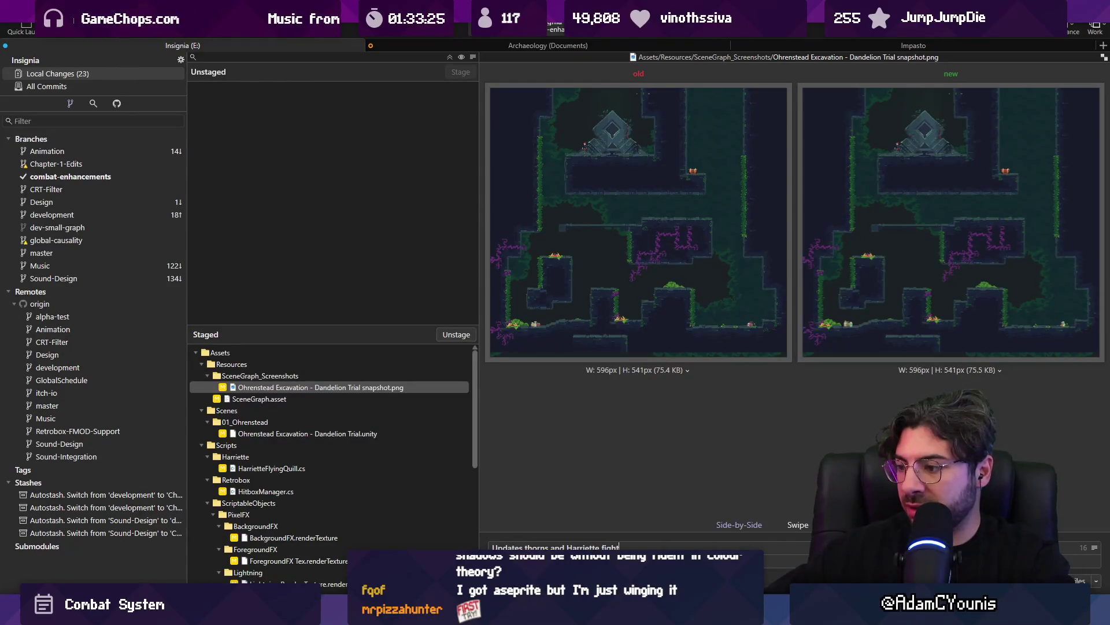
{"action": "type", "text": " to use new col"}
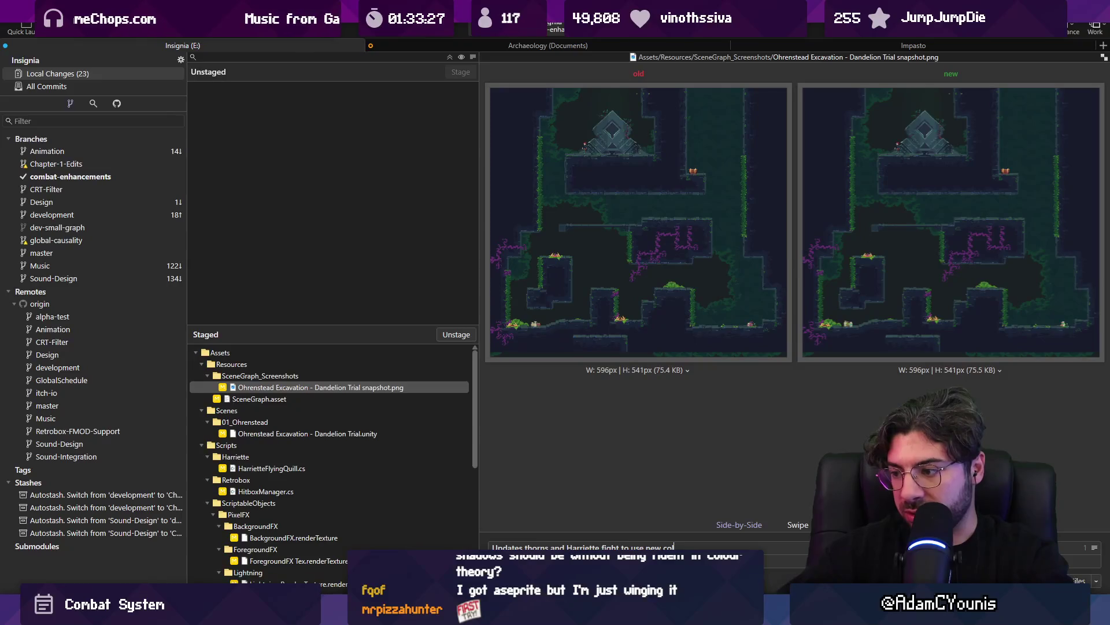
{"action": "type", "text": "lision te"}
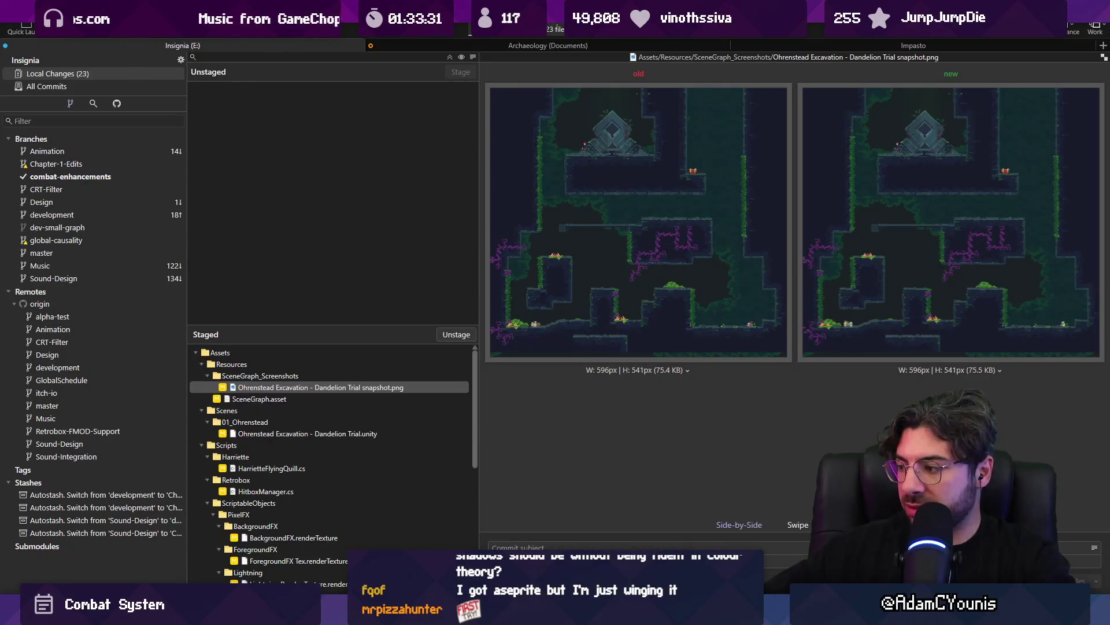
{"action": "key", "text": "ctrl+Return"}
Flip between Fork's commit history and local changes, then return to Unity
{"action": "left_click", "coordinate": [68, 85]}
{"action": "left_click", "coordinate": [79, 74]}
{"action": "left_click", "coordinate": [115, 87]}
{"action": "left_click", "coordinate": [52, 74]}
{"action": "key", "text": "alt+Tab"}
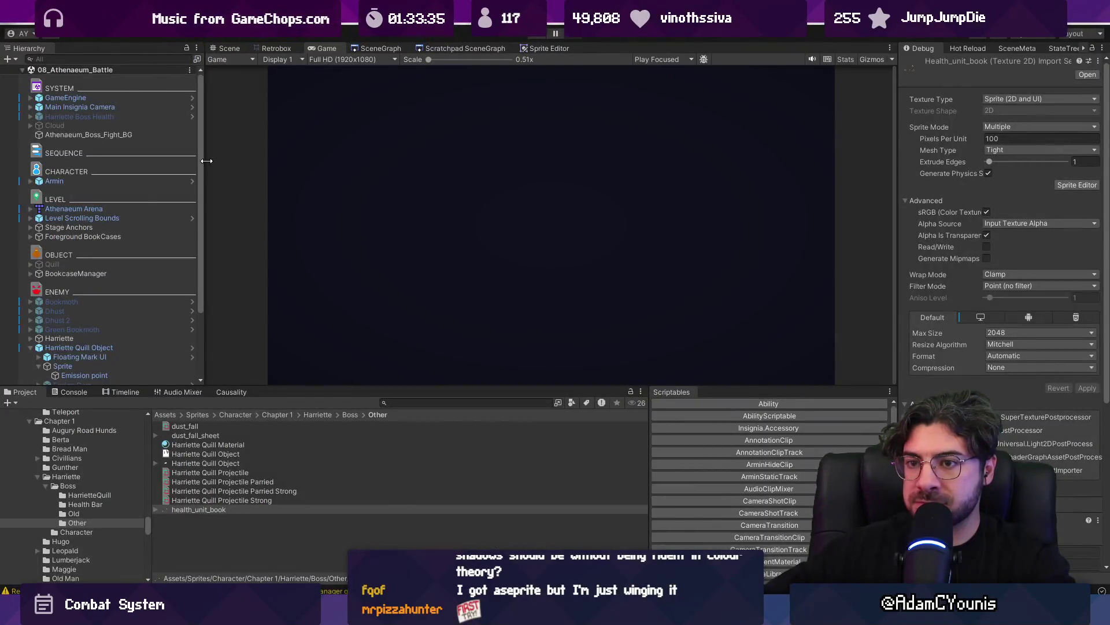
Filter the Hierarchy for 'case', select all seven Animated Bookcases and set the Inspector to Normal
{"action": "scroll", "coordinate": [115, 231], "scroll_direction": "down", "scroll_amount": 3}
{"action": "left_click", "coordinate": [87, 250]}
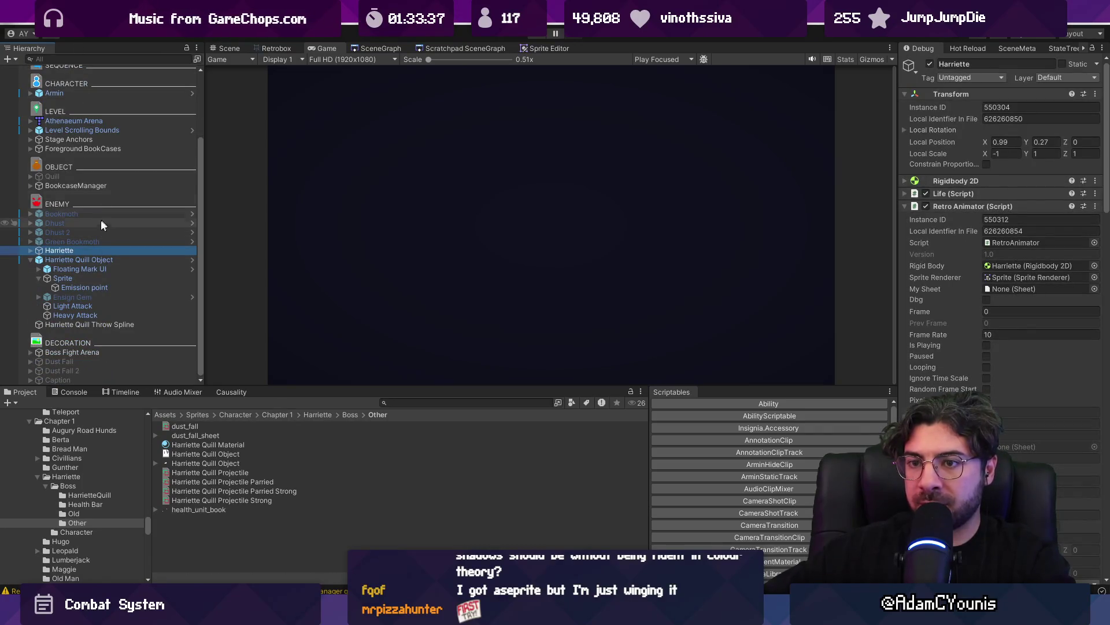
{"action": "left_click", "coordinate": [106, 59]}
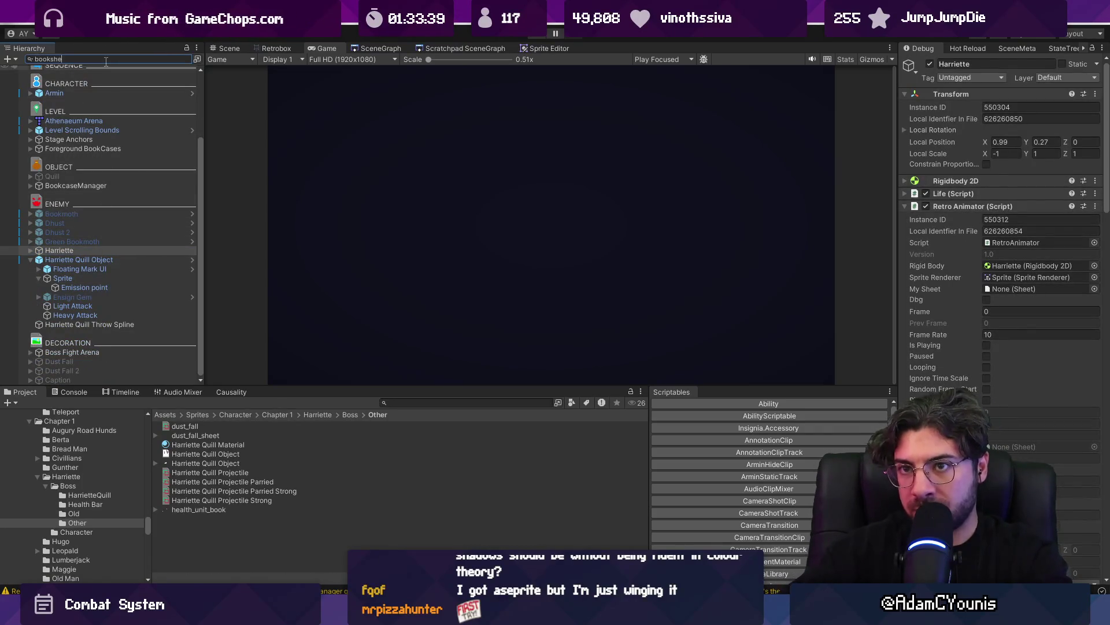
{"action": "key", "text": "BackSpace"}
{"action": "key", "text": "BackSpace"}
{"action": "key", "text": "BackSpace"}
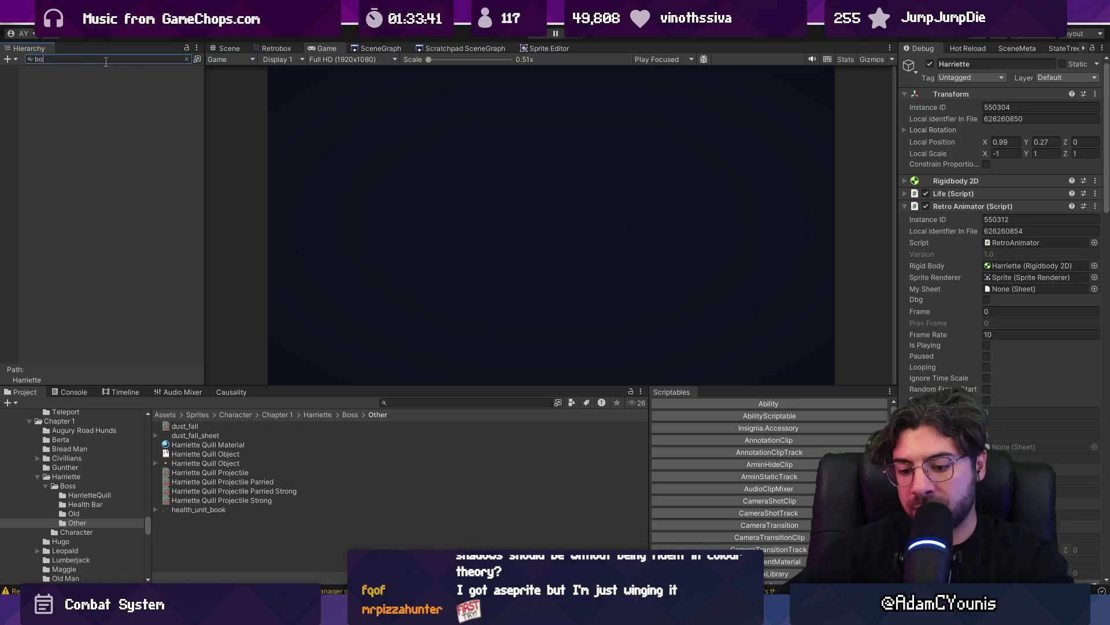
{"action": "type", "text": "okcase"}
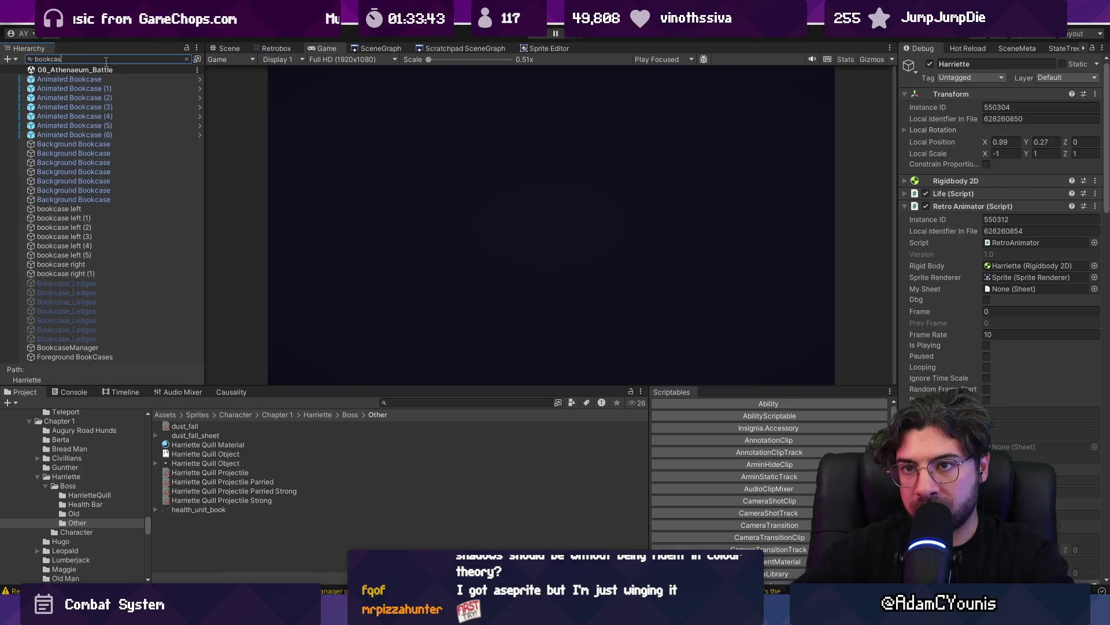
{"action": "left_click", "coordinate": [74, 134], "text": "shift"}
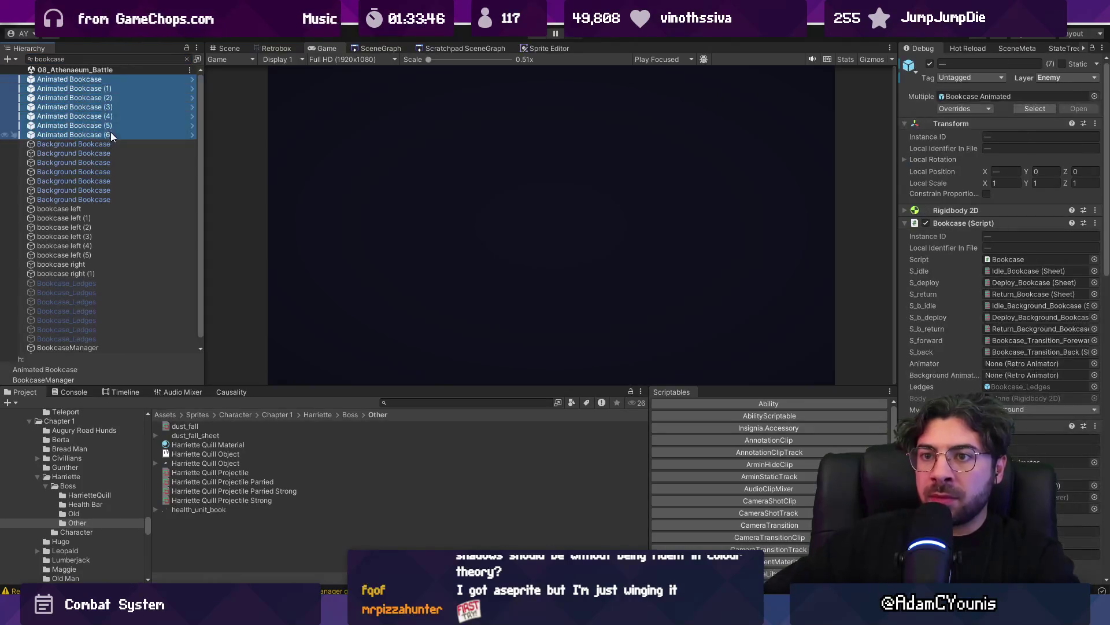
{"action": "left_click", "coordinate": [1101, 48]}
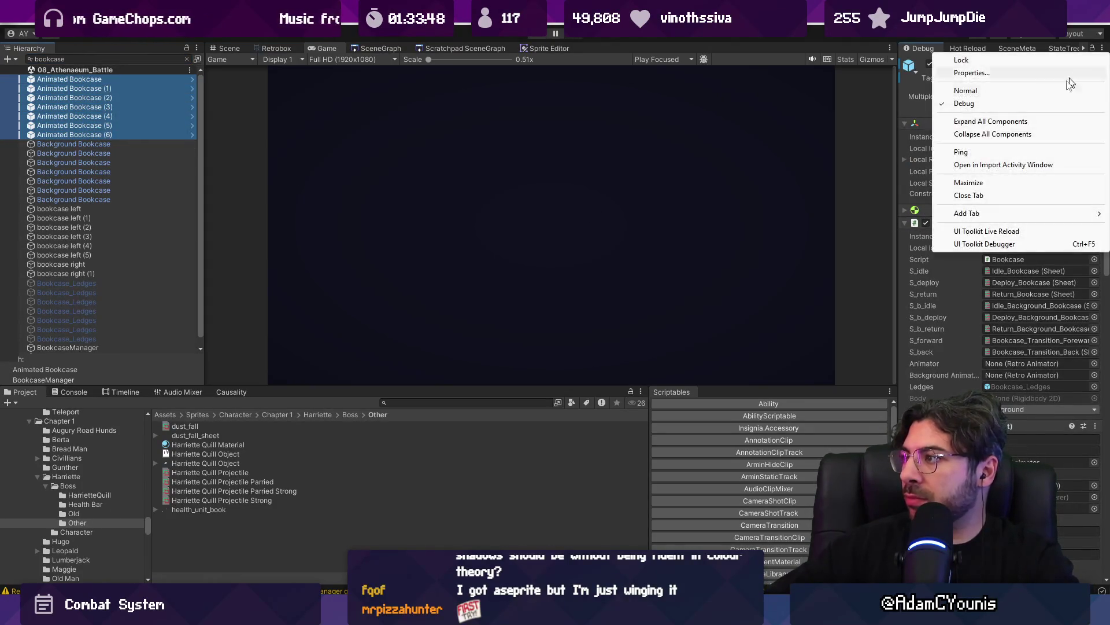
{"action": "left_click", "coordinate": [955, 84]}
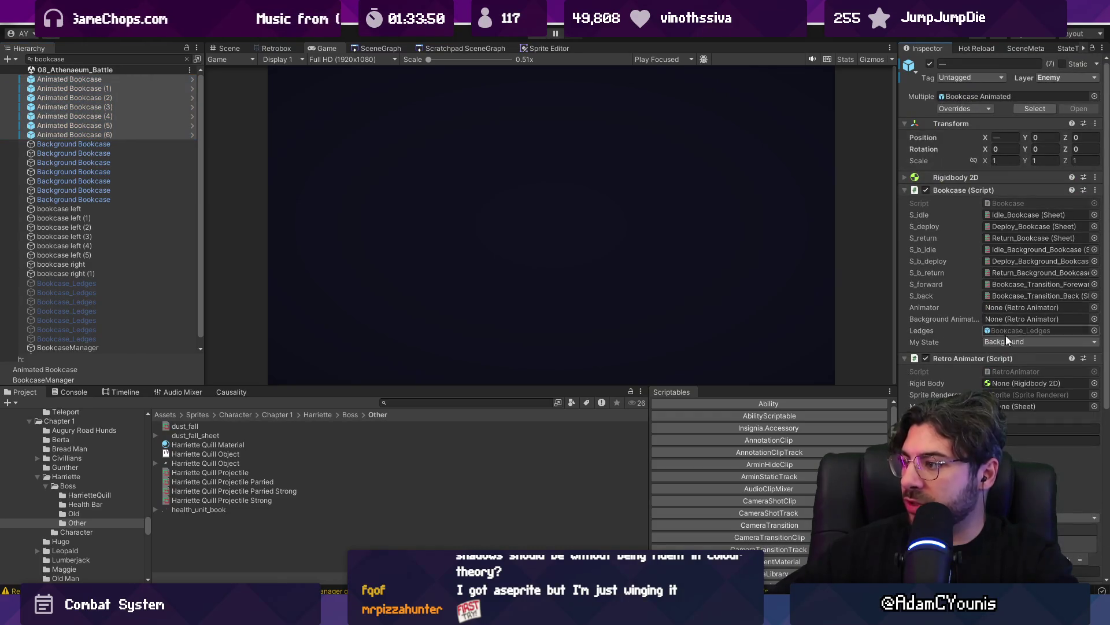
{"action": "scroll", "coordinate": [986, 267], "scroll_direction": "down", "scroll_amount": 5}
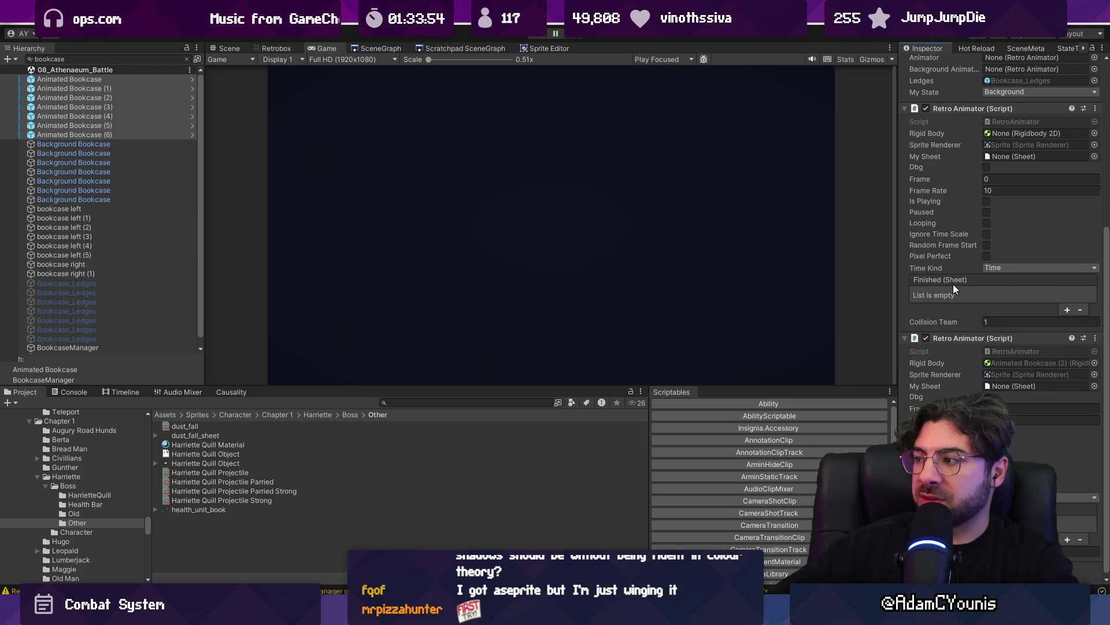
{"action": "scroll", "coordinate": [916, 269], "scroll_direction": "up", "scroll_amount": 2}
In the Scene view, select Animated Bookcase (2)'s Background Bookcase and frame the whole library
{"action": "left_click", "coordinate": [235, 51]}
{"action": "left_click", "coordinate": [99, 184]}
{"action": "left_click", "coordinate": [186, 59]}
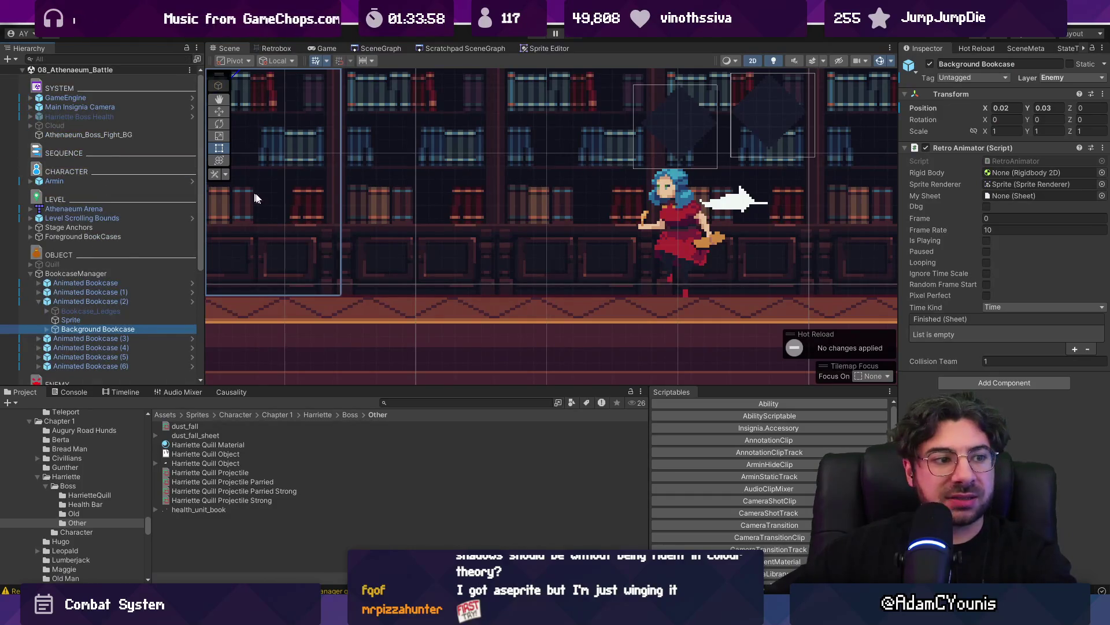
{"action": "scroll", "coordinate": [475, 205], "scroll_direction": "down", "scroll_amount": 3}
{"action": "left_click_drag", "start_coordinate": [465, 192], "coordinate": [504, 326]}
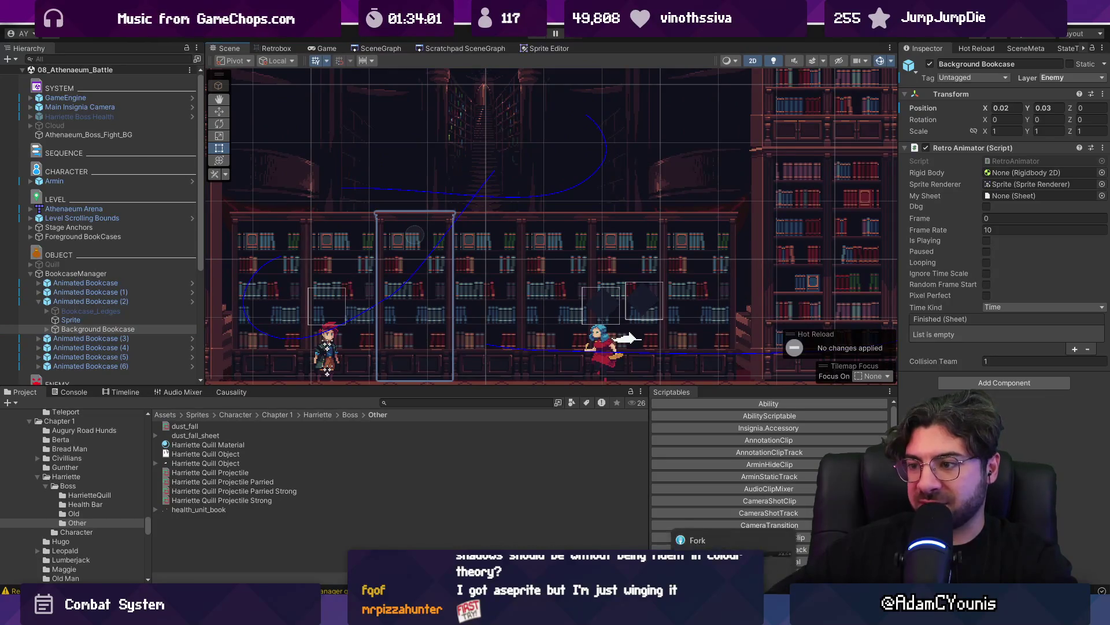
Inspect the newest thorns-and-Harriette commit in Fork's history, then return to Unity
{"action": "key", "text": "alt+Tab"}
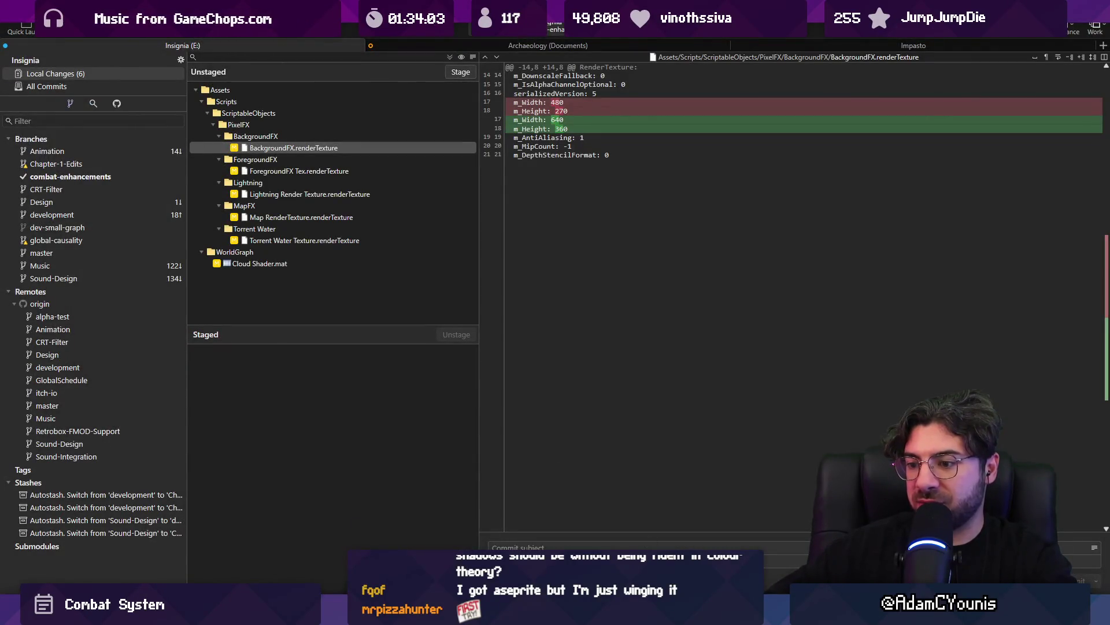
{"action": "left_click", "coordinate": [84, 86]}
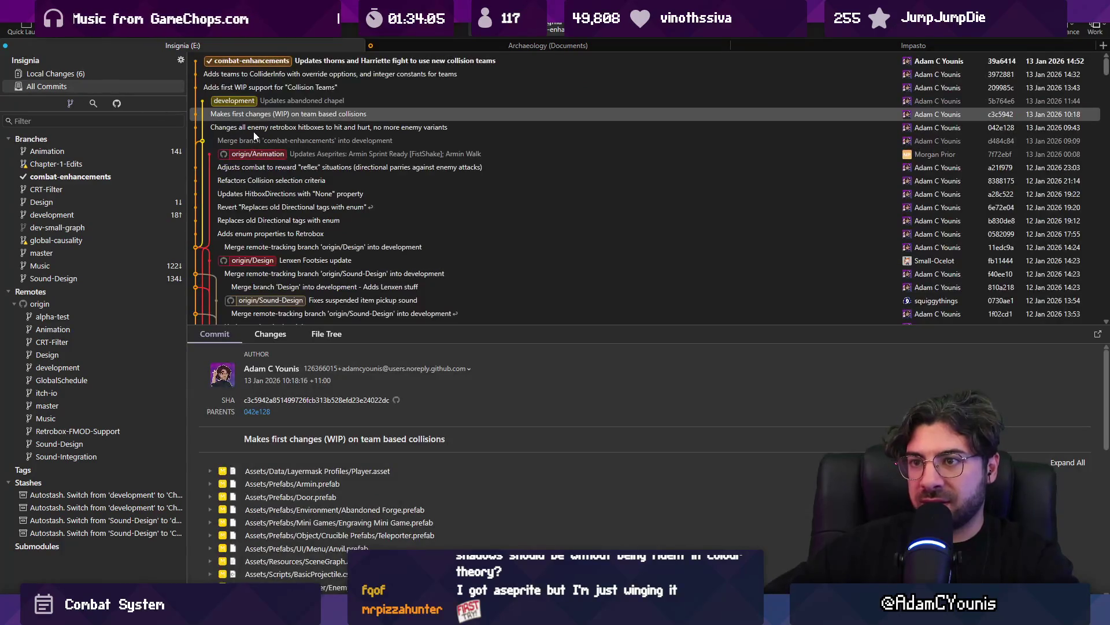
{"action": "left_click", "coordinate": [246, 62]}
{"action": "key", "text": "alt+Tab"}
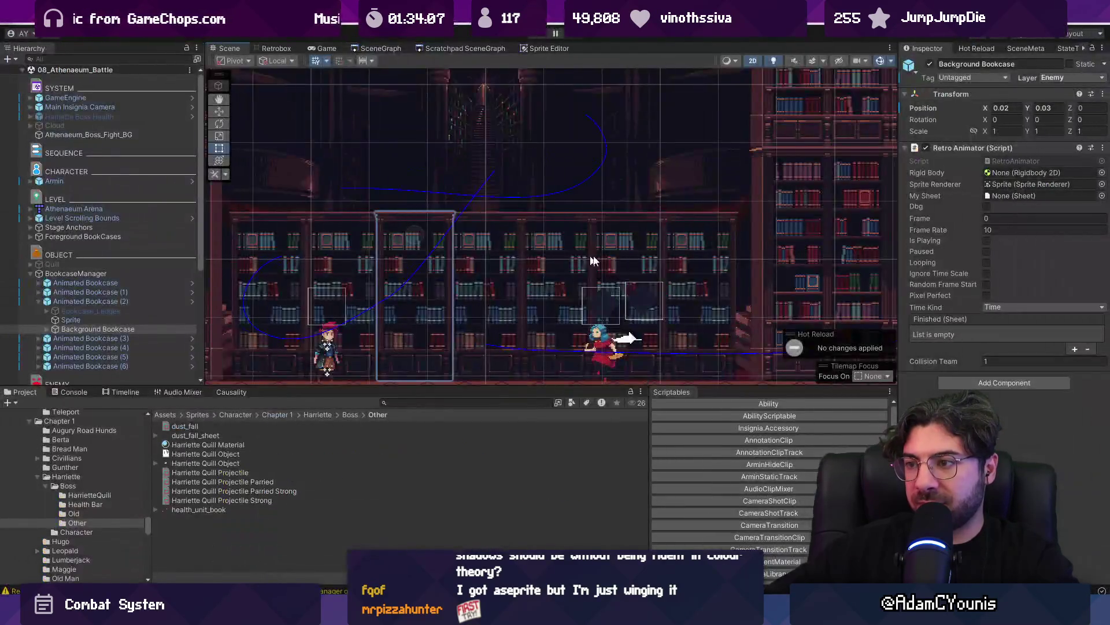
Open the SceneGraph tab and zoom and pan across the connected level rooms
{"action": "left_click", "coordinate": [386, 51]}
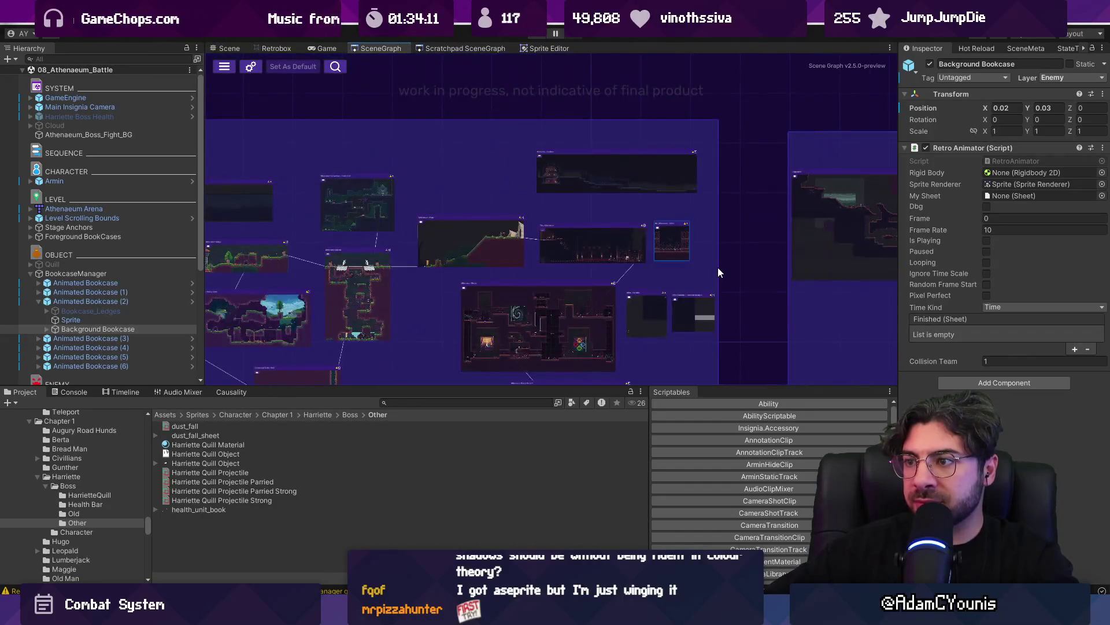
{"action": "scroll", "coordinate": [433, 233], "scroll_direction": "up", "scroll_amount": 5}
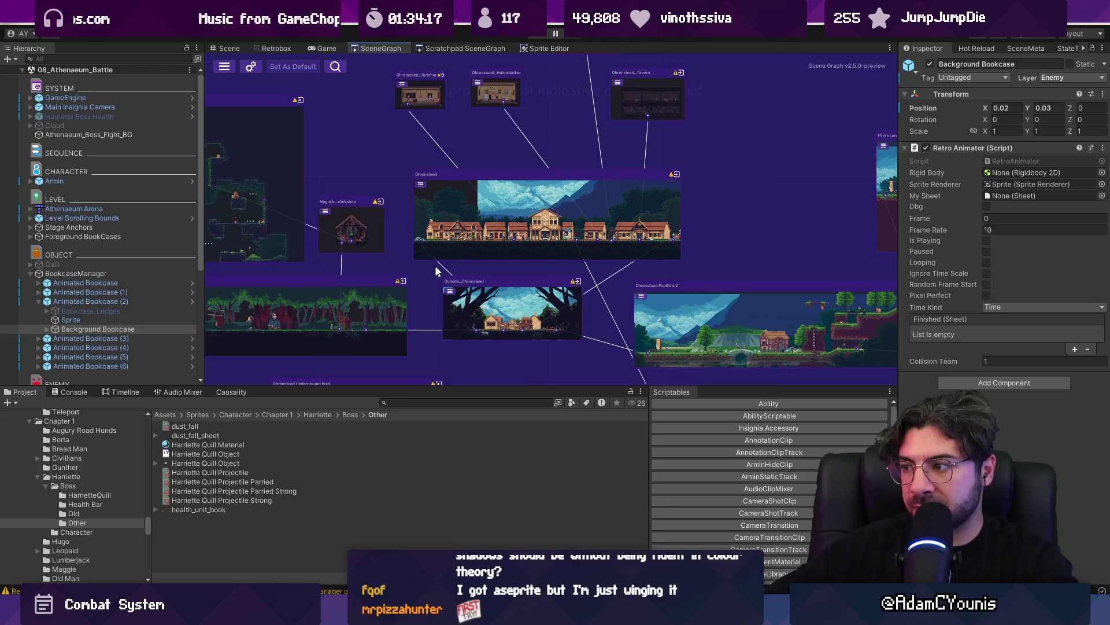
{"action": "mouse_move", "coordinate": [655, 280]}
{"action": "left_mouse_down"}
{"action": "mouse_move", "coordinate": [398, 266]}
{"action": "mouse_move", "coordinate": [532, 210]}
{"action": "left_mouse_up"}
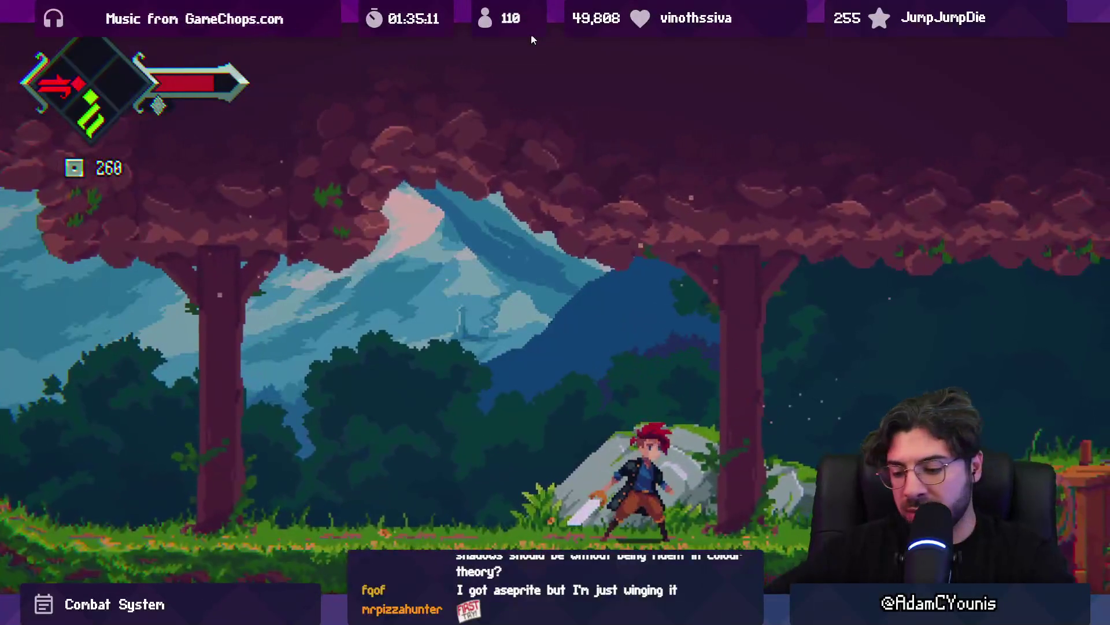
Stop Play mode and strike through the bookshelf colliders issue in Figma's notes
{"action": "left_click", "coordinate": [542, 33]}
{"action": "key", "text": "alt+Tab"}
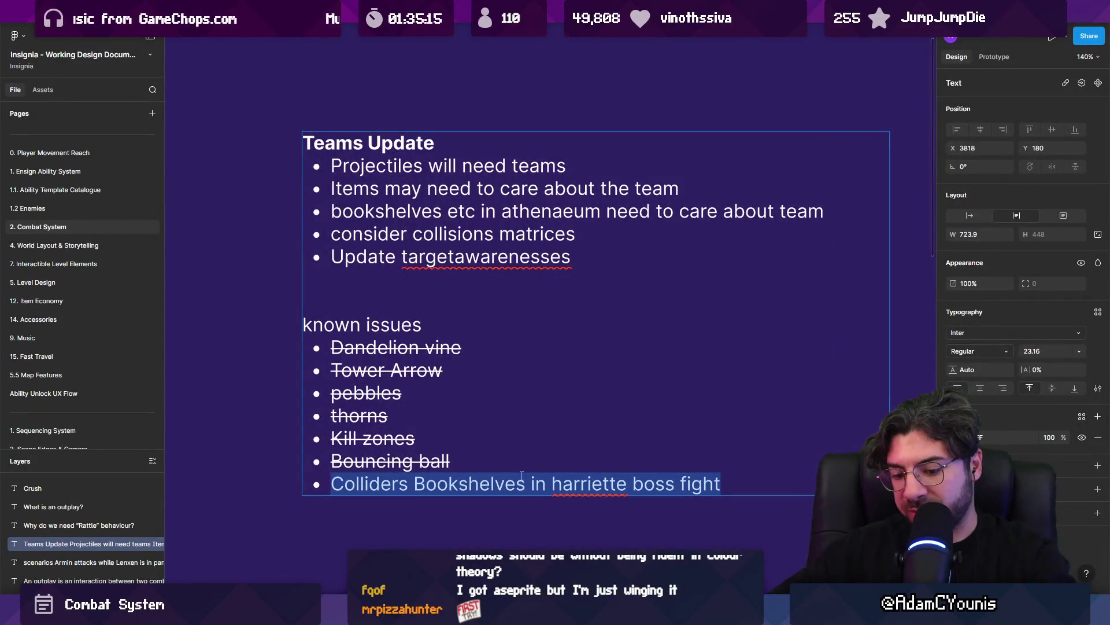
{"action": "key", "text": "ctrl+shift+x"}
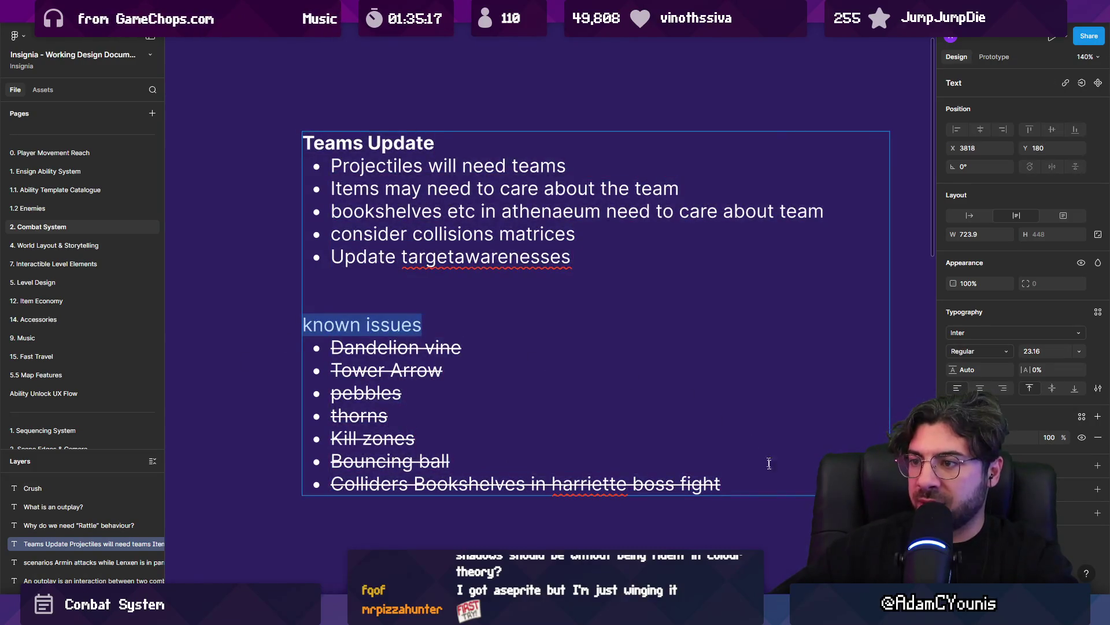
{"action": "key", "text": "Escape"}
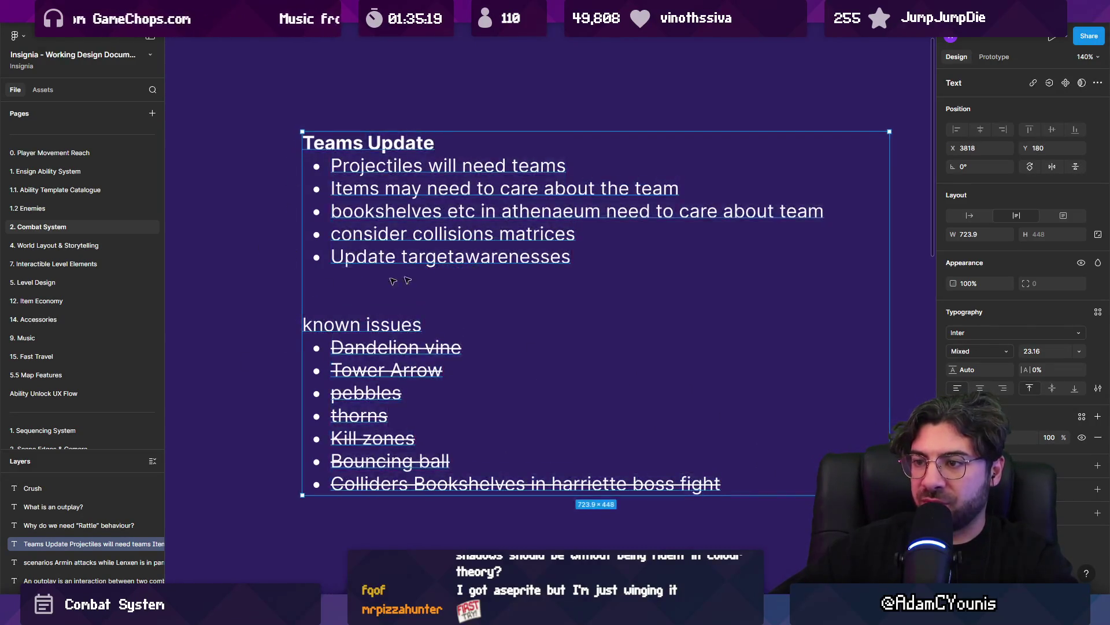
{"action": "scroll", "coordinate": [694, 300], "scroll_direction": "down", "scroll_amount": 5, "text": "ctrl"}
{"action": "scroll", "coordinate": [520, 260], "scroll_direction": "left", "scroll_amount": 5}
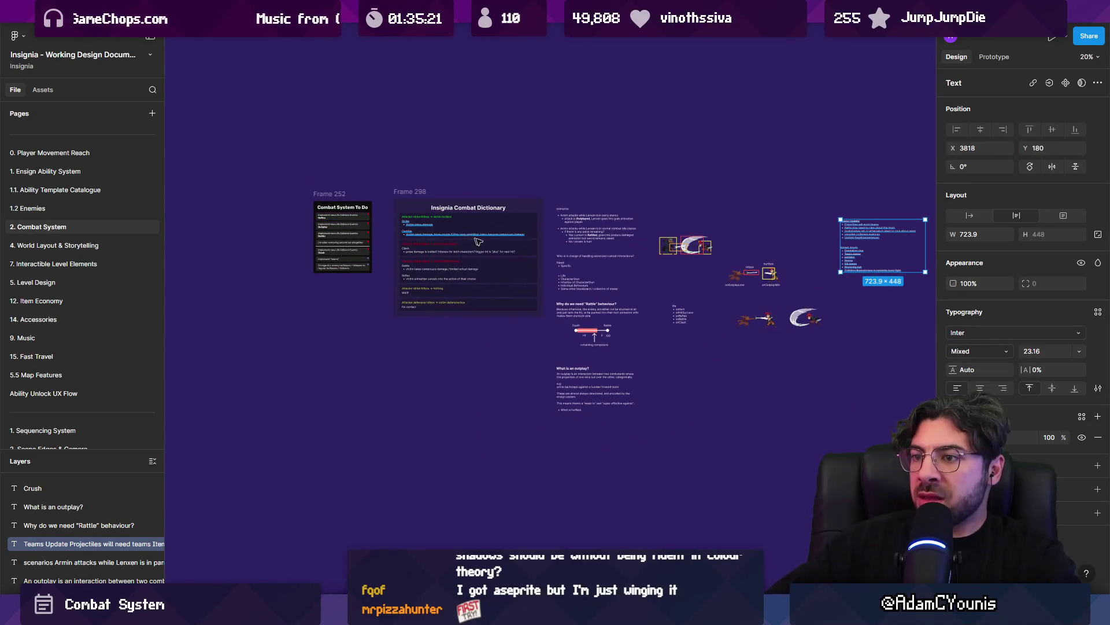
{"action": "scroll", "coordinate": [323, 234], "scroll_direction": "up", "scroll_amount": 10, "text": "ctrl"}
{"action": "scroll", "coordinate": [364, 331], "scroll_direction": "down", "scroll_amount": 2}
Strike through the 'Implement teams' and enemy hurtbox change tasks
{"action": "left_click", "coordinate": [365, 331]}
{"action": "key", "text": "ctrl+shift+x"}
{"action": "left_click", "coordinate": [365, 399]}
{"action": "key", "text": "ctrl+shift+x"}
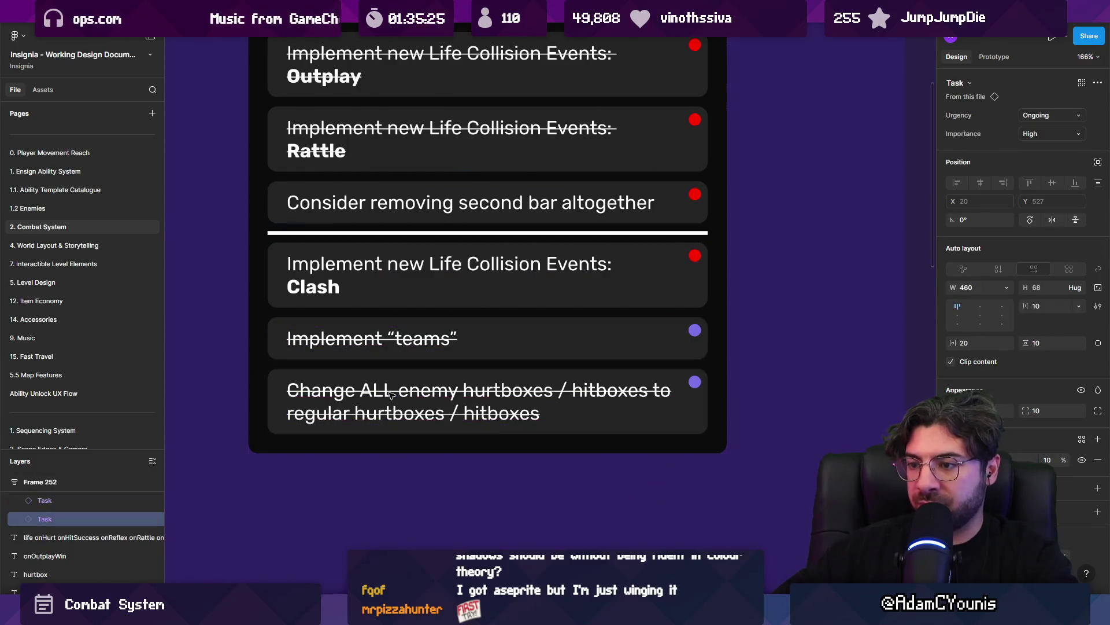
{"action": "scroll", "coordinate": [360, 233], "scroll_direction": "up", "scroll_amount": 3}
{"action": "scroll", "coordinate": [364, 289], "scroll_direction": "down", "scroll_amount": 2}
Reorder the To Do list: Clash last, finished tasks moved up, second-bar task at the top
{"action": "left_click", "coordinate": [369, 342]}
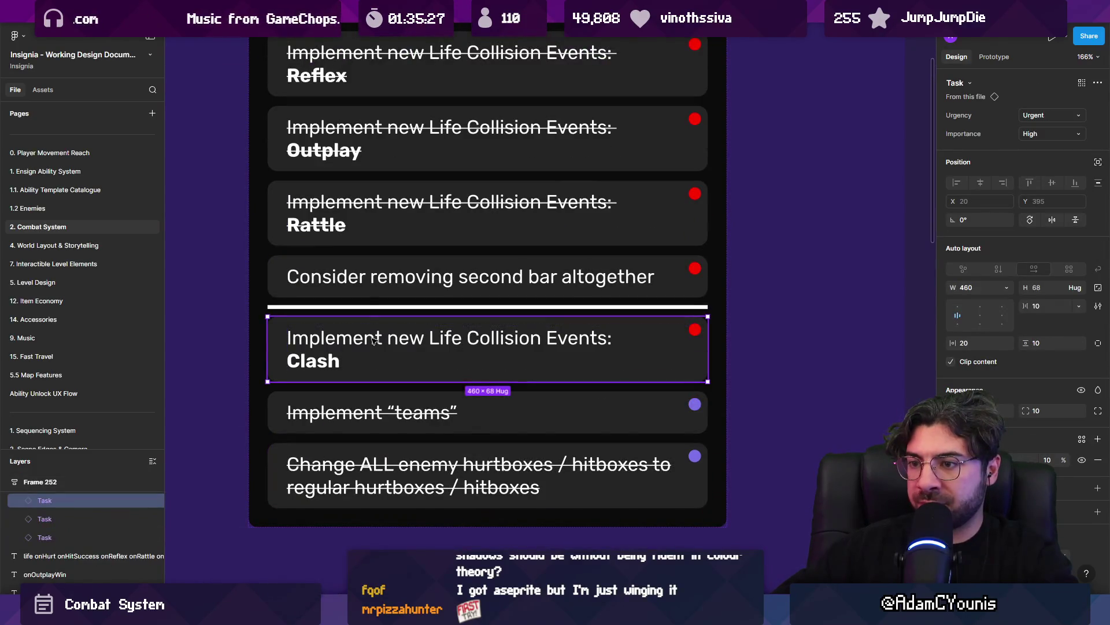
{"action": "mouse_move", "coordinate": [382, 341]}
{"action": "left_mouse_down"}
{"action": "mouse_move", "coordinate": [400, 467]}
{"action": "mouse_move", "coordinate": [385, 462]}
{"action": "left_mouse_up"}
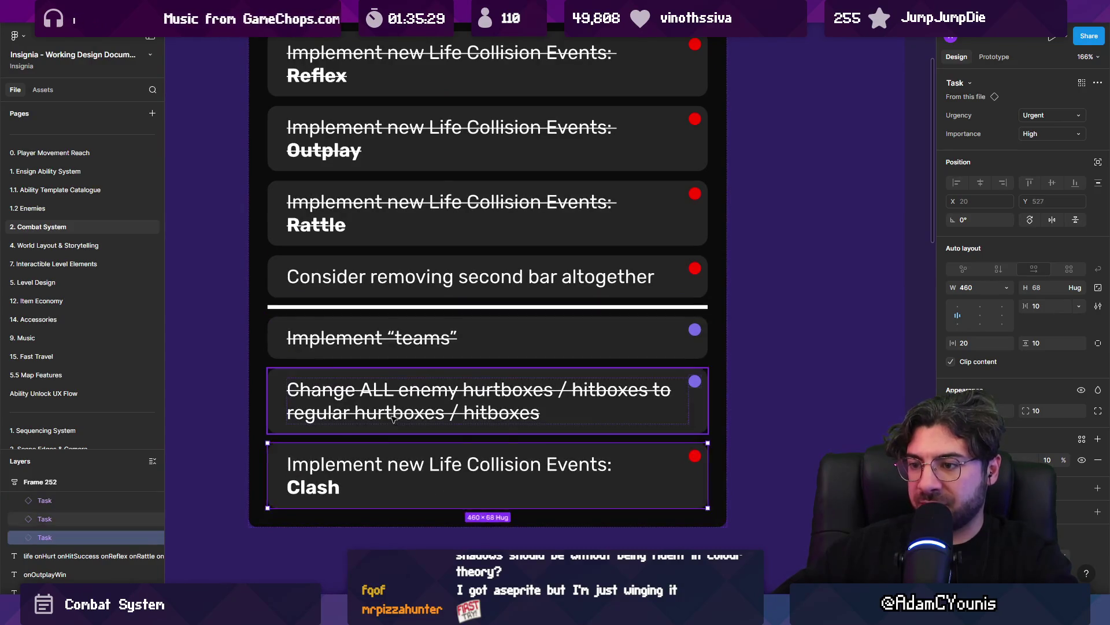
{"action": "left_click", "coordinate": [399, 399]}
{"action": "left_click", "coordinate": [396, 330], "text": "shift"}
{"action": "key", "text": "Up"}
{"action": "key", "text": "Up"}
{"action": "left_click", "coordinate": [405, 402]}
{"action": "left_click_drag", "start_coordinate": [405, 402], "coordinate": [414, 276]}
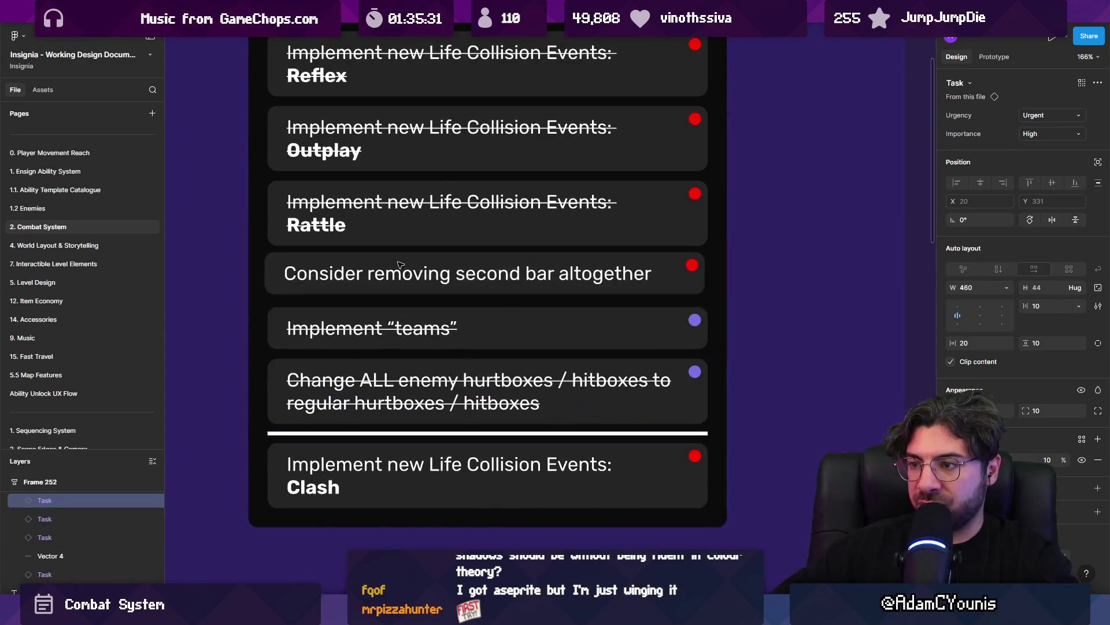
{"action": "scroll", "coordinate": [415, 276], "scroll_direction": "down", "scroll_amount": 3}
{"action": "key", "text": "Up"}
{"action": "key", "text": "Up"}
{"action": "key", "text": "Up"}
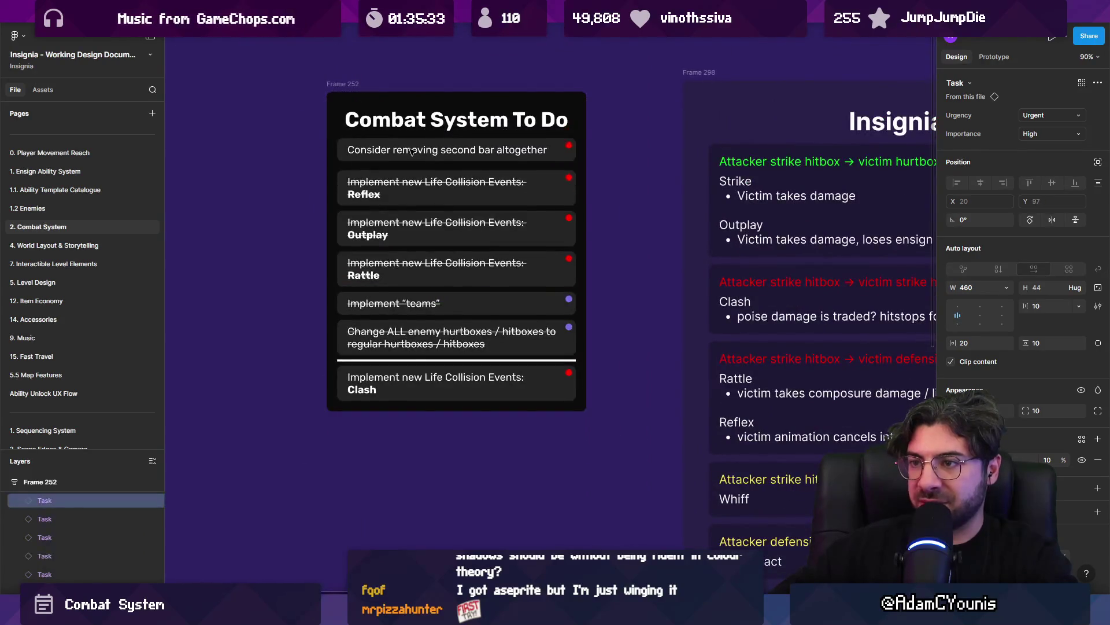
{"action": "scroll", "coordinate": [407, 206], "scroll_direction": "down", "scroll_amount": 2}
{"action": "left_click", "coordinate": [406, 207]}
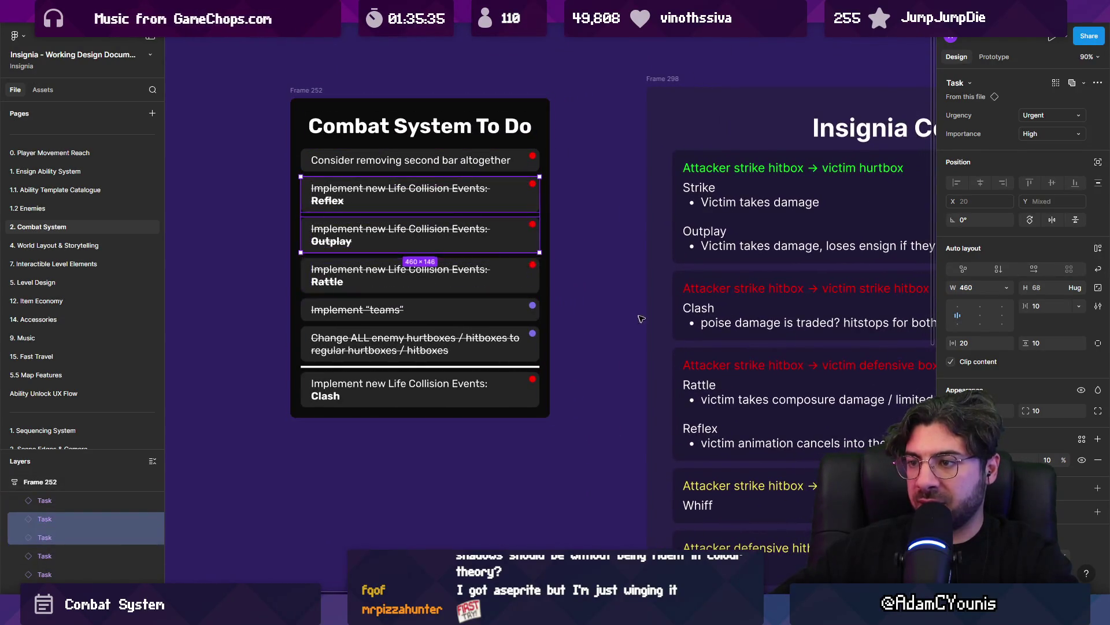
Duplicate the To Do board to the left and retitle its heading 'Combat System Done'
{"action": "key", "text": "Escape"}
{"action": "left_click_drag", "start_coordinate": [544, 165], "coordinate": [220, 165]}
{"action": "double_click", "coordinate": [505, 187]}
{"action": "key", "text": "End"}
{"action": "key", "text": "ctrl+shift+Left"}
{"action": "key", "text": "ctrl+shift+Left"}
{"action": "type", "text": "Done"}
{"action": "key", "text": "Escape"}
Delete the five finished tasks (Reflex, Outplay, Rattle, teams, hurtbox change) from To Do
{"action": "scroll", "coordinate": [414, 238], "scroll_direction": "left", "scroll_amount": 3}
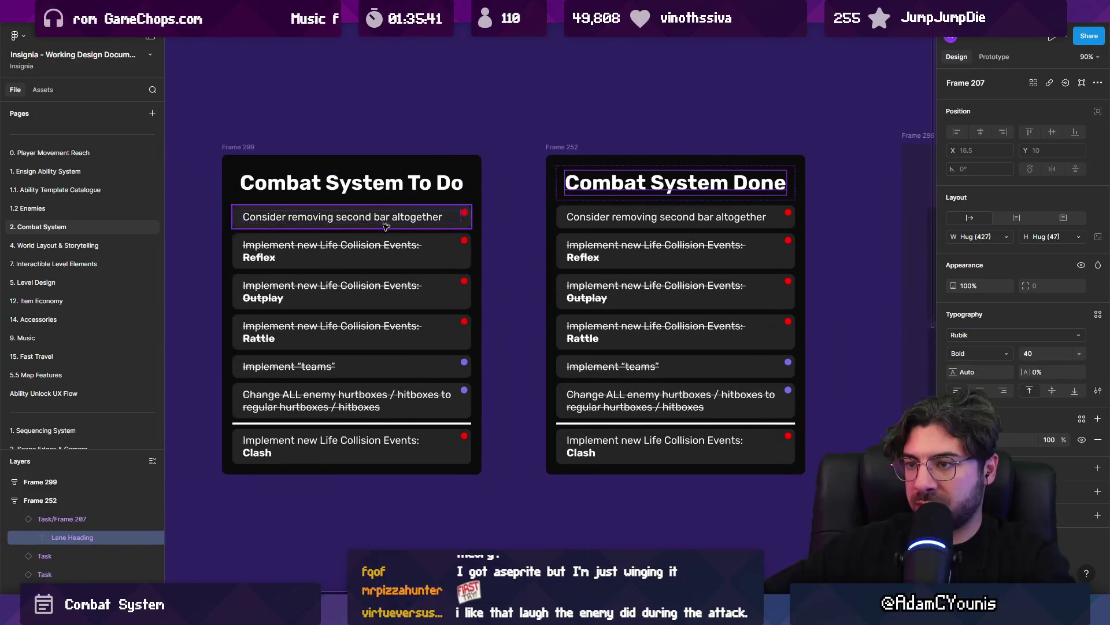
{"action": "left_click", "coordinate": [405, 251]}
{"action": "left_click", "coordinate": [393, 292], "text": "shift"}
{"action": "left_click", "coordinate": [381, 332], "text": "shift"}
{"action": "left_click", "coordinate": [372, 371], "text": "shift"}
{"action": "left_click", "coordinate": [370, 401], "text": "shift"}
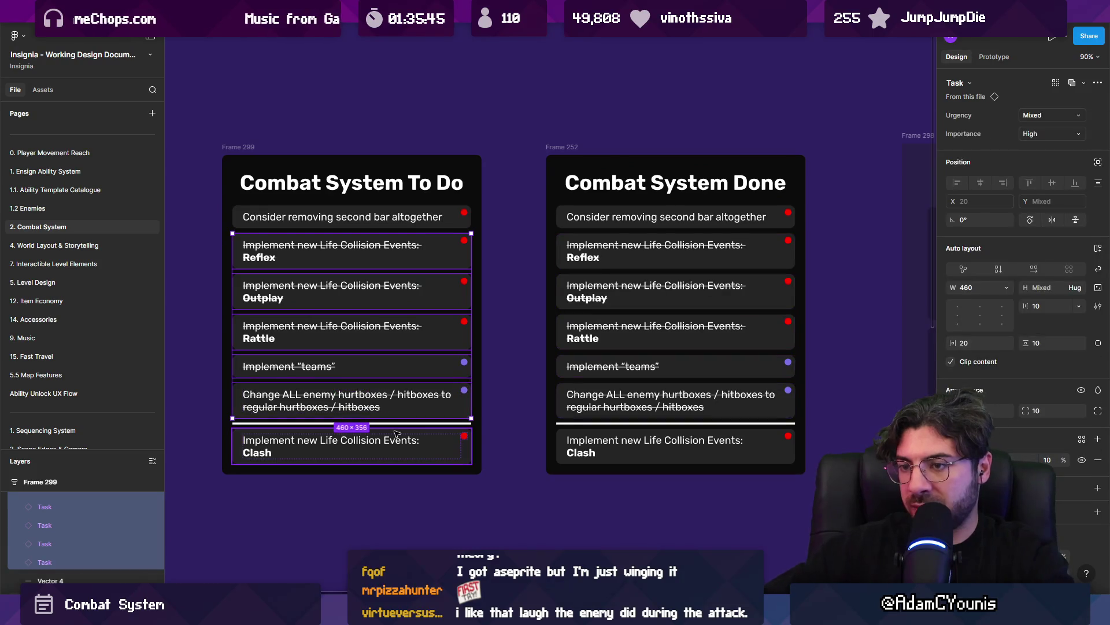
{"action": "key", "text": "Delete"}
Remove the open second-bar and Clash tasks from the Done board
{"action": "double_click", "coordinate": [615, 218]}
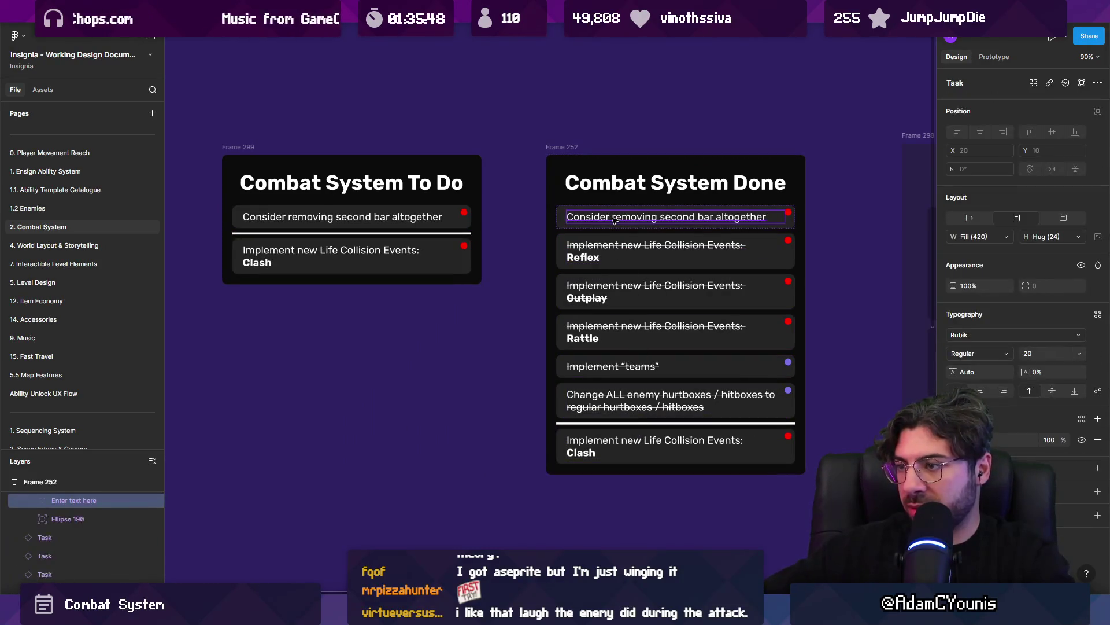
{"action": "key", "text": "Escape"}
{"action": "key", "text": "Escape"}
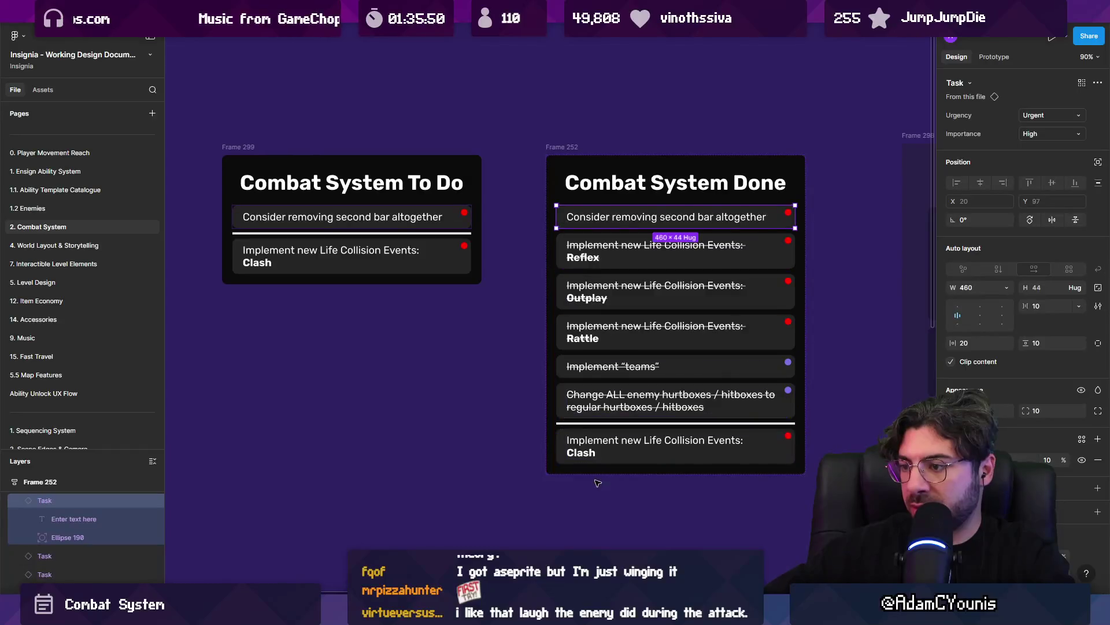
{"action": "left_click", "coordinate": [606, 461], "text": "shift"}
{"action": "key", "text": "Delete"}
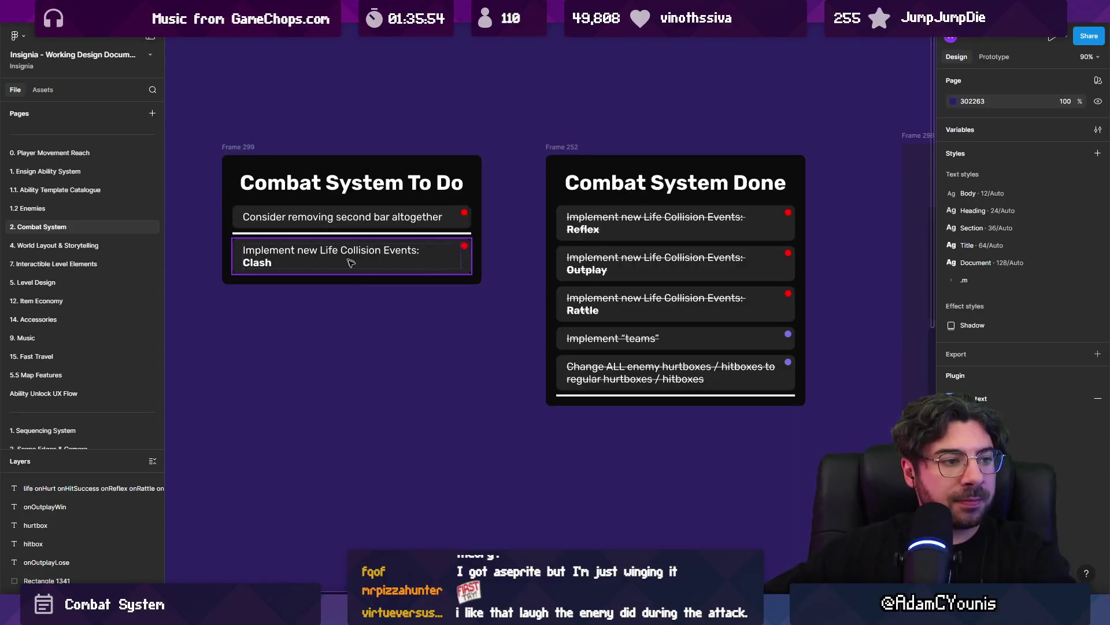
Move the To Do board closer to the Combat System Done board
{"action": "scroll", "coordinate": [443, 314], "scroll_direction": "down", "scroll_amount": 3}
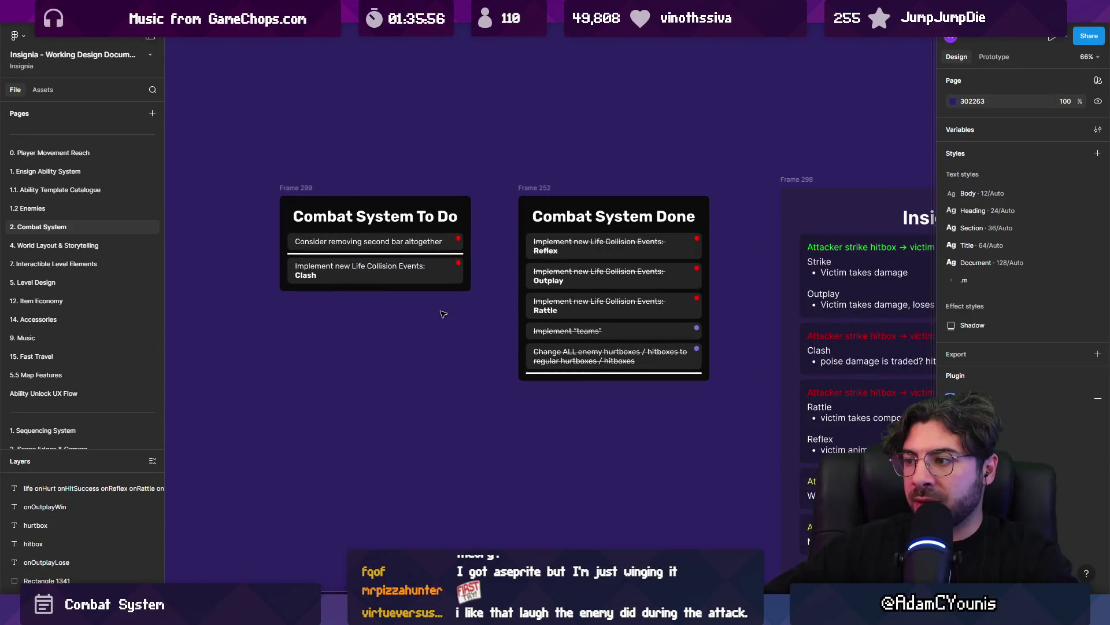
{"action": "left_click", "coordinate": [399, 255]}
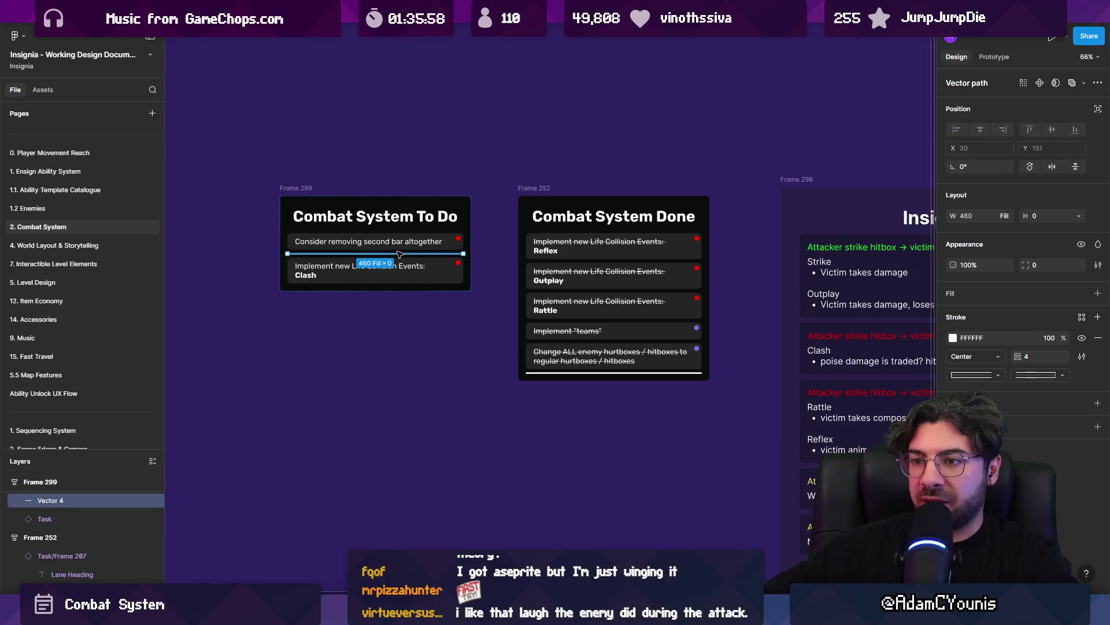
{"action": "scroll", "coordinate": [324, 237], "scroll_direction": "right", "scroll_amount": 5}
{"action": "left_click", "coordinate": [262, 218]}
{"action": "scroll", "coordinate": [262, 218], "scroll_direction": "left", "scroll_amount": 5}
{"action": "left_click_drag", "start_coordinate": [313, 222], "coordinate": [347, 222]}
{"action": "key", "text": "Escape"}
{"action": "scroll", "coordinate": [447, 293], "scroll_direction": "right", "scroll_amount": 2}
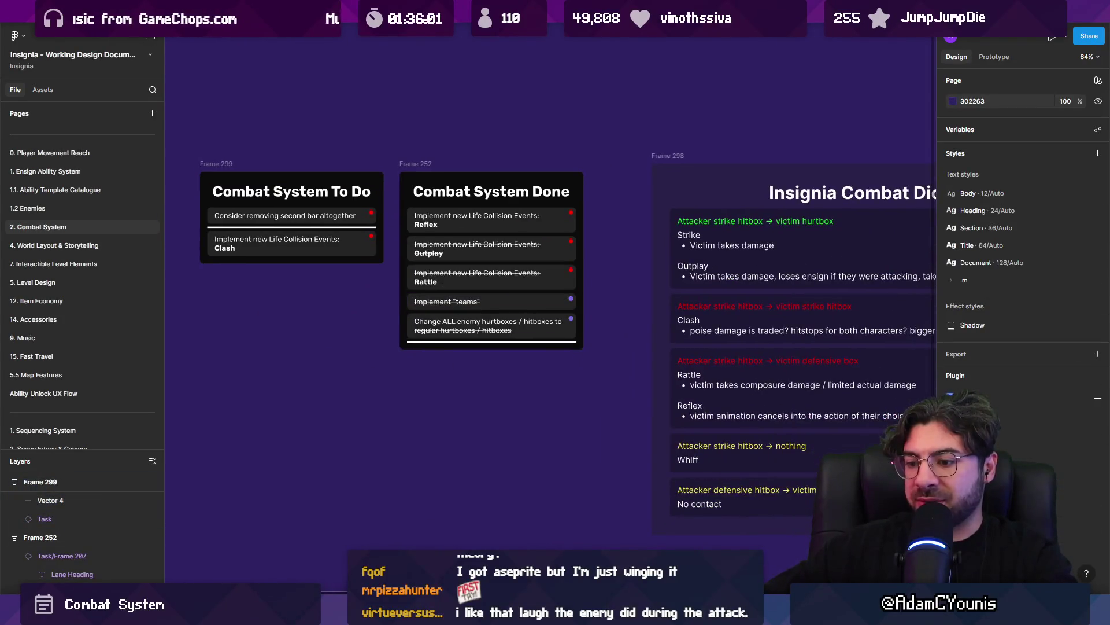
{"action": "key", "text": "alt+Tab"}
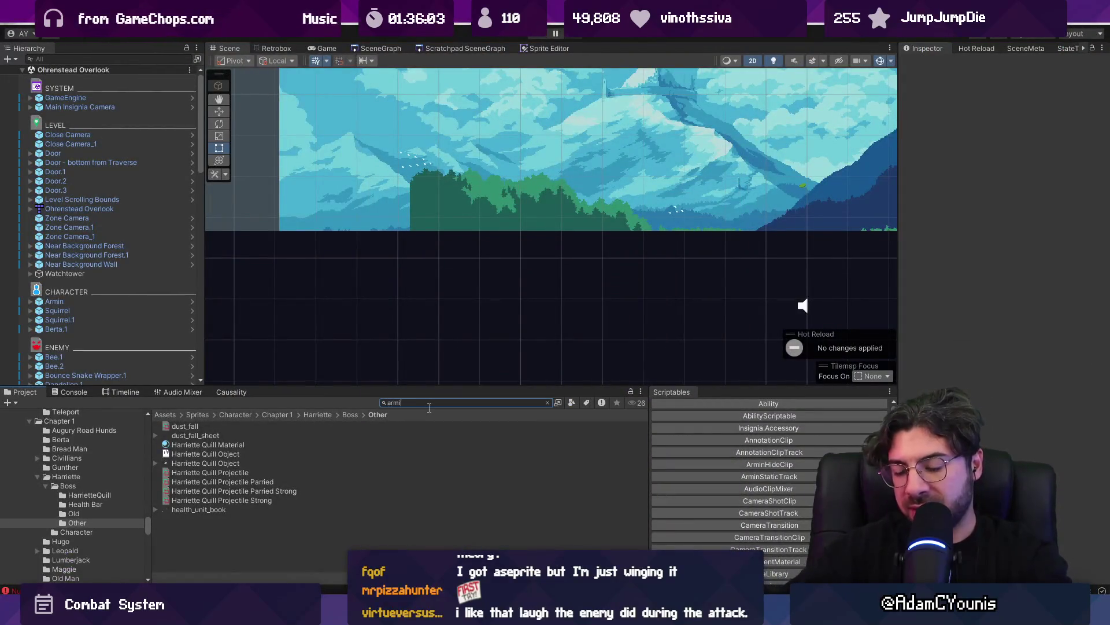
Search the Project assets and preview the Armin_Combo 5_1 and 5_2 animations
{"action": "type", "text": "ap"}
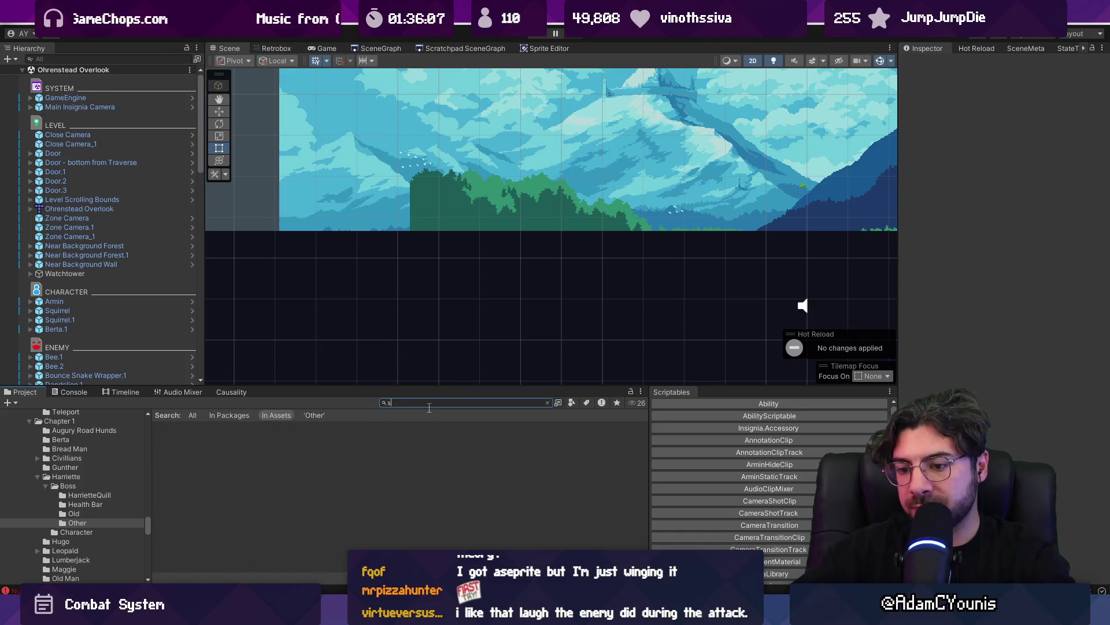
{"action": "key", "text": "BackSpace"}
{"action": "key", "text": "BackSpace"}
{"action": "key", "text": "BackSpace"}
{"action": "type", "text": "n combo"}
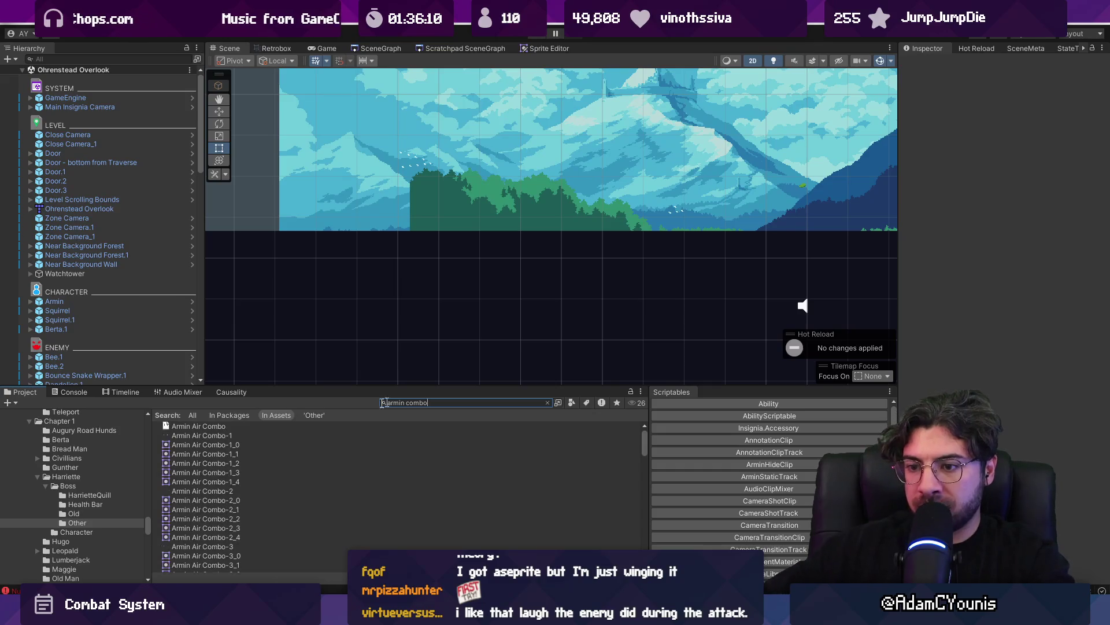
{"action": "scroll", "coordinate": [265, 447], "scroll_direction": "down", "scroll_amount": 5}
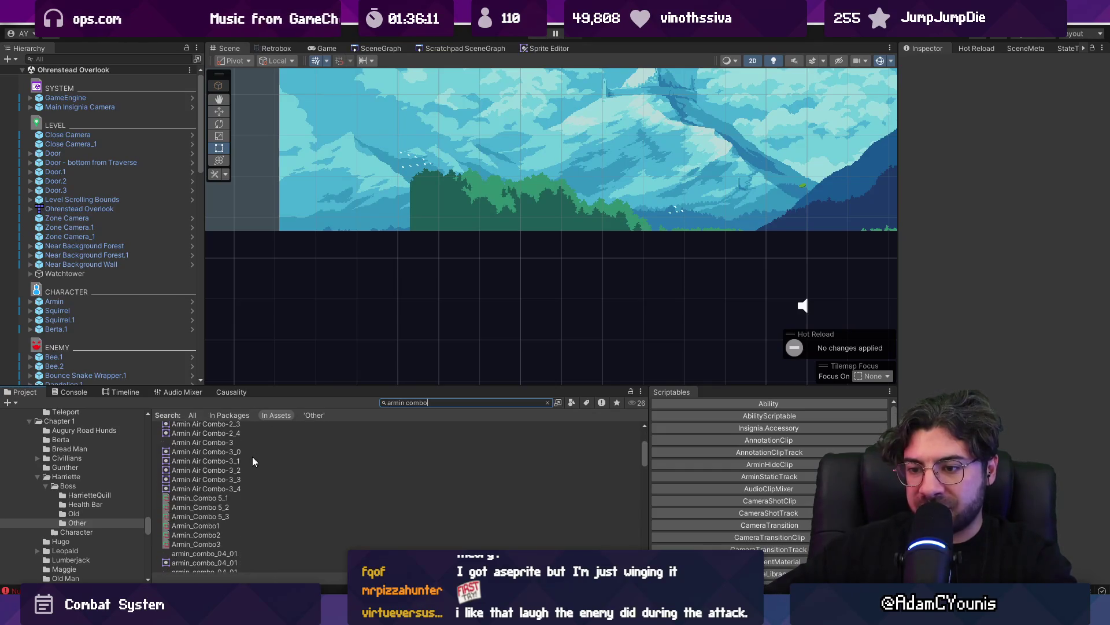
{"action": "double_click", "coordinate": [209, 499]}
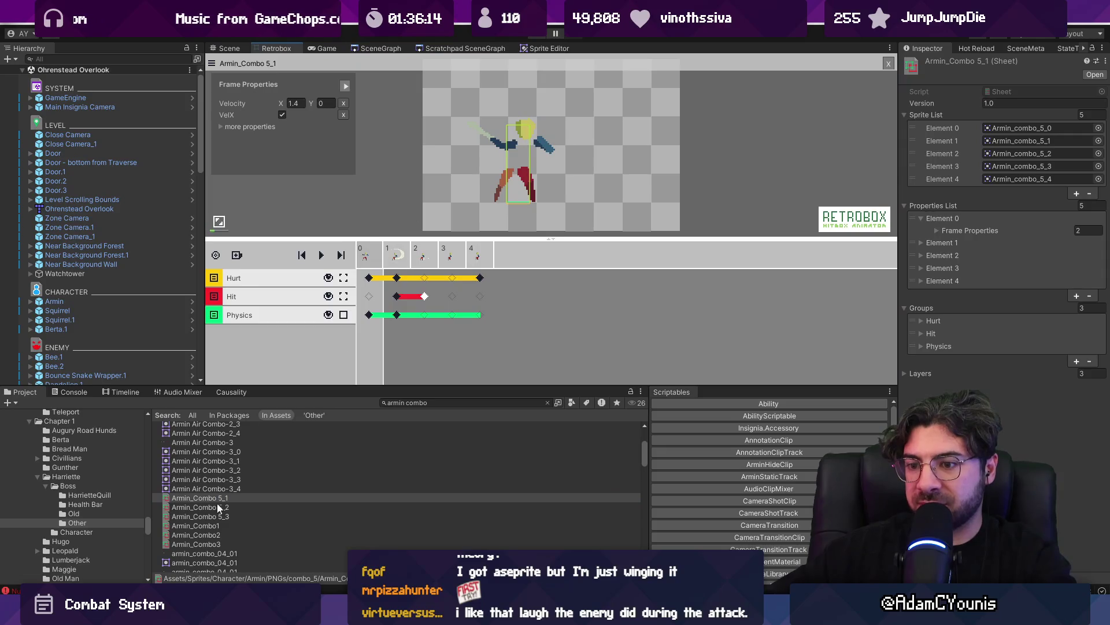
{"action": "double_click", "coordinate": [219, 507]}
Preview sword_combo_2, sword_combo_1, Sword Air Combo_1, then Greatsword Combo 1 in the hitbox editor
{"action": "scroll", "coordinate": [285, 452], "scroll_direction": "down", "scroll_amount": 5}
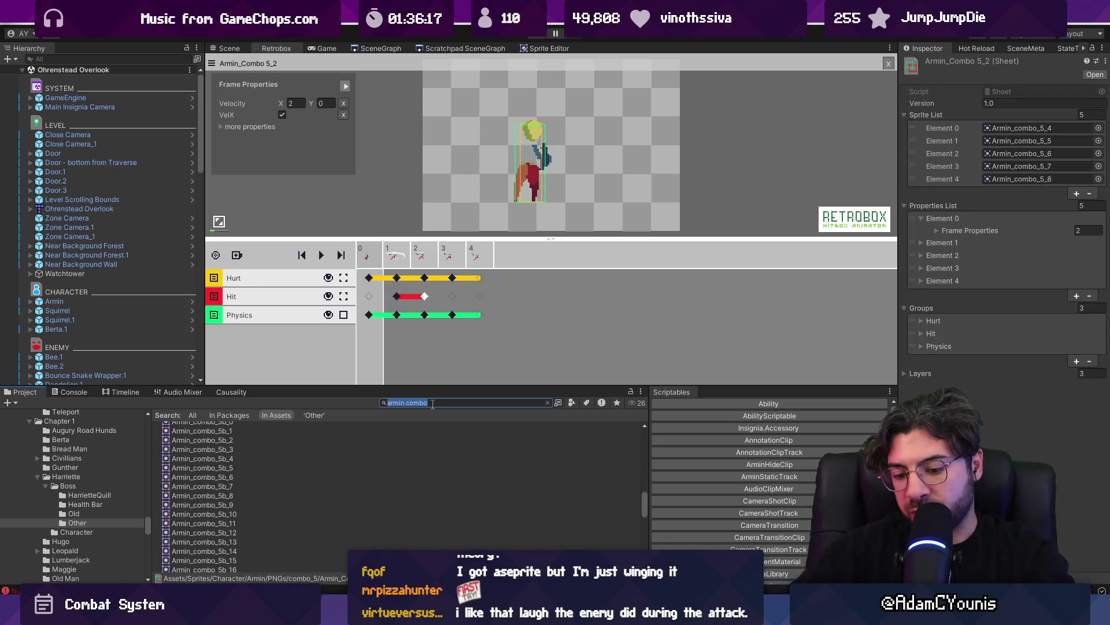
{"action": "type", "text": "sword combo"}
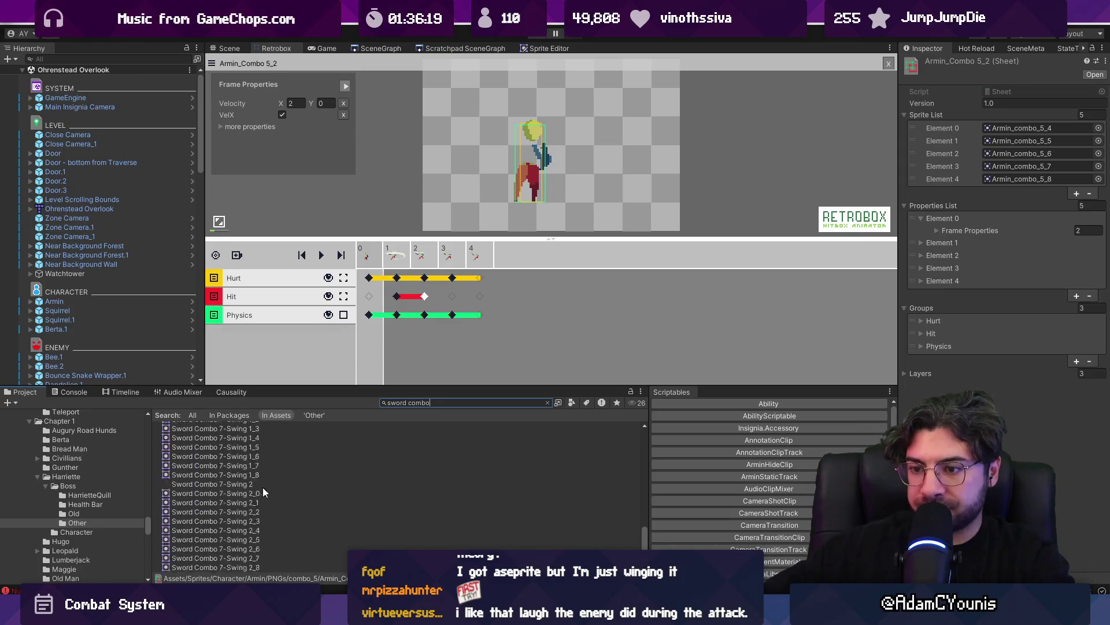
{"action": "double_click", "coordinate": [220, 558]}
{"action": "double_click", "coordinate": [221, 549]}
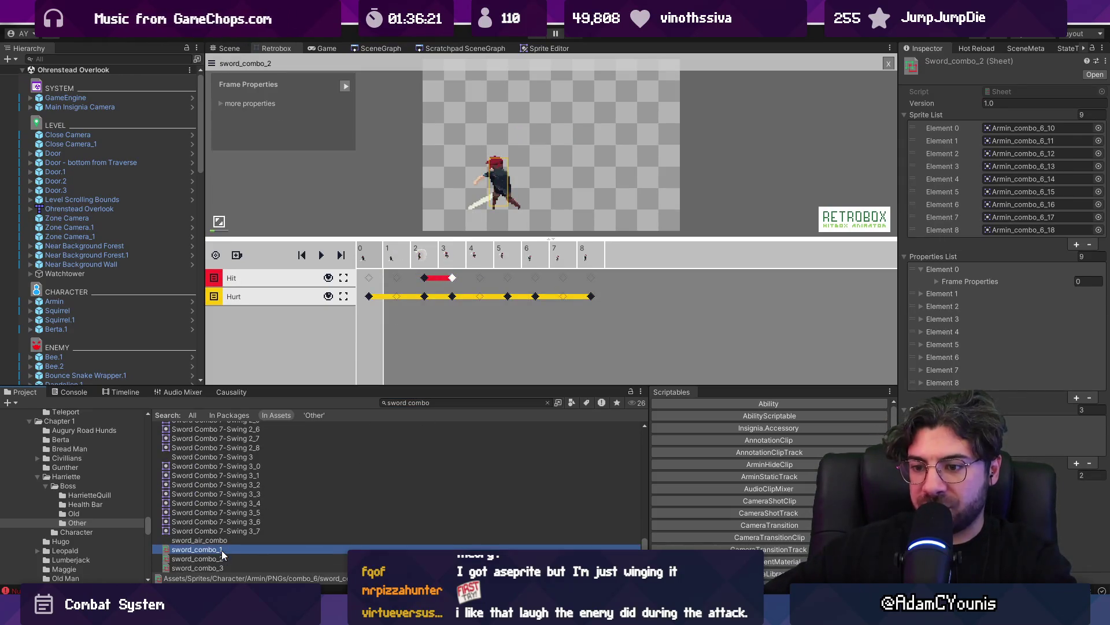
{"action": "scroll", "coordinate": [219, 504], "scroll_direction": "up", "scroll_amount": 3}
{"action": "scroll", "coordinate": [219, 503], "scroll_direction": "up", "scroll_amount": 3}
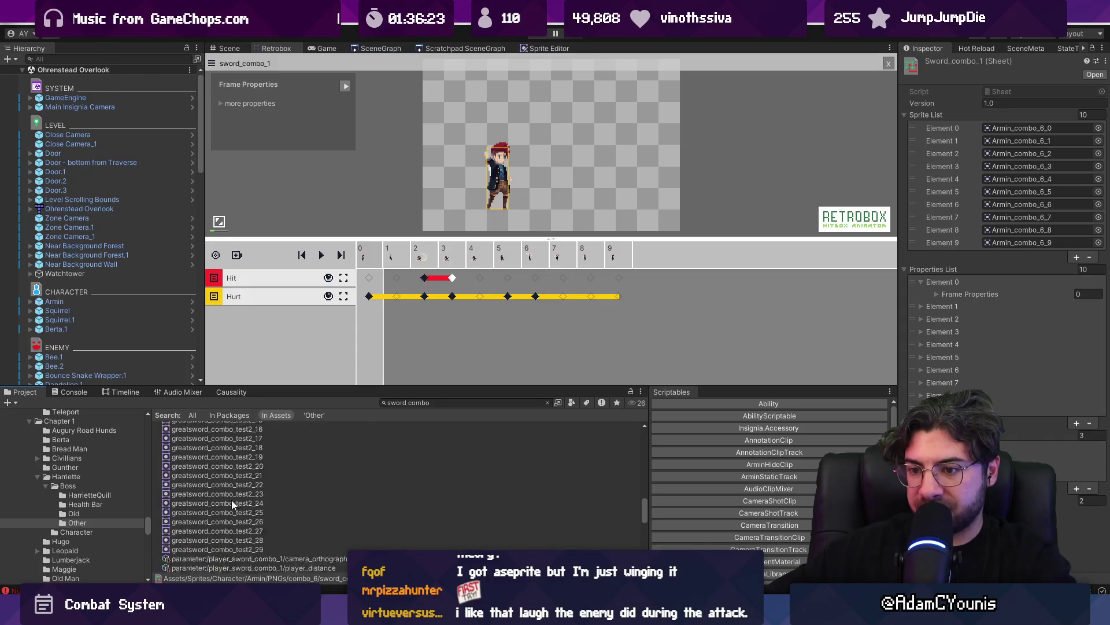
{"action": "double_click", "coordinate": [235, 509]}
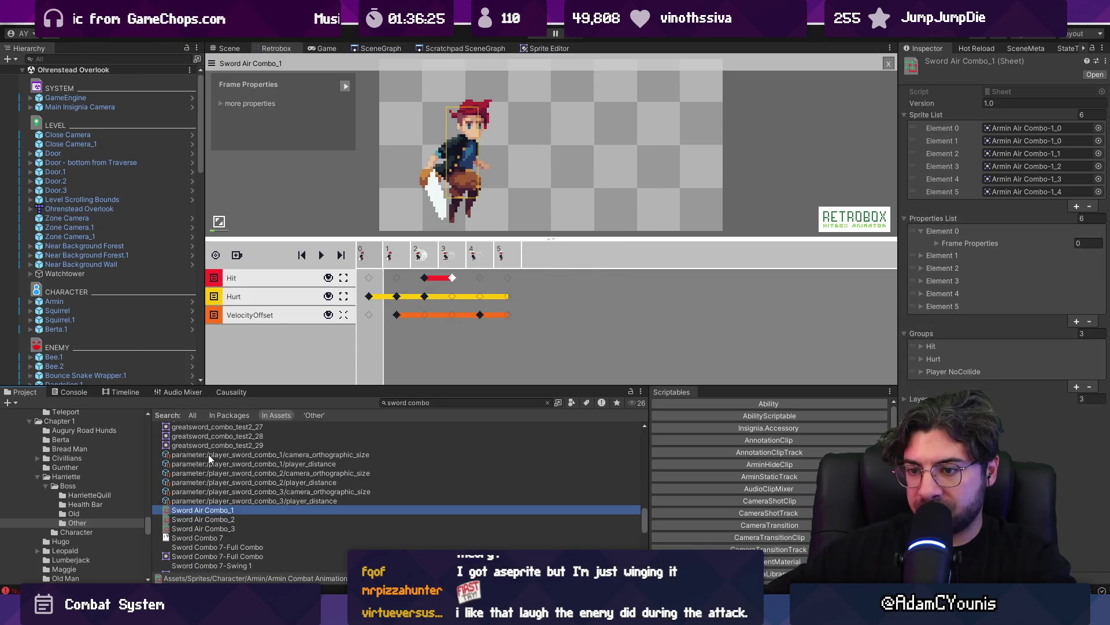
{"action": "scroll", "coordinate": [220, 460], "scroll_direction": "up", "scroll_amount": 10}
{"action": "double_click", "coordinate": [237, 464]}
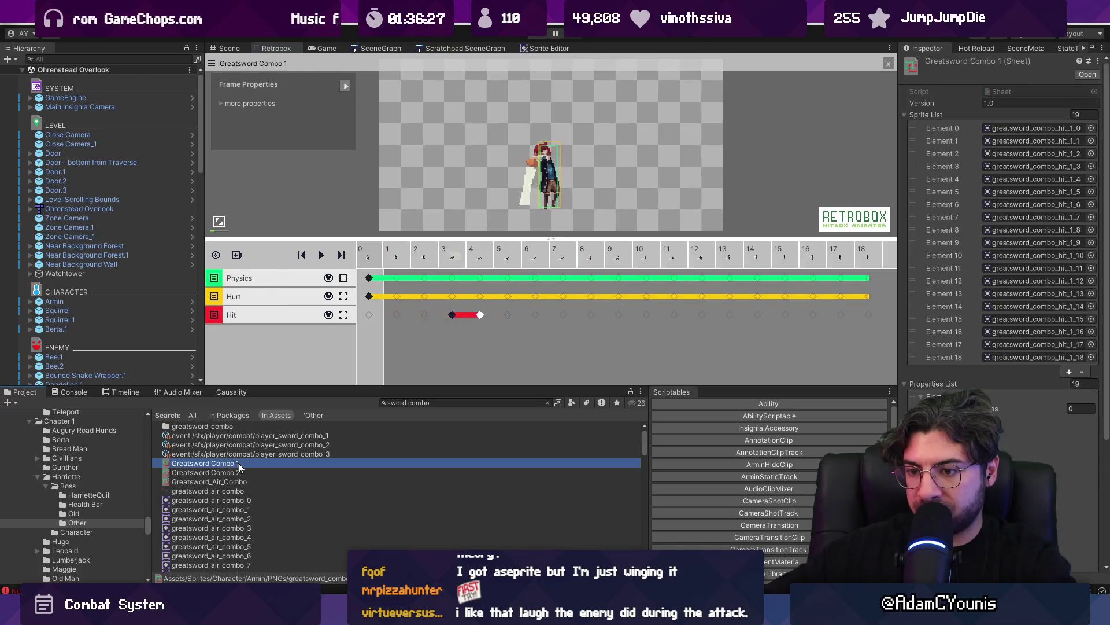
Filter the Project to 'combo 7' and open the Combo 7 1 sheet
{"action": "key", "text": "ctrl+f"}
{"action": "type", "text": "combo 7"}
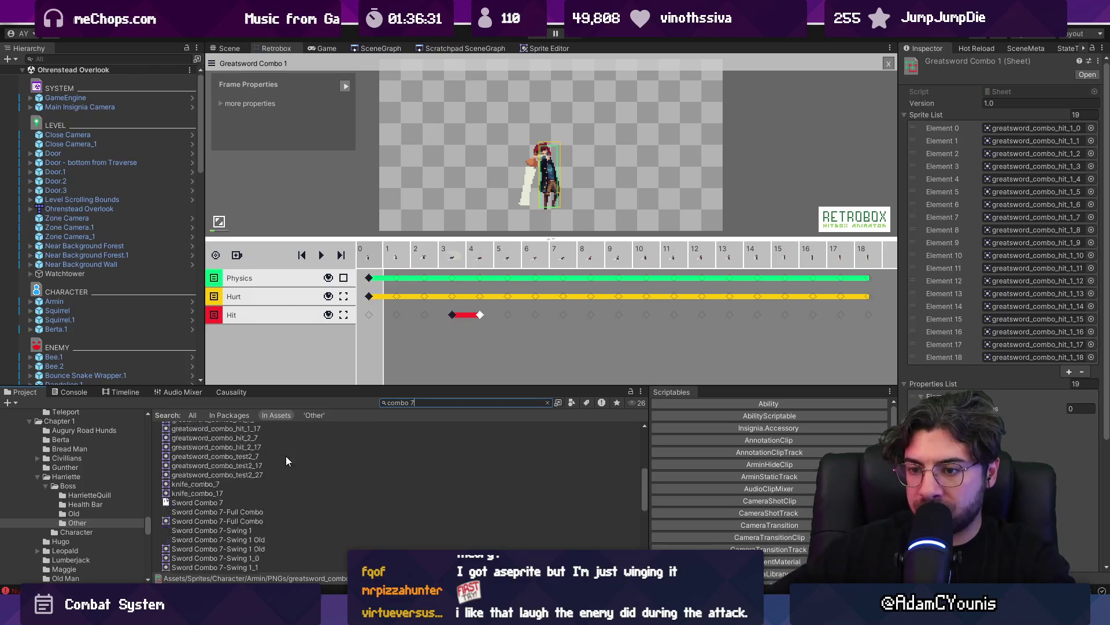
{"action": "double_click", "coordinate": [238, 493]}
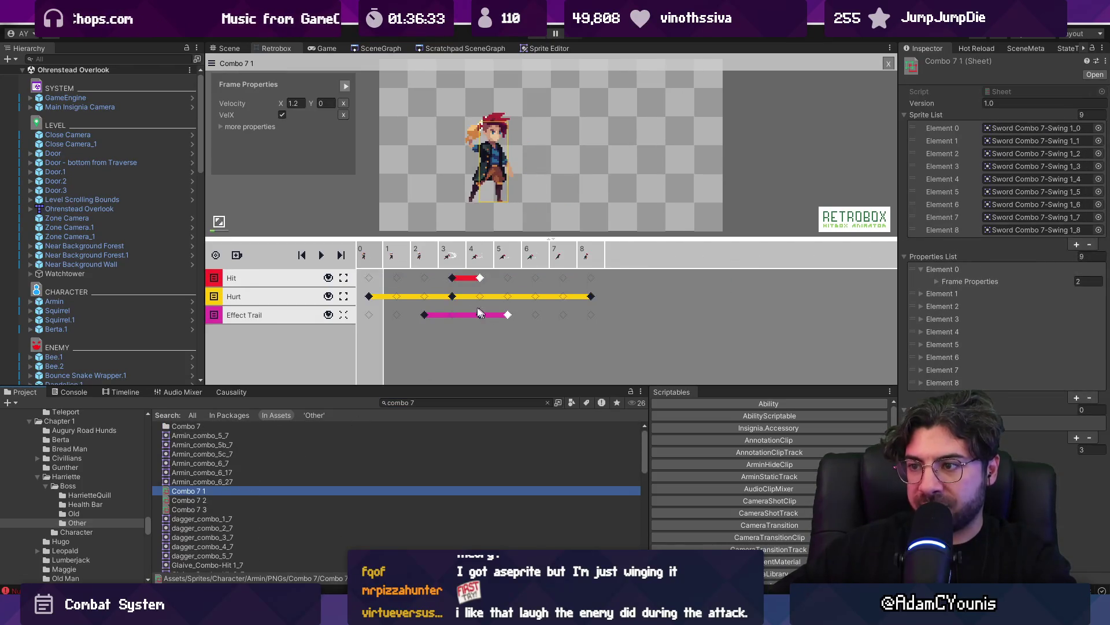
Add a negative poise property to Combo 7 1's frame-3 hitbox
{"action": "left_click", "coordinate": [453, 278]}
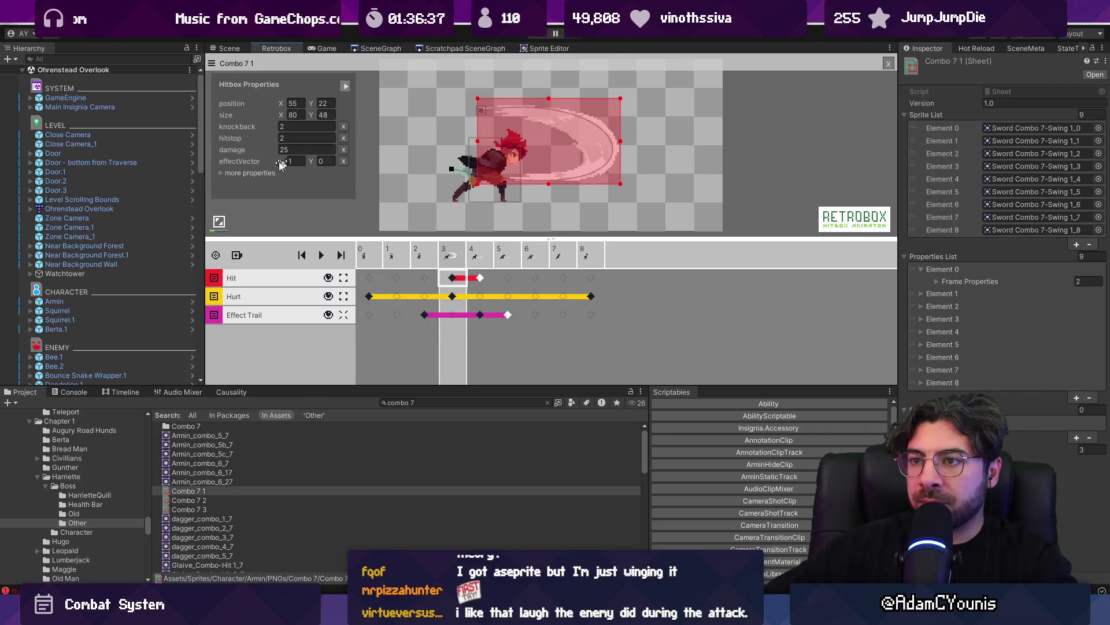
{"action": "left_click", "coordinate": [220, 173]}
{"action": "left_click", "coordinate": [344, 232]}
{"action": "type", "text": "-15"}
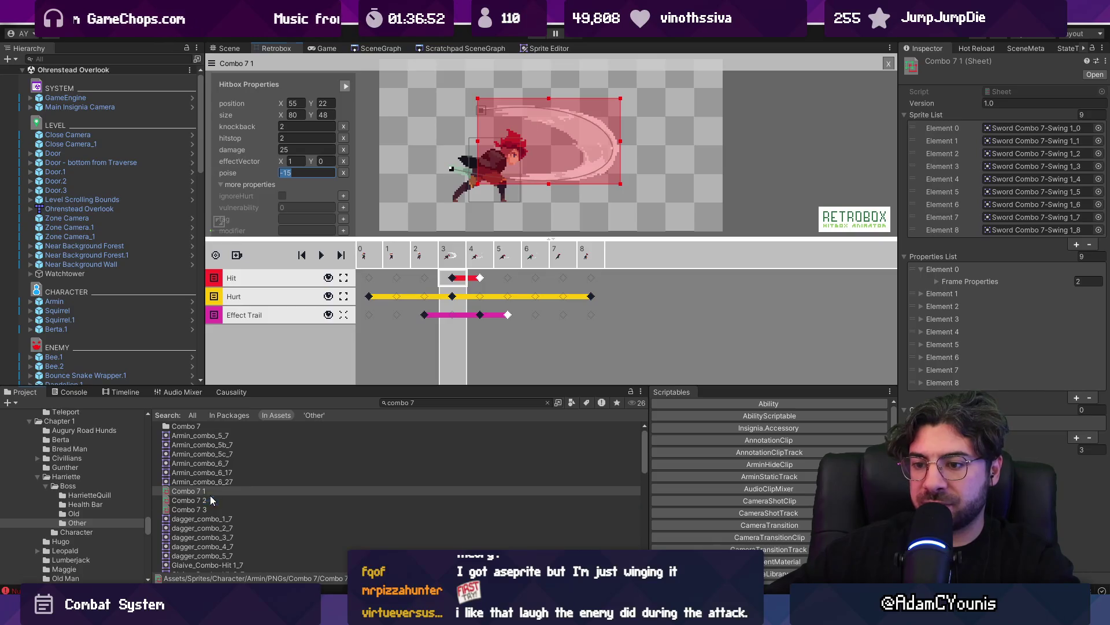
Give Combo 7 2's frame-3 hitbox a poise of -15
{"action": "left_click", "coordinate": [209, 499]}
{"action": "left_click", "coordinate": [459, 280]}
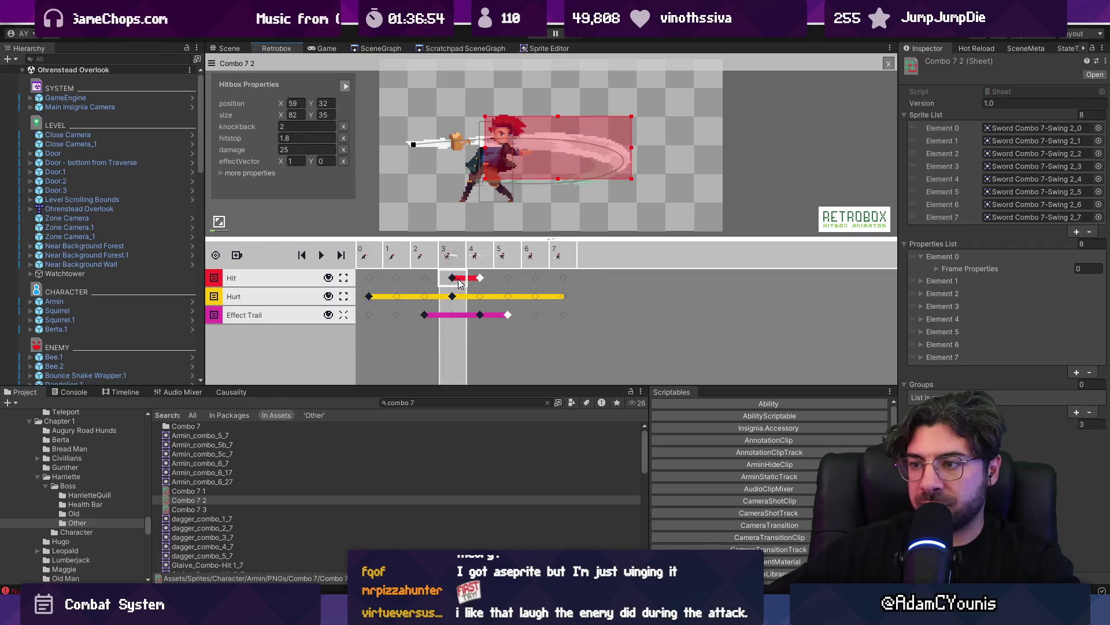
{"action": "left_click", "coordinate": [222, 173]}
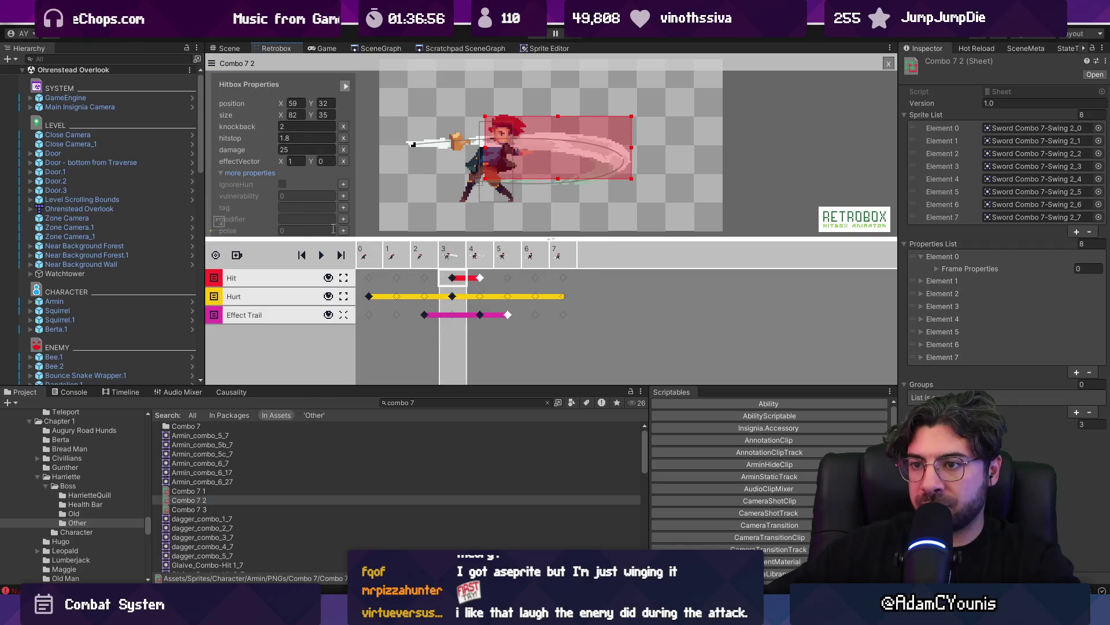
{"action": "left_click", "coordinate": [344, 230]}
{"action": "left_click", "coordinate": [287, 173]}
{"action": "type", "text": "-15"}
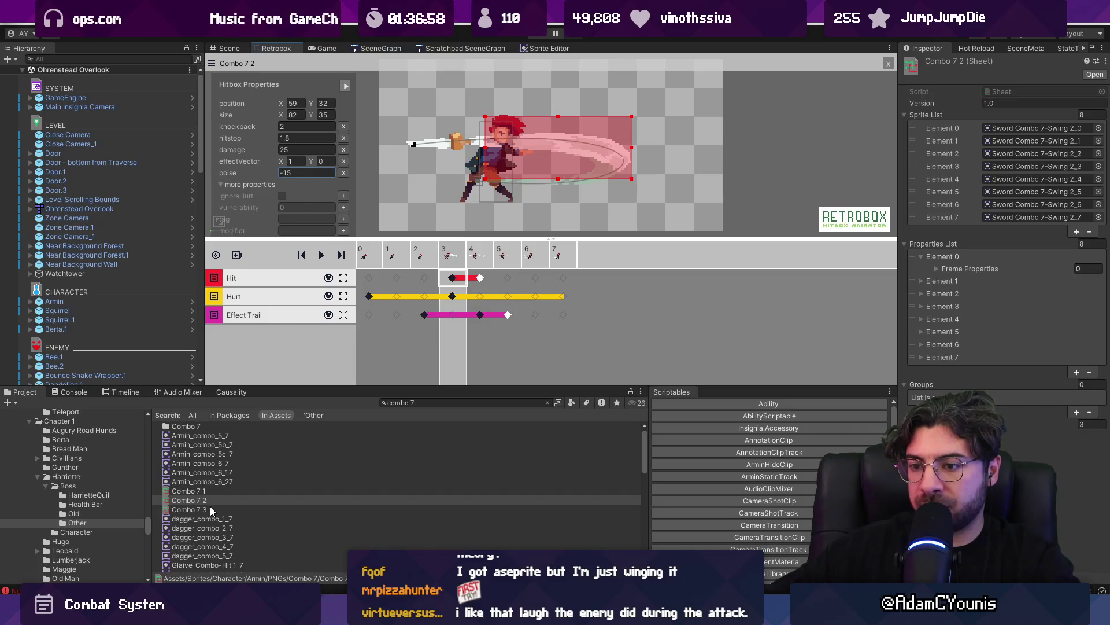
Give Combo 7 3's frame-3 hitbox a poise of -15 and start Play mode
{"action": "left_click", "coordinate": [211, 507]}
{"action": "left_click", "coordinate": [458, 284]}
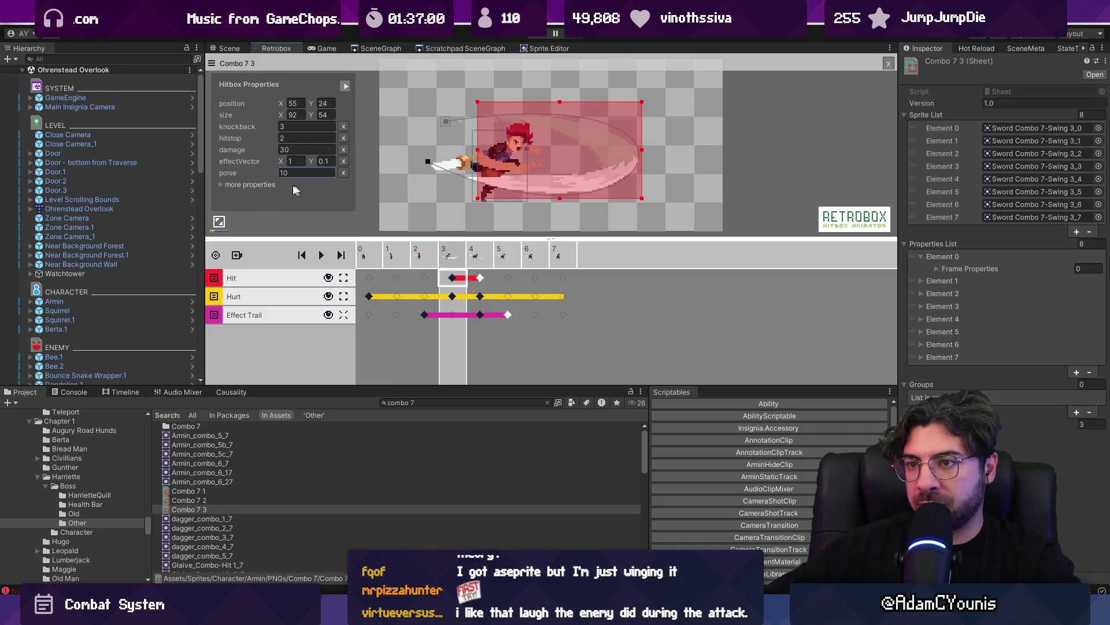
{"action": "left_click", "coordinate": [221, 185]}
{"action": "left_click", "coordinate": [304, 173]}
{"action": "type", "text": "-15"}
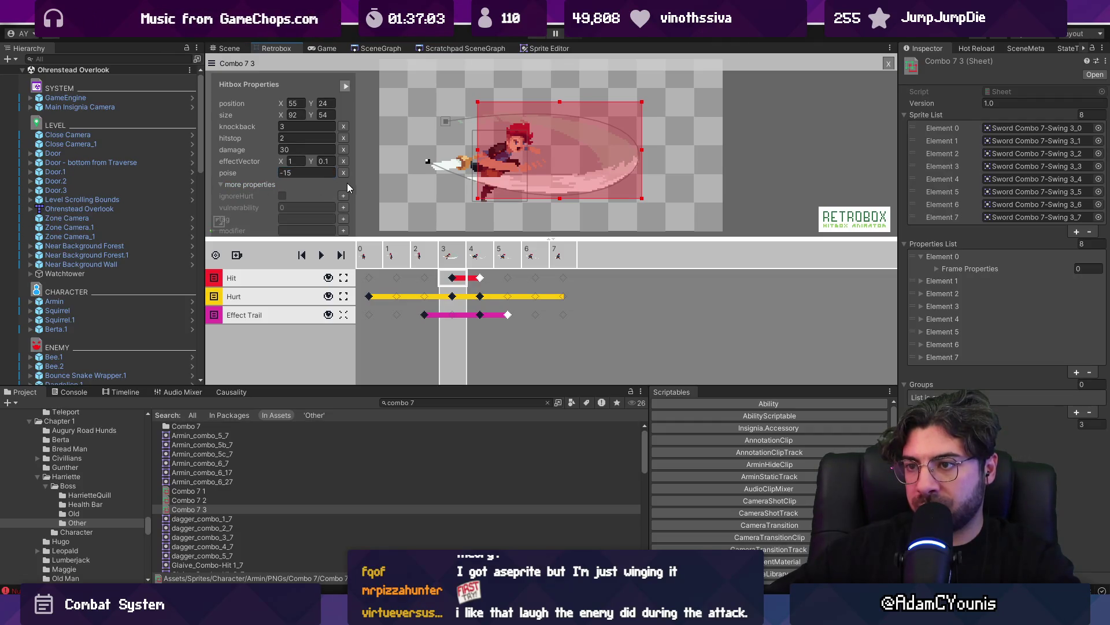
{"action": "left_click", "coordinate": [534, 35]}
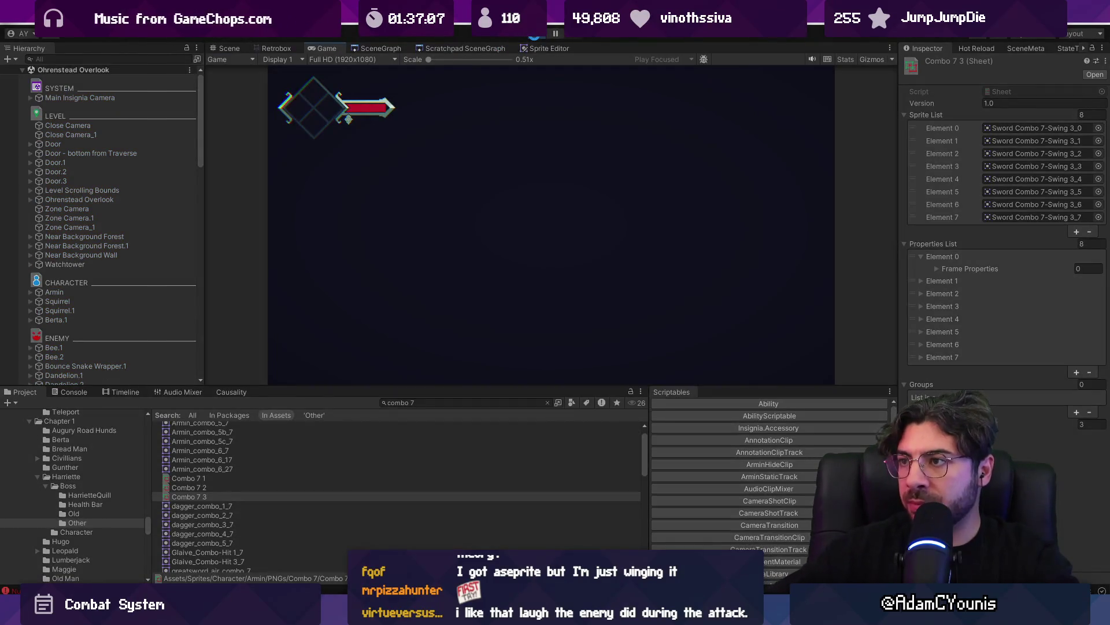
Run Armin right, strike the forest enemy with the sword combo, and restore the editor layout
{"action": "key", "text": "Right"}
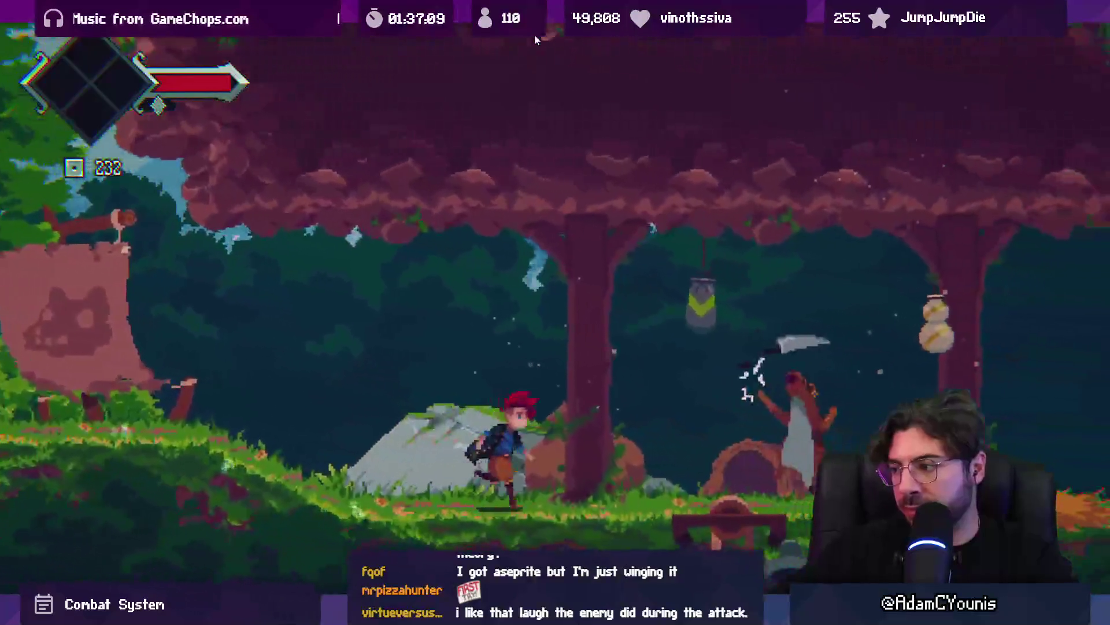
{"action": "key", "text": "Right"}
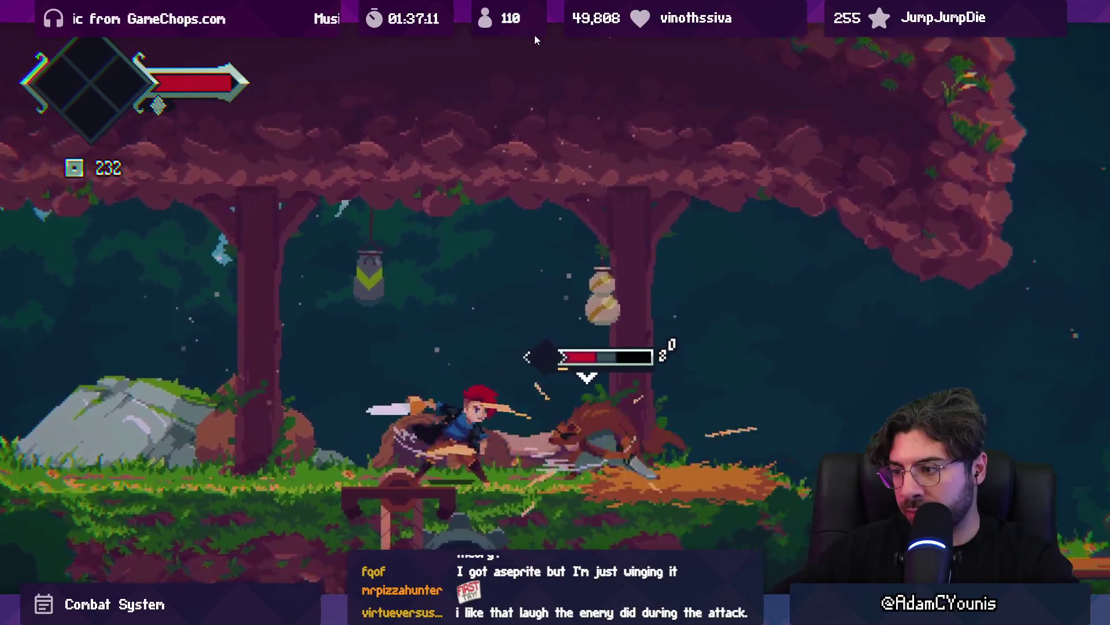
{"action": "key", "text": "Right"}
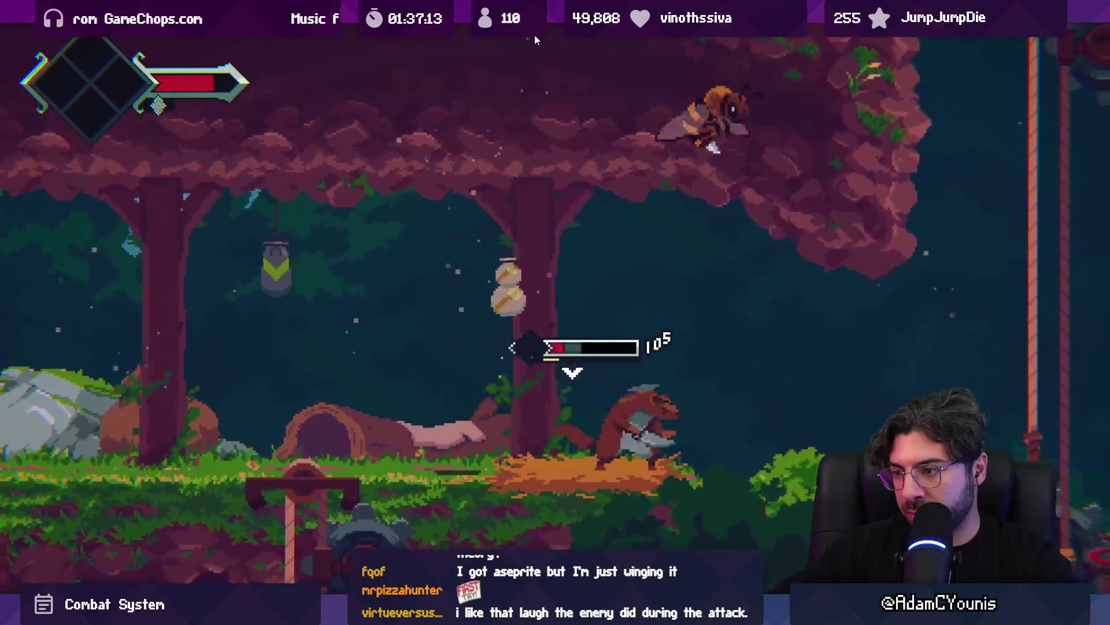
{"action": "key", "text": "shift+space"}
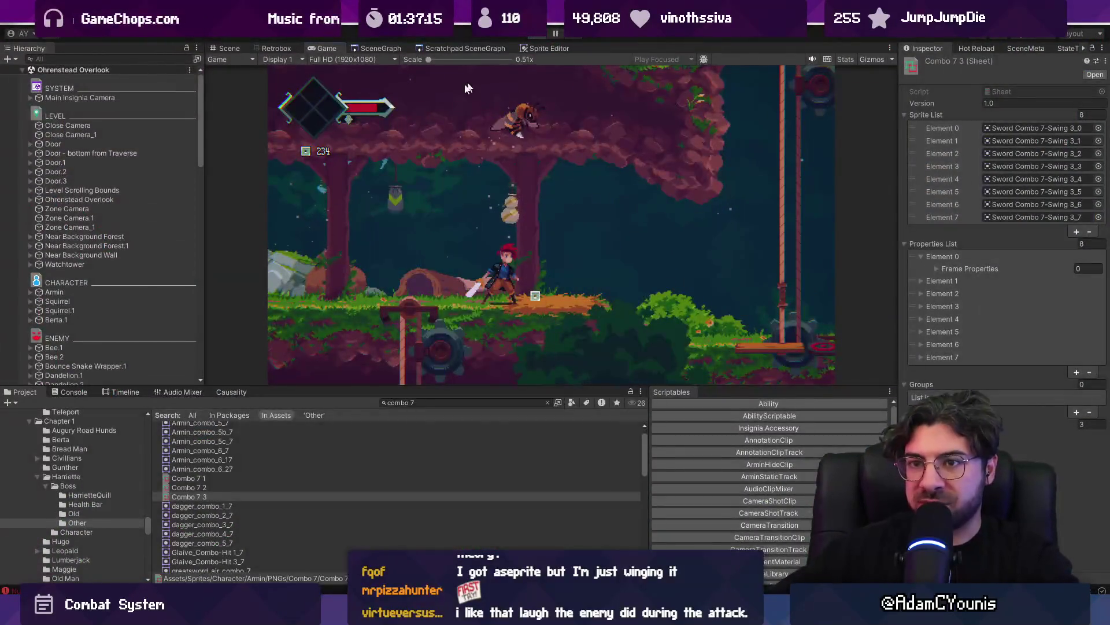
{"action": "left_click", "coordinate": [78, 59]}
Find and select the Marten enemy, showing its Life stats: 130 health and poise 30
{"action": "type", "text": "marten"}
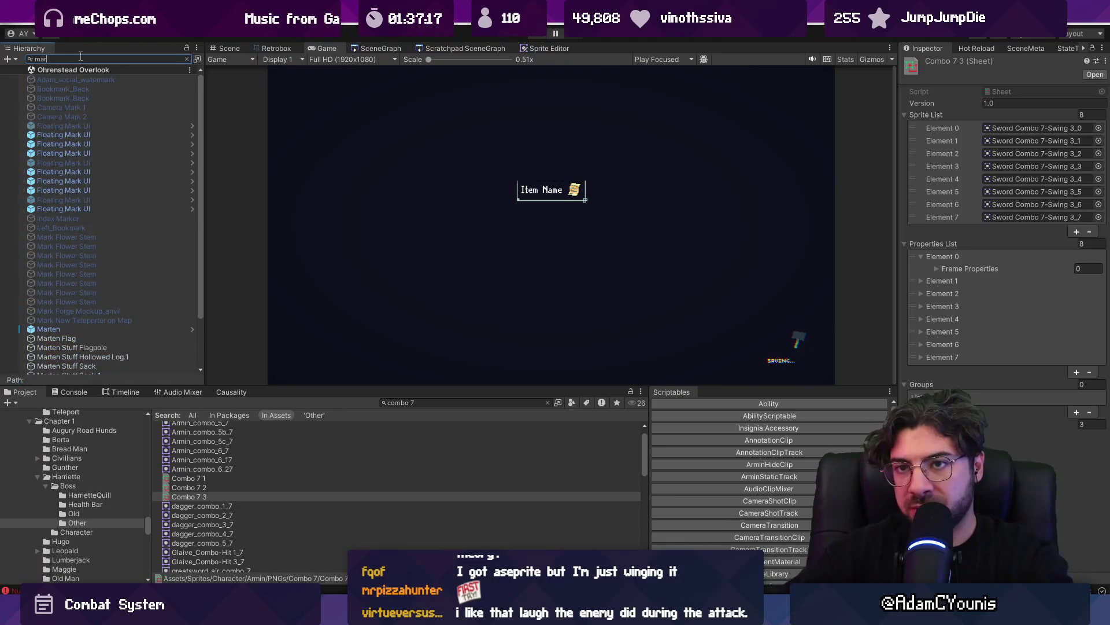
{"action": "left_click", "coordinate": [58, 79]}
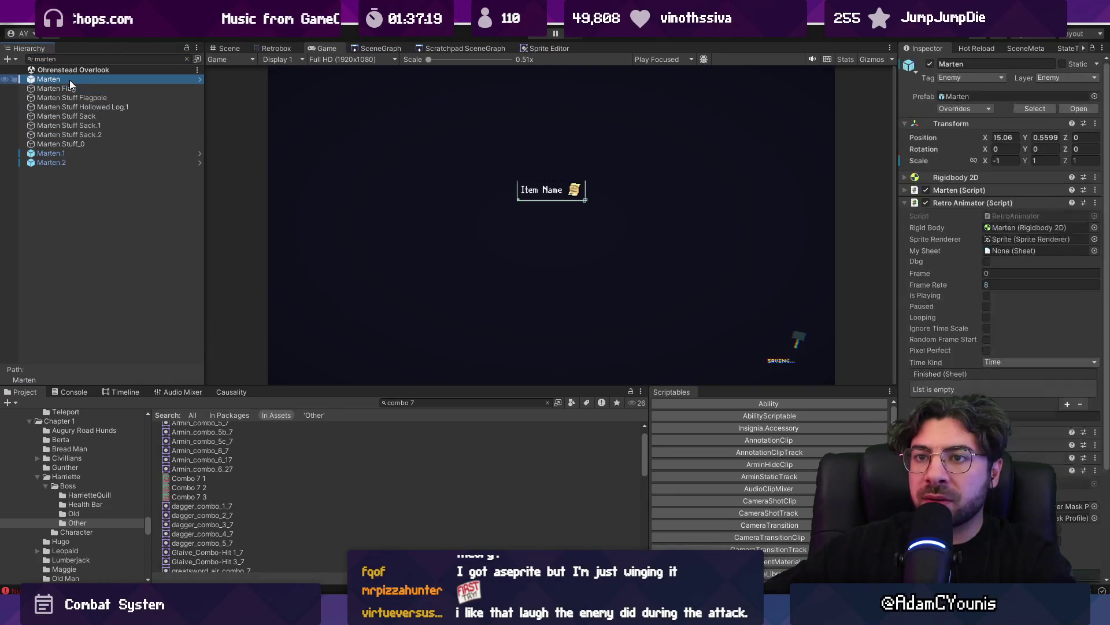
{"action": "left_click_drag", "start_coordinate": [897, 277], "coordinate": [846, 324]}
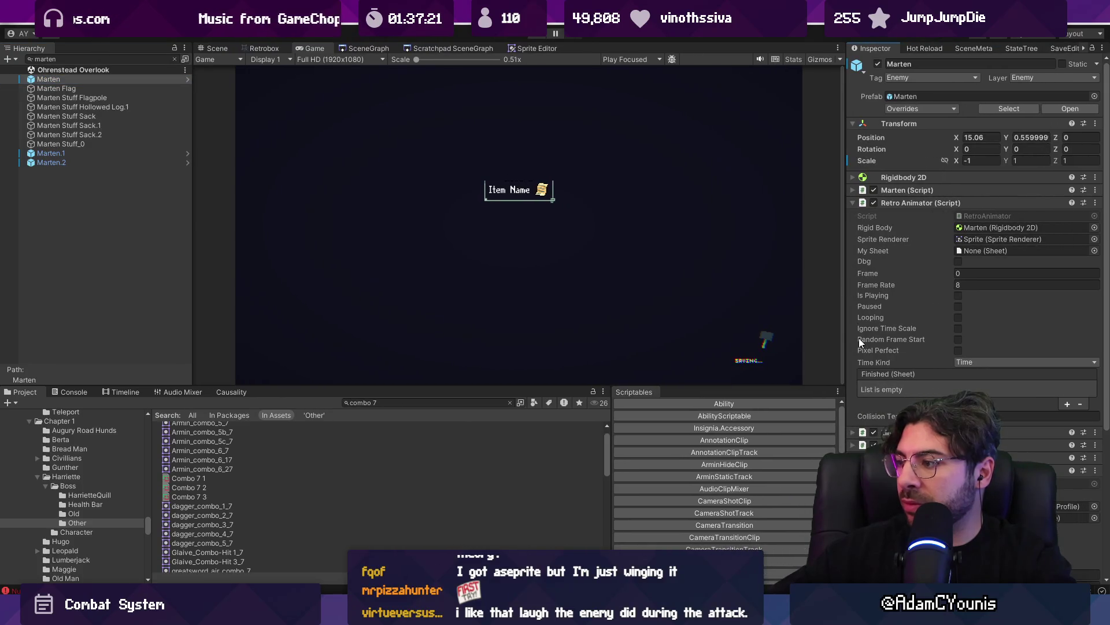
{"action": "scroll", "coordinate": [973, 340], "scroll_direction": "down", "scroll_amount": 6}
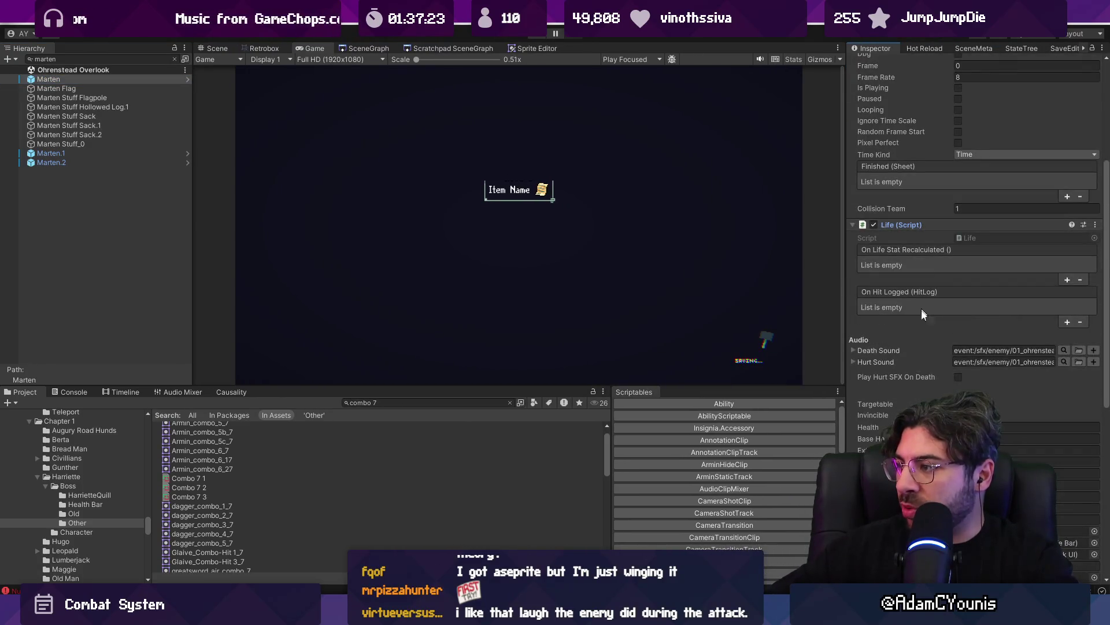
{"action": "scroll", "coordinate": [908, 385], "scroll_direction": "down", "scroll_amount": 7}
{"action": "left_click", "coordinate": [907, 370]}
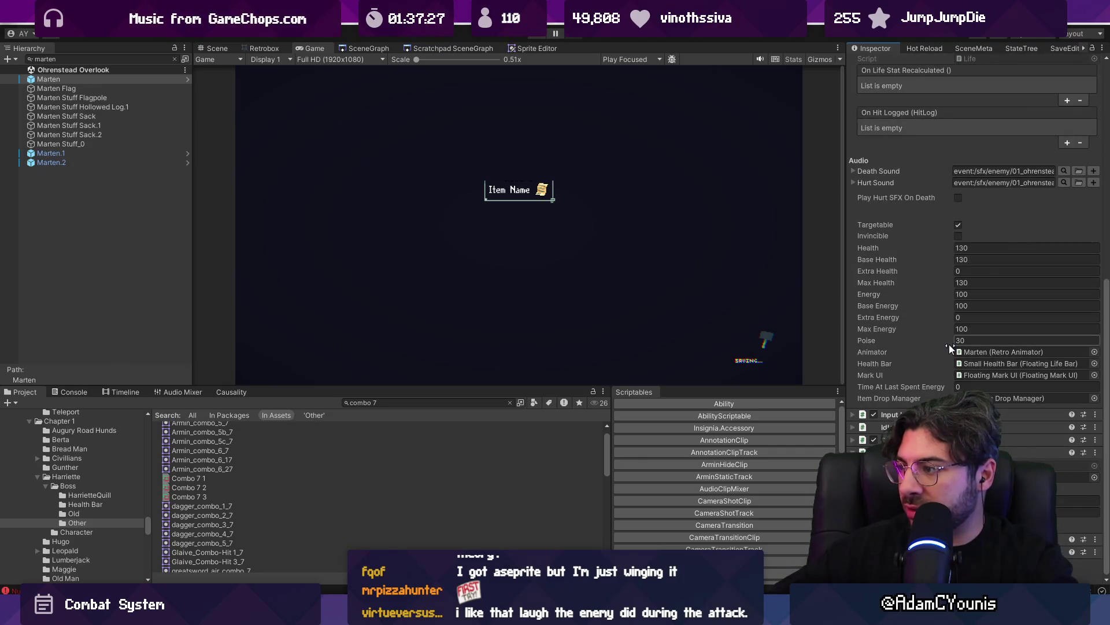
Return to the Scene view and search Project assets for 'marten idle'
{"action": "left_click", "coordinate": [218, 48]}
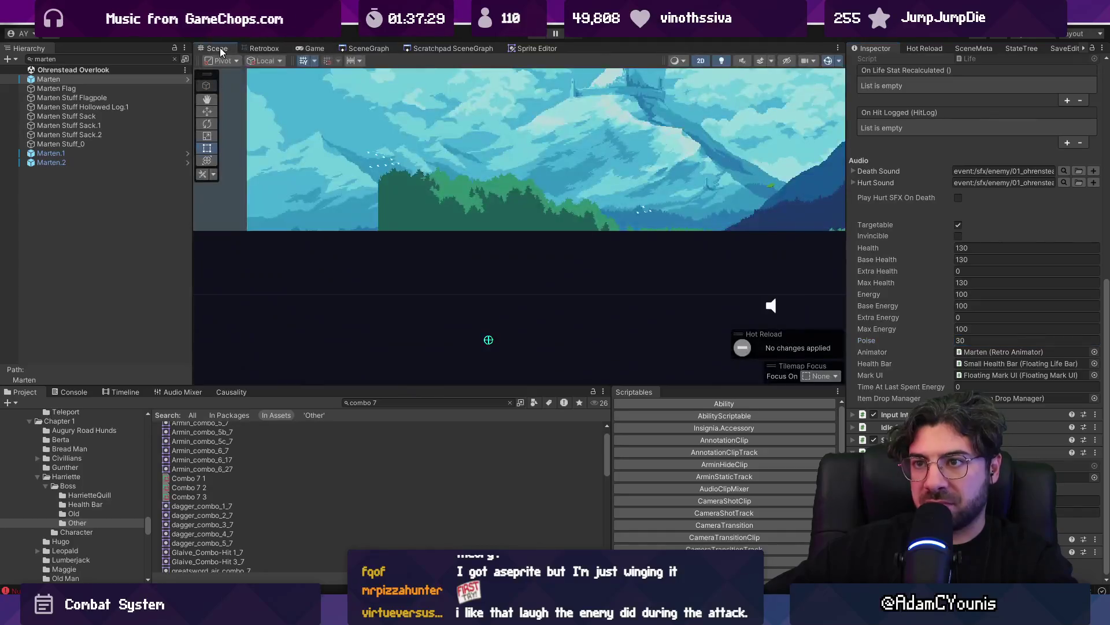
{"action": "left_click", "coordinate": [384, 400]}
{"action": "type", "text": "ma"}
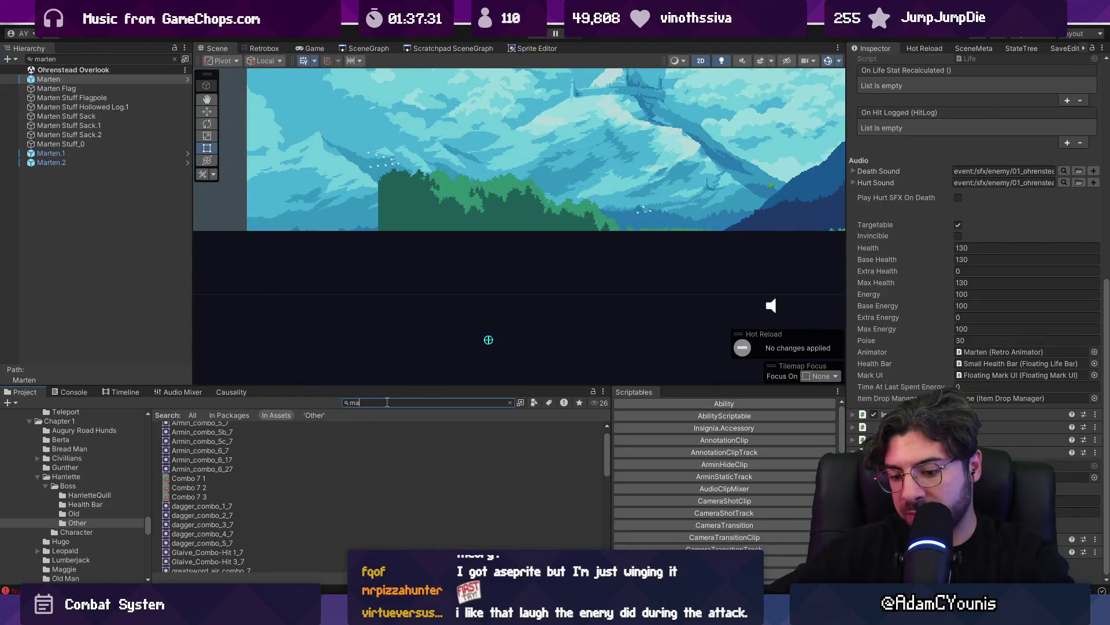
{"action": "type", "text": "rten idle"}
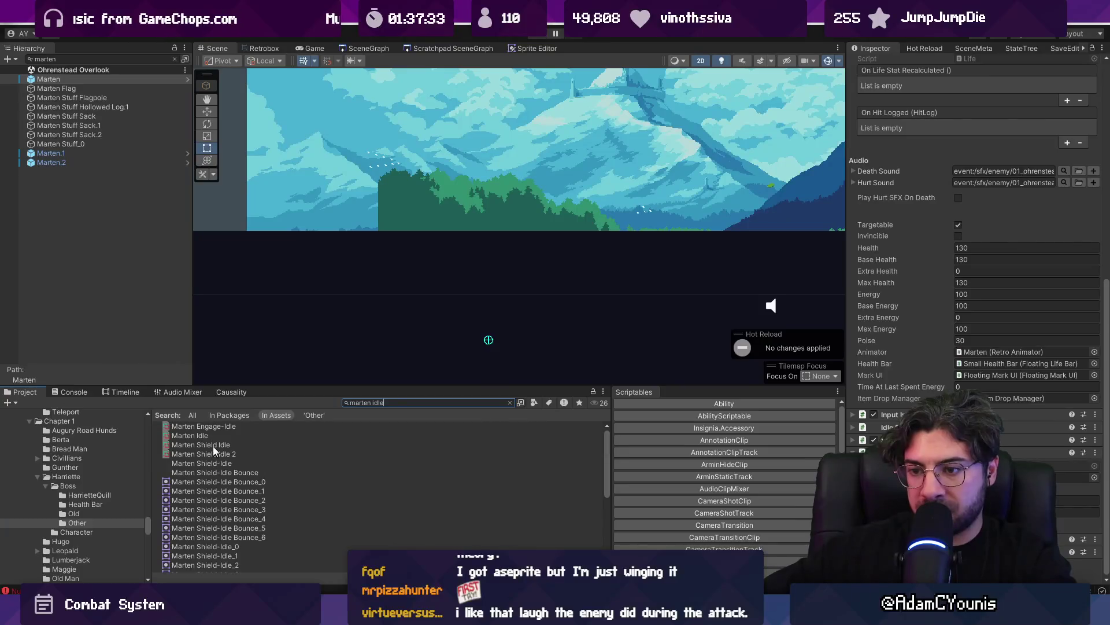
Open Marten Idle in the hitbox editor and check its hurtbox's extra properties
{"action": "left_click", "coordinate": [214, 435]}
{"action": "left_click", "coordinate": [270, 48]}
{"action": "left_click", "coordinate": [358, 278]}
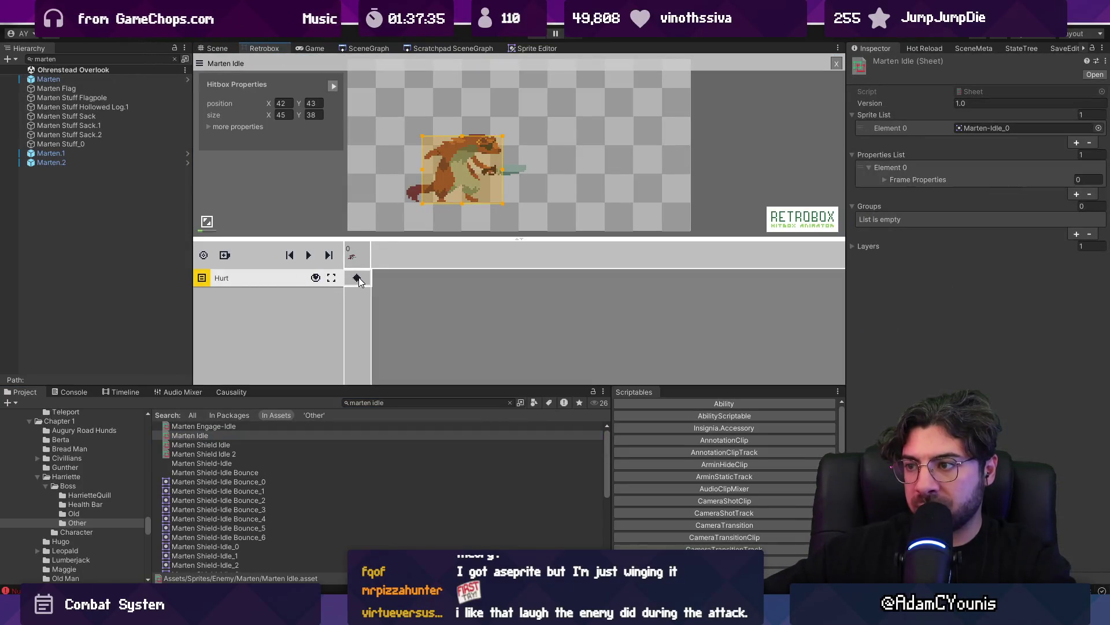
{"action": "left_click", "coordinate": [209, 126]}
{"action": "left_click", "coordinate": [208, 127]}
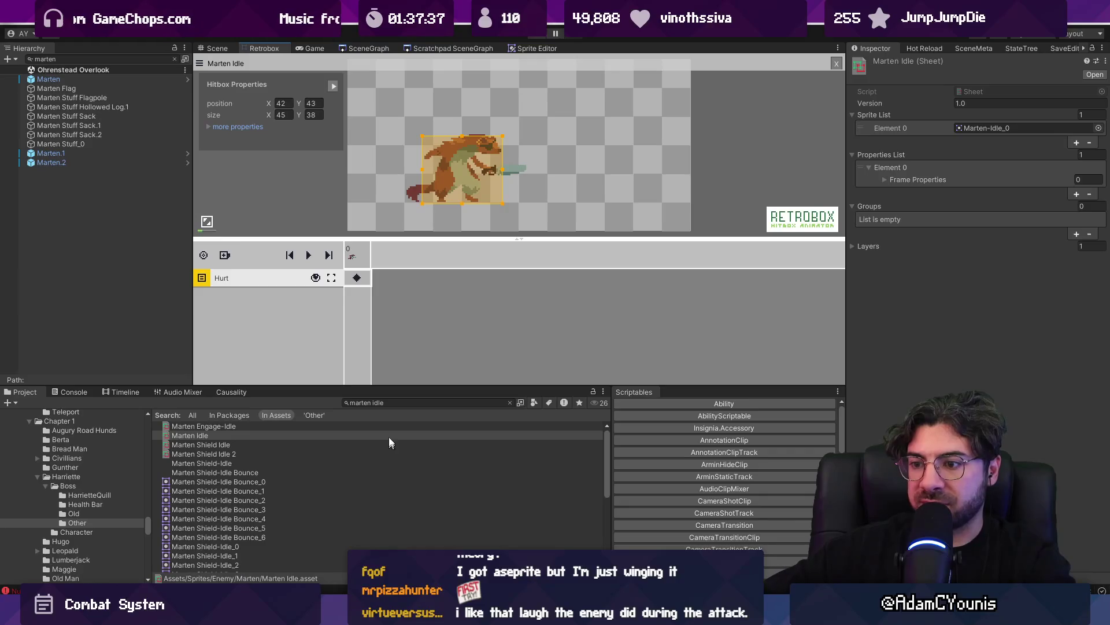
Search for the combo 7 sheets and prefix Combo 7 1 with 'Armin Sword'
{"action": "left_click", "coordinate": [404, 403]}
{"action": "type", "text": "armin"}
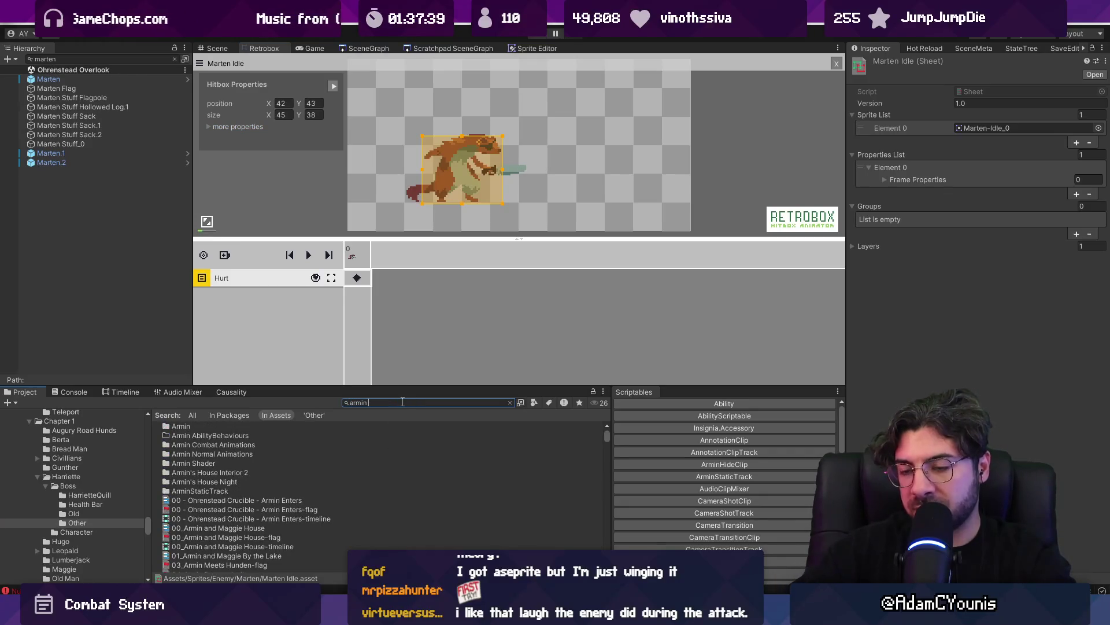
{"action": "type", "text": "sword combo 8"}
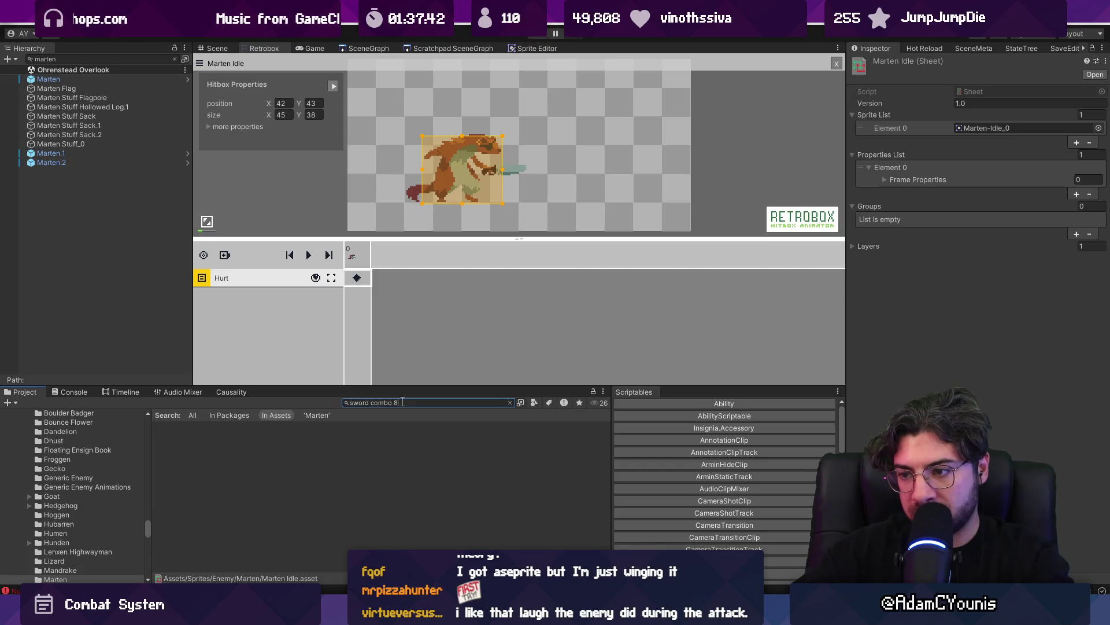
{"action": "key", "text": "BackSpace"}
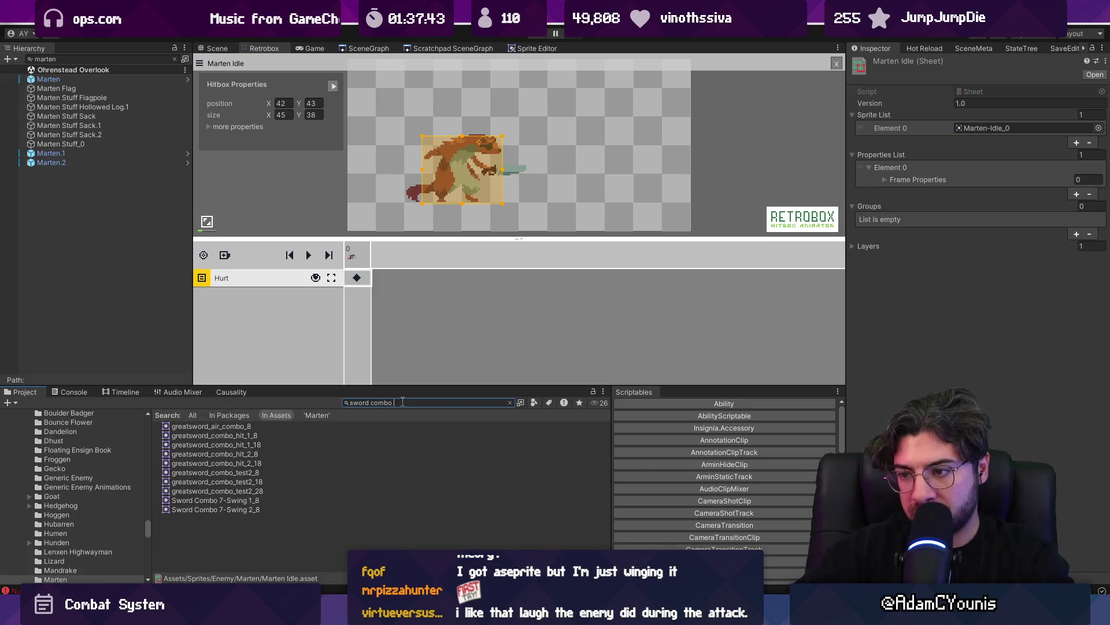
{"action": "type", "text": "7"}
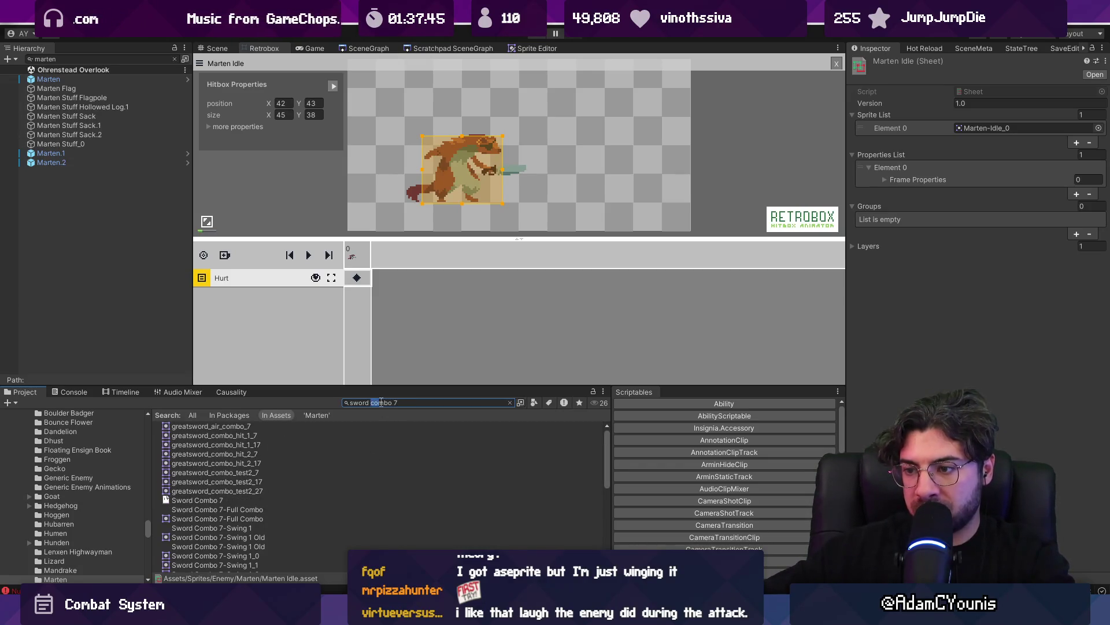
{"action": "left_click", "coordinate": [203, 486]}
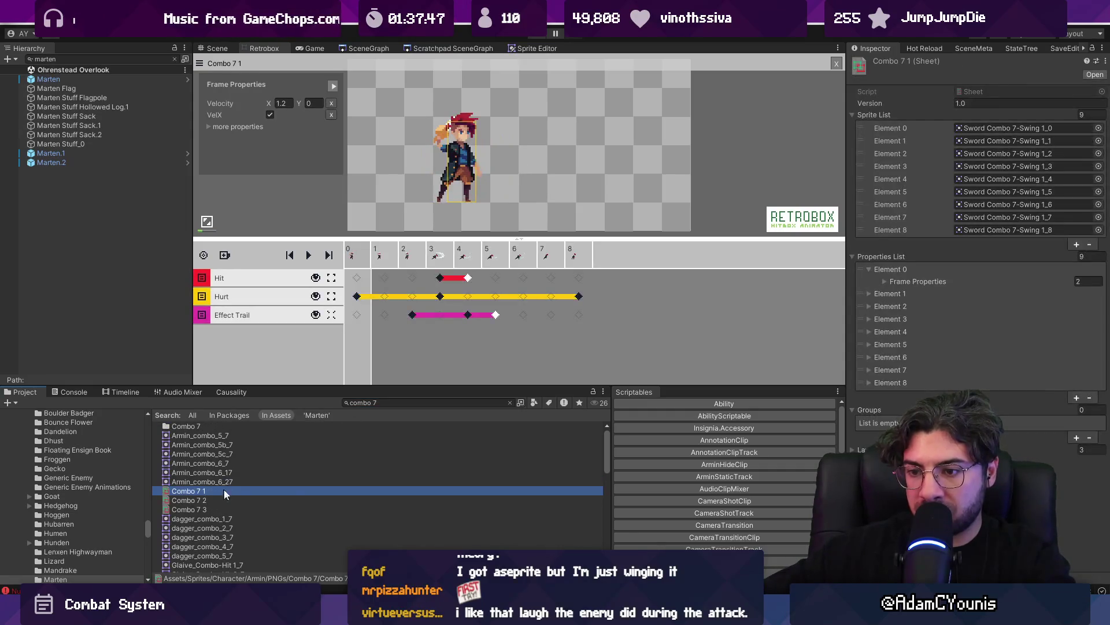
{"action": "key", "text": "Home"}
{"action": "type", "text": "Armin Sword"}
{"action": "key", "text": "ctrl+shift+Left"}
Rename Combo 7 2 and Combo 7 3 to Armin Sword Combo 7 2 and 7 3
{"action": "left_click", "coordinate": [188, 499]}
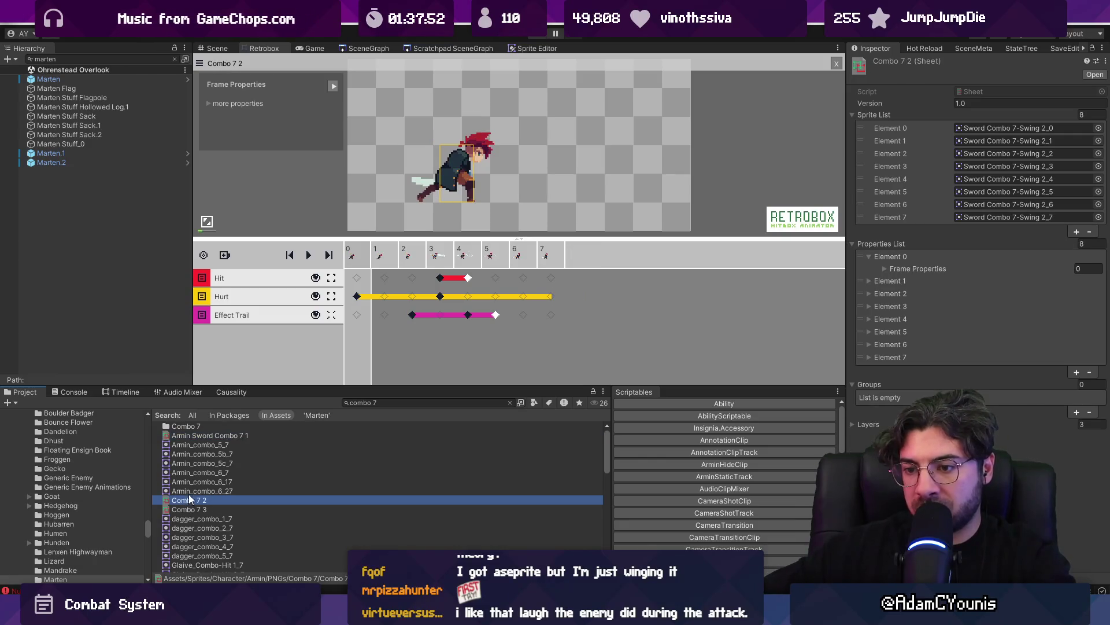
{"action": "key", "text": "F2"}
{"action": "key", "text": "Home"}
{"action": "type", "text": "Armin Sword"}
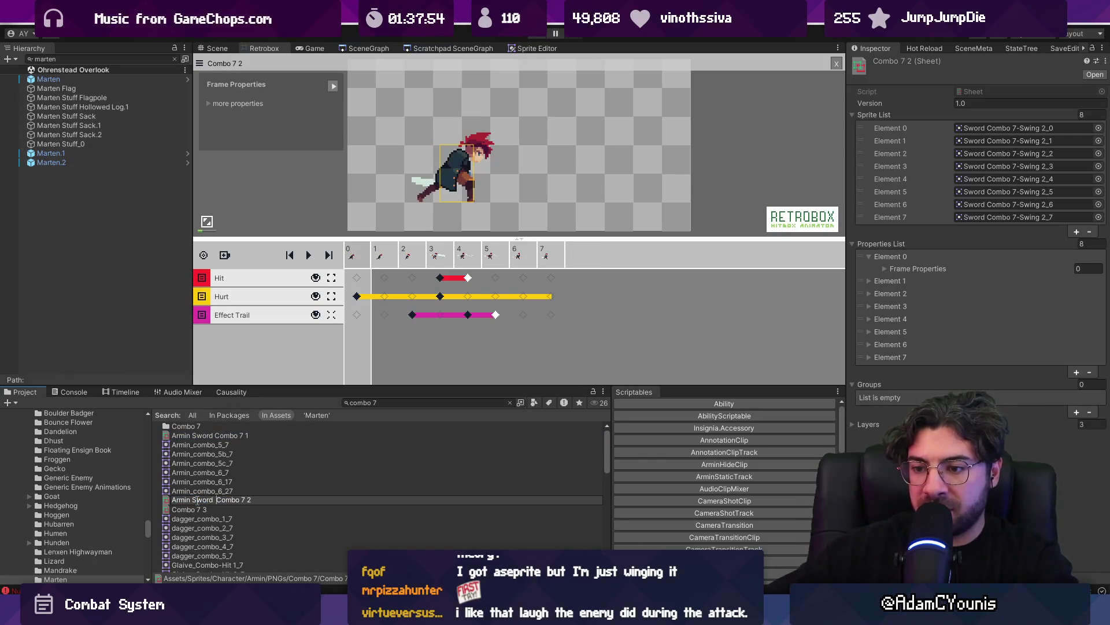
{"action": "key", "text": "Return"}
{"action": "left_click", "coordinate": [185, 509]}
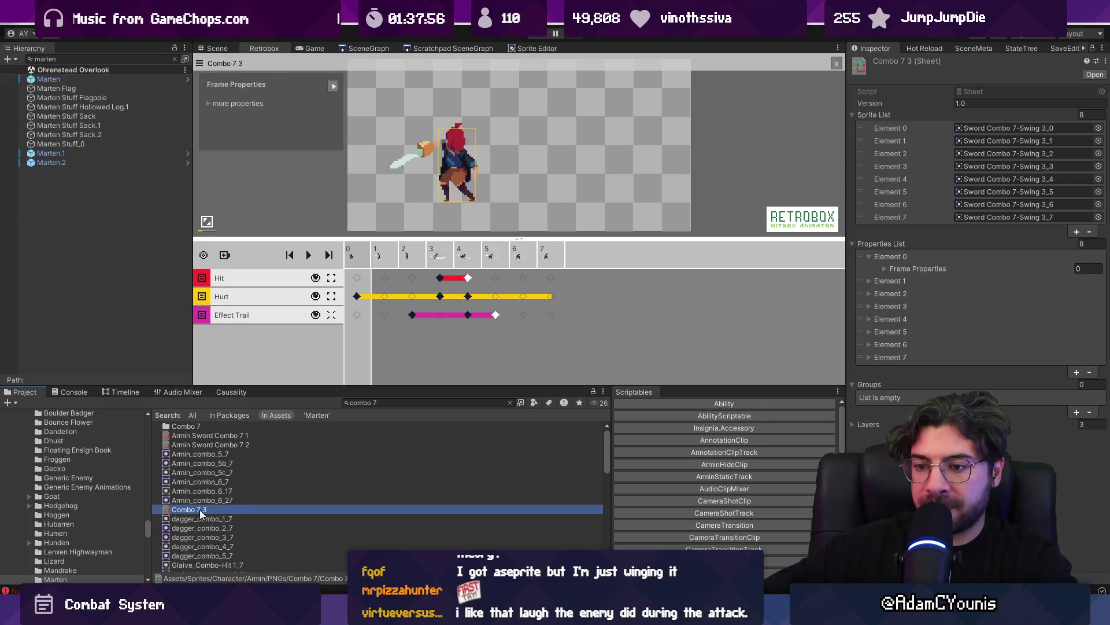
{"action": "key", "text": "F2"}
{"action": "key", "text": "Home"}
{"action": "type", "text": "Armin Sword"}
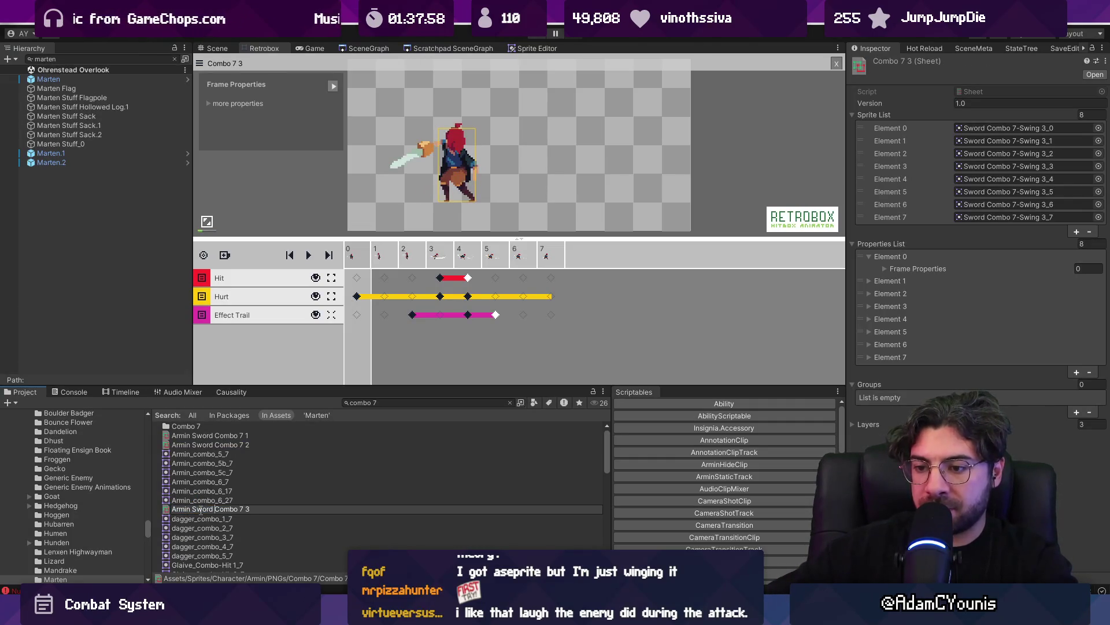
{"action": "key", "text": "Return"}
{"action": "right_click", "coordinate": [199, 509]}
{"action": "left_click", "coordinate": [197, 438]}
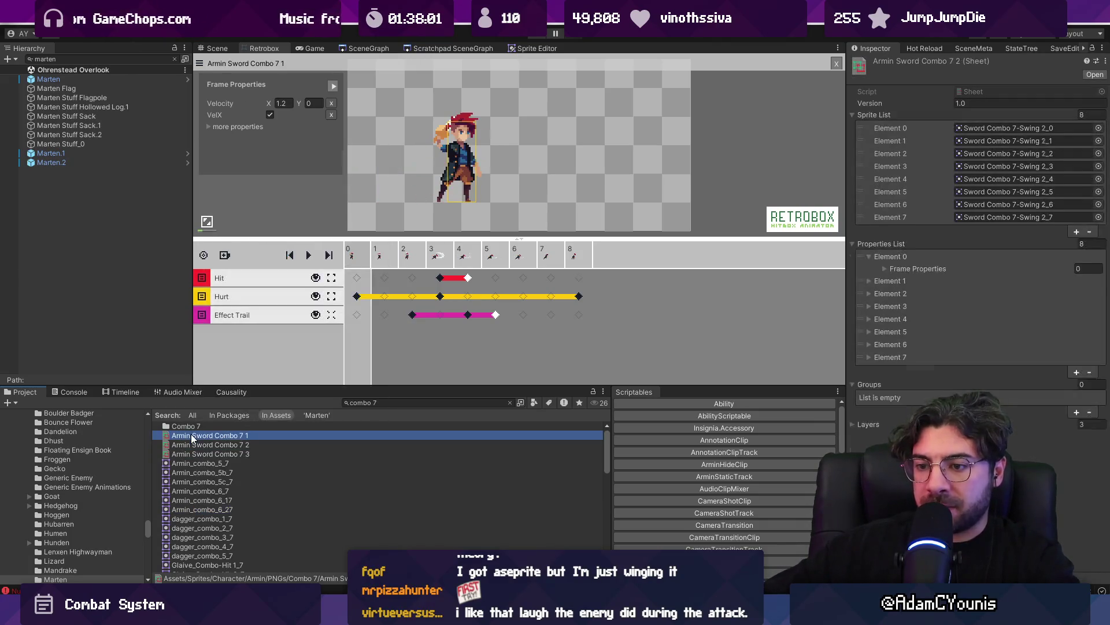
Inspect the extra properties of Armin Sword Combo 7 1's frame-3 hitbox
{"action": "left_click", "coordinate": [444, 279]}
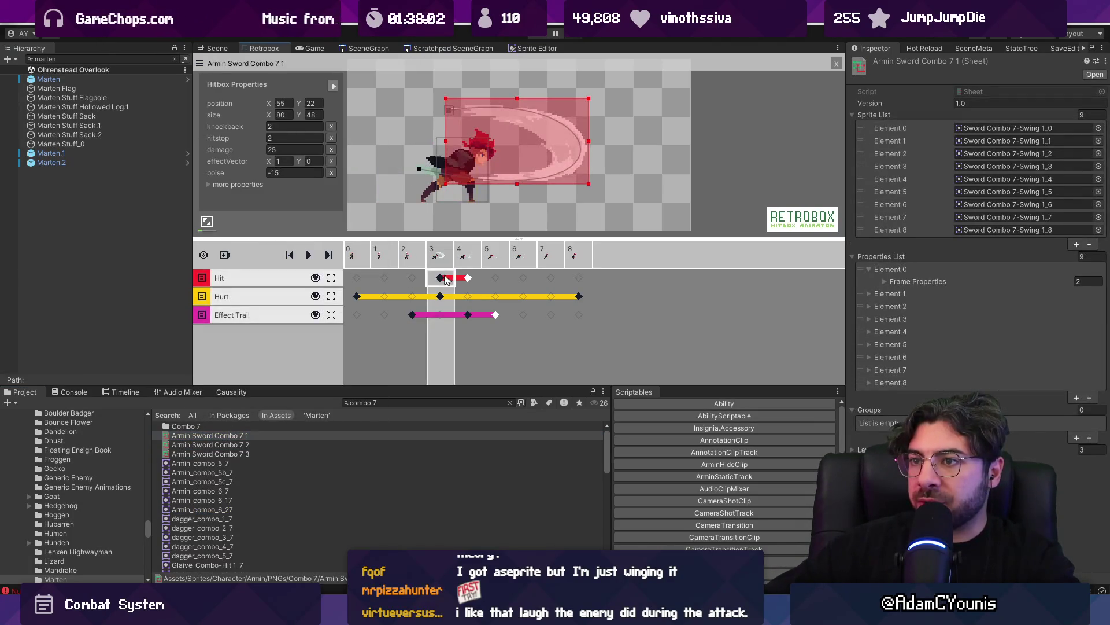
{"action": "left_click", "coordinate": [210, 185]}
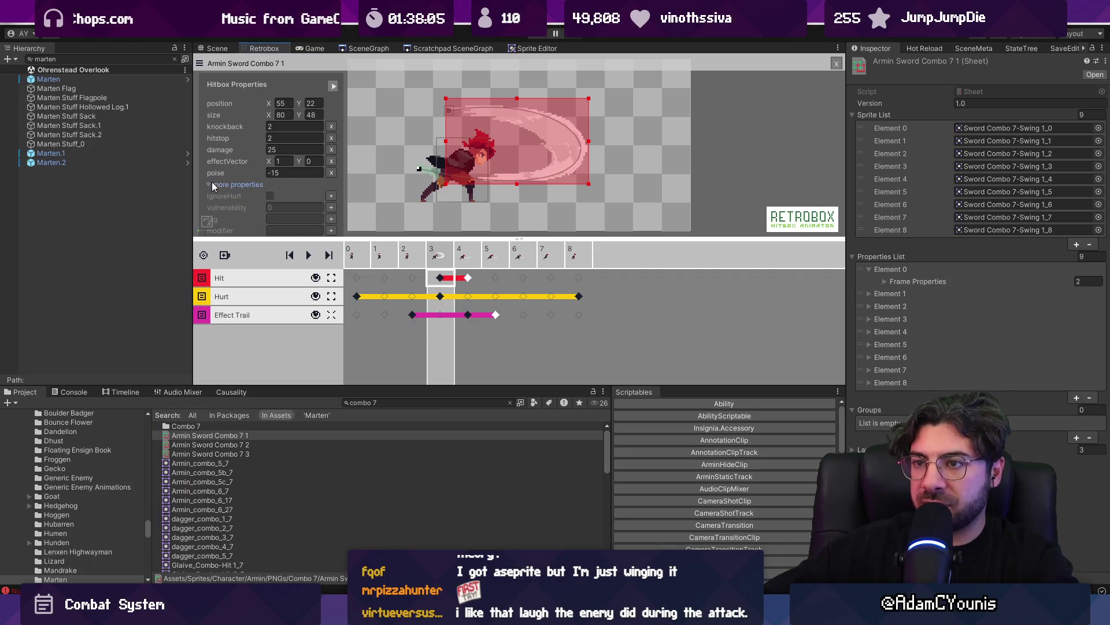
{"action": "left_click", "coordinate": [212, 182]}
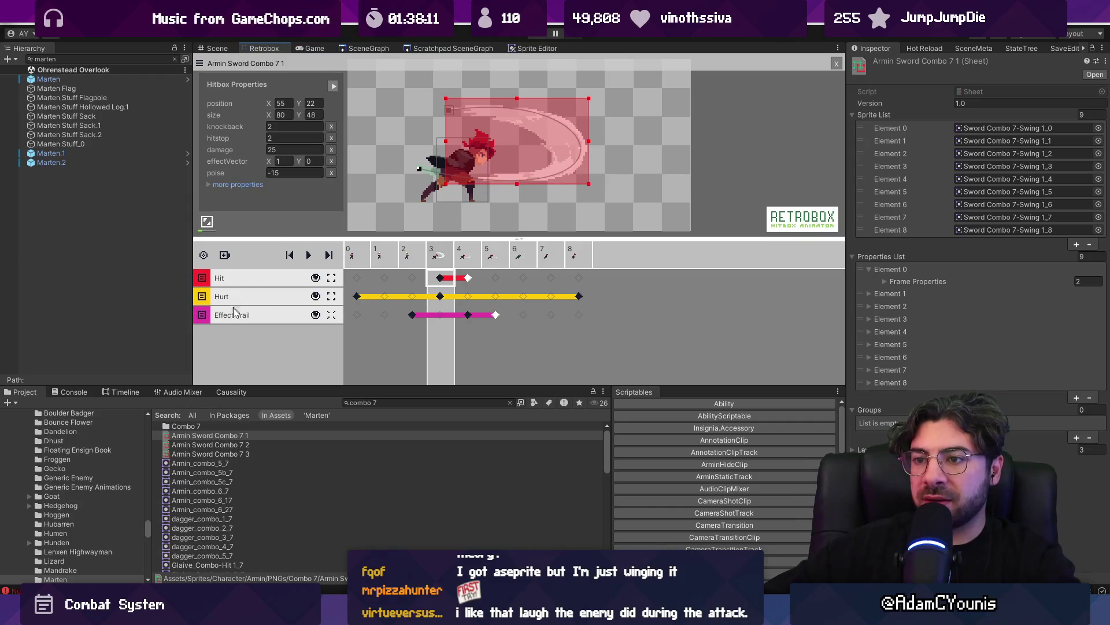
Check the frame-3 hitboxes of Armin Sword Combo 7 2 and 7 3 (poise -15)
{"action": "left_click", "coordinate": [212, 445]}
{"action": "left_click", "coordinate": [442, 279]}
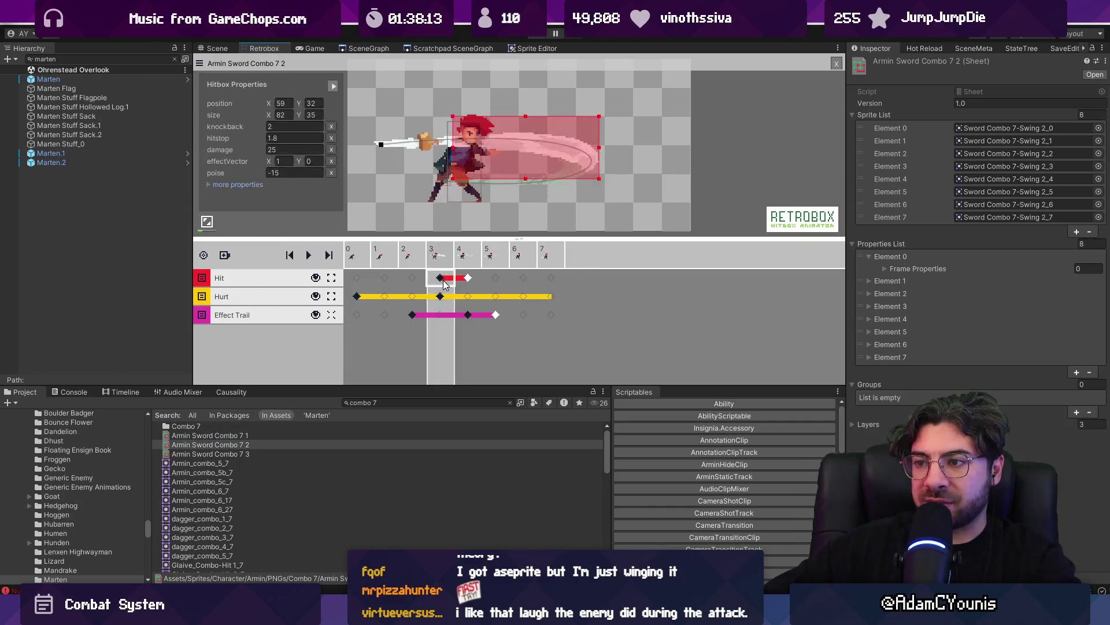
{"action": "left_click", "coordinate": [223, 452]}
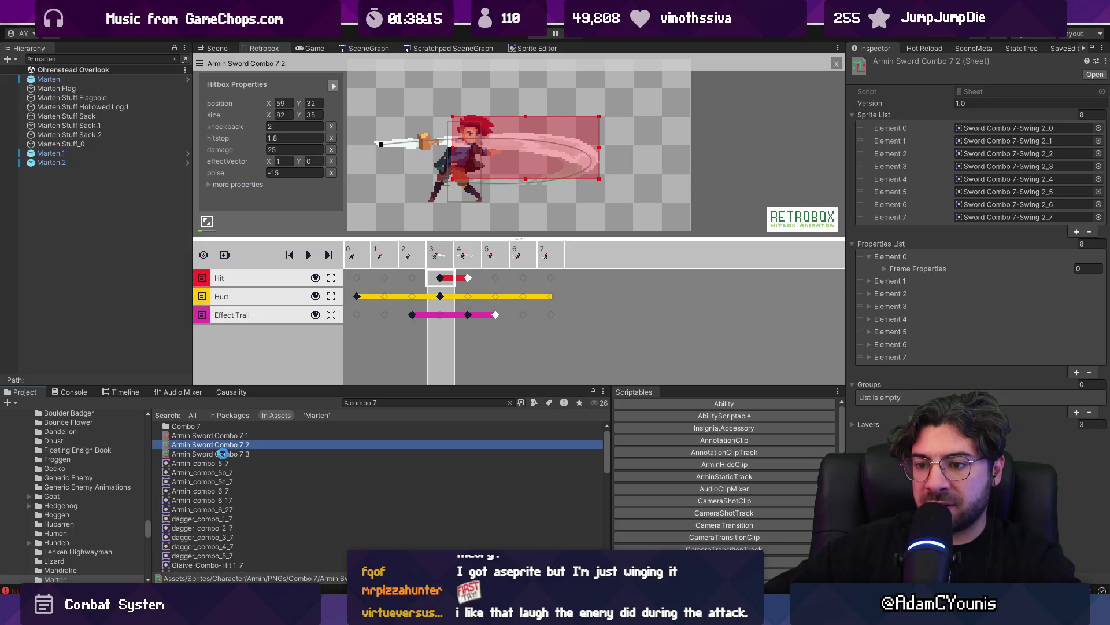
{"action": "left_click", "coordinate": [441, 280]}
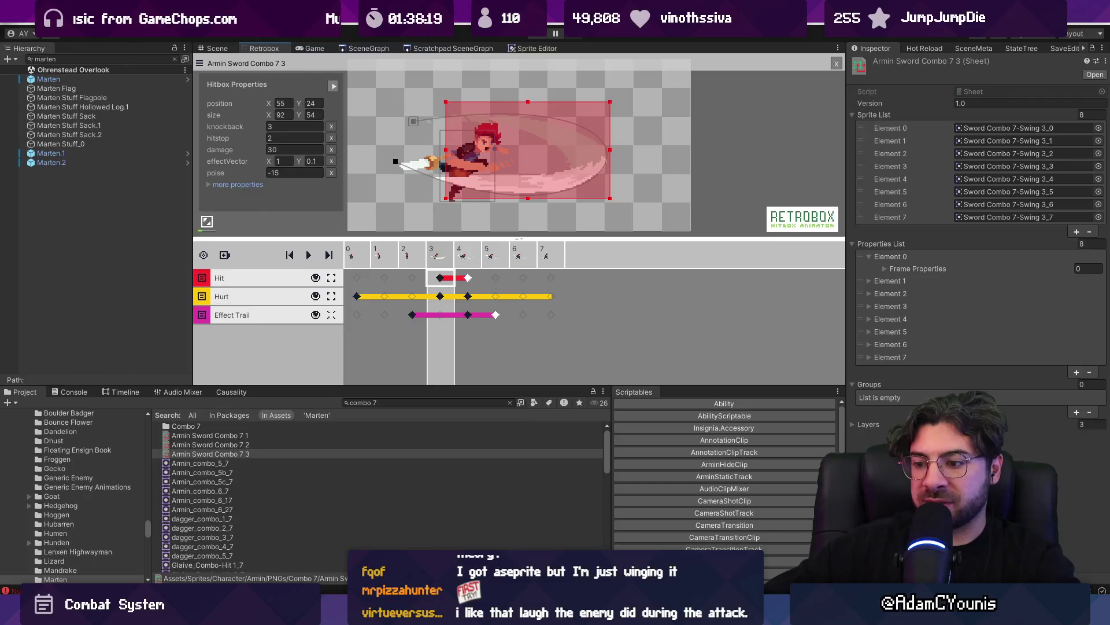
{"action": "key", "text": "alt+Tab"}
{"action": "key", "text": "ctrl+p"}
Open CollisionInfo.cs and find the 'poise =' calculation on line 38
{"action": "type", "text": "collisioninfo"}
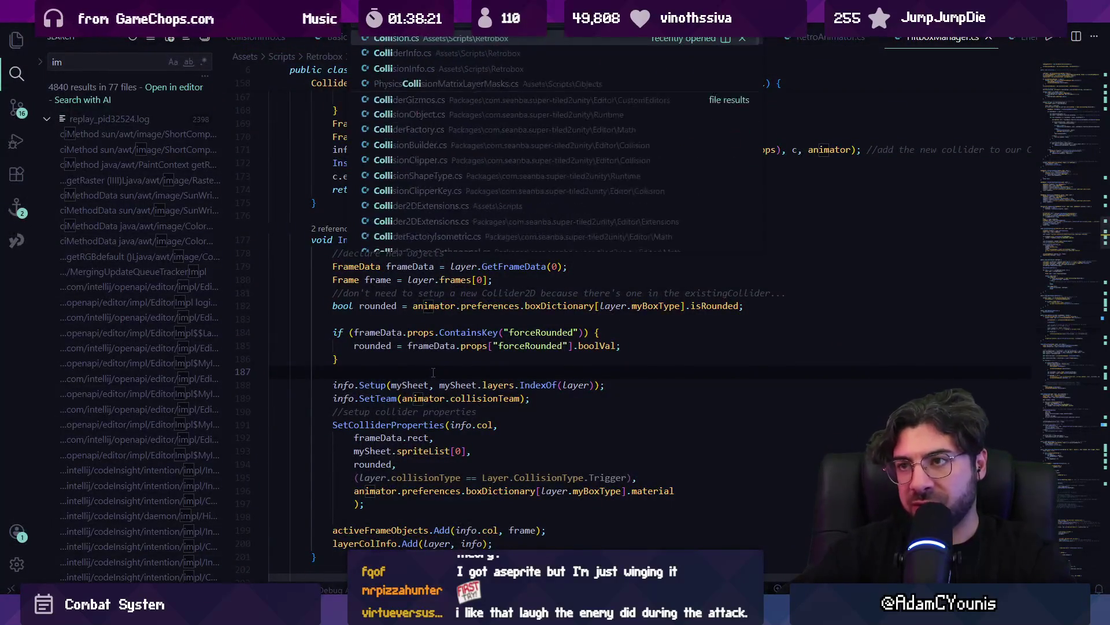
{"action": "key", "text": "Return"}
{"action": "scroll", "coordinate": [433, 372], "scroll_direction": "up", "scroll_amount": 10}
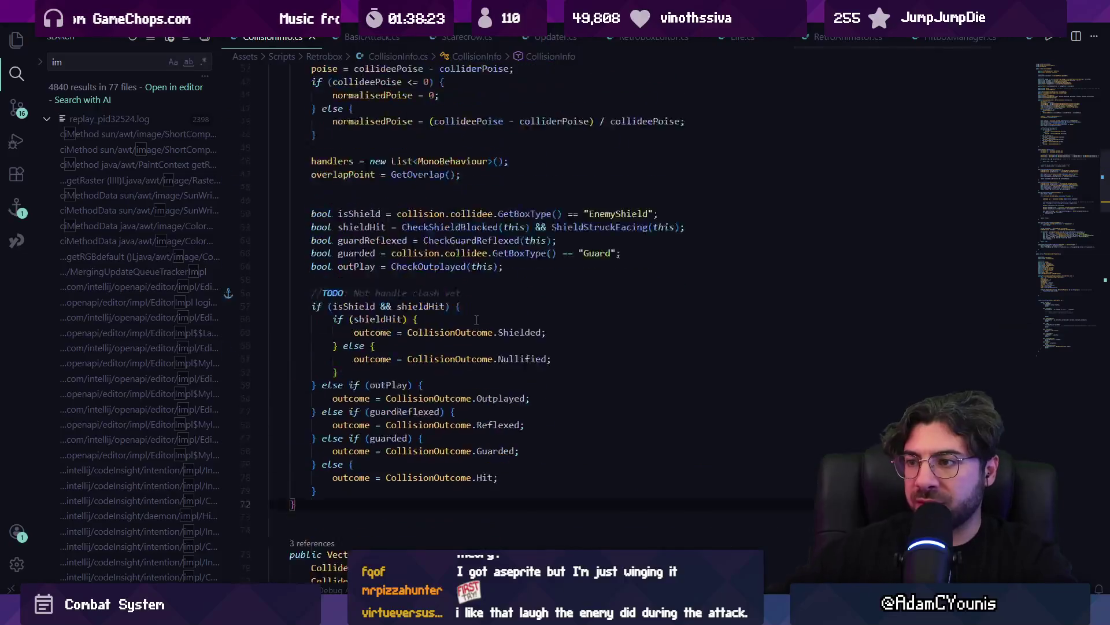
{"action": "key", "text": "ctrl+f"}
{"action": "type", "text": "poise ="}
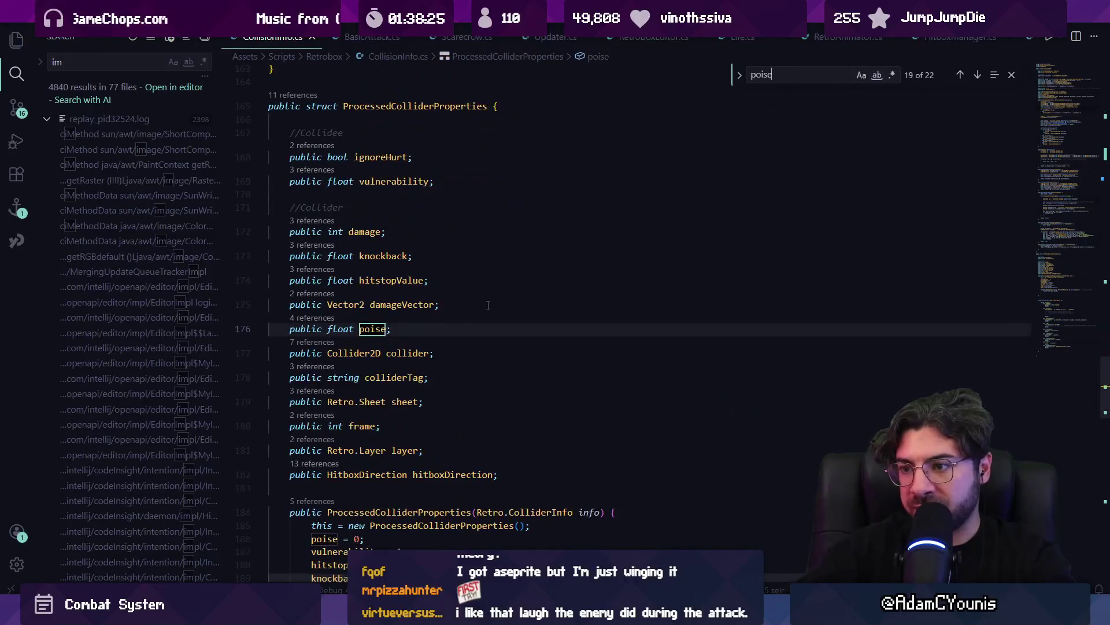
{"action": "key", "text": "Return"}
{"action": "key", "text": "Return"}
{"action": "key", "text": "Return"}
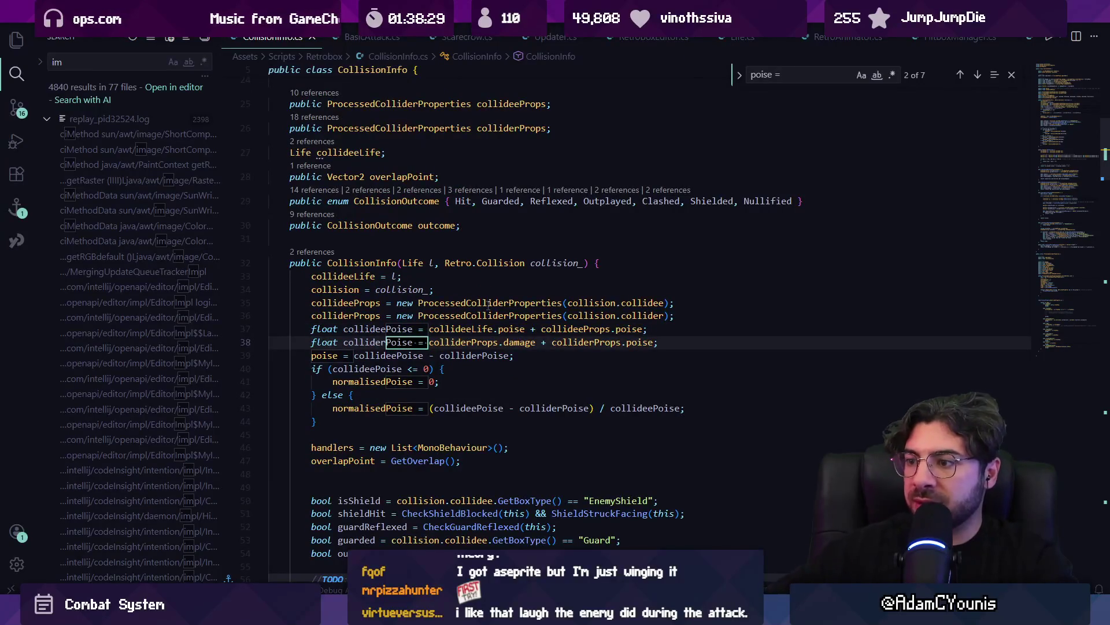
Add a Debug.Log of collidee and collider poise after line 38, save, and play
{"action": "left_click", "coordinate": [504, 342]}
{"action": "left_click", "coordinate": [552, 341]}
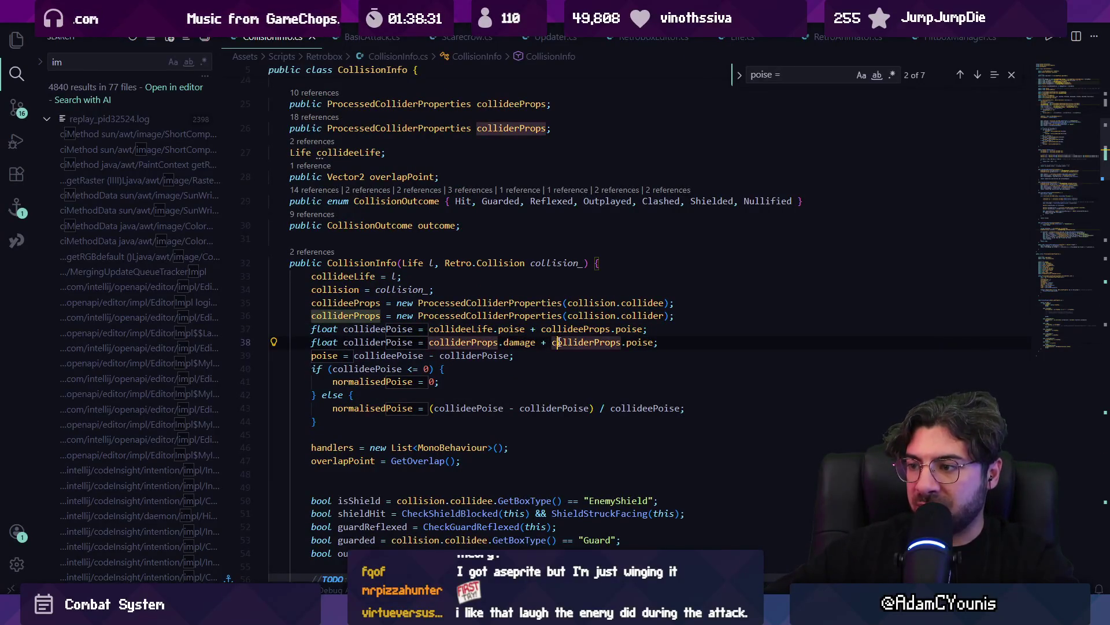
{"action": "left_click", "coordinate": [670, 342]}
{"action": "key", "text": "Return"}
{"action": "type", "text": "Debug.Llo"}
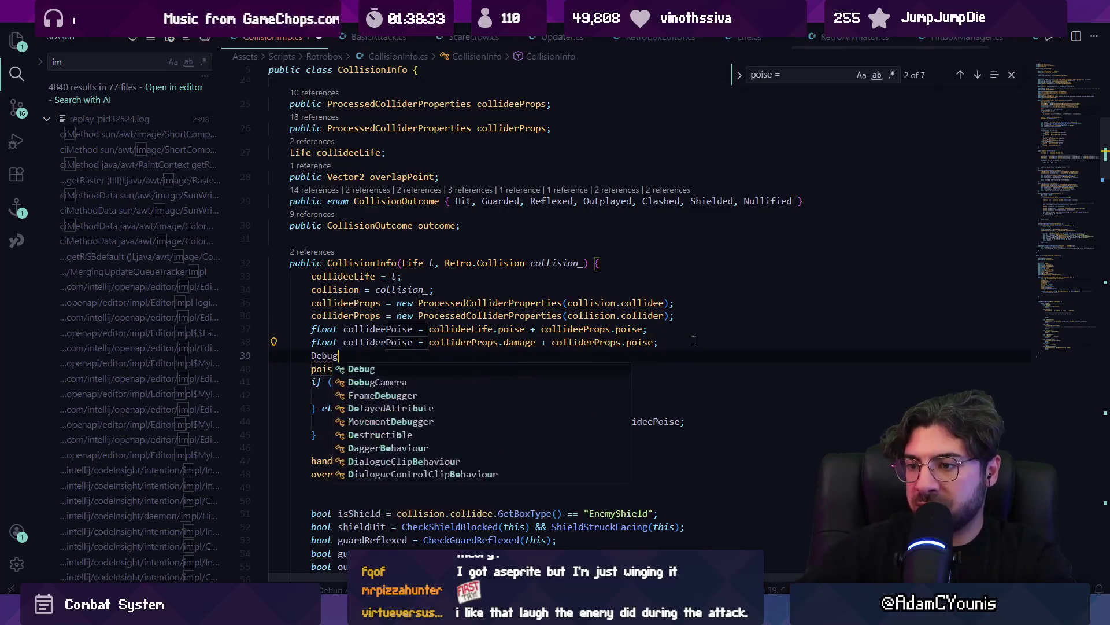
{"action": "key", "text": "BackSpace"}
{"action": "key", "text": "BackSpace"}
{"action": "type", "text": "og"}
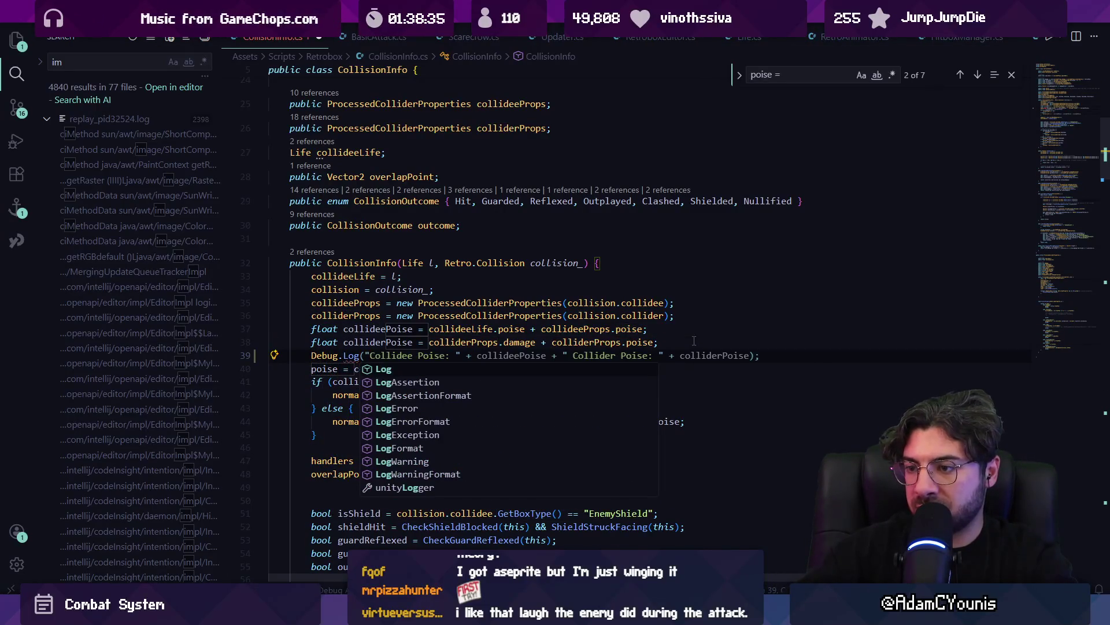
{"action": "key", "text": "Tab"}
{"action": "key", "text": "ctrl+s"}
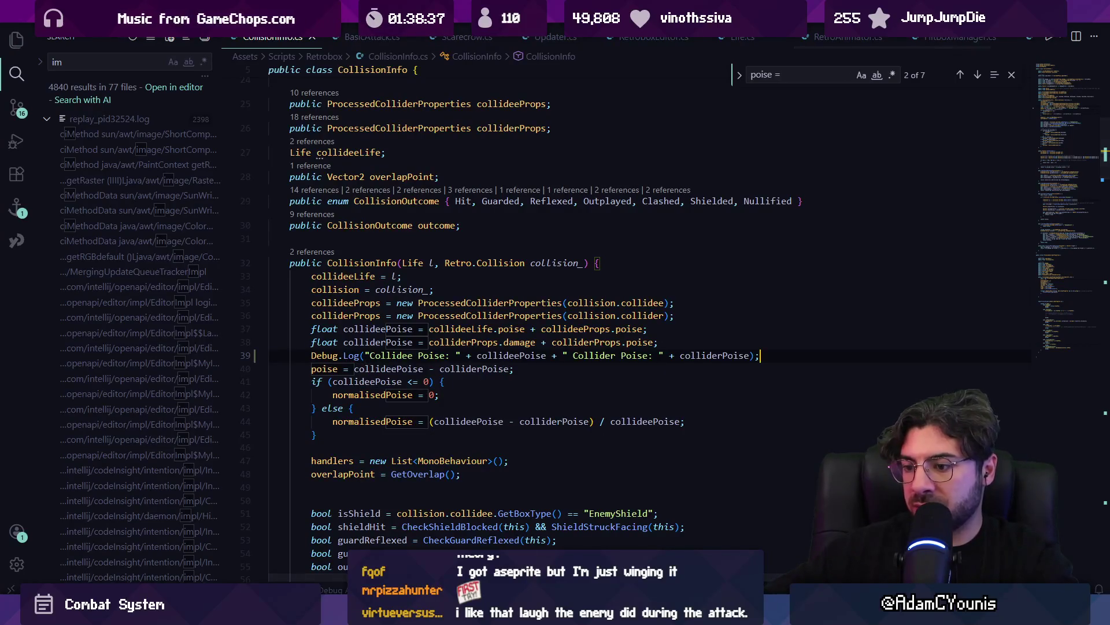
{"action": "key", "text": "alt+Tab"}
{"action": "left_click", "coordinate": [535, 36]}
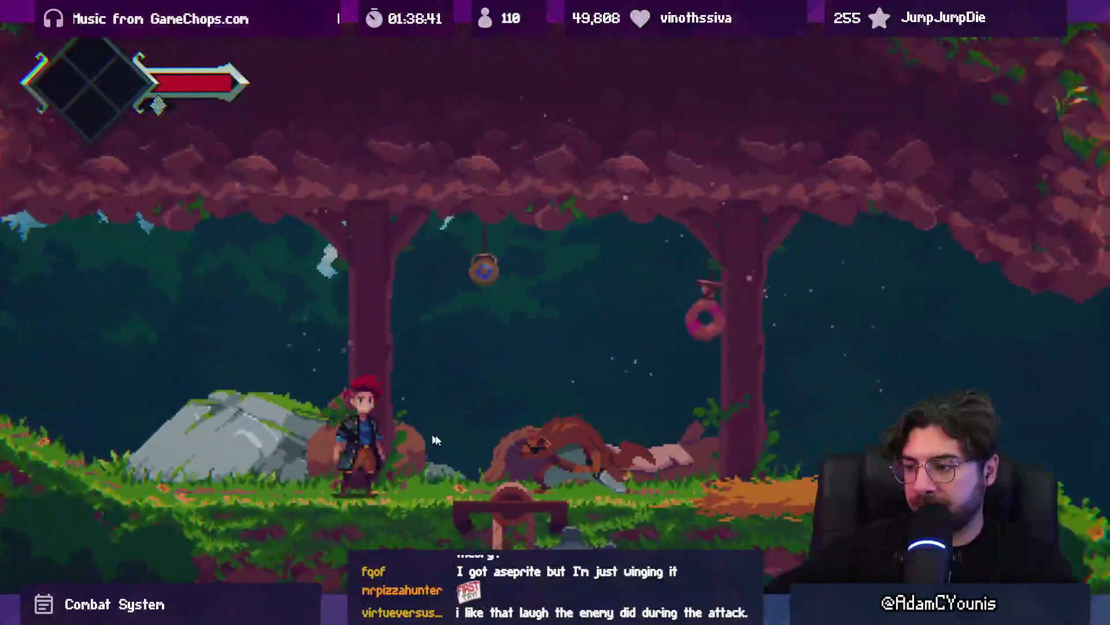
Open the Console, hide errors, and read the poise logs: Collidee 30, Collider 10
{"action": "key", "text": "shift+space"}
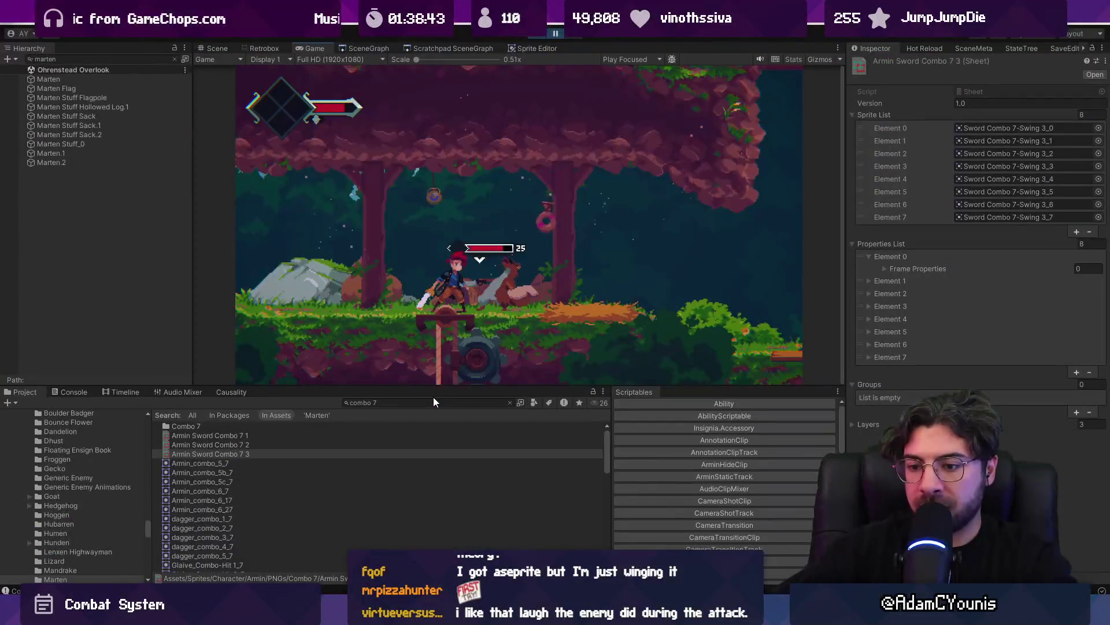
{"action": "left_click", "coordinate": [71, 393]}
{"action": "left_click_drag", "start_coordinate": [286, 384], "coordinate": [297, 255]}
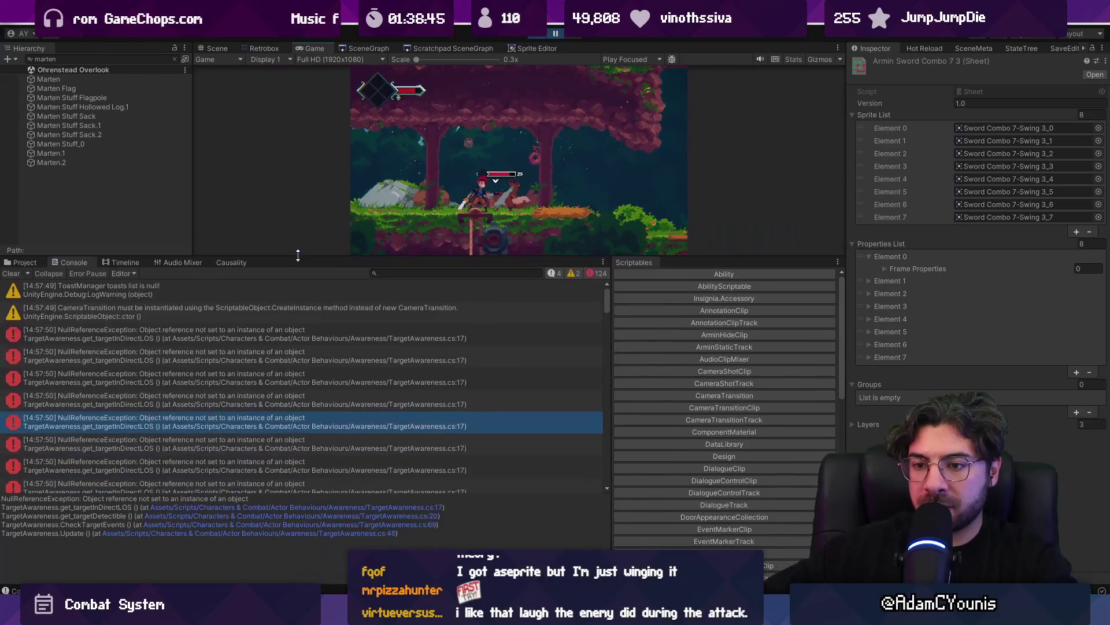
{"action": "left_click", "coordinate": [155, 337]}
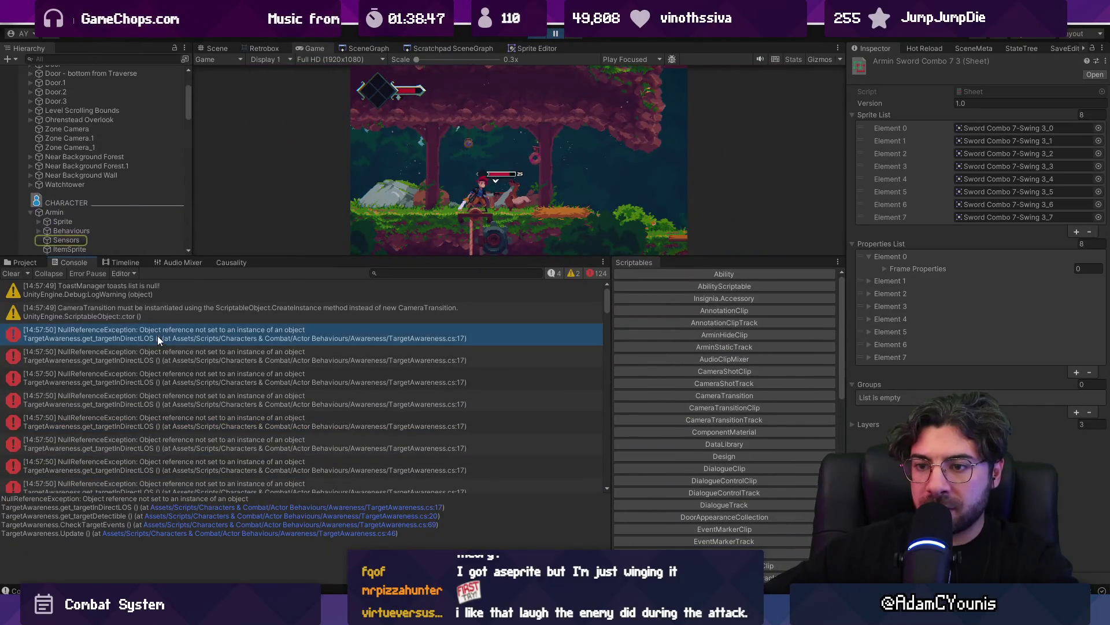
{"action": "scroll", "coordinate": [151, 338], "scroll_direction": "down", "scroll_amount": 10}
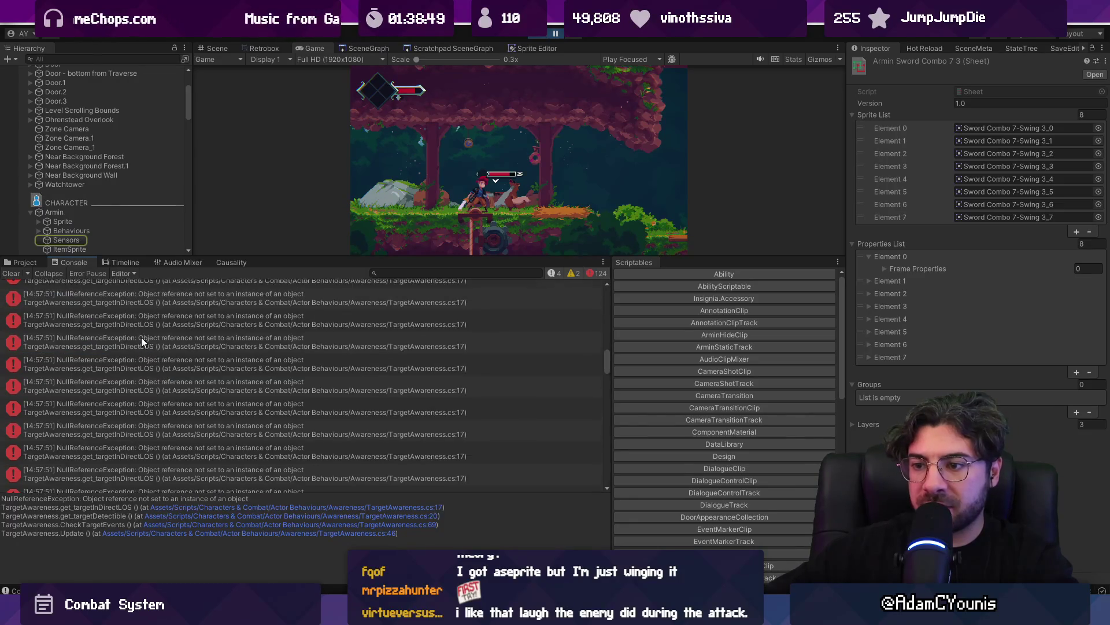
{"action": "left_click", "coordinate": [595, 270]}
{"action": "left_click", "coordinate": [99, 339]}
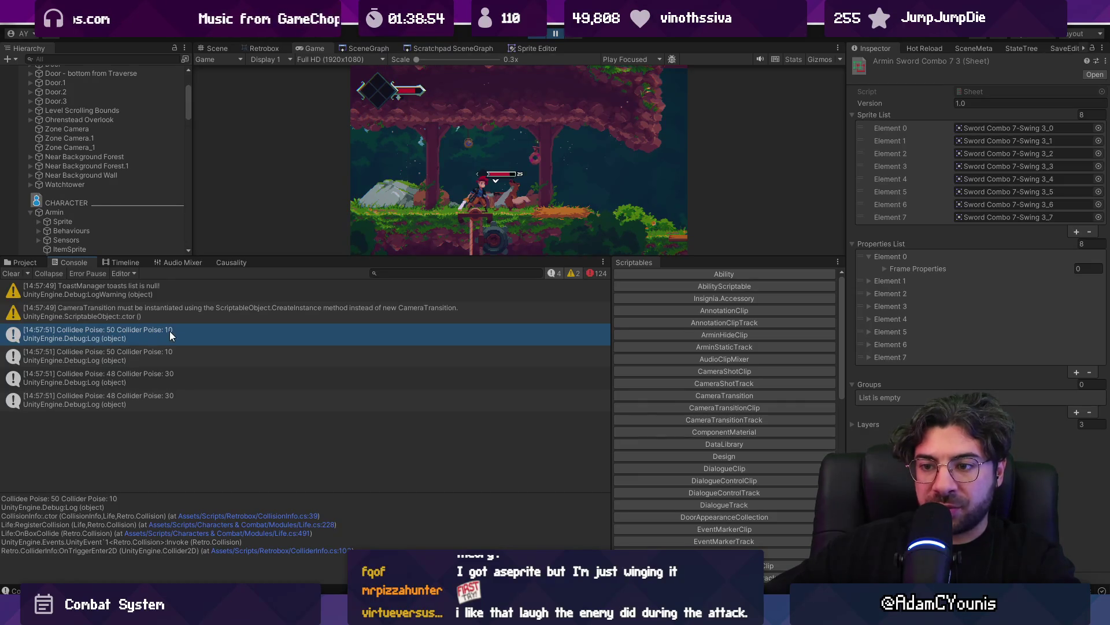
{"action": "left_click", "coordinate": [185, 377]}
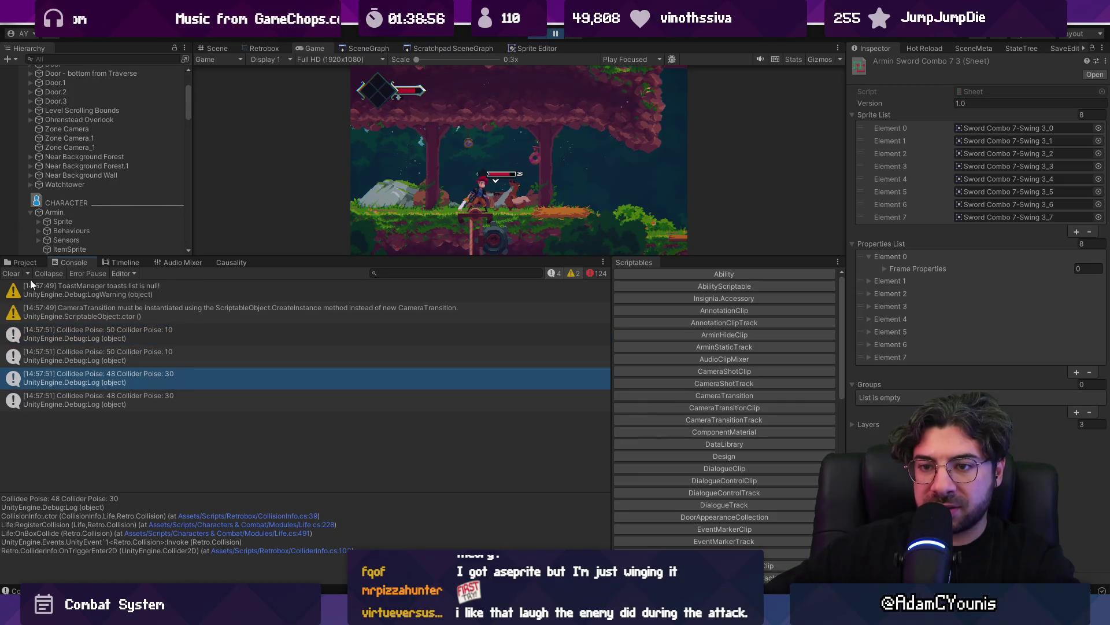
{"action": "left_click", "coordinate": [12, 273]}
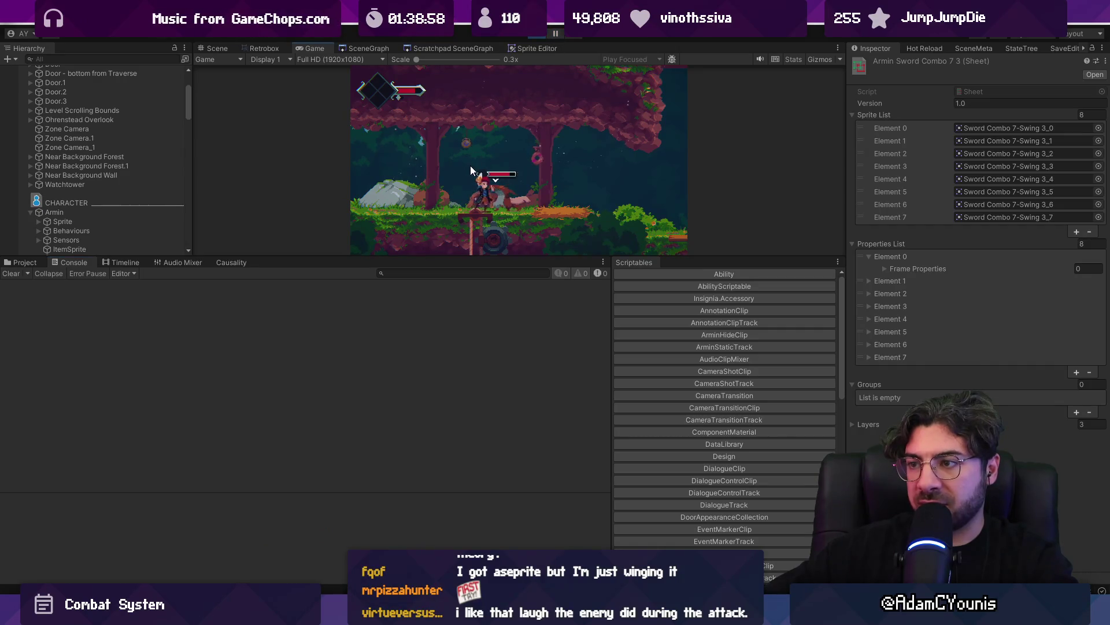
{"action": "left_click", "coordinate": [156, 290]}
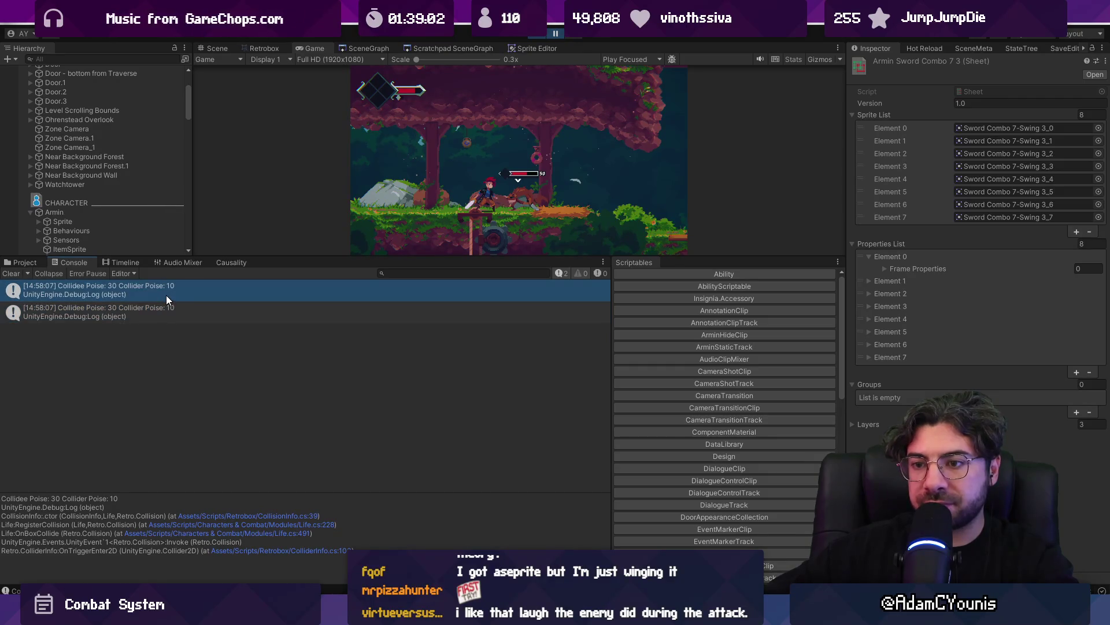
Jump to the logging code and delete the Debug.Log poise line
{"action": "double_click", "coordinate": [180, 293]}
{"action": "key", "text": "Delete"}
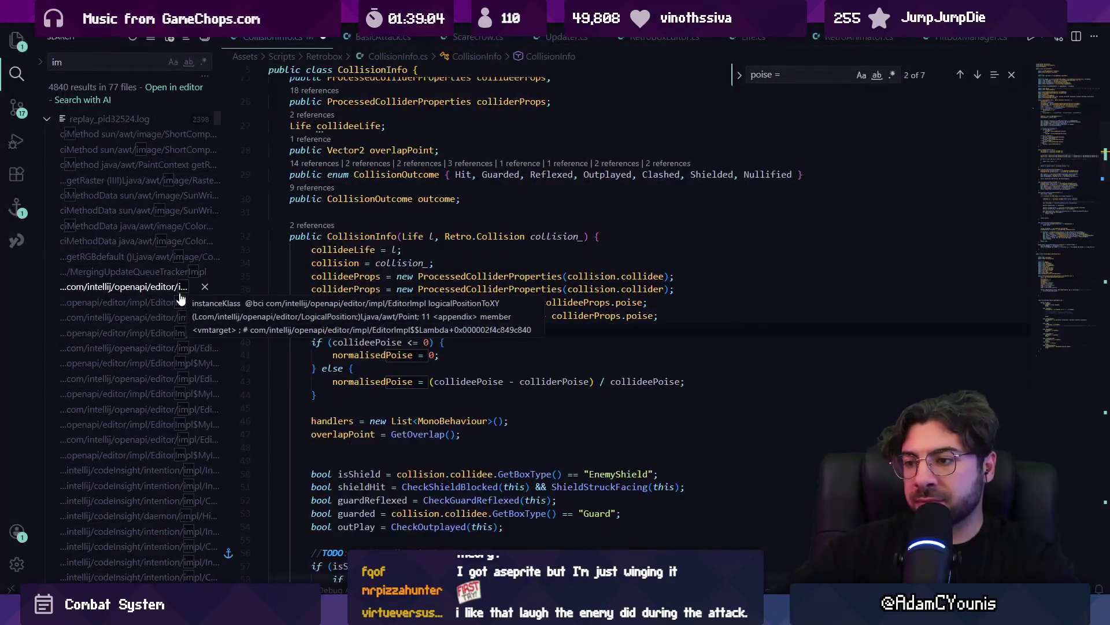
{"action": "key", "text": "Escape"}
{"action": "left_click", "coordinate": [531, 328]}
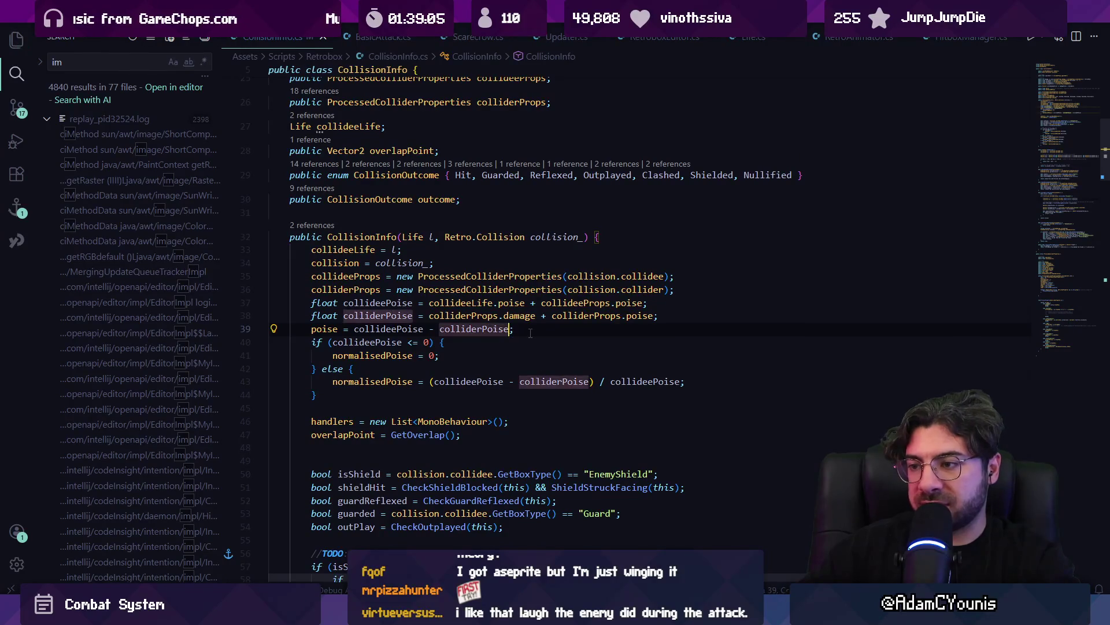
{"action": "mouse_move", "coordinate": [378, 613]}
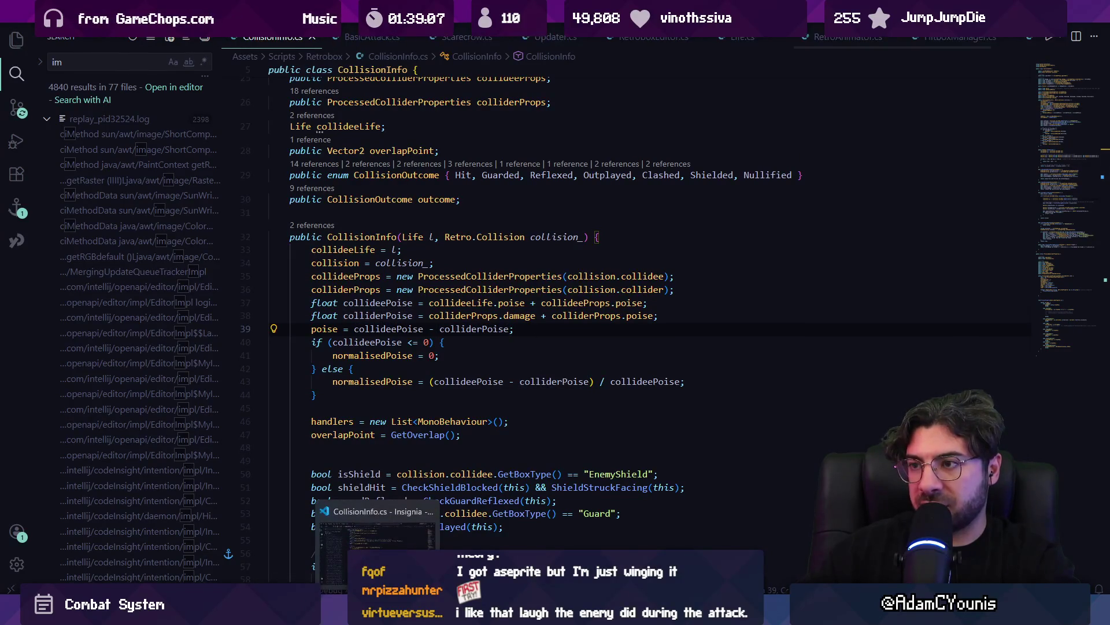
{"action": "key", "text": "alt+Tab"}
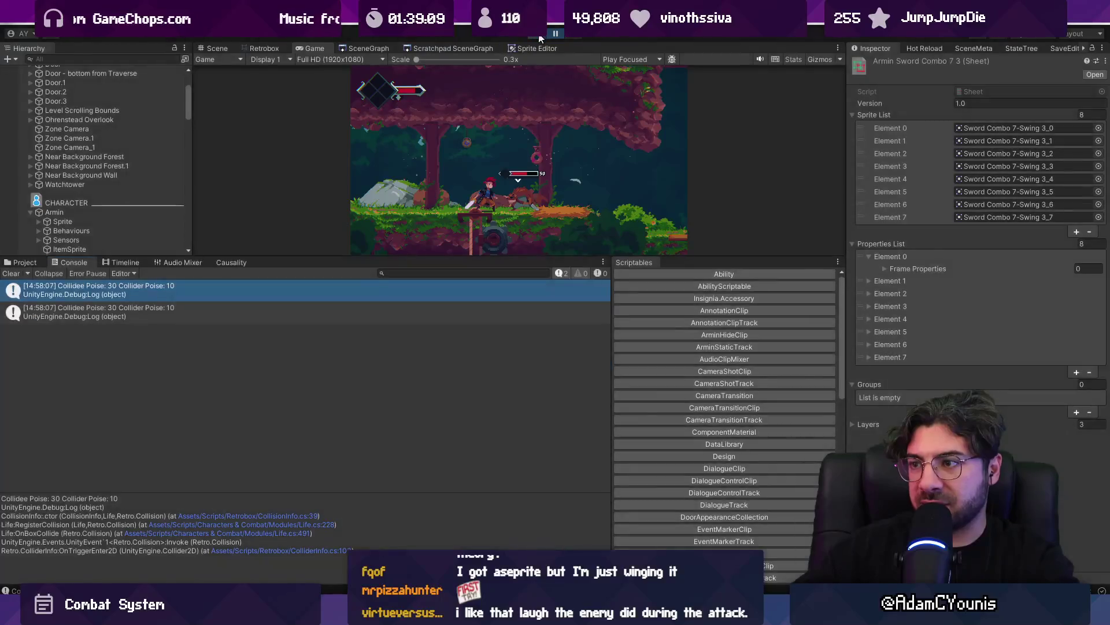
Enter Play mode and run Armin right, slashing and jumping in a sword combo on a forest enemy
{"action": "left_click", "coordinate": [535, 39]}
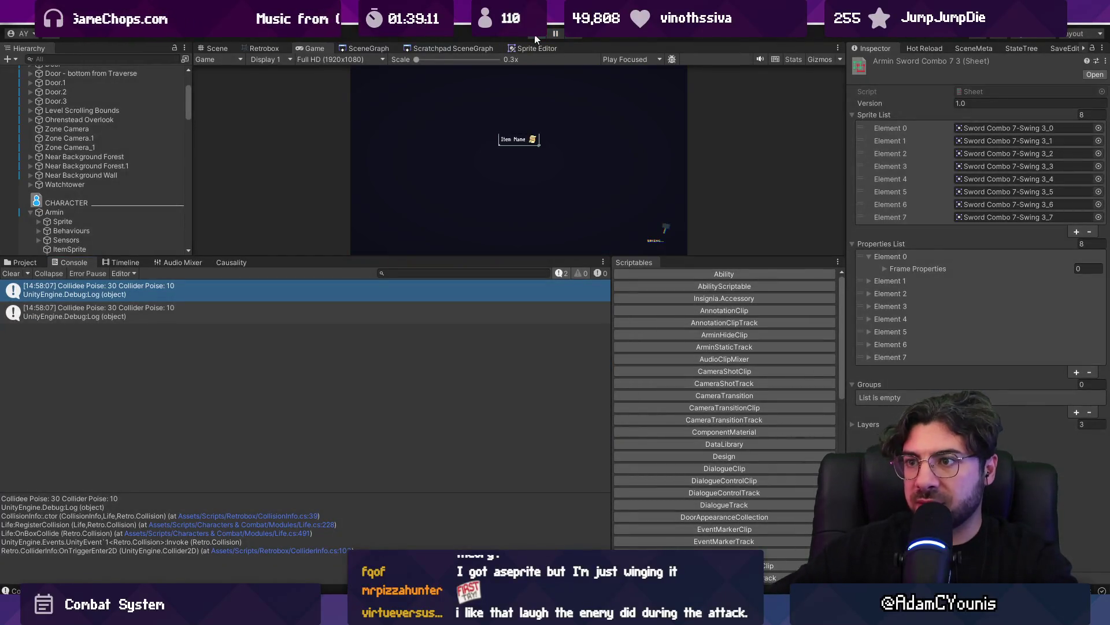
{"action": "key", "text": "Right"}
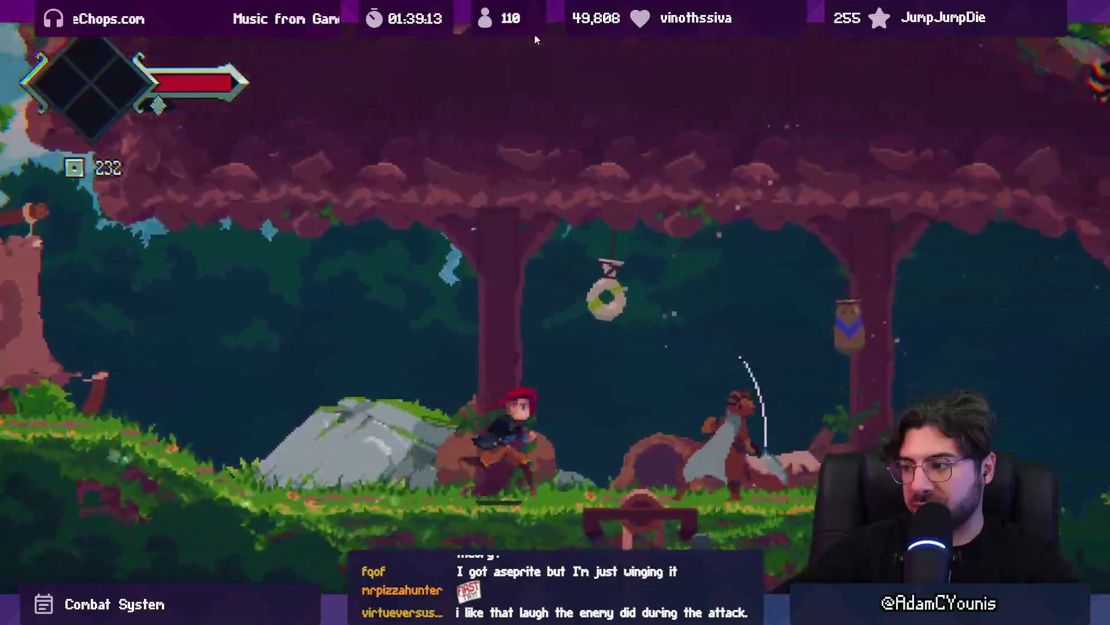
{"action": "key", "text": "x"}
{"action": "key", "text": "space"}
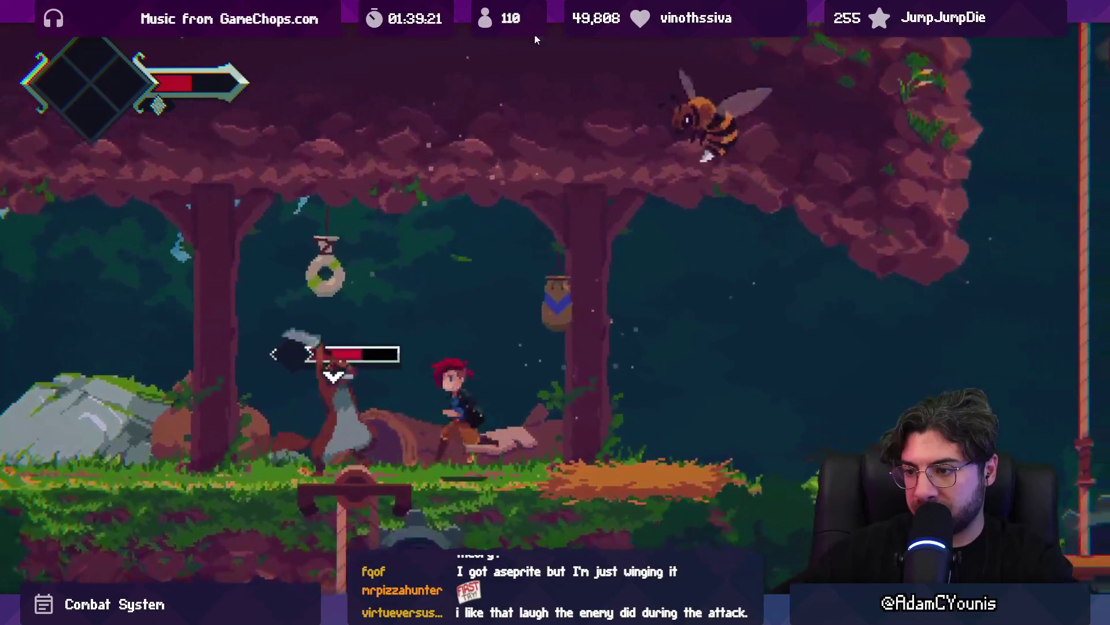
{"action": "key", "text": "x"}
{"action": "key", "text": "x"}
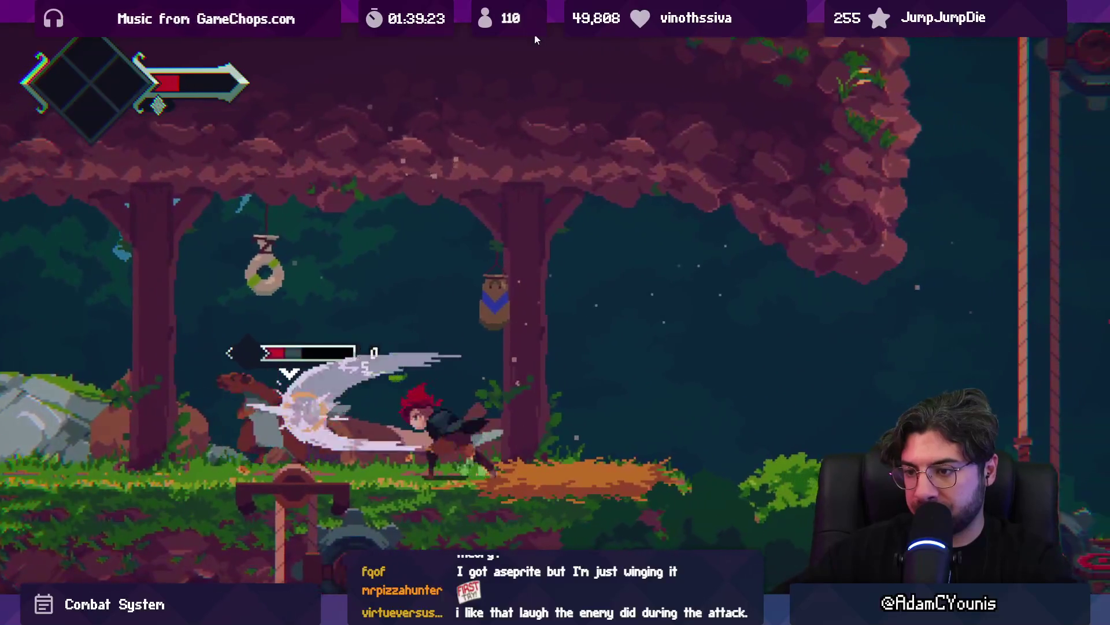
{"action": "key", "text": "x"}
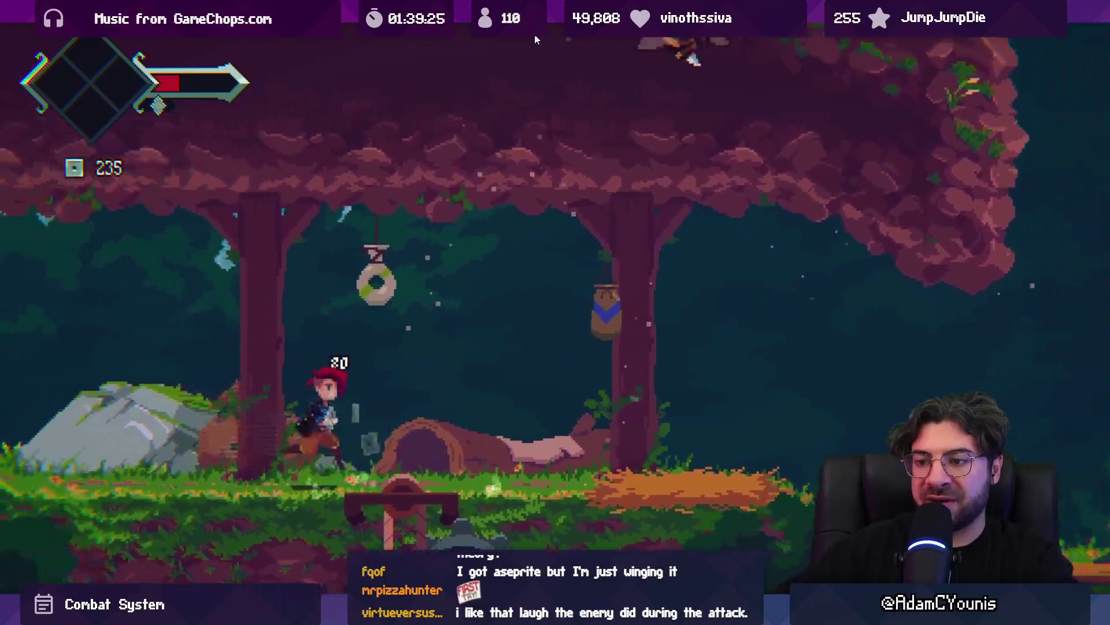
Slash the hanging item, finish off the enemy, and move Armin into the next room
{"action": "key", "text": "space"}
{"action": "key", "text": "x"}
{"action": "key", "text": "x"}
{"action": "key", "text": "Right"}
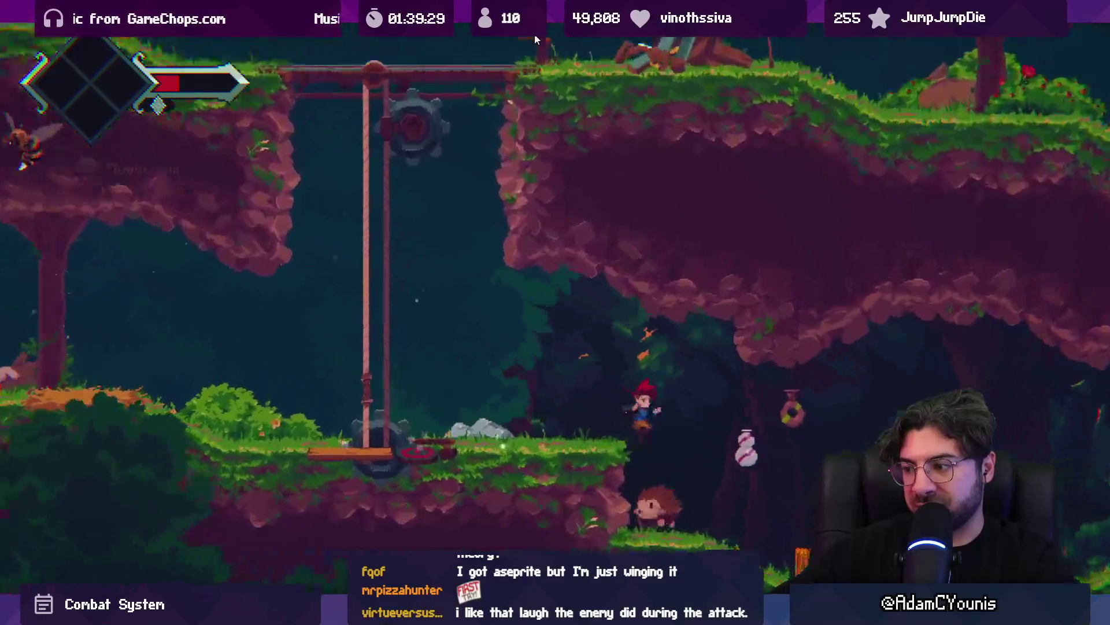
{"action": "key", "text": "x"}
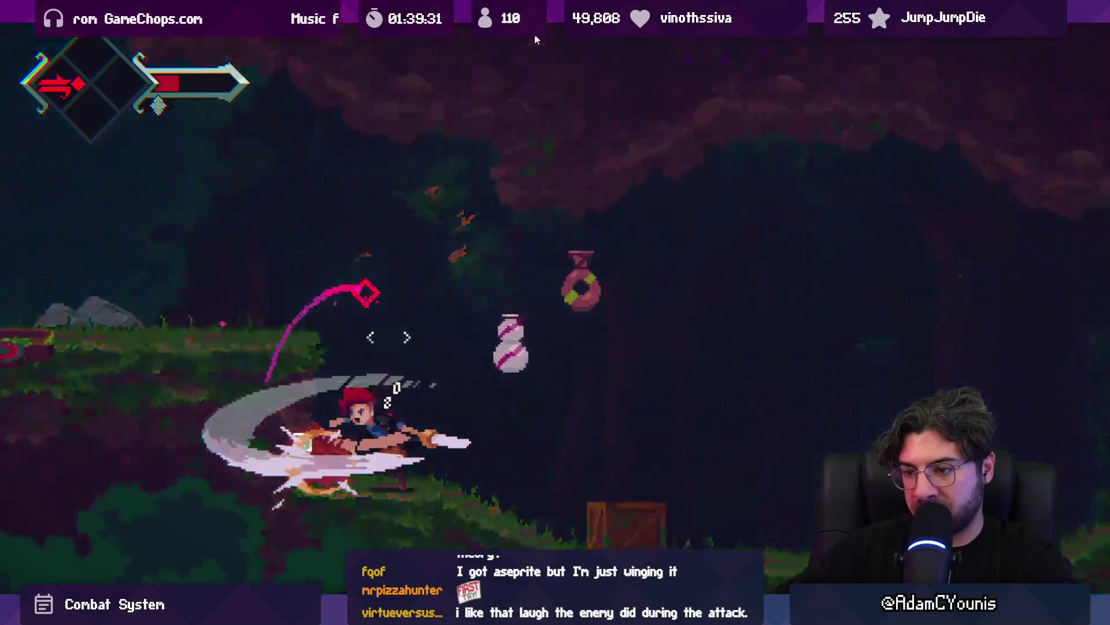
{"action": "key", "text": "space"}
{"action": "key", "text": "Right"}
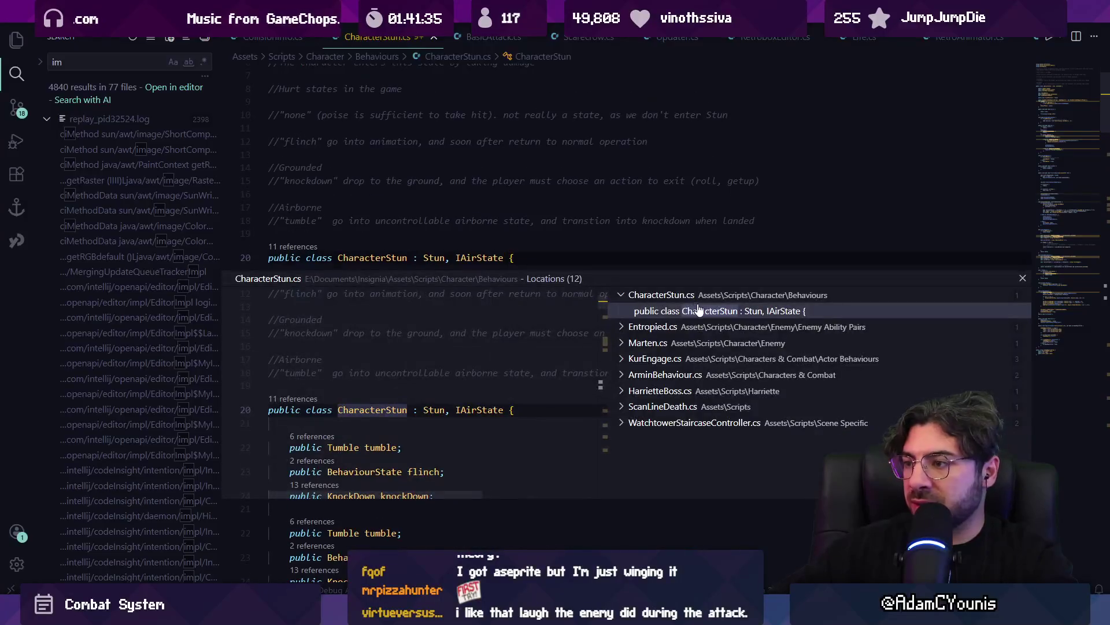
Preview Marten.cs's knockDown use of CharacterStun in the references list, then close the list
{"action": "left_click", "coordinate": [637, 343]}
{"action": "left_click", "coordinate": [681, 358]}
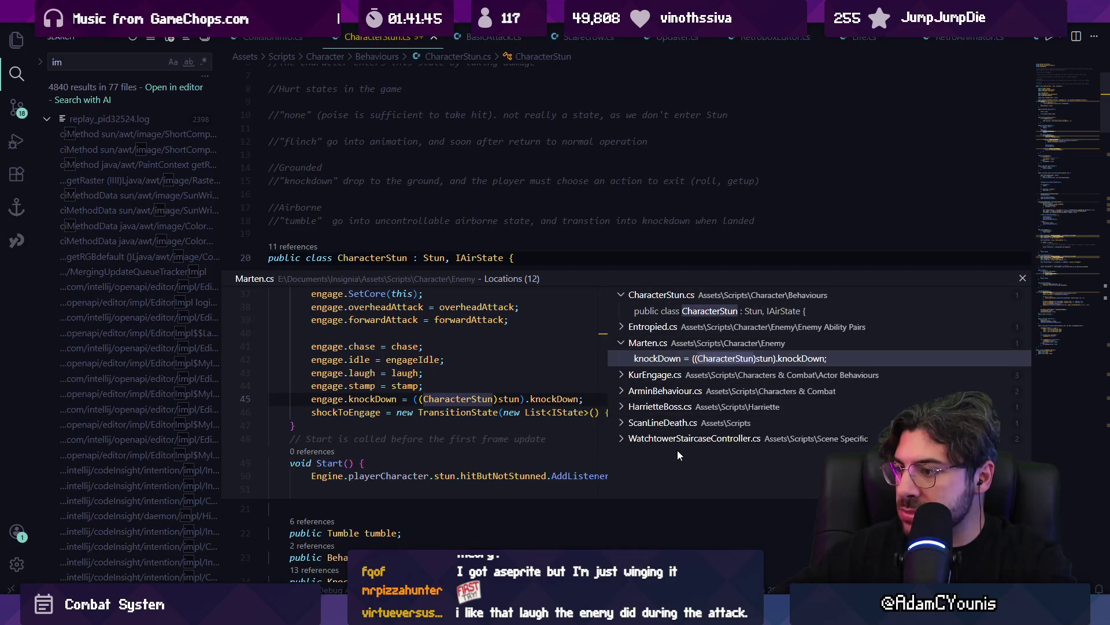
{"action": "key", "text": "Escape"}
{"action": "key", "text": "ctrl+p"}
Open Enemy.cs and search it for 'stun' and 'set(' to review the stun call on line 132
{"action": "type", "text": "enemy"}
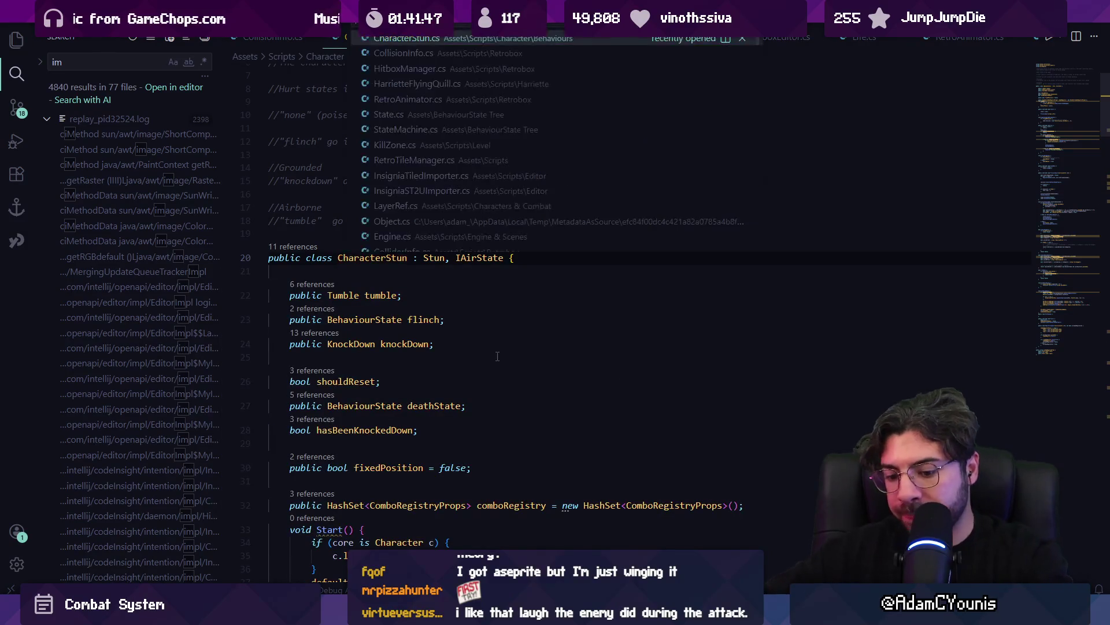
{"action": "key", "text": "Return"}
{"action": "key", "text": "ctrl+f"}
{"action": "type", "text": "stun"}
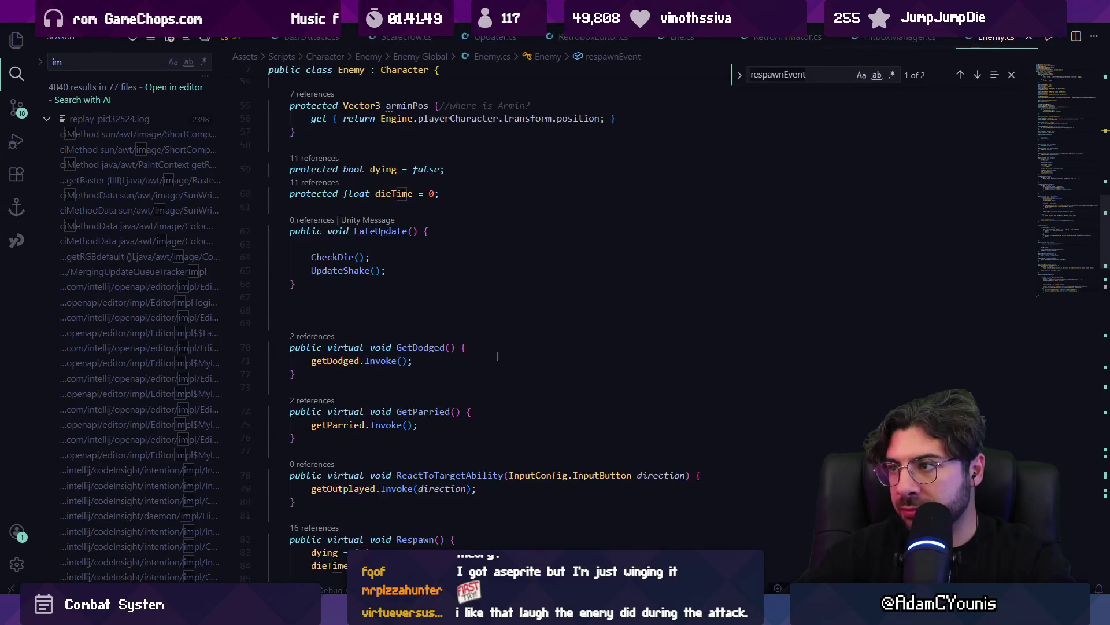
{"action": "type", "text": "("}
{"action": "key", "text": "BackSpace"}
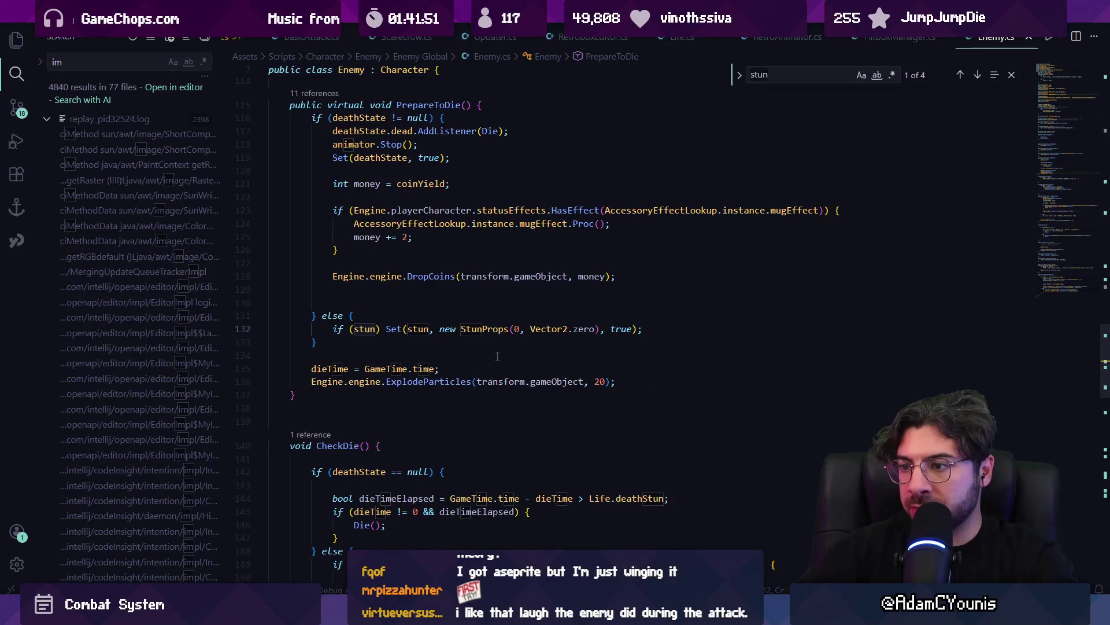
{"action": "key", "text": "Escape"}
{"action": "scroll", "coordinate": [398, 158], "scroll_direction": "up", "scroll_amount": 2}
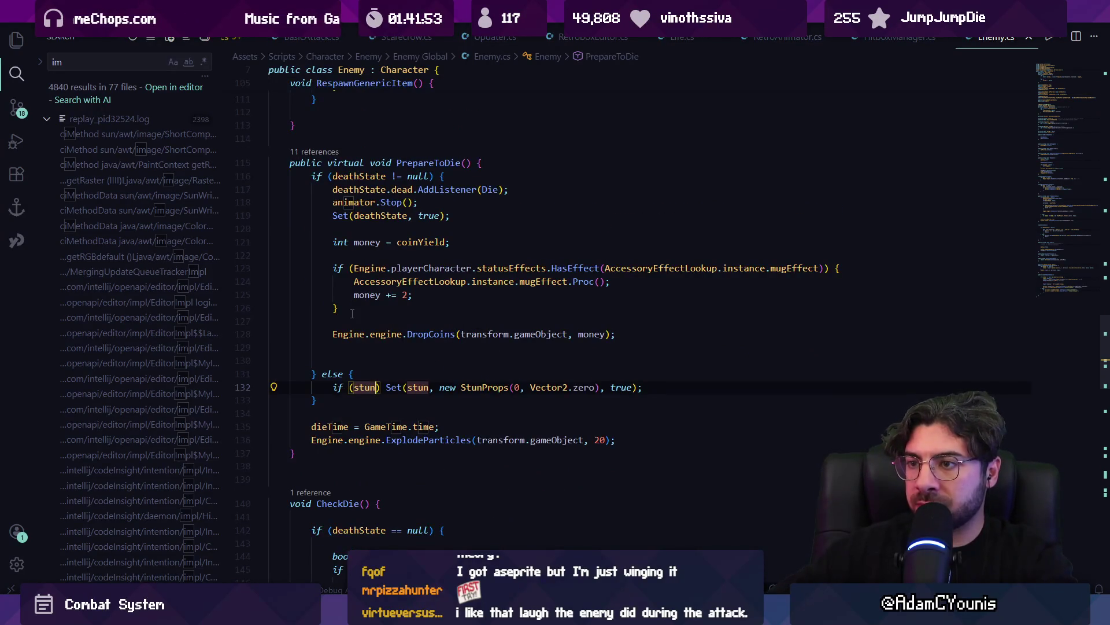
{"action": "key", "text": "ctrl+f"}
{"action": "type", "text": "set(s"}
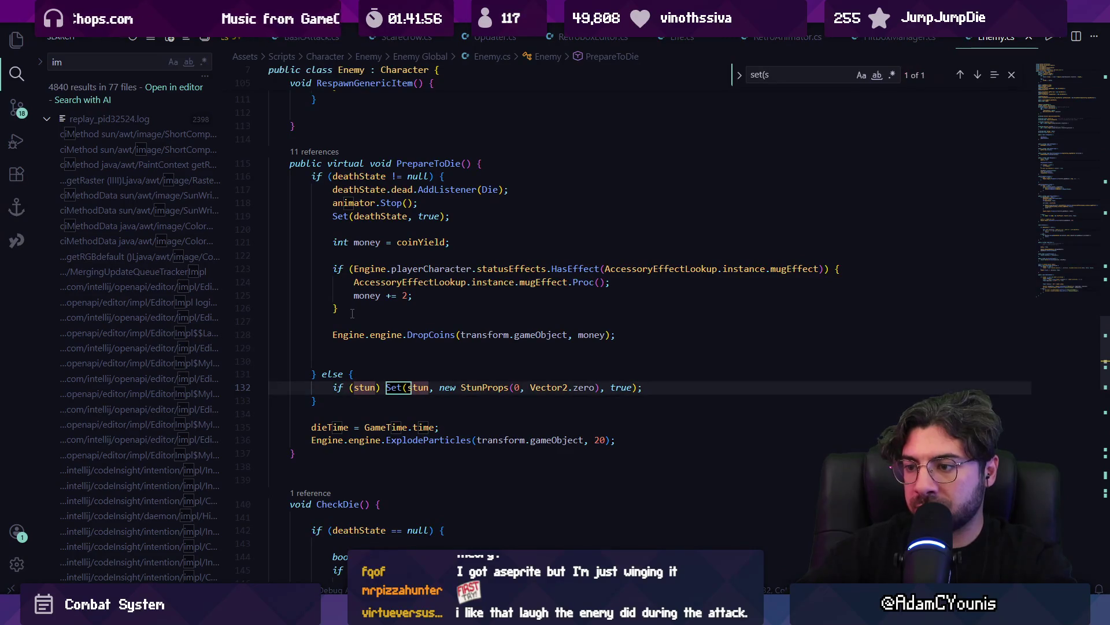
{"action": "key", "text": "Escape"}
Open Character.cs and start searching it for 'set'
{"action": "key", "text": "ctrl+p"}
{"action": "type", "text": "charac"}
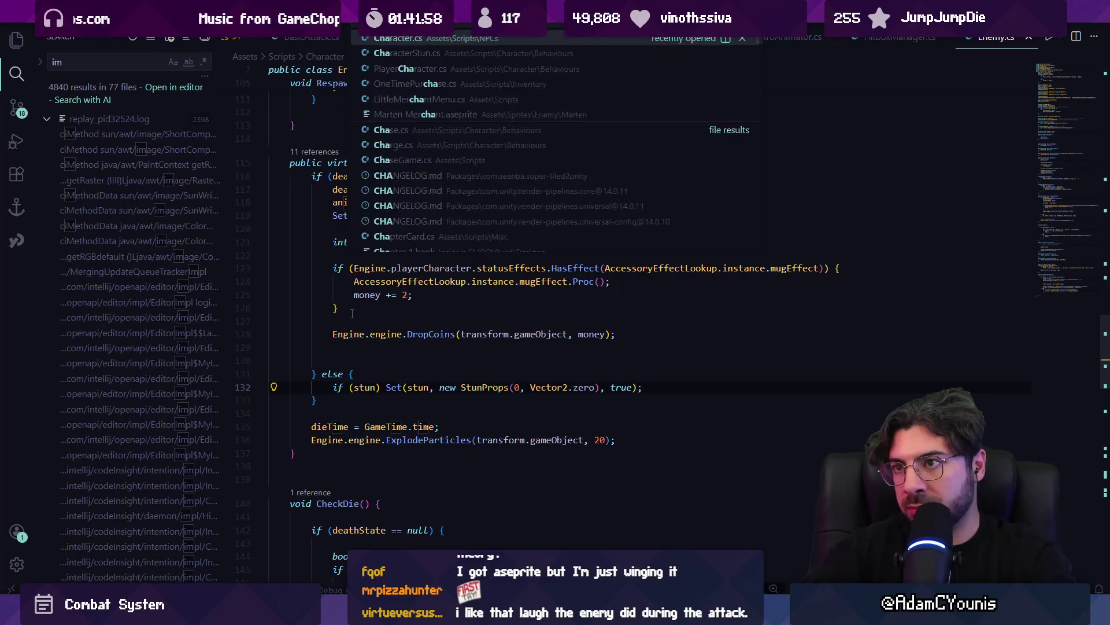
{"action": "key", "text": "Return"}
{"action": "key", "text": "ctrl+f"}
{"action": "type", "text": "set"}
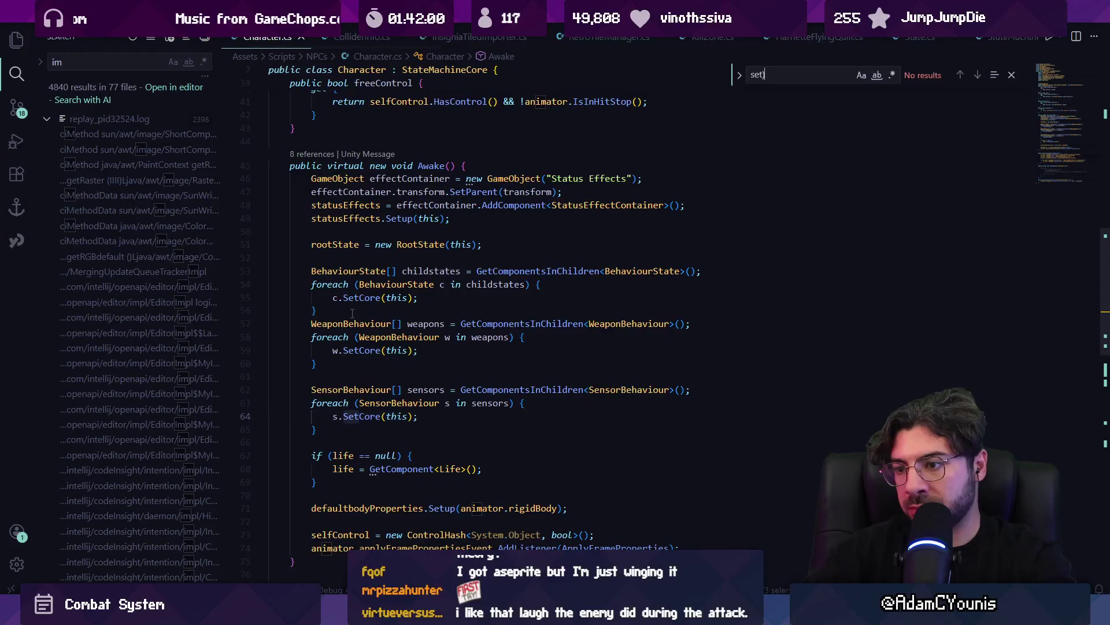
Search Character.cs for 'stun' and step through the matches to the poise-based stun check
{"action": "key", "text": "ctrl+a"}
{"action": "type", "text": "stun"}
{"action": "key", "text": "Return"}
{"action": "key", "text": "Return"}
{"action": "key", "text": "Return"}
{"action": "key", "text": "Return"}
{"action": "key", "text": "Return"}
{"action": "key", "text": "shift+Return"}
{"action": "key", "text": "Return"}
{"action": "key", "text": "Escape"}
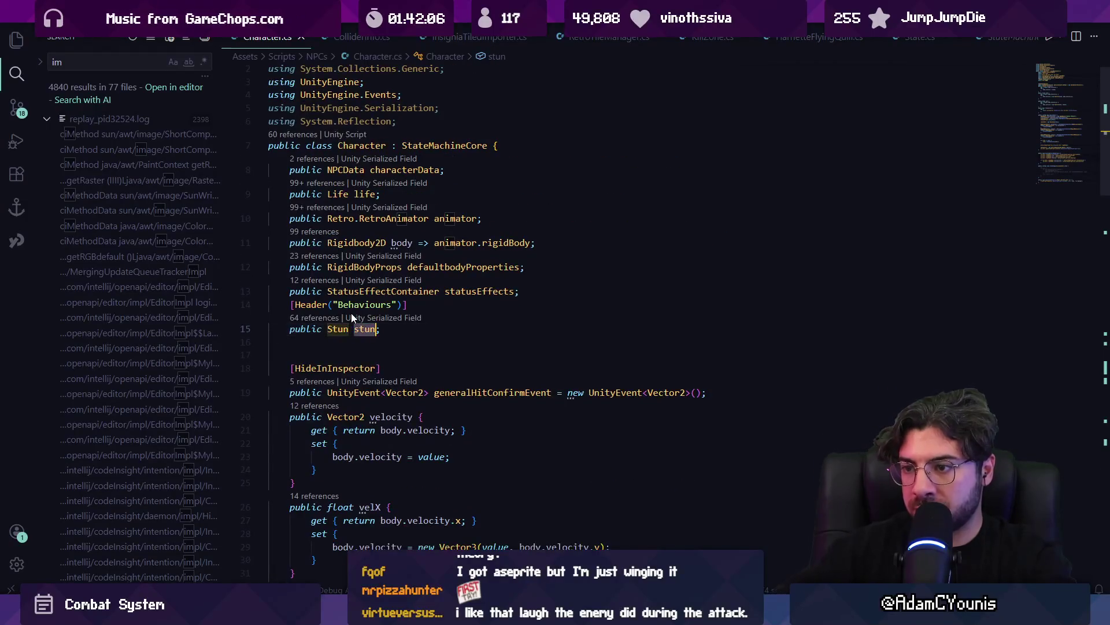
{"action": "scroll", "coordinate": [418, 371], "scroll_direction": "down", "scroll_amount": 10}
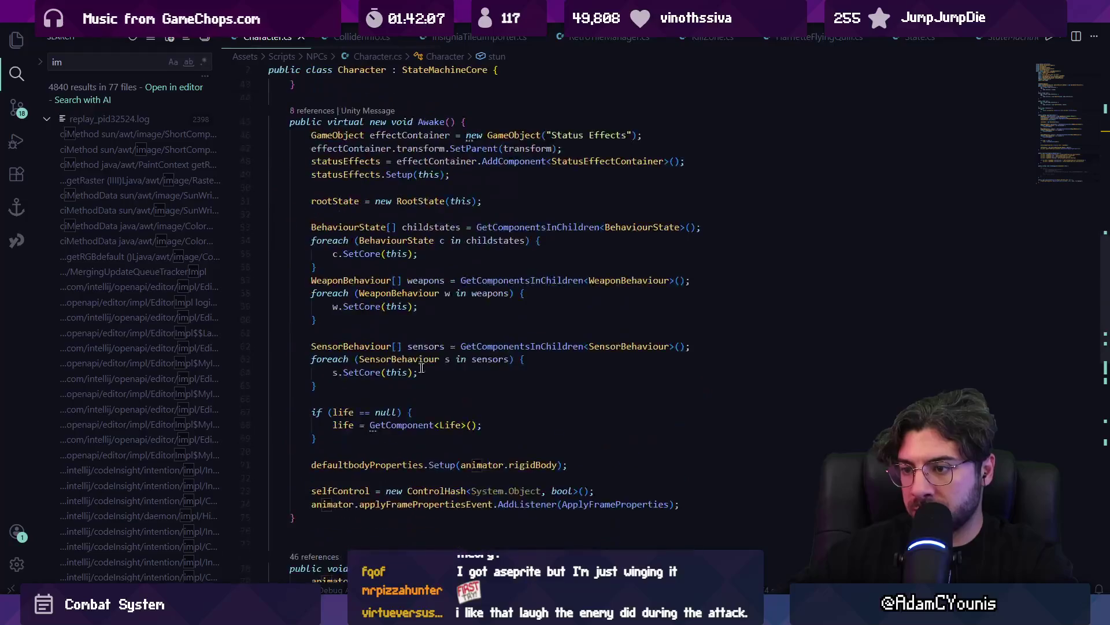
{"action": "scroll", "coordinate": [418, 370], "scroll_direction": "down", "scroll_amount": 15}
{"action": "scroll", "coordinate": [411, 318], "scroll_direction": "up", "scroll_amount": 5}
List references to TakeDamage and open Marten.cs at its onHurtConfirm subscription
{"action": "left_click", "coordinate": [411, 318]}
{"action": "left_click", "coordinate": [356, 289]}
{"action": "left_click", "coordinate": [329, 279]}
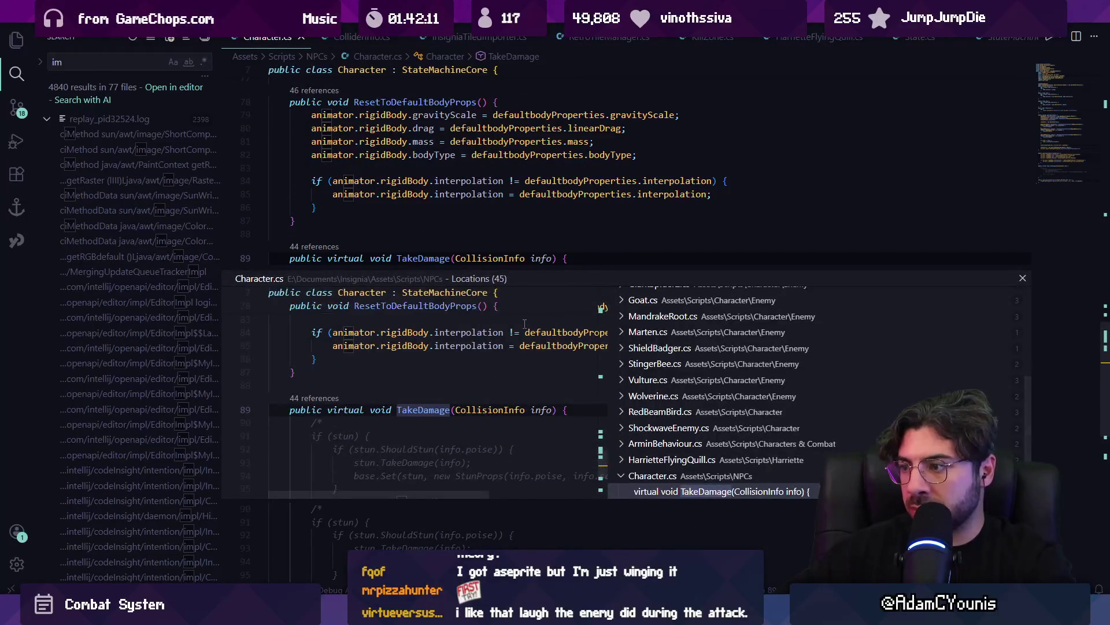
{"action": "key", "text": "Escape"}
{"action": "key", "text": "shift+F12"}
{"action": "scroll", "coordinate": [711, 343], "scroll_direction": "up", "scroll_amount": 10}
{"action": "scroll", "coordinate": [711, 343], "scroll_direction": "down", "scroll_amount": 5}
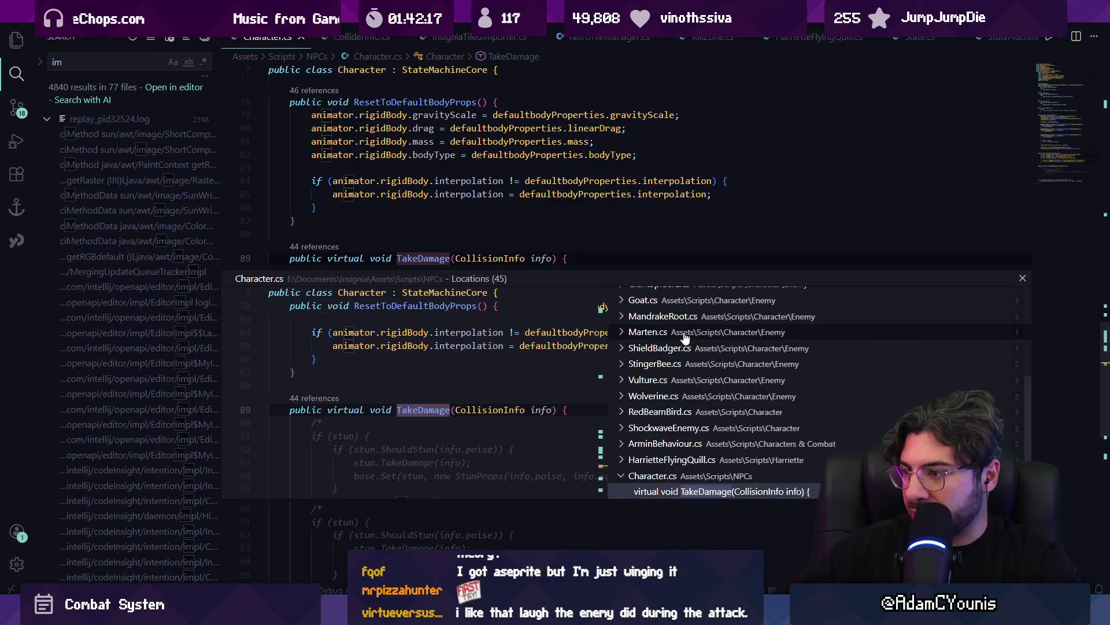
{"action": "left_click", "coordinate": [648, 332]}
{"action": "left_click", "coordinate": [688, 348]}
{"action": "double_click", "coordinate": [479, 398]}
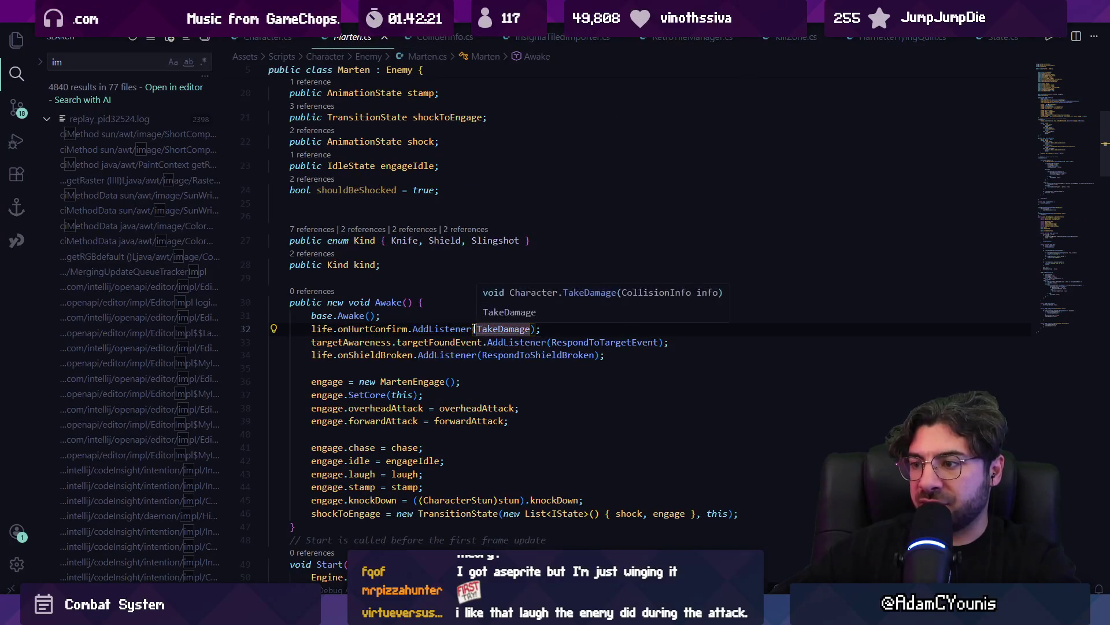
Jump to onHurtConfirm's definition in Life.cs, list its references, and inspect the LifeEvent type
{"action": "left_click", "coordinate": [373, 328], "text": "ctrl"}
{"action": "left_click", "coordinate": [335, 287]}
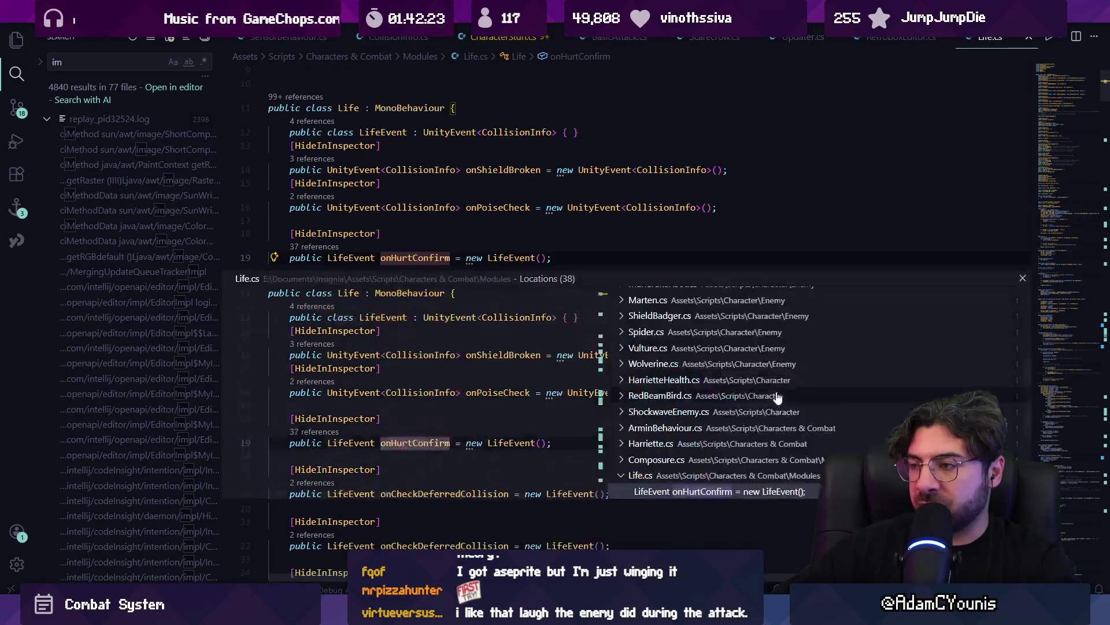
{"action": "scroll", "coordinate": [700, 317], "scroll_direction": "up", "scroll_amount": 3}
{"action": "scroll", "coordinate": [699, 325], "scroll_direction": "down", "scroll_amount": 3}
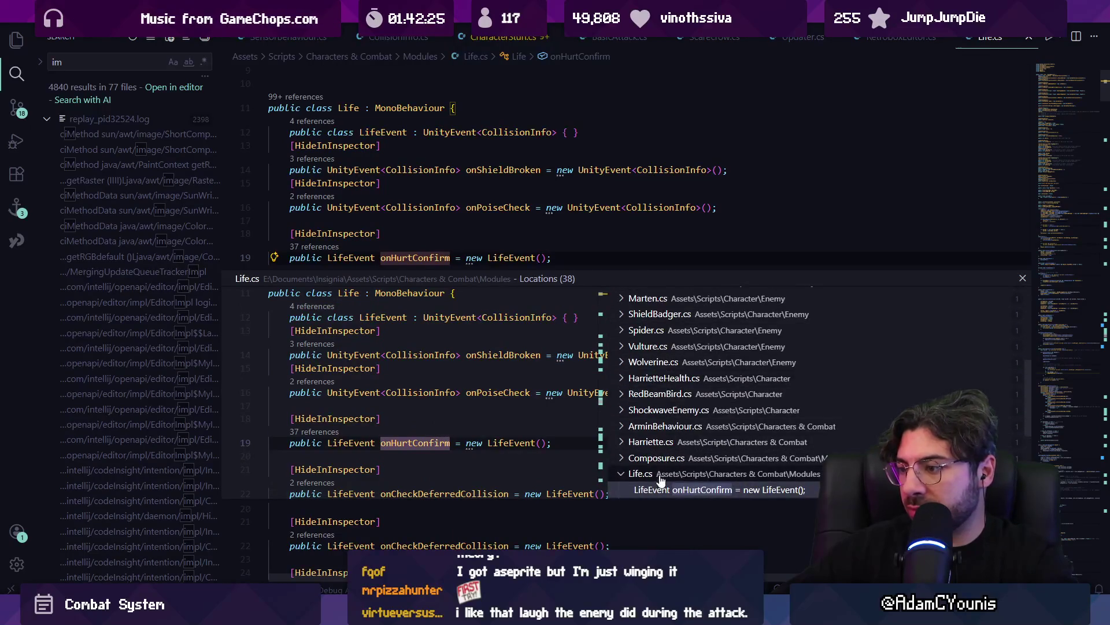
{"action": "key", "text": "Escape"}
{"action": "left_click", "coordinate": [463, 319]}
{"action": "left_click", "coordinate": [515, 259]}
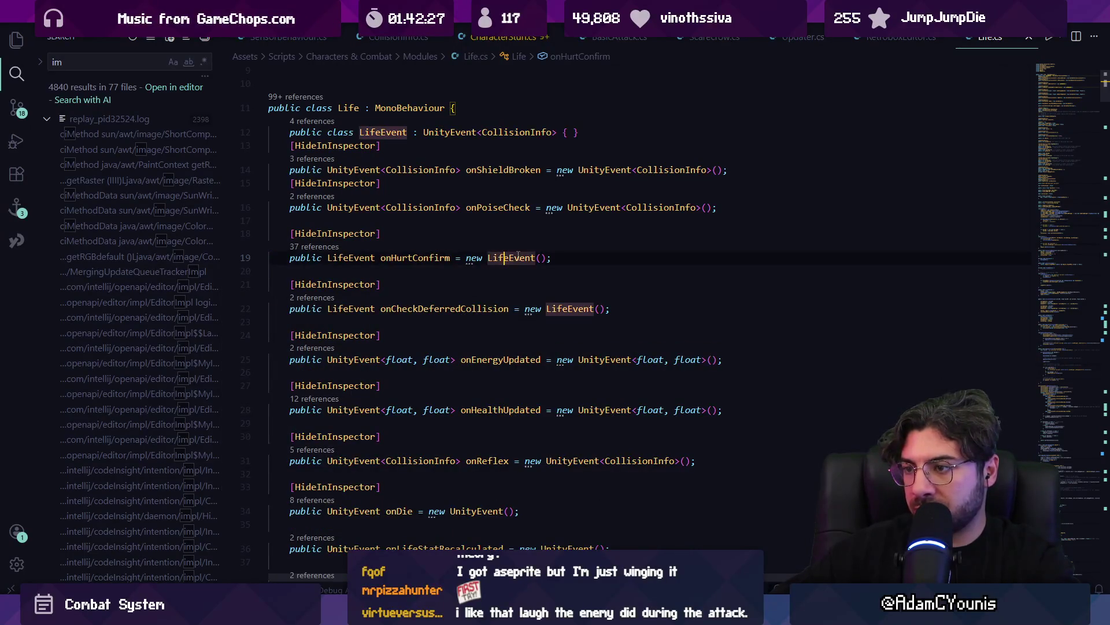
Search Life.cs for 'onhurt' and 'invoke' to find where onHurtConfirm is invoked
{"action": "key", "text": "ctrl+f"}
{"action": "type", "text": "onhurt"}
{"action": "key", "text": "Return"}
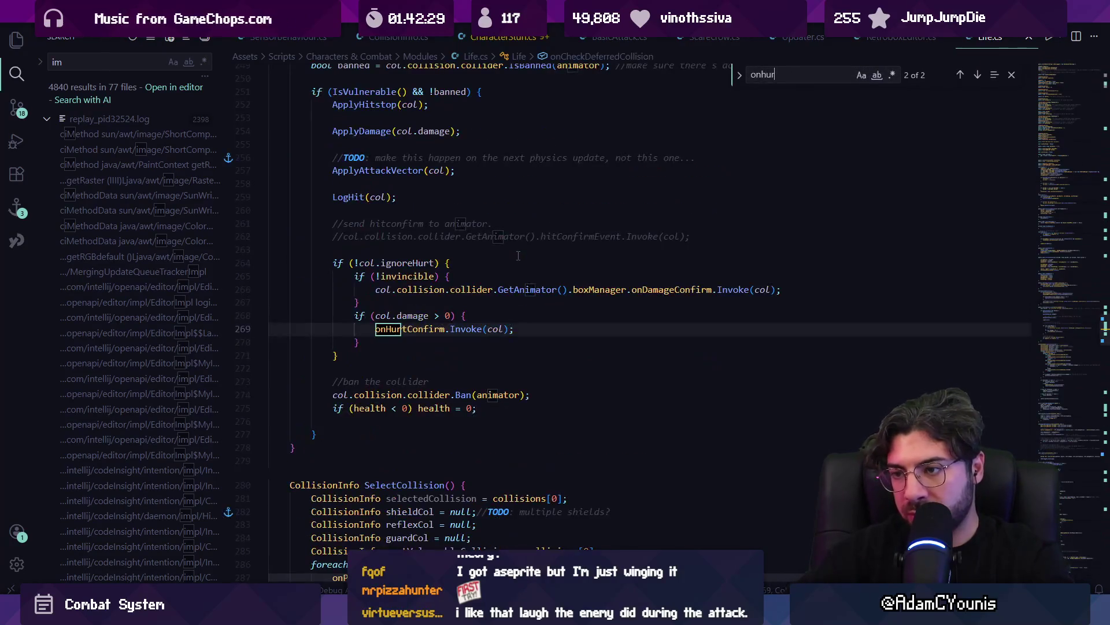
{"action": "type", "text": "invoke"}
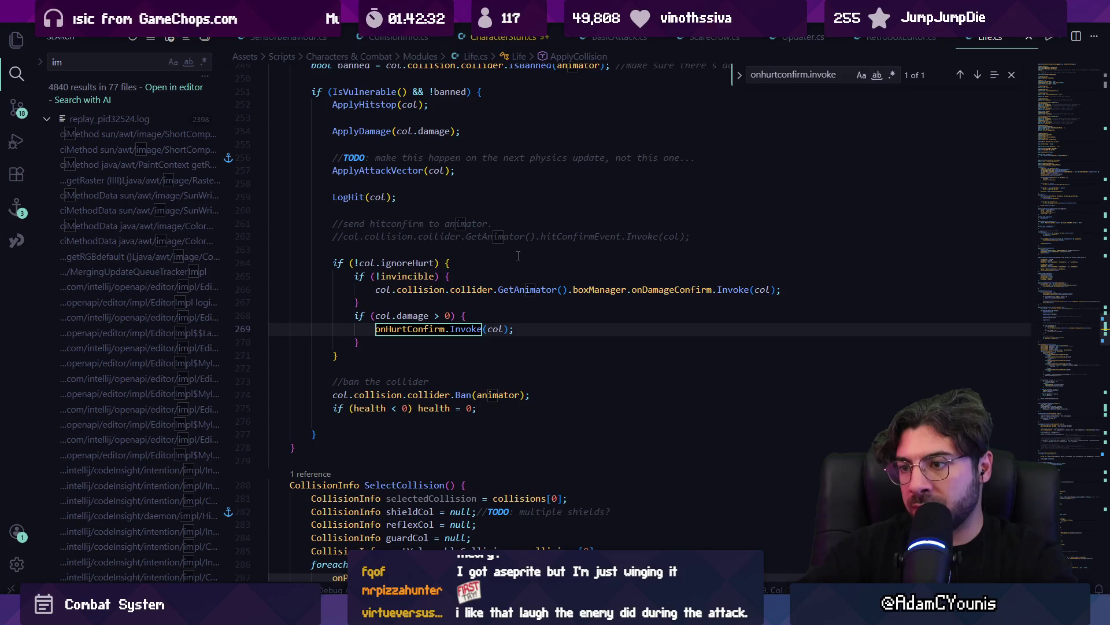
{"action": "key", "text": "Escape"}
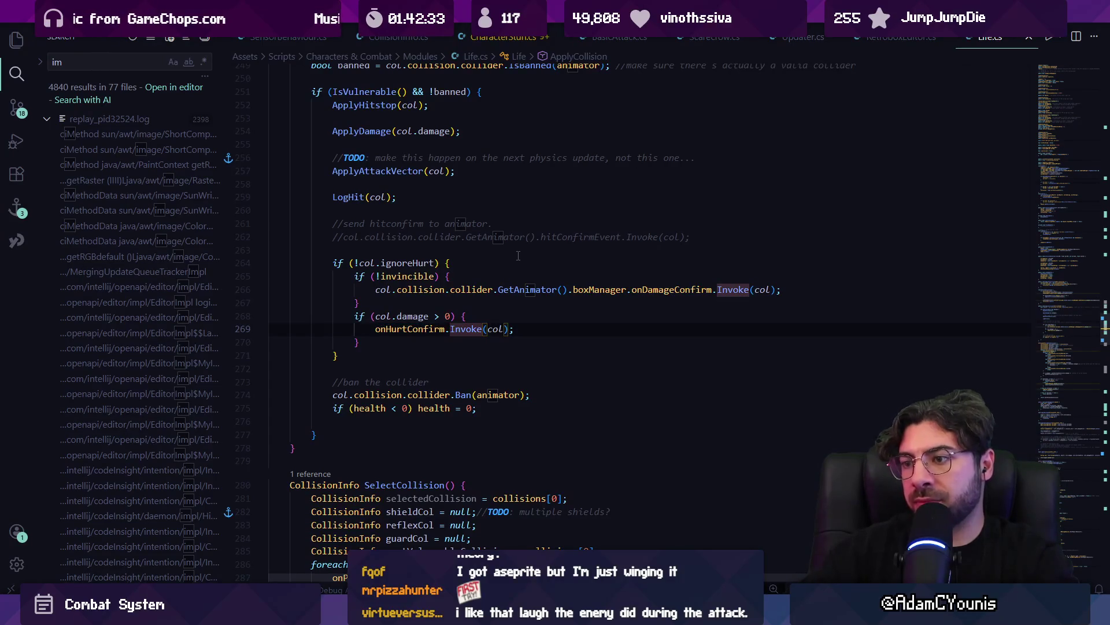
{"action": "key", "text": "F12"}
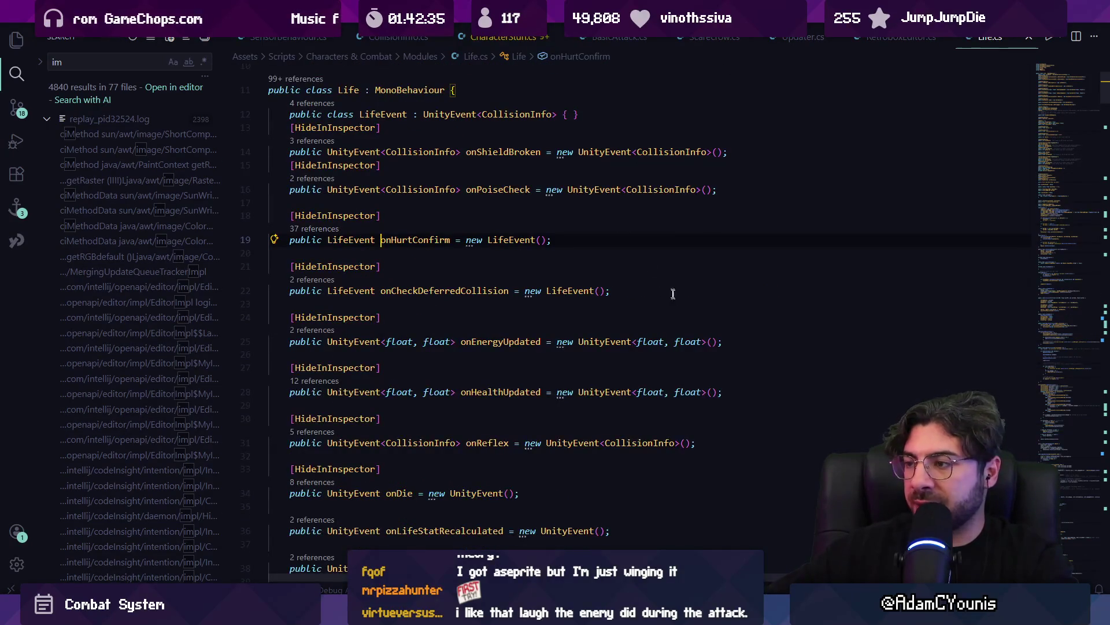
From the onHurtConfirm references, open Composure.cs at its OnHurt handler
{"action": "key", "text": "shift+F12"}
{"action": "scroll", "coordinate": [681, 317], "scroll_direction": "down", "scroll_amount": 4}
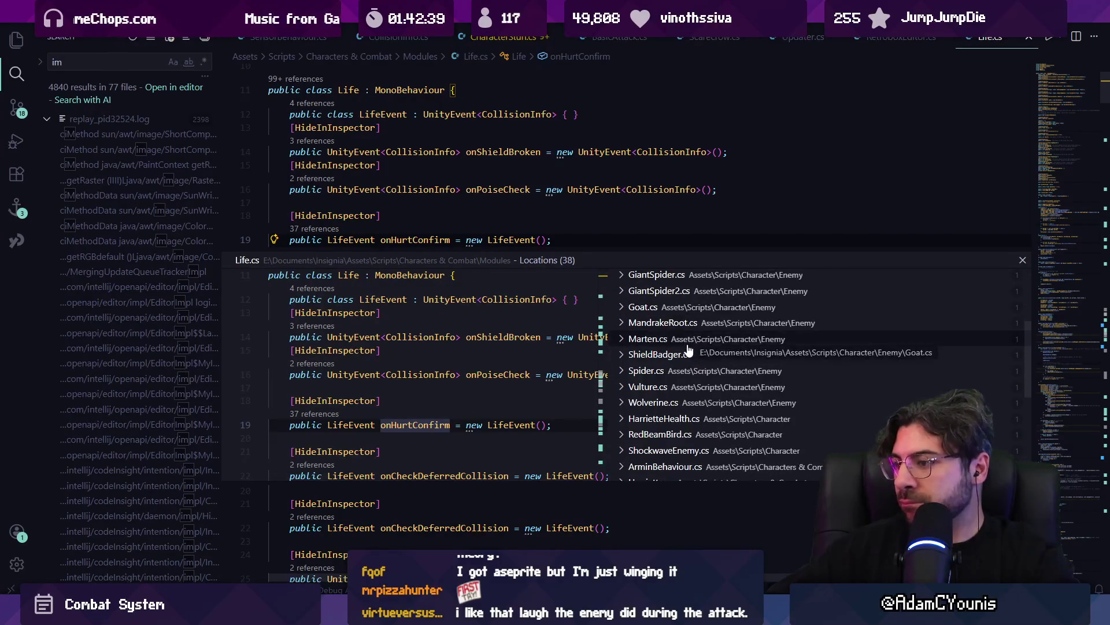
{"action": "scroll", "coordinate": [688, 350], "scroll_direction": "down", "scroll_amount": 3}
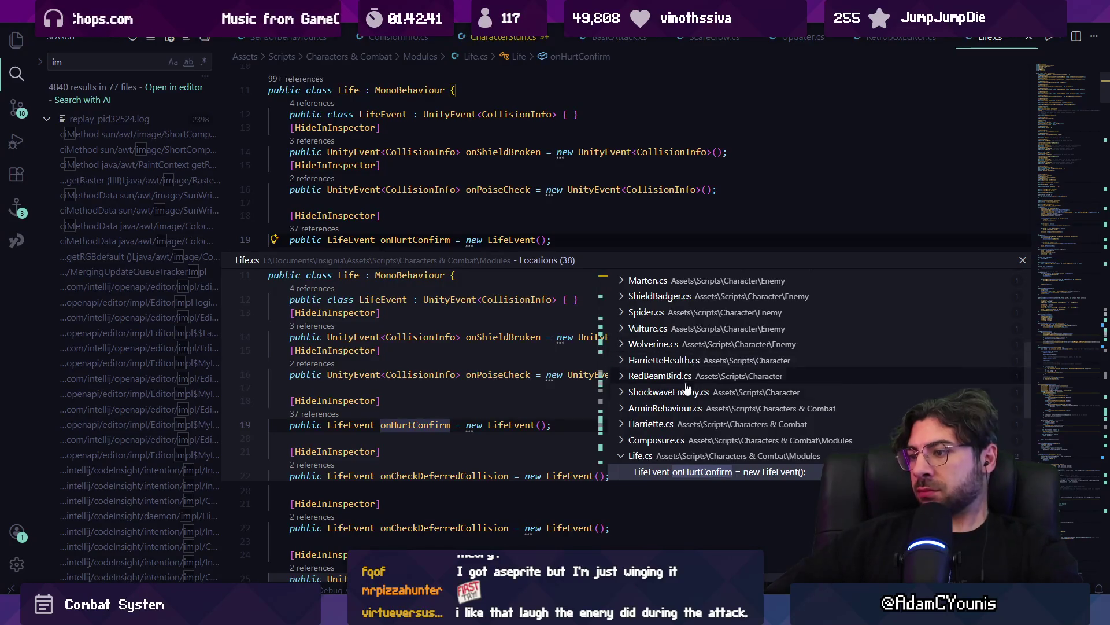
{"action": "left_click", "coordinate": [657, 440]}
{"action": "left_click", "coordinate": [664, 456]}
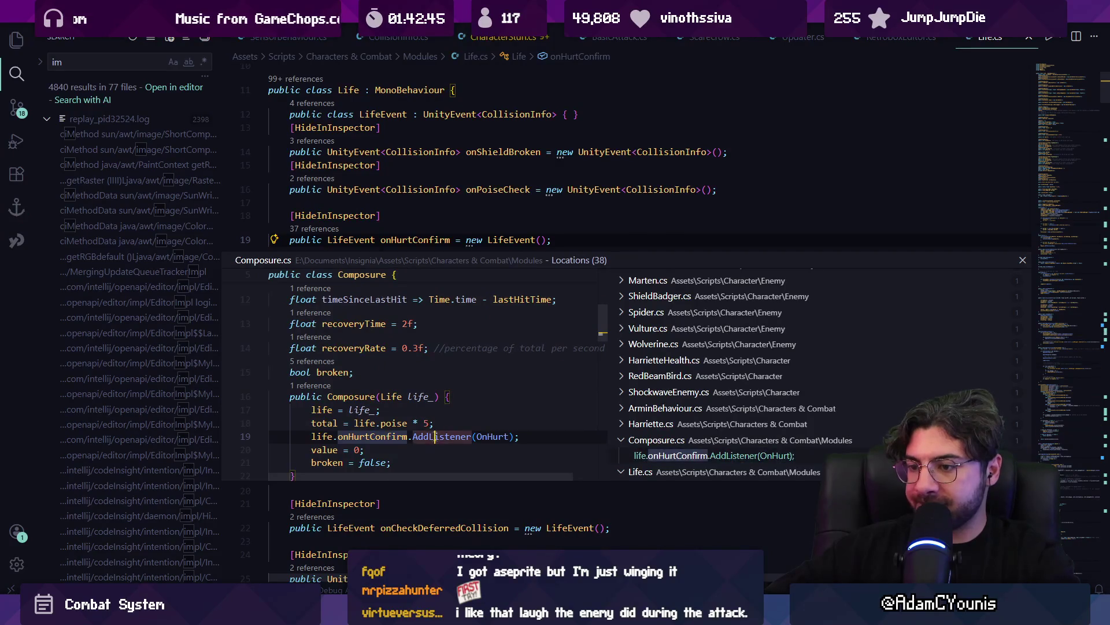
{"action": "scroll", "coordinate": [463, 436], "scroll_direction": "down", "scroll_amount": 2}
{"action": "left_click", "coordinate": [490, 377], "text": "ctrl"}
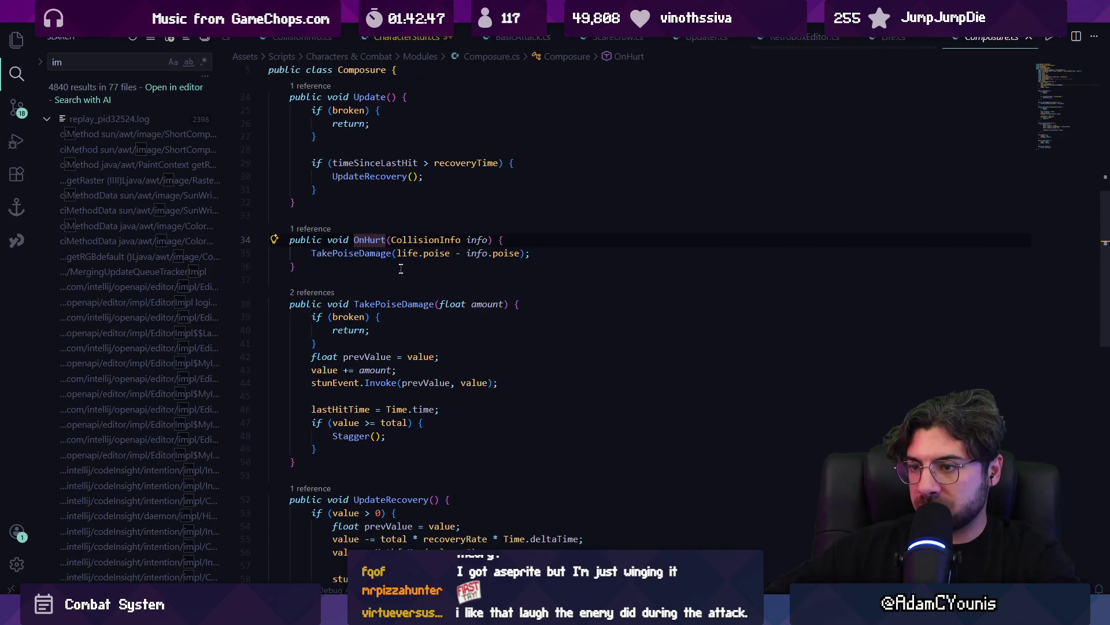
Go to the TakePoiseDamage definition, then navigate back to Life.cs
{"action": "left_click", "coordinate": [374, 253], "text": "ctrl"}
{"action": "left_click", "coordinate": [371, 254], "text": "ctrl"}
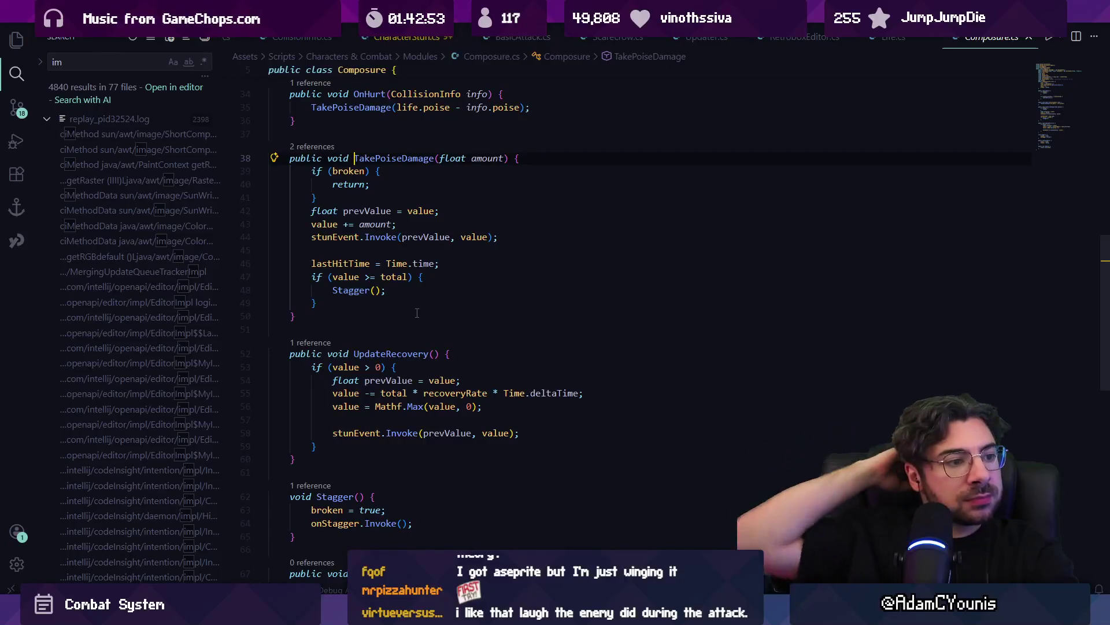
{"action": "scroll", "coordinate": [427, 314], "scroll_direction": "down", "scroll_amount": 5}
{"action": "scroll", "coordinate": [427, 314], "scroll_direction": "up", "scroll_amount": 10}
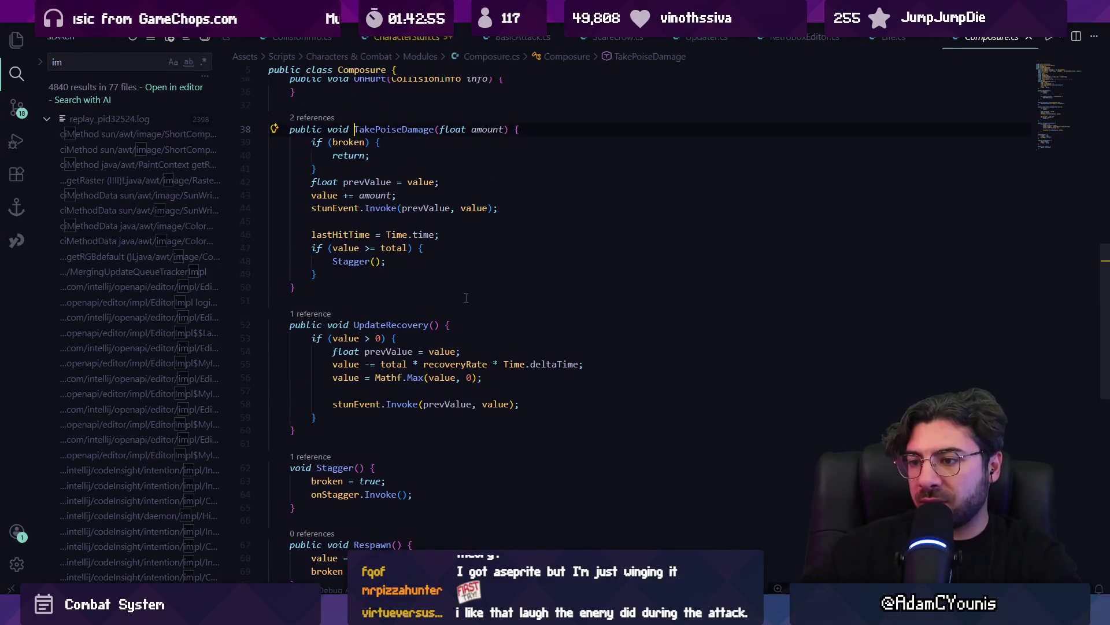
{"action": "key", "text": "alt+Left"}
{"action": "key", "text": "ctrl+p"}
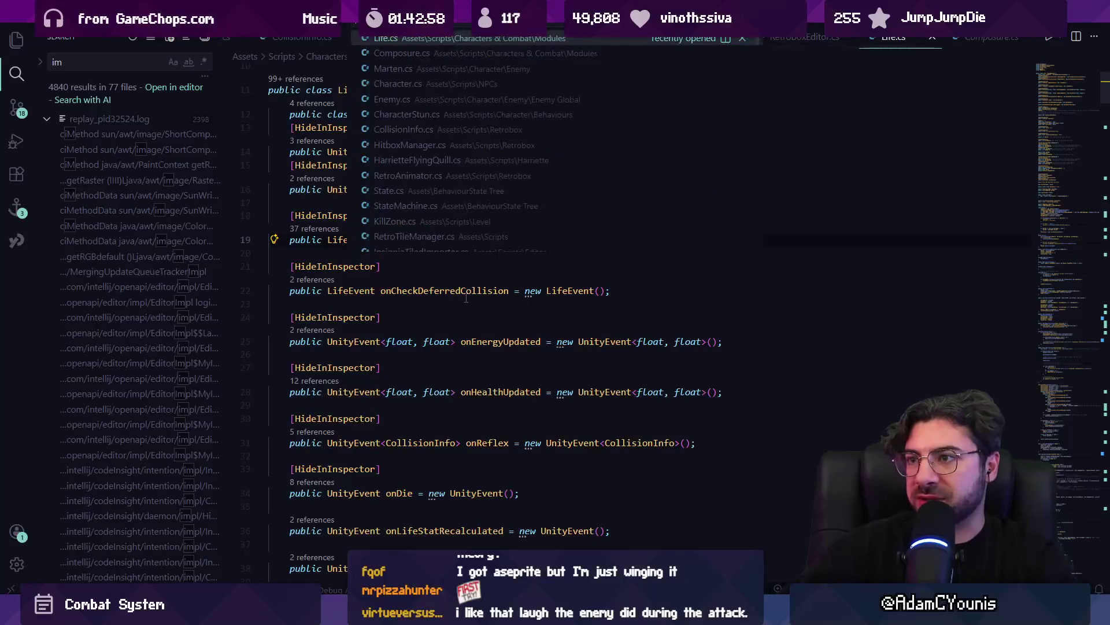
Open Marten.cs and step through its 'set(stun' matches in Update and RespondToShieldBroken
{"action": "key", "text": "Down"}
{"action": "key", "text": "Down"}
{"action": "key", "text": "Return"}
{"action": "key", "text": "ctrl+f"}
{"action": "type", "text": "s"}
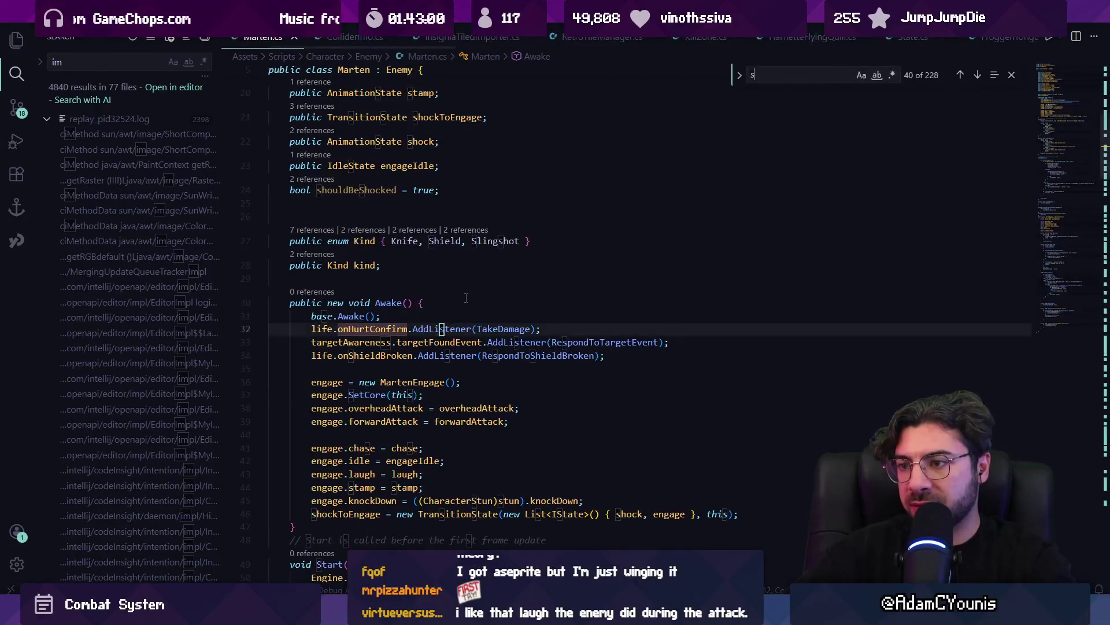
{"action": "type", "text": "et(stun"}
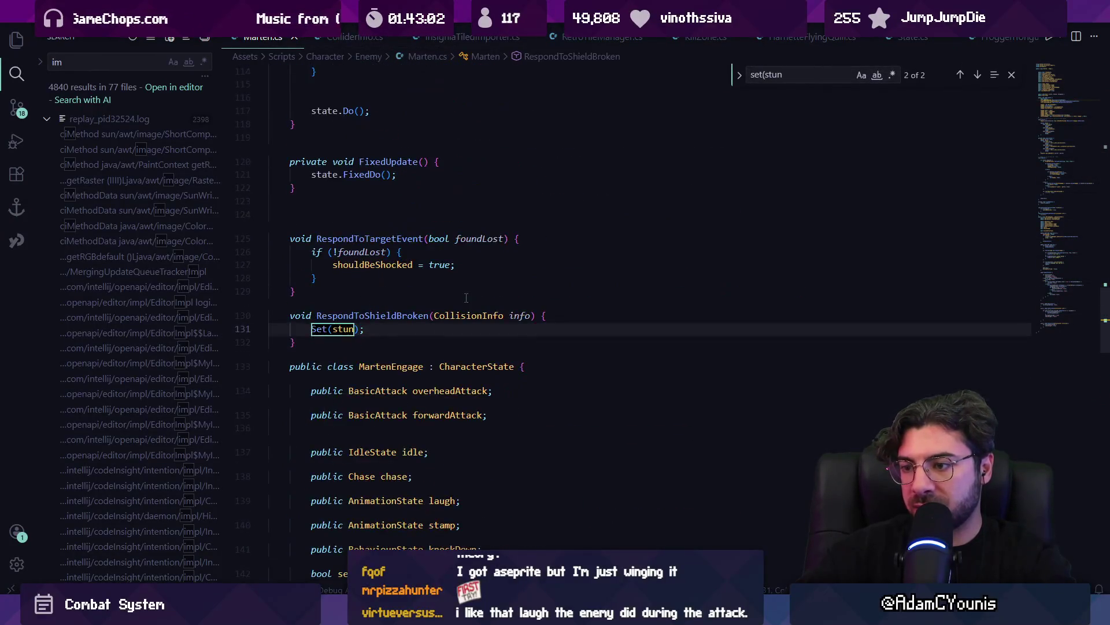
{"action": "key", "text": "Return"}
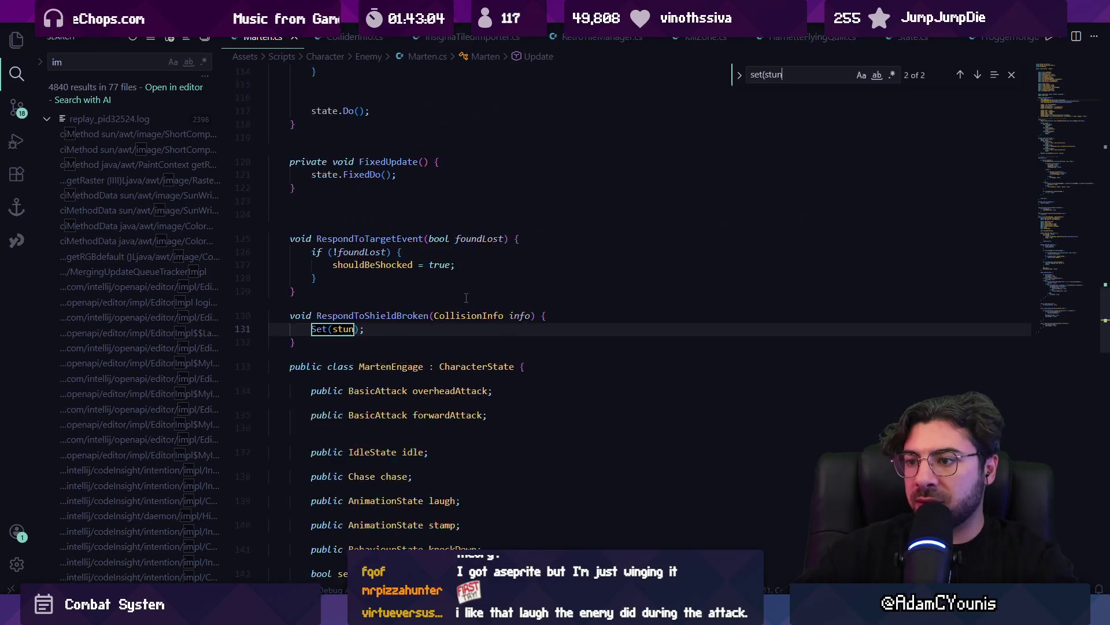
{"action": "key", "text": "Return"}
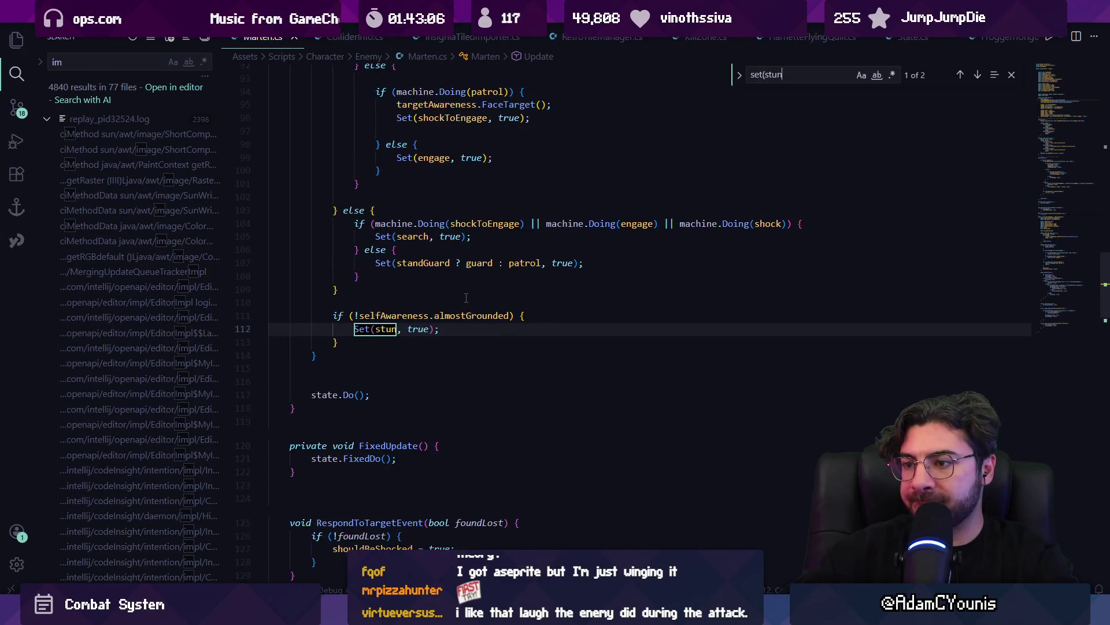
{"action": "scroll", "coordinate": [466, 297], "scroll_direction": "up", "scroll_amount": 6}
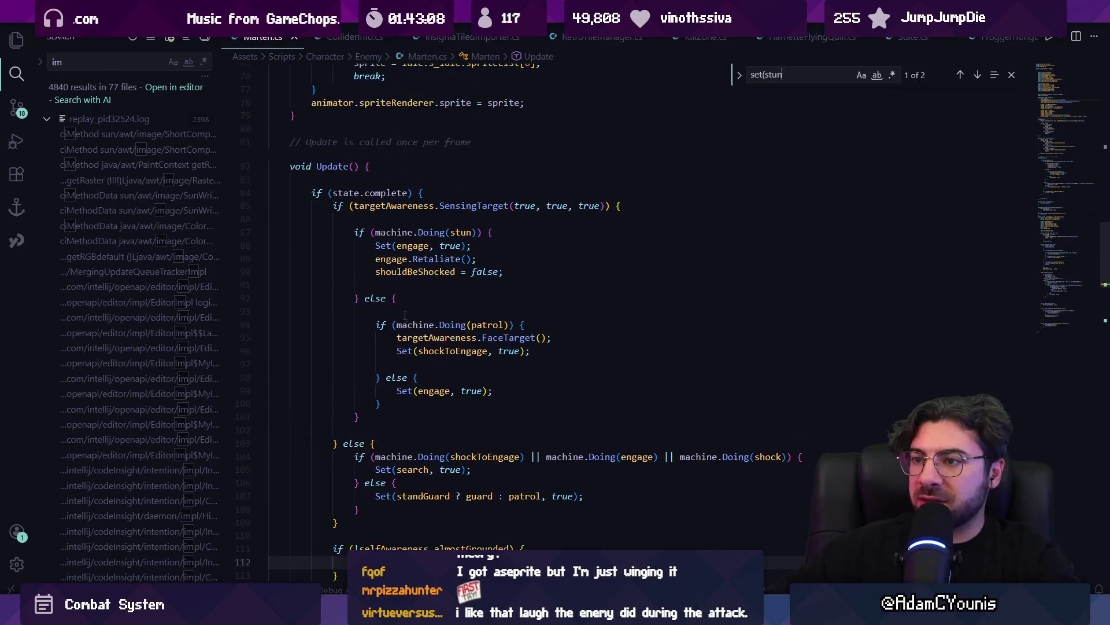
{"action": "scroll", "coordinate": [405, 318], "scroll_direction": "down", "scroll_amount": 4}
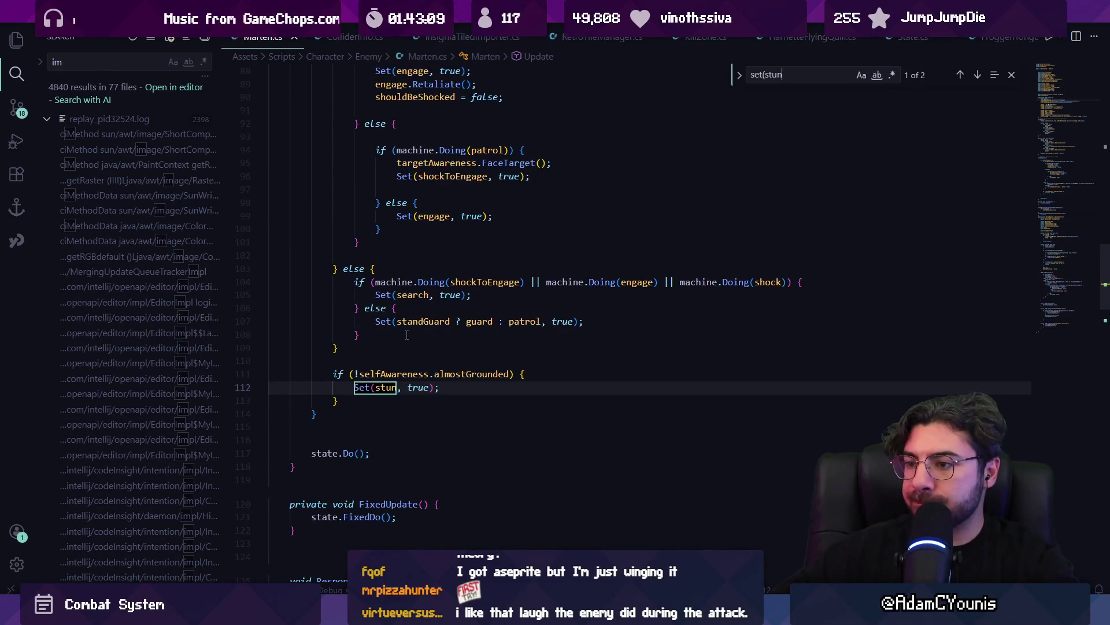
{"action": "scroll", "coordinate": [407, 336], "scroll_direction": "down", "scroll_amount": 10}
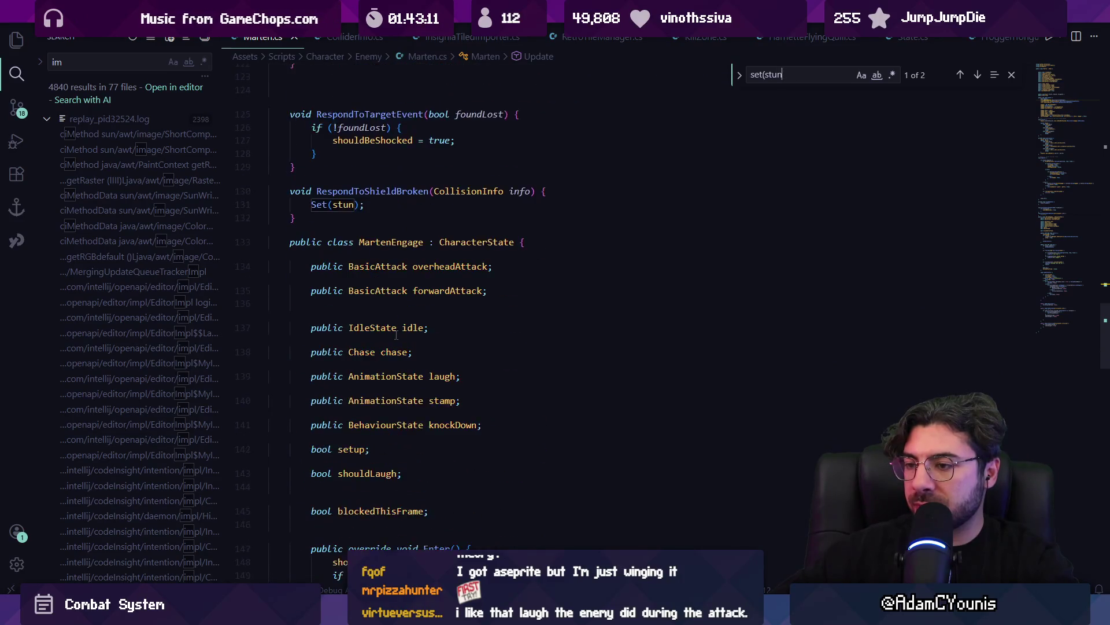
{"action": "scroll", "coordinate": [397, 334], "scroll_direction": "down", "scroll_amount": 3}
Glance at Unity, then return to Visual Studio Code
{"action": "key", "text": "alt+Tab"}
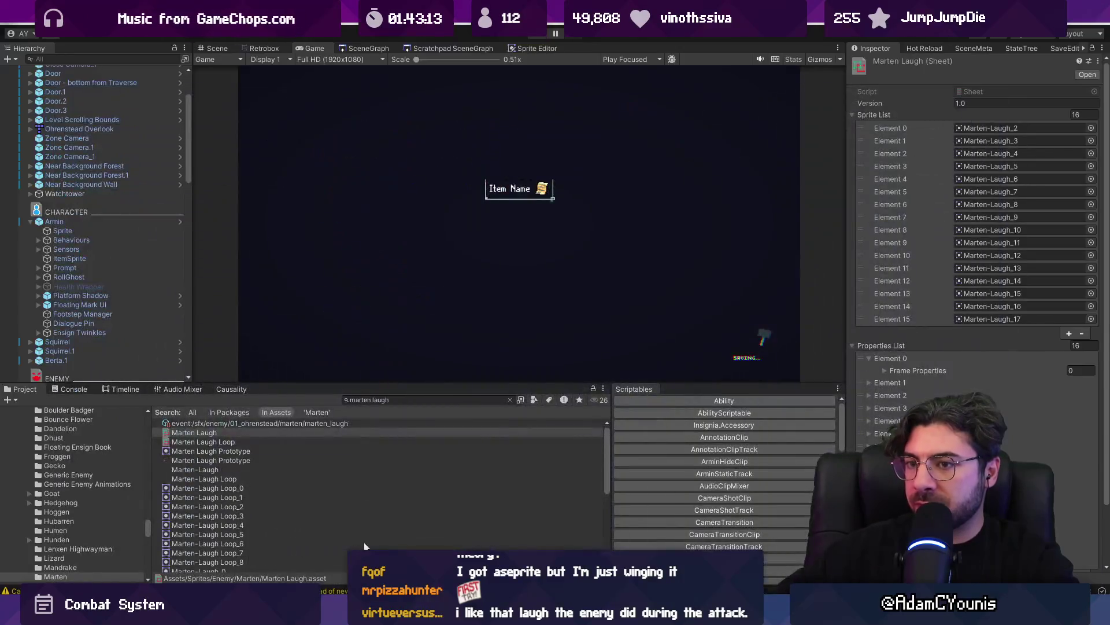
{"action": "key", "text": "alt+Tab"}
{"action": "key", "text": "ctrl+p"}
Open Enemy.cs and step through the stun matches to the StunProps call on line 132
{"action": "type", "text": "enemy"}
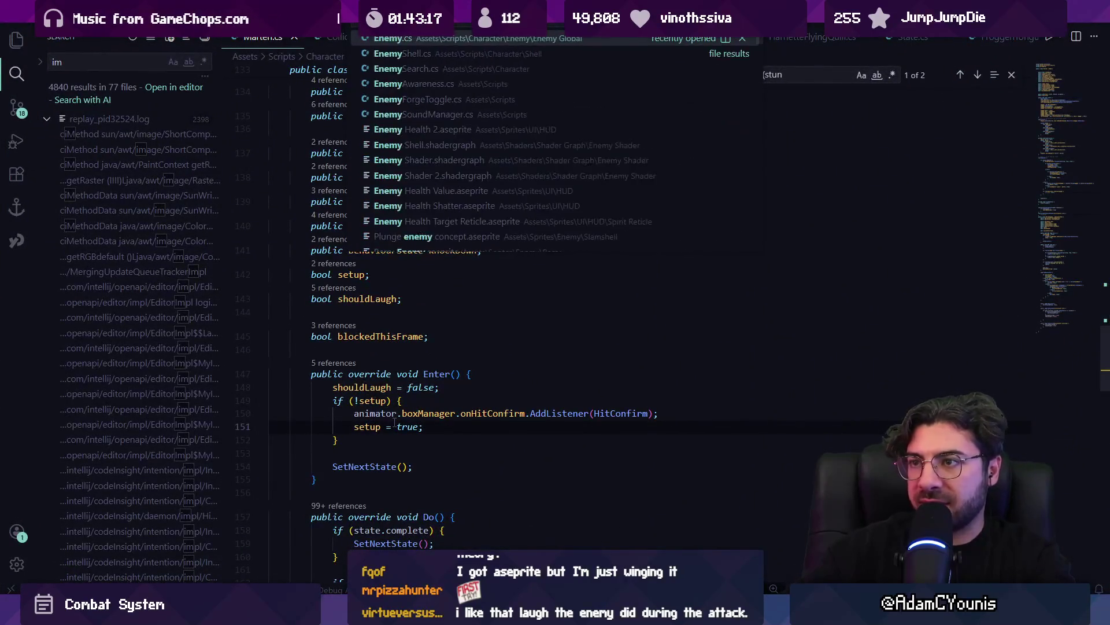
{"action": "key", "text": "Return"}
{"action": "key", "text": "F3"}
{"action": "key", "text": "shift+F3"}
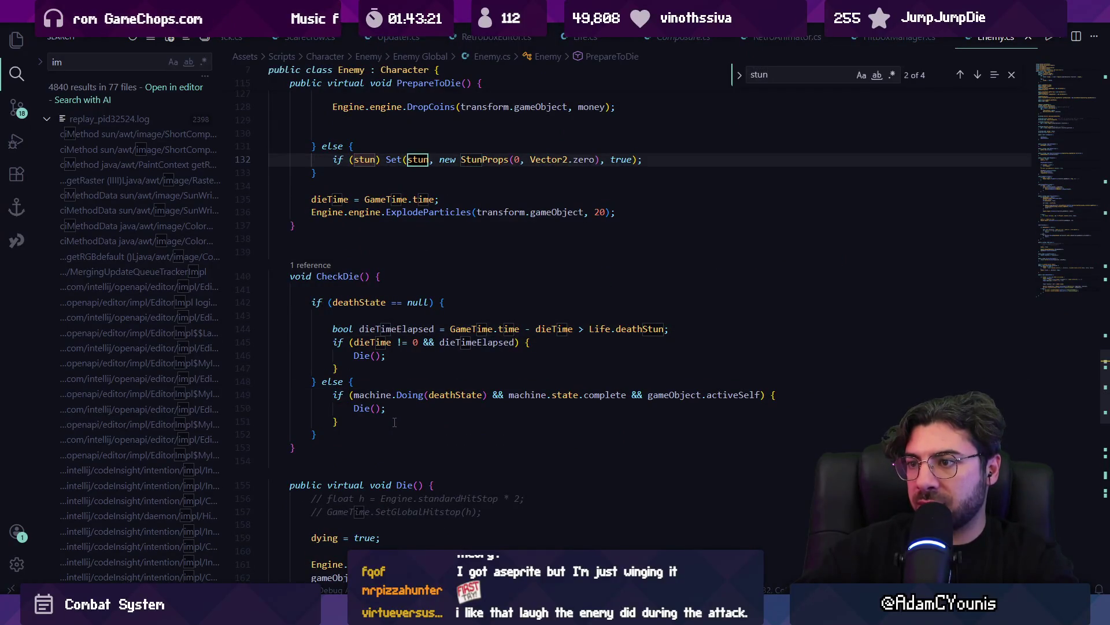
{"action": "key", "text": "shift+F3"}
{"action": "key", "text": "shift+F3"}
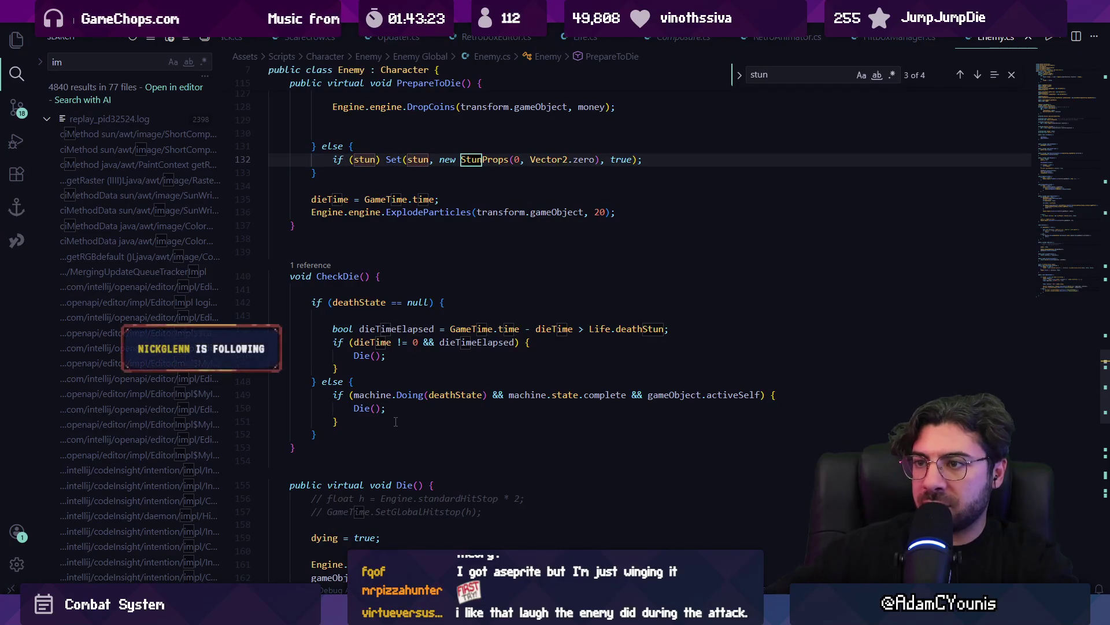
{"action": "scroll", "coordinate": [404, 209], "scroll_direction": "up", "scroll_amount": 5}
{"action": "scroll", "coordinate": [404, 209], "scroll_direction": "up", "scroll_amount": 2}
{"action": "left_click", "coordinate": [340, 210]}
{"action": "left_click", "coordinate": [355, 422]}
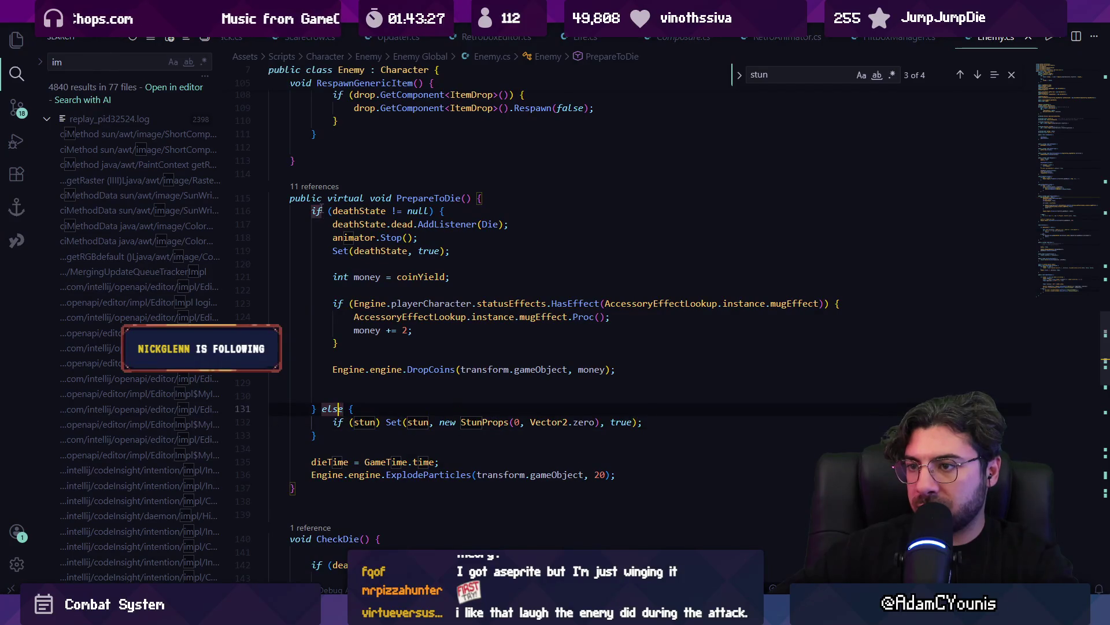
Remove the stray blank line above the PrepareToDie method
{"action": "left_click", "coordinate": [403, 199]}
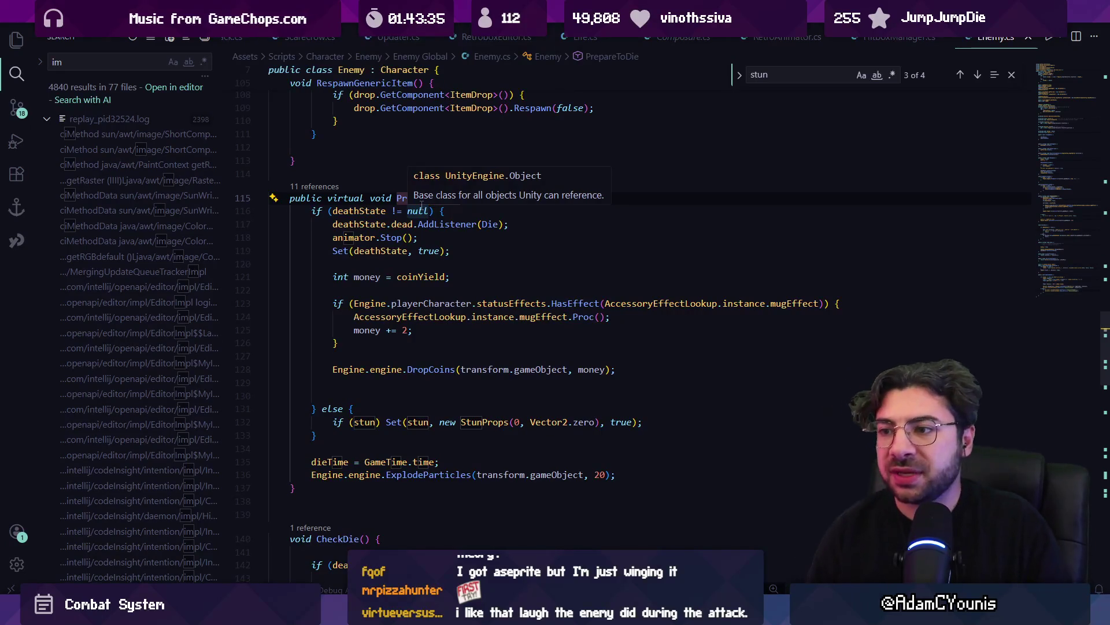
{"action": "left_click", "coordinate": [429, 197]}
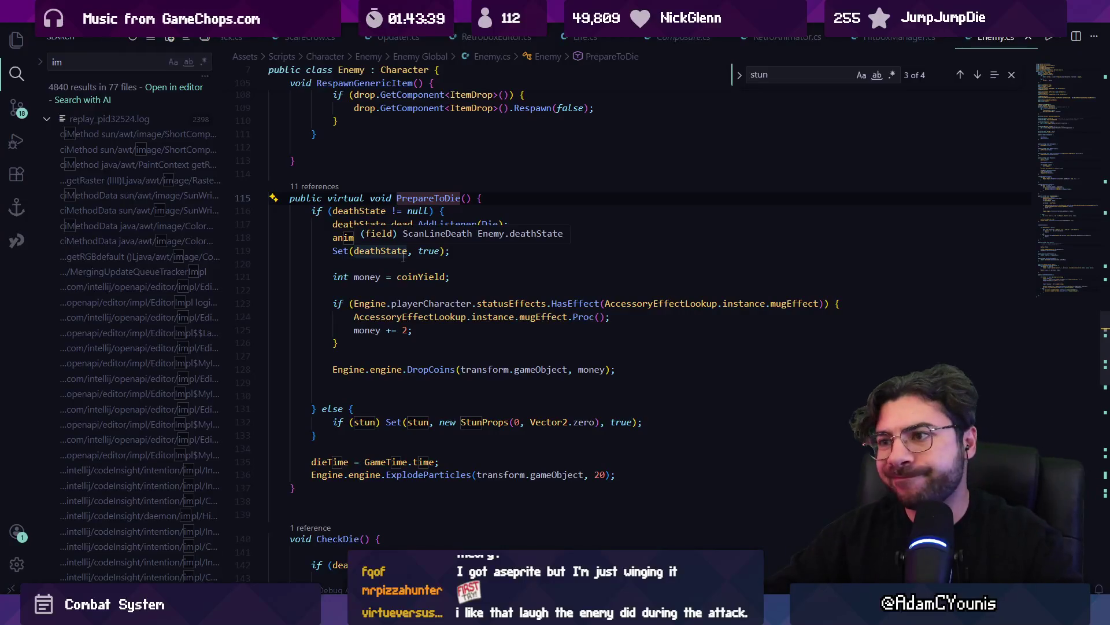
{"action": "key", "text": "Up"}
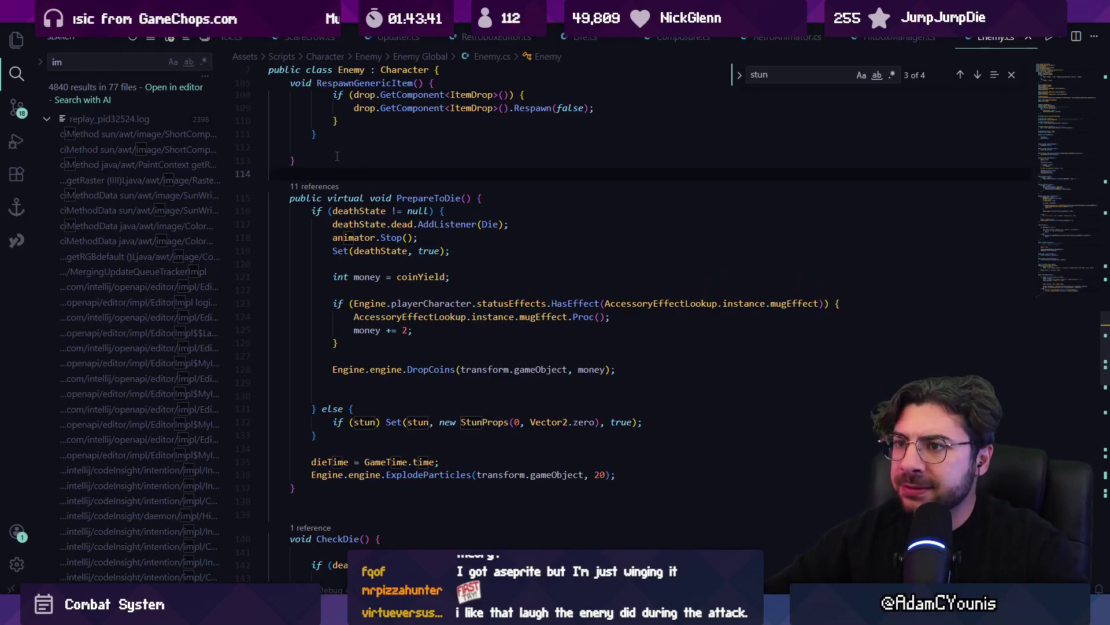
{"action": "key", "text": "alt+Down"}
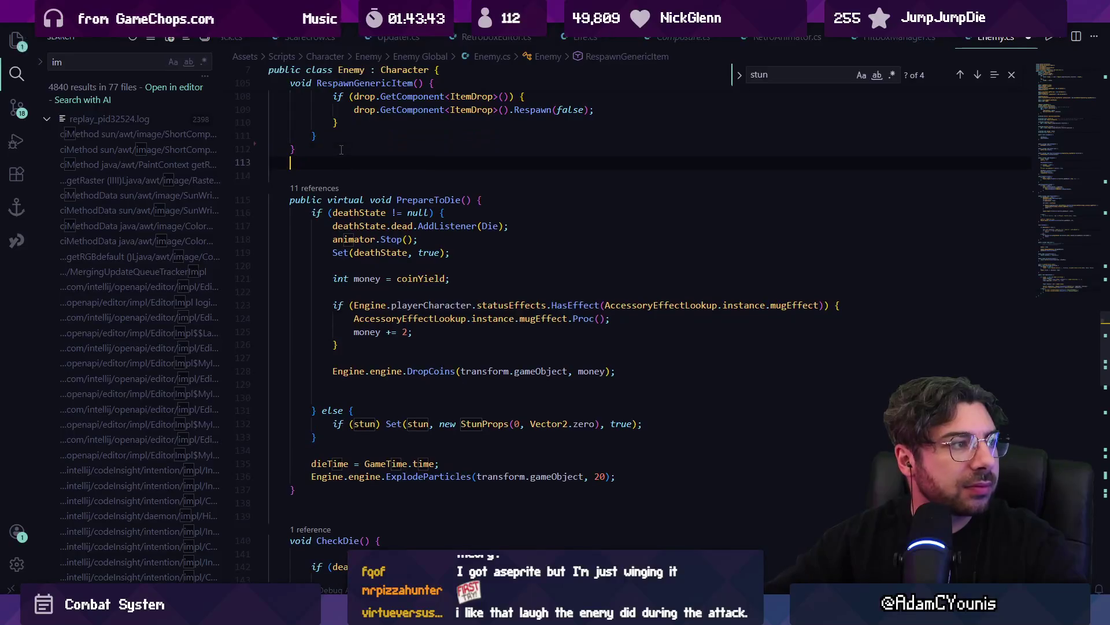
{"action": "key", "text": "BackSpace"}
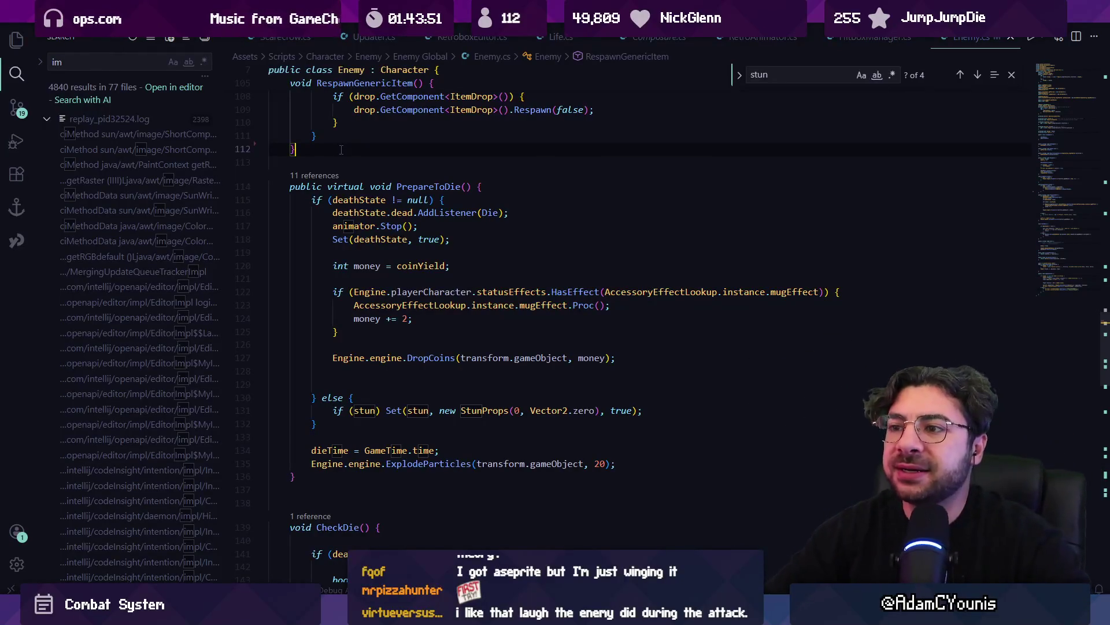
Open Stun.cs through Quick Open with 'stun'
{"action": "key", "text": "ctrl+p"}
{"action": "type", "text": "stun"}
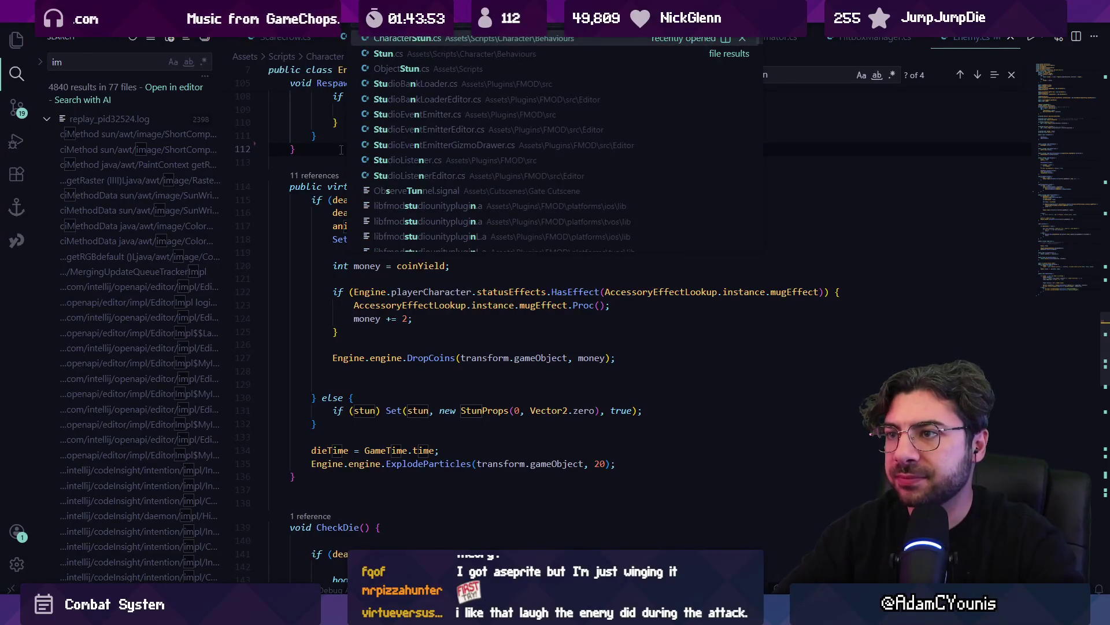
{"action": "key", "text": "Down"}
{"action": "key", "text": "Return"}
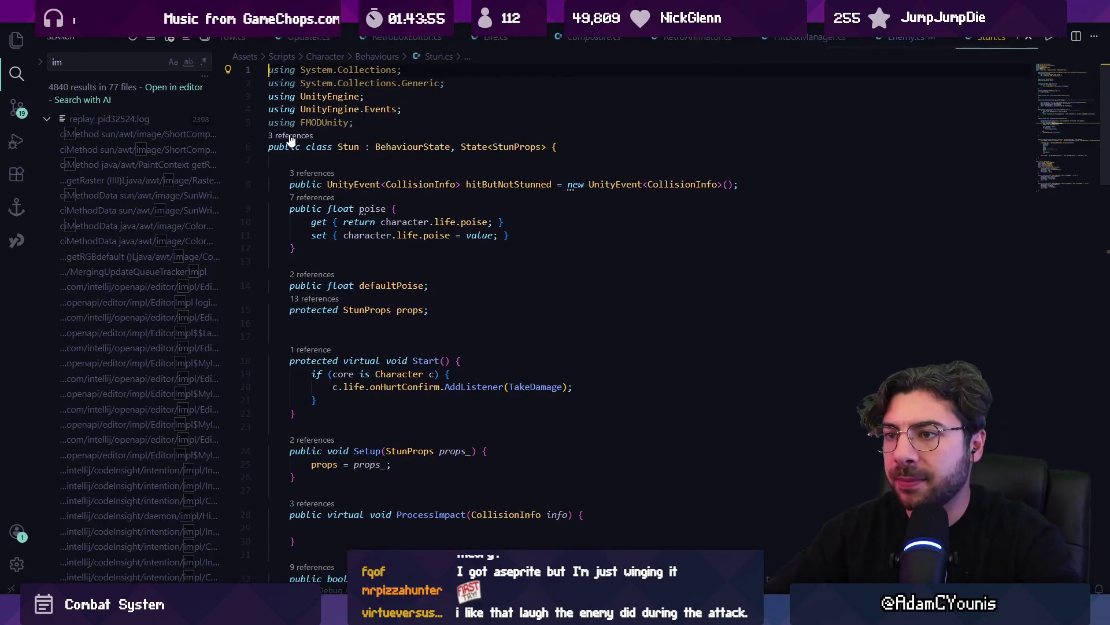
Peek Stun class references, open Character.cs's Stun field, and find its Set(stun call on line 94
{"action": "key", "text": "shift+F12"}
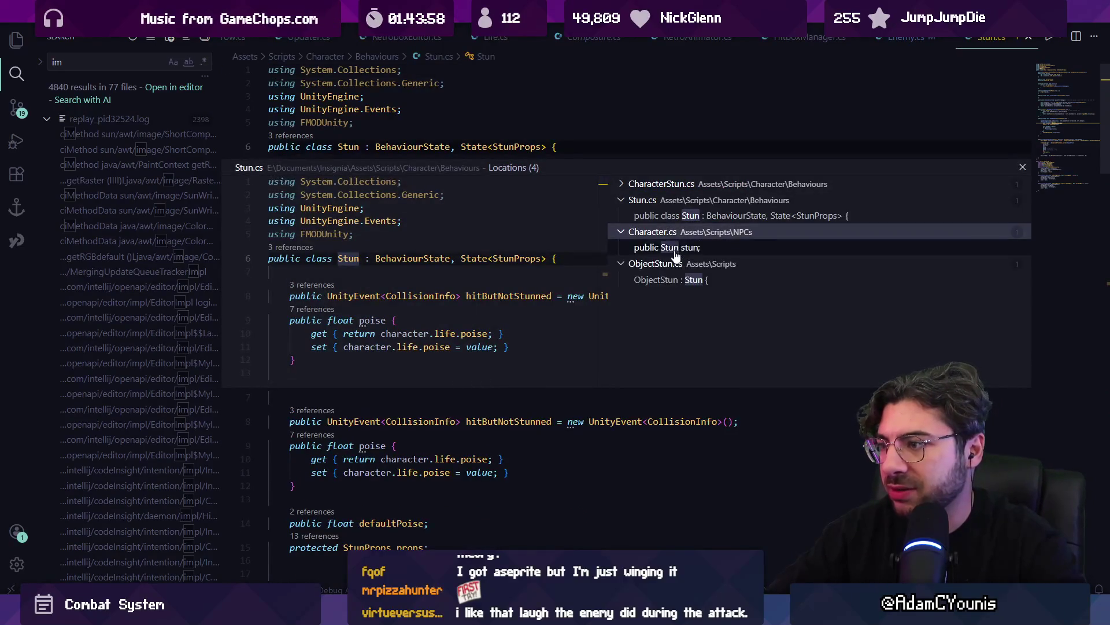
{"action": "left_click", "coordinate": [656, 191]}
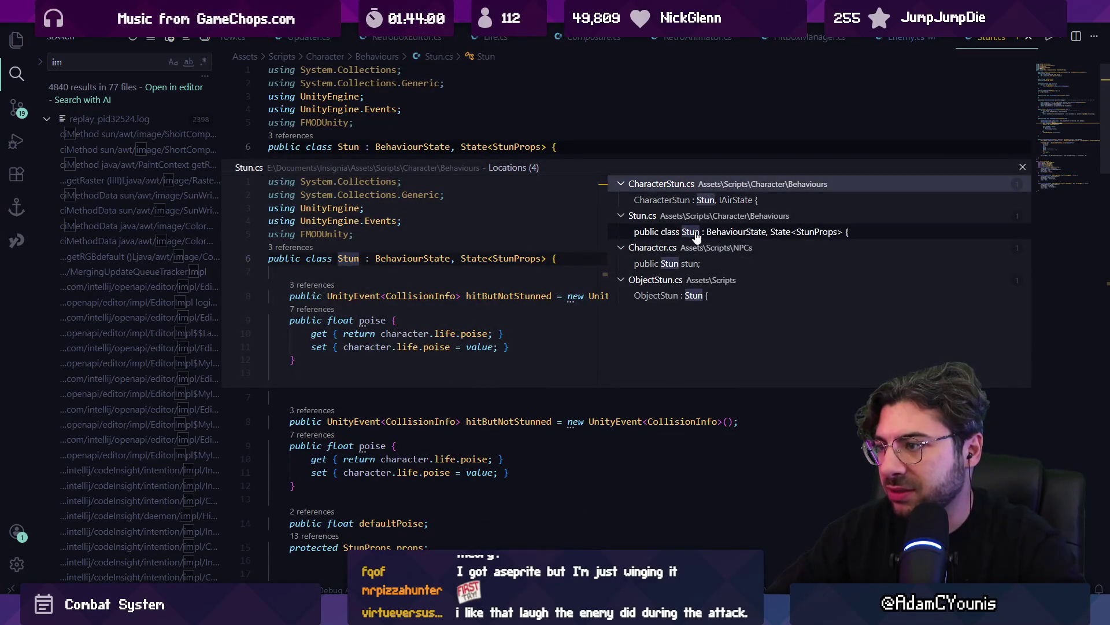
{"action": "double_click", "coordinate": [699, 270]}
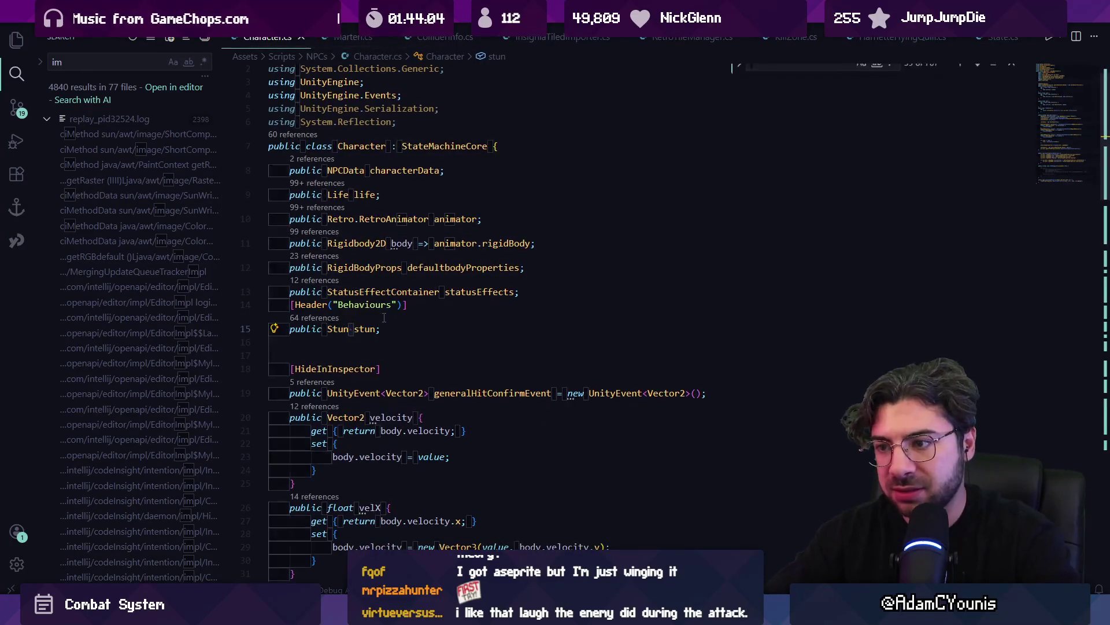
{"action": "key", "text": "ctrl+f"}
{"action": "type", "text": "set"}
{"action": "key", "text": "BackSpace"}
{"action": "key", "text": "BackSpace"}
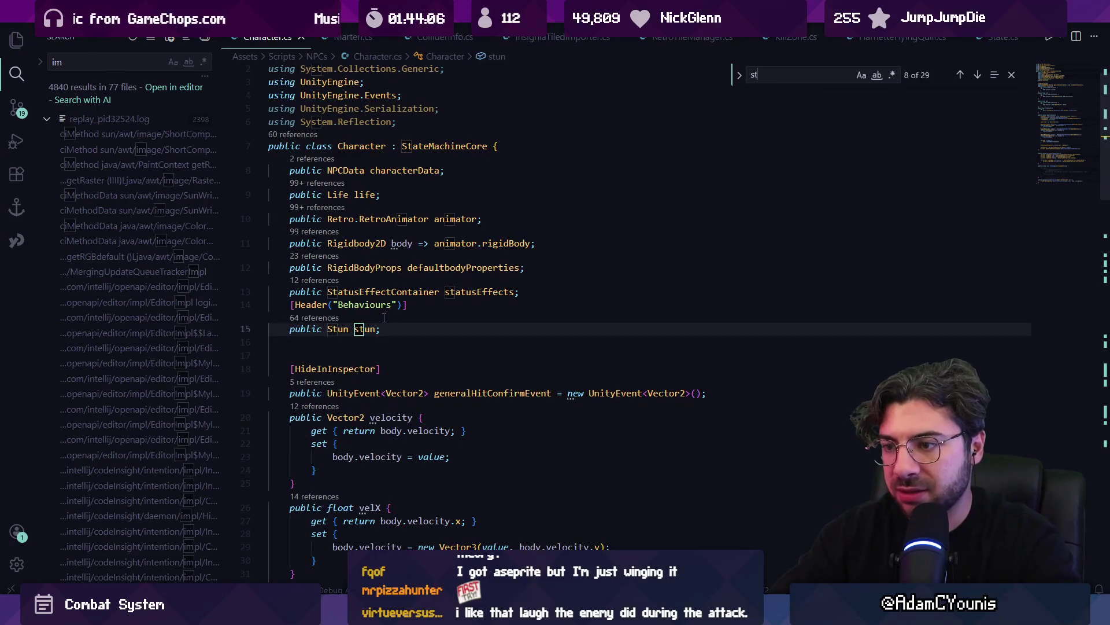
{"action": "type", "text": "et)"}
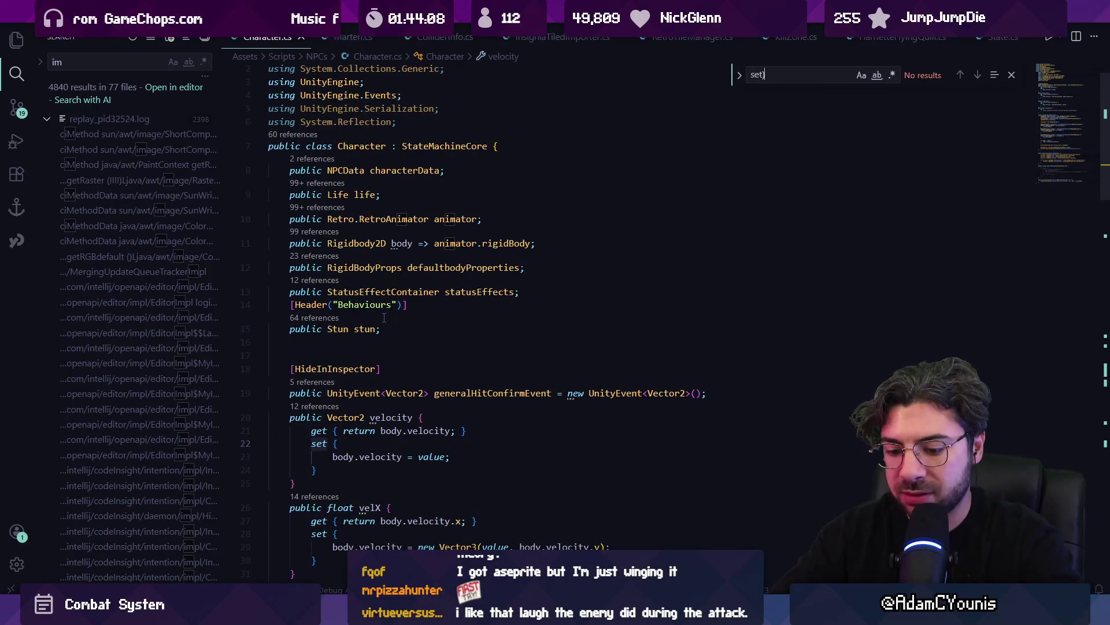
{"action": "key", "text": "BackSpace"}
{"action": "key", "text": "BackSpace"}
{"action": "key", "text": "BackSpace"}
{"action": "type", "text": "(stun"}
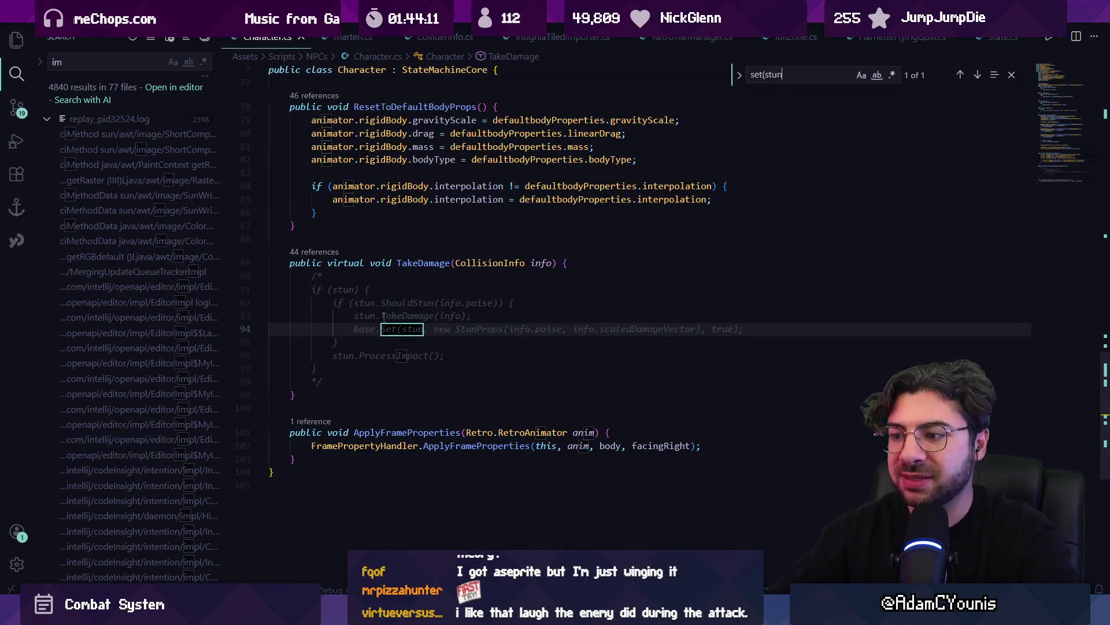
{"action": "key", "text": "Escape"}
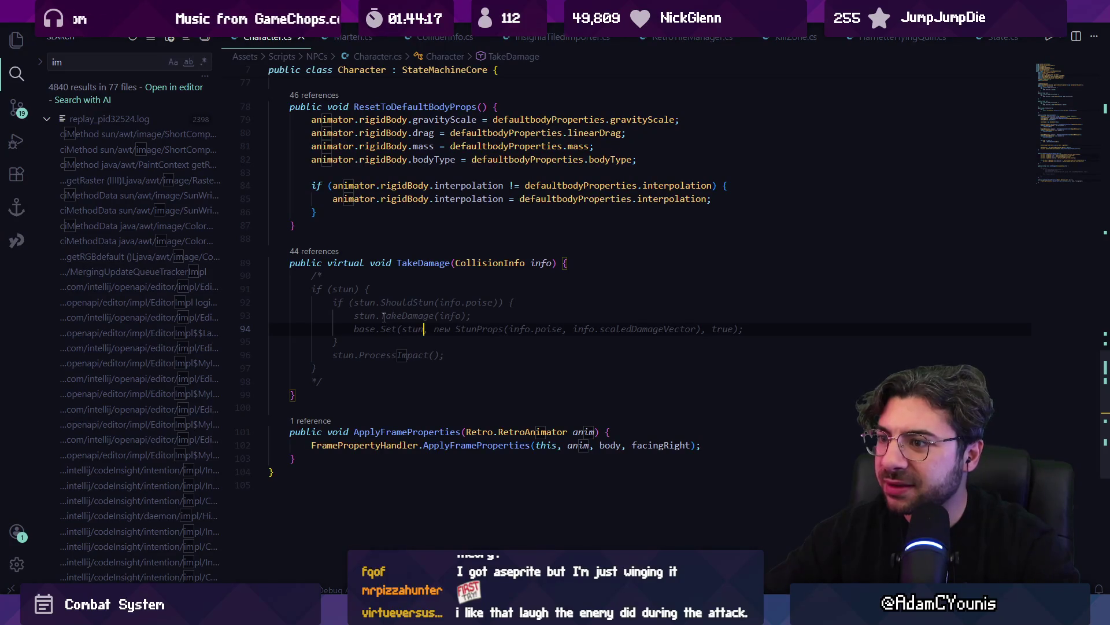
Open CharacterStun.cs via Quick Open with 'charac'
{"action": "key", "text": "ctrl+p"}
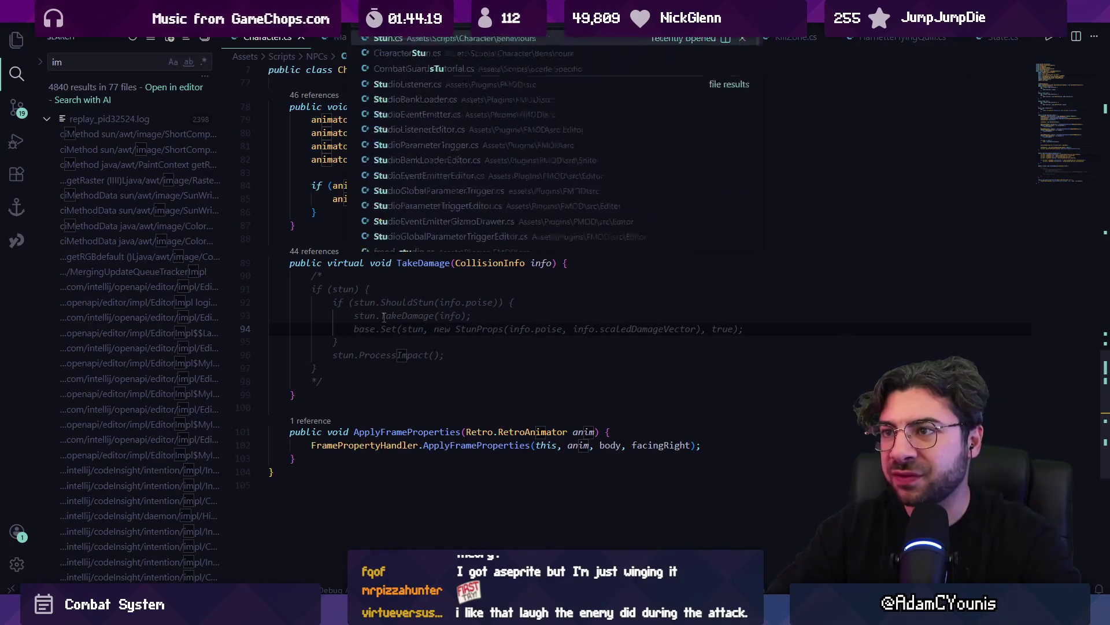
{"action": "type", "text": "charac"}
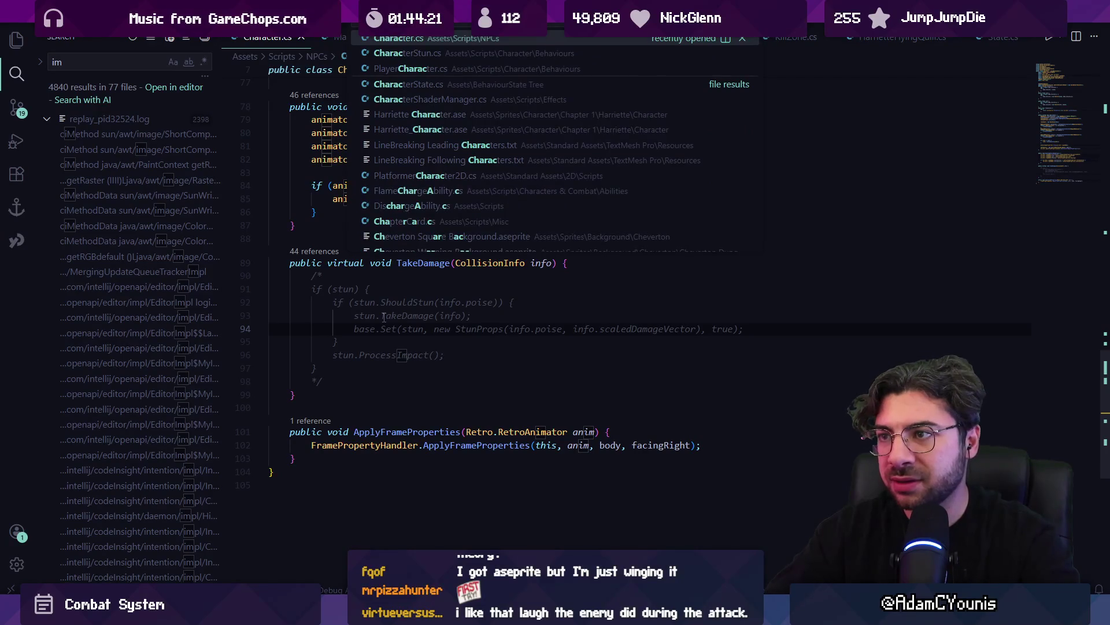
{"action": "key", "text": "Down"}
{"action": "key", "text": "Return"}
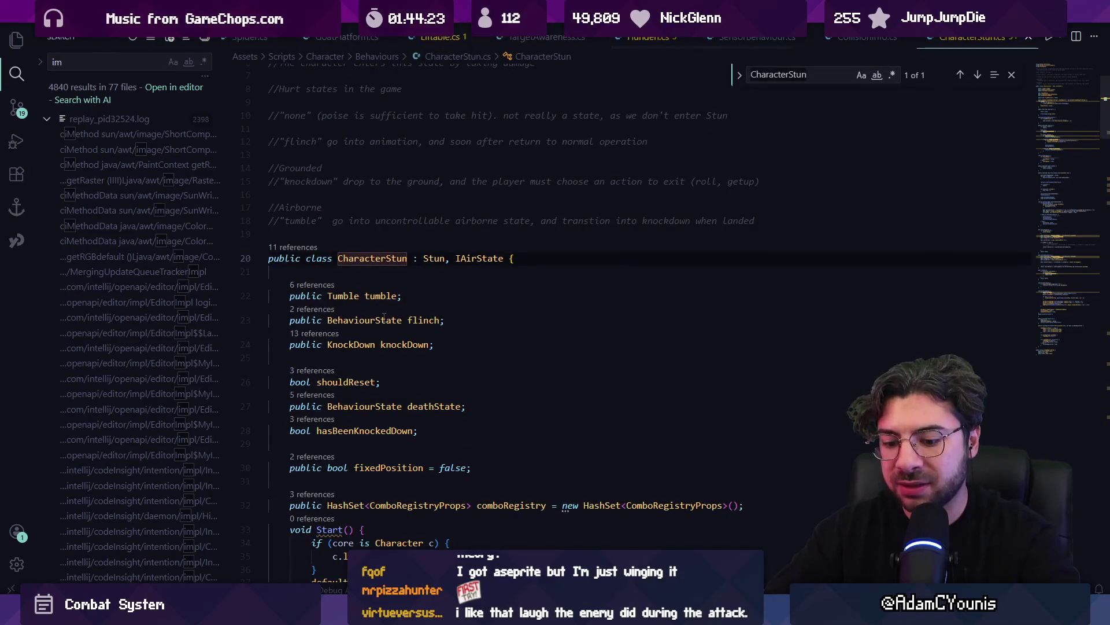
Search CharacterStun.cs for Set(t and Should checks, then read ShouldTumble and SetKnockDown
{"action": "type", "text": "set(t"}
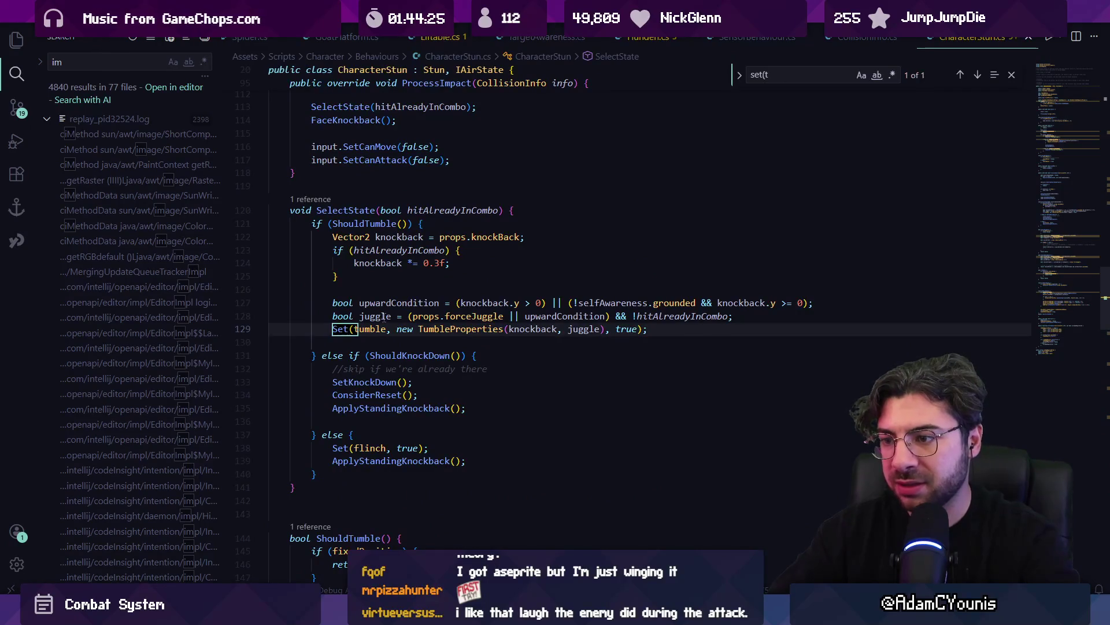
{"action": "key", "text": "BackSpace"}
{"action": "key", "text": "BackSpace"}
{"action": "key", "text": "BackSpace"}
{"action": "type", "text": "hould"}
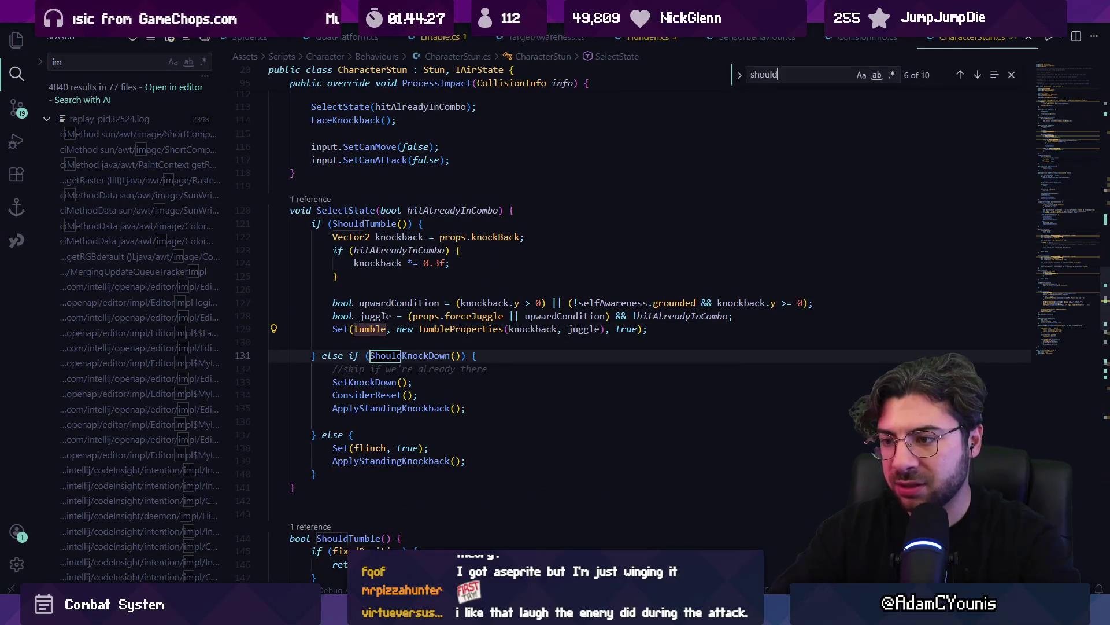
{"action": "type", "text": "c"}
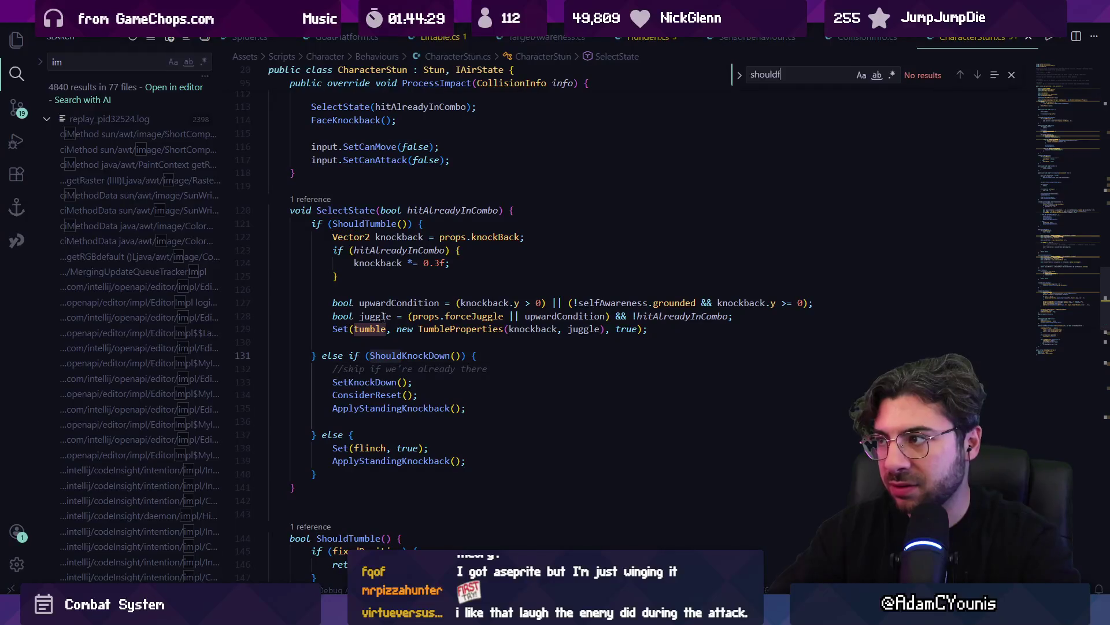
{"action": "key", "text": "BackSpace"}
{"action": "key", "text": "BackSpace"}
{"action": "type", "text": "enter"}
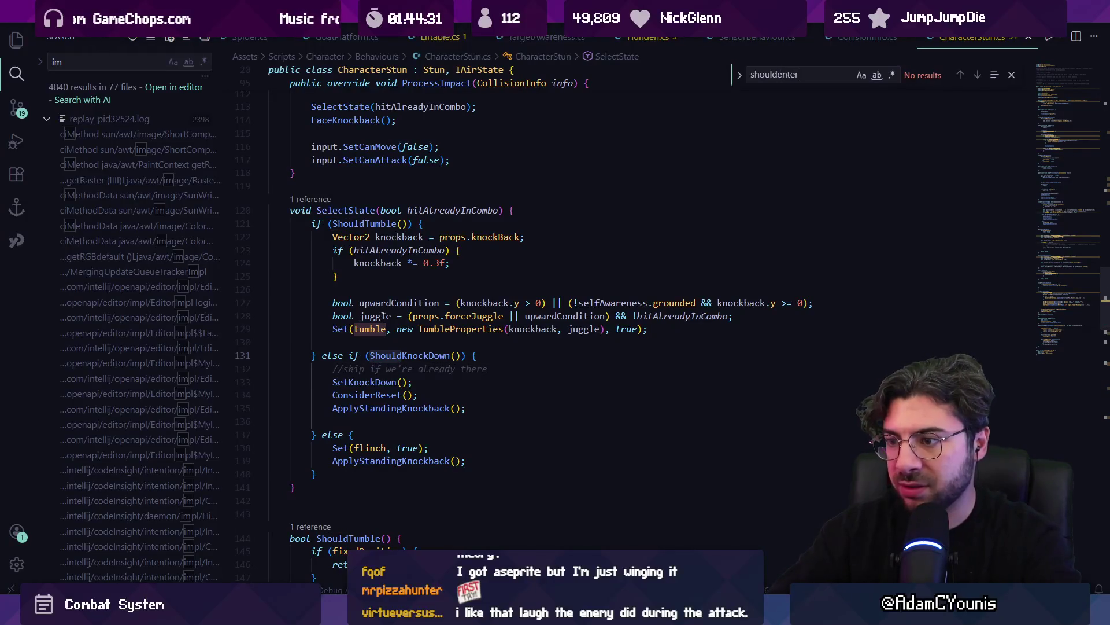
{"action": "key", "text": "BackSpace"}
{"action": "key", "text": "BackSpace"}
{"action": "key", "text": "Return"}
{"action": "key", "text": "Escape"}
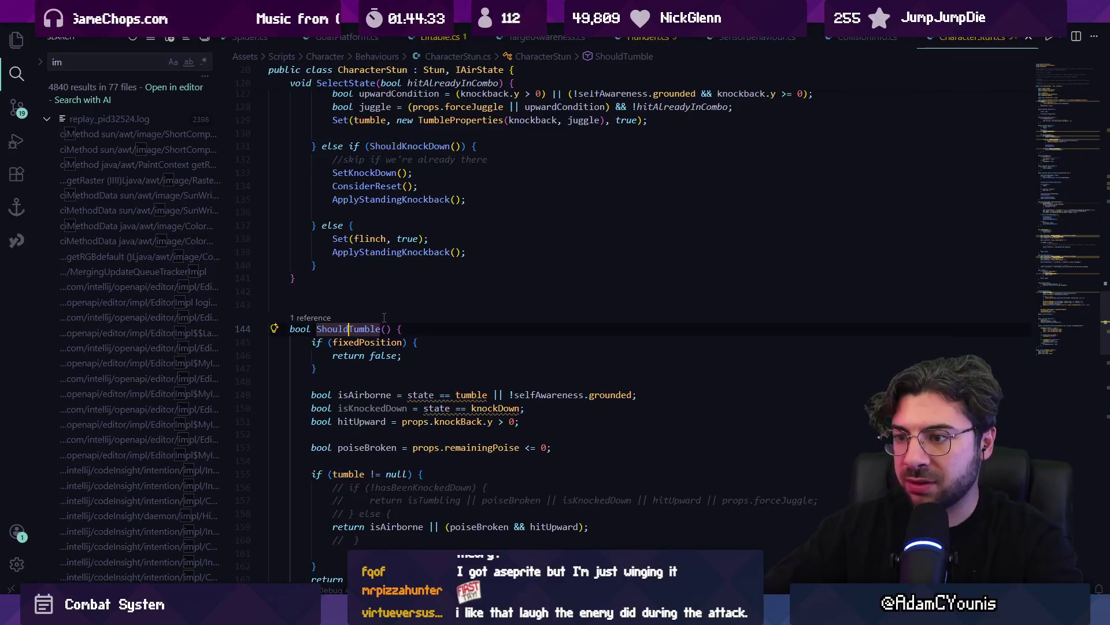
{"action": "scroll", "coordinate": [349, 254], "scroll_direction": "down", "scroll_amount": 6}
{"action": "scroll", "coordinate": [349, 254], "scroll_direction": "down", "scroll_amount": 10}
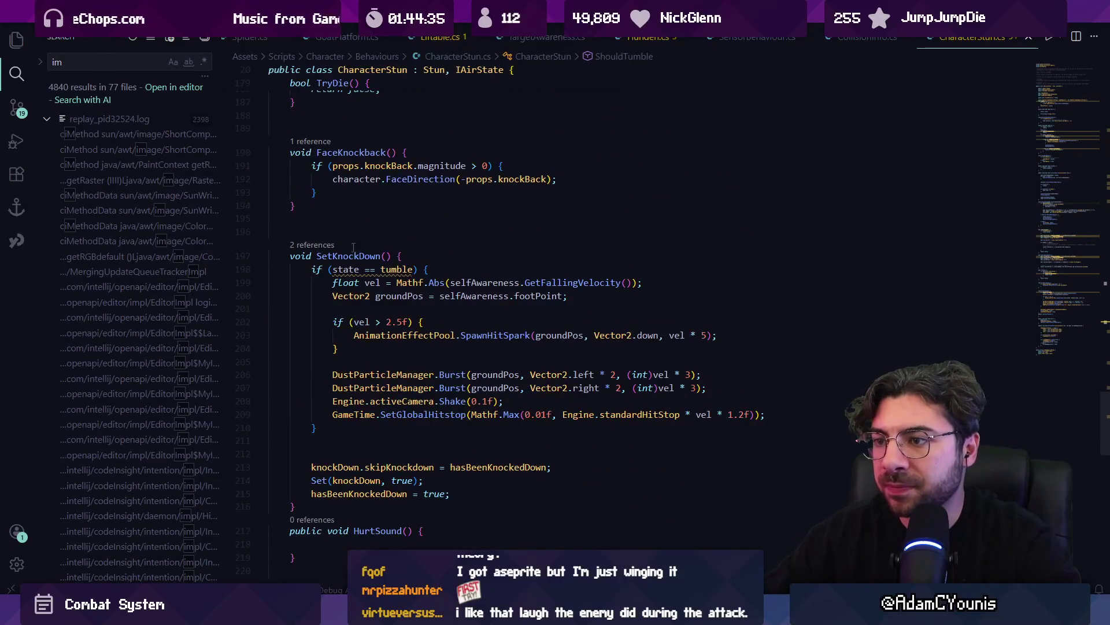
{"action": "scroll", "coordinate": [353, 247], "scroll_direction": "down", "scroll_amount": 6}
{"action": "scroll", "coordinate": [471, 254], "scroll_direction": "down", "scroll_amount": 7}
Open Stun.cs at its ShouldStun poise check
{"action": "key", "text": "ctrl+p"}
{"action": "type", "text": "stun"}
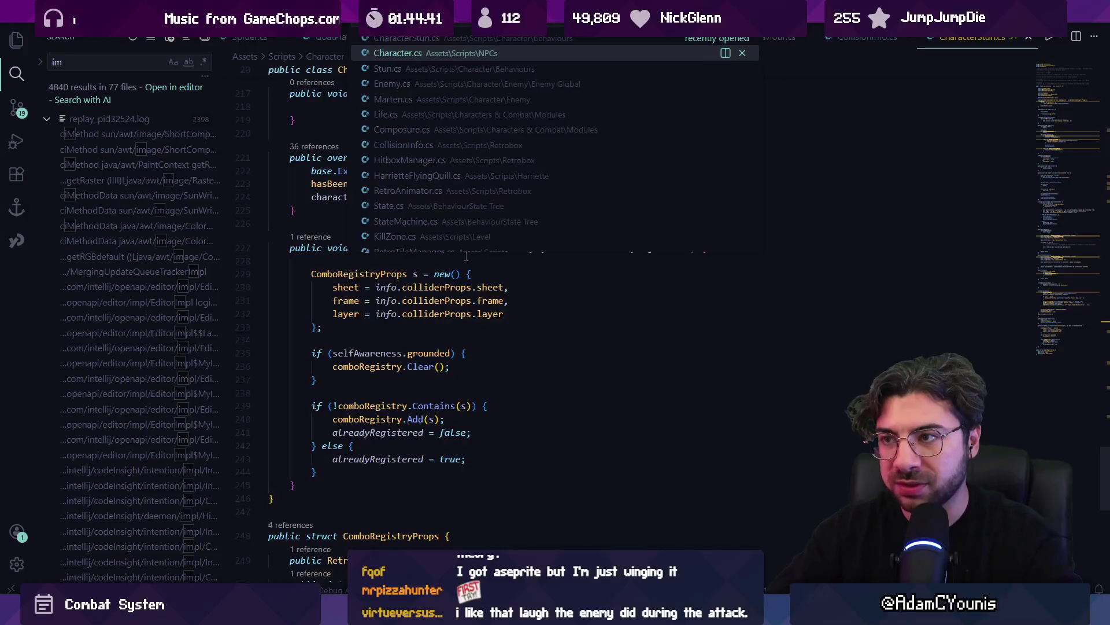
{"action": "key", "text": "Return"}
In Stun.cs, remove the blank line in ShouldStun, change 0.75f to 0.66f, and playtest in Unity
{"action": "type", "text": "0.75"}
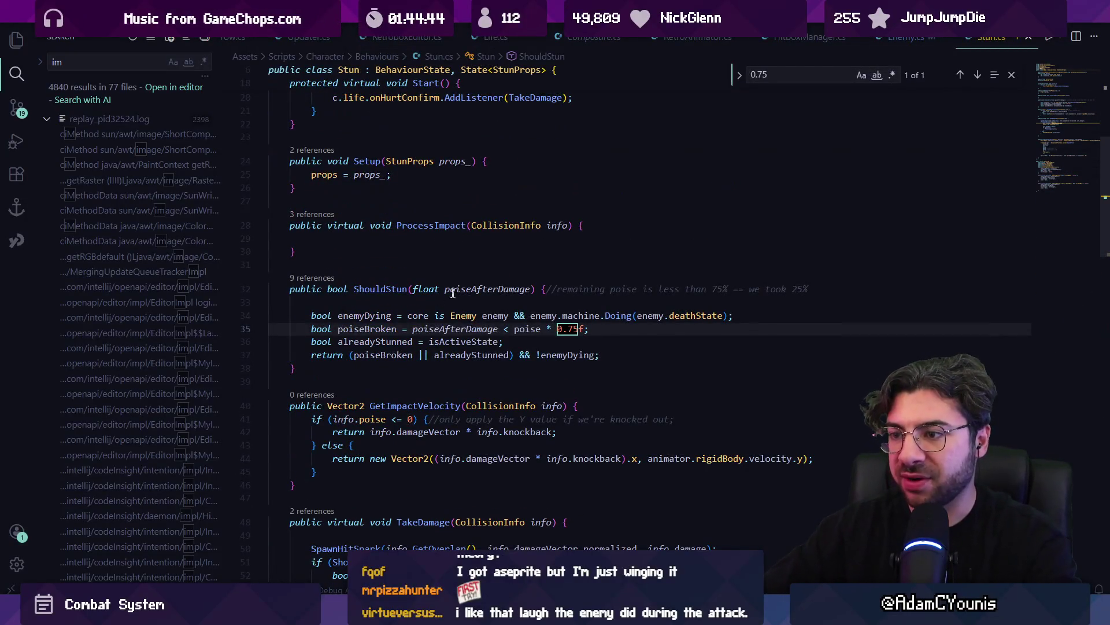
{"action": "left_click", "coordinate": [338, 303]}
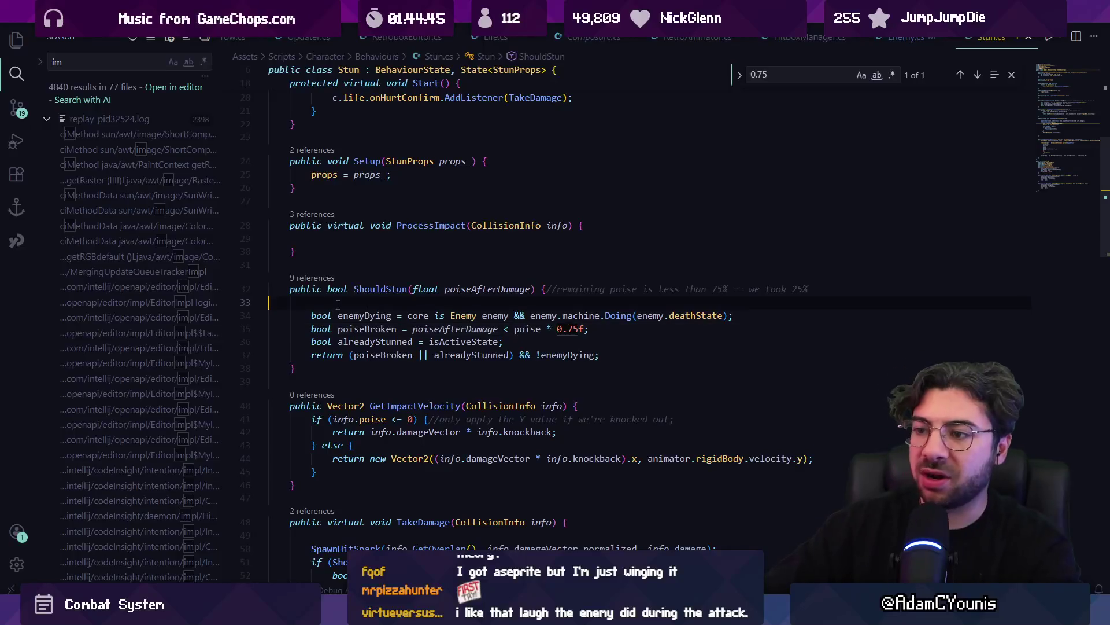
{"action": "key", "text": "BackSpace"}
{"action": "key", "text": "Left"}
{"action": "key", "text": "Left"}
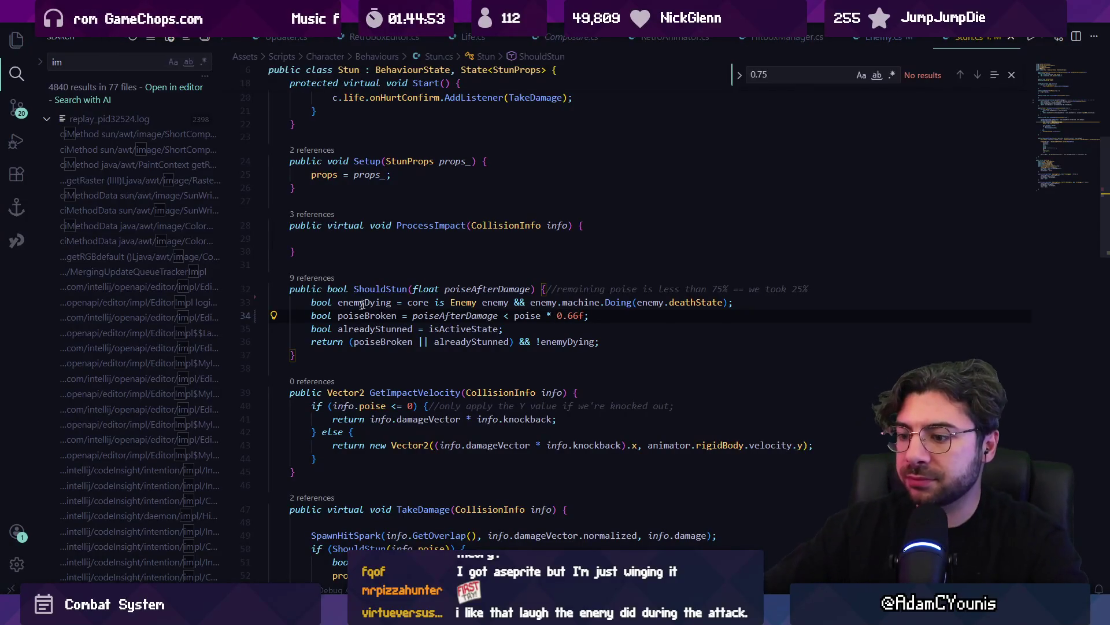
{"action": "key", "text": "alt+Tab"}
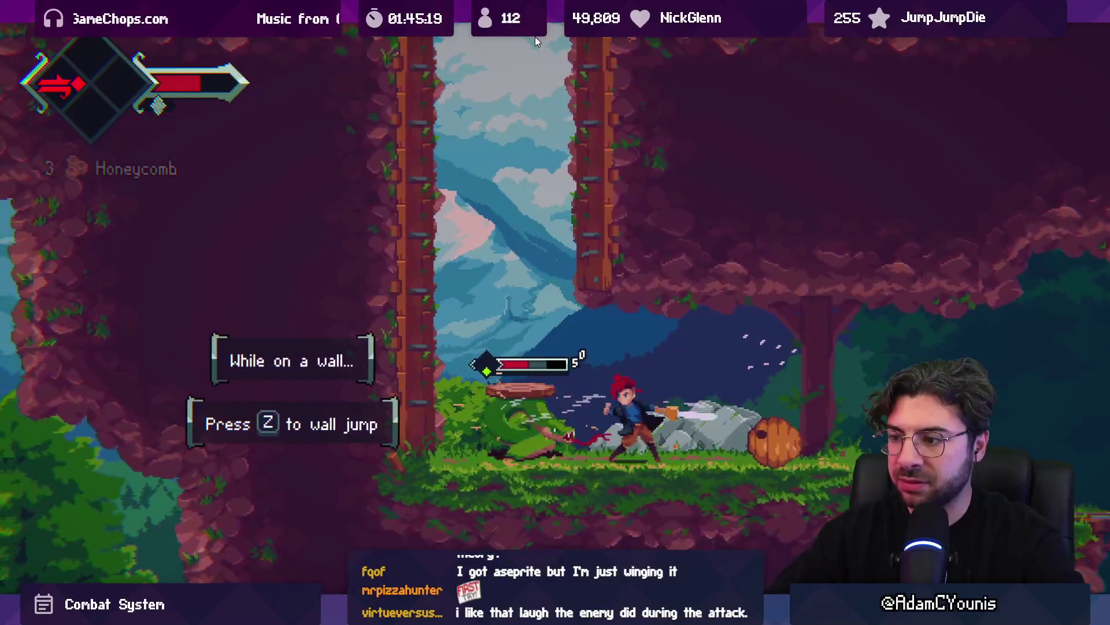
Exit the full-screen playtest and restore Unity's editor layout
{"action": "key", "text": "ctrl+shift+p"}
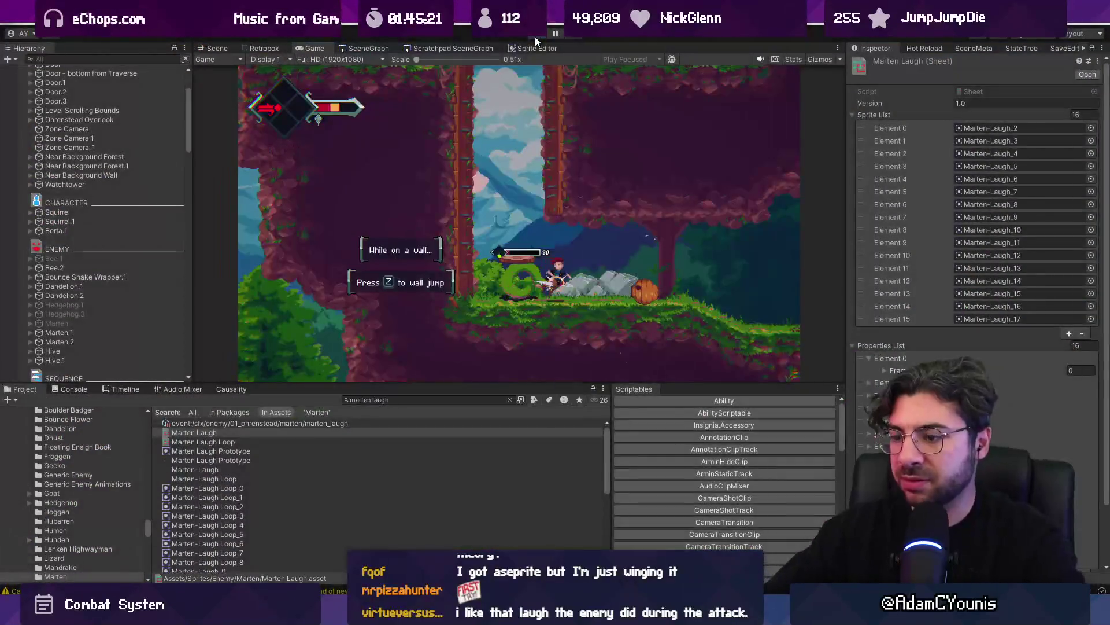
{"action": "key", "text": "alt+Tab"}
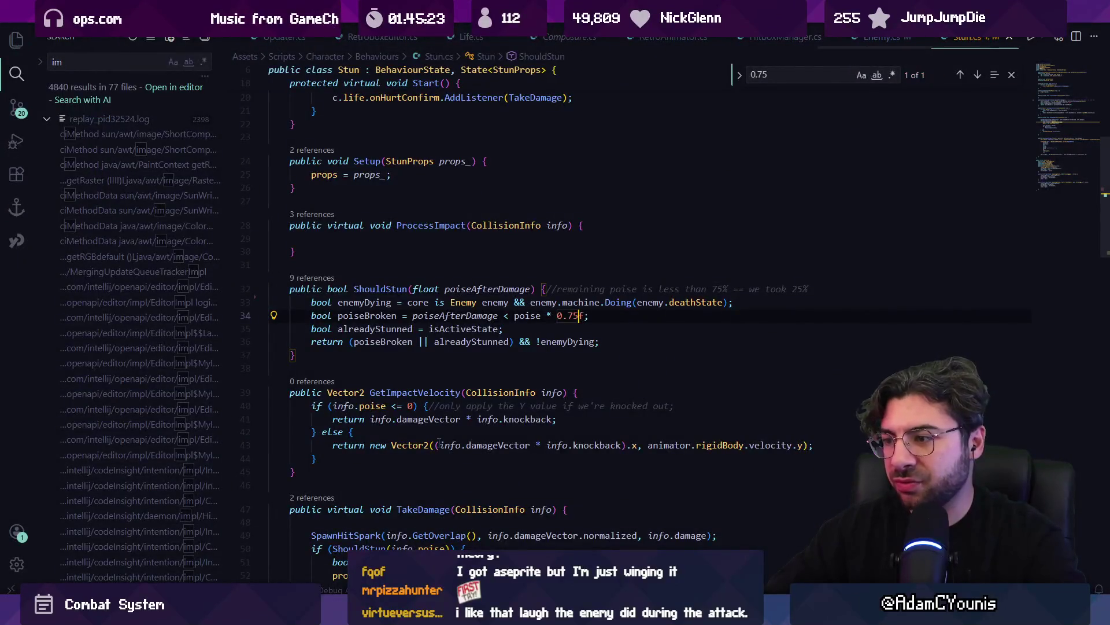
{"action": "key", "text": "alt+Tab"}
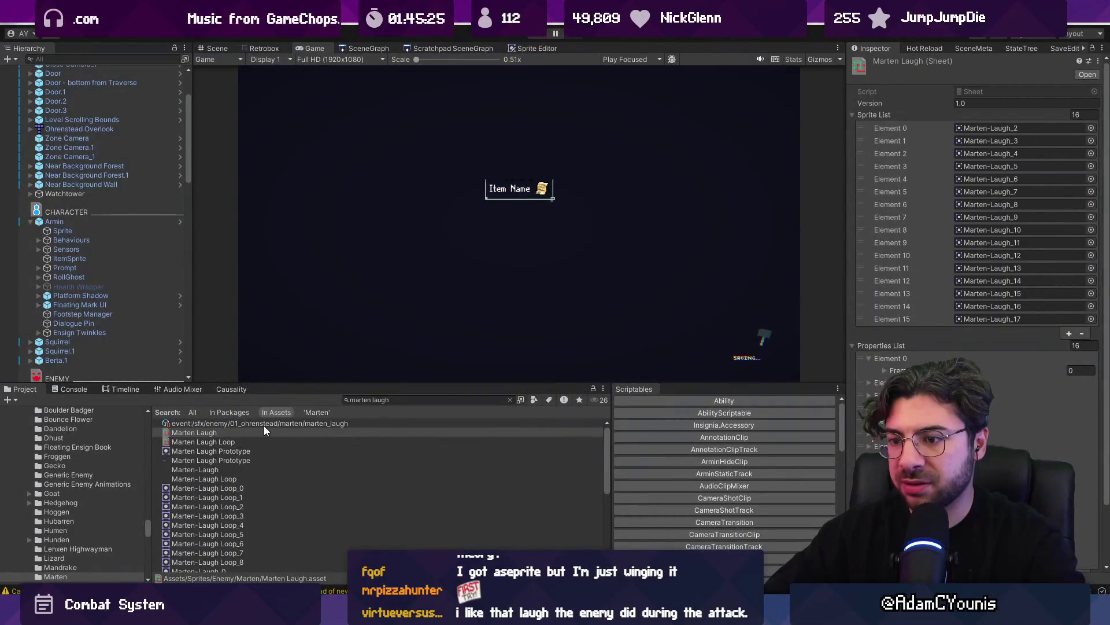
In Fork, review the 20 uncommitted local changes and select the Armin Sword Combo 7 assets
{"action": "key", "text": "alt+Tab"}
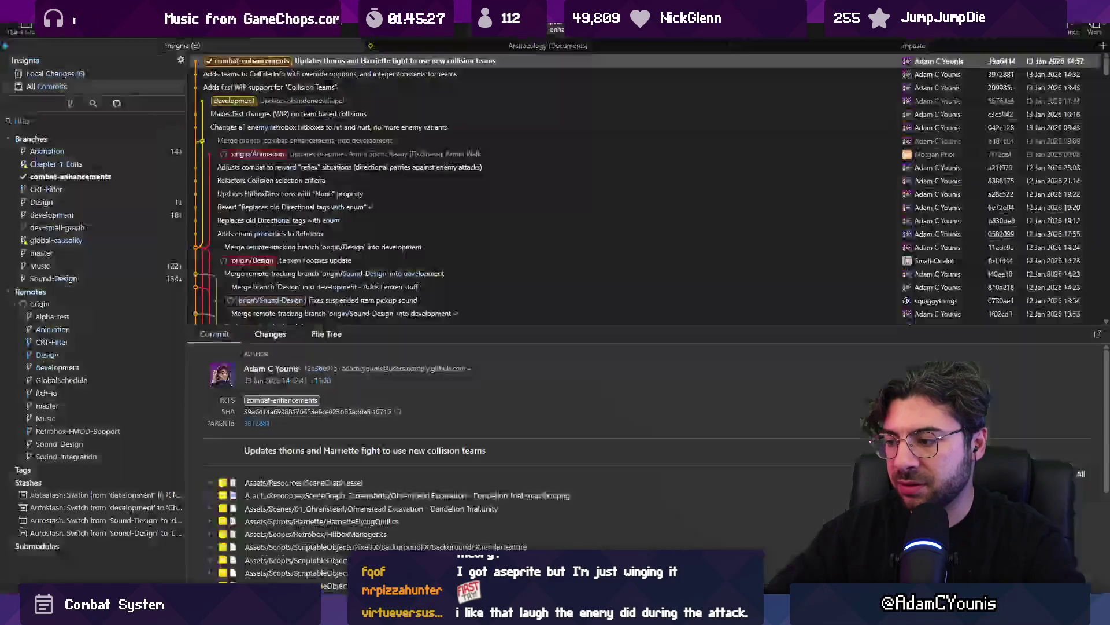
{"action": "left_click", "coordinate": [102, 74]}
{"action": "scroll", "coordinate": [342, 234], "scroll_direction": "down", "scroll_amount": 5}
{"action": "scroll", "coordinate": [341, 235], "scroll_direction": "up", "scroll_amount": 3}
{"action": "left_click", "coordinate": [347, 275], "text": "shift"}
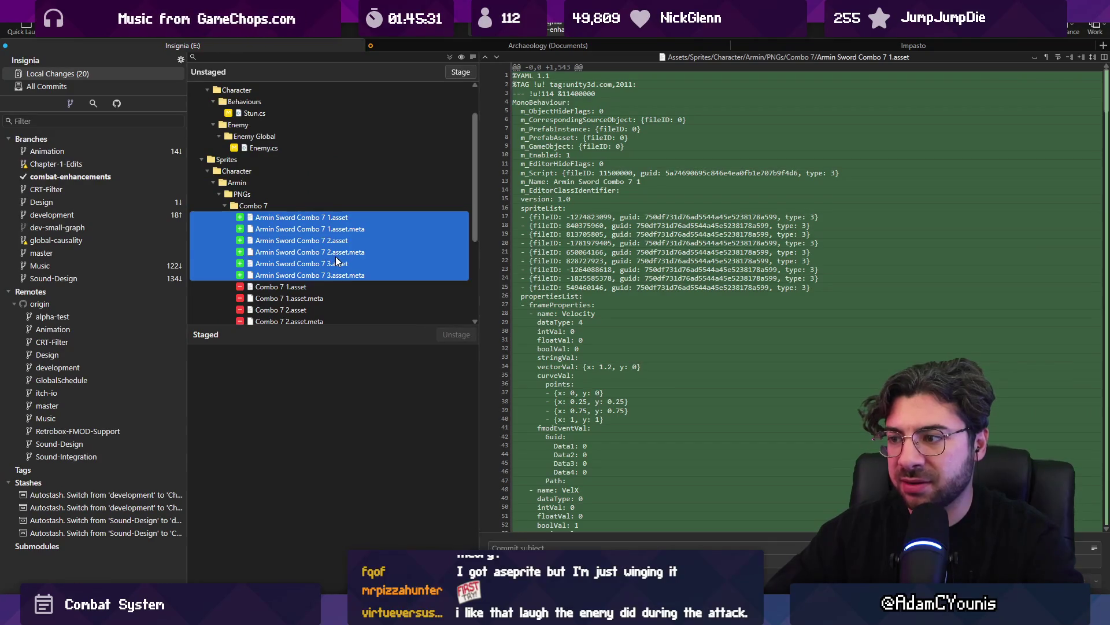
{"action": "key", "text": "alt+Tab"}
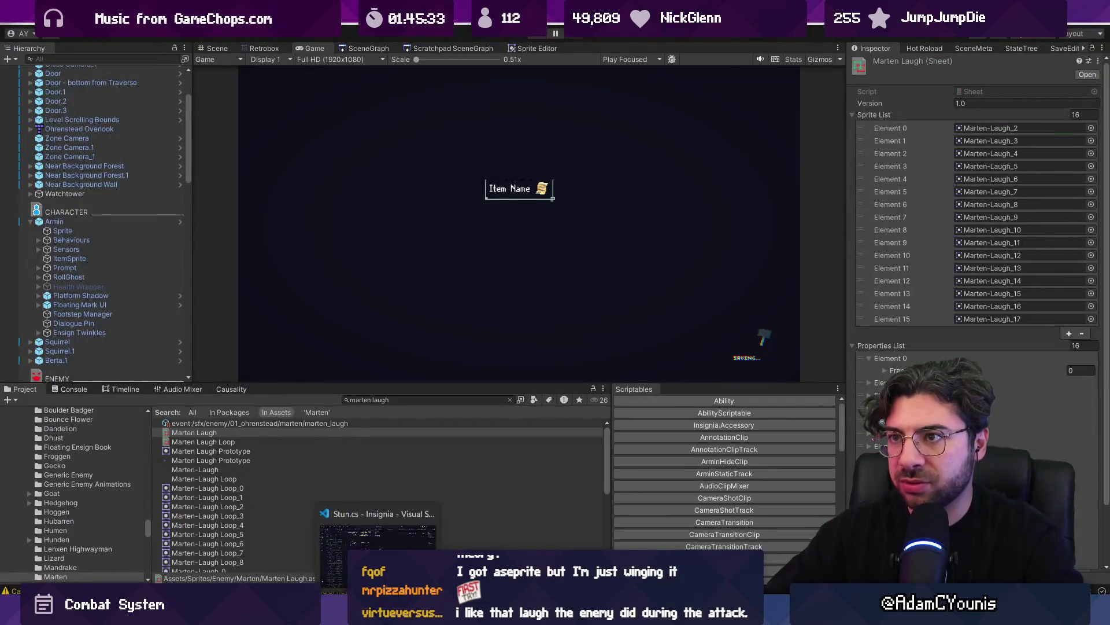
Search the Project for 'armin sword 7' and inspect Combo 7 1's frame-3 hitbox in Retrobox
{"action": "left_click", "coordinate": [412, 399]}
{"action": "type", "text": "a"}
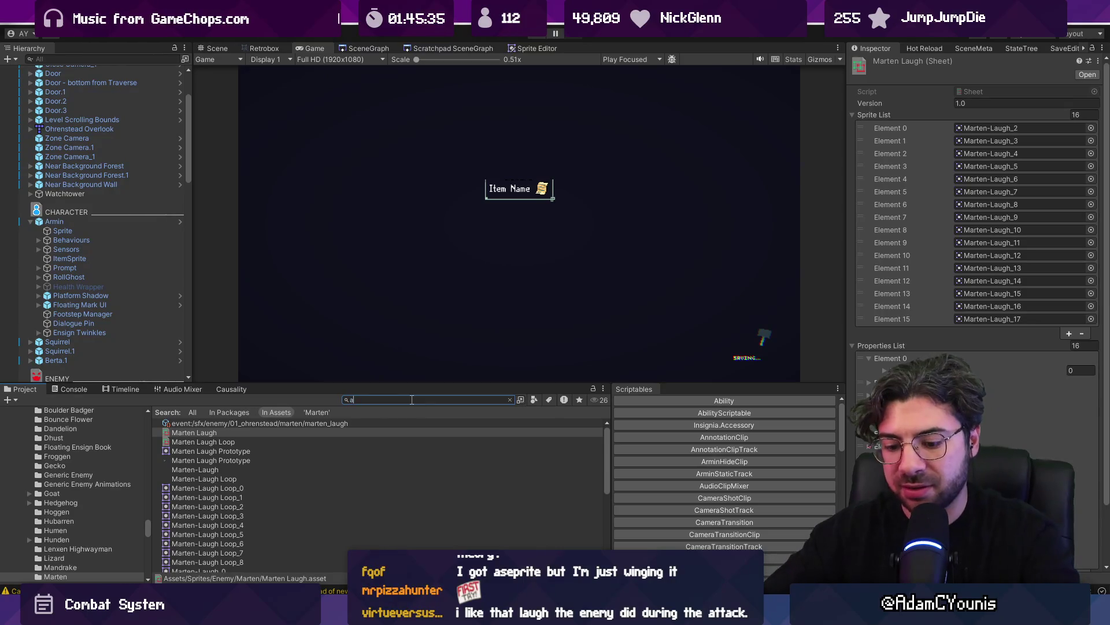
{"action": "type", "text": "rmin sword 7"}
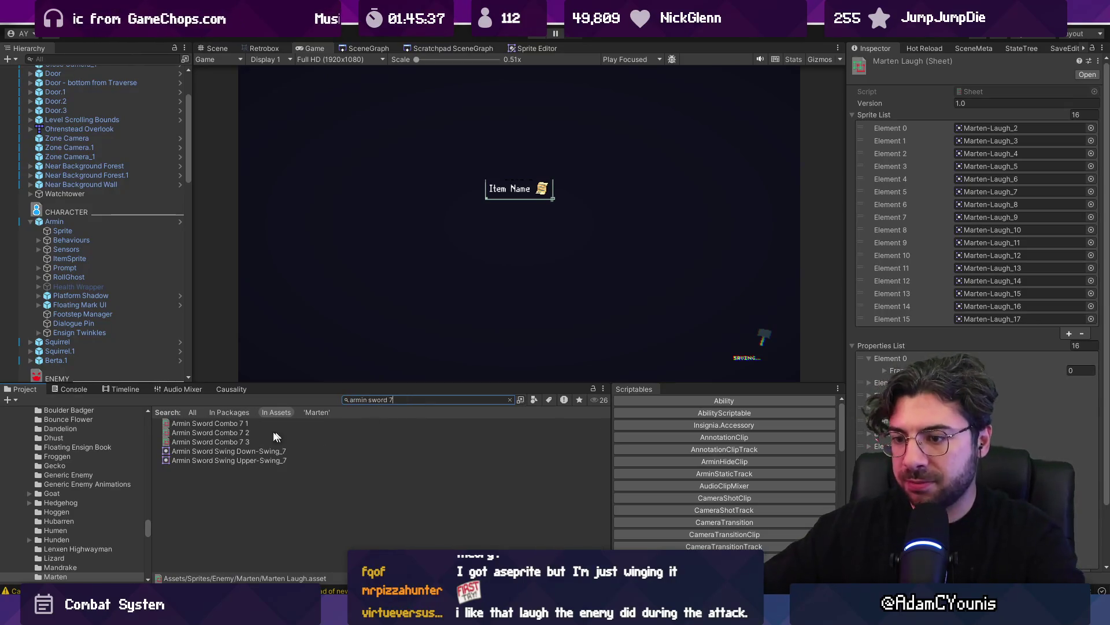
{"action": "left_click", "coordinate": [254, 434]}
{"action": "left_click", "coordinate": [252, 424]}
{"action": "left_click", "coordinate": [264, 48]}
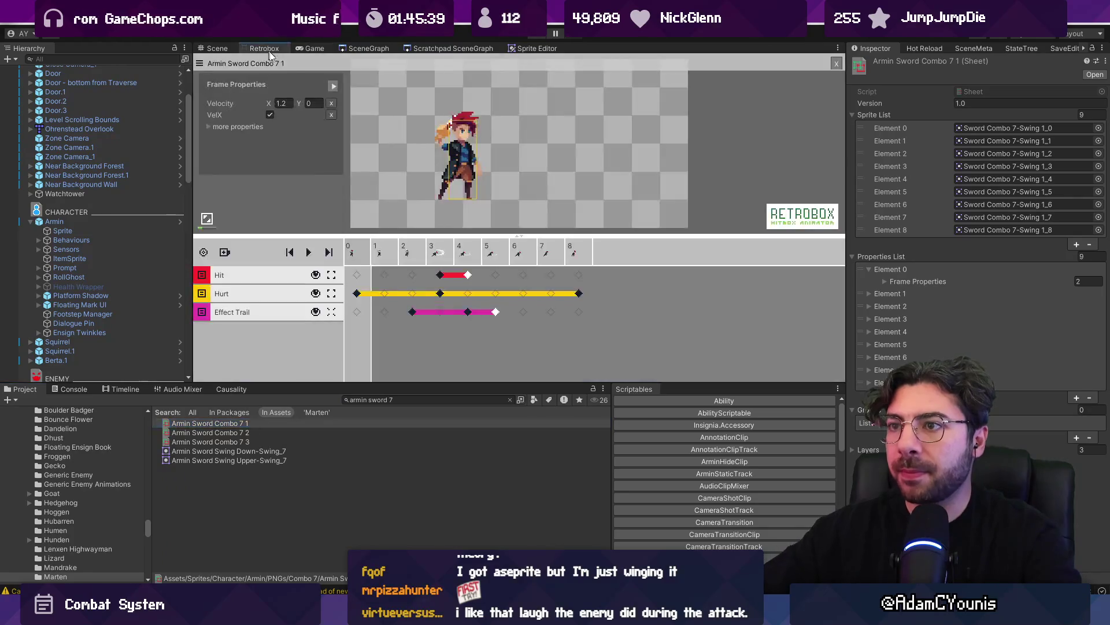
{"action": "left_click", "coordinate": [440, 275]}
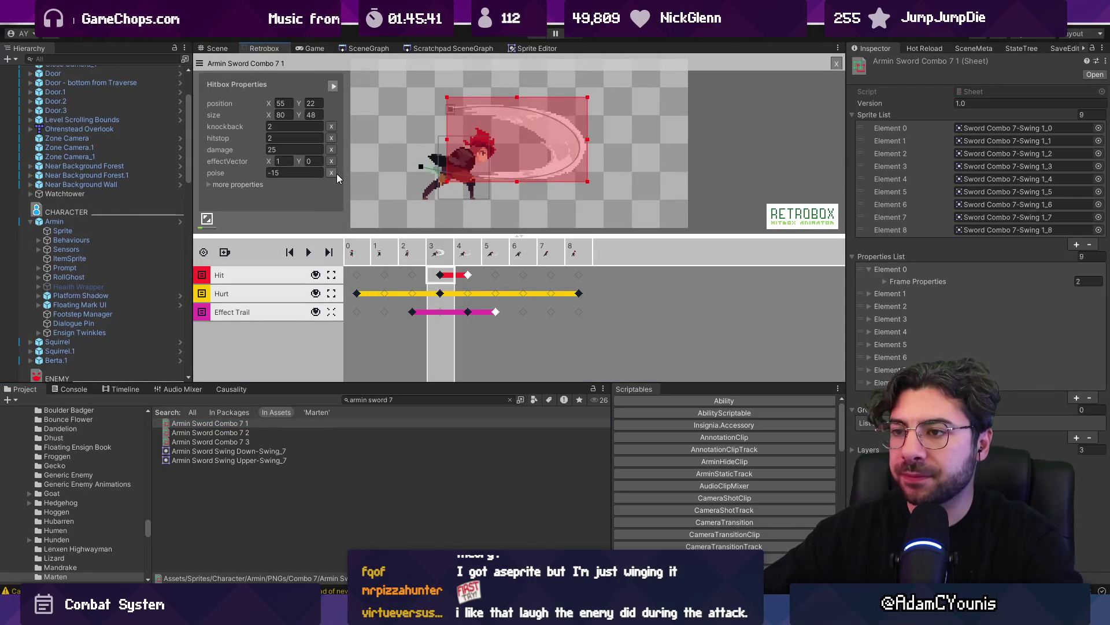
Inspect the hit frame hitbox properties of Armin Sword Combo 7 2
{"action": "left_click", "coordinate": [266, 434]}
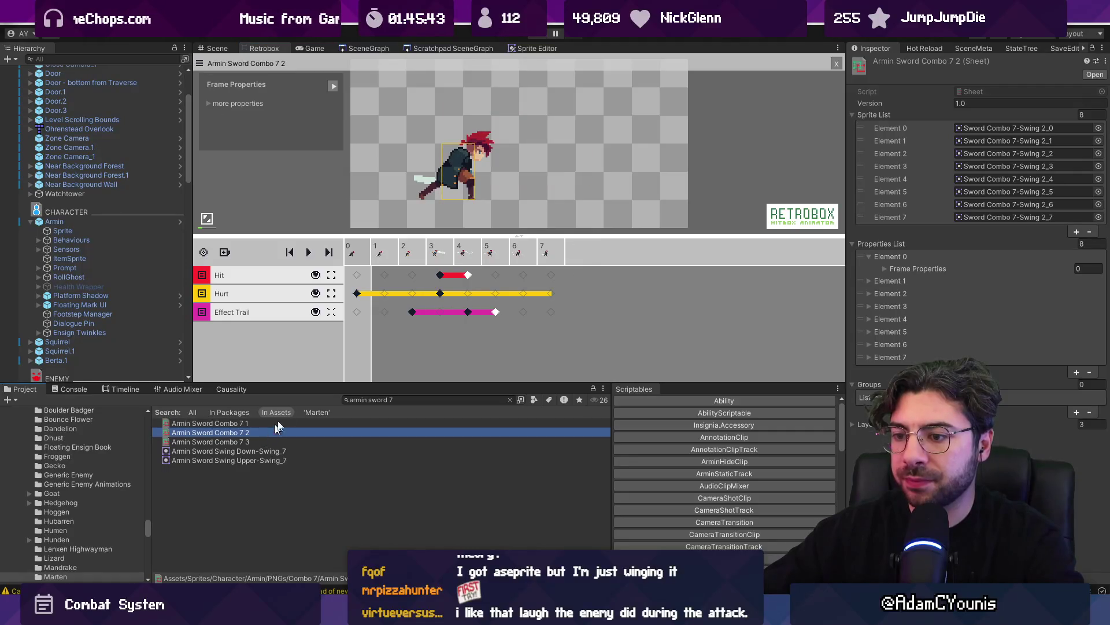
{"action": "left_click", "coordinate": [441, 275]}
{"action": "left_click", "coordinate": [234, 437]}
Remove the poise property from Combo 7 3's frame-3 hitbox, leaving 30 damage and knockback 3
{"action": "left_click", "coordinate": [235, 441]}
{"action": "left_click", "coordinate": [441, 275]}
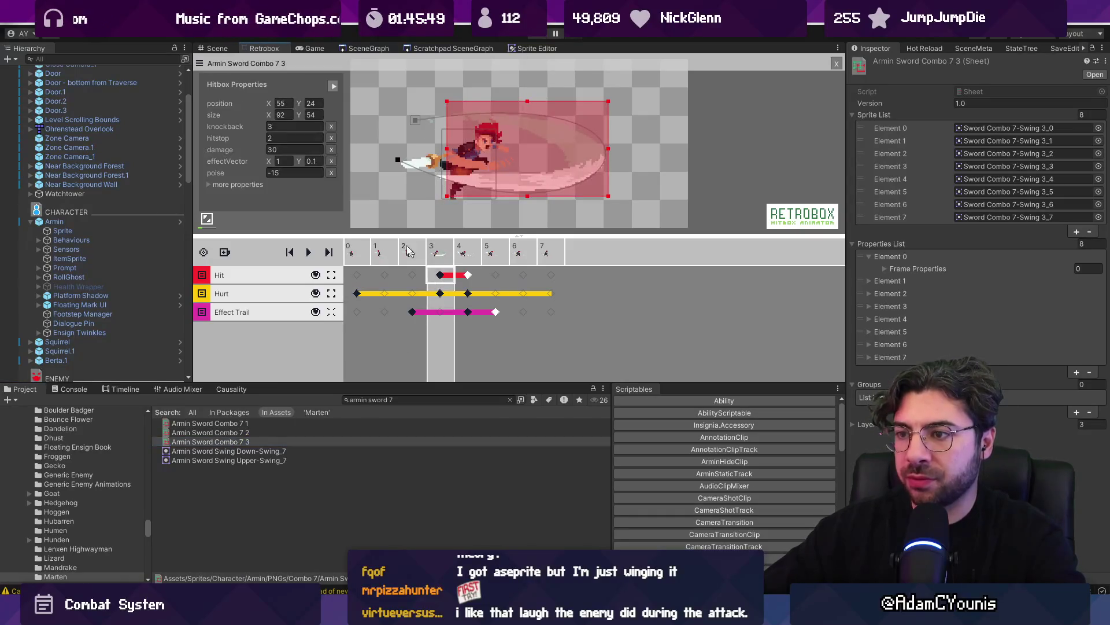
{"action": "left_click", "coordinate": [330, 173]}
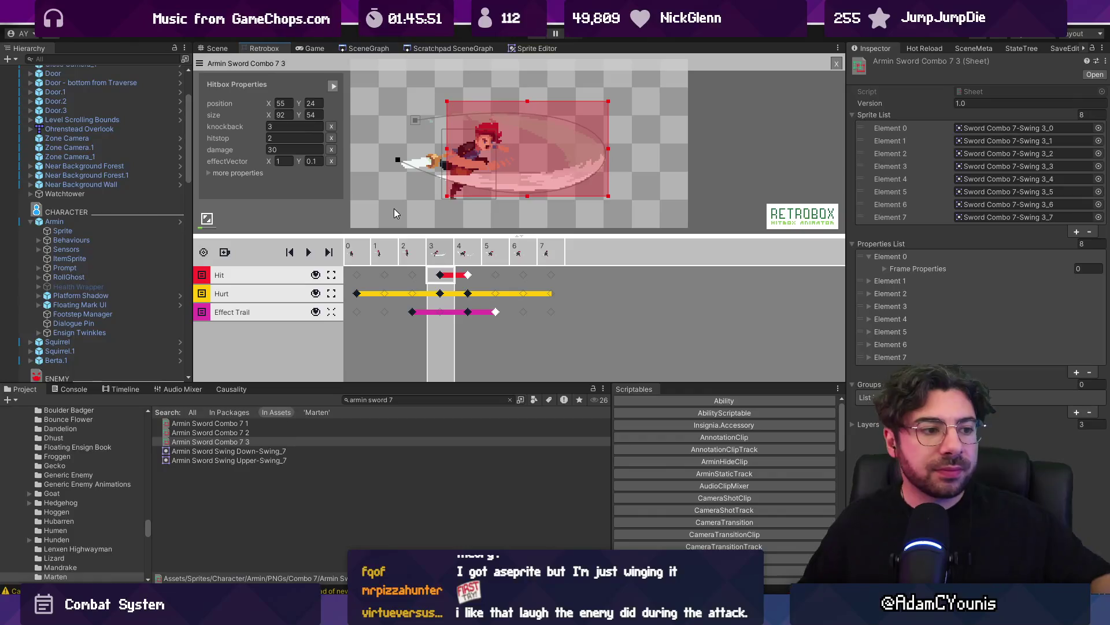
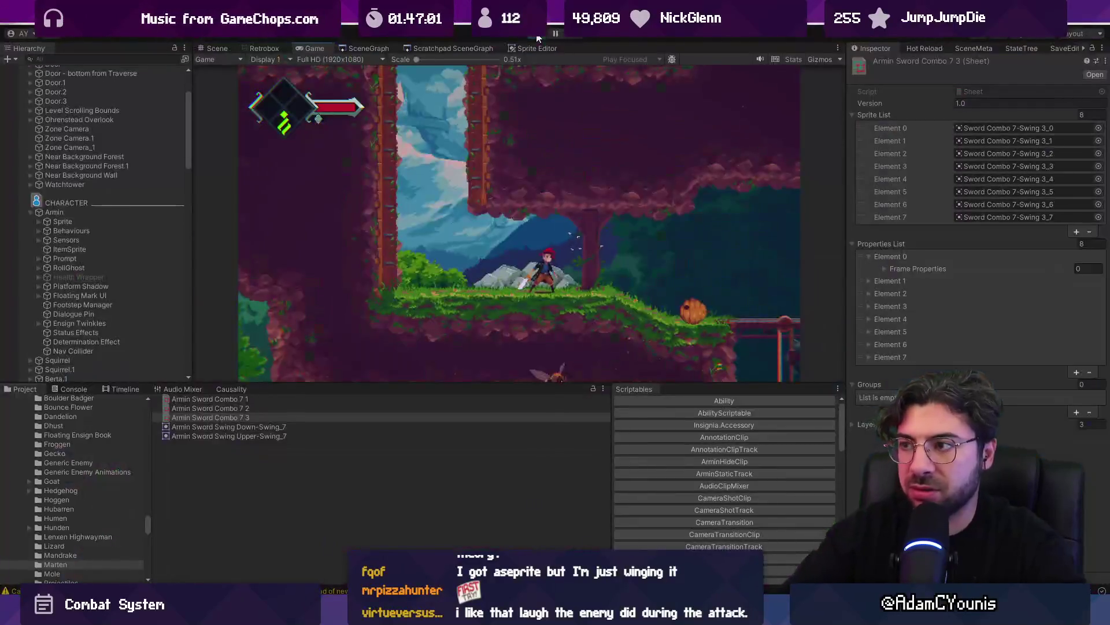
Switch from the paused Unity editor to VS Code to view Stun.cs
{"action": "key", "text": "alt+Tab"}
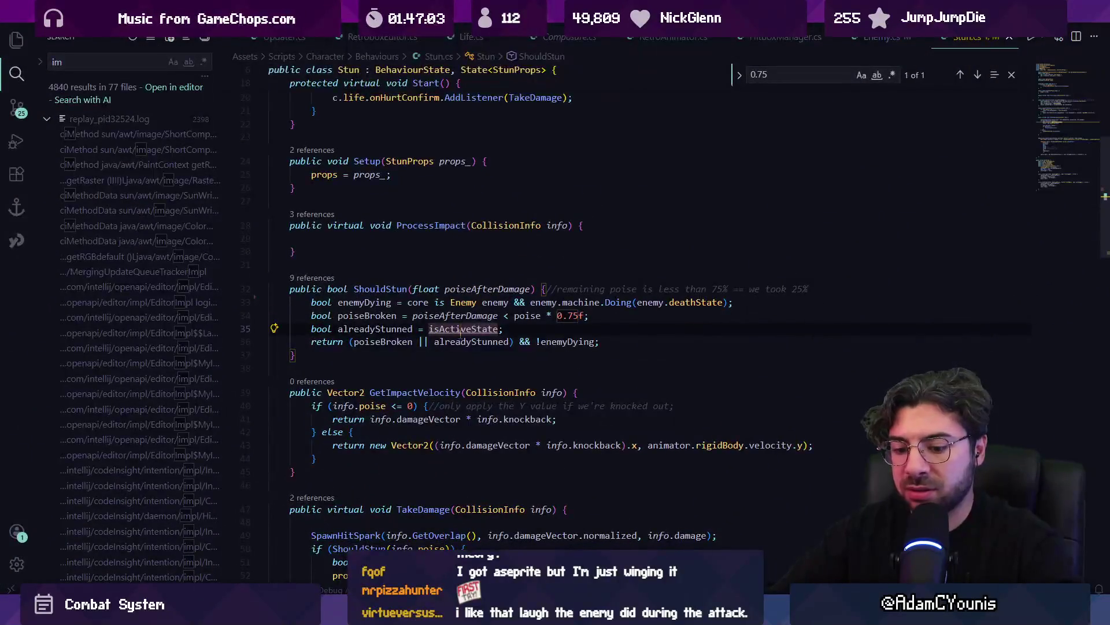
Search Bee.cs for its target-awareness checks and Set calls
{"action": "key", "text": "ctrl+Tab"}
{"action": "key", "text": "ctrl+f"}
{"action": "type", "text": "cansee"}
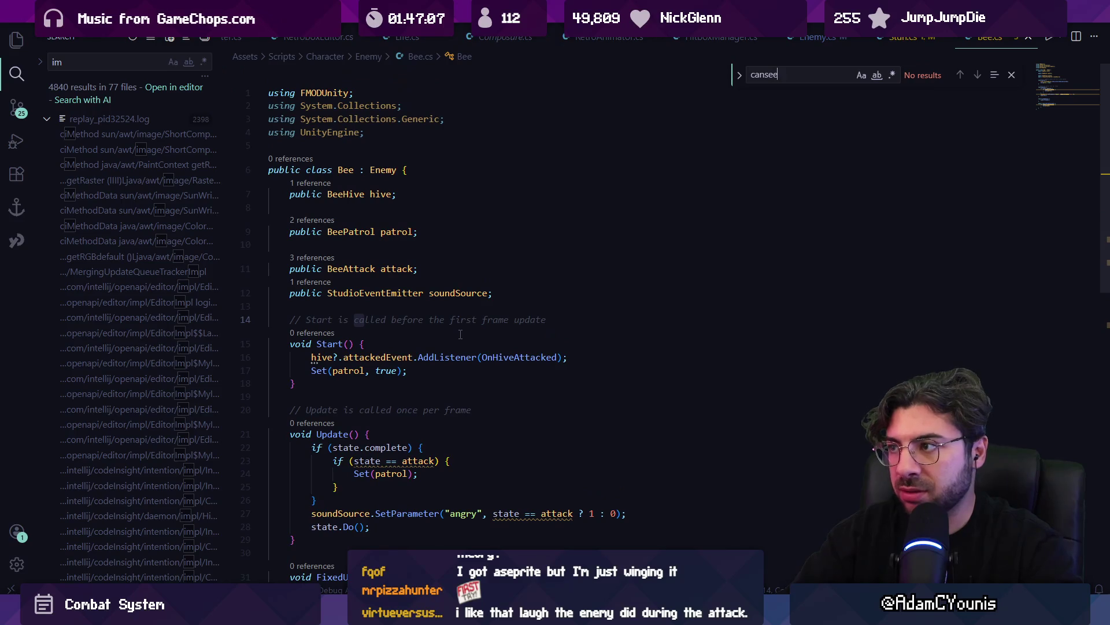
{"action": "key", "text": "ctrl+a"}
{"action": "type", "text": "targetawa"}
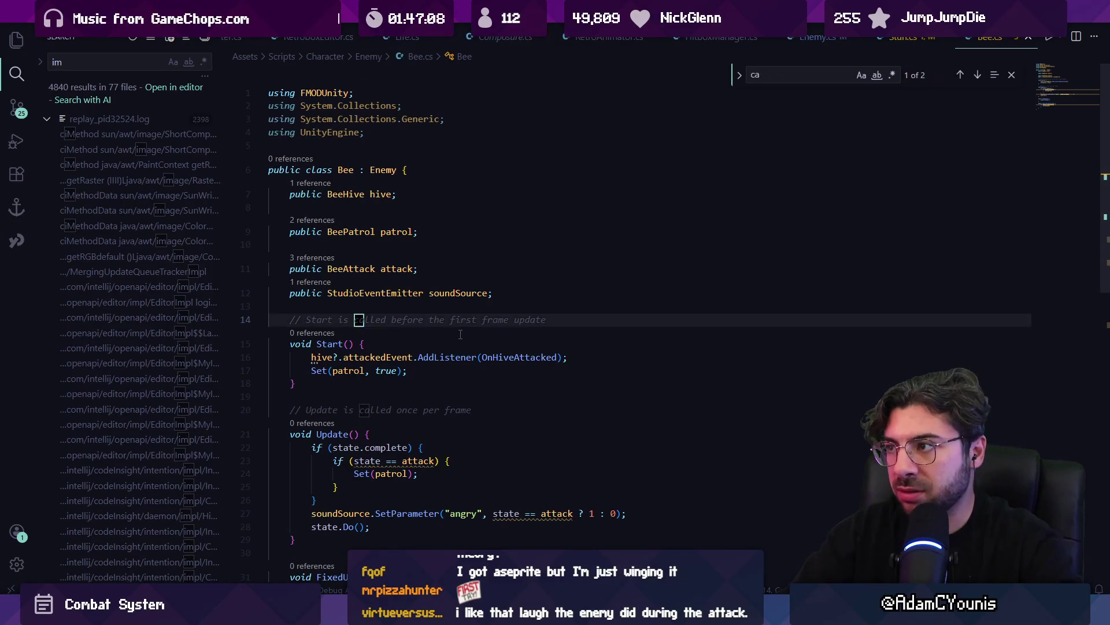
{"action": "key", "text": "Escape"}
{"action": "key", "text": "ctrl+f"}
{"action": "type", "text": "aware"}
{"action": "key", "text": "Escape"}
{"action": "scroll", "coordinate": [457, 333], "scroll_direction": "down", "scroll_amount": 5}
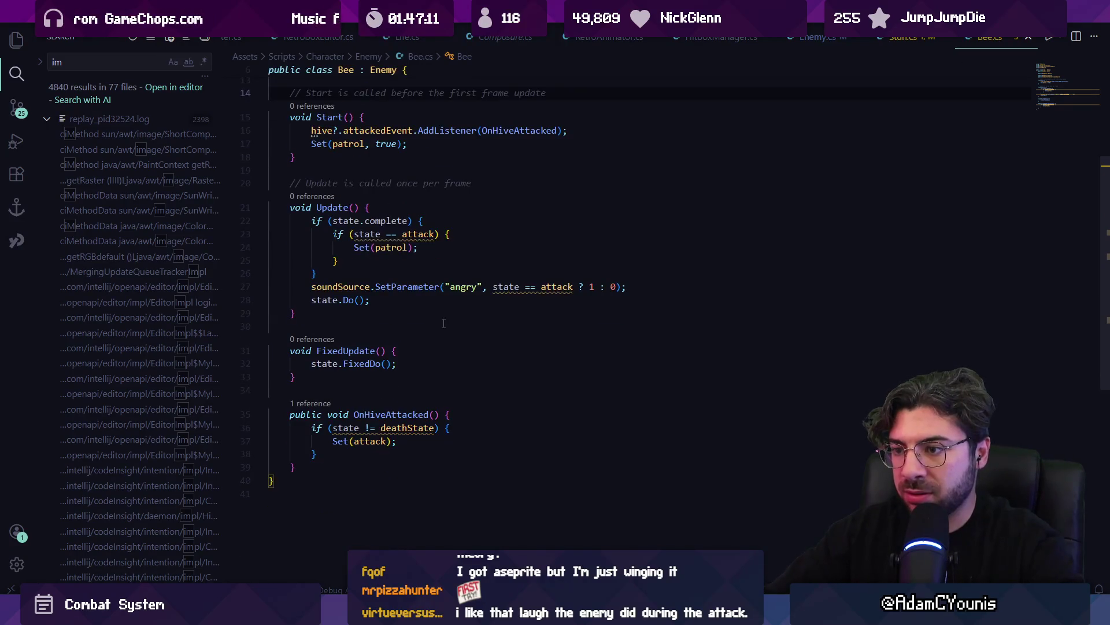
{"action": "key", "text": "ctrl+f"}
{"action": "type", "text": "set"}
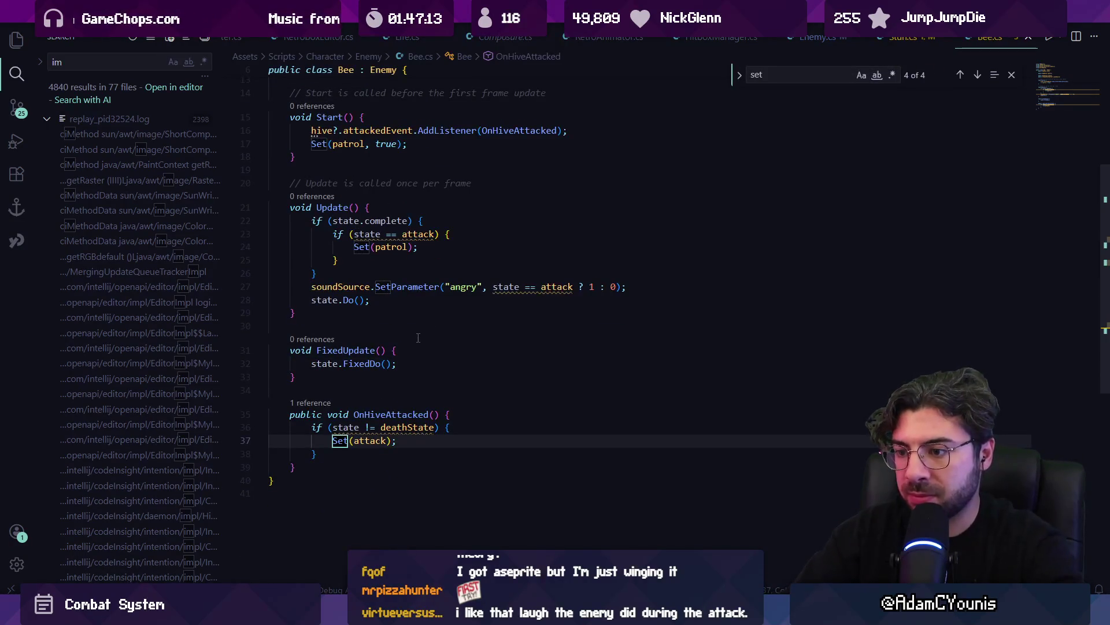
{"action": "key", "text": "Escape"}
Look up other bee files with 'beeen' without opening any, and scroll through Bee.cs
{"action": "key", "text": "ctrl+p"}
{"action": "type", "text": "beeen"}
{"action": "key", "text": "Escape"}
{"action": "scroll", "coordinate": [405, 315], "scroll_direction": "up", "scroll_amount": 4}
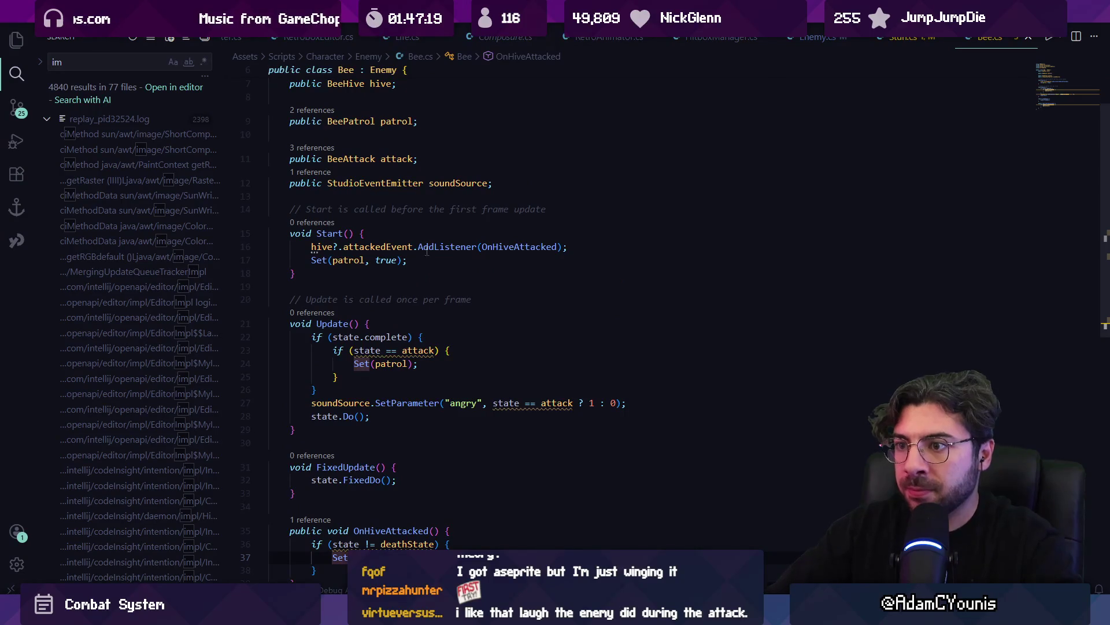
{"action": "scroll", "coordinate": [414, 343], "scroll_direction": "down", "scroll_amount": 1}
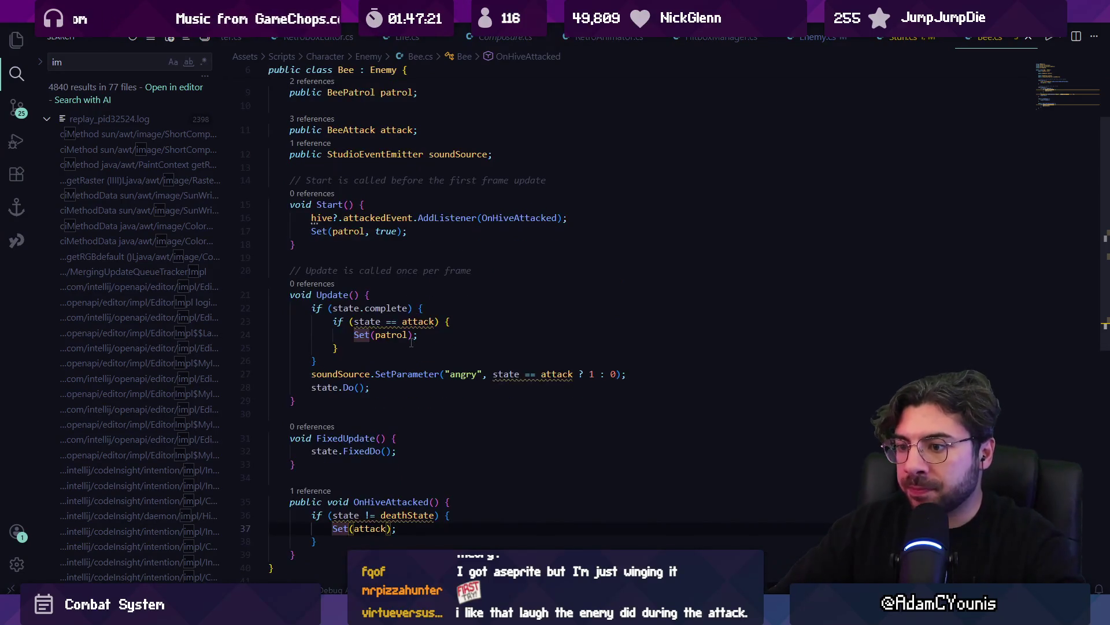
{"action": "scroll", "coordinate": [407, 367], "scroll_direction": "down", "scroll_amount": 2}
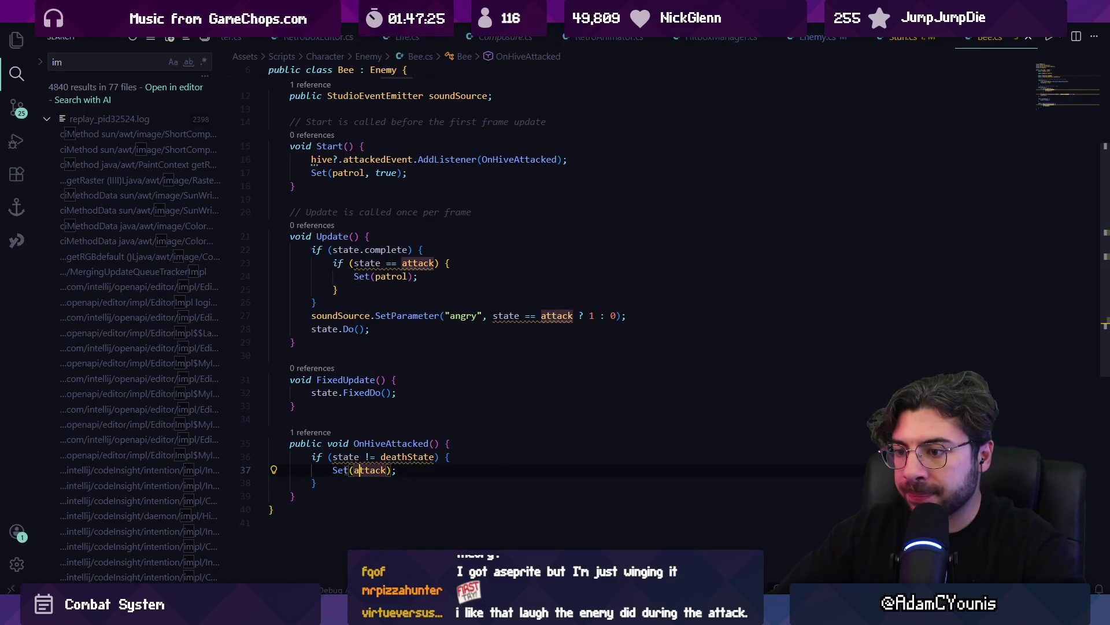
Open the BeeAttack class from the attack field and find its 'complete' logic
{"action": "left_click", "coordinate": [361, 470], "text": "ctrl"}
{"action": "left_click", "coordinate": [366, 238], "text": "ctrl"}
{"action": "scroll", "coordinate": [410, 278], "scroll_direction": "down", "scroll_amount": 2}
{"action": "key", "text": "ctrl+f"}
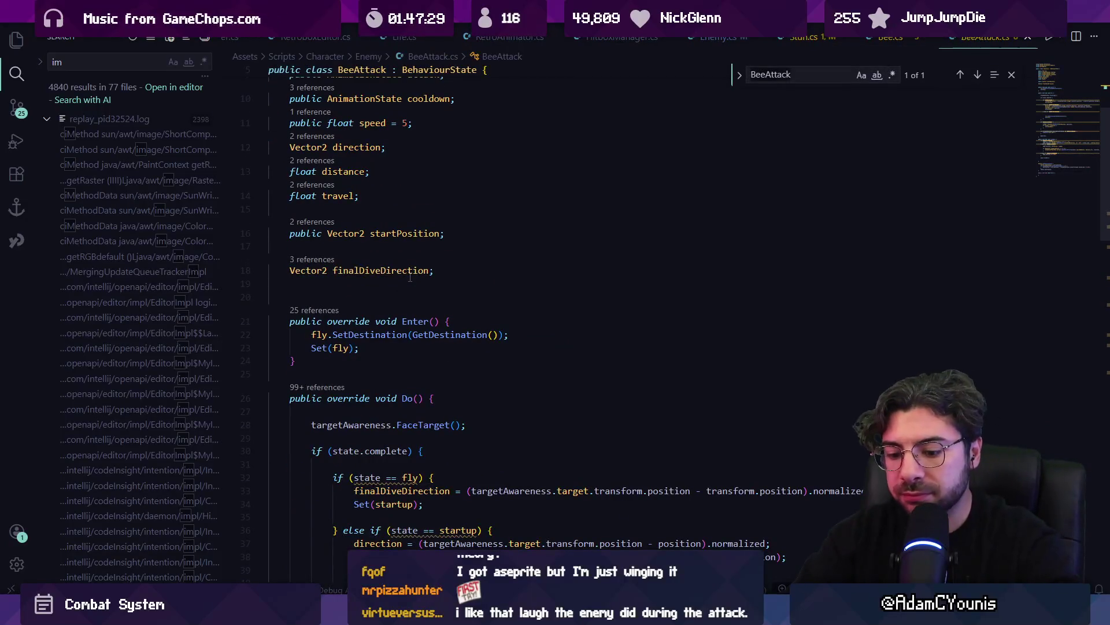
{"action": "type", "text": "comp"}
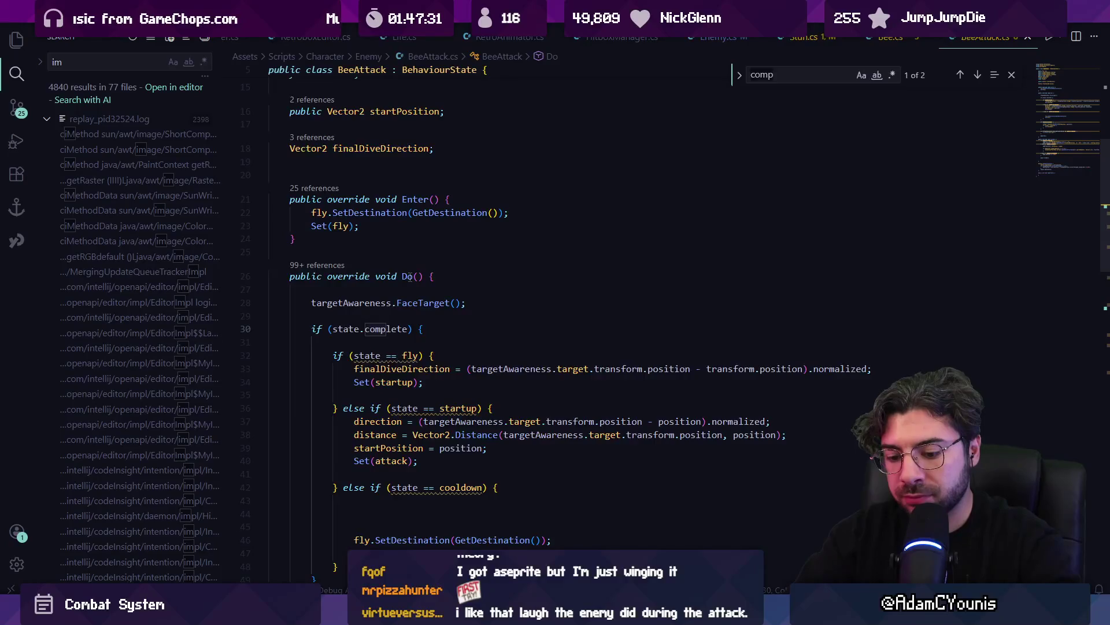
{"action": "type", "text": "kelete"}
{"action": "key", "text": "Return"}
{"action": "key", "text": "Escape"}
Inspect the TargetAwareness.SensingTarget definition from its BeeAttack call, then return to Unity
{"action": "left_click", "coordinate": [456, 316]}
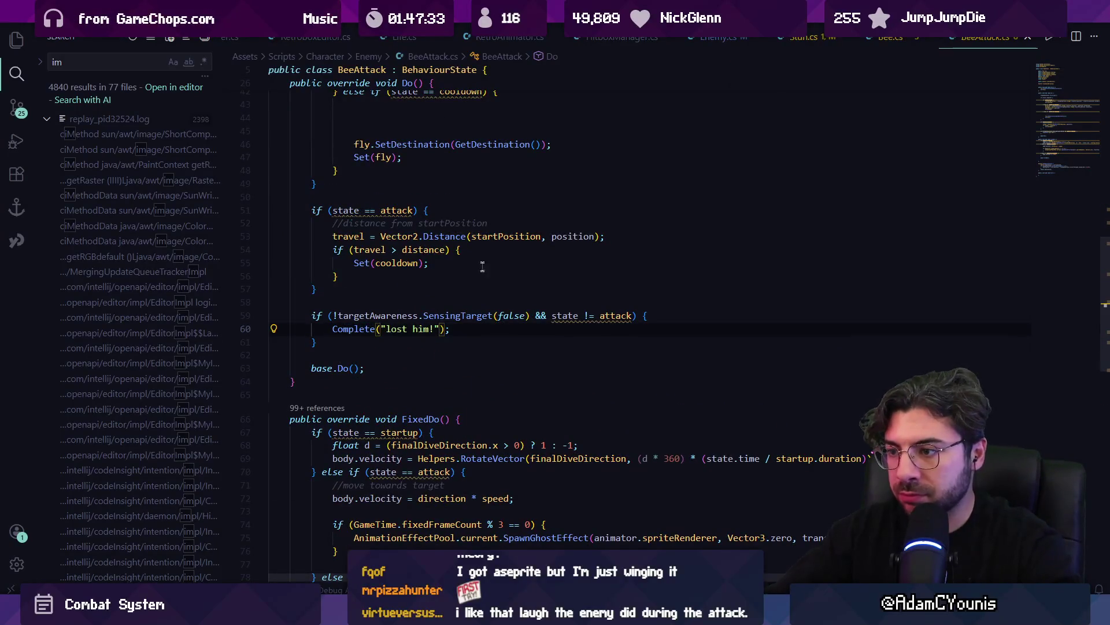
{"action": "key", "text": "F12"}
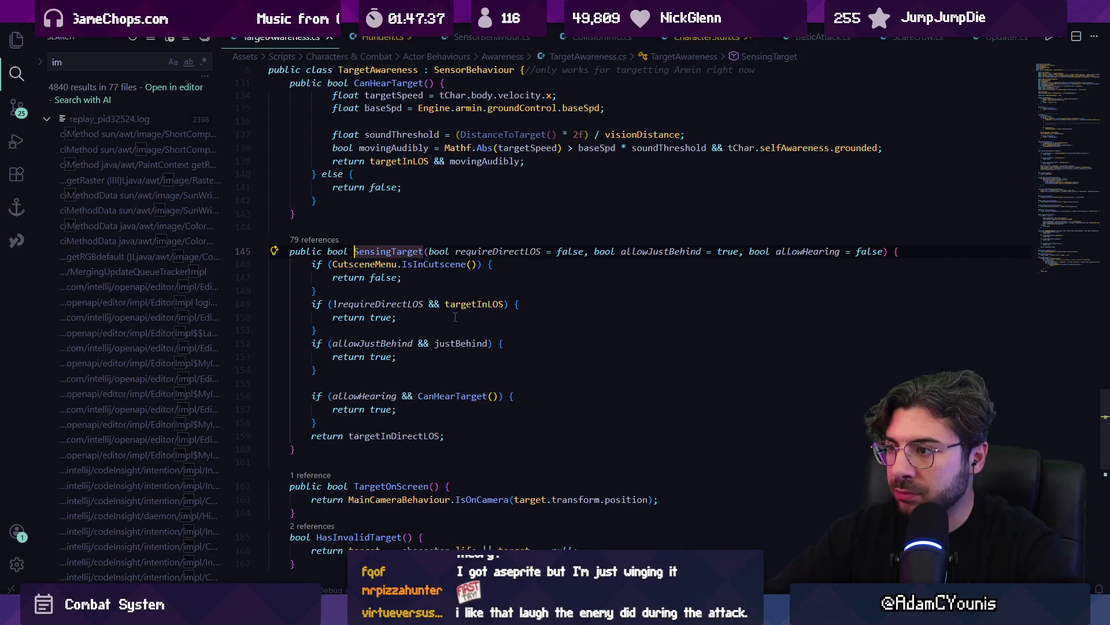
{"action": "key", "text": "alt+Left"}
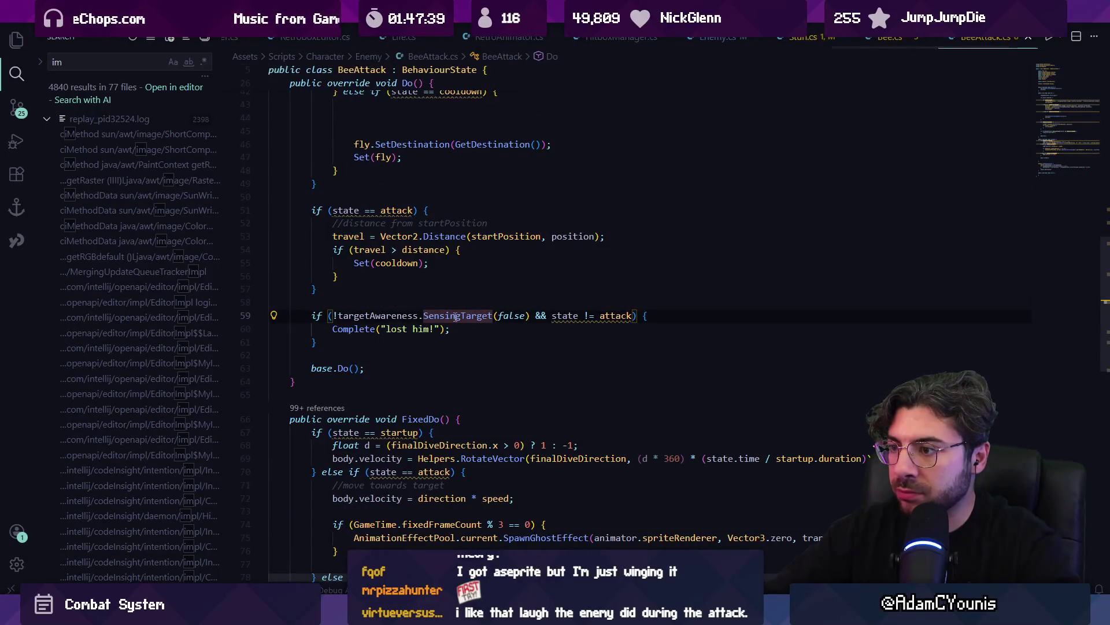
{"action": "key", "text": "F12"}
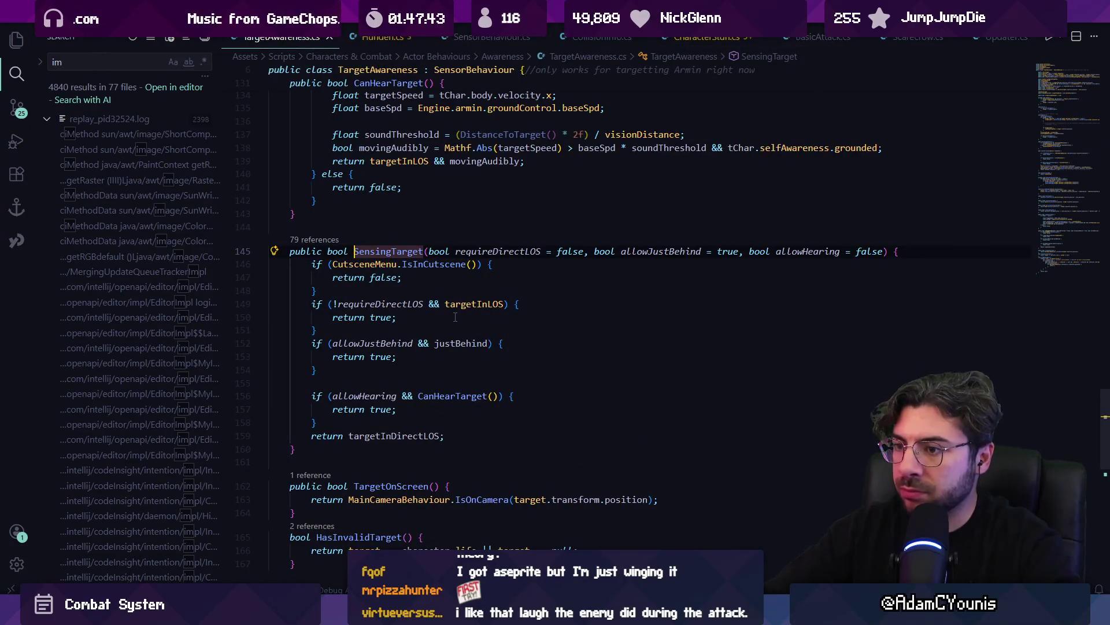
{"action": "key", "text": "alt+Tab"}
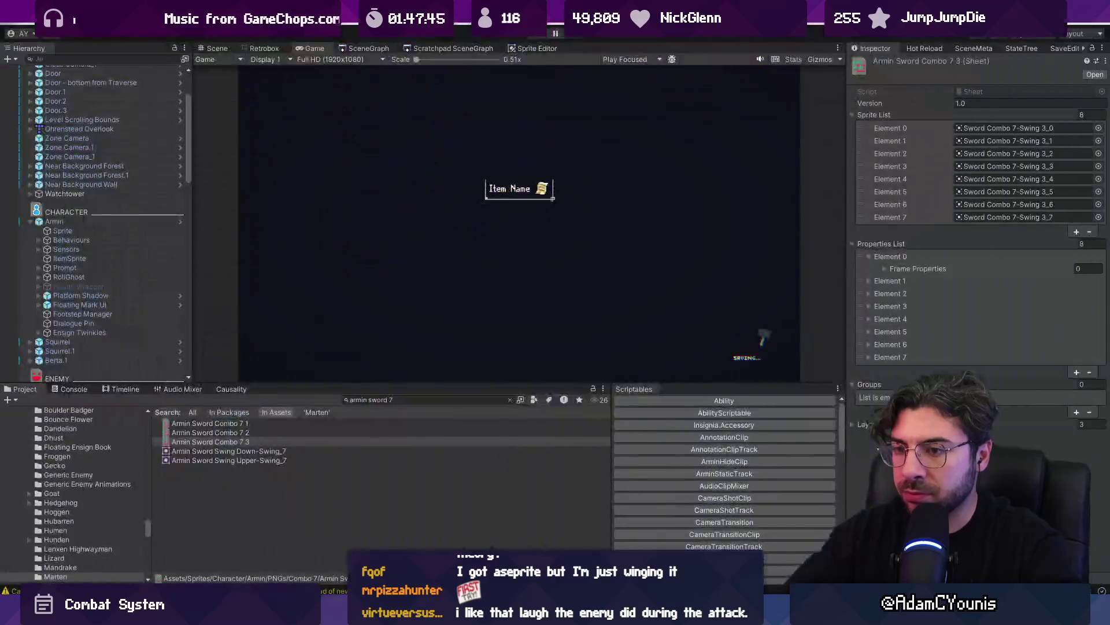
Open the Bee prefab from a 'bee' Hierarchy search and edit its Inspector field, then save and exit
{"action": "type", "text": "bee"}
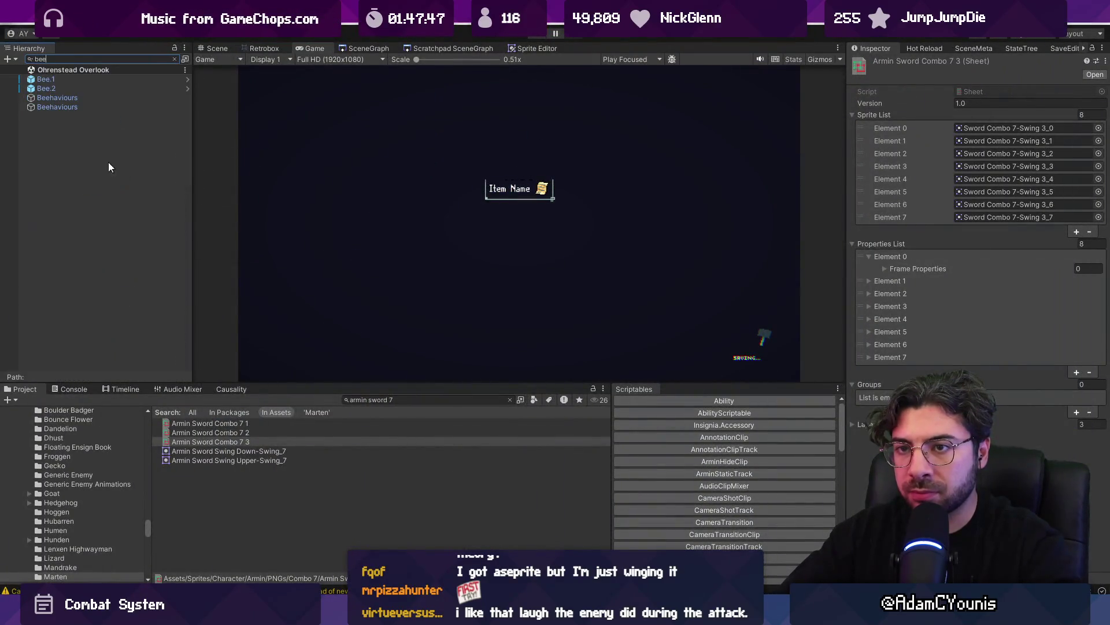
{"action": "left_click", "coordinate": [186, 86]}
{"action": "left_click", "coordinate": [86, 86]}
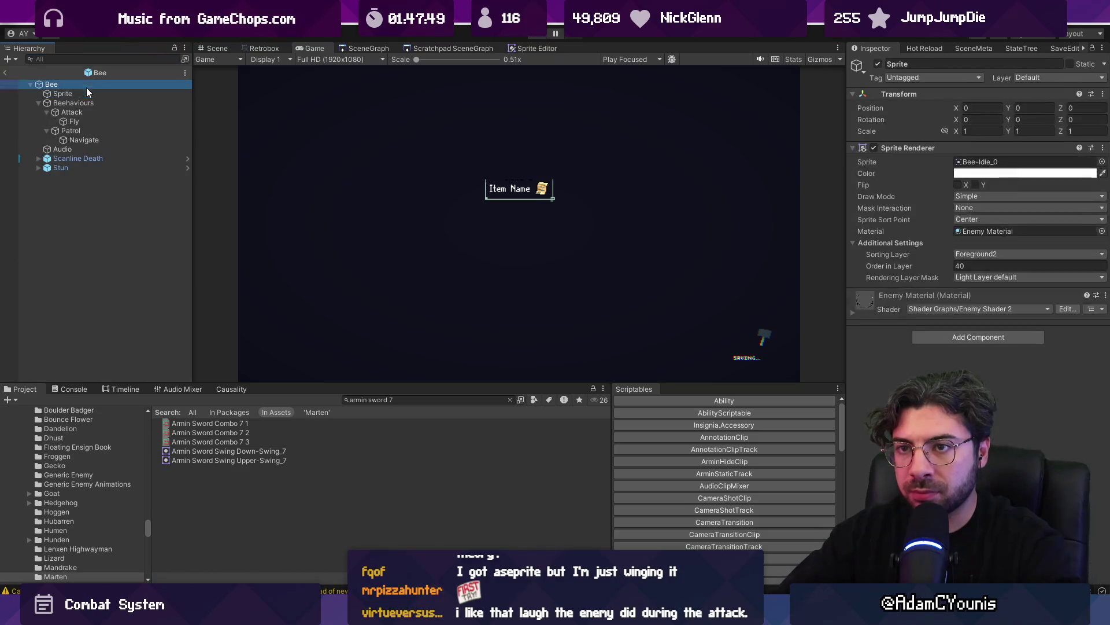
{"action": "scroll", "coordinate": [977, 231], "scroll_direction": "down", "scroll_amount": 3}
{"action": "scroll", "coordinate": [977, 231], "scroll_direction": "down", "scroll_amount": 1}
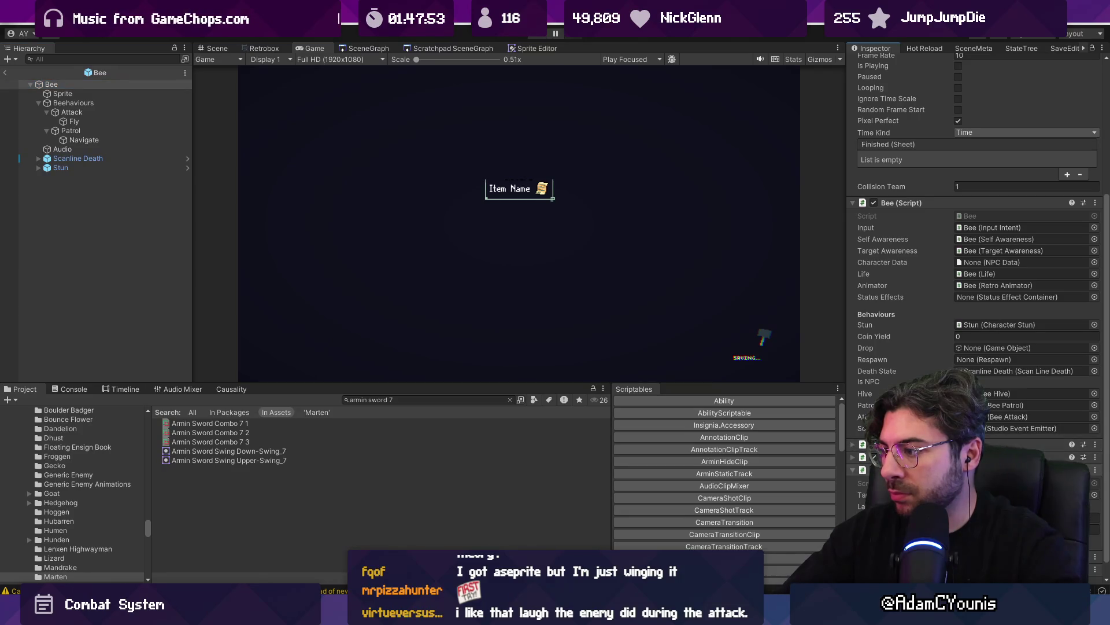
{"action": "scroll", "coordinate": [977, 260], "scroll_direction": "down", "scroll_amount": 1}
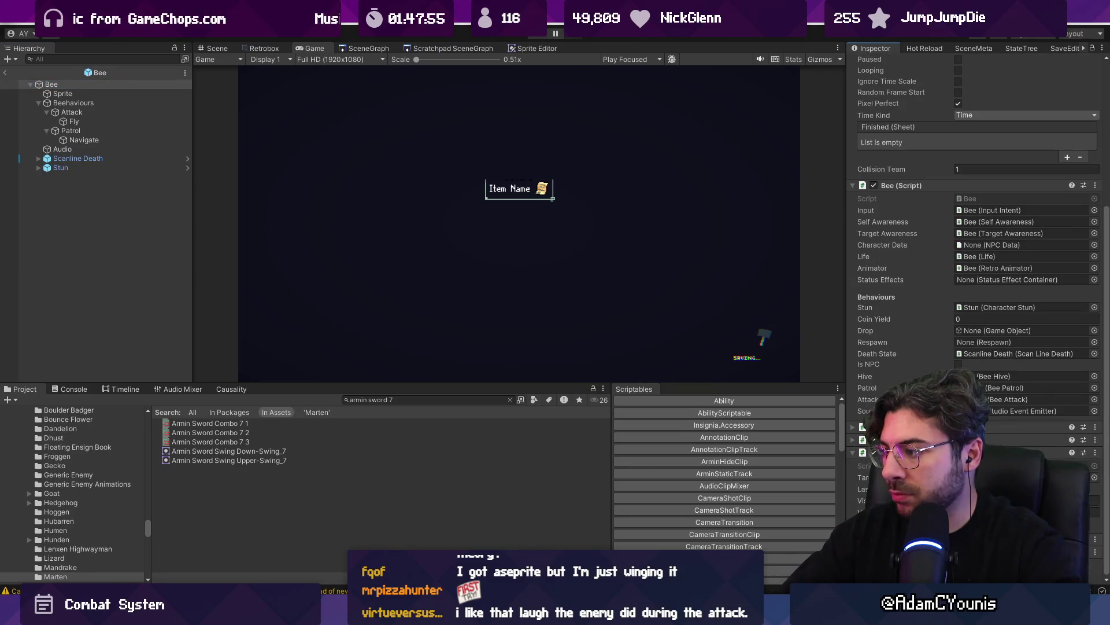
{"action": "left_click", "coordinate": [1024, 500]}
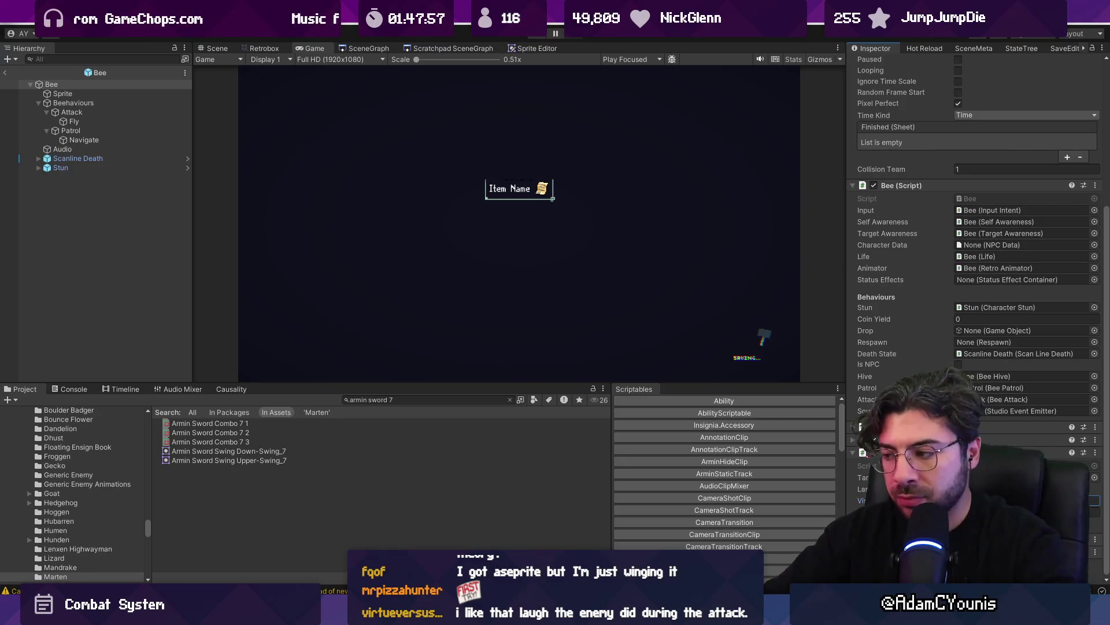
{"action": "key", "text": "ctrl+s"}
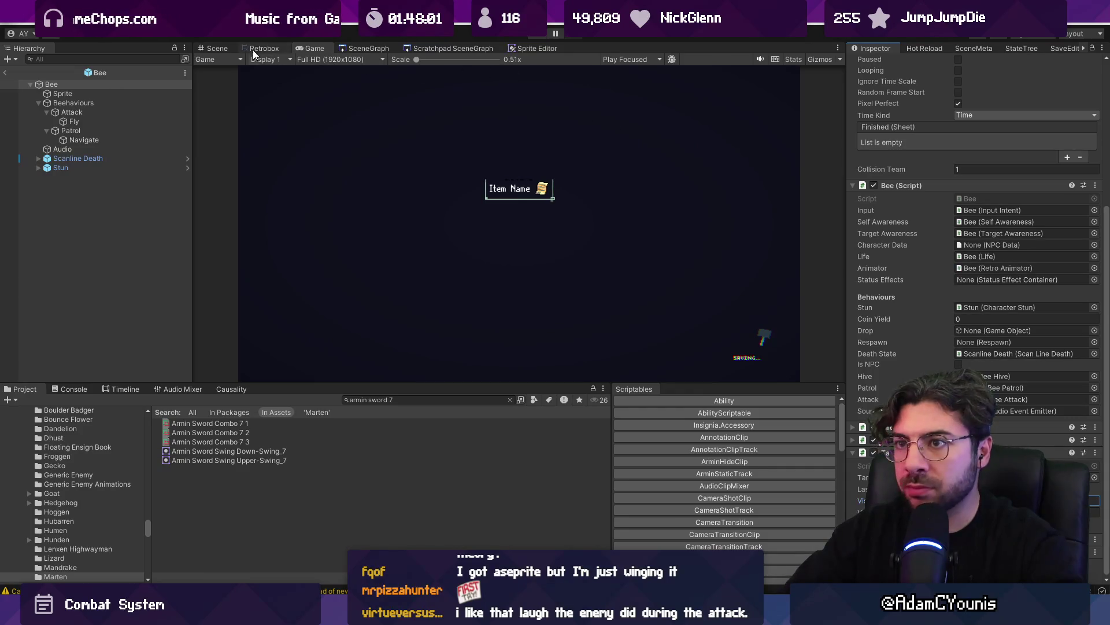
{"action": "left_click", "coordinate": [5, 73]}
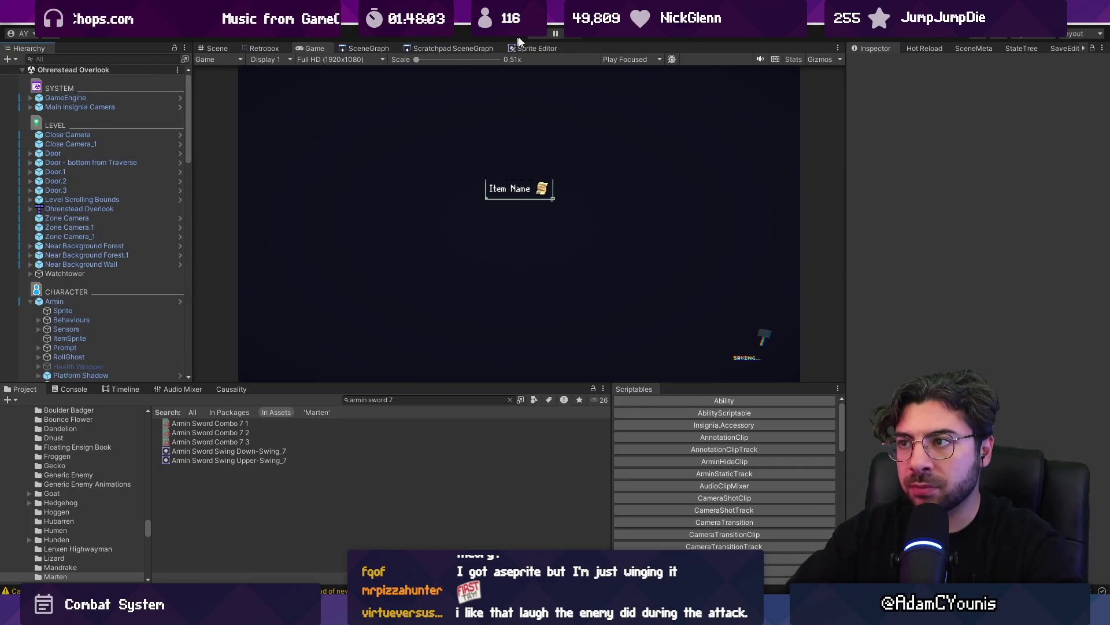
Playtest the cave for honeycomb and a rose, then stage all changes in Fork
{"action": "left_click", "coordinate": [537, 40]}
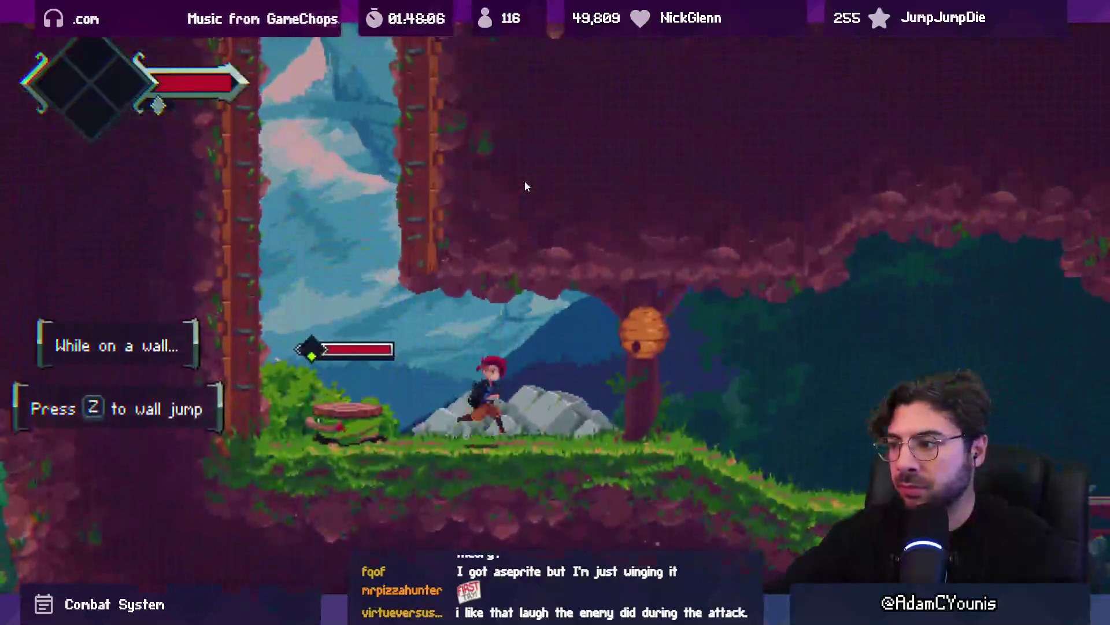
{"action": "key", "text": "z"}
{"action": "key", "text": "Left"}
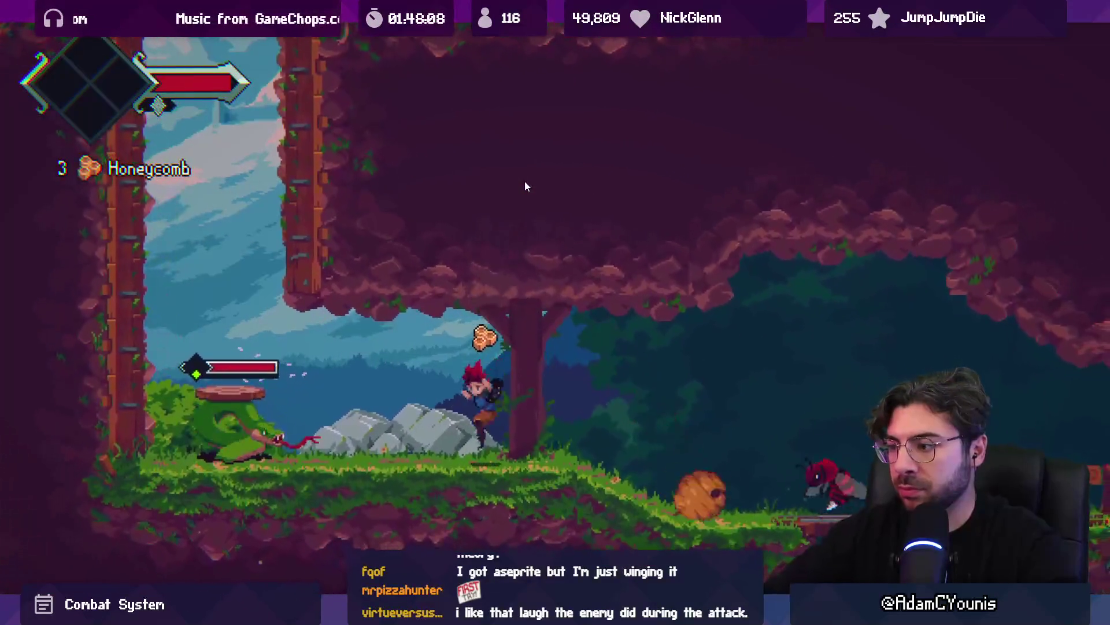
{"action": "key", "text": "Left"}
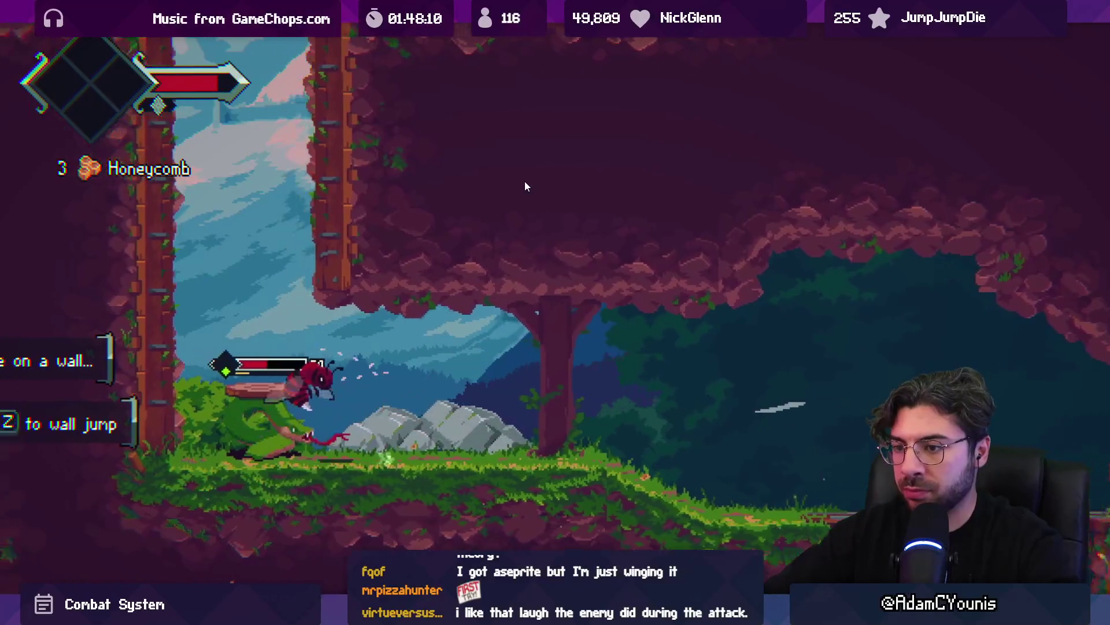
{"action": "key", "text": "z"}
{"action": "key", "text": "Left"}
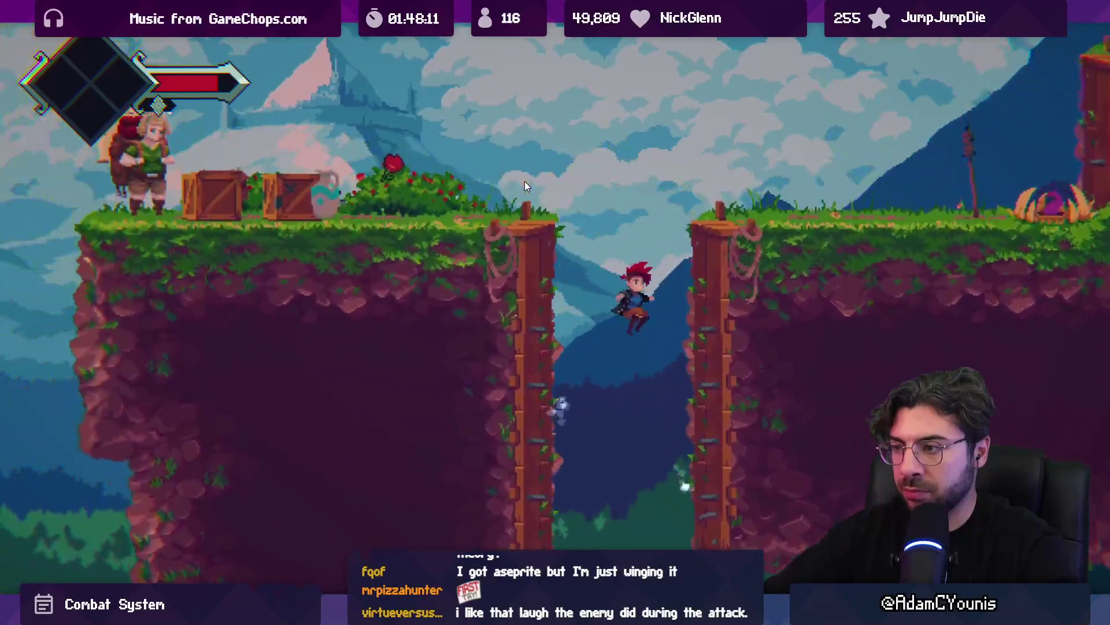
{"action": "key", "text": "Left"}
{"action": "key", "text": "x"}
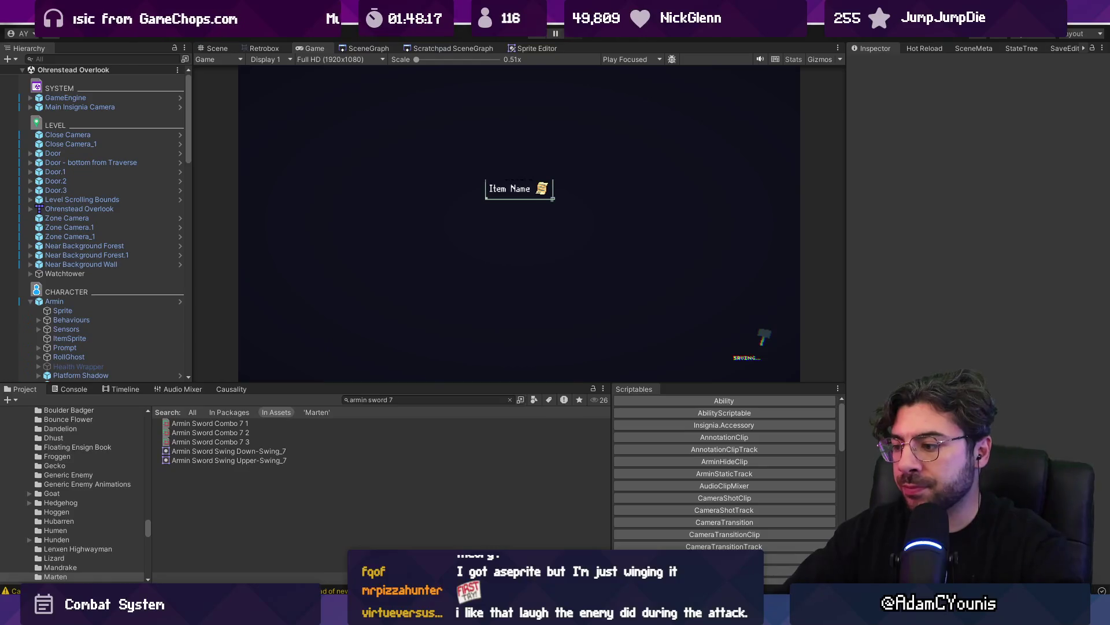
{"action": "key", "text": "alt+Tab"}
{"action": "left_click", "coordinate": [461, 72]}
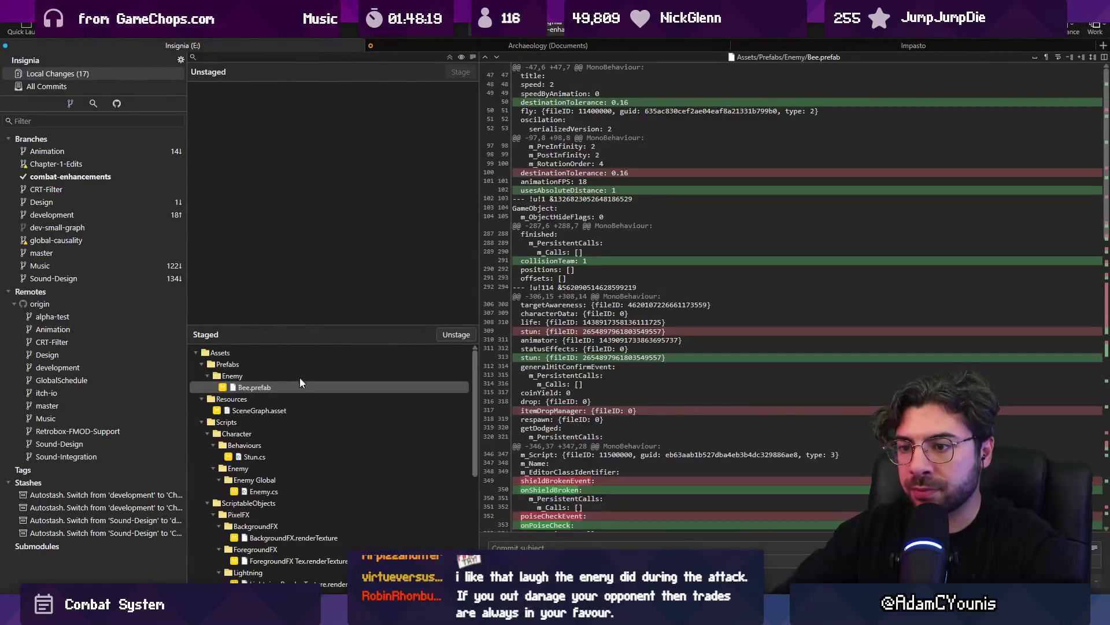
Review the staged diffs and unstage Stun.cs and Enemy.cs
{"action": "left_click", "coordinate": [293, 456]}
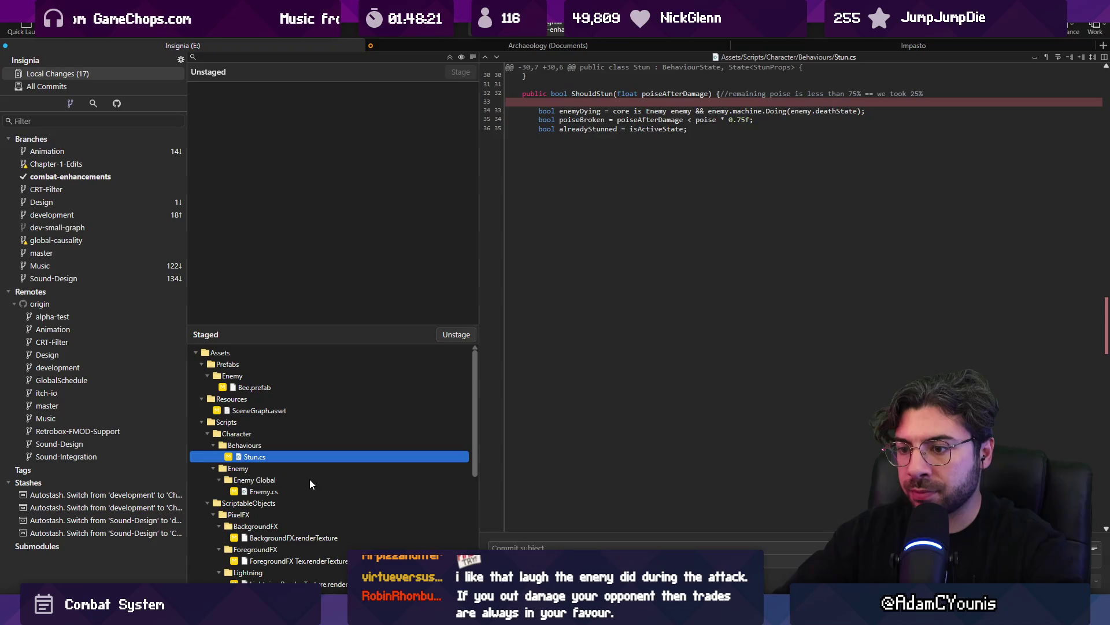
{"action": "left_click", "coordinate": [311, 490]}
{"action": "scroll", "coordinate": [339, 469], "scroll_direction": "down", "scroll_amount": 5}
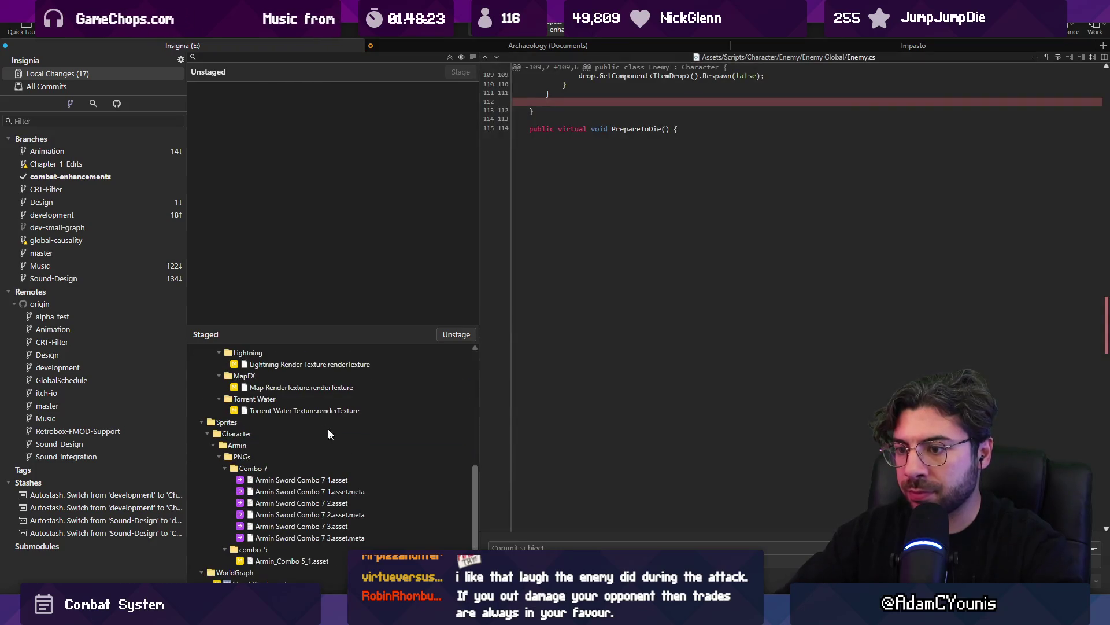
{"action": "left_click", "coordinate": [308, 485]}
{"action": "scroll", "coordinate": [312, 463], "scroll_direction": "up", "scroll_amount": 5}
{"action": "left_click", "coordinate": [269, 455]}
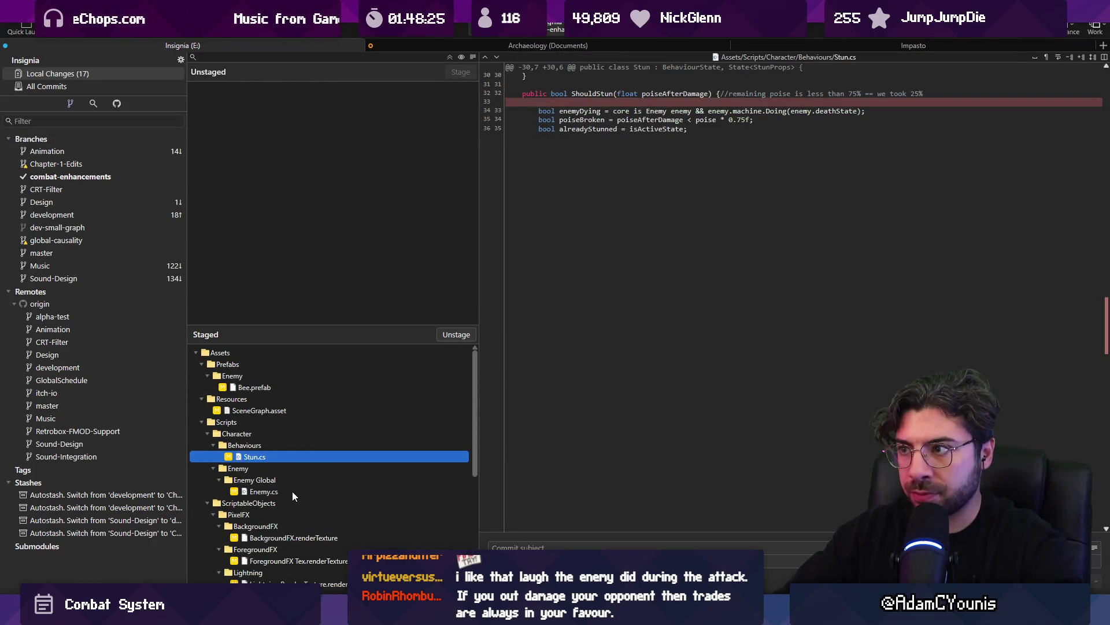
{"action": "left_click", "coordinate": [292, 494]}
{"action": "left_click", "coordinate": [268, 456], "text": "ctrl"}
{"action": "right_click", "coordinate": [268, 455]}
{"action": "left_click", "coordinate": [326, 382]}
Discard the Stun.cs and Enemy.cs changes and review the SceneGraph.asset diff
{"action": "left_click", "coordinate": [248, 169]}
{"action": "left_click", "coordinate": [251, 137], "text": "shift"}
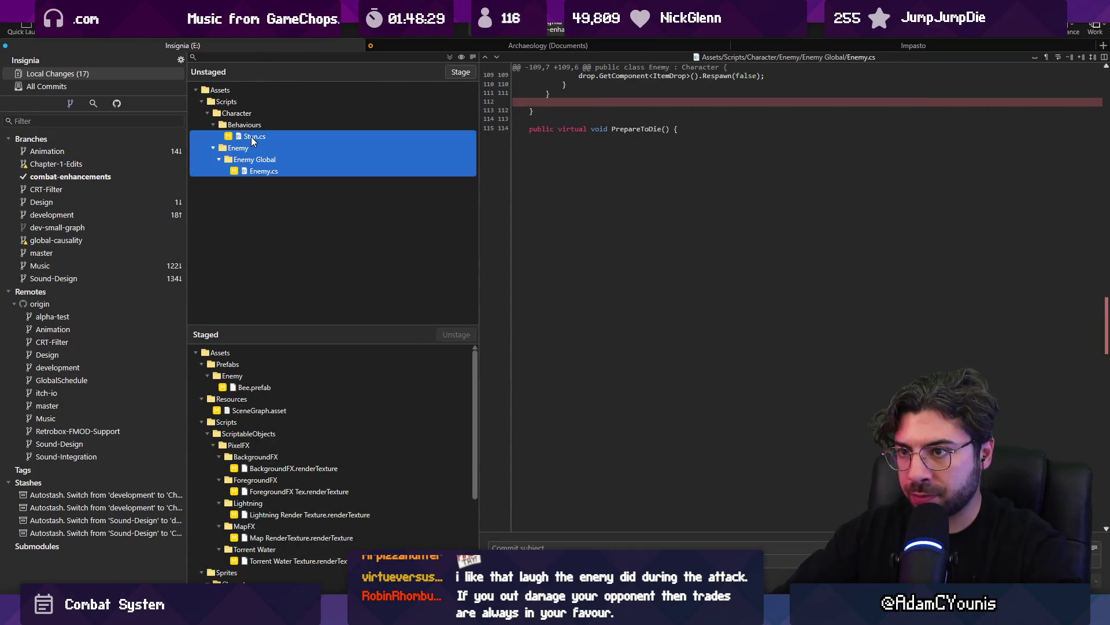
{"action": "key", "text": "Delete"}
{"action": "left_click", "coordinate": [636, 310]}
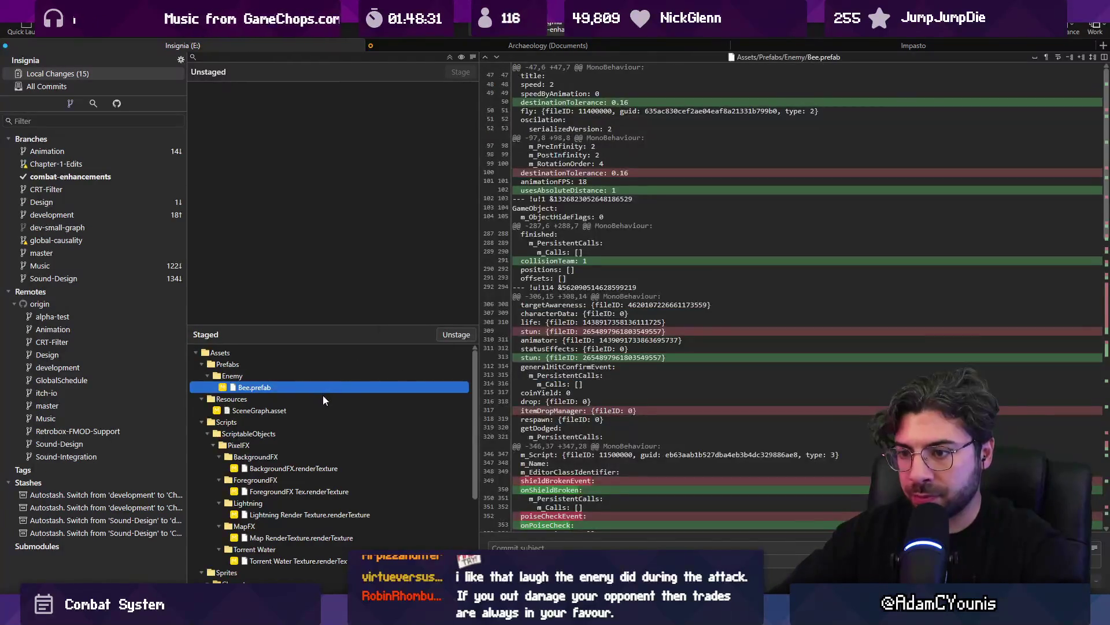
{"action": "left_click", "coordinate": [313, 411]}
{"action": "scroll", "coordinate": [314, 408], "scroll_direction": "down", "scroll_amount": 4}
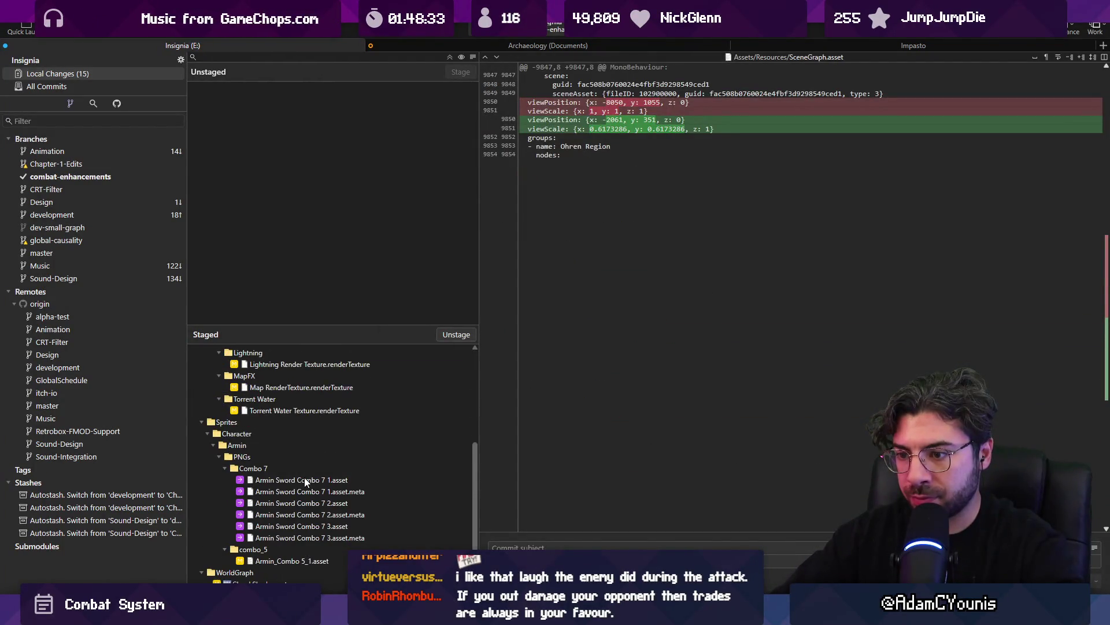
{"action": "scroll", "coordinate": [322, 463], "scroll_direction": "up", "scroll_amount": 2}
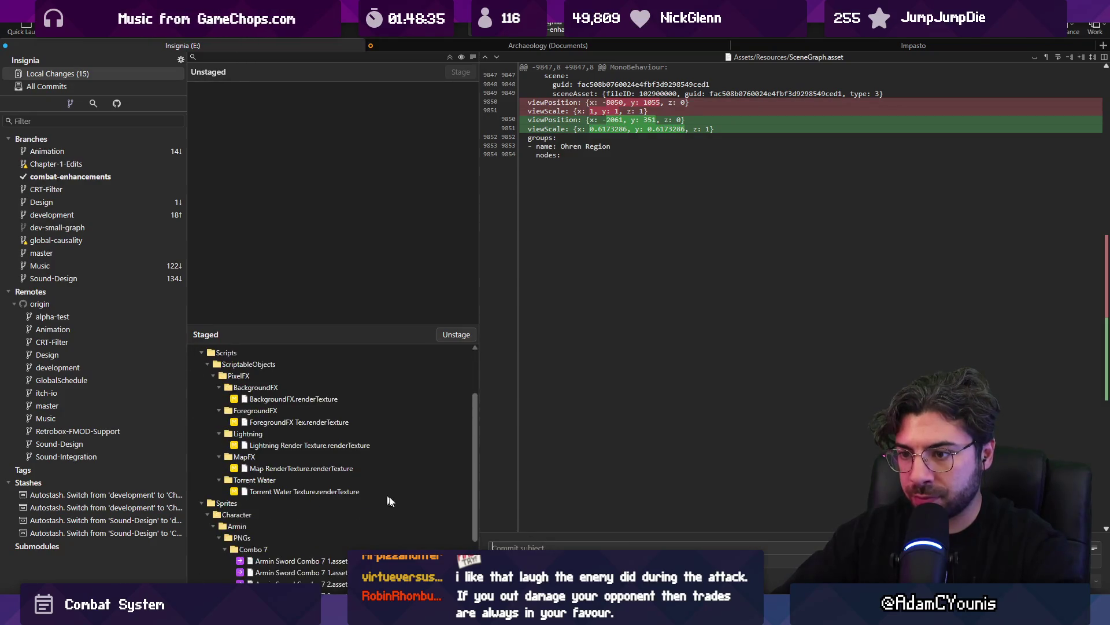
Commit the staged changes as "Updates bee to have longer LOS" and check it in All Commits
{"action": "left_click", "coordinate": [530, 545]}
{"action": "type", "text": "Updates bee"}
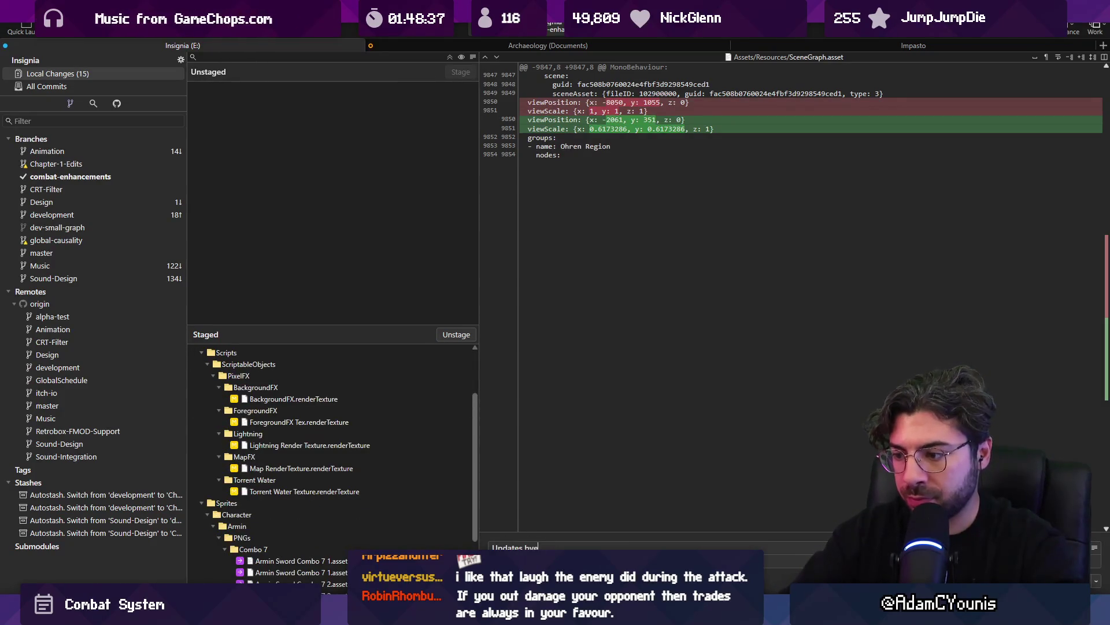
{"action": "type", "text": " to have"}
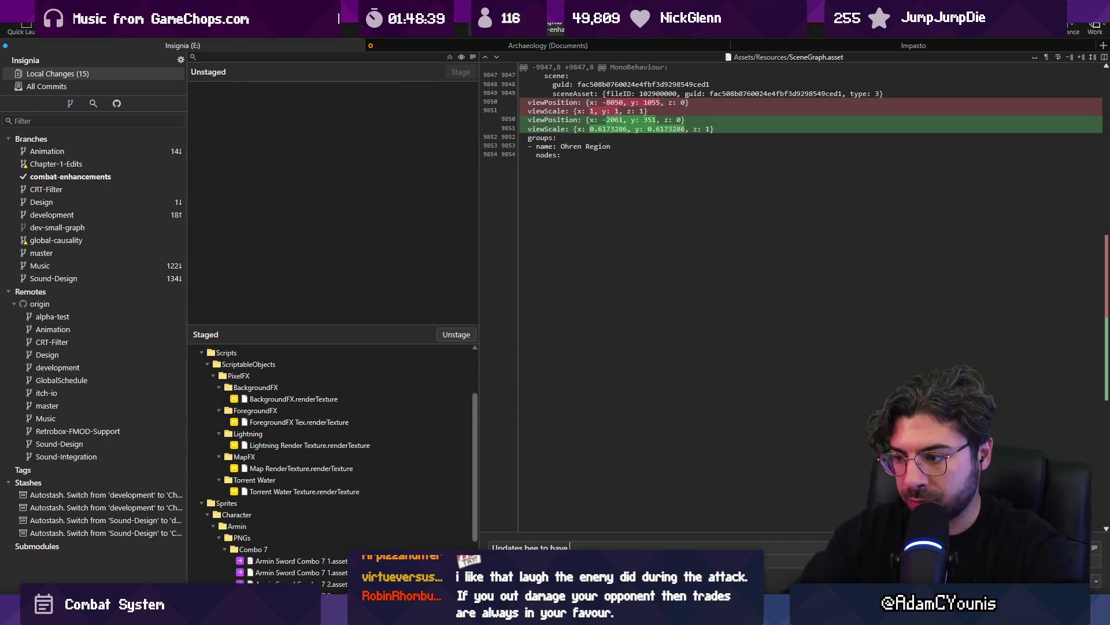
{"action": "type", "text": " longer LOS"}
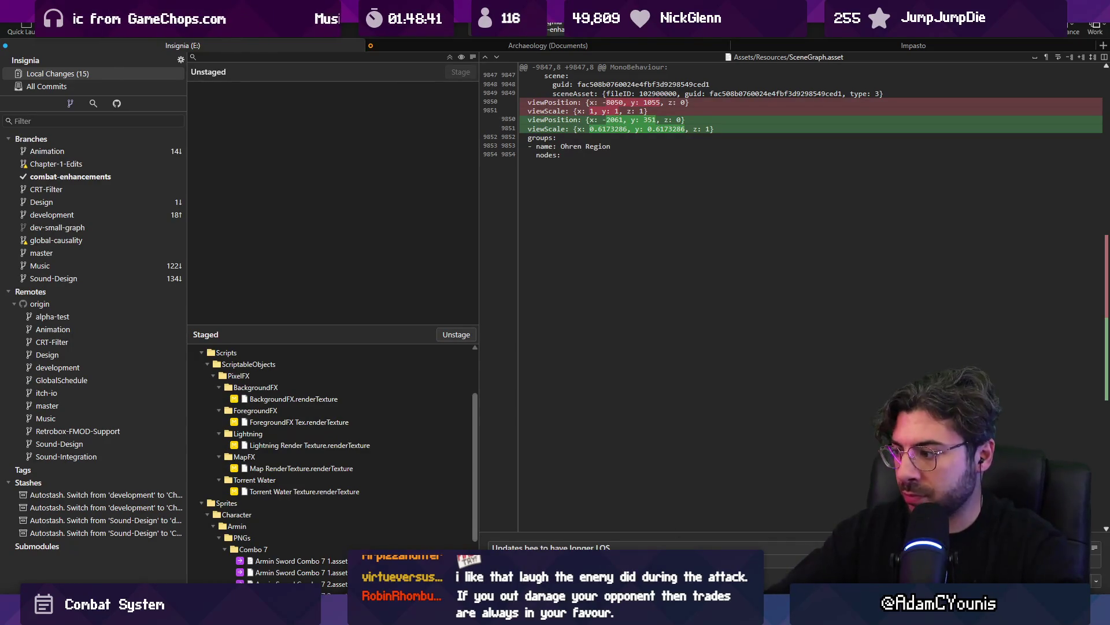
{"action": "key", "text": "ctrl+Return"}
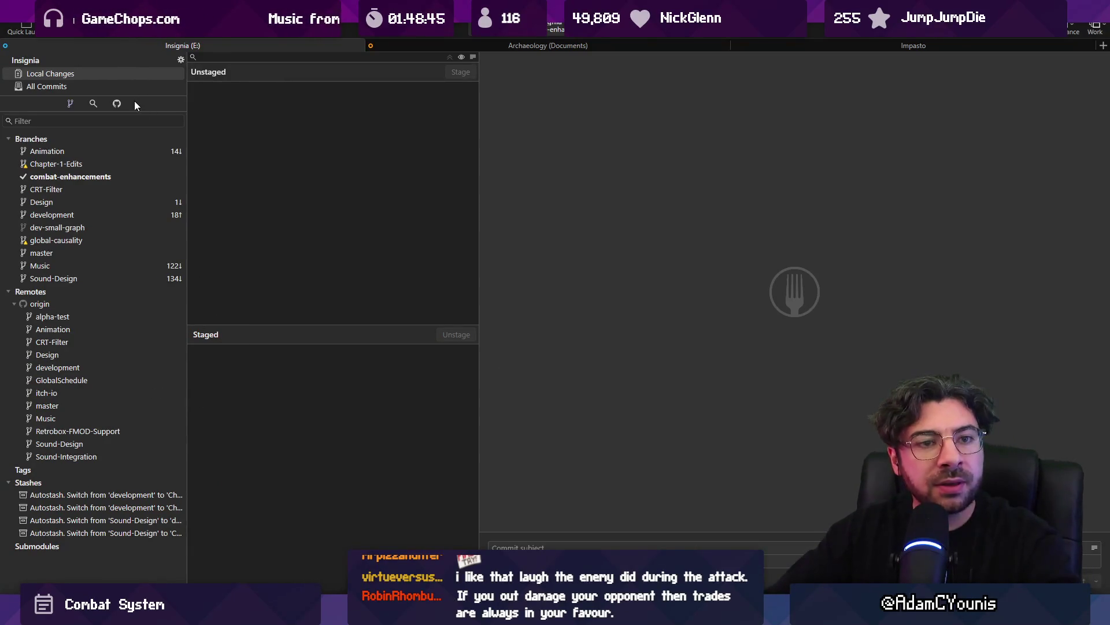
{"action": "left_click", "coordinate": [84, 87]}
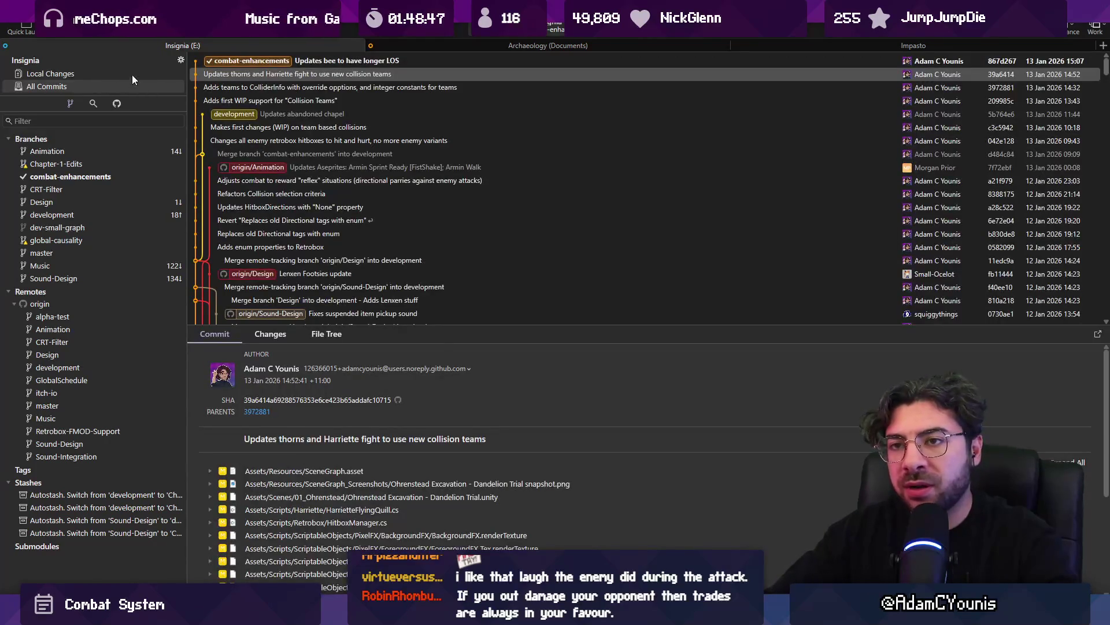
{"action": "left_click", "coordinate": [132, 74]}
{"action": "key", "text": "alt+Tab"}
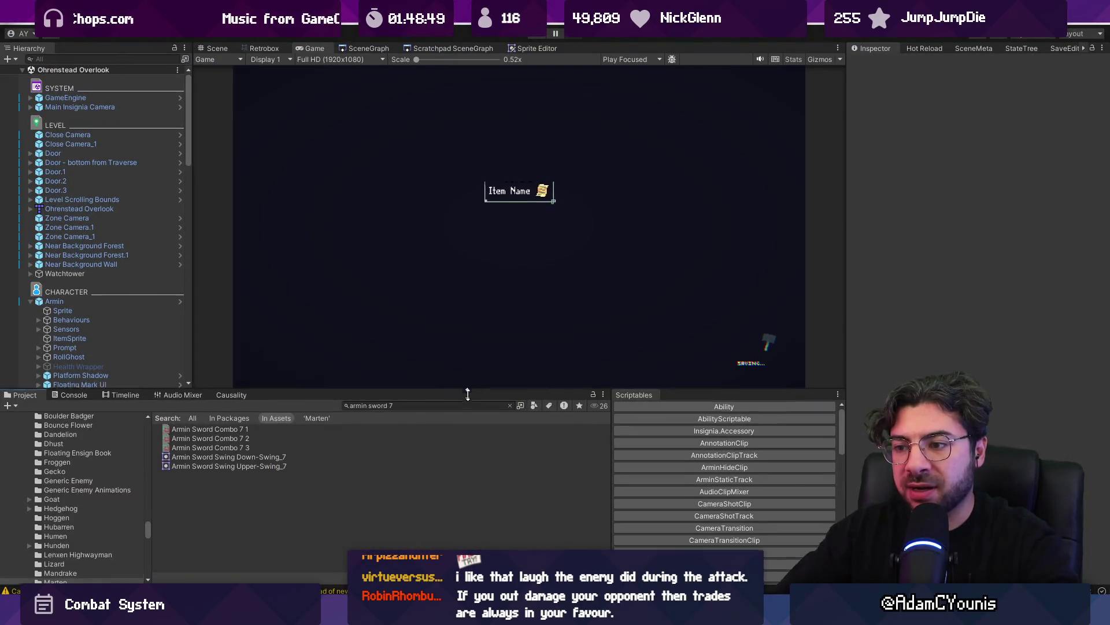
Clear the project search, frame Armin in the Scene view, and enter Play mode
{"action": "left_click", "coordinate": [509, 482]}
{"action": "left_click", "coordinate": [225, 52]}
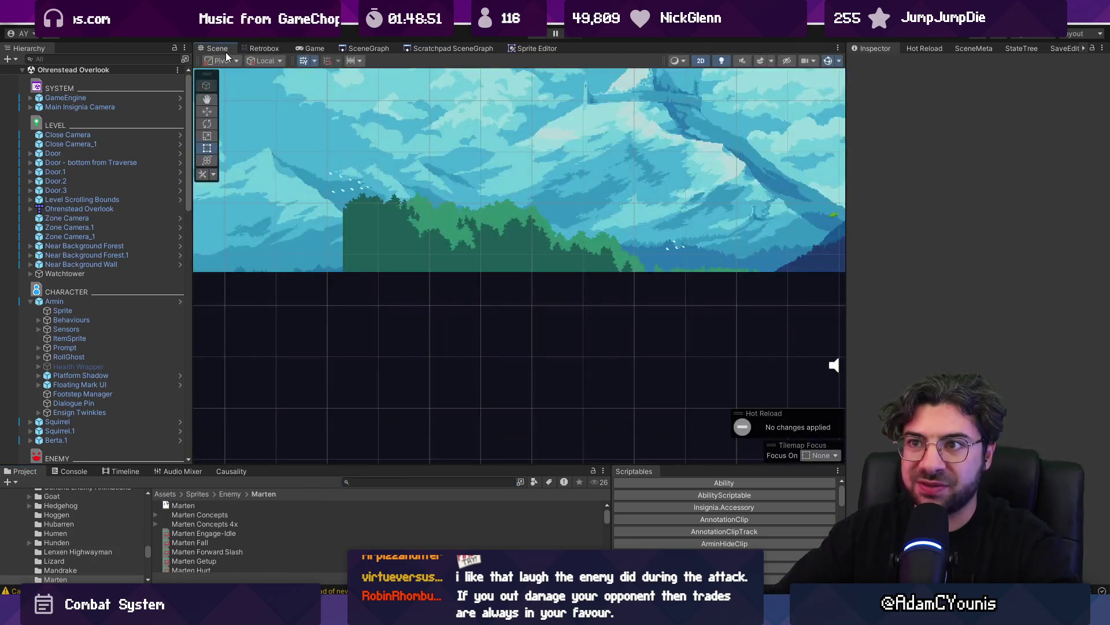
{"action": "scroll", "coordinate": [346, 175], "scroll_direction": "down", "scroll_amount": 10}
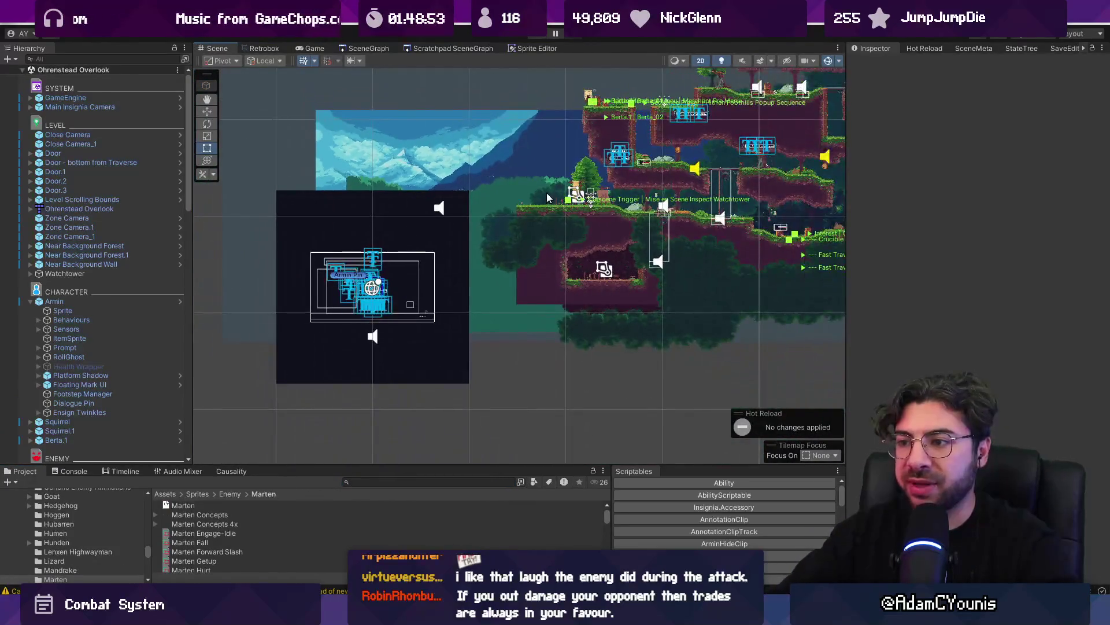
{"action": "left_click", "coordinate": [54, 300]}
{"action": "left_click", "coordinate": [30, 301]}
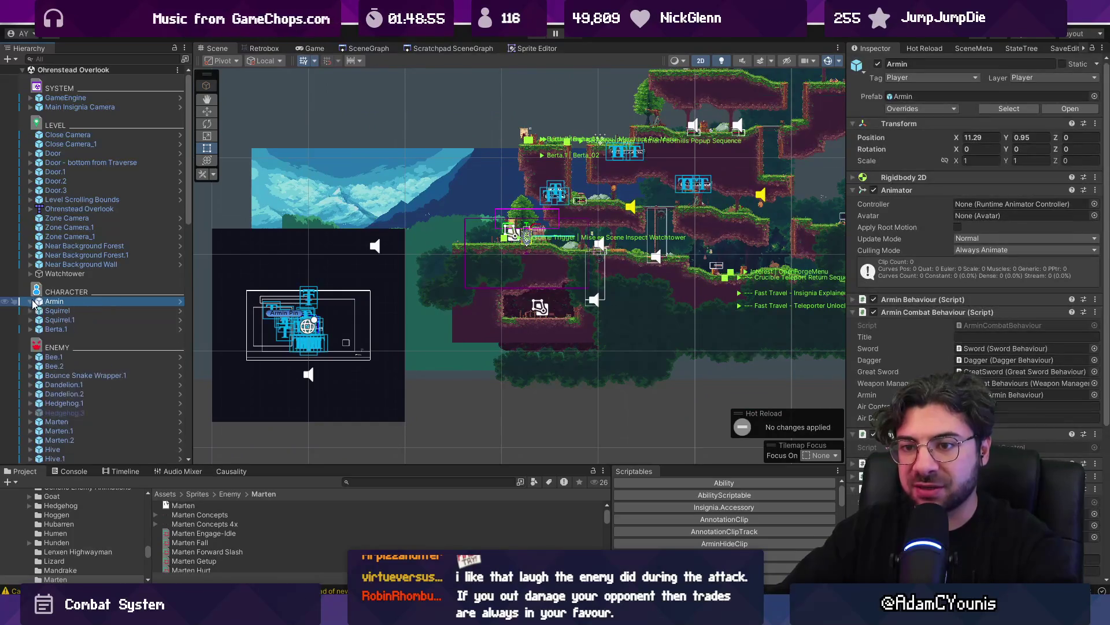
{"action": "key", "text": "f"}
{"action": "scroll", "coordinate": [619, 203], "scroll_direction": "up", "scroll_amount": 4}
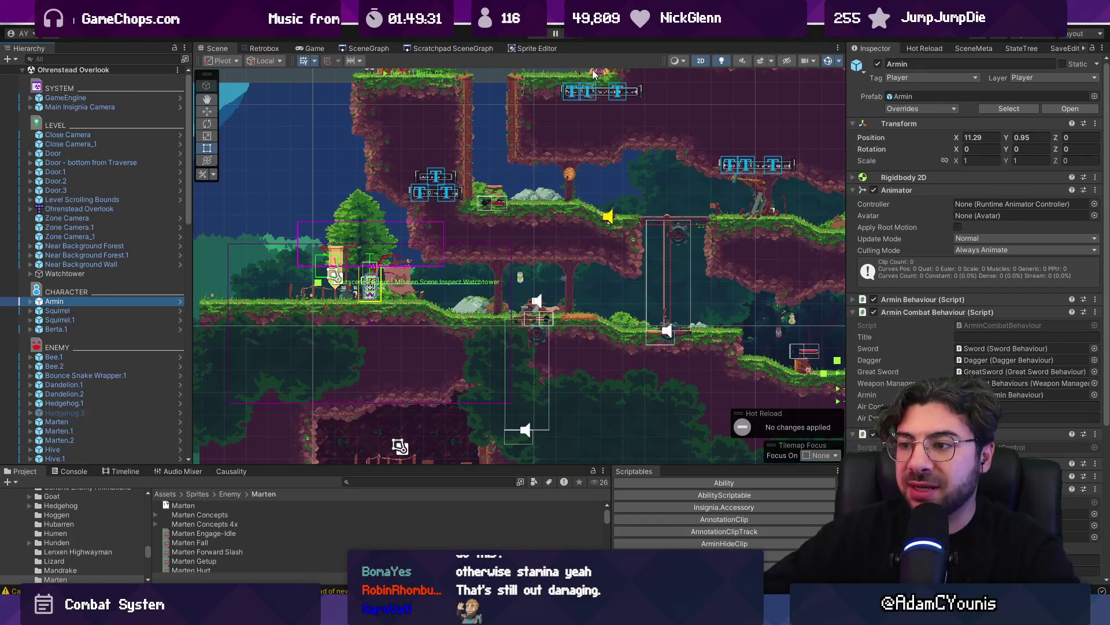
{"action": "left_click", "coordinate": [538, 37]}
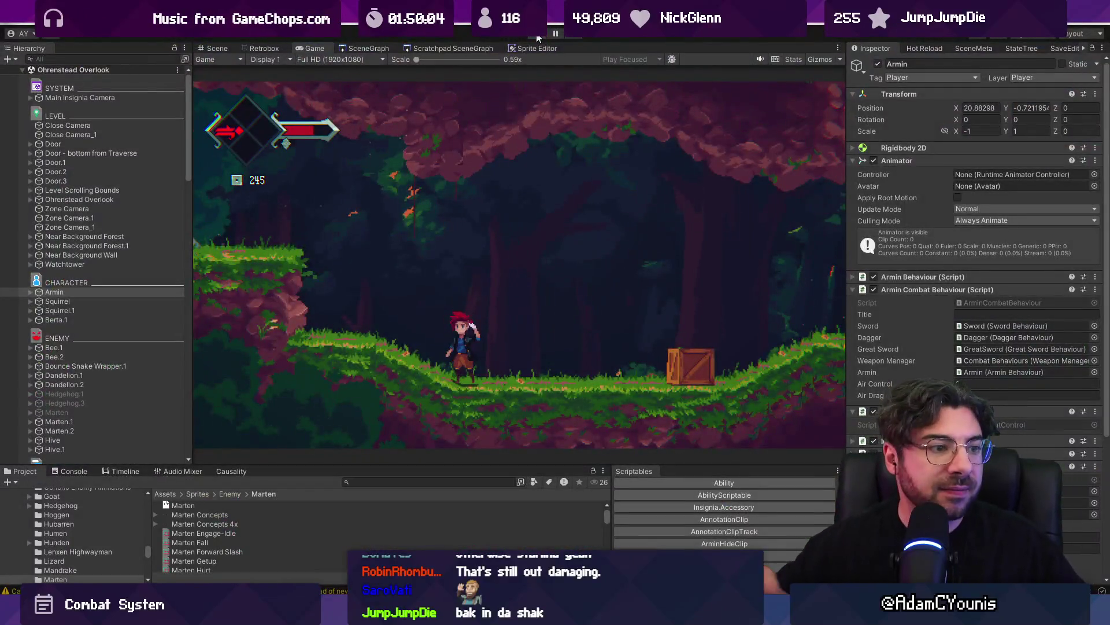
Restart Play mode, slash past the first enemy, and ride the rope lift to the bridge
{"action": "left_click", "coordinate": [538, 37]}
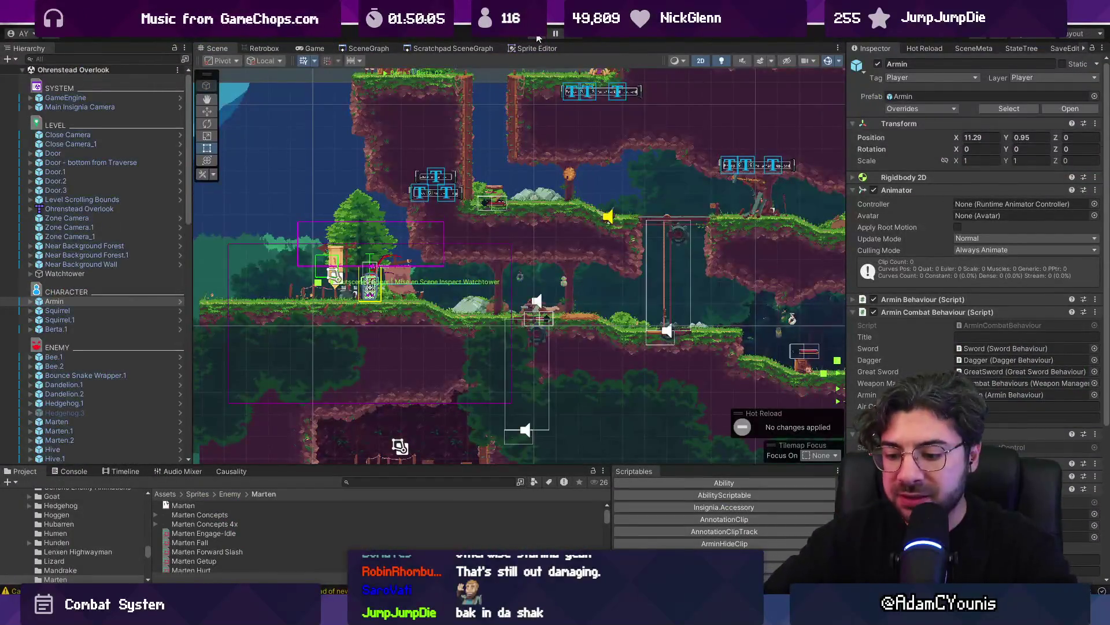
{"action": "left_click", "coordinate": [538, 37]}
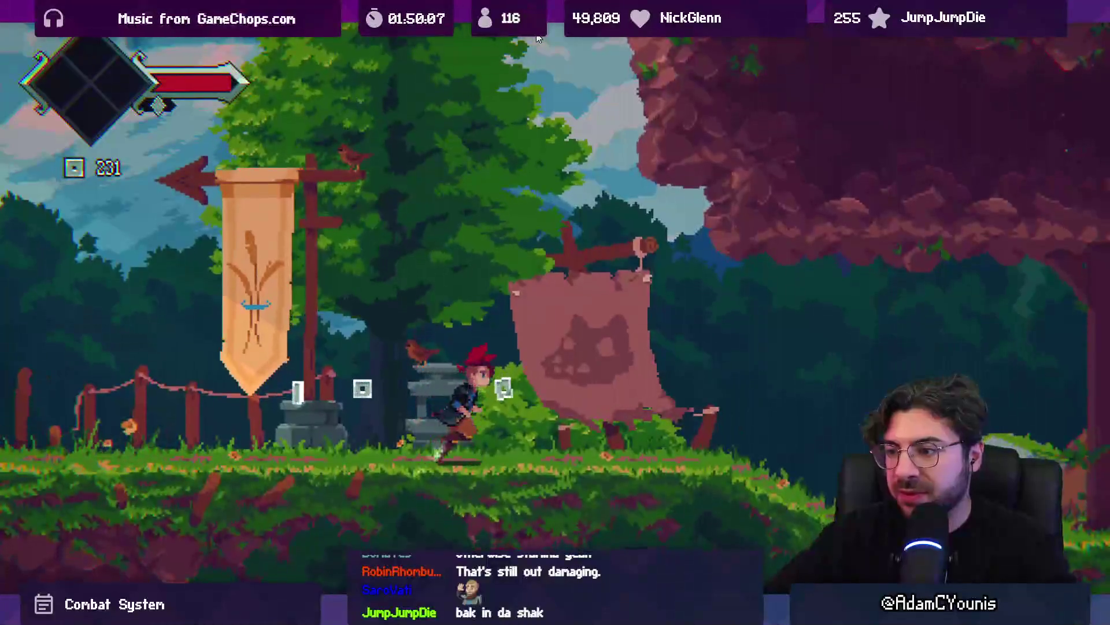
{"action": "key", "text": "Right"}
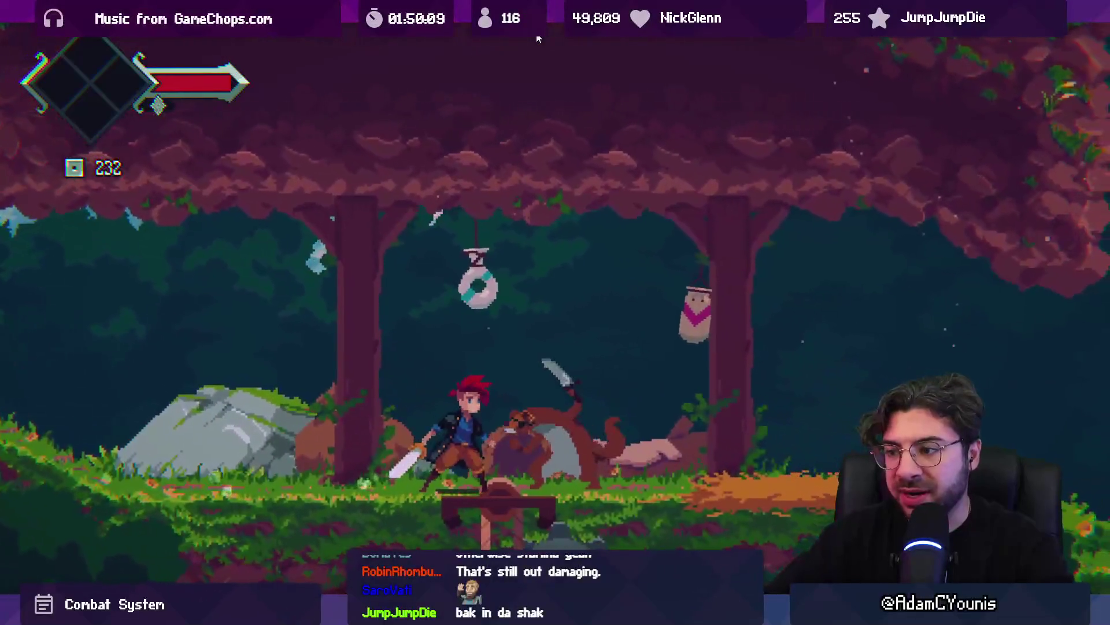
{"action": "key", "text": "Right"}
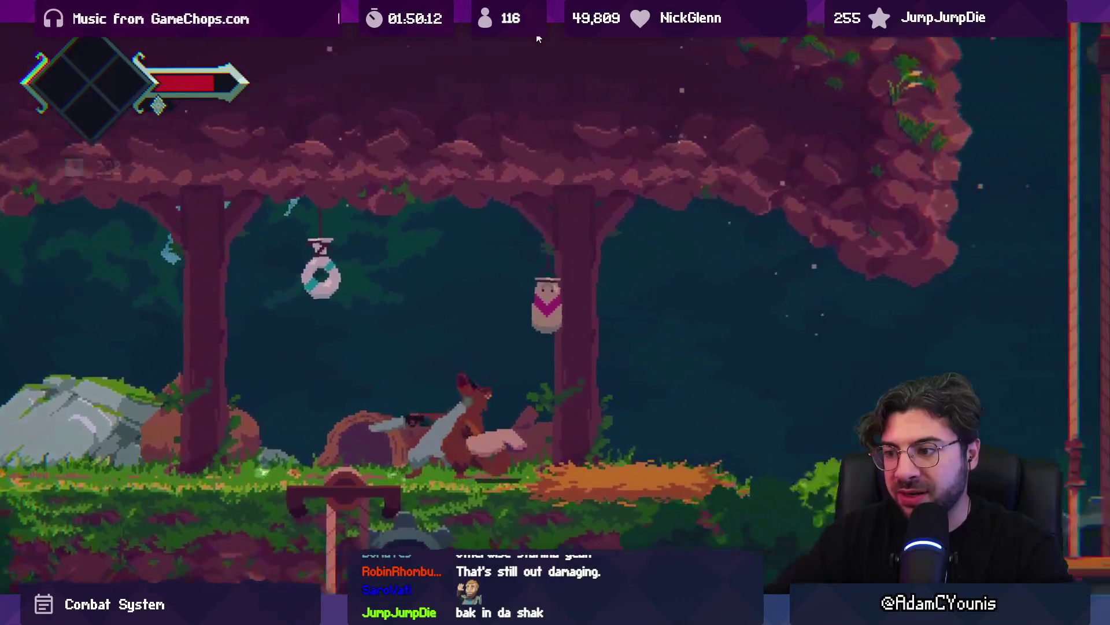
{"action": "key", "text": "Right"}
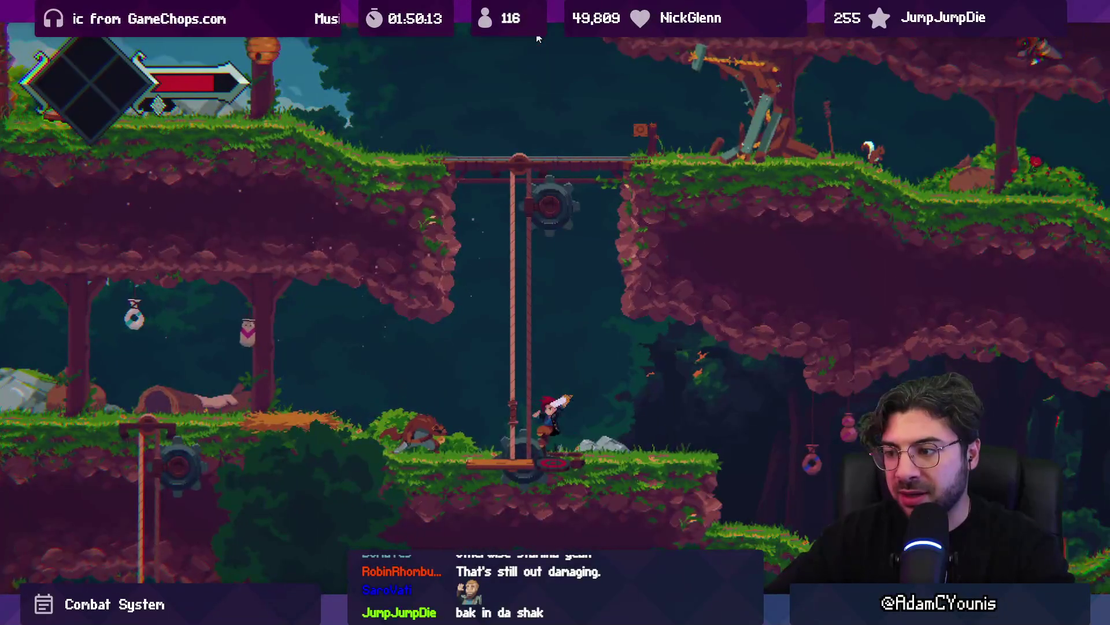
{"action": "key", "text": "Left"}
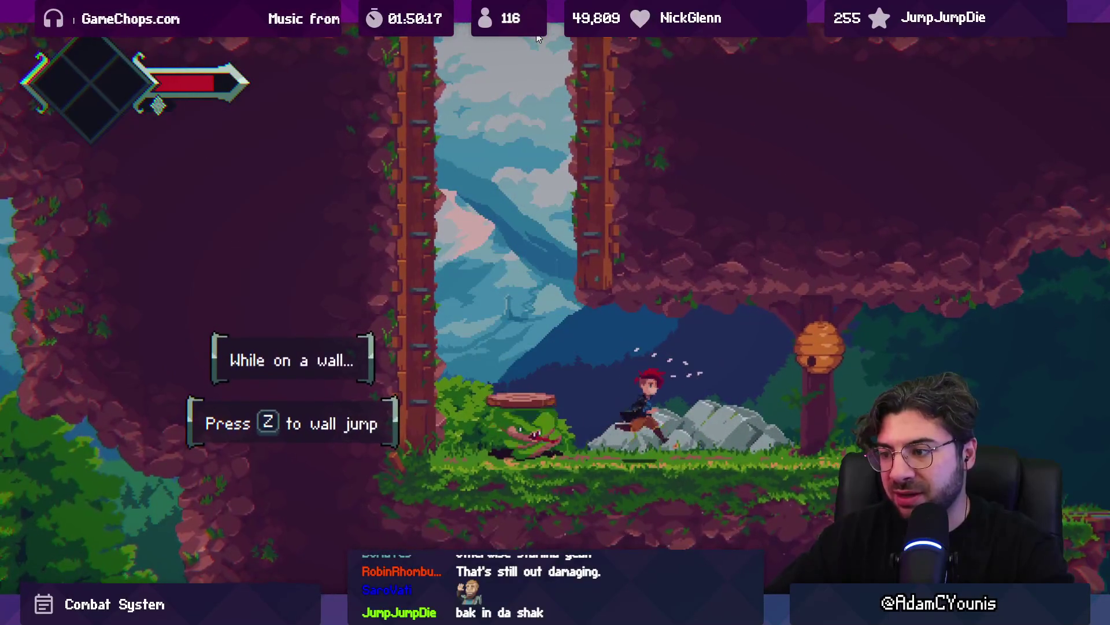
Kill the snake enemy with the sword, then wall-jump up and attack the fox
{"action": "key", "text": "x"}
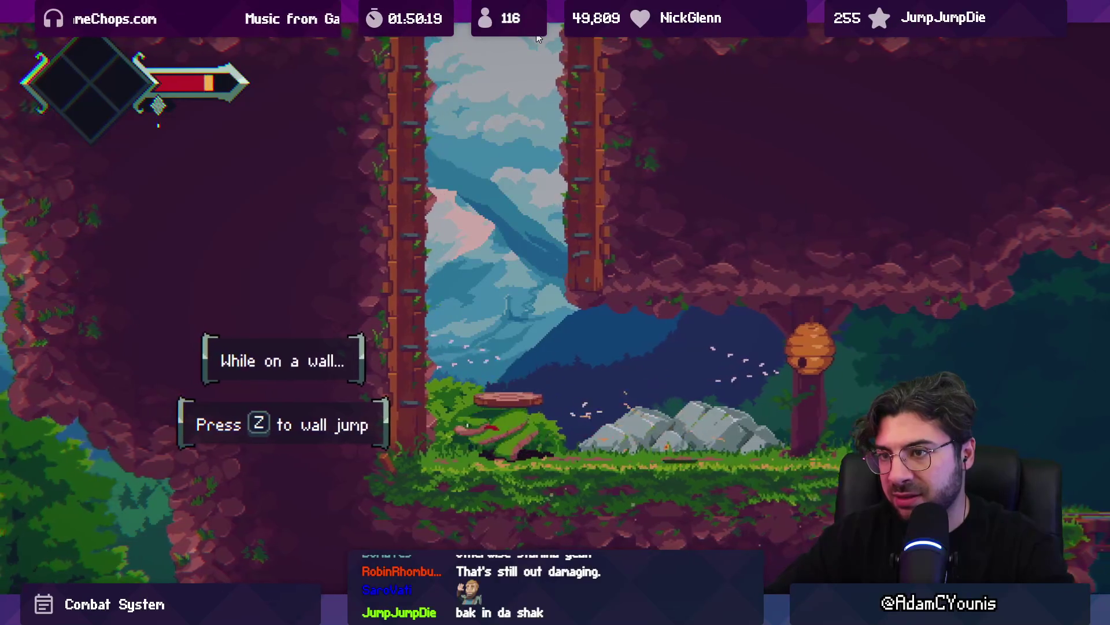
{"action": "key", "text": "x"}
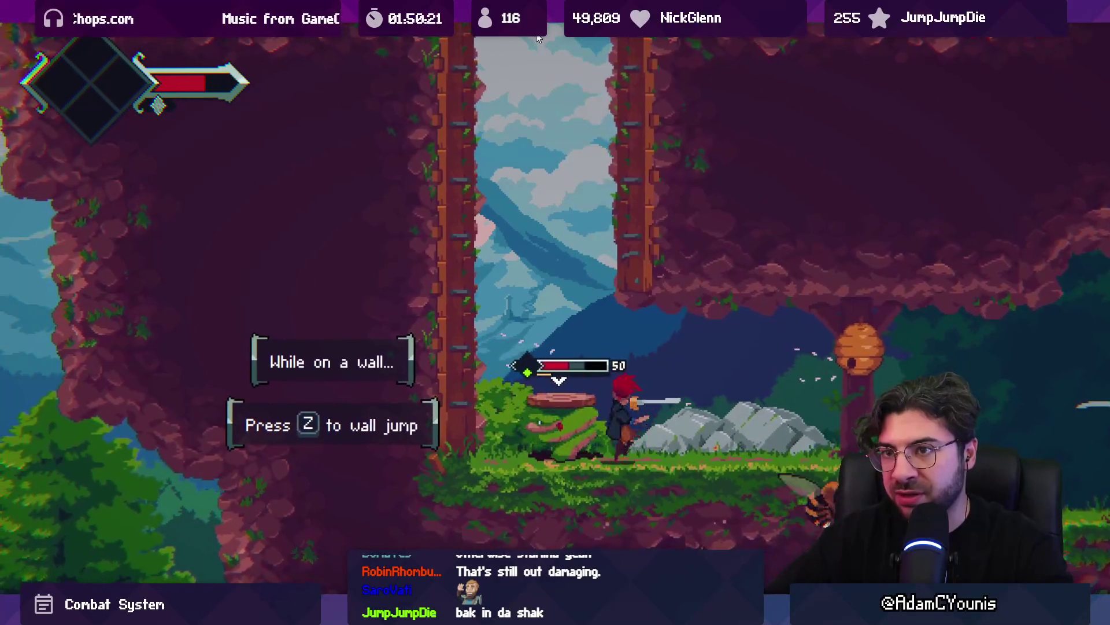
{"action": "key", "text": "x"}
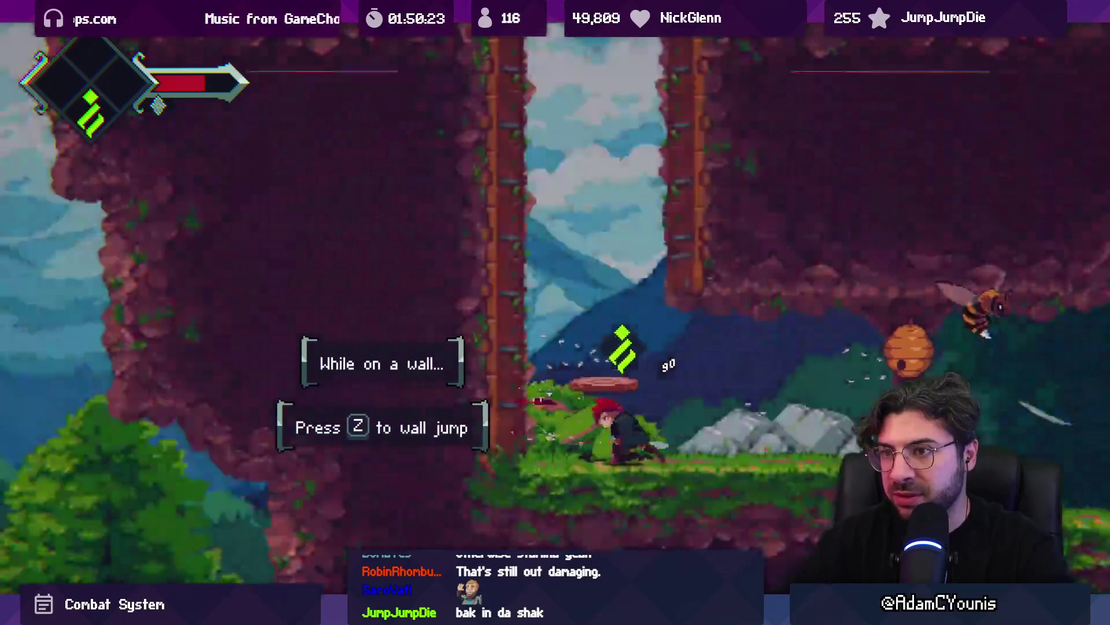
{"action": "key", "text": "z"}
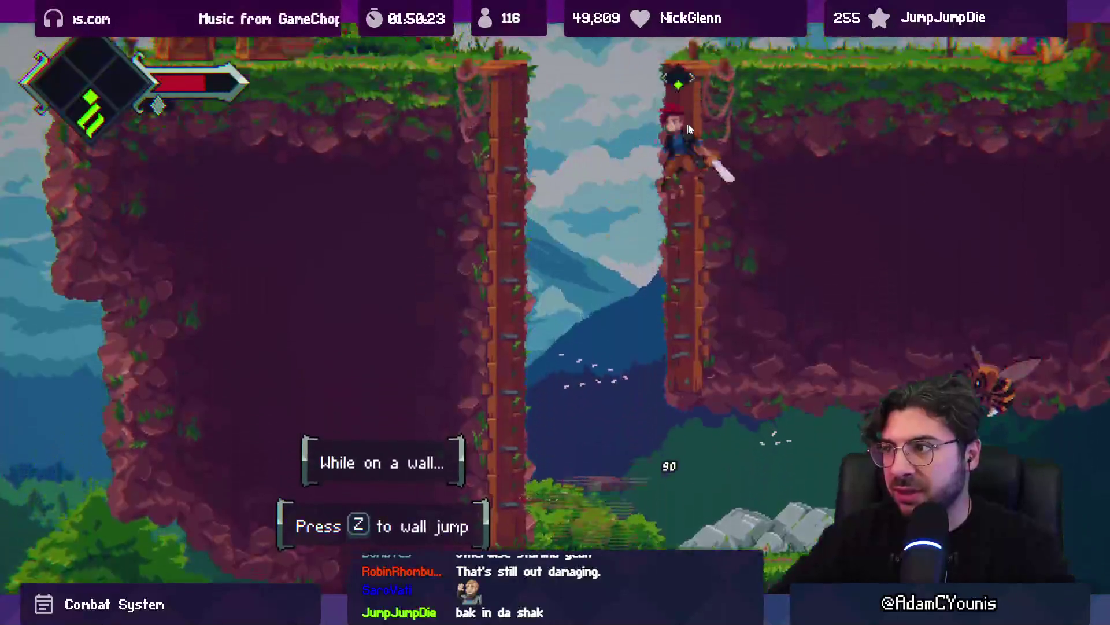
{"action": "key", "text": "x"}
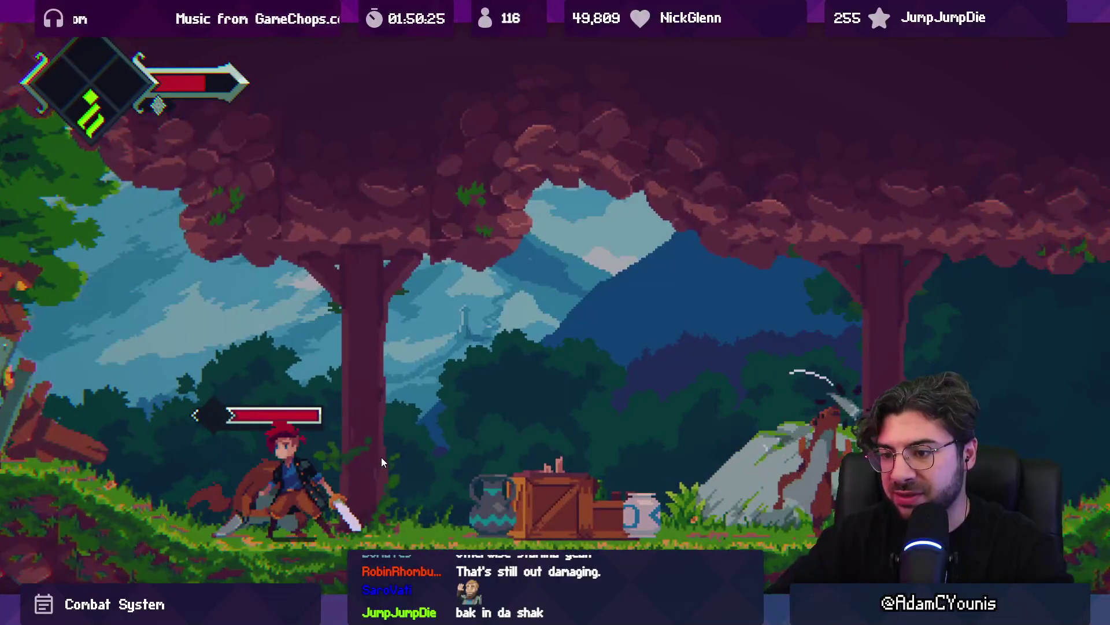
{"action": "key", "text": "x"}
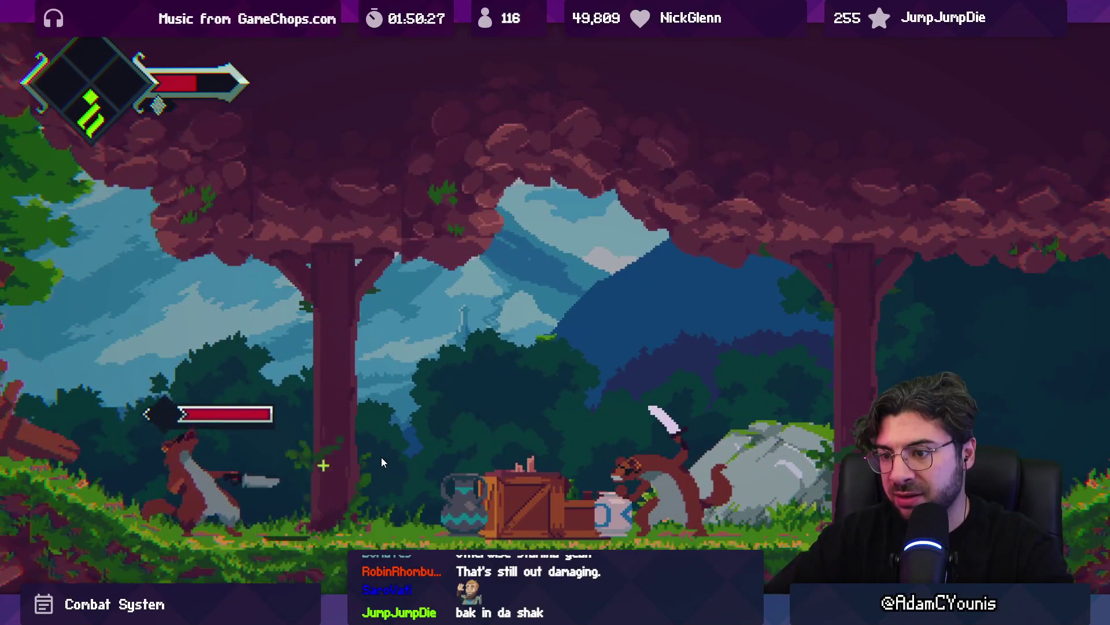
{"action": "key", "text": "x"}
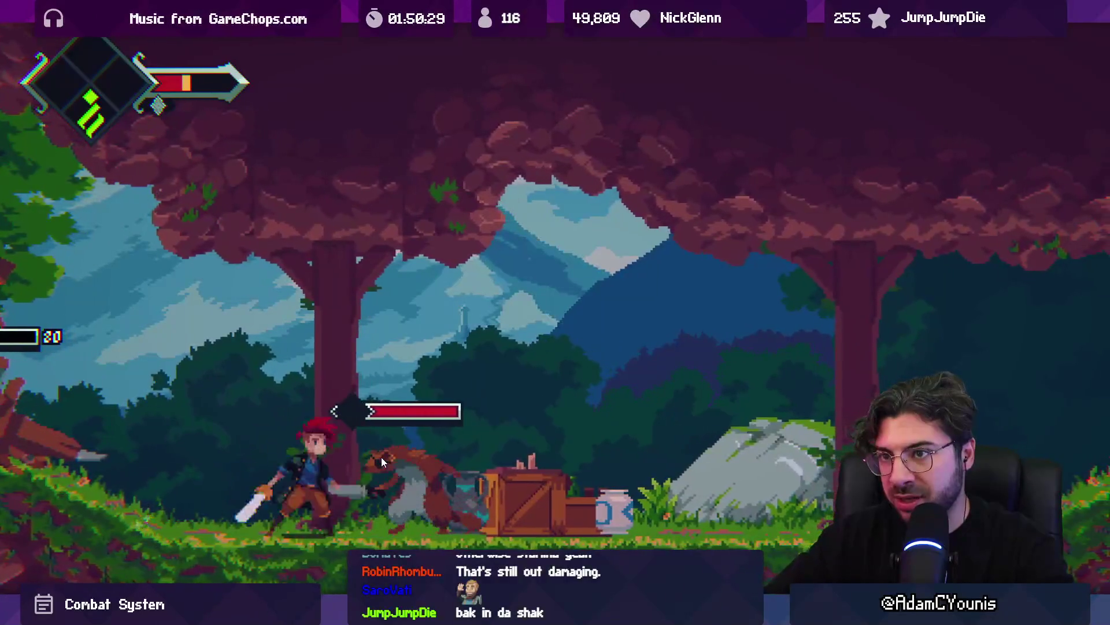
Climb past the fox to the upper ledge and fight the plant enemy
{"action": "key", "text": "Right"}
{"action": "key", "text": "z"}
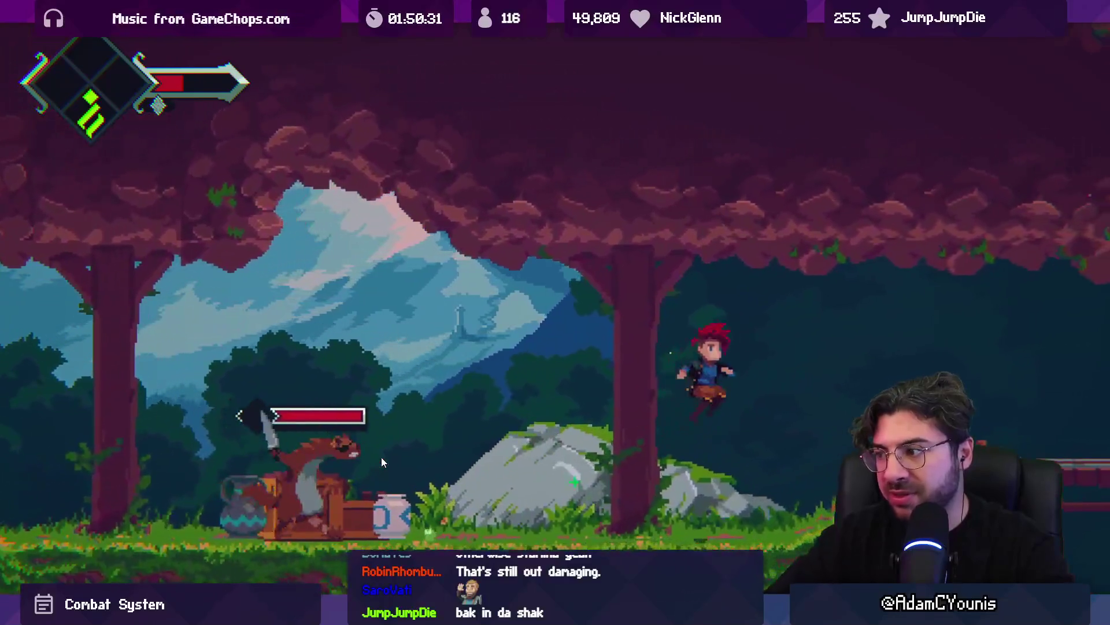
{"action": "key", "text": "Right"}
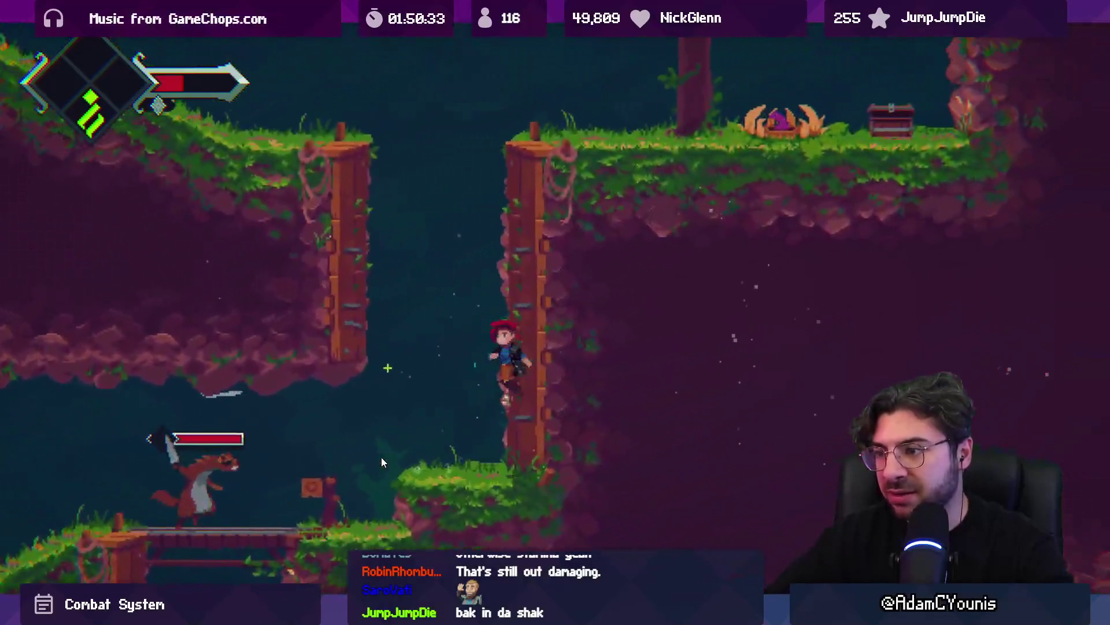
{"action": "key", "text": "z"}
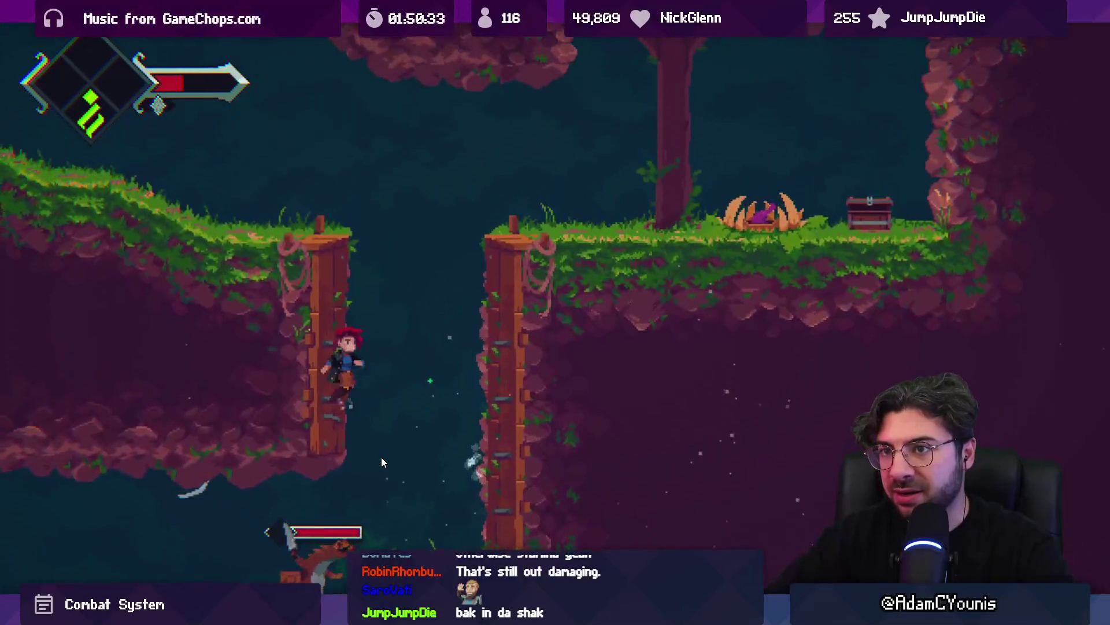
{"action": "key", "text": "Right"}
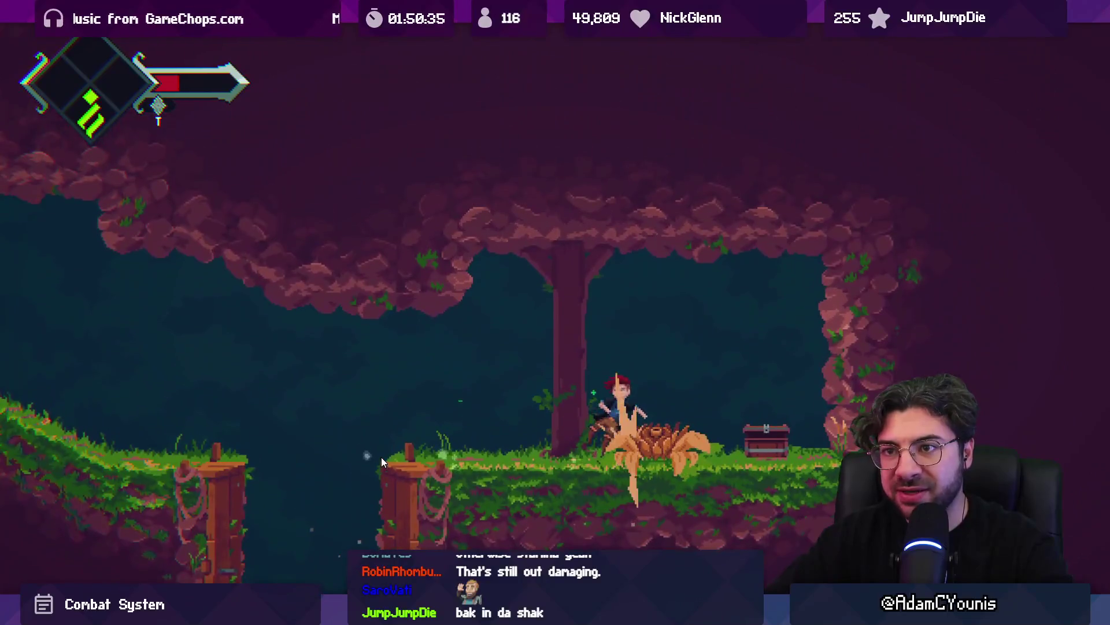
{"action": "key", "text": "x"}
{"action": "key", "text": "Left"}
{"action": "key", "text": "Right"}
{"action": "key", "text": "Left"}
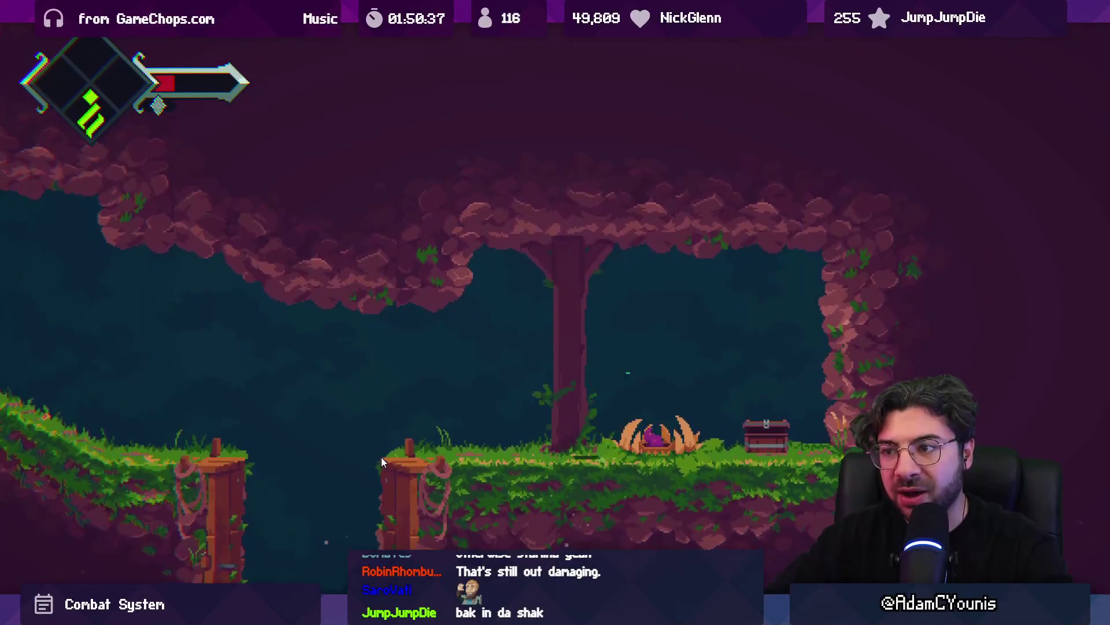
{"action": "key", "text": "x"}
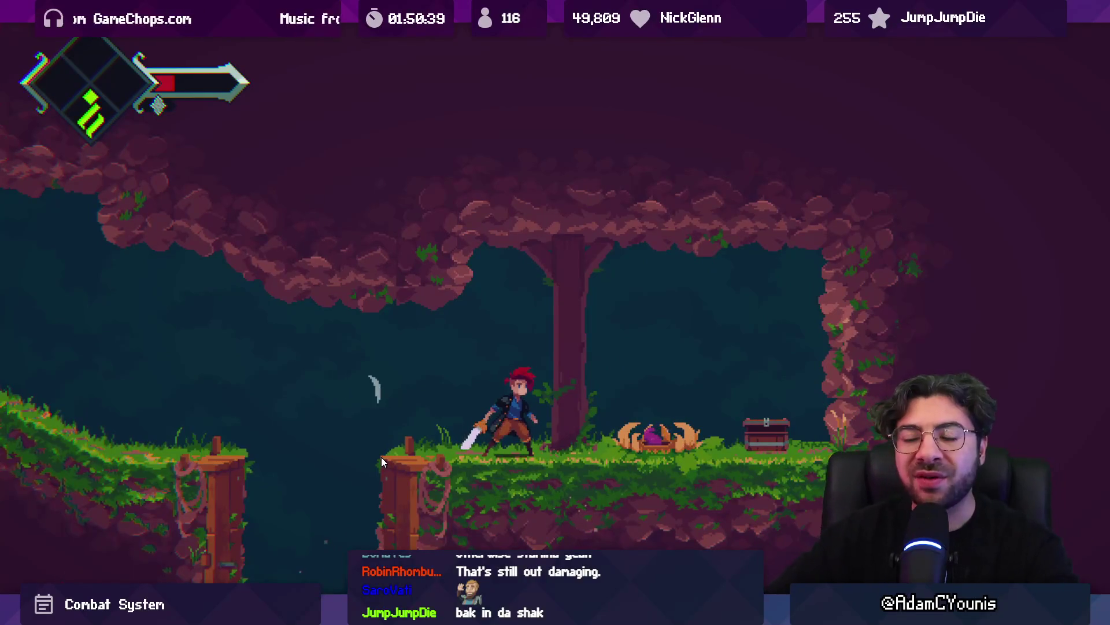
Open and close the journal, then finish the plant enemy and run left
{"action": "key", "text": "Escape"}
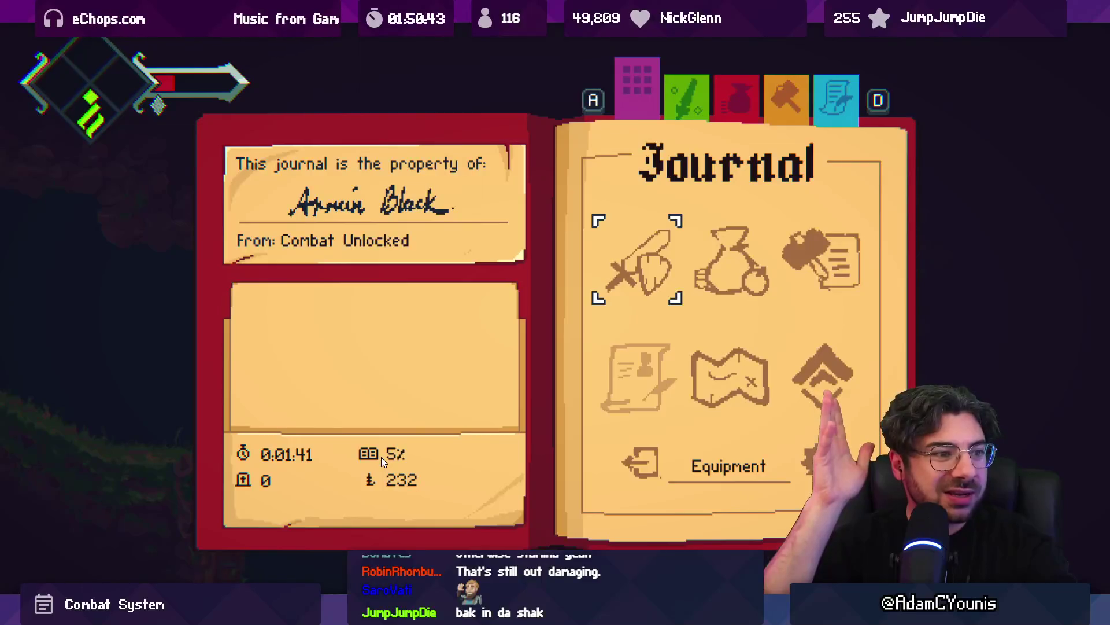
{"action": "key", "text": "Escape"}
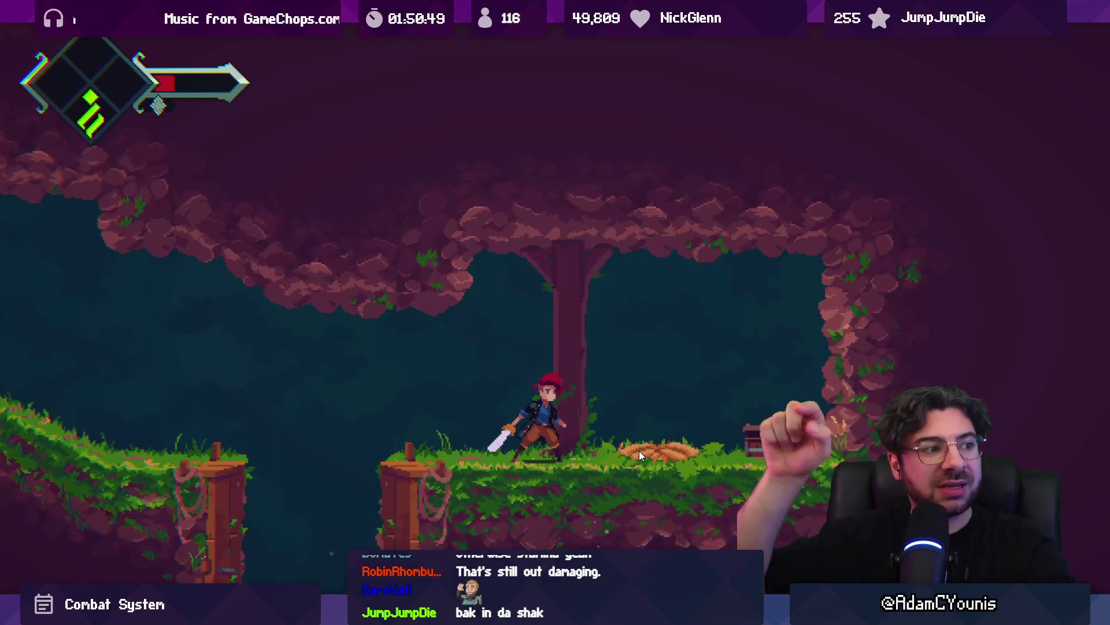
{"action": "key", "text": "x"}
{"action": "key", "text": "Left"}
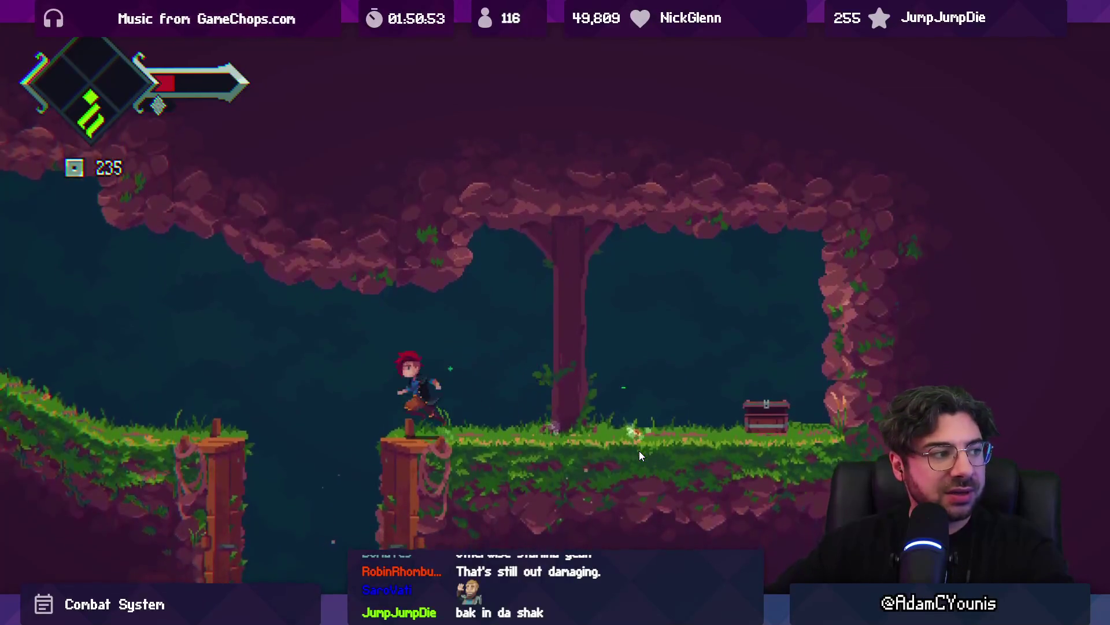
Run left onto the pillar, attack the martens by the crates, and restore the editor layout
{"action": "key", "text": "space"}
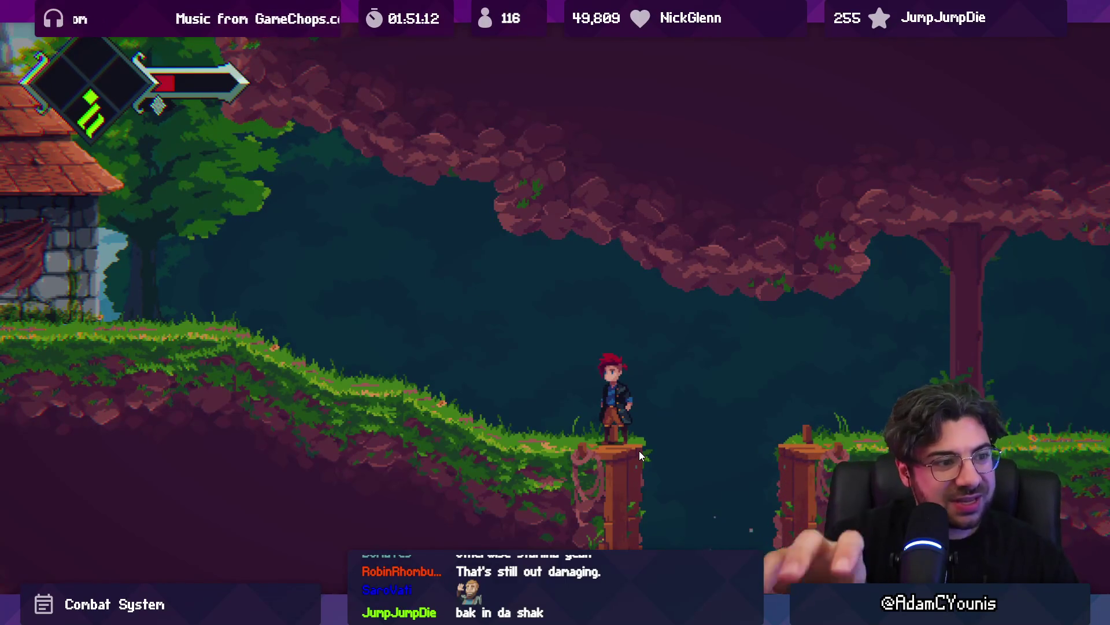
{"action": "key", "text": "x"}
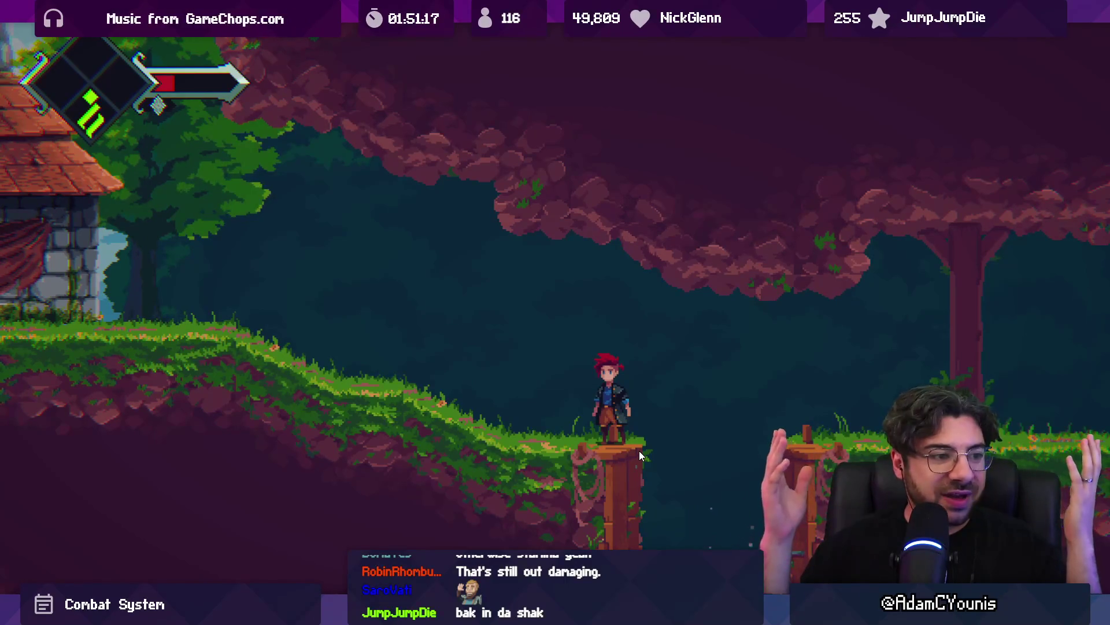
{"action": "key", "text": "x"}
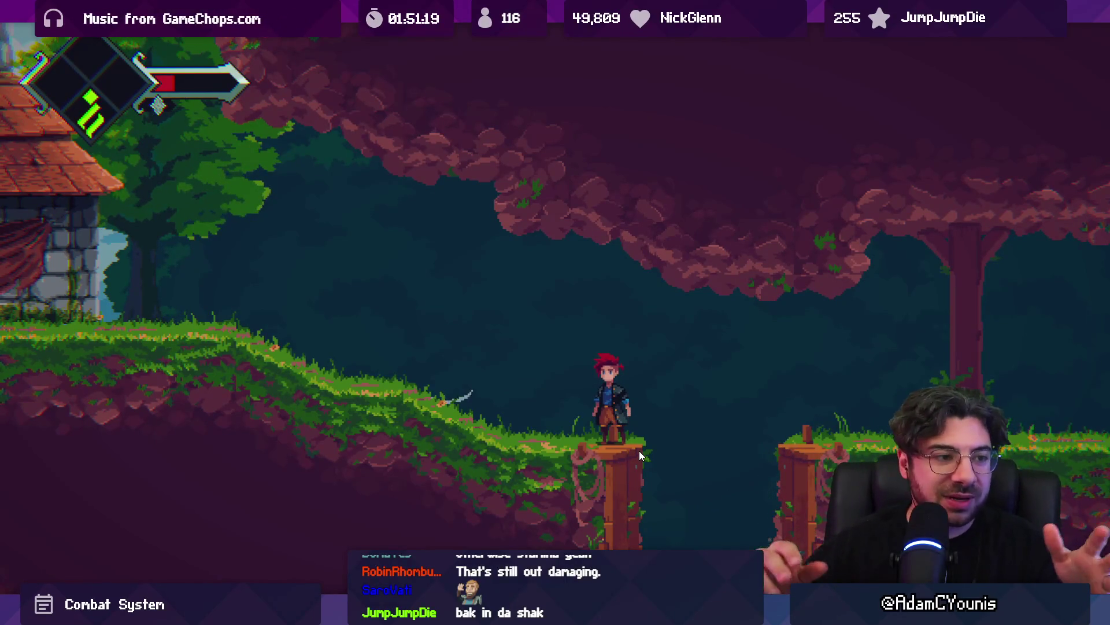
{"action": "key", "text": "Down"}
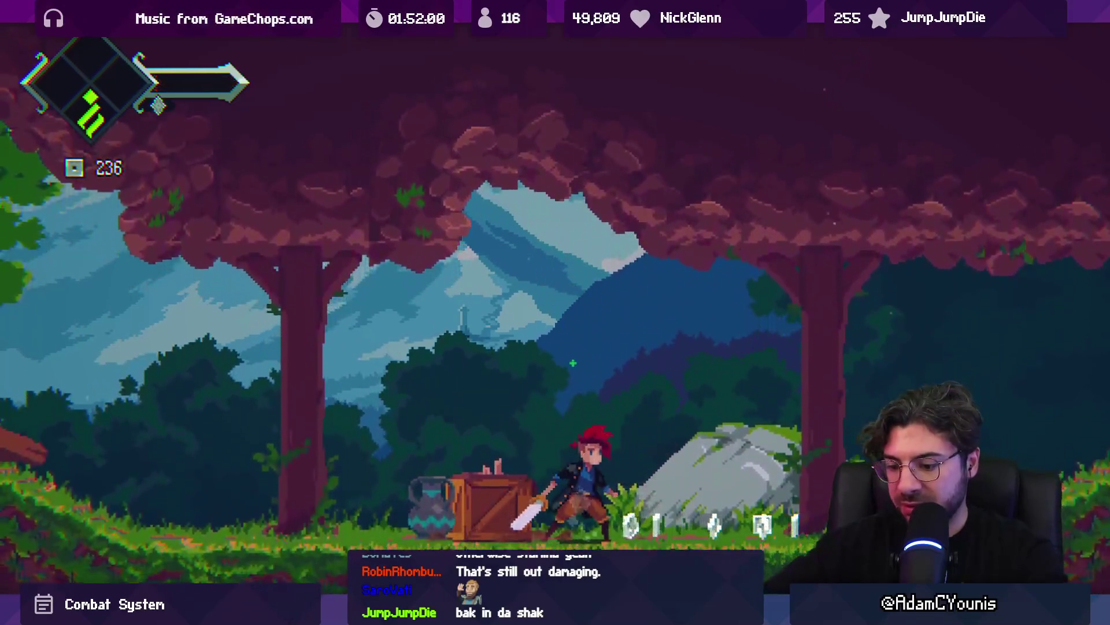
{"action": "key", "text": "shift+space"}
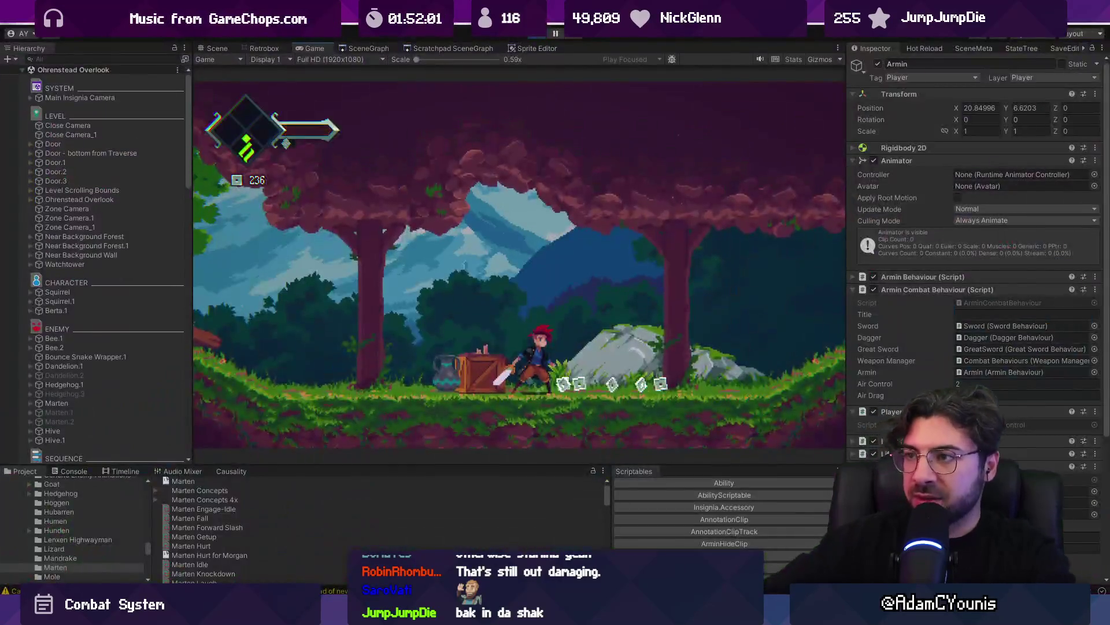
Stop the playtest, select Armin, and pan the Scene view slightly
{"action": "key", "text": "ctrl+p"}
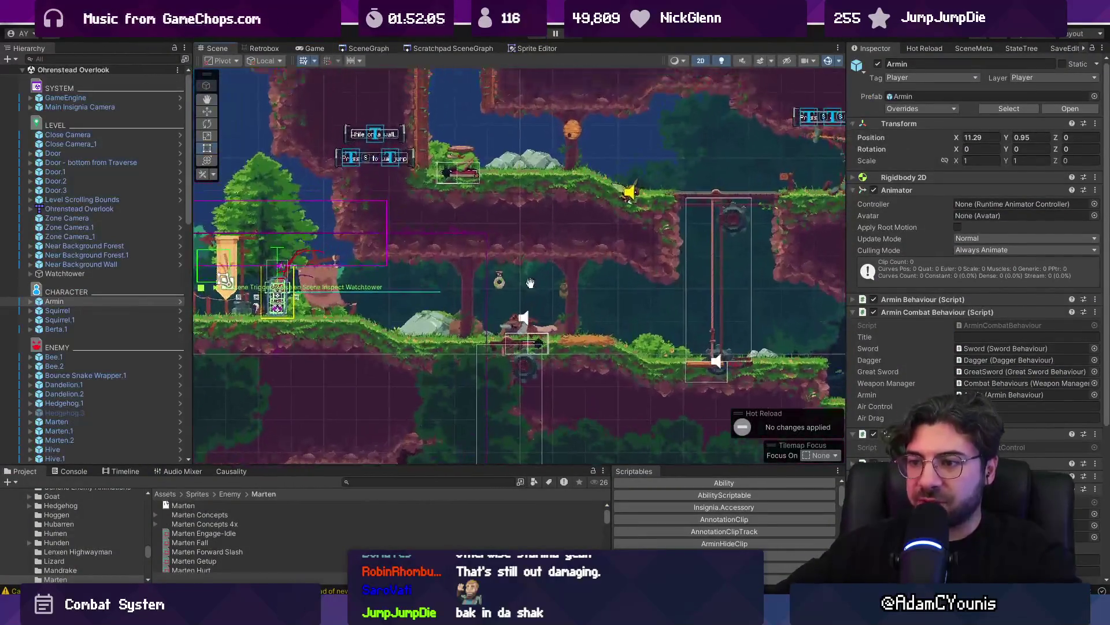
{"action": "left_click", "coordinate": [112, 311]}
{"action": "left_click", "coordinate": [115, 302]}
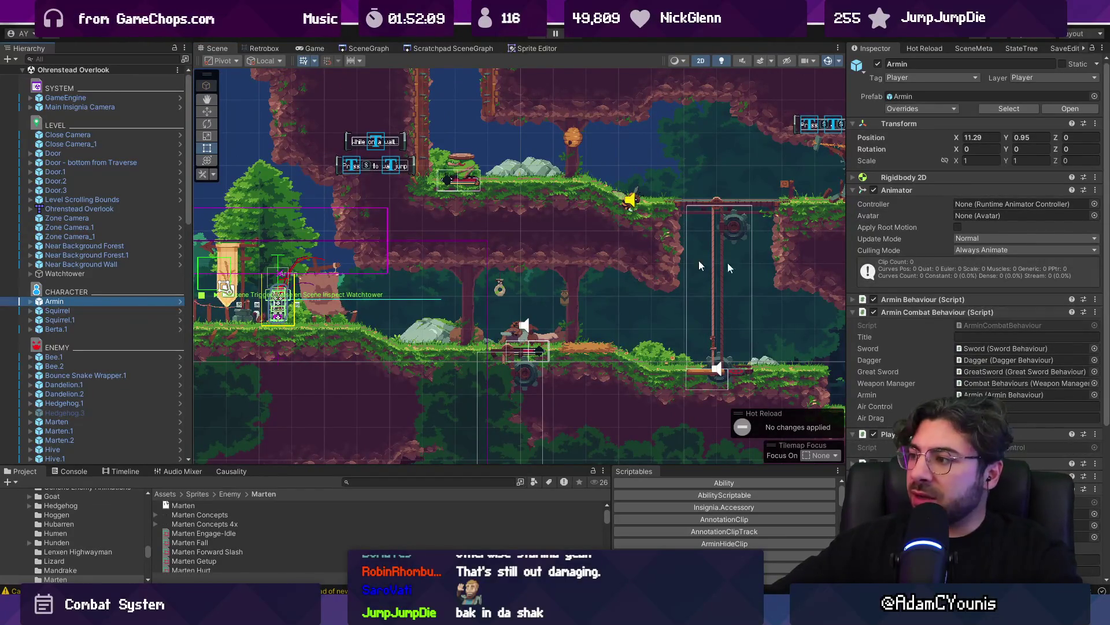
{"action": "left_click_drag", "start_coordinate": [439, 211], "coordinate": [531, 245]}
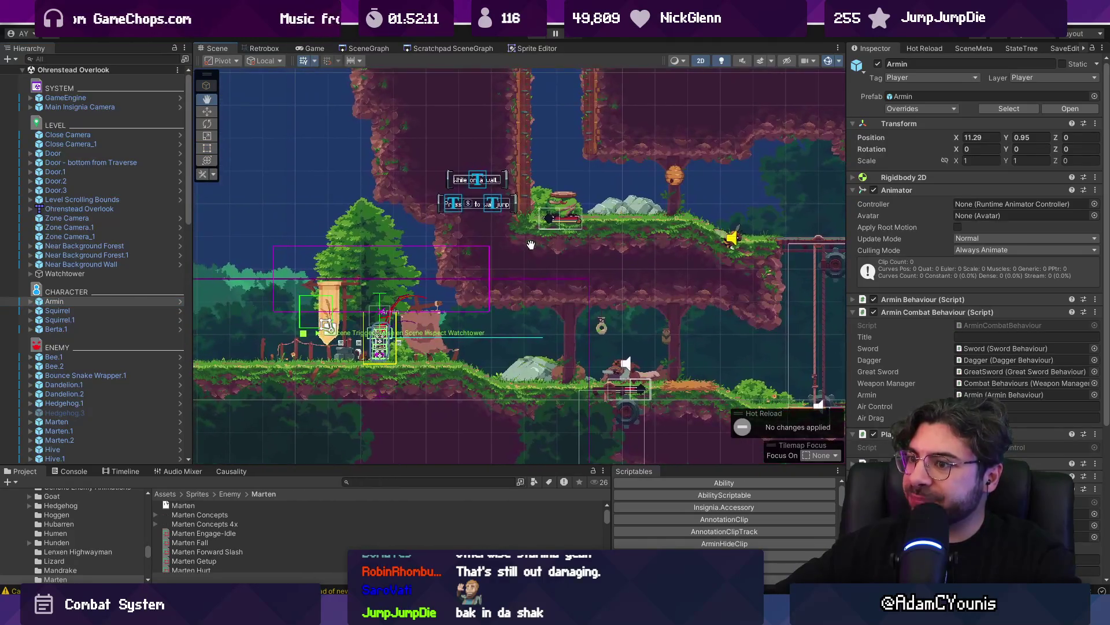
Search Project and Hierarchy for 'pauldron', clear both searches, and expand GameEngine
{"action": "left_click", "coordinate": [387, 482]}
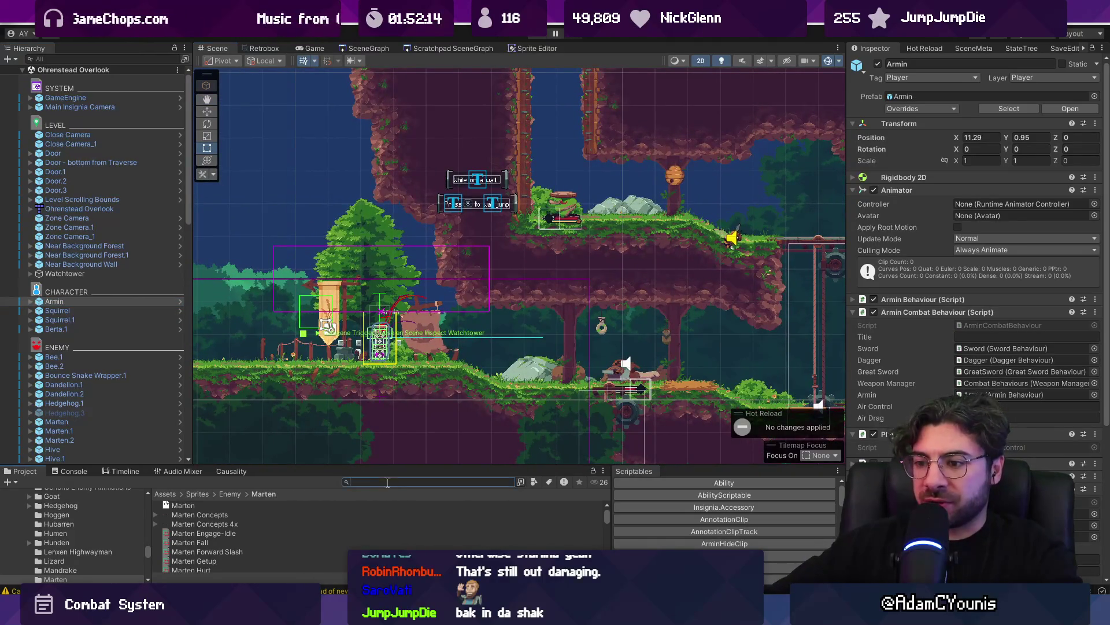
{"action": "type", "text": "pauldron"}
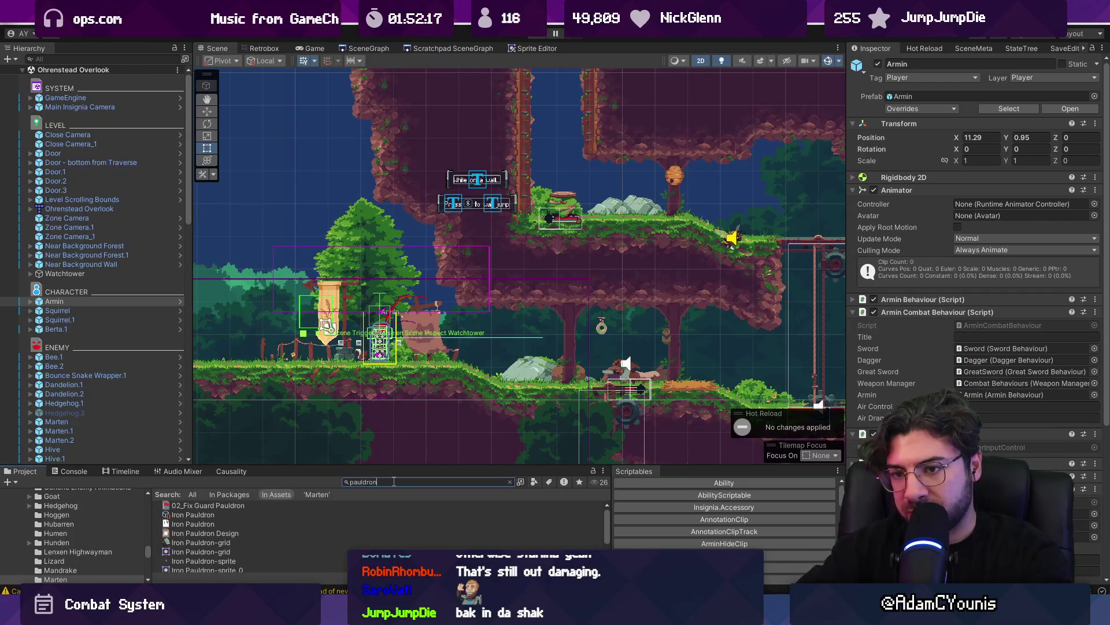
{"action": "key", "text": "Escape"}
{"action": "left_click", "coordinate": [79, 58]}
{"action": "type", "text": "poau"}
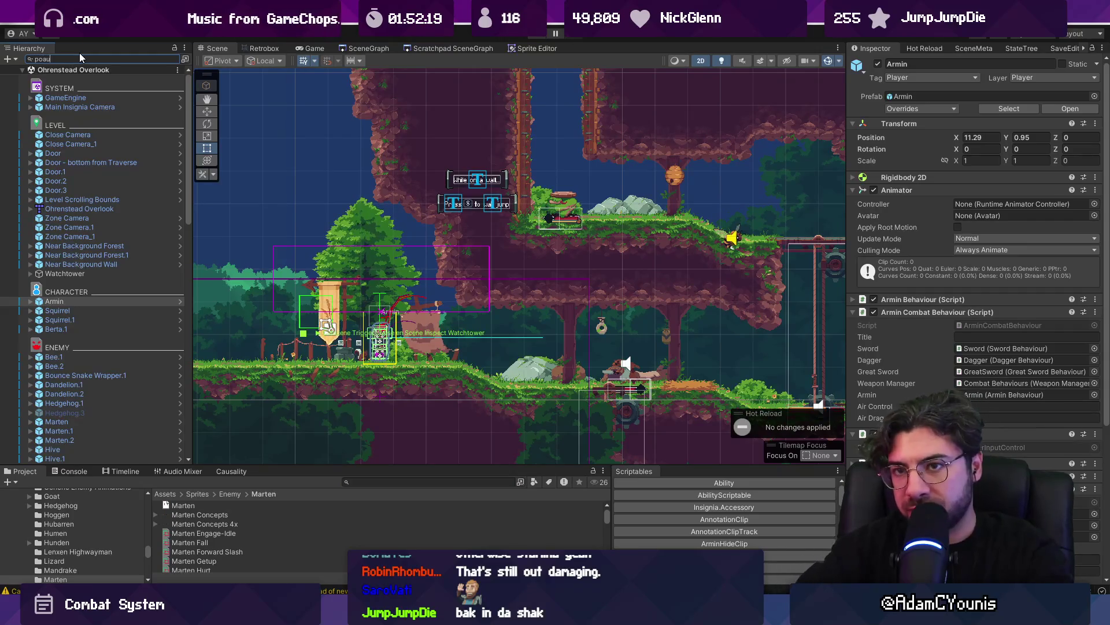
{"action": "key", "text": "BackSpace"}
{"action": "key", "text": "BackSpace"}
{"action": "key", "text": "BackSpace"}
{"action": "type", "text": "auldron"}
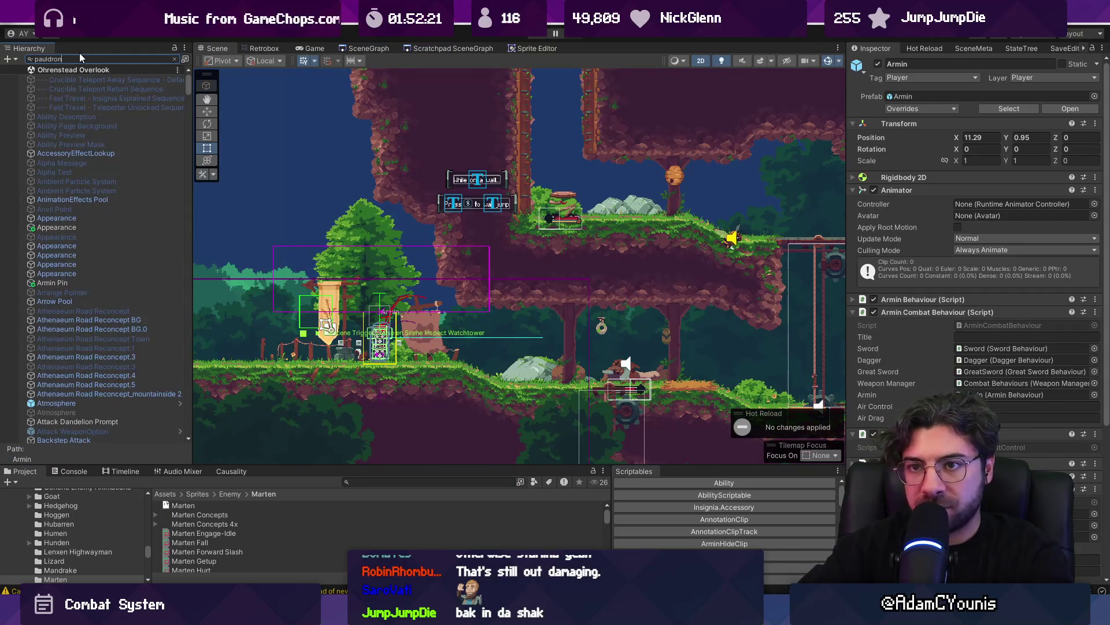
{"action": "left_click", "coordinate": [174, 58]}
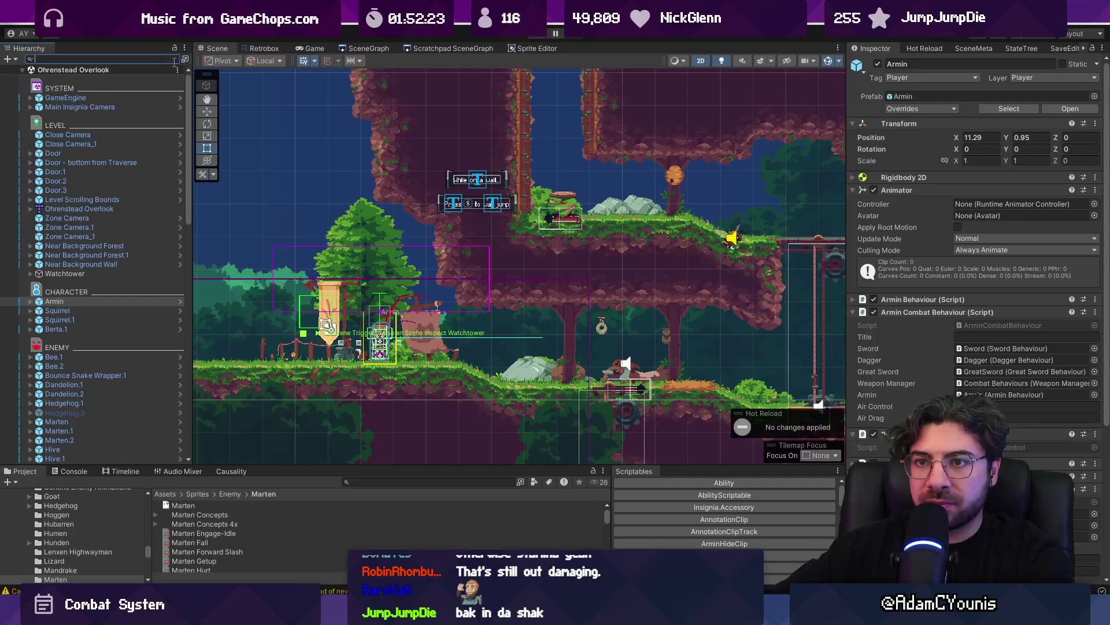
{"action": "left_click", "coordinate": [58, 98]}
{"action": "left_click", "coordinate": [31, 98]}
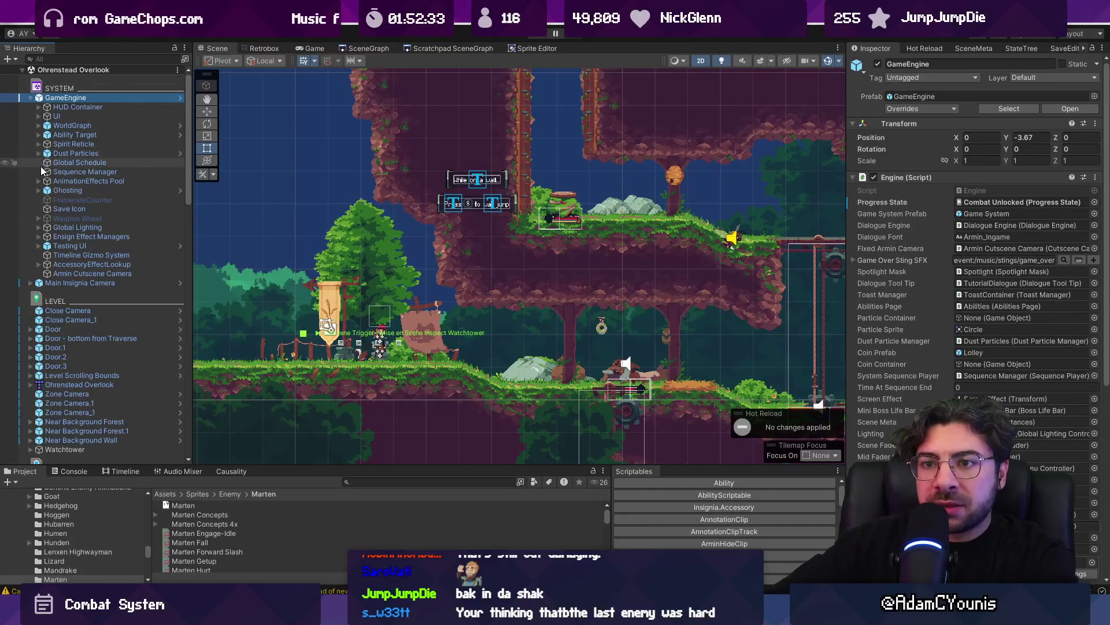
Inspect the Defense Up Effect under AccessoryEffectLookup, showing its Health Mod and Vulnerability settings
{"action": "left_click", "coordinate": [40, 236]}
{"action": "left_click", "coordinate": [40, 236]}
{"action": "left_click", "coordinate": [42, 264]}
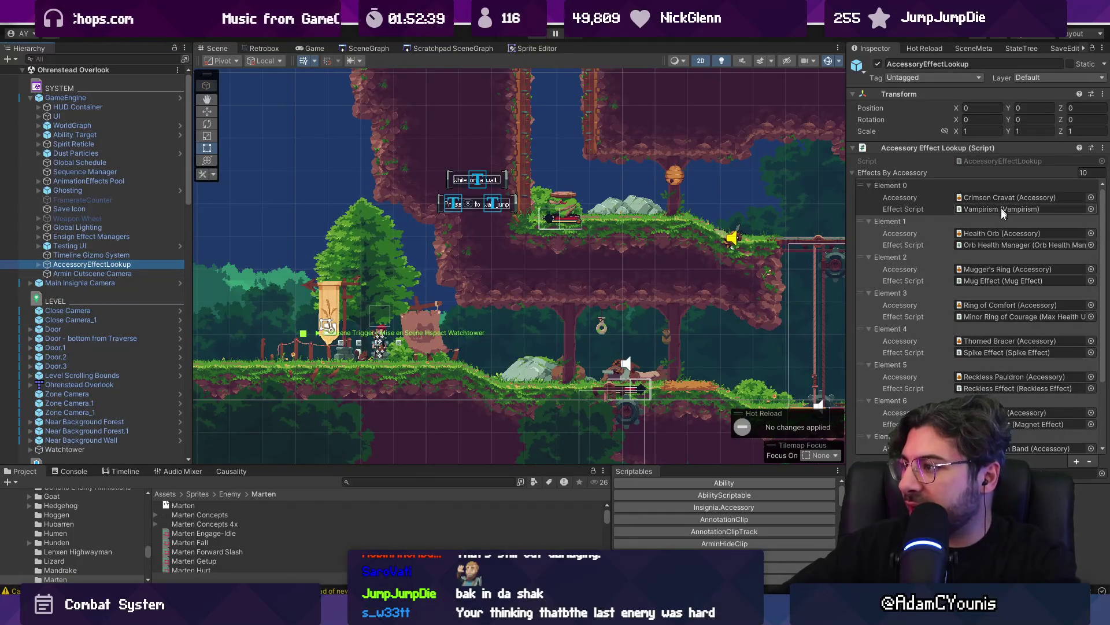
{"action": "scroll", "coordinate": [1005, 300], "scroll_direction": "down", "scroll_amount": 3}
{"action": "left_click", "coordinate": [1017, 446]}
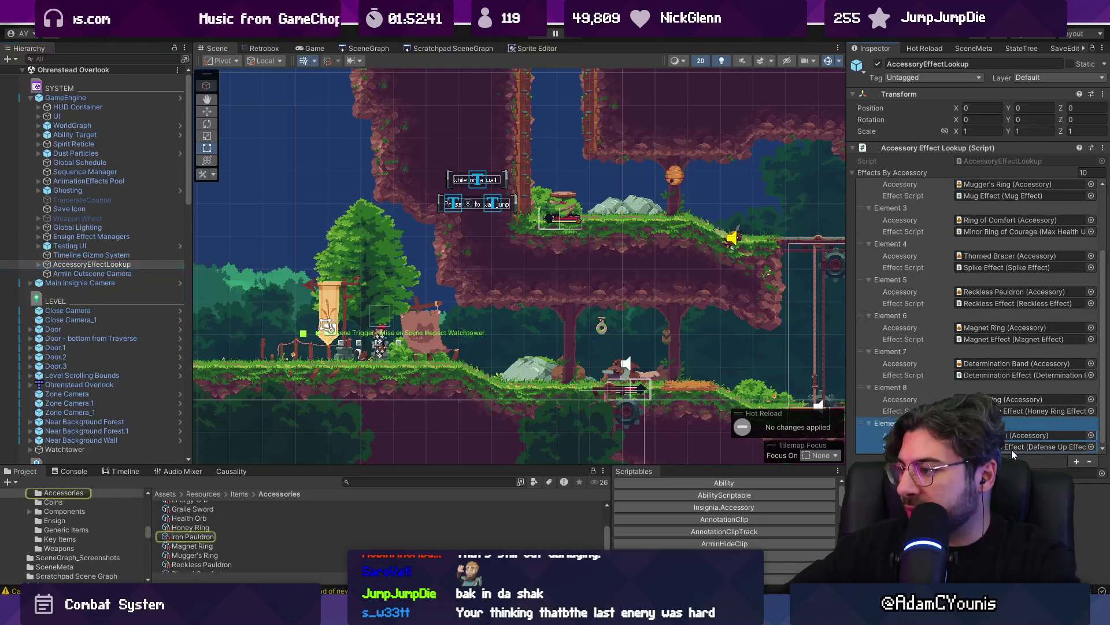
{"action": "left_click", "coordinate": [1012, 449]}
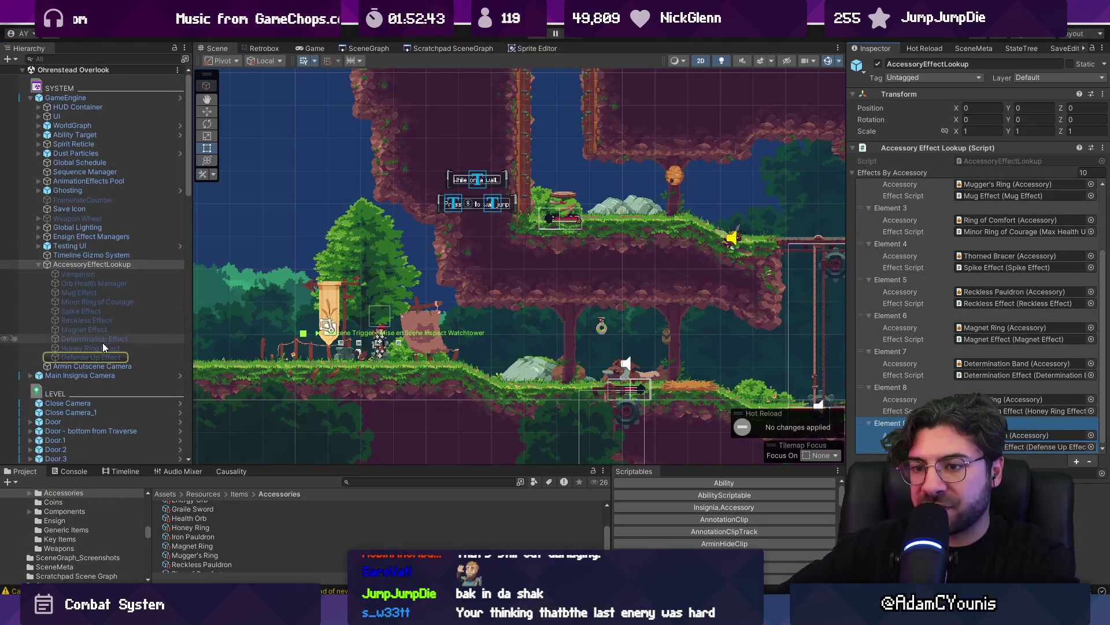
{"action": "left_click", "coordinate": [106, 358]}
{"action": "left_click", "coordinate": [883, 172]}
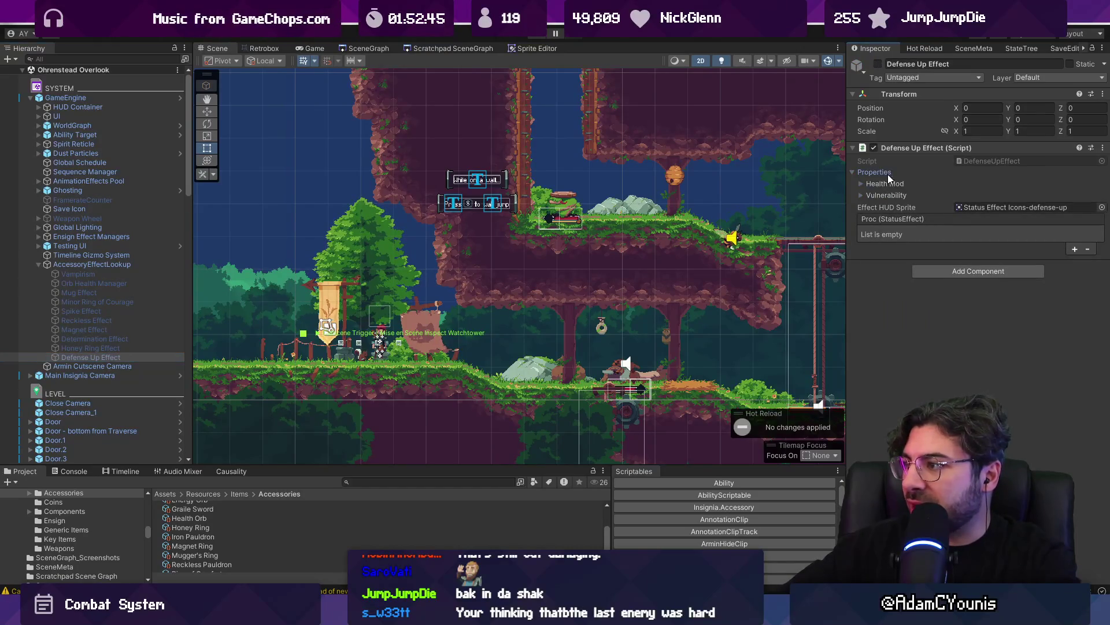
{"action": "left_click", "coordinate": [891, 184]}
{"action": "left_click", "coordinate": [887, 217]}
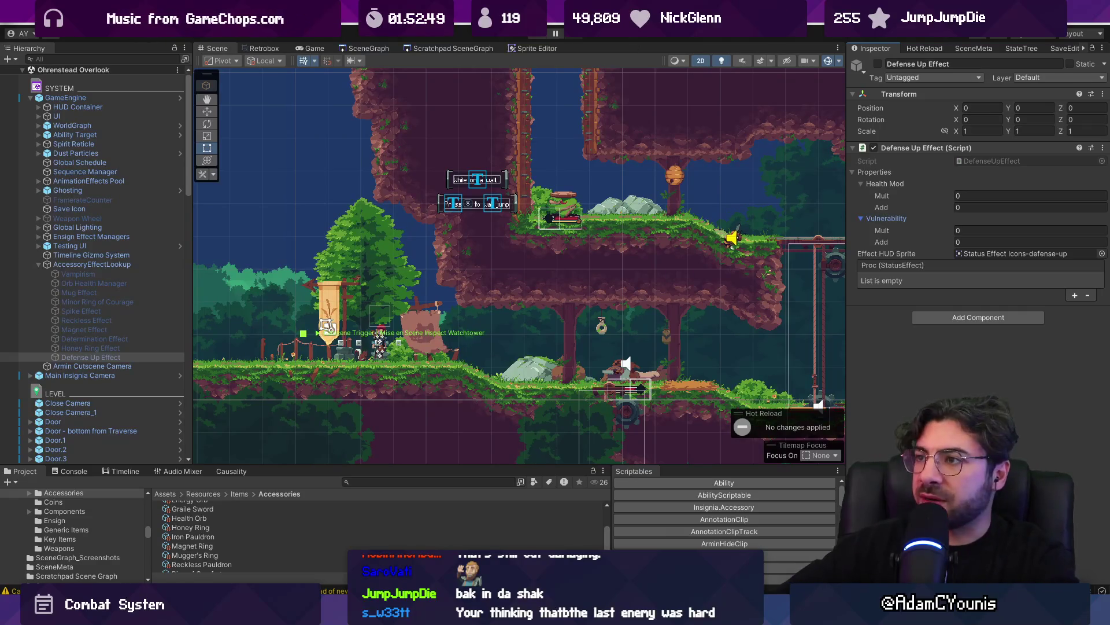
Playtest and check Armin's Determination Effect with Vulnerability Mult 0.5, then stop
{"action": "left_click", "coordinate": [535, 35]}
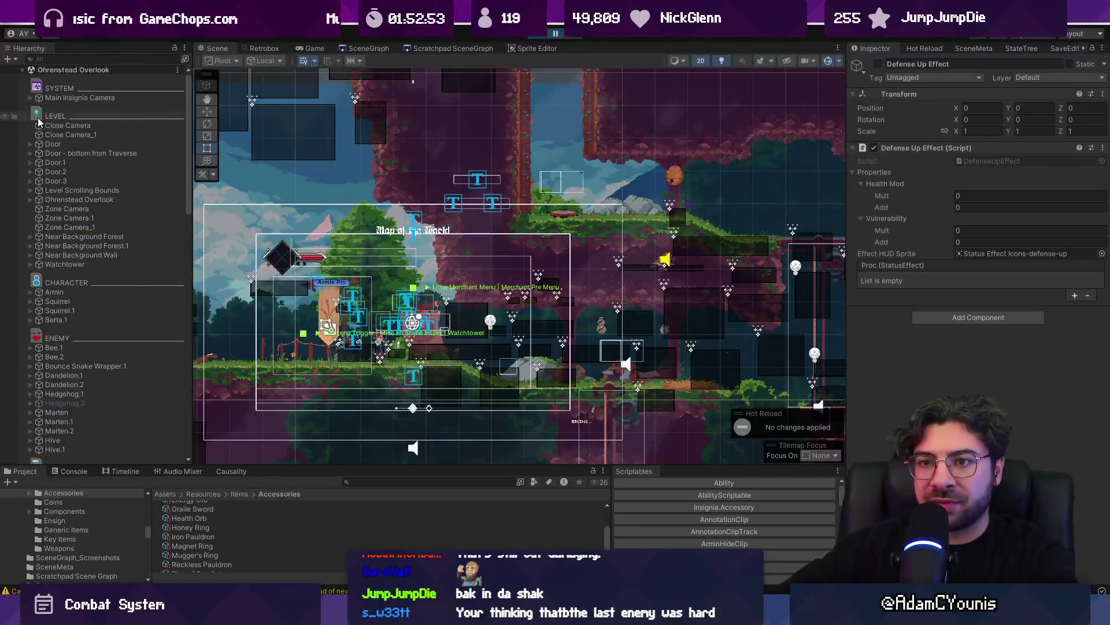
{"action": "left_click", "coordinate": [32, 292]}
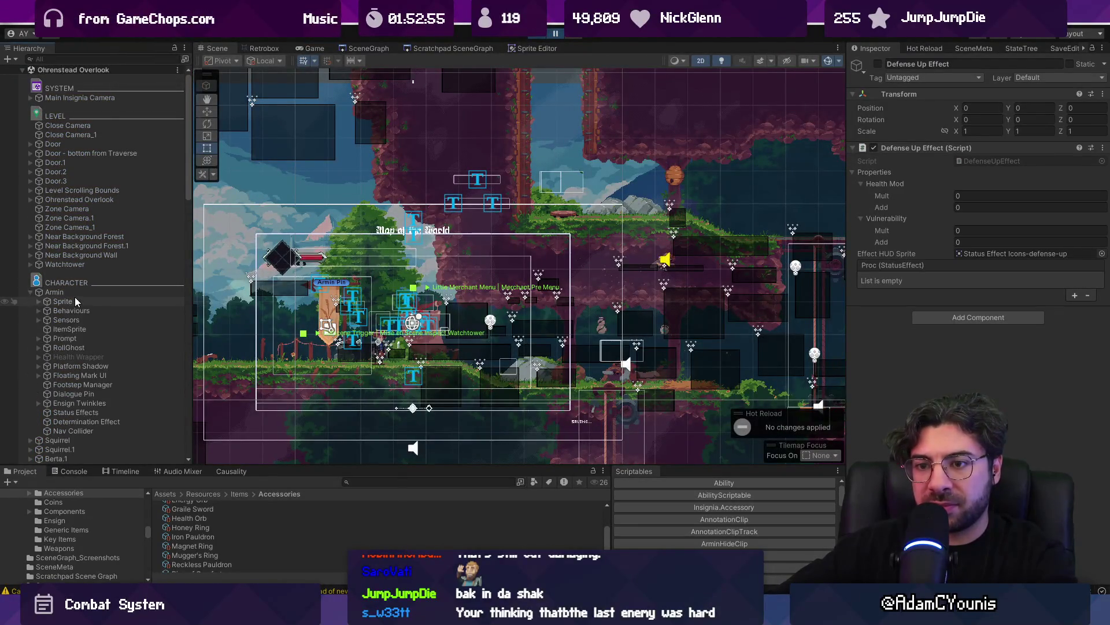
{"action": "left_click", "coordinate": [59, 422]}
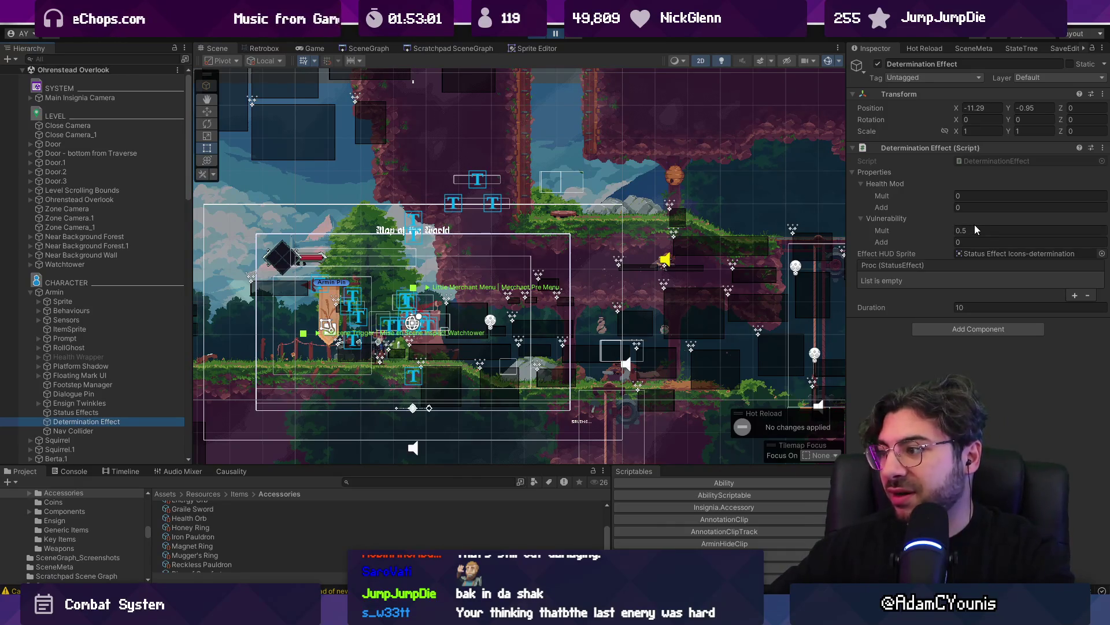
{"action": "left_click", "coordinate": [536, 37]}
{"action": "key", "text": "alt+Tab"}
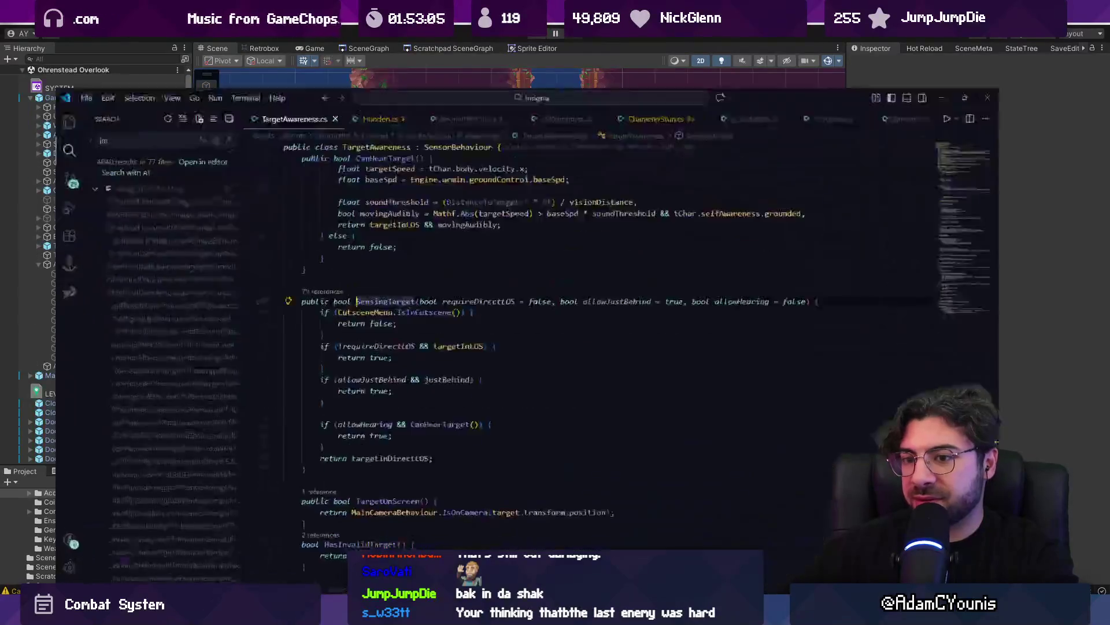
{"action": "key", "text": "ctrl+p"}
{"action": "type", "text": "pauldron"}
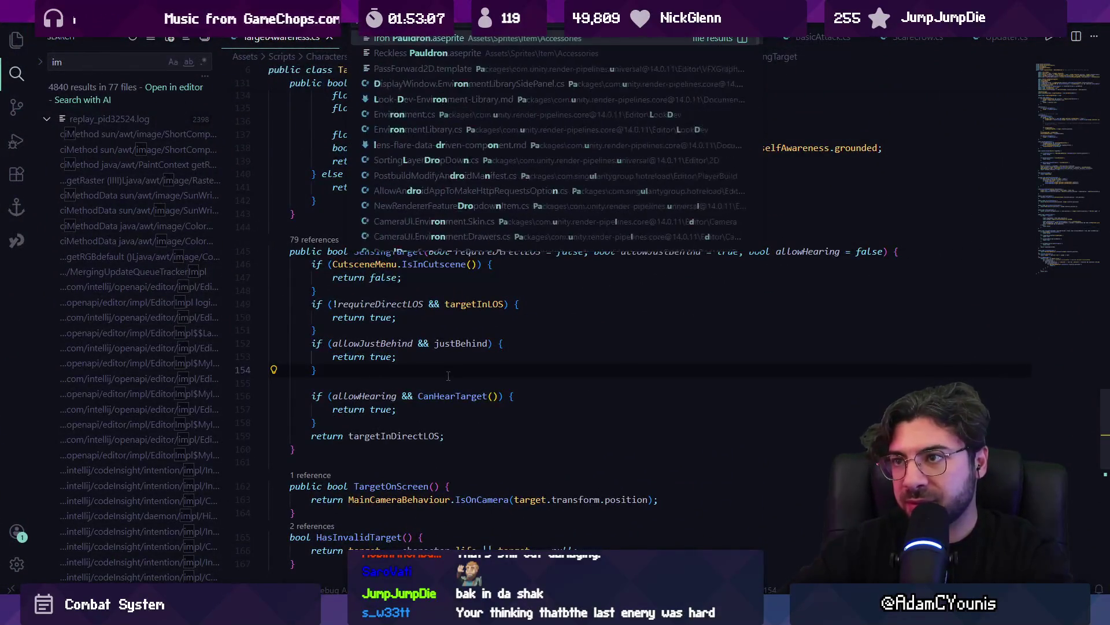
{"action": "key", "text": "Escape"}
{"action": "key", "text": "ctrl+p"}
{"action": "type", "text": "te"}
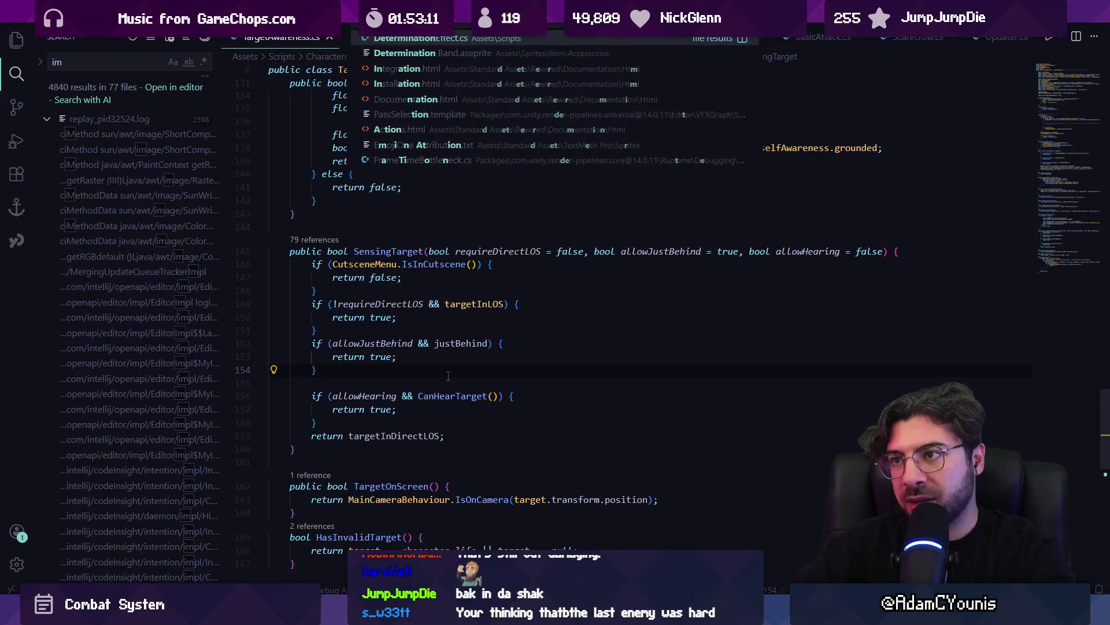
{"action": "key", "text": "Escape"}
{"action": "key", "text": "alt+Tab"}
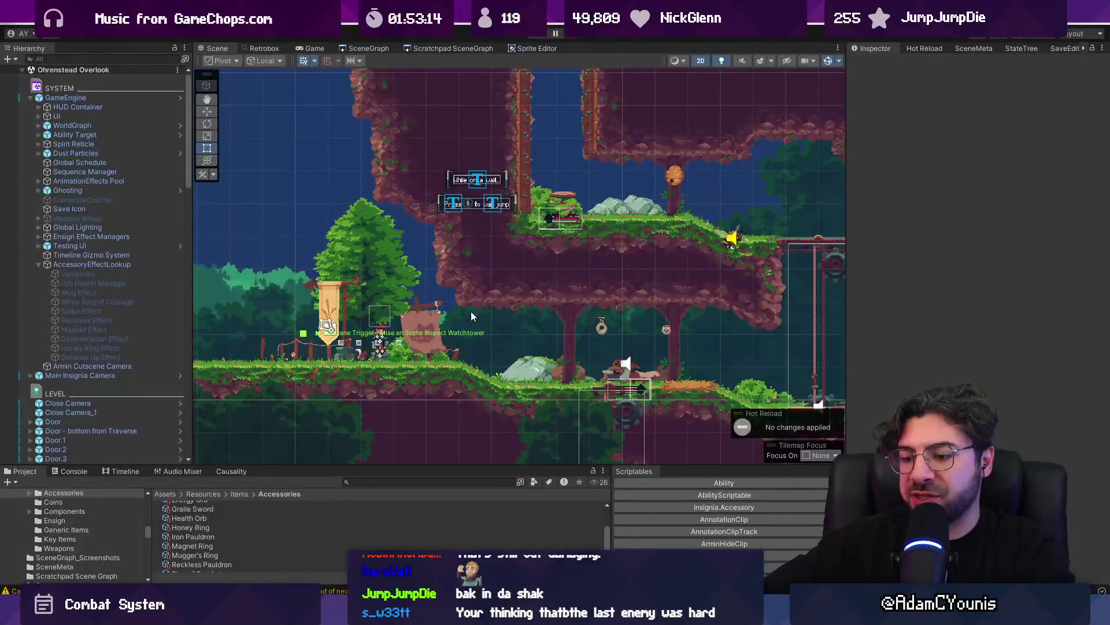
Browse the equipment journal for a new accessory, cancel back out, and stop the playtest
{"action": "key", "text": "ctrl+p"}
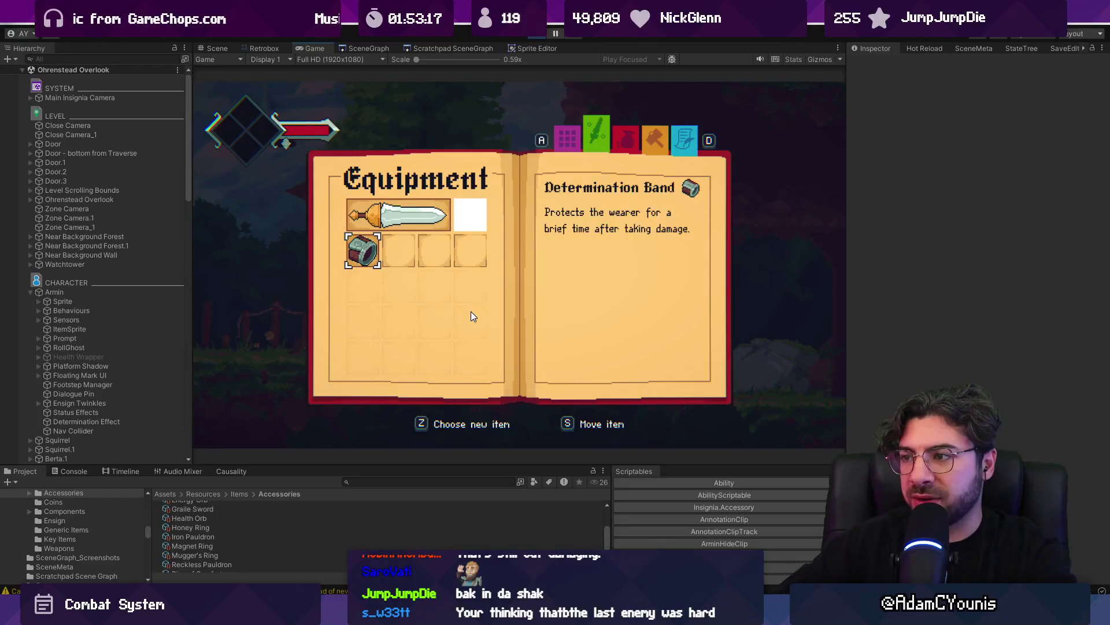
{"action": "key", "text": "z"}
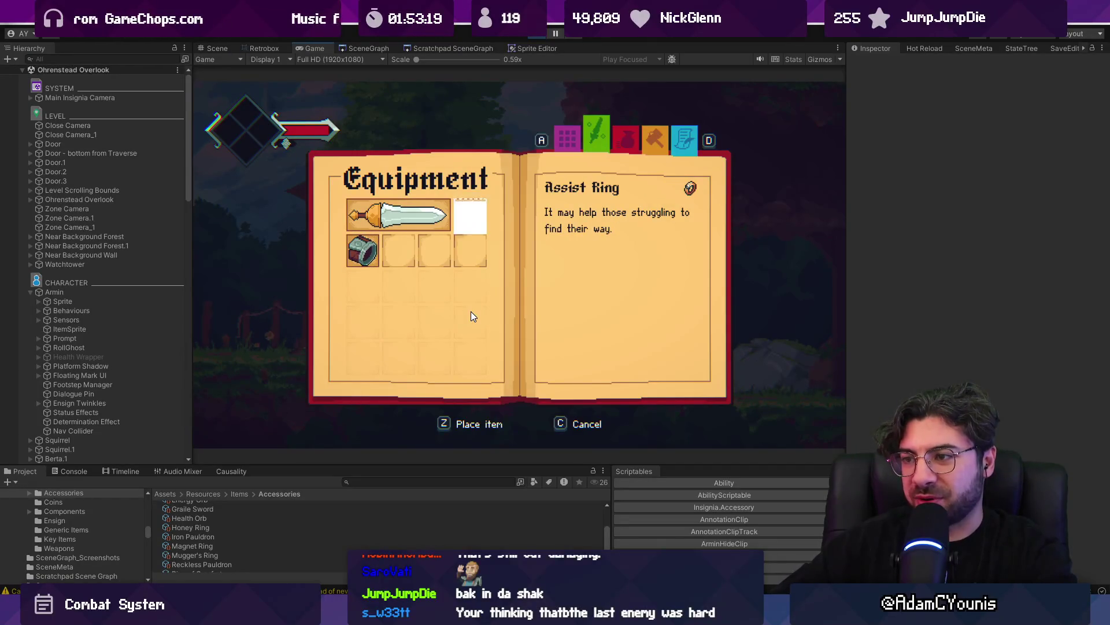
{"action": "key", "text": "c"}
{"action": "key", "text": "c"}
{"action": "key", "text": "c"}
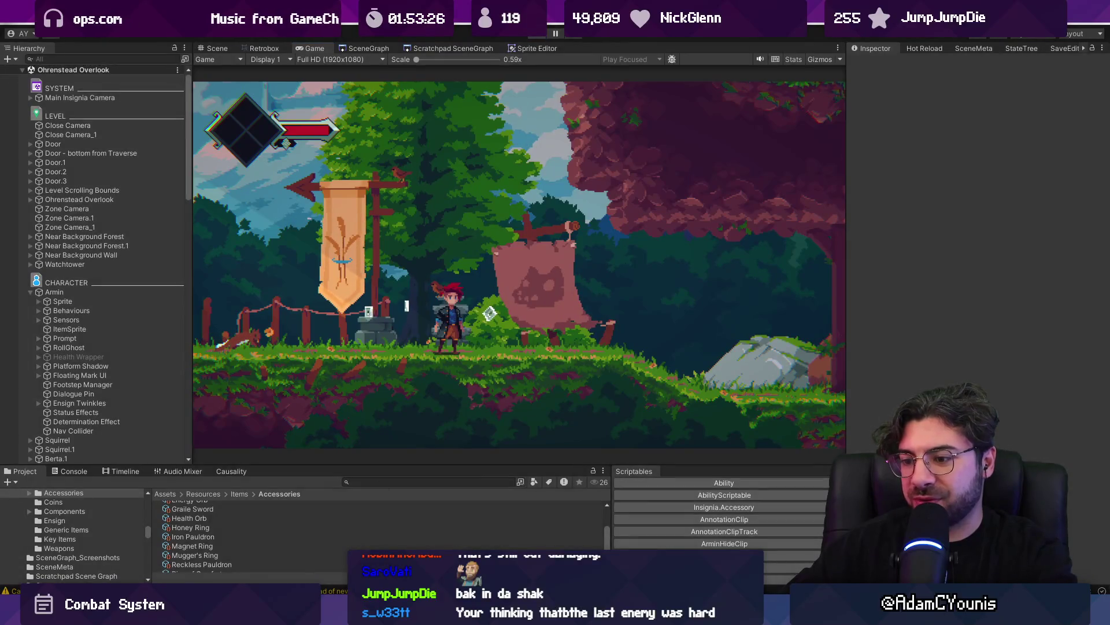
{"action": "key", "text": "ctrl+p"}
Open DeterminationEffect.cs in the code editor through the 'Determ' quick file search
{"action": "key", "text": "alt+Tab"}
{"action": "key", "text": "ctrl+p"}
{"action": "type", "text": "Determ"}
{"action": "key", "text": "Return"}
Review the effectActive timeAtLastHit/duration check and peek at ModifyProperties' references
{"action": "left_click", "coordinate": [541, 219]}
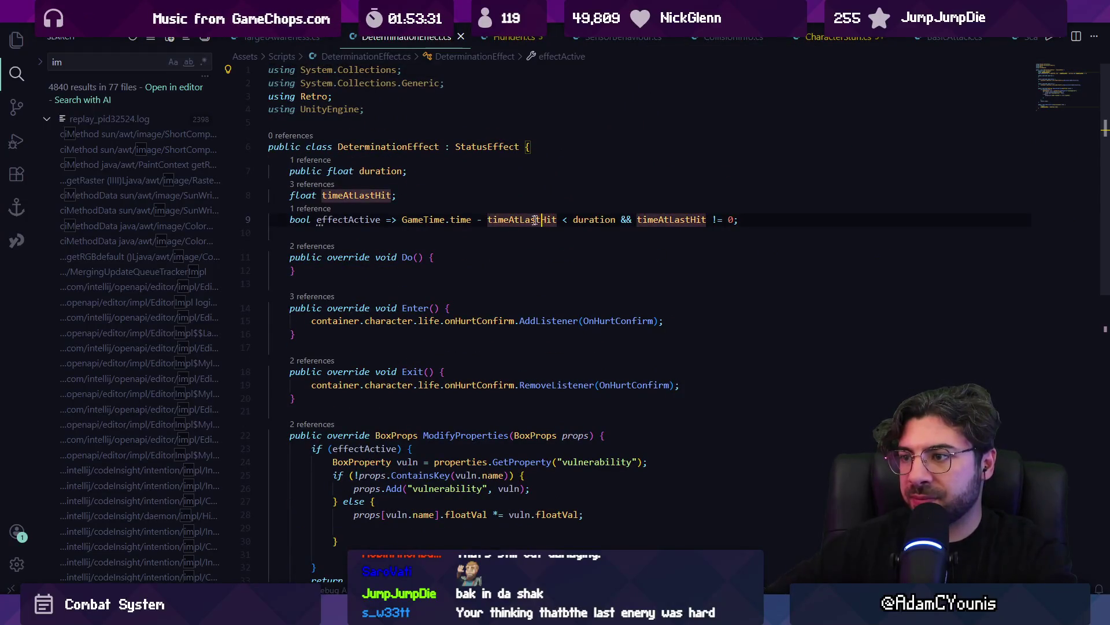
{"action": "left_click", "coordinate": [594, 220]}
{"action": "left_click", "coordinate": [680, 220]}
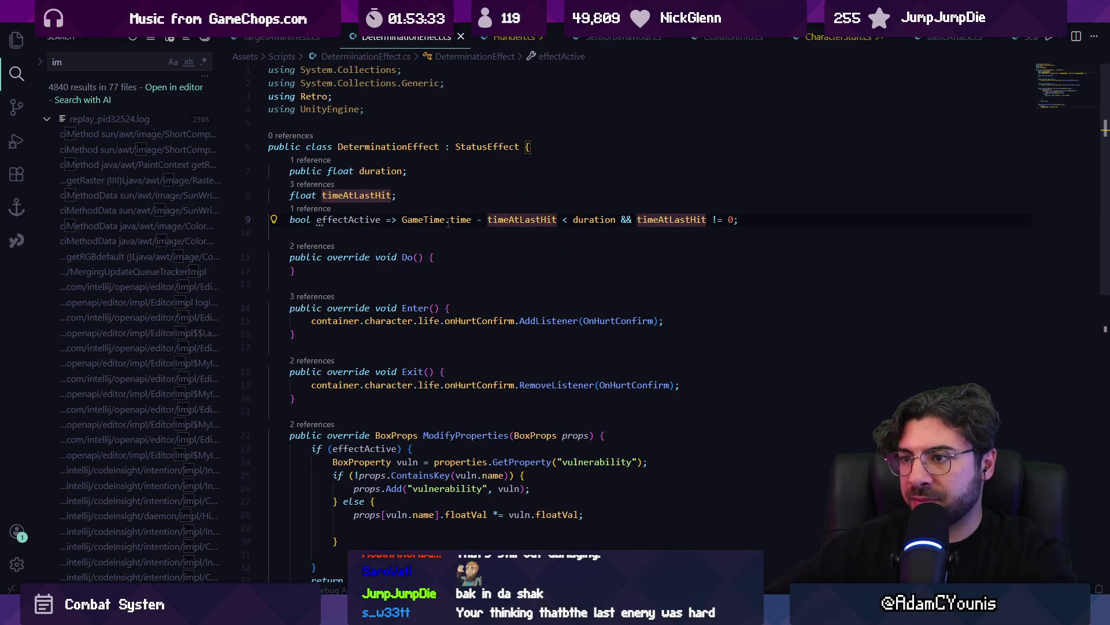
{"action": "scroll", "coordinate": [477, 270], "scroll_direction": "down", "scroll_amount": 2}
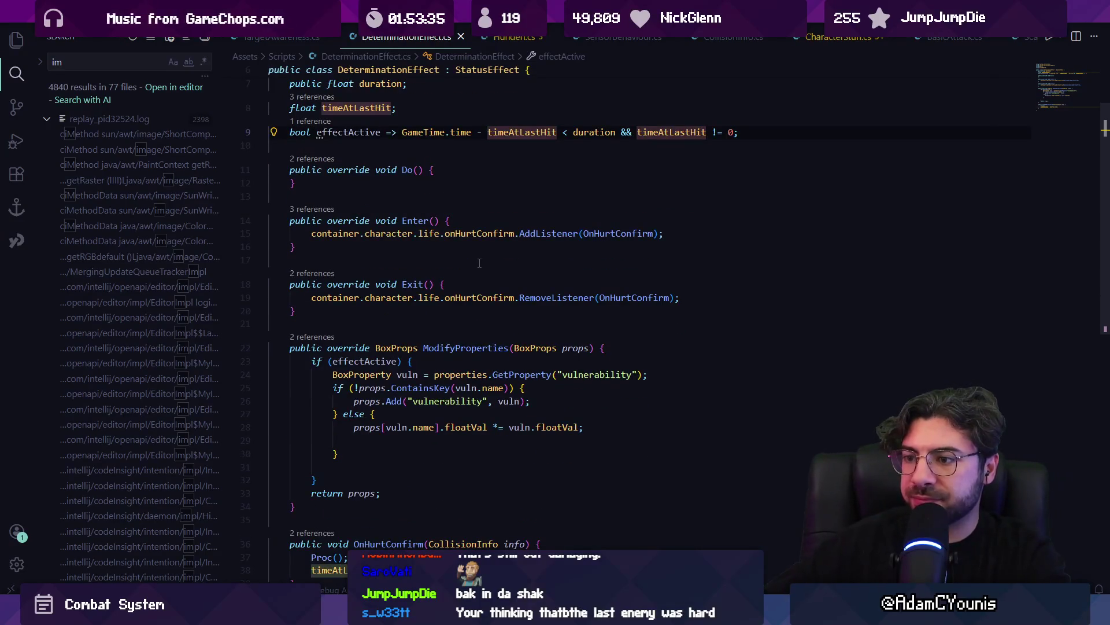
{"action": "left_click", "coordinate": [462, 348]}
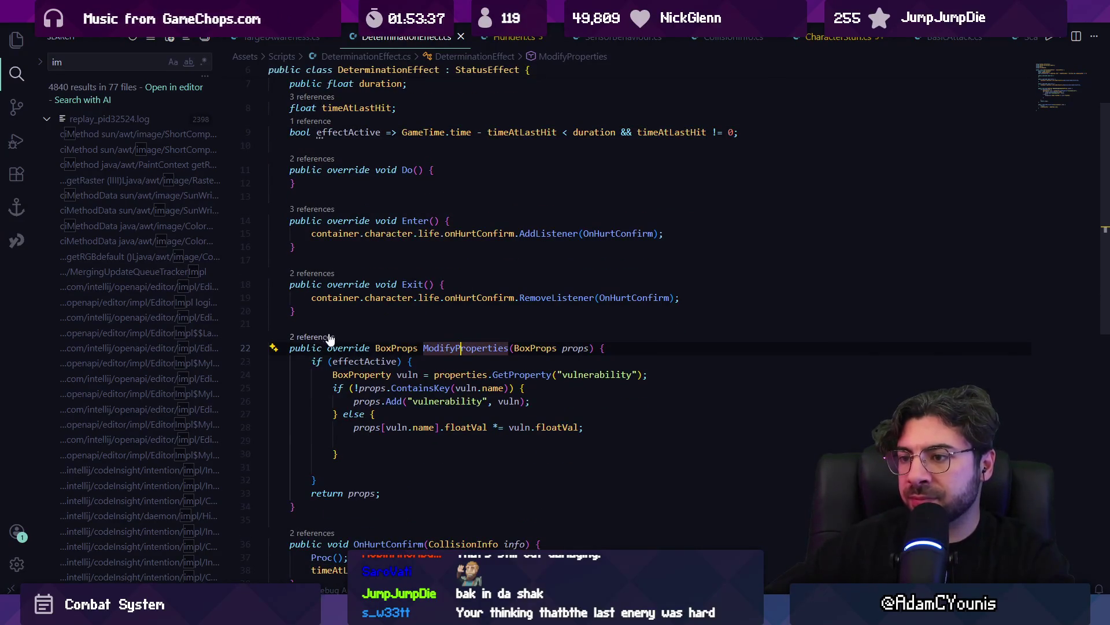
{"action": "left_click", "coordinate": [328, 337]}
{"action": "key", "text": "Escape"}
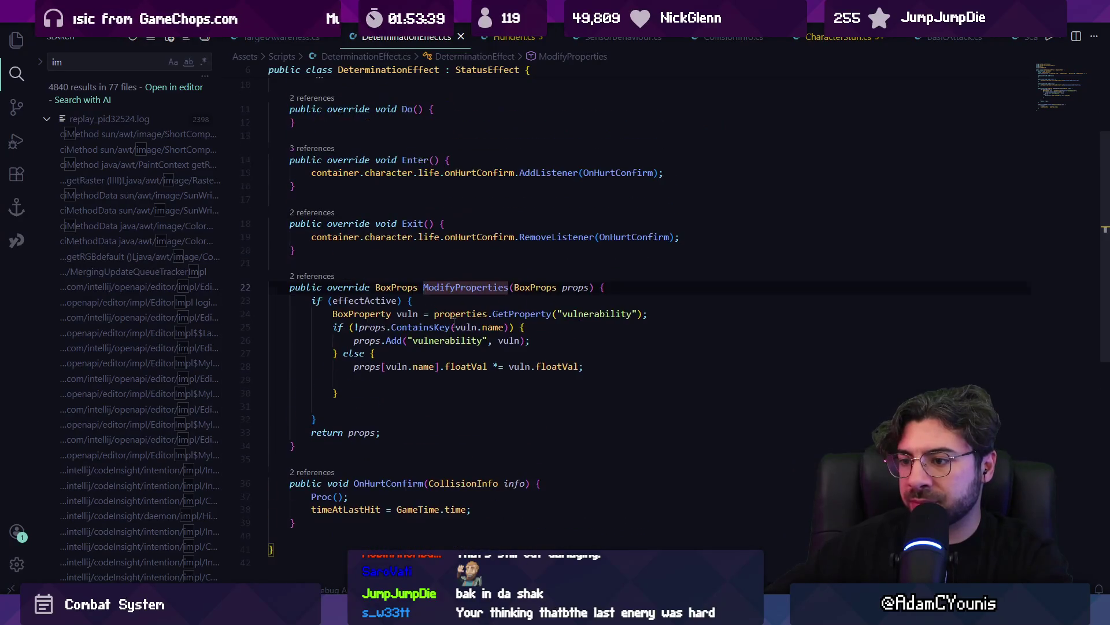
Trace the OnHurtConfirm handler, its Proc call and the onHurtConfirm listener registration
{"action": "left_click", "coordinate": [323, 496]}
{"action": "scroll", "coordinate": [370, 439], "scroll_direction": "up", "scroll_amount": 3}
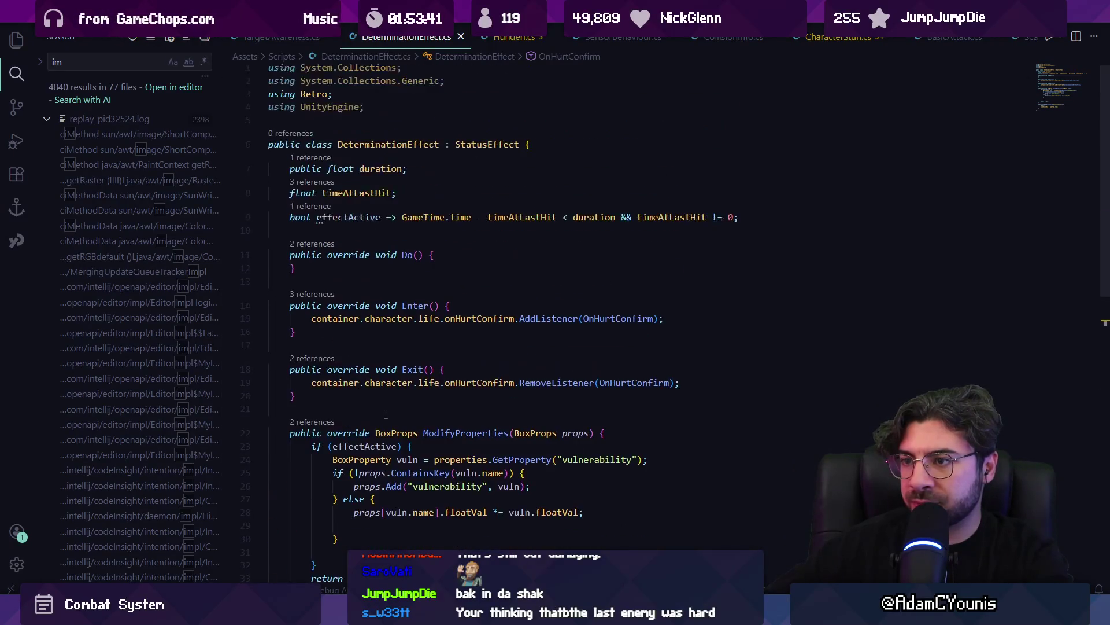
{"action": "scroll", "coordinate": [383, 414], "scroll_direction": "down", "scroll_amount": 3}
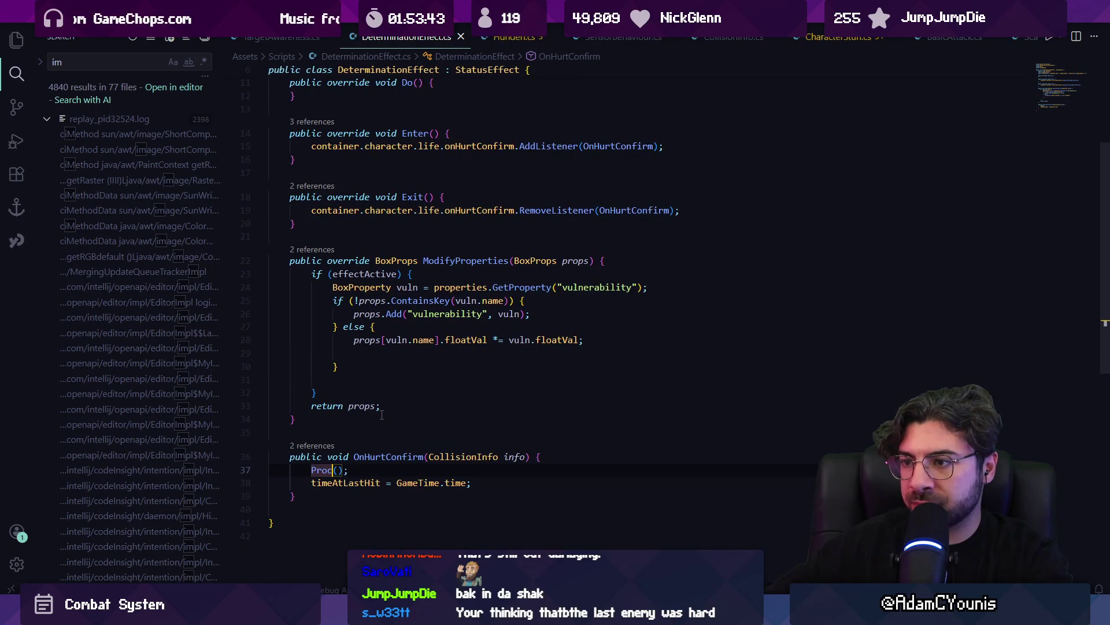
{"action": "scroll", "coordinate": [431, 264], "scroll_direction": "up", "scroll_amount": 5}
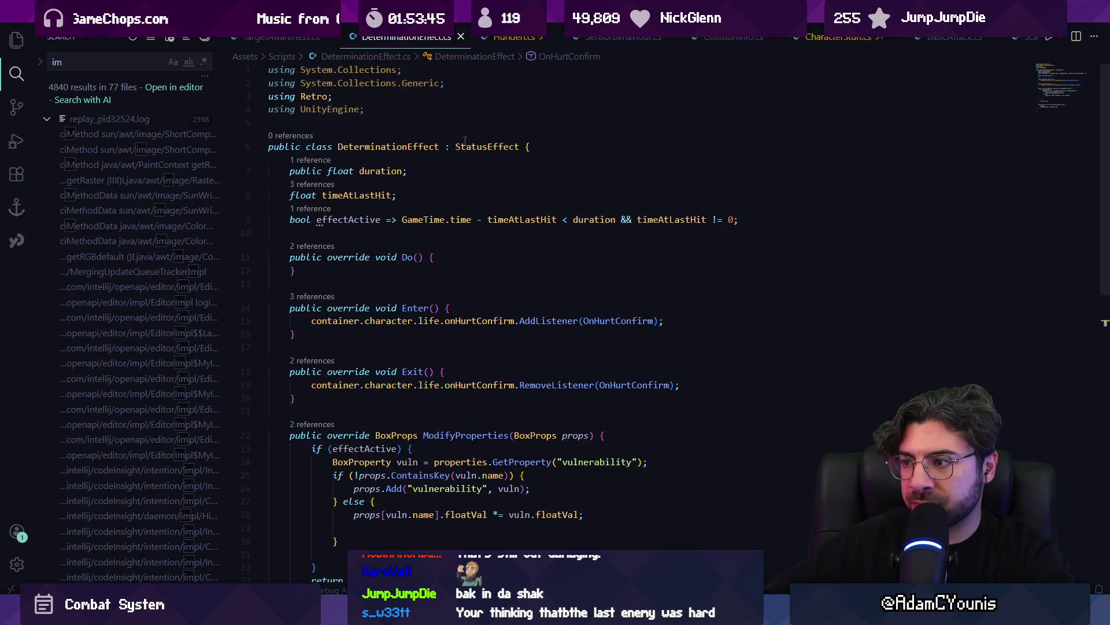
{"action": "left_click", "coordinate": [529, 321]}
{"action": "left_click", "coordinate": [457, 384]}
{"action": "left_click", "coordinate": [603, 385]}
{"action": "scroll", "coordinate": [603, 382], "scroll_direction": "down", "scroll_amount": 2}
List all ModifyProperties references, previewing the calls in StatusEffect.cs and StatusEffectContainer.cs
{"action": "left_click", "coordinate": [462, 377]}
{"action": "key", "text": "shift+F12"}
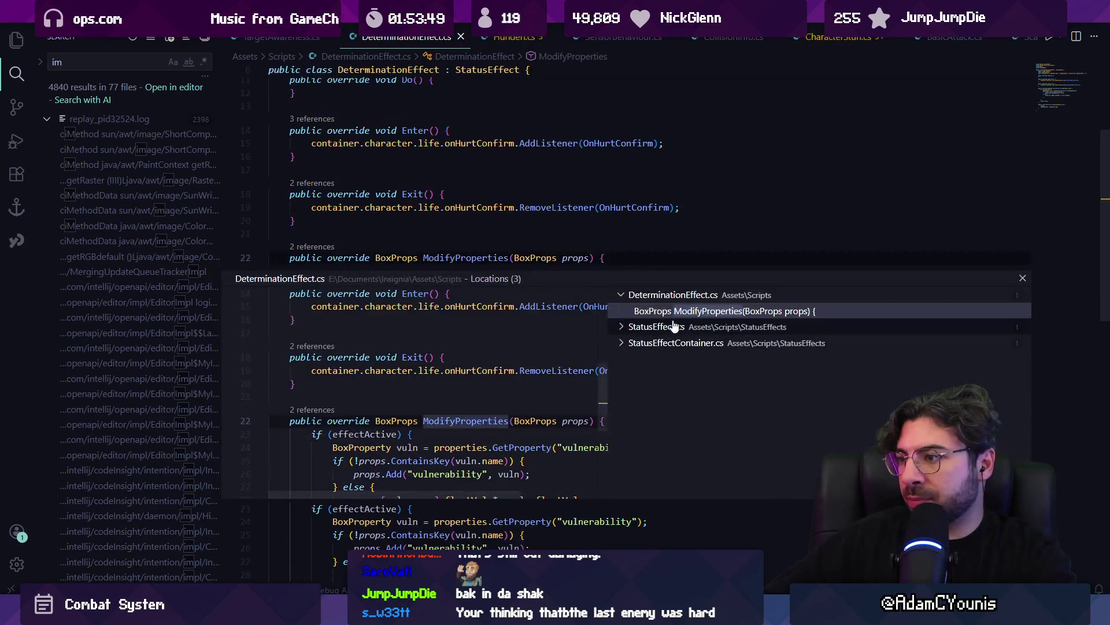
{"action": "left_click", "coordinate": [673, 328]}
{"action": "left_click", "coordinate": [682, 359]}
{"action": "left_click", "coordinate": [689, 376]}
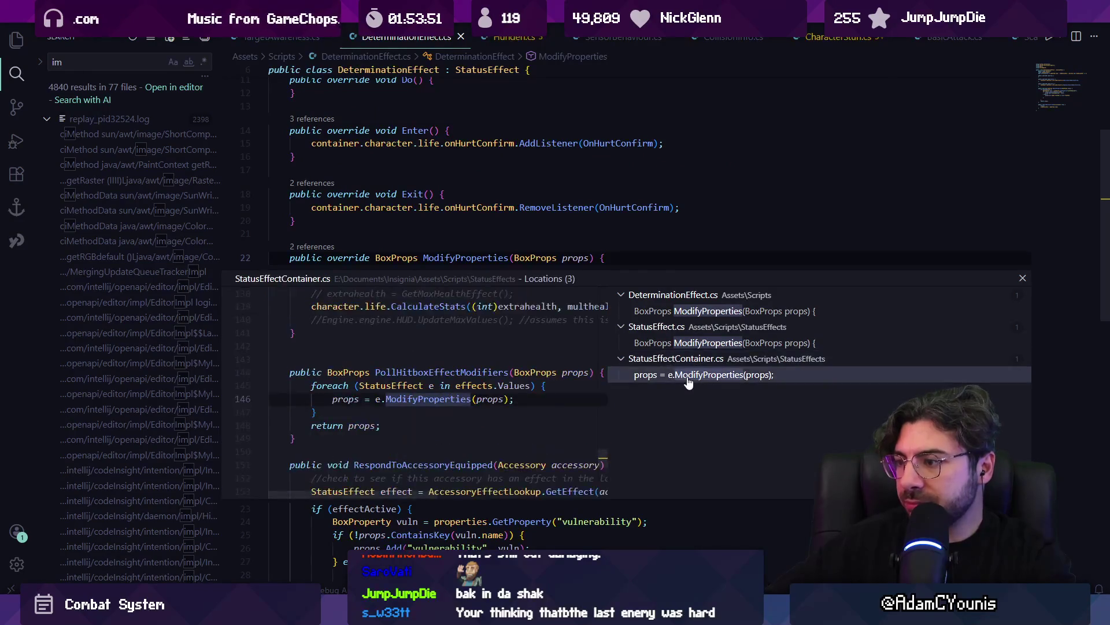
{"action": "key", "text": "Escape"}
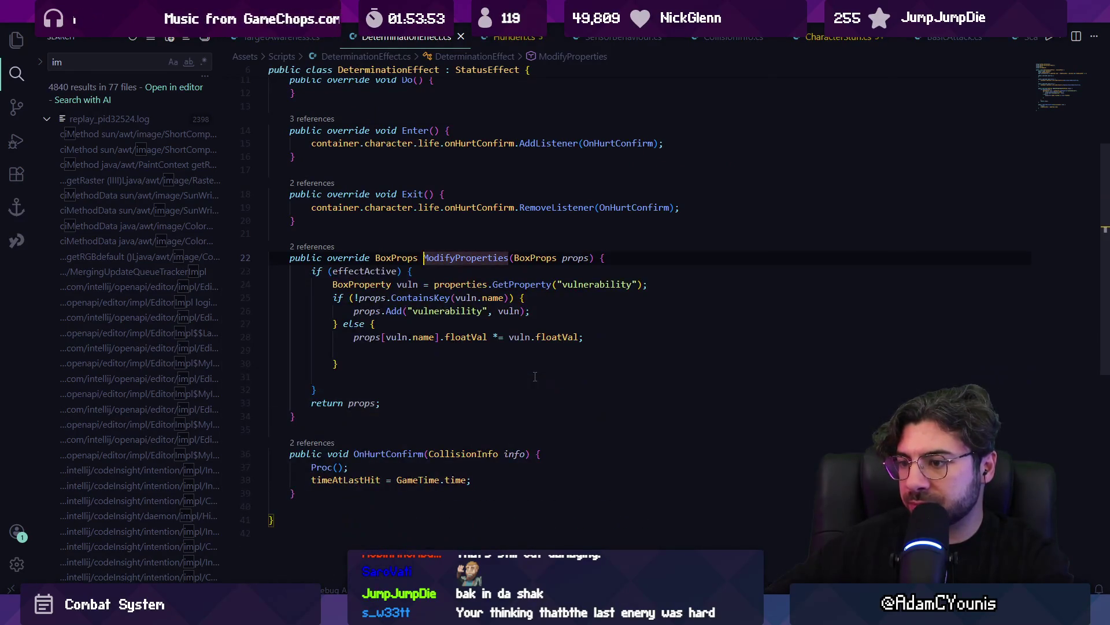
Delete the empty line inside ModifyProperties and re-read the effectActive duration logic
{"action": "left_click", "coordinate": [518, 373]}
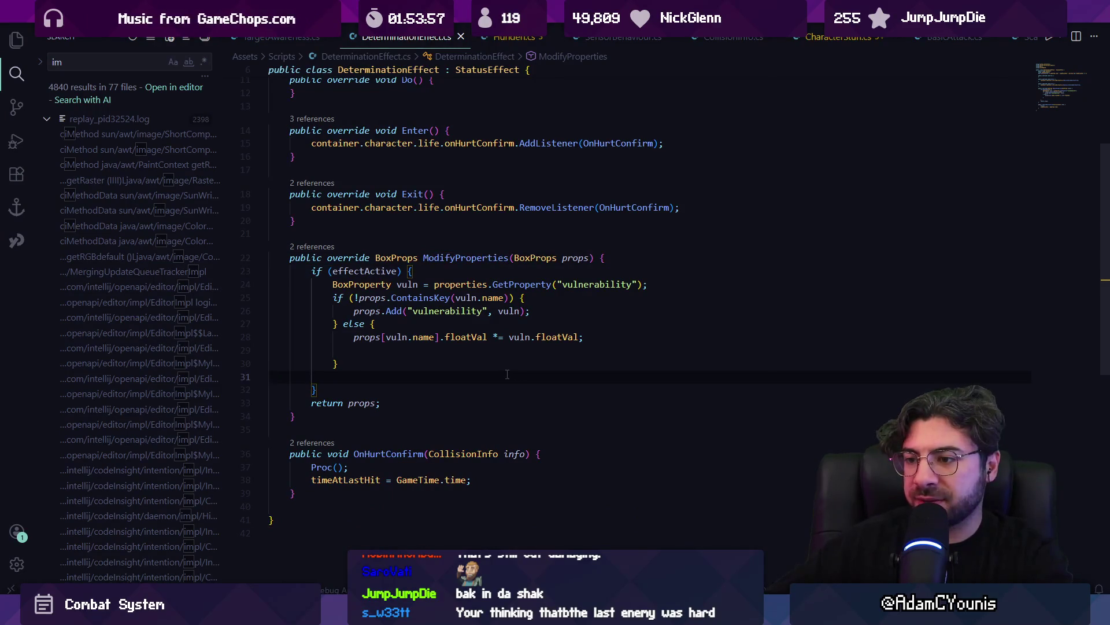
{"action": "key", "text": "BackSpace"}
{"action": "key", "text": "BackSpace"}
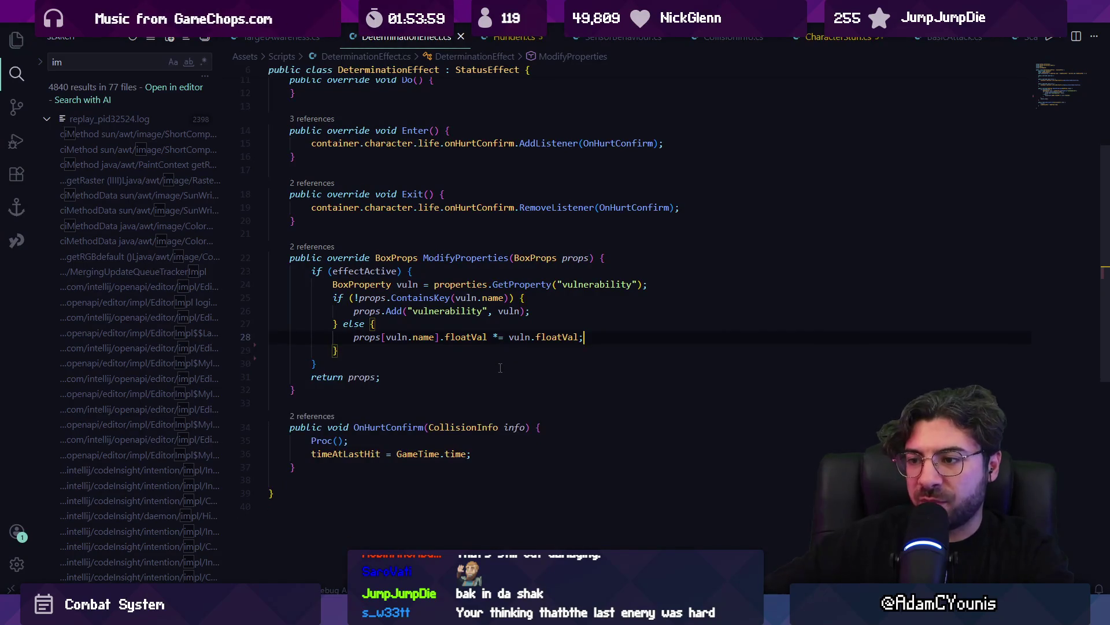
{"action": "left_click", "coordinate": [553, 337]}
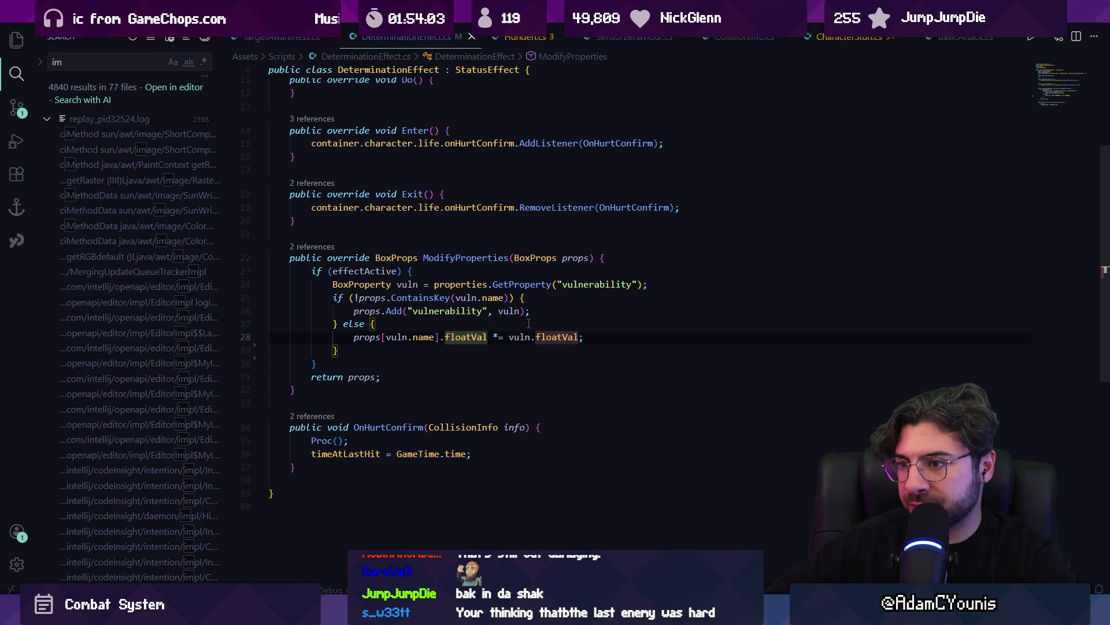
{"action": "left_click", "coordinate": [365, 270]}
{"action": "scroll", "coordinate": [445, 283], "scroll_direction": "up", "scroll_amount": 5}
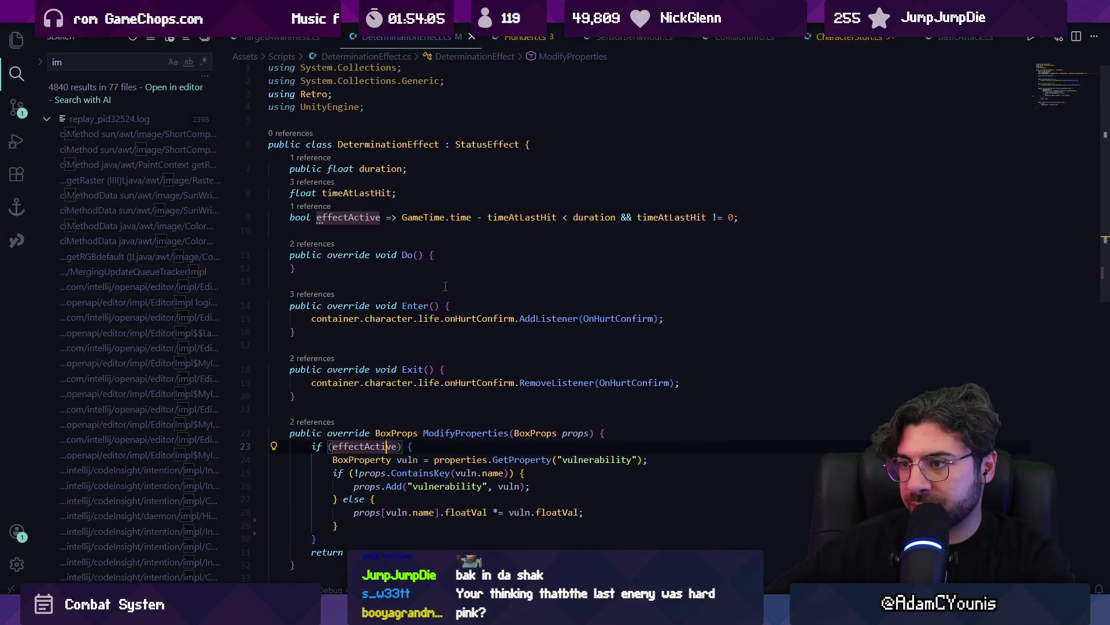
{"action": "left_click", "coordinate": [489, 217]}
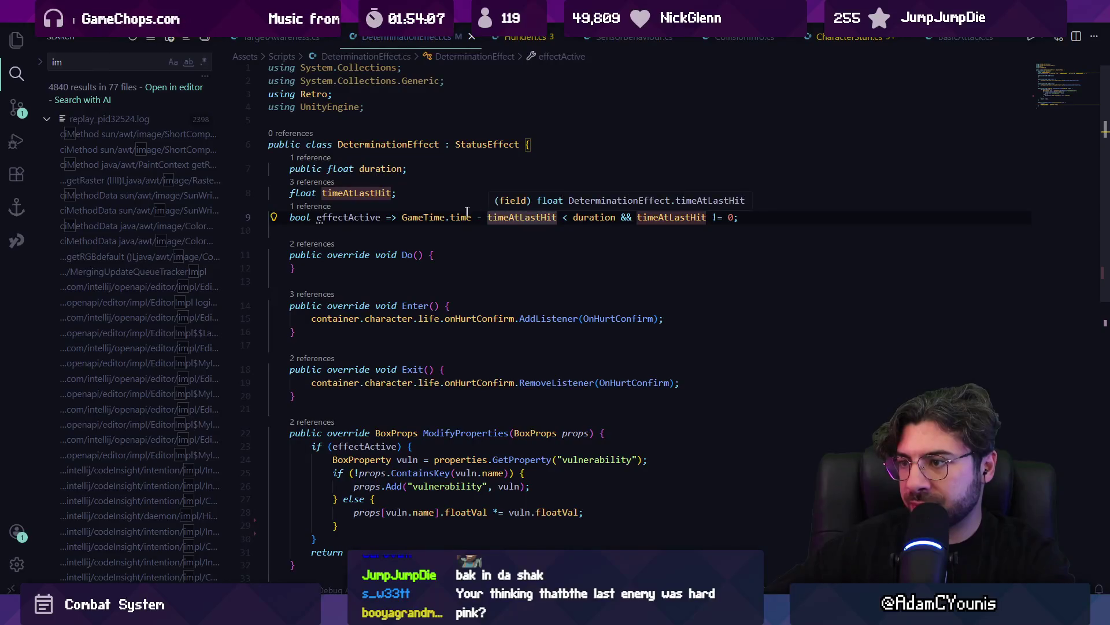
{"action": "left_click", "coordinate": [578, 218]}
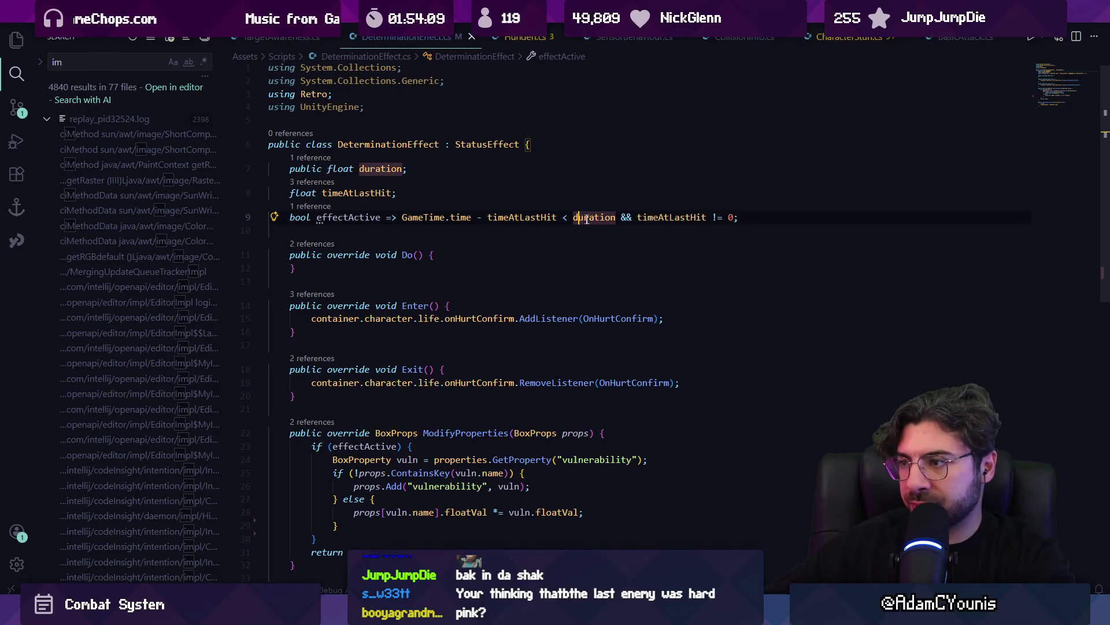
{"action": "left_click", "coordinate": [643, 218]}
{"action": "left_click", "coordinate": [594, 218]}
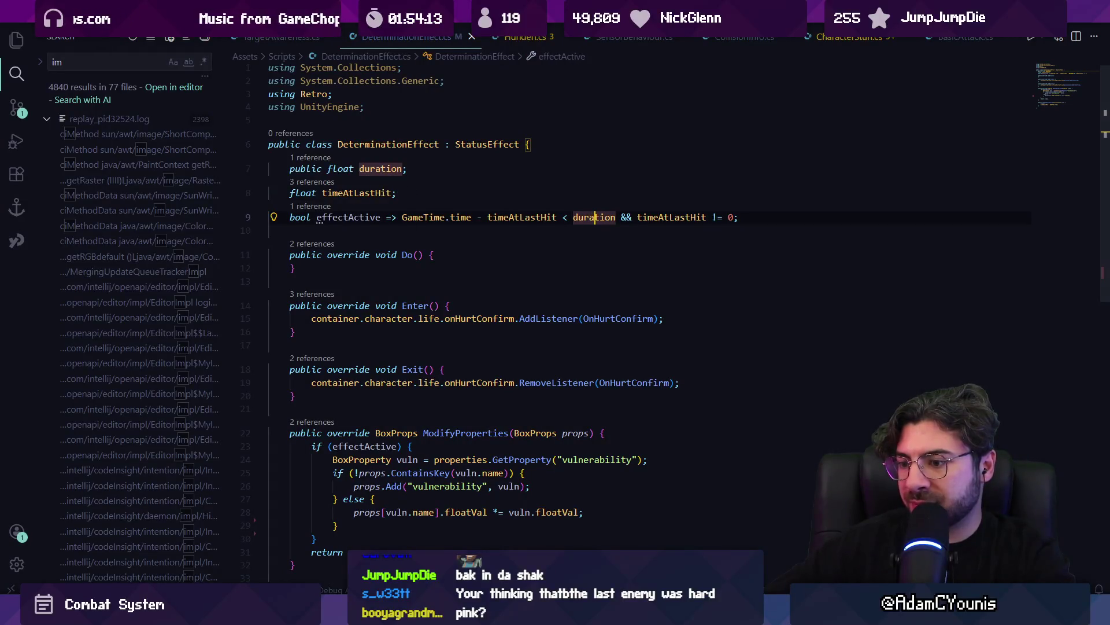
{"action": "key", "text": "alt+Tab"}
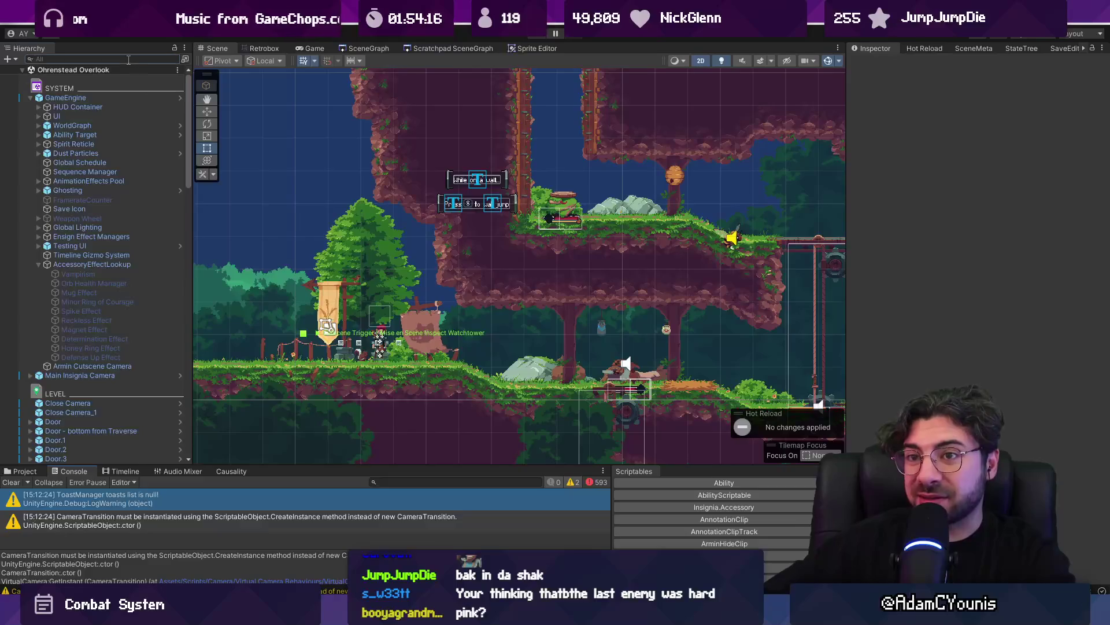
Find the Determination Effect by searching 'determination' and open the GameEngine prefab
{"action": "left_click", "coordinate": [129, 59]}
{"action": "type", "text": "determination"}
{"action": "left_click", "coordinate": [114, 80]}
{"action": "left_click", "coordinate": [174, 60]}
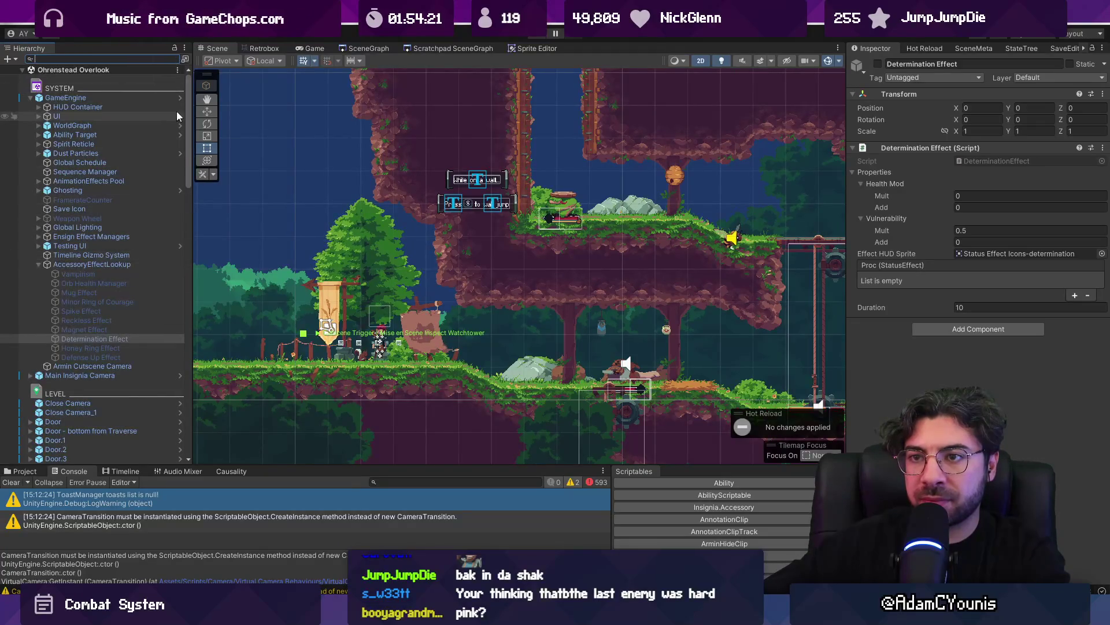
{"action": "left_click", "coordinate": [181, 99]}
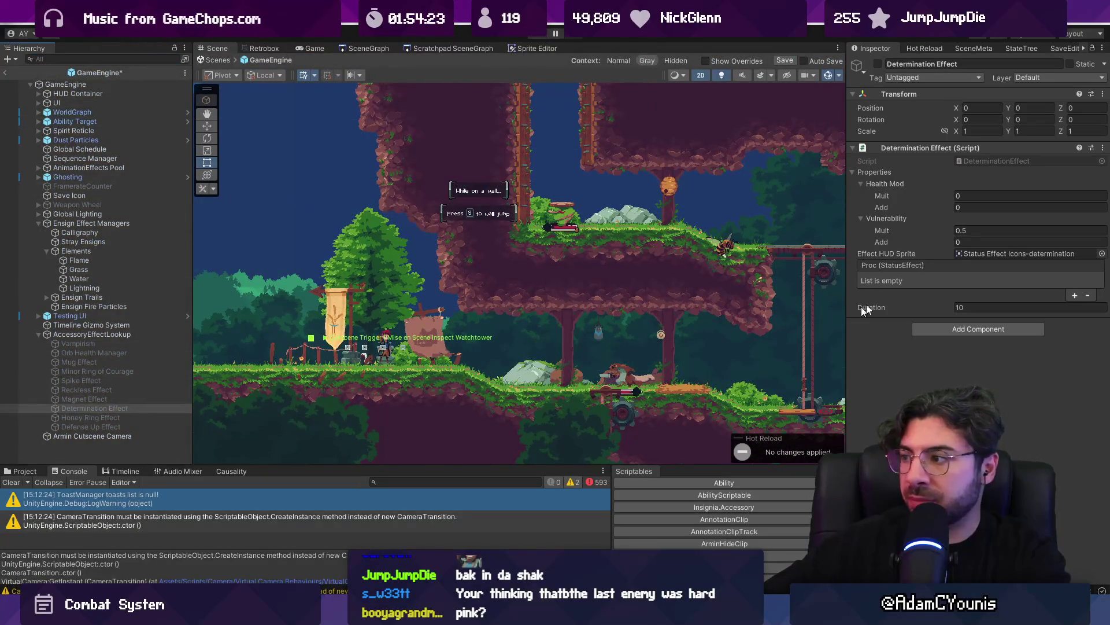
Set the Determination Effect's Duration to 3 after trying 2, save, and start playing
{"action": "left_click", "coordinate": [972, 307]}
{"action": "type", "text": "2"}
{"action": "key", "text": "Return"}
{"action": "key", "text": "ctrl+s"}
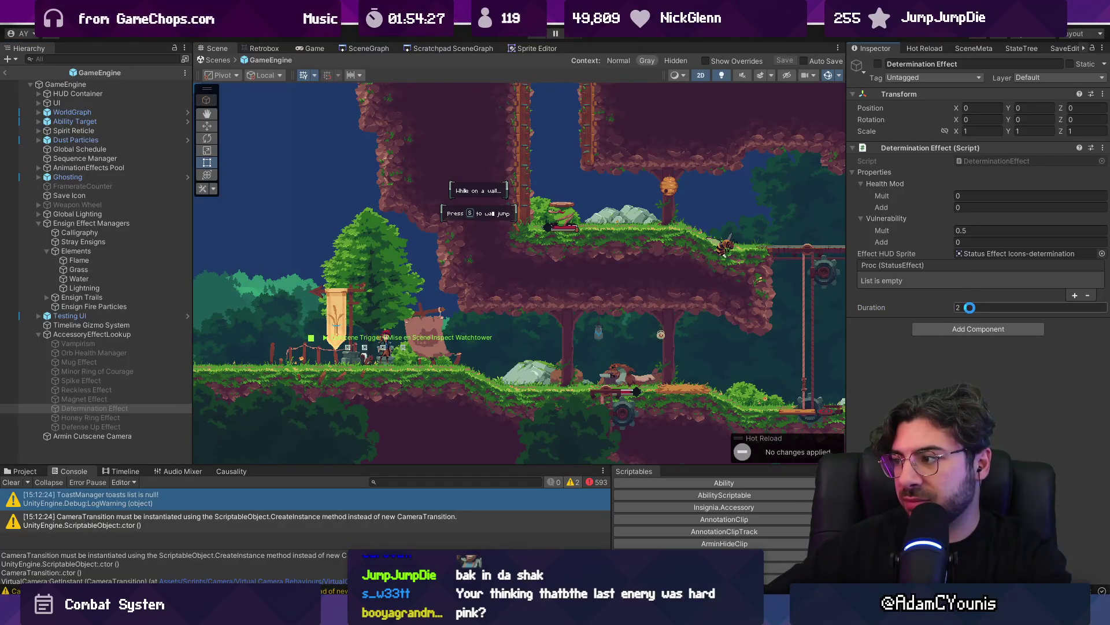
{"action": "left_click", "coordinate": [970, 307]}
{"action": "type", "text": "3"}
{"action": "key", "text": "Return"}
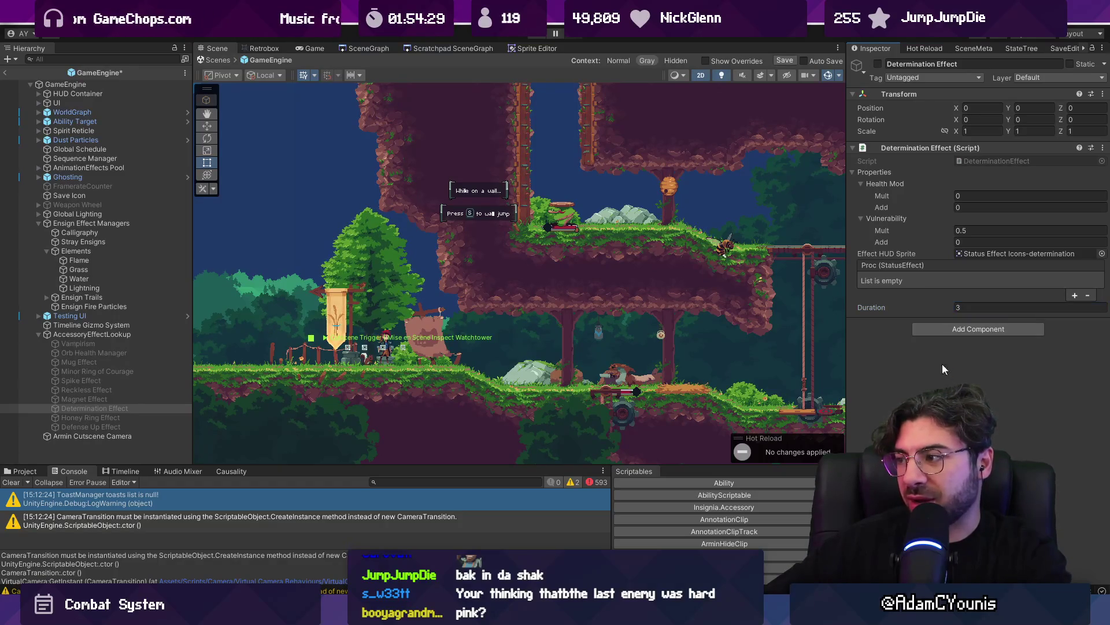
{"action": "key", "text": "ctrl+p"}
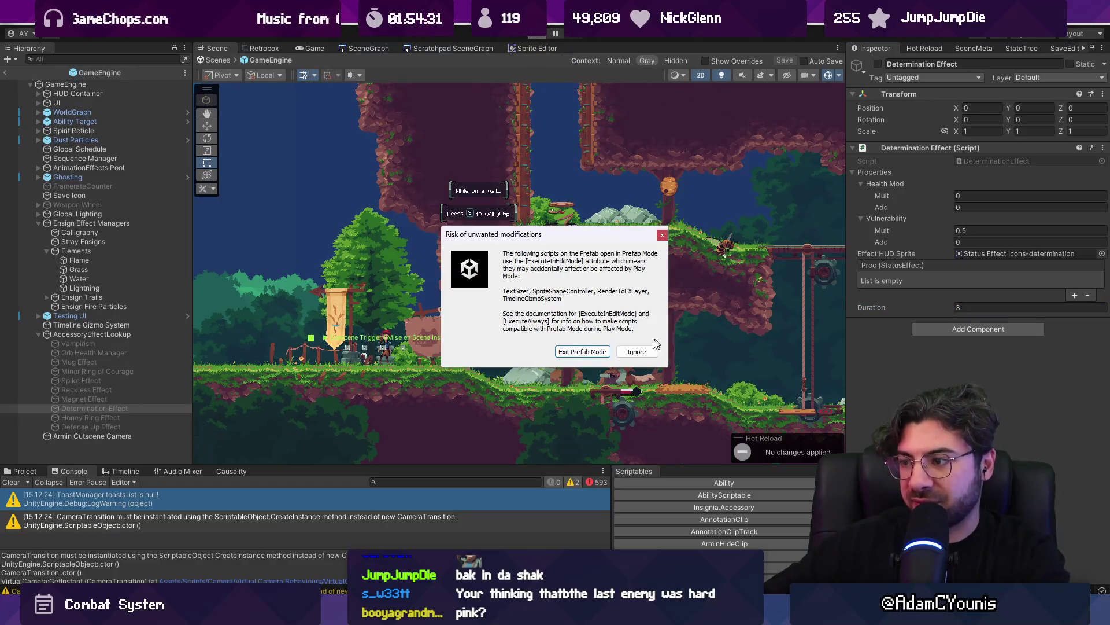
{"action": "left_click", "coordinate": [600, 351]}
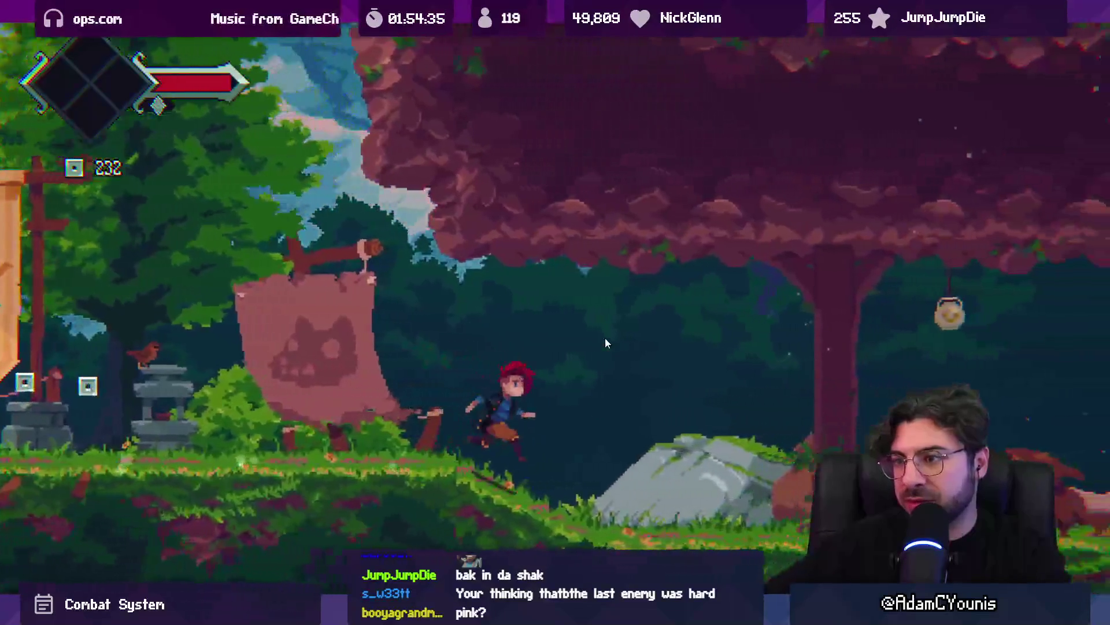
Fight the first forest enemy with repeated sword slashes, then retreat left
{"action": "key", "text": "Right"}
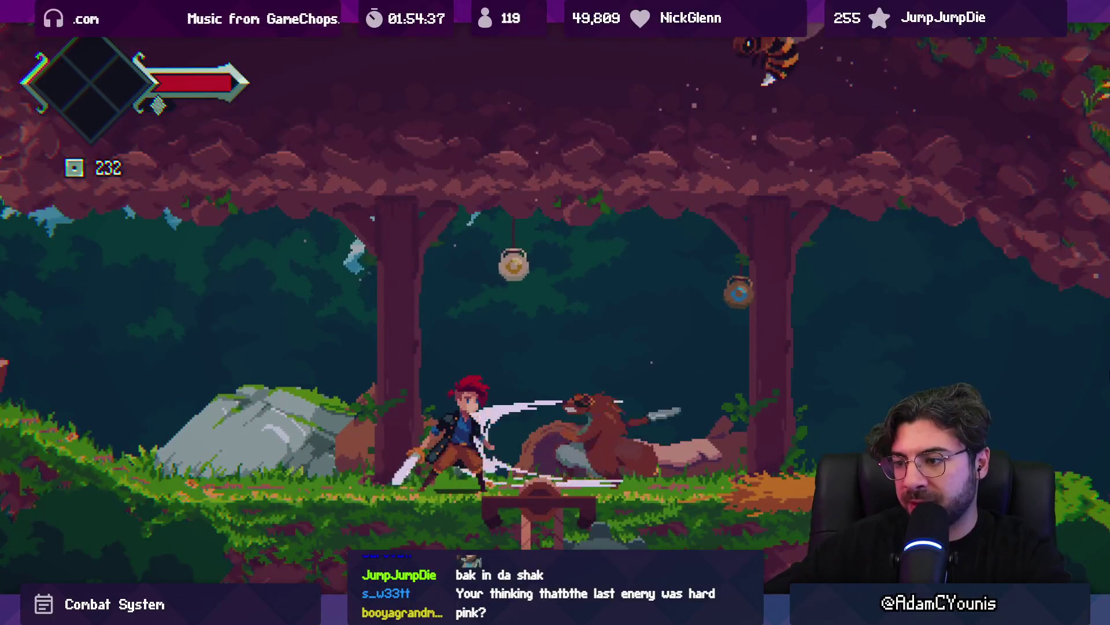
{"action": "key", "text": "Right"}
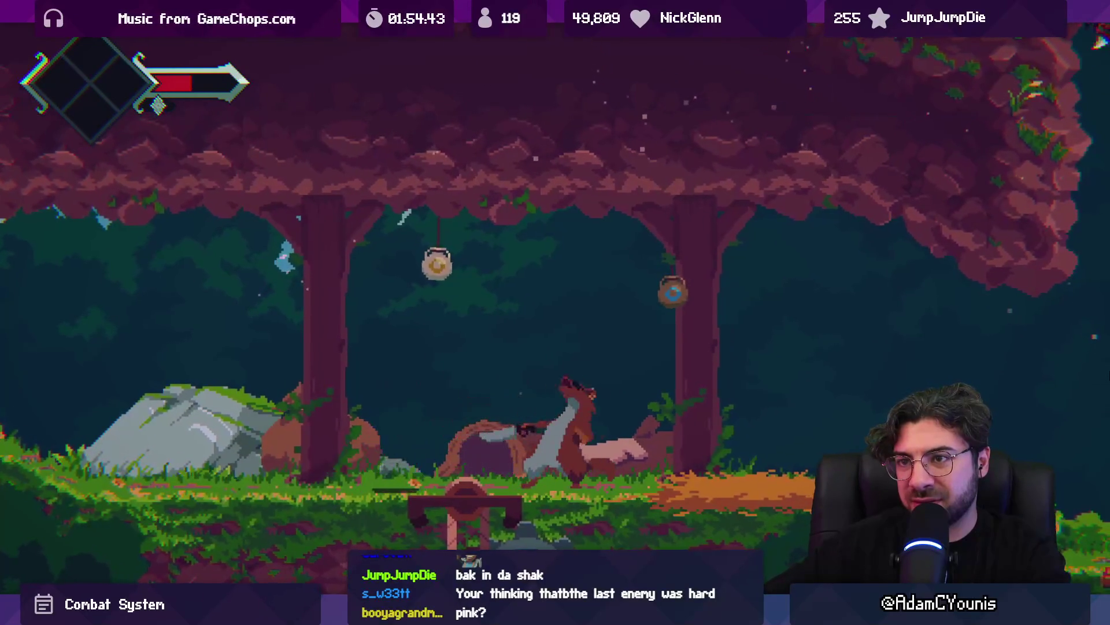
{"action": "key", "text": "Left"}
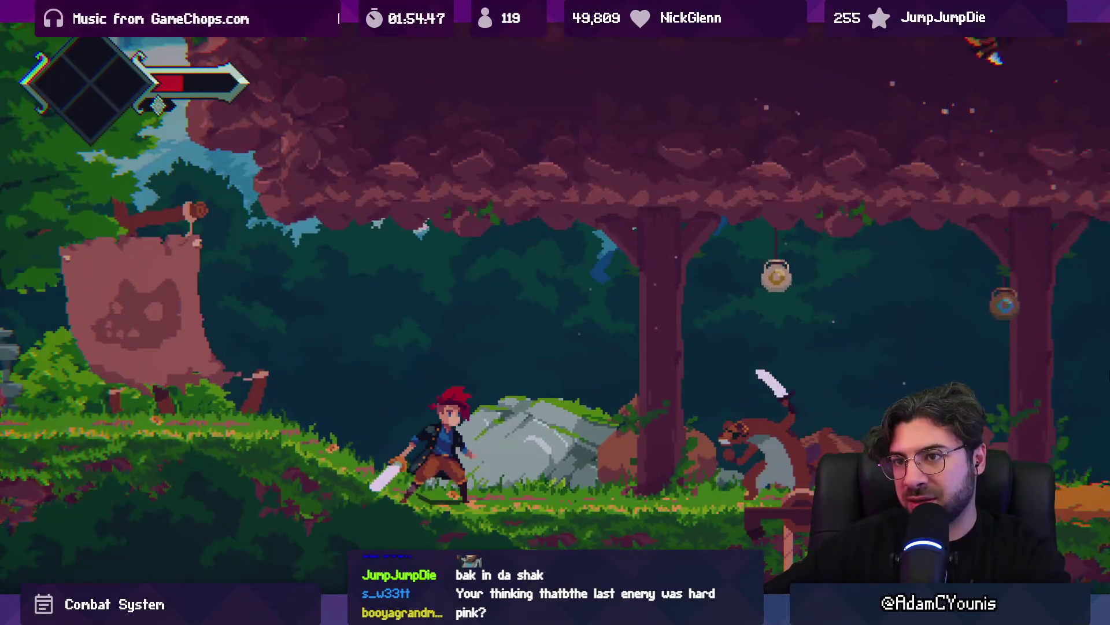
{"action": "key", "text": "Right"}
{"action": "key", "text": "x"}
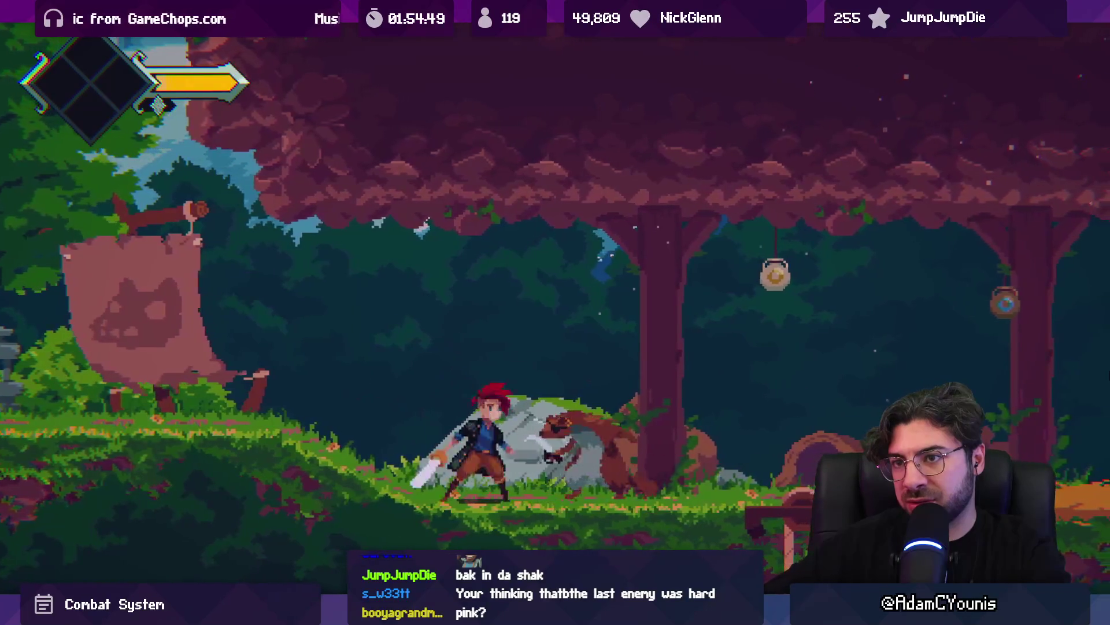
{"action": "key", "text": "x"}
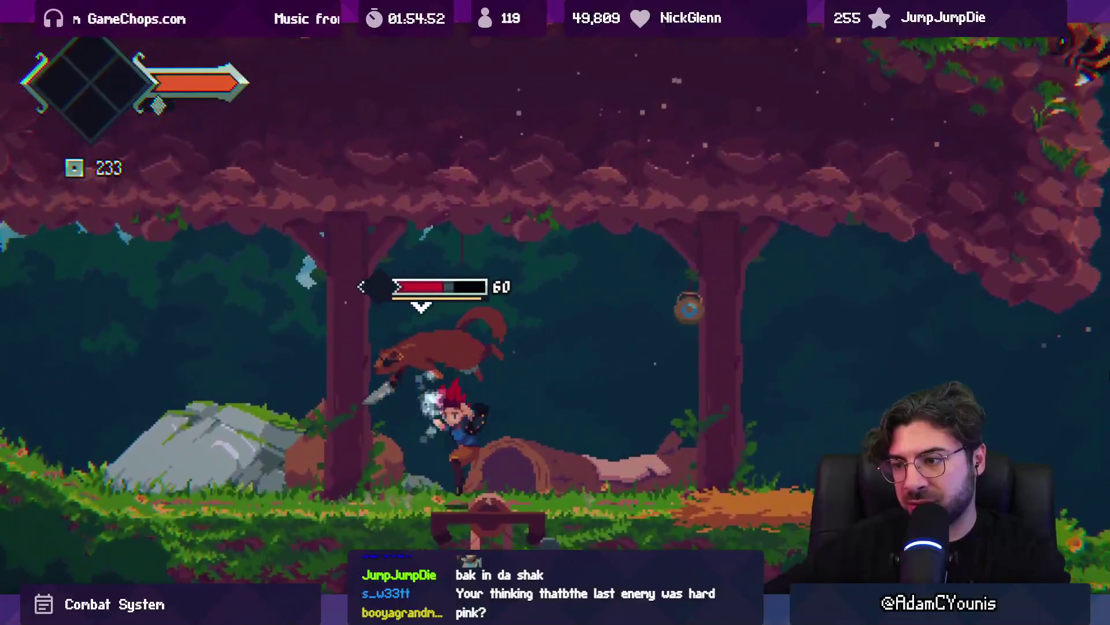
{"action": "key", "text": "x"}
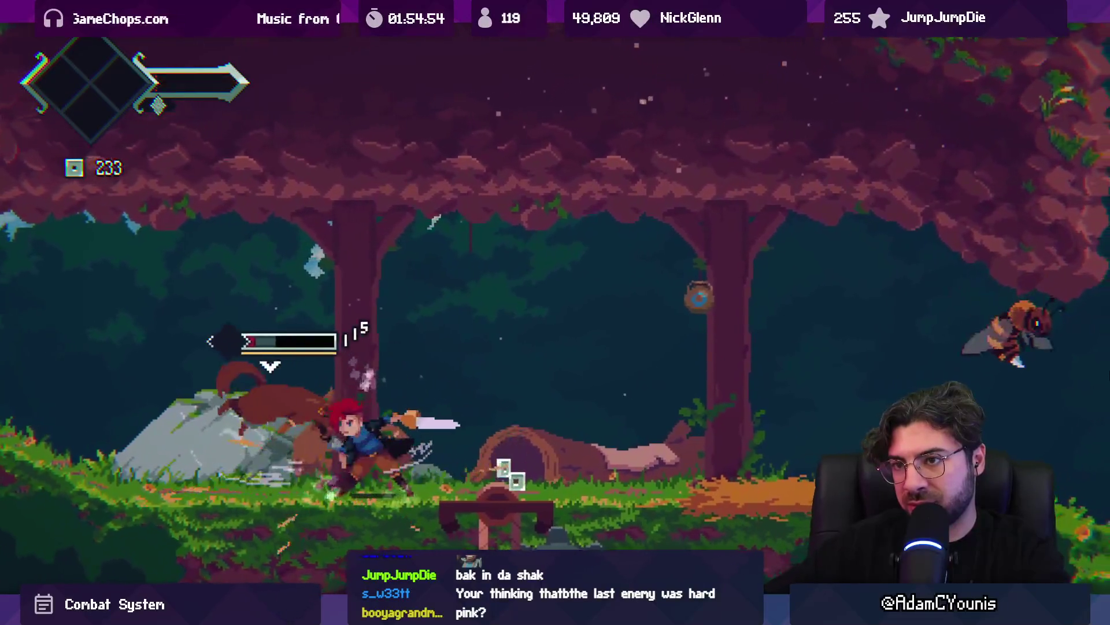
{"action": "key", "text": "x"}
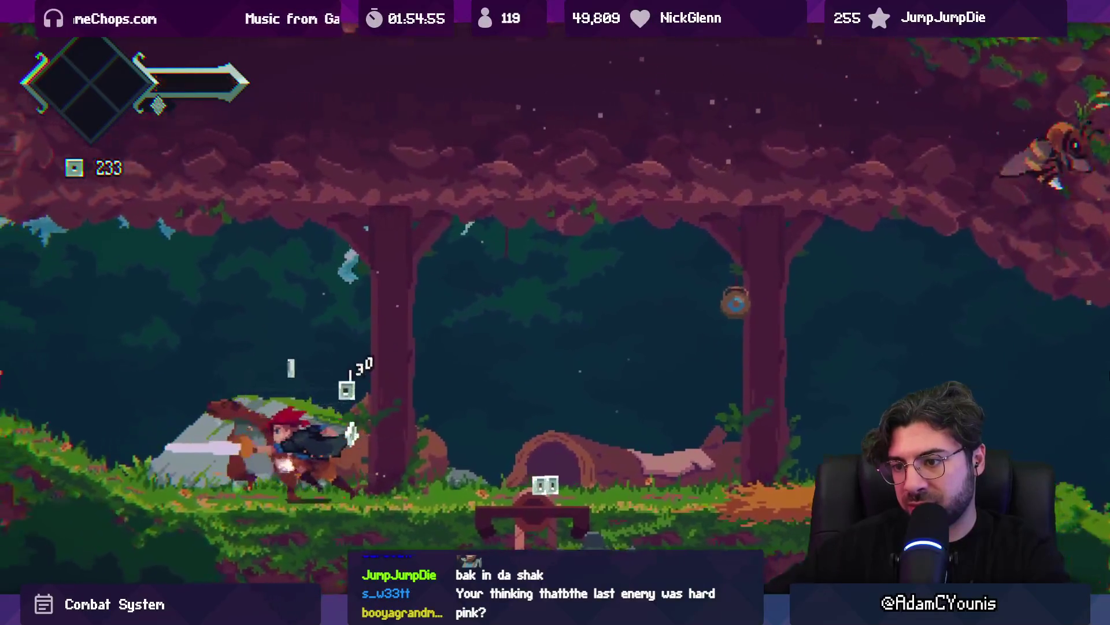
{"action": "key", "text": "z"}
{"action": "key", "text": "Left"}
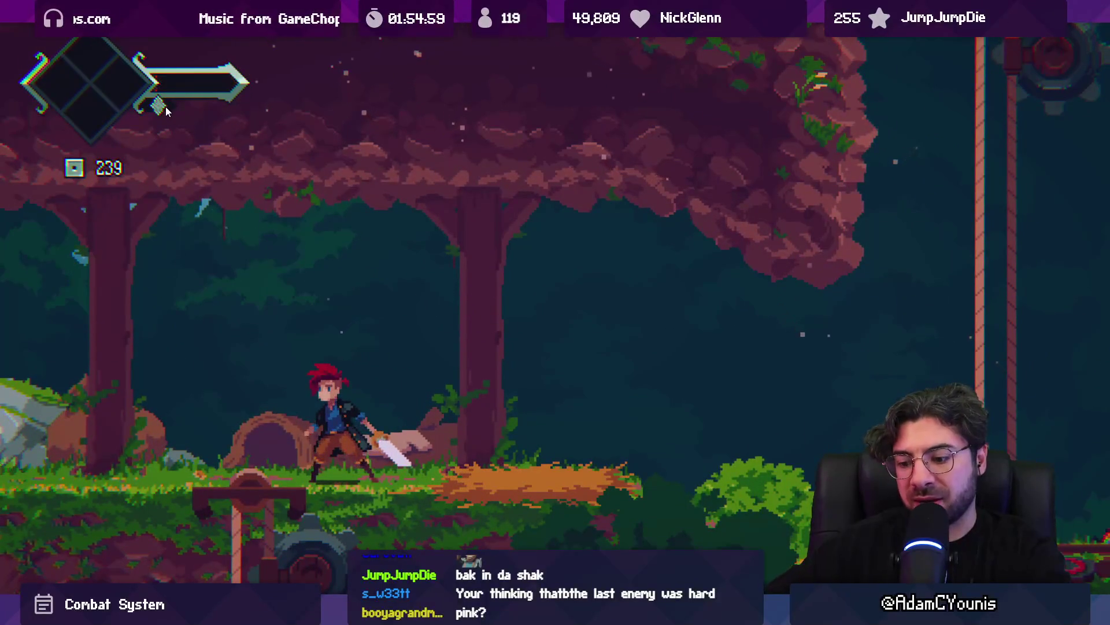
Toggle the item menu, then battle the next enemy, counterattacking after taking hits
{"action": "key", "text": "Escape"}
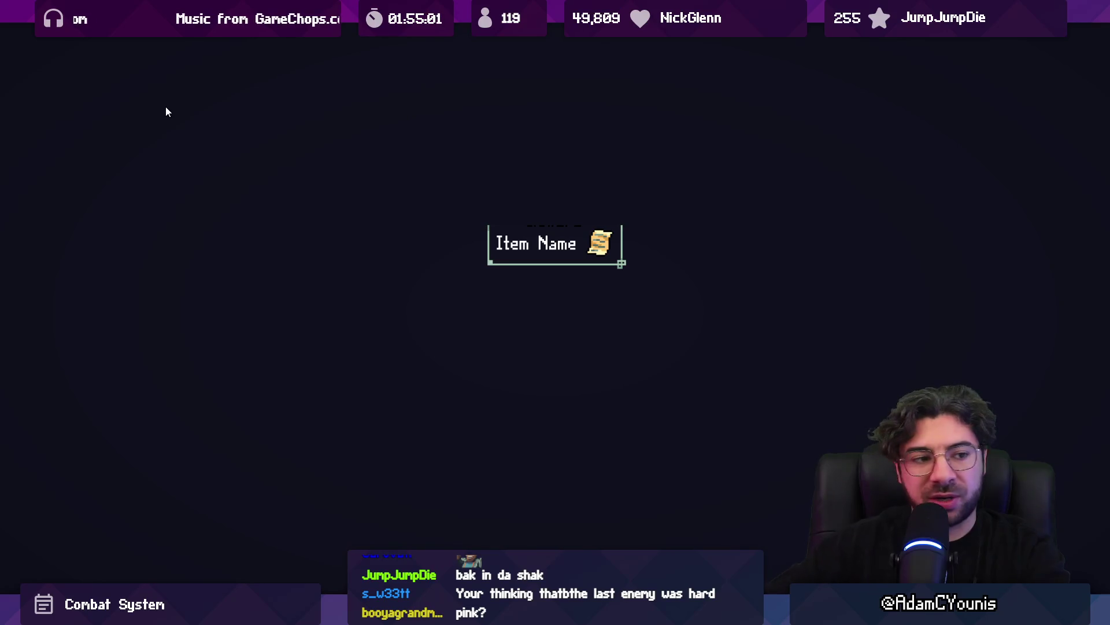
{"action": "key", "text": "Escape"}
{"action": "key", "text": "Right"}
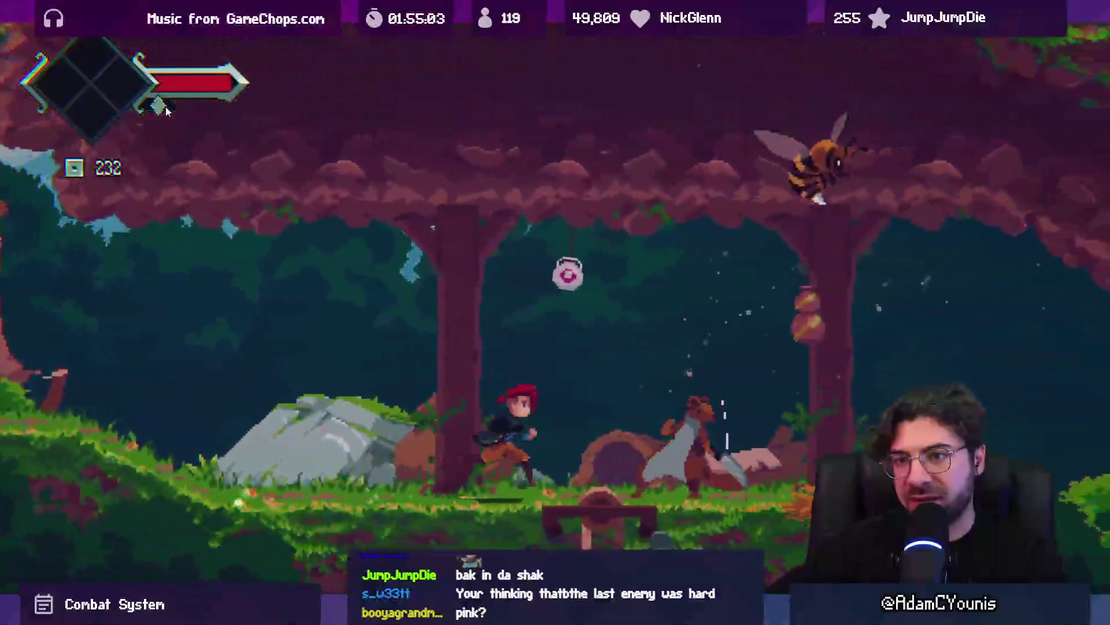
{"action": "key", "text": "x"}
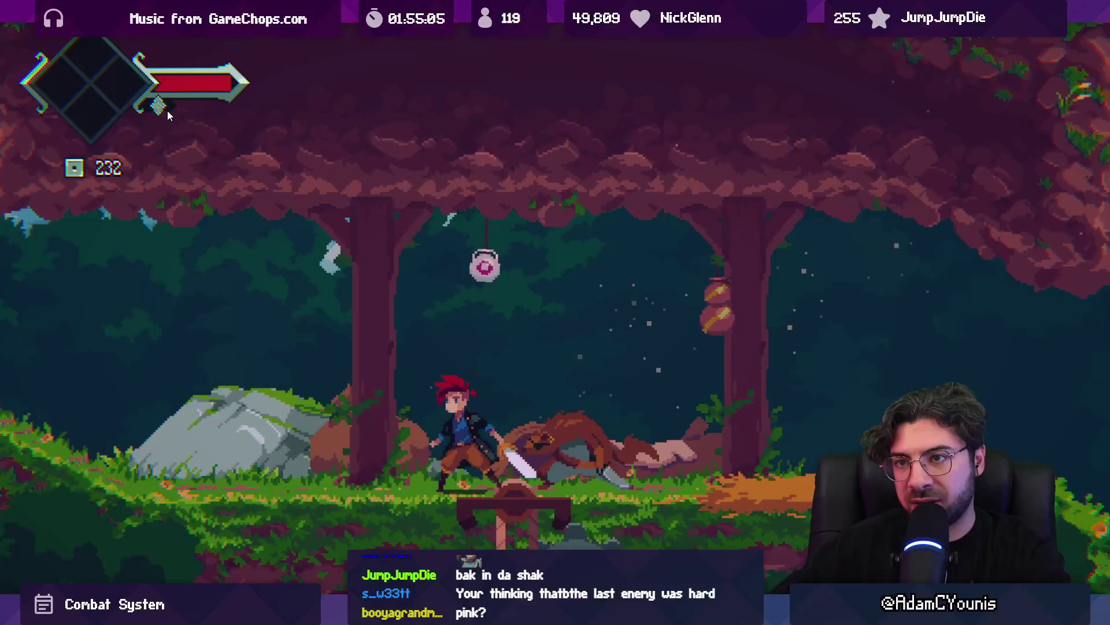
{"action": "key", "text": "Left"}
{"action": "key", "text": "x"}
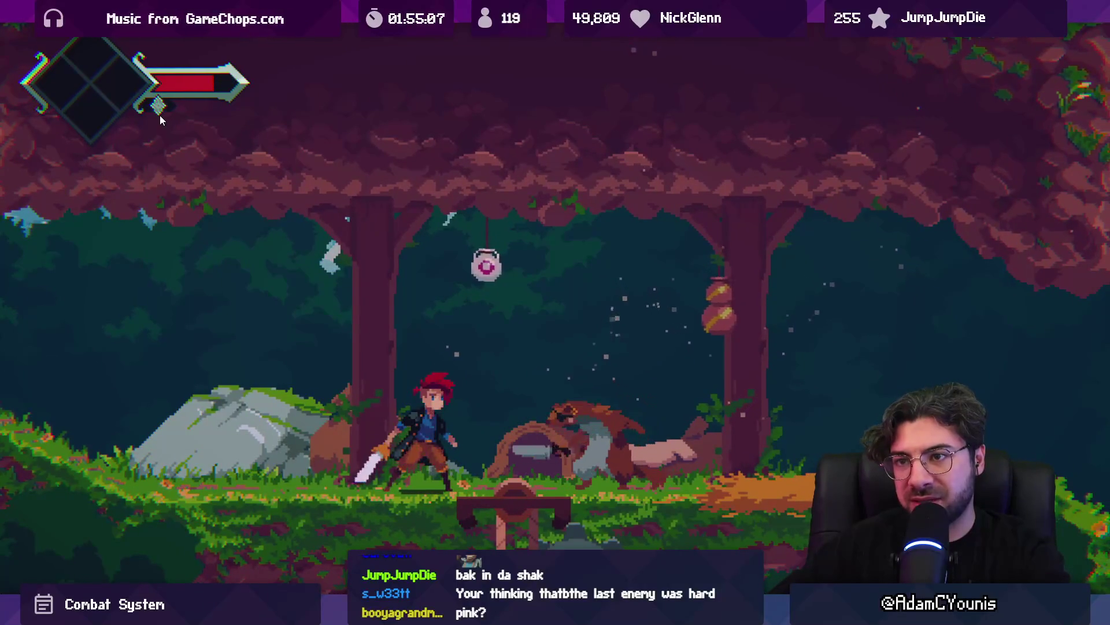
{"action": "key", "text": "x"}
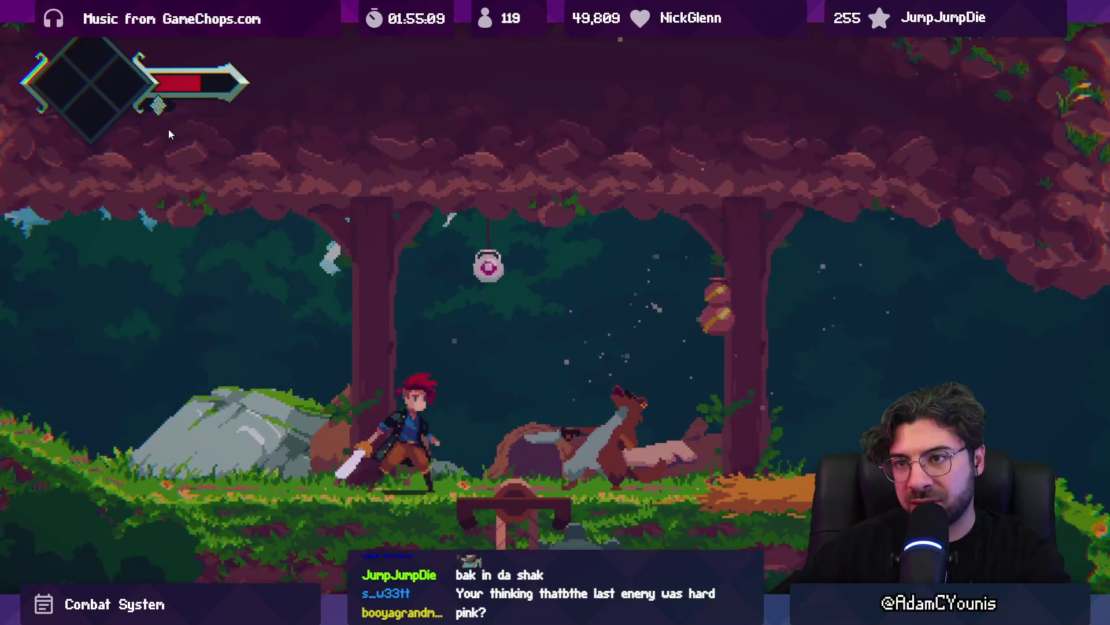
{"action": "key", "text": "x"}
{"action": "key", "text": "Right"}
{"action": "key", "text": "x"}
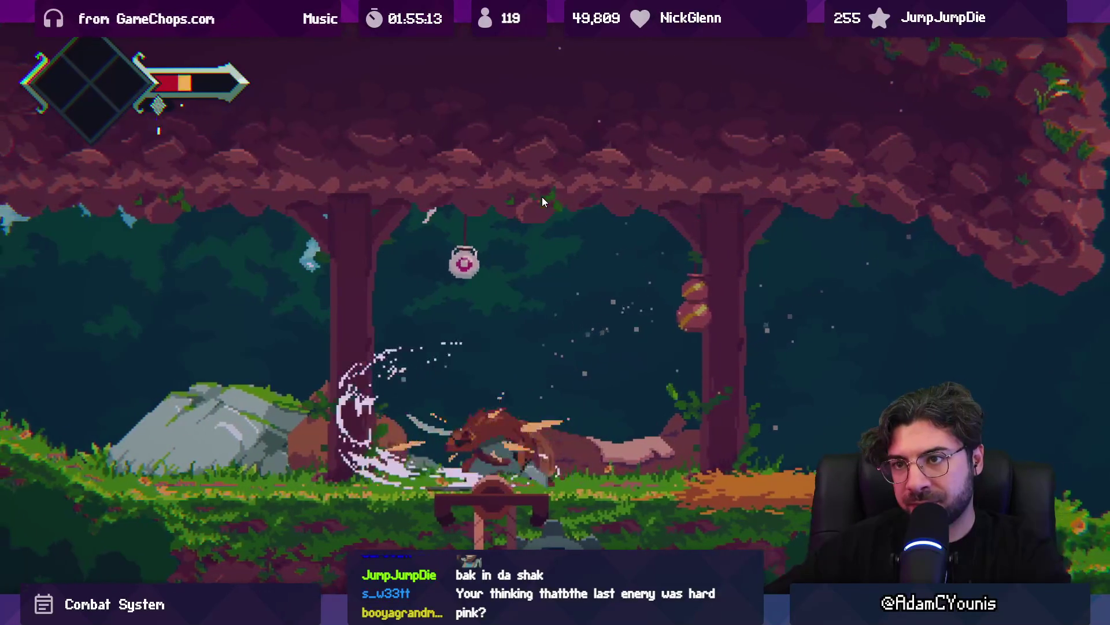
{"action": "key", "text": "x"}
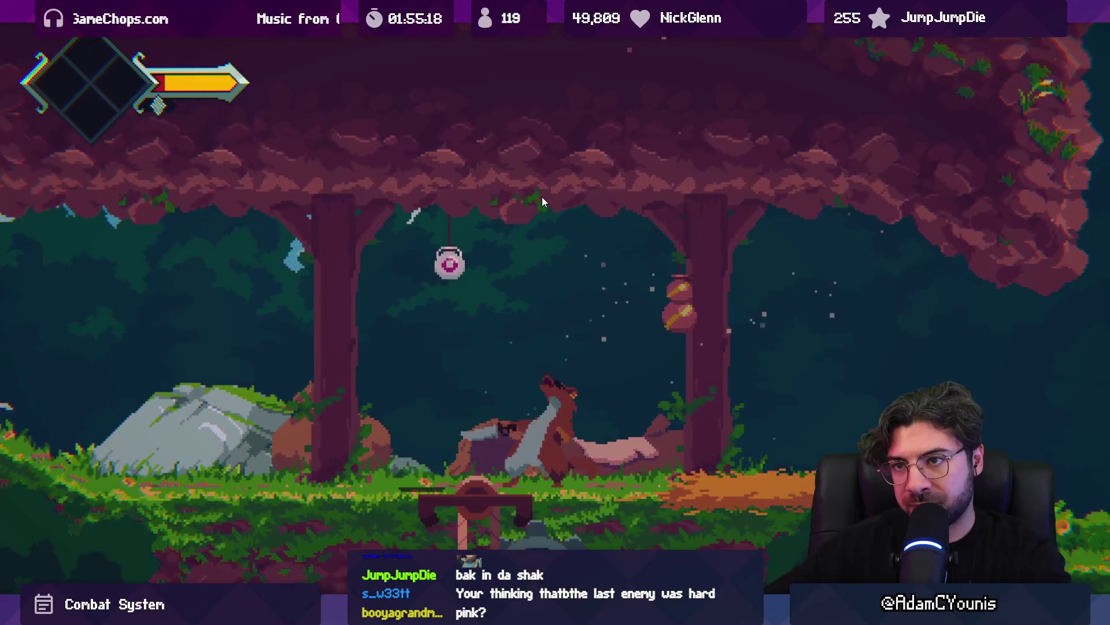
{"action": "key", "text": "x"}
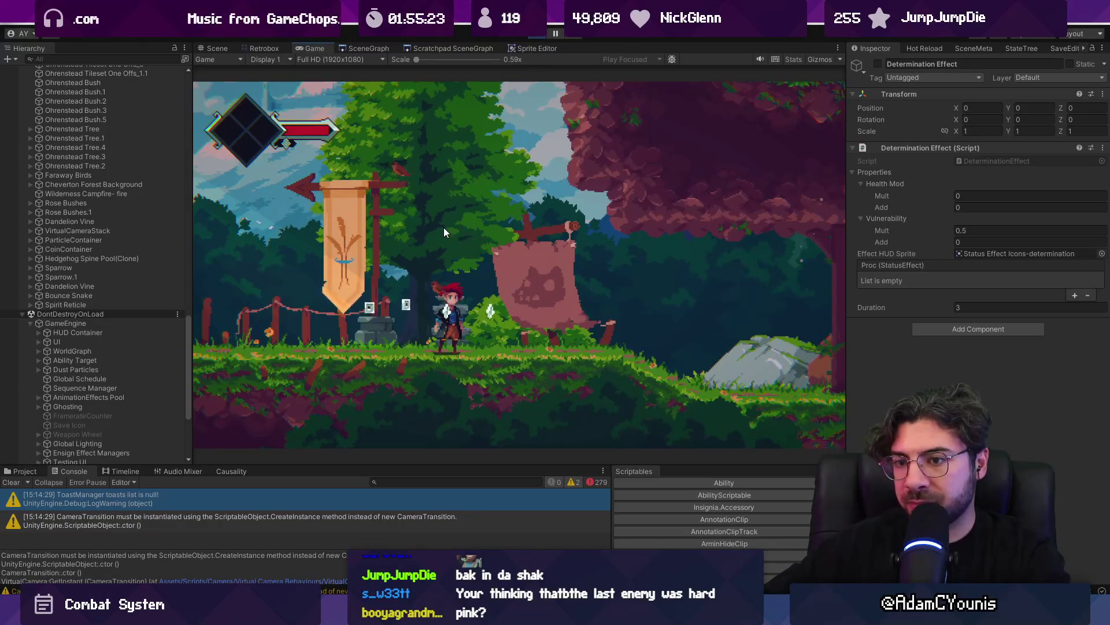
Stop the playtest and follow a NullReferenceException's TargetAwareness.cs:17 stack-trace link
{"action": "key", "text": "ctrl+p"}
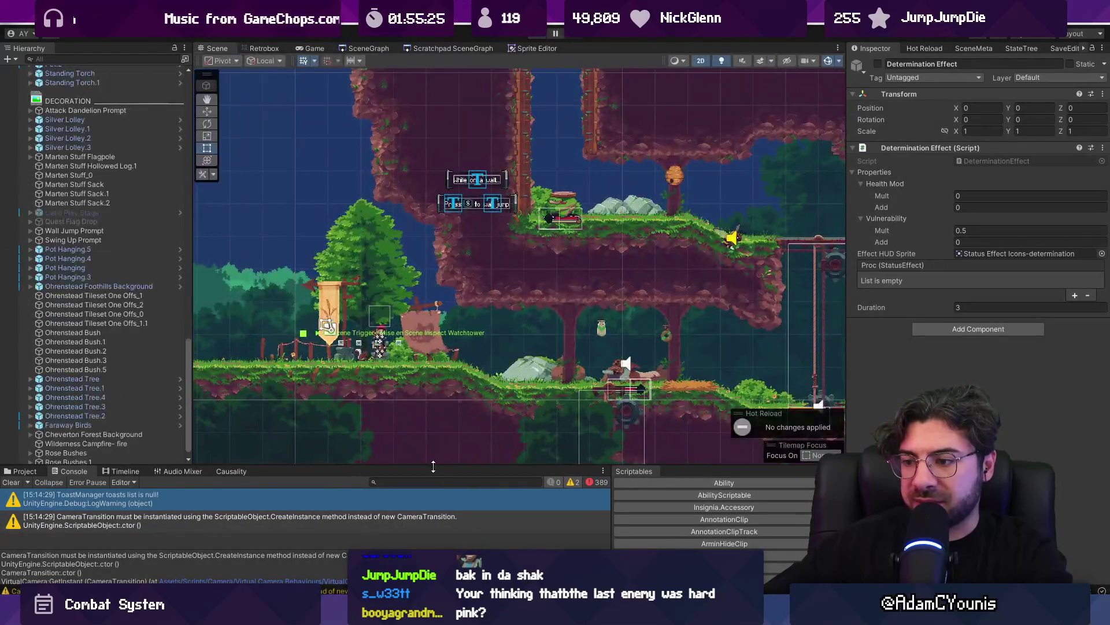
{"action": "left_click_drag", "start_coordinate": [430, 466], "coordinate": [424, 388]}
{"action": "left_click", "coordinate": [24, 394]}
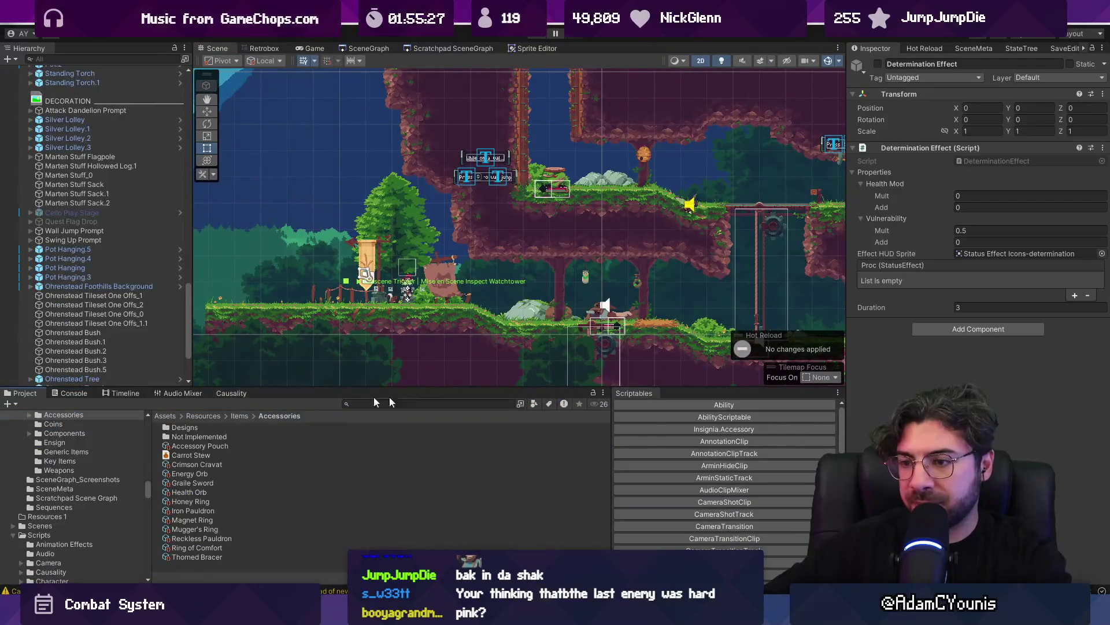
{"action": "left_click", "coordinate": [74, 393]}
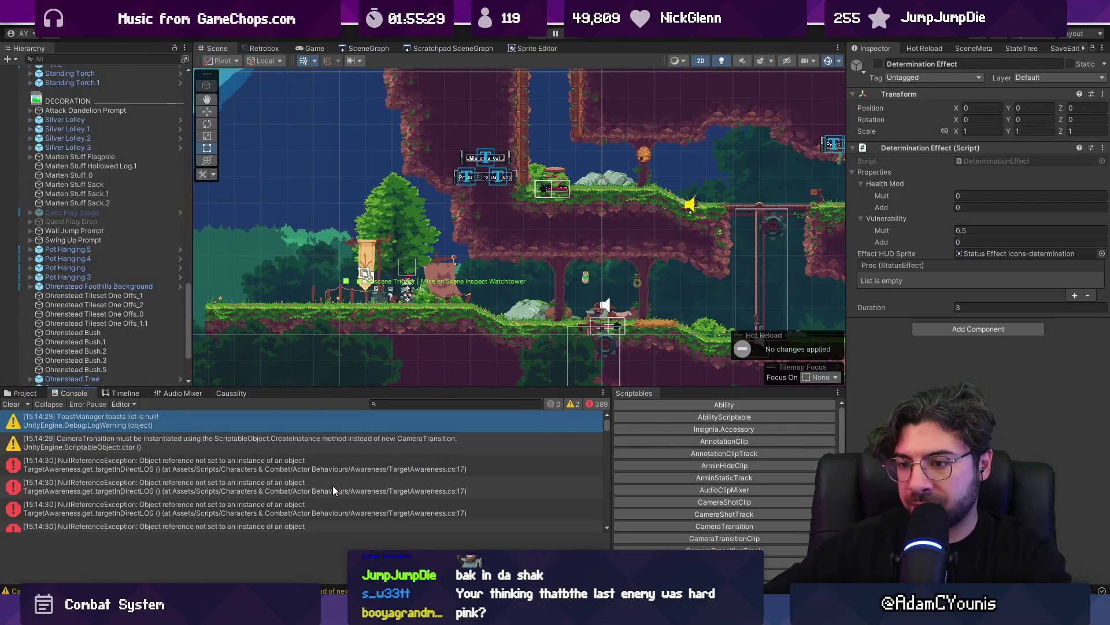
{"action": "left_click", "coordinate": [332, 485]}
{"action": "left_click", "coordinate": [339, 467]}
{"action": "left_click", "coordinate": [342, 546]}
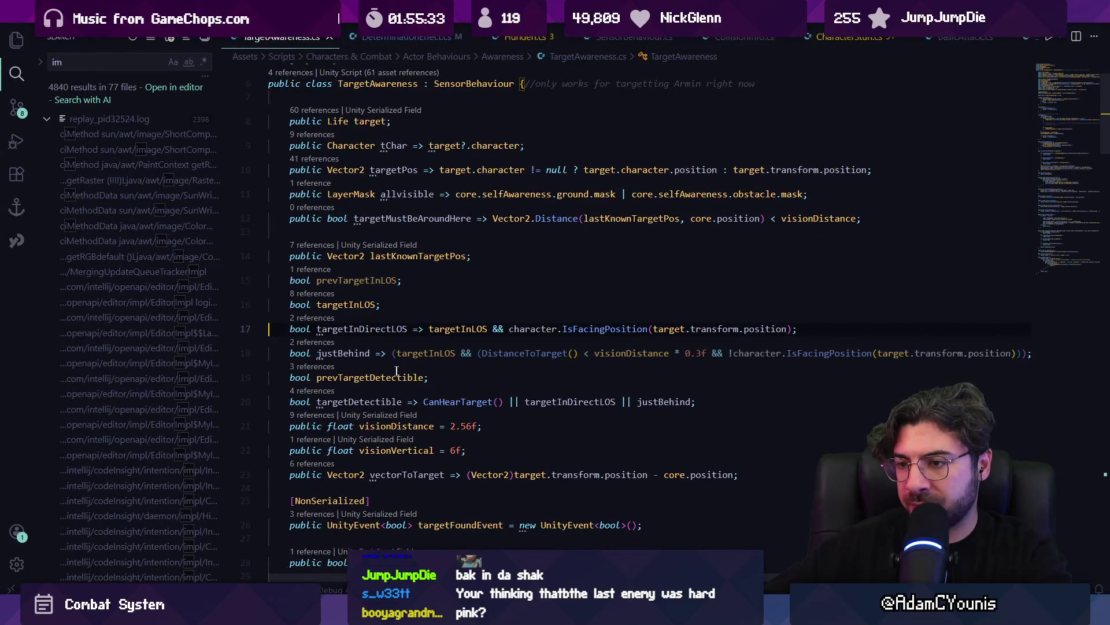
Examine the target and character arguments on TargetAwareness.cs line 17
{"action": "key", "text": "Up"}
{"action": "left_click", "coordinate": [456, 328]}
{"action": "left_click", "coordinate": [570, 328]}
{"action": "key", "text": "ctrl+Right"}
{"action": "key", "text": "ctrl+Right"}
{"action": "key", "text": "ctrl+Right"}
{"action": "key", "text": "ctrl+Left"}
{"action": "key", "text": "ctrl+Left"}
{"action": "key", "text": "Right"}
{"action": "key", "text": "Right"}
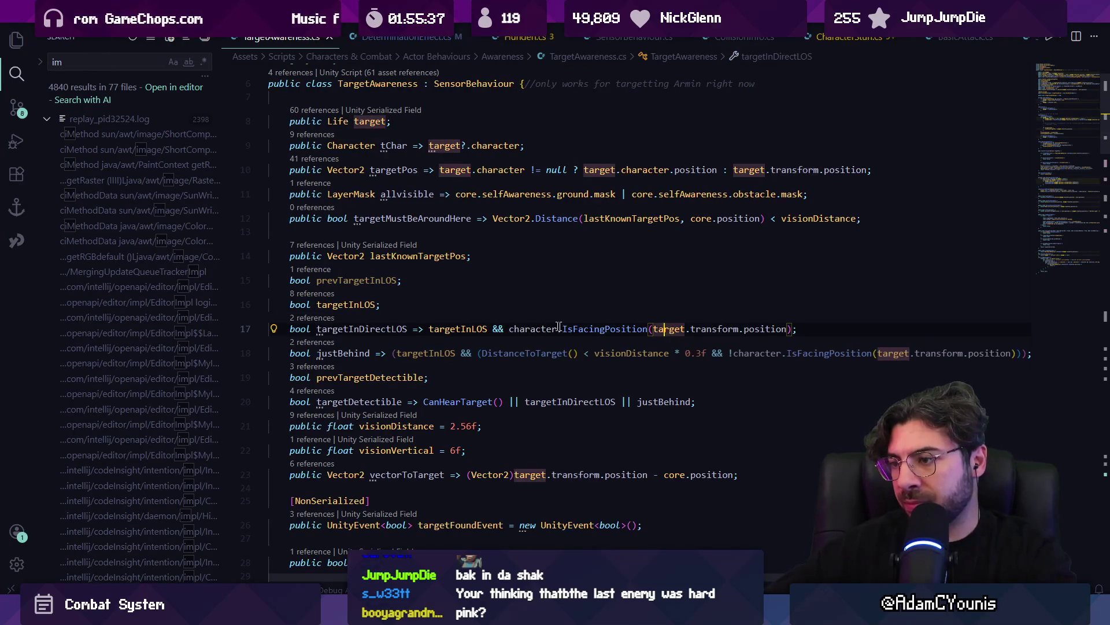
{"action": "left_click", "coordinate": [509, 329]}
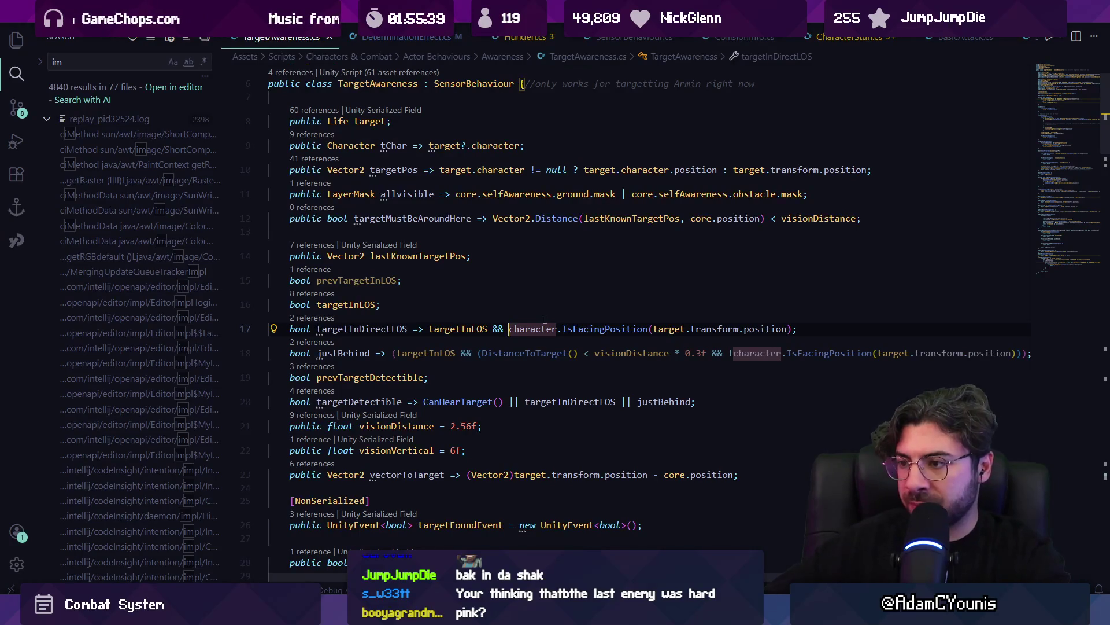
Recheck the null-reference errors in Unity's enlarged Console and reopen the failing script
{"action": "key", "text": "alt+Tab"}
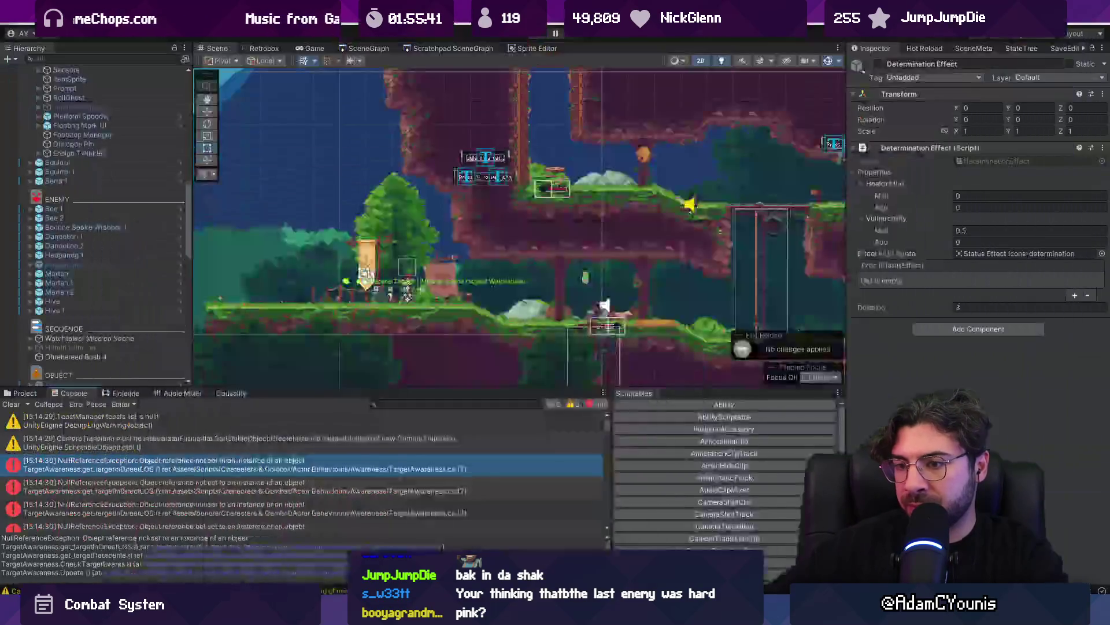
{"action": "left_click_drag", "start_coordinate": [280, 388], "coordinate": [280, 196]}
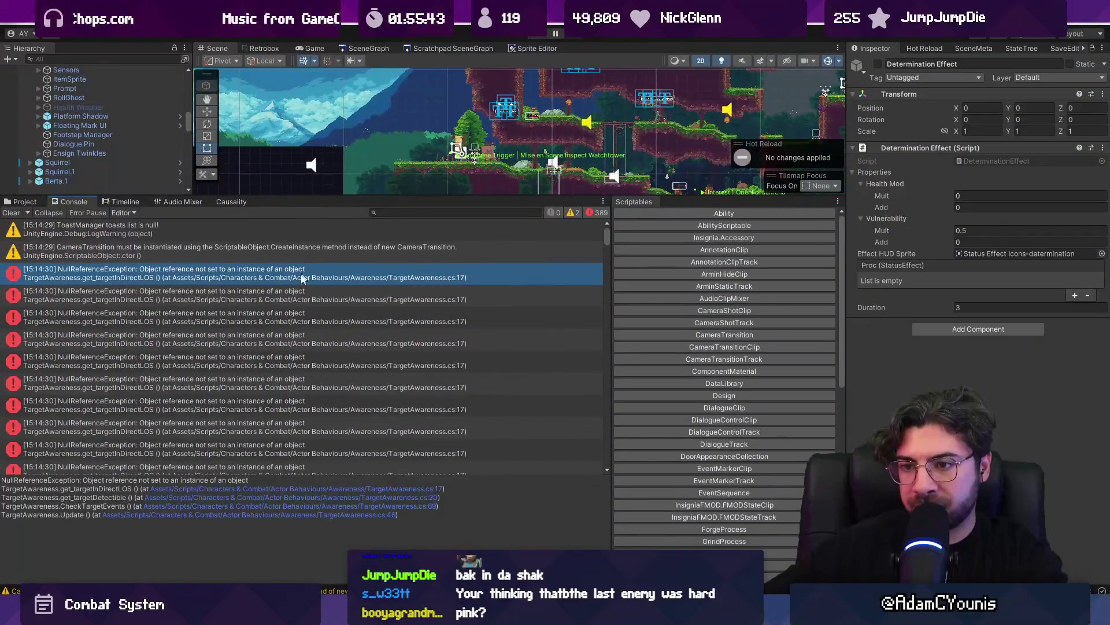
{"action": "left_click", "coordinate": [300, 276]}
{"action": "left_click", "coordinate": [300, 283]}
{"action": "double_click", "coordinate": [302, 280]}
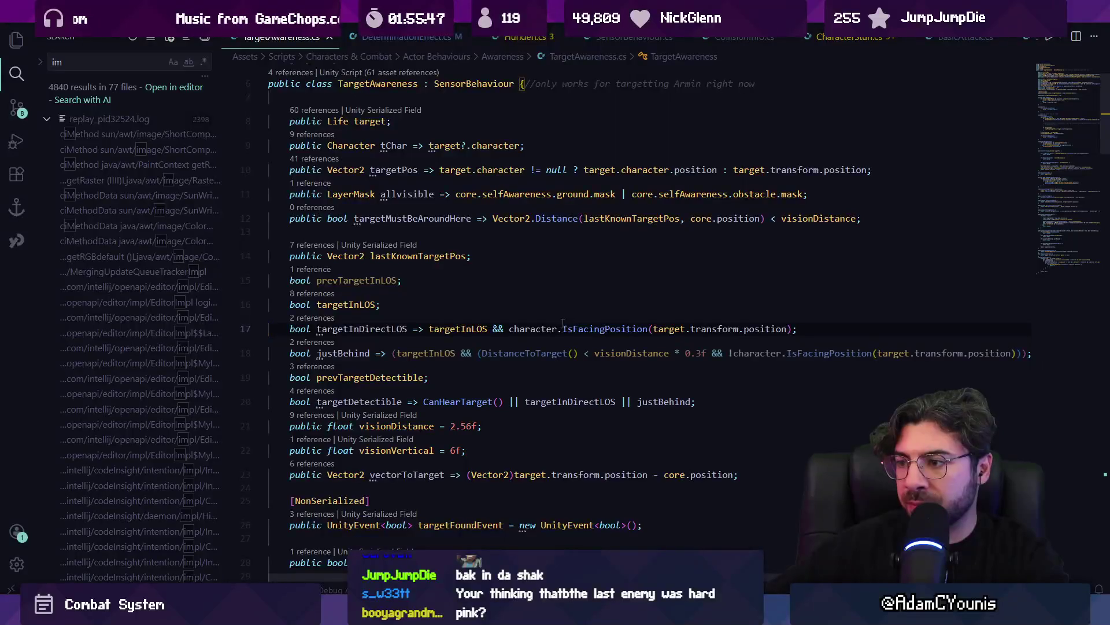
Look up IsFacingPosition and targetInLOS, then search the file for 'target == nu'
{"action": "left_click", "coordinate": [656, 329]}
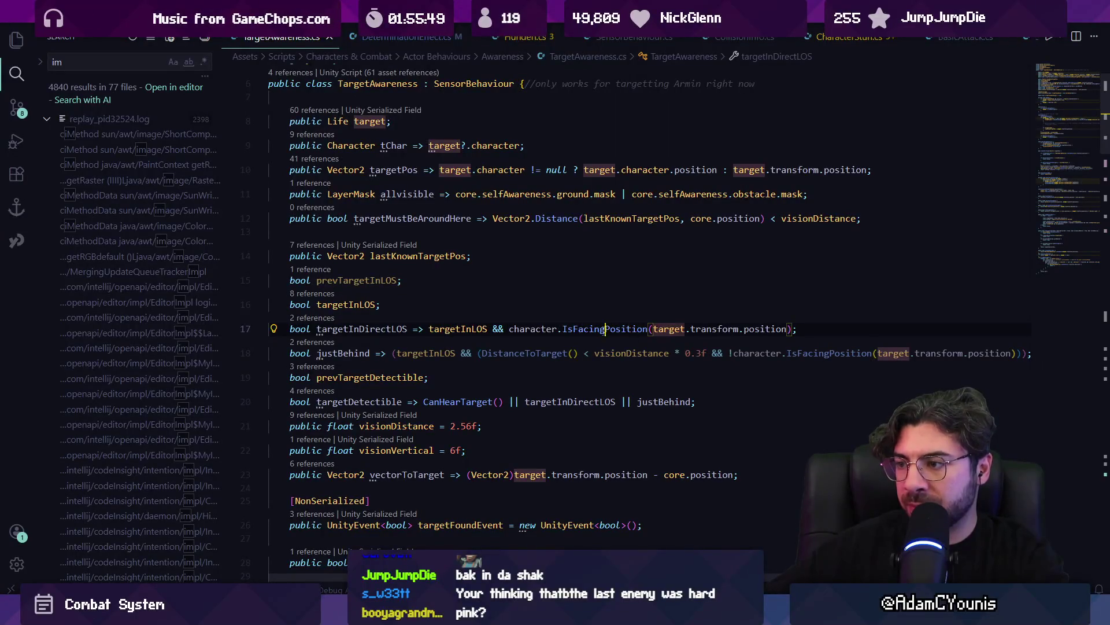
{"action": "left_click", "coordinate": [604, 329]}
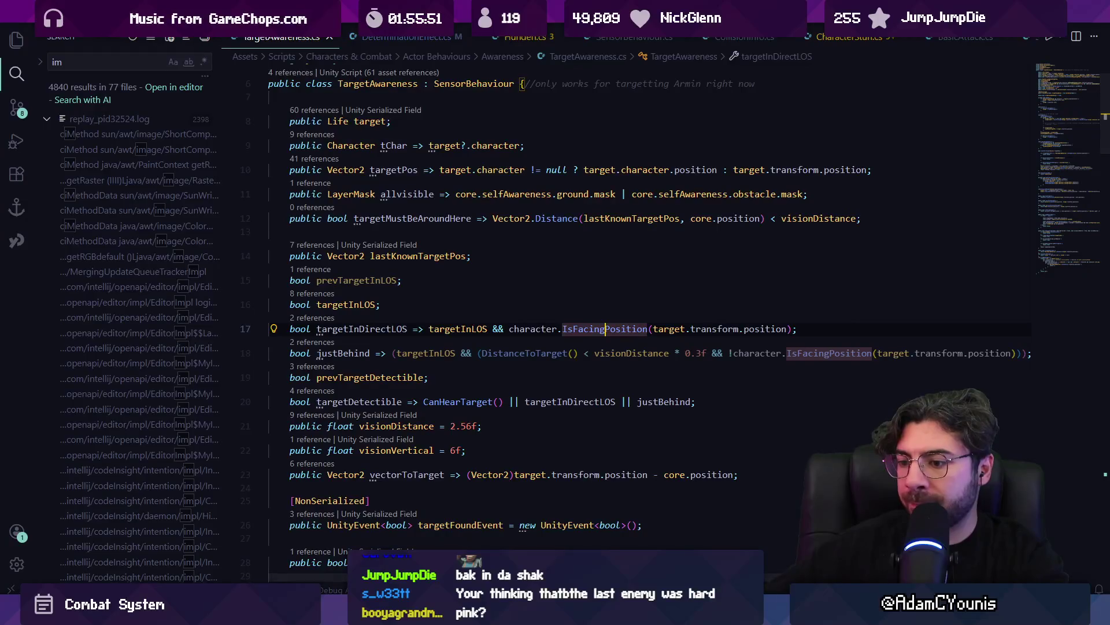
{"action": "mouse_move", "coordinate": [354, 614]}
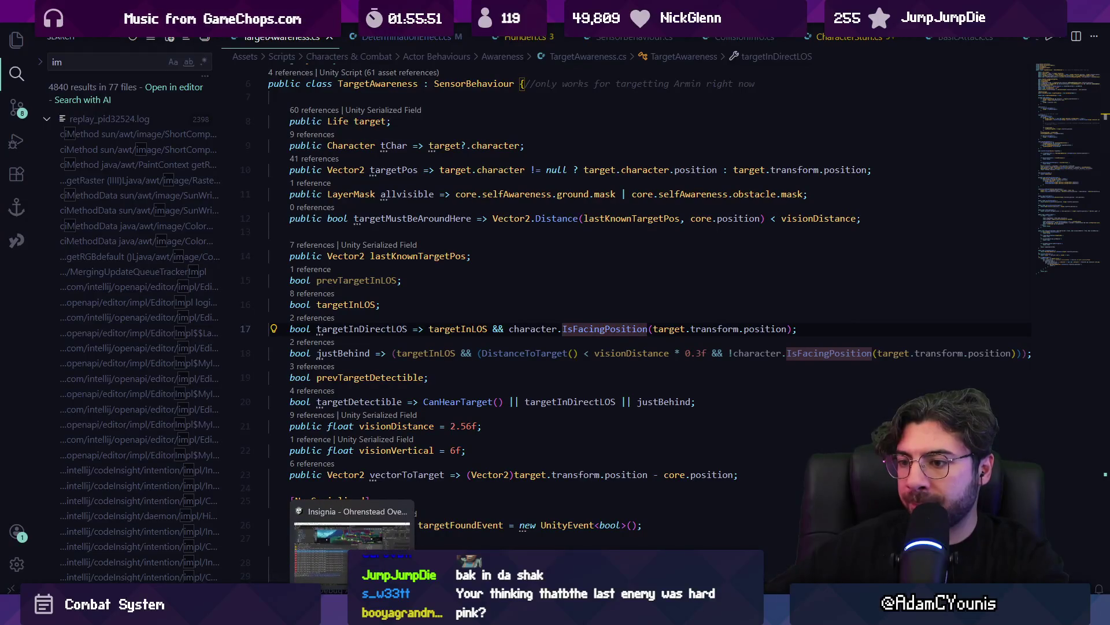
{"action": "left_click", "coordinate": [422, 353]}
{"action": "key", "text": "ctrl+p"}
{"action": "type", "text": "a"}
{"action": "key", "text": "Escape"}
{"action": "key", "text": "ctrl+f"}
{"action": "type", "text": "target == null;"}
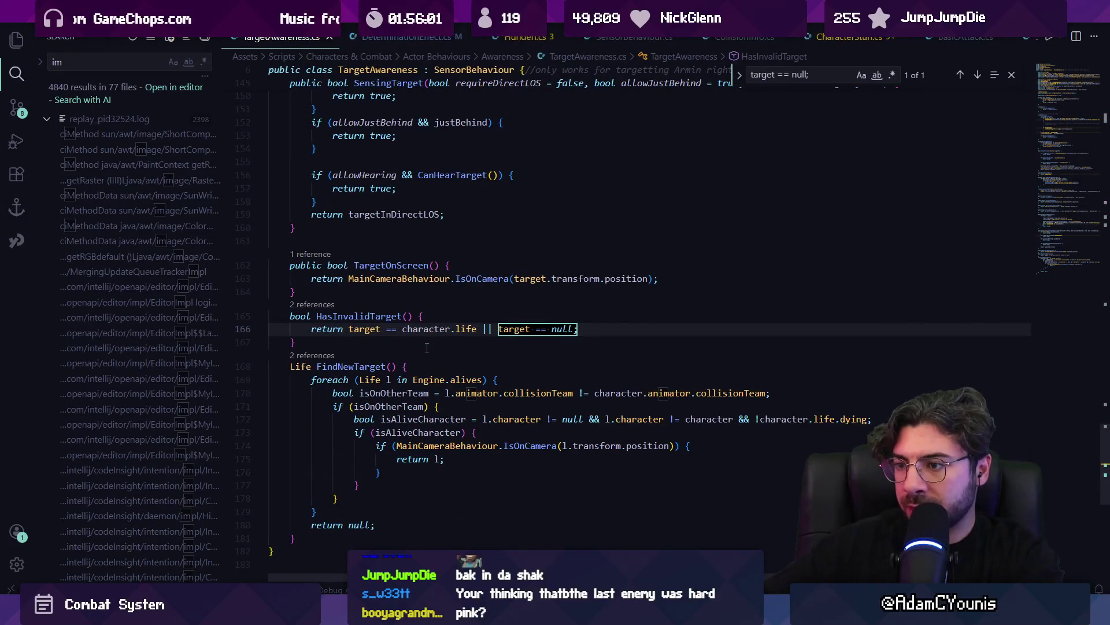
Search TargetAwareness.cs for where target is set to null ('target = nul')
{"action": "key", "text": "Escape"}
{"action": "key", "text": "End"}
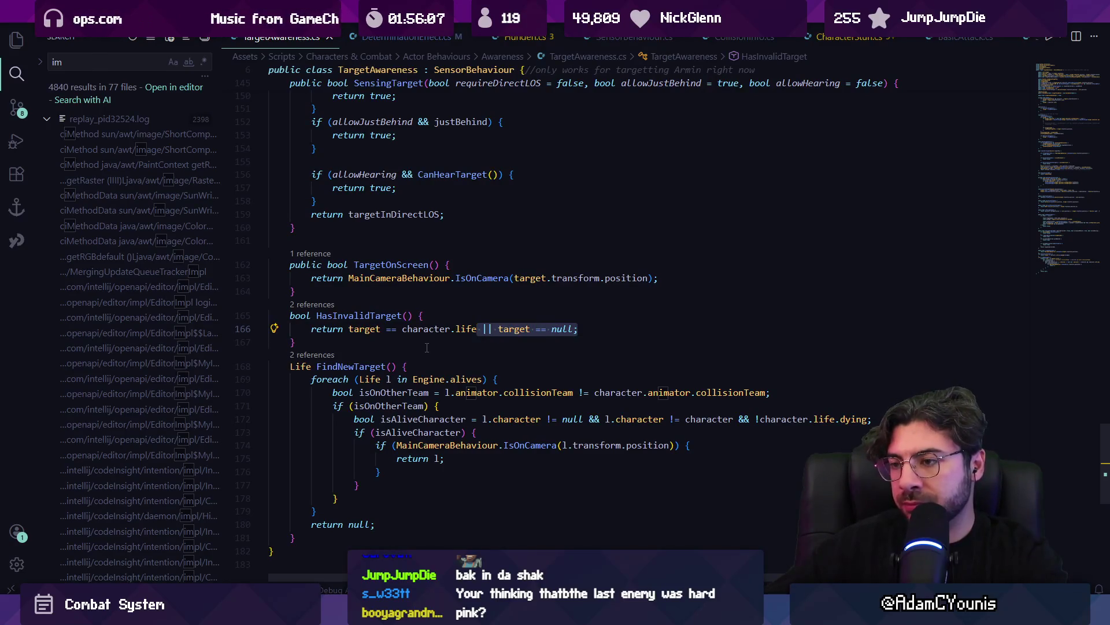
{"action": "key", "text": "ctrl+f"}
{"action": "type", "text": "target = nul"}
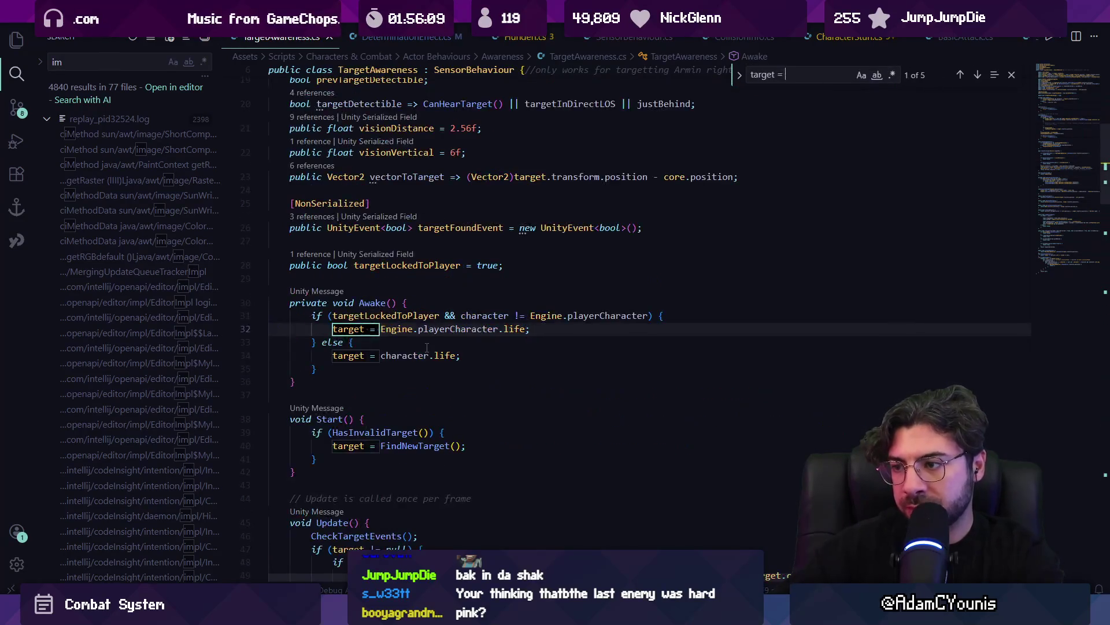
{"action": "key", "text": "BackSpace"}
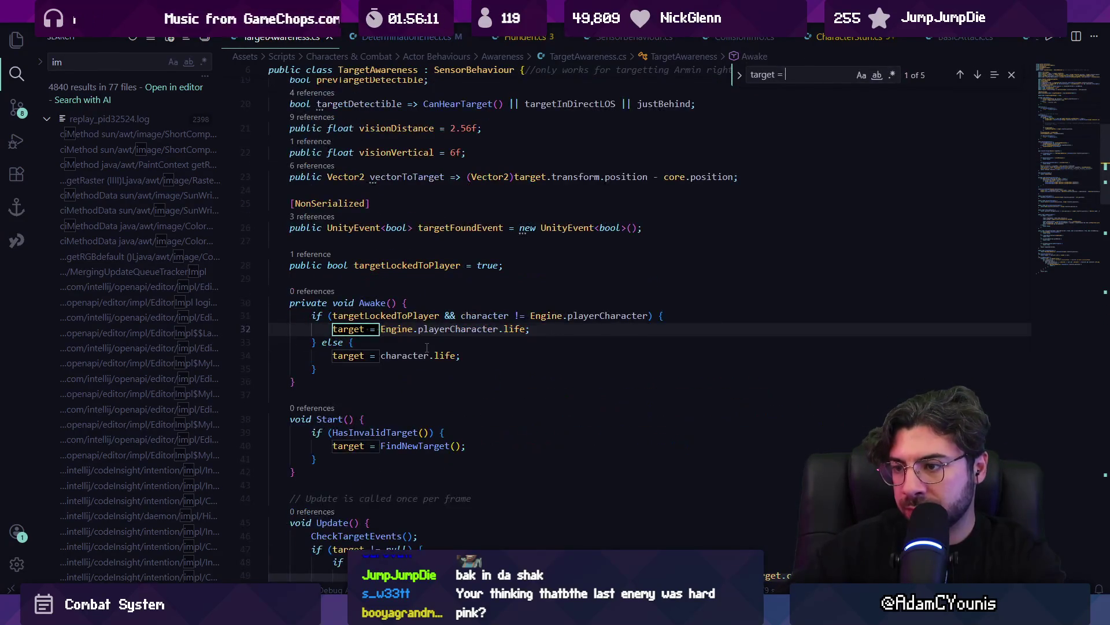
{"action": "key", "text": "Escape"}
Remove '&& character != Engine.playerCharacter' so line 31 reads 'if (targetLockedToPlayer) {'
{"action": "left_click", "coordinate": [440, 328]}
{"action": "left_click", "coordinate": [457, 315]}
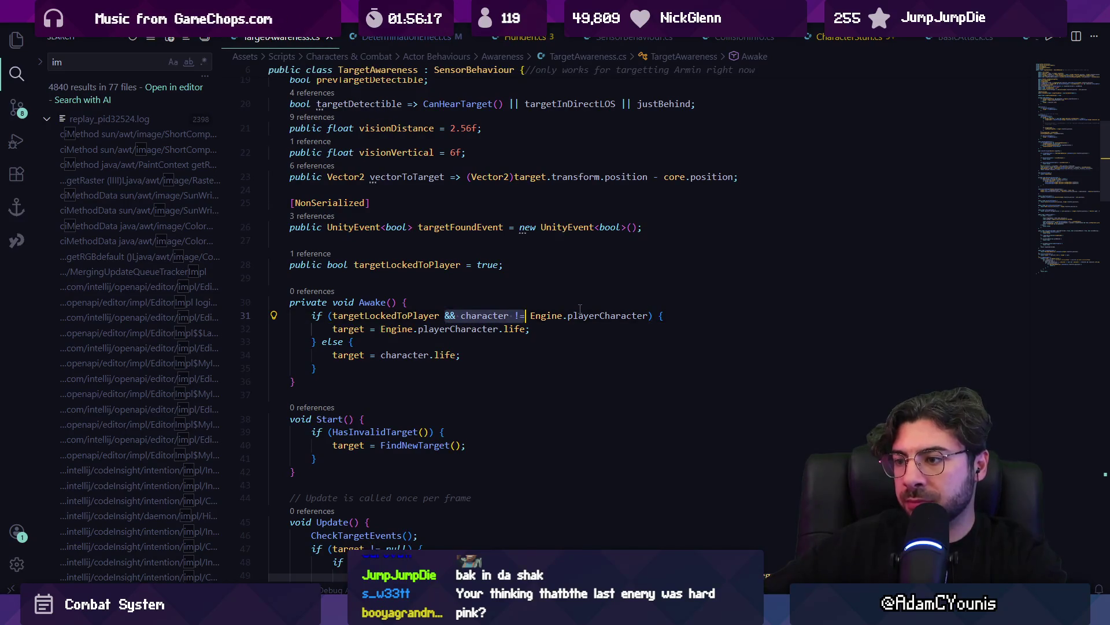
{"action": "key", "text": "BackSpace"}
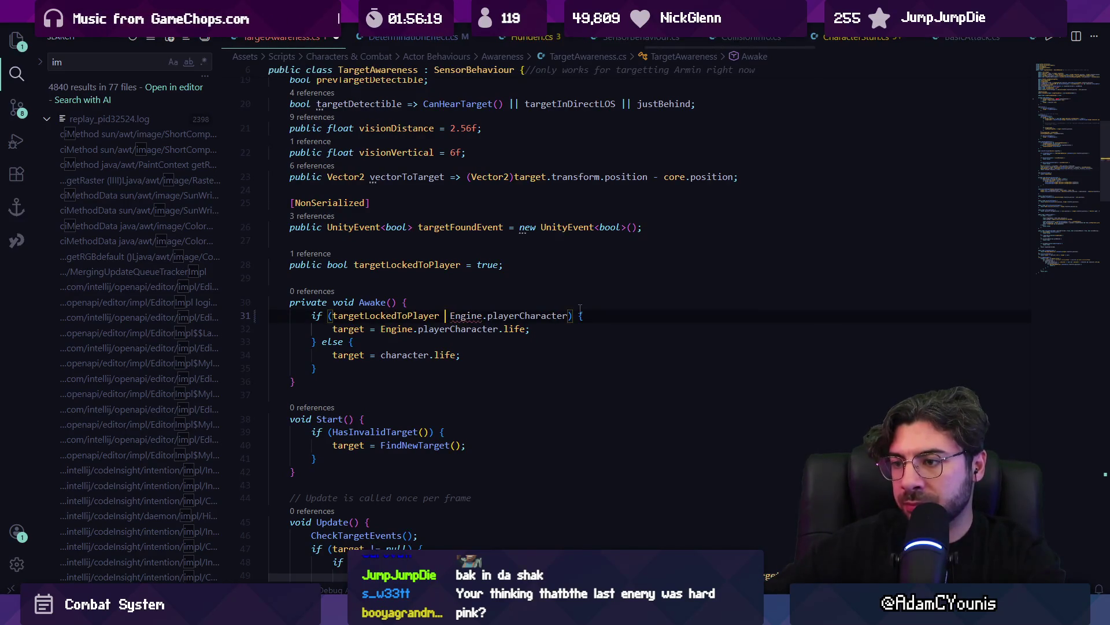
{"action": "left_click_drag", "start_coordinate": [570, 315], "coordinate": [444, 315]}
{"action": "key", "text": "BackSpace"}
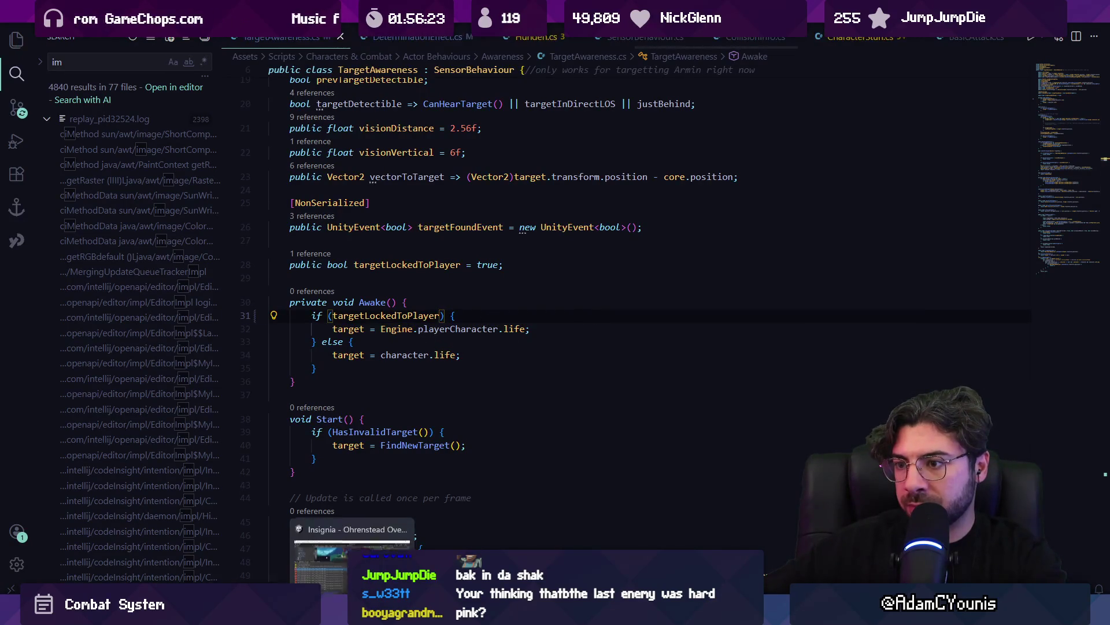
{"action": "key", "text": "alt+Tab"}
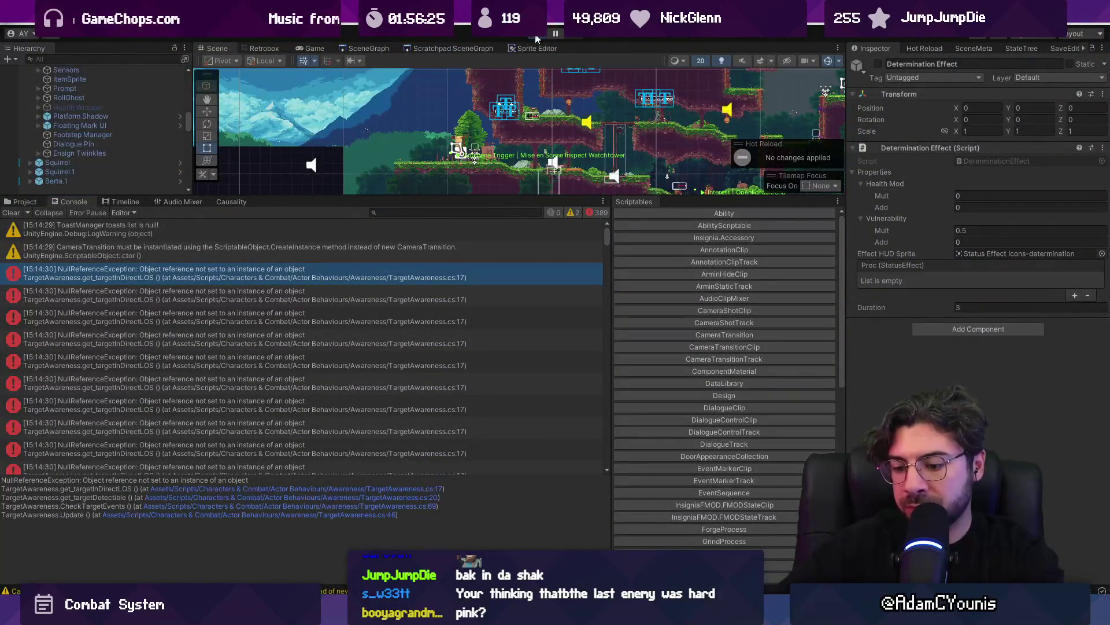
Playtest and follow the null-reference error's stack trace to TargetAwareness.cs line 17
{"action": "left_click", "coordinate": [536, 36]}
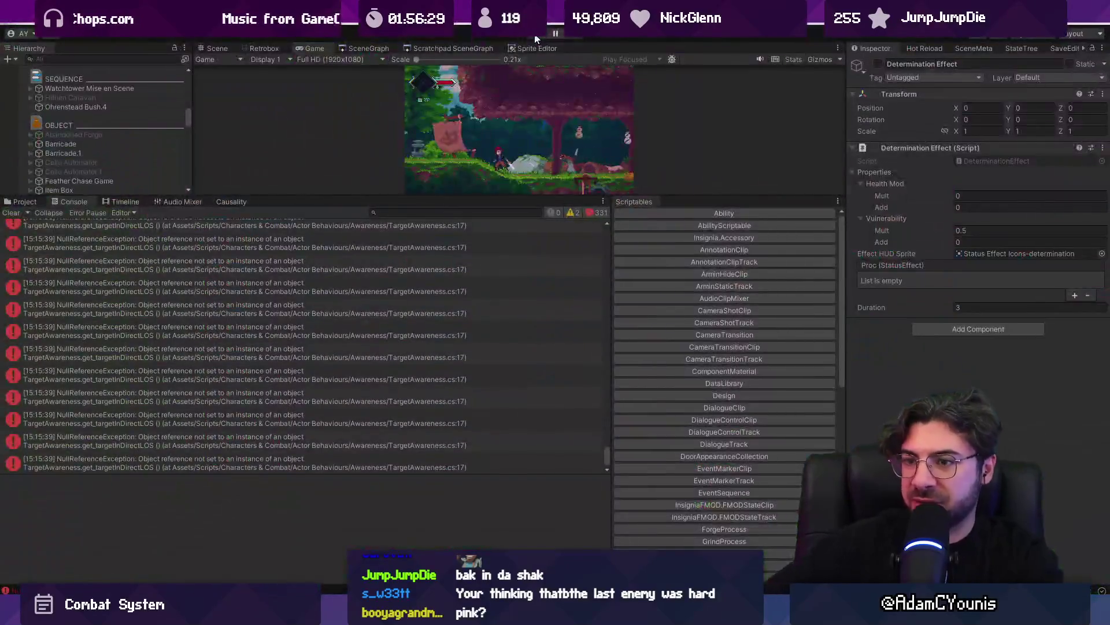
{"action": "left_click_drag", "start_coordinate": [607, 452], "coordinate": [477, 249]}
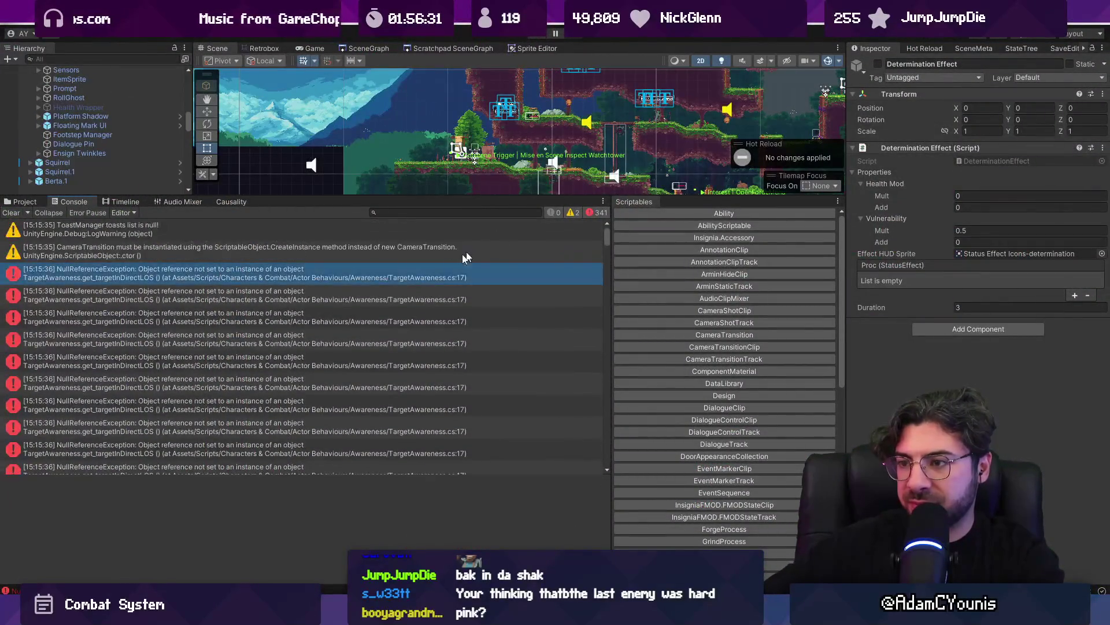
{"action": "left_click", "coordinate": [439, 272]}
{"action": "left_click", "coordinate": [266, 490]}
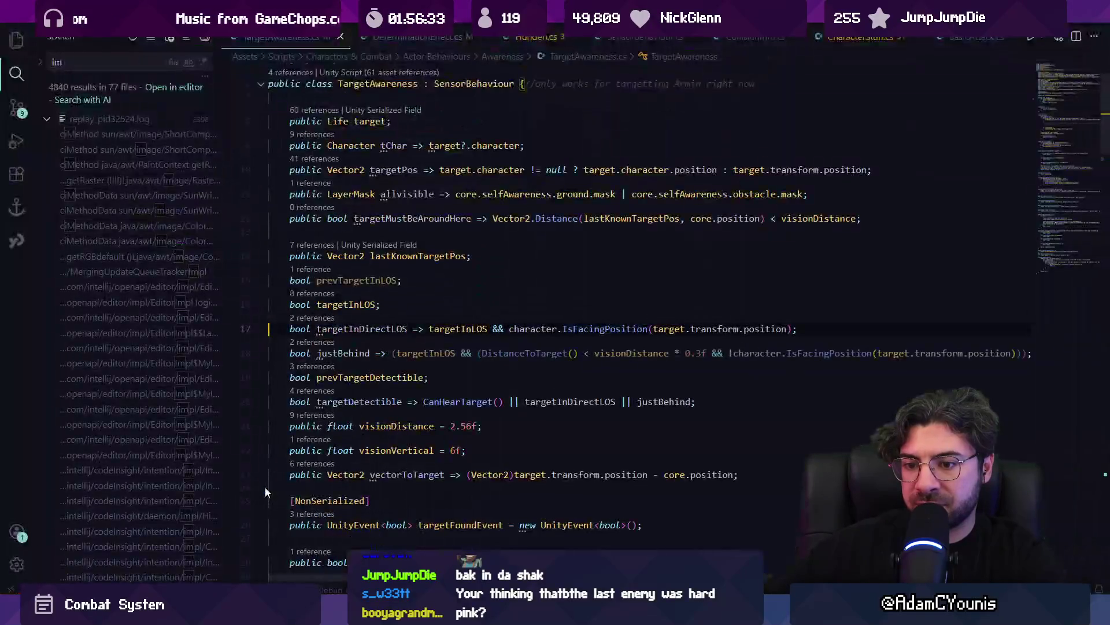
{"action": "key", "text": "alt+Tab"}
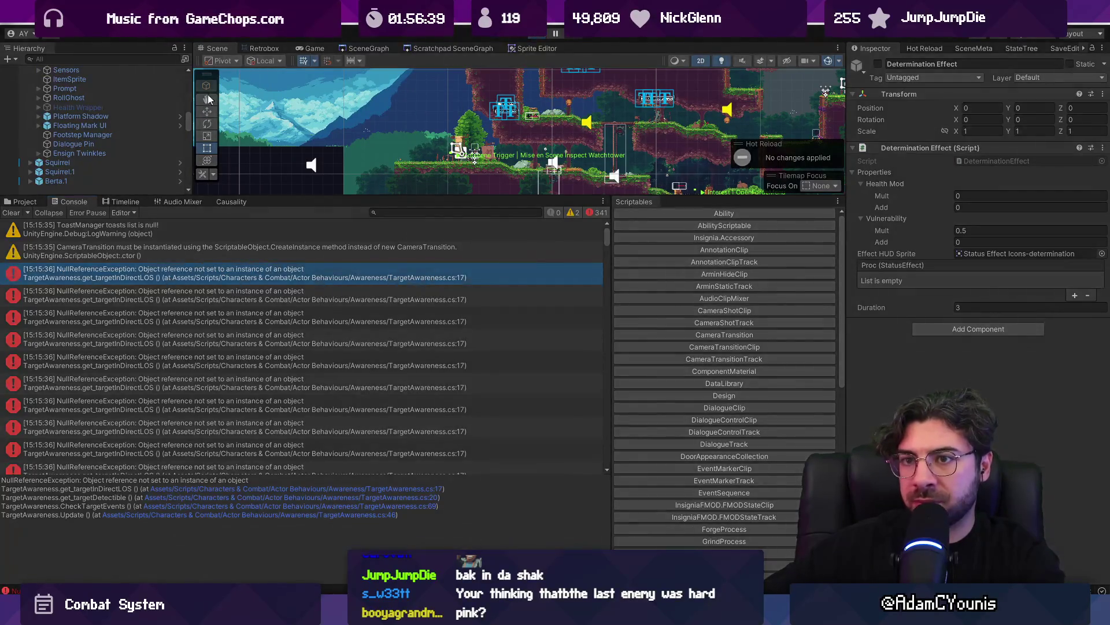
Replay and inspect Armin > Sensors Target Awareness, which shows Target None
{"action": "key", "text": "ctrl+p"}
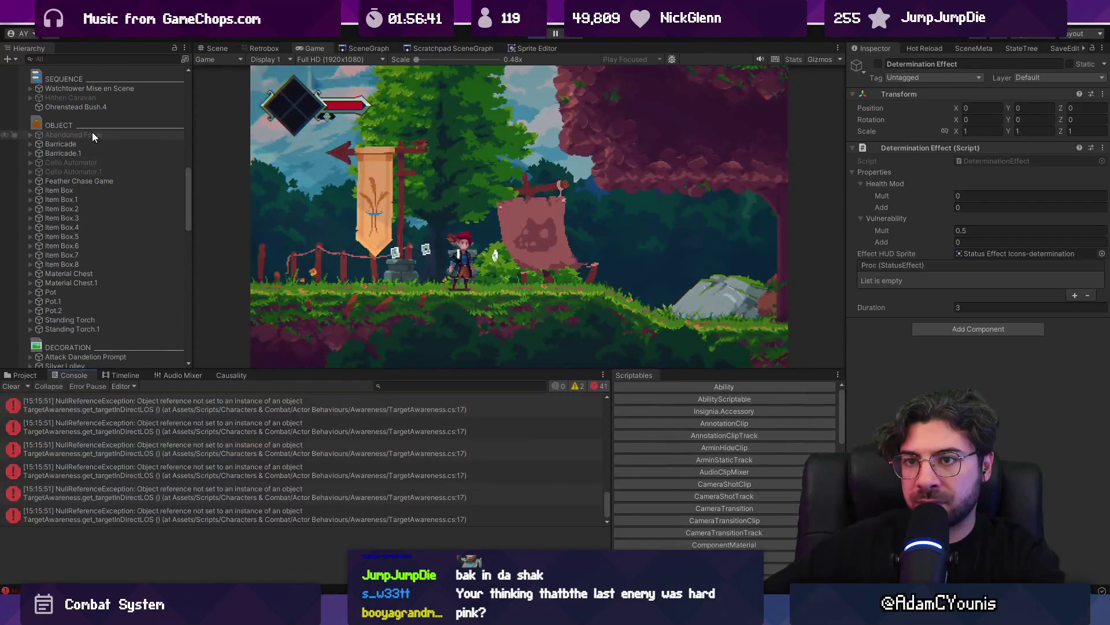
{"action": "scroll", "coordinate": [99, 150], "scroll_direction": "up", "scroll_amount": 3}
{"action": "scroll", "coordinate": [98, 156], "scroll_direction": "up", "scroll_amount": 3}
{"action": "scroll", "coordinate": [100, 155], "scroll_direction": "up", "scroll_amount": 10}
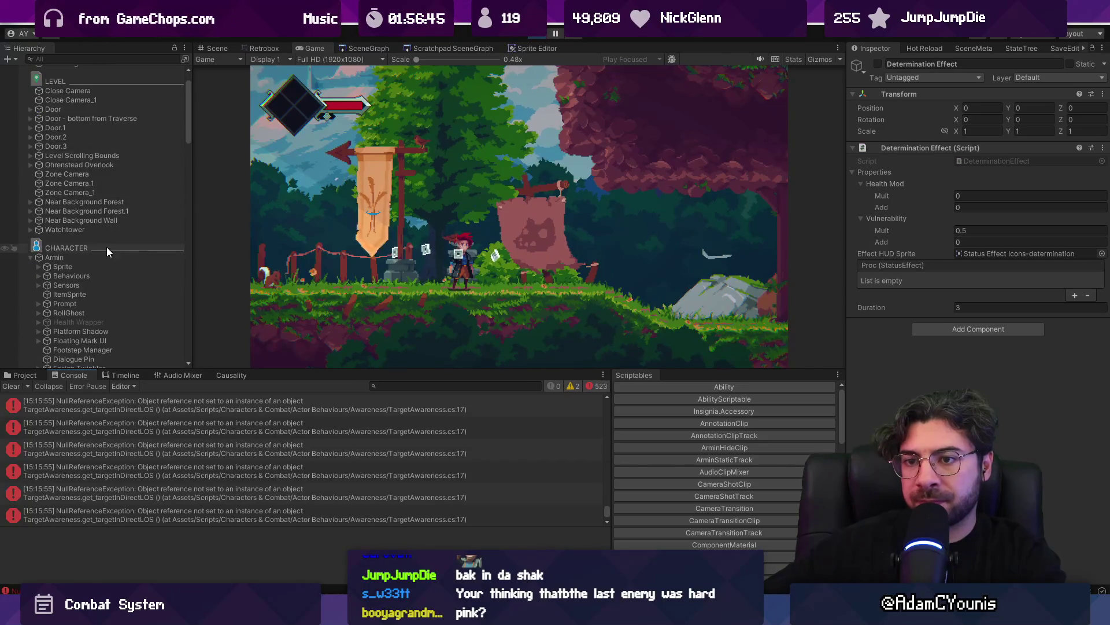
{"action": "left_click", "coordinate": [106, 258]}
{"action": "scroll", "coordinate": [936, 307], "scroll_direction": "down", "scroll_amount": 5}
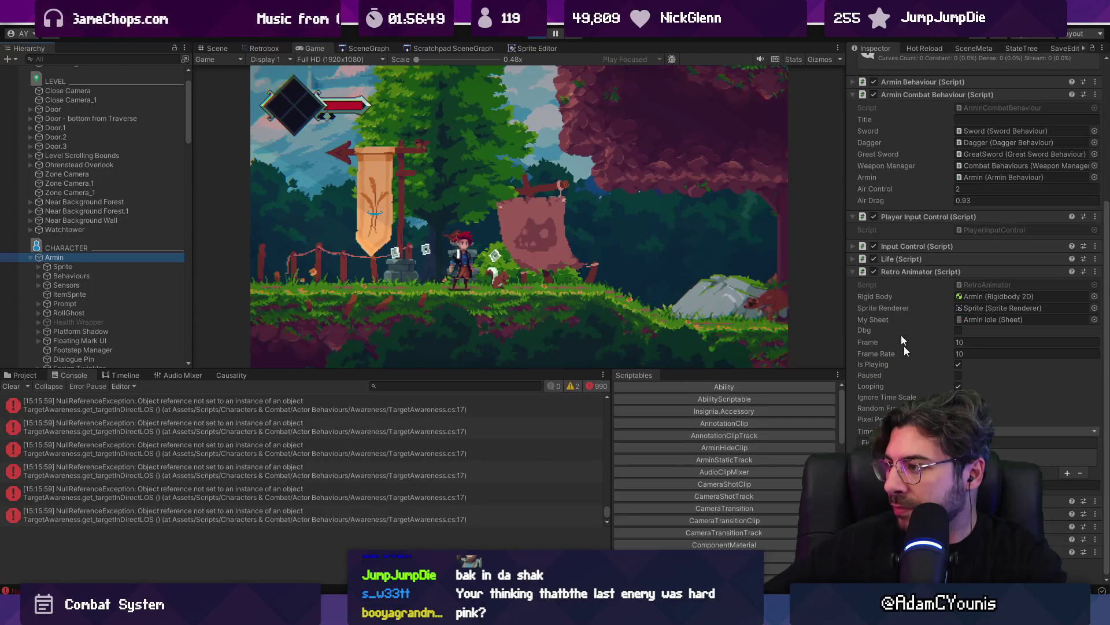
{"action": "scroll", "coordinate": [914, 174], "scroll_direction": "up", "scroll_amount": 3}
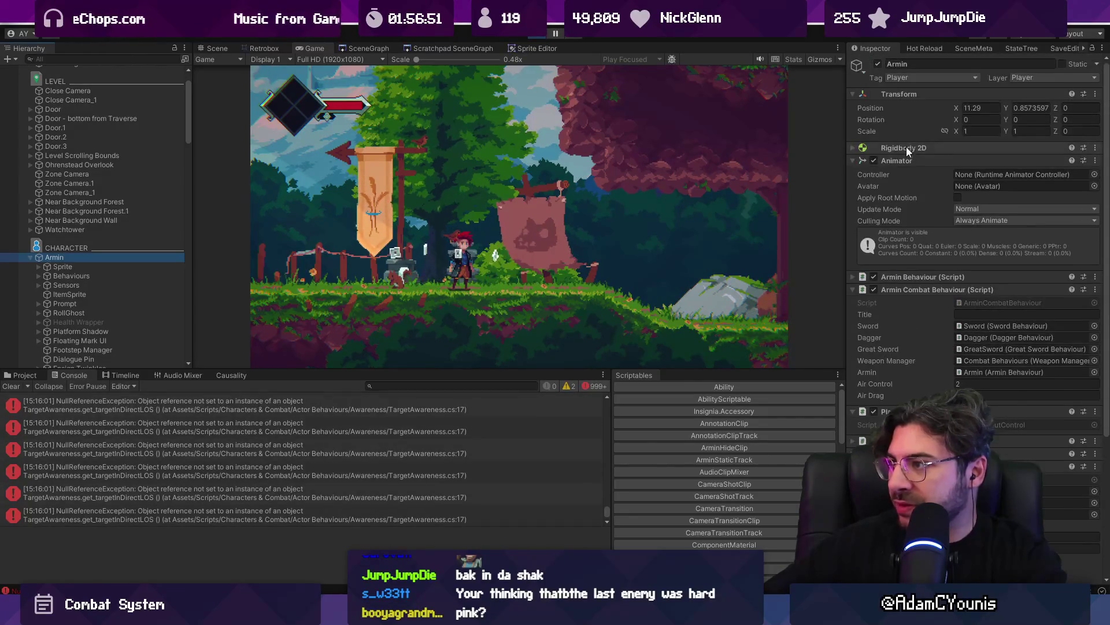
{"action": "left_click", "coordinate": [908, 187], "text": "ctrl"}
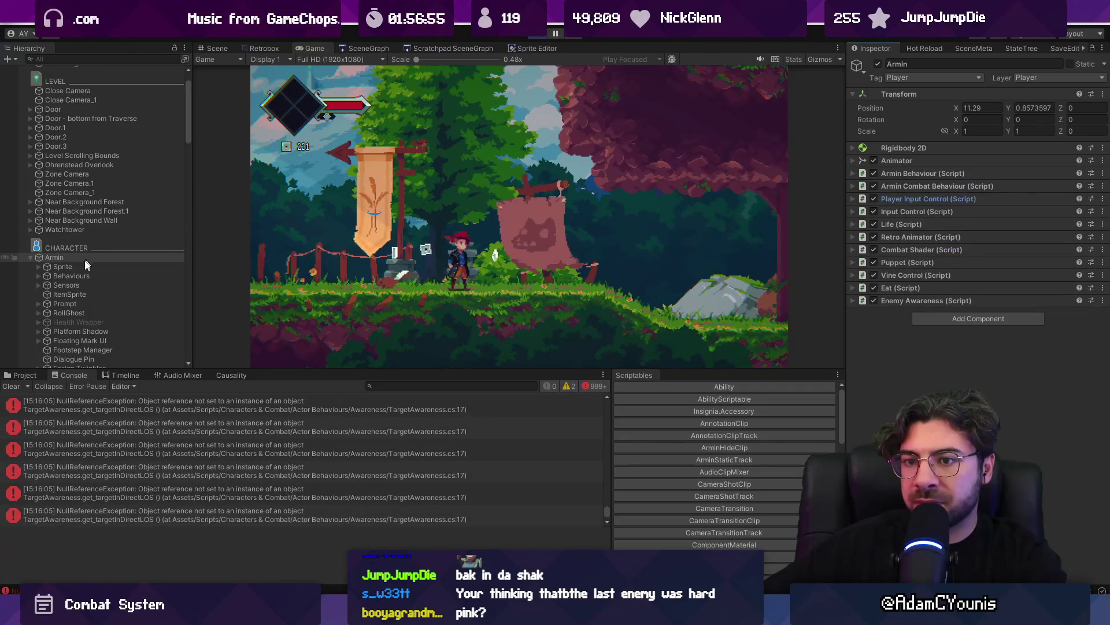
{"action": "left_click", "coordinate": [39, 285]}
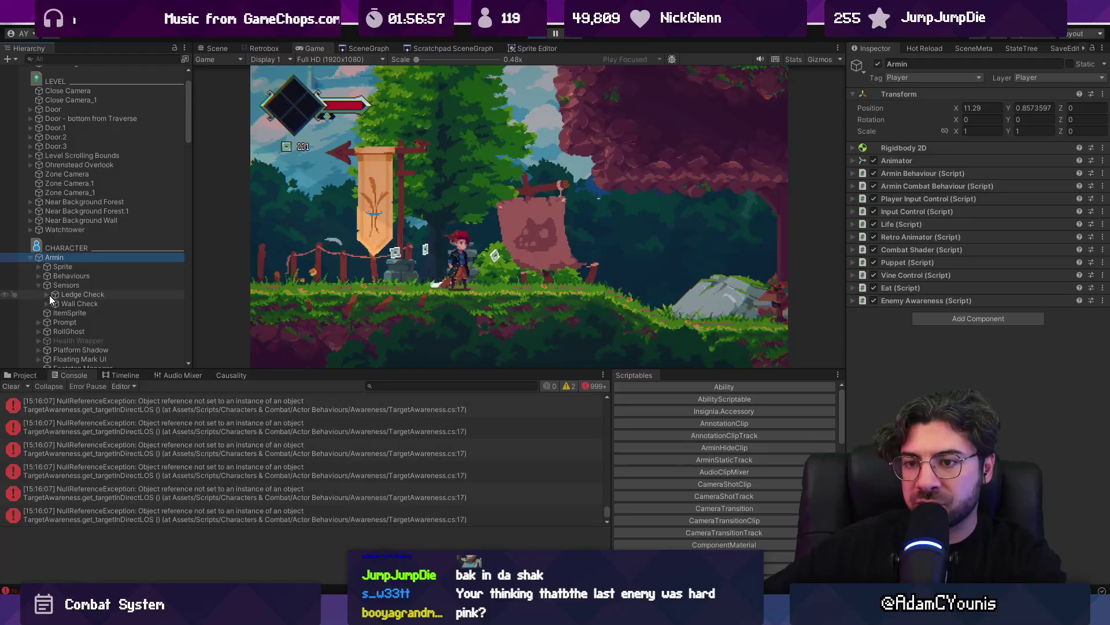
{"action": "left_click", "coordinate": [56, 286]}
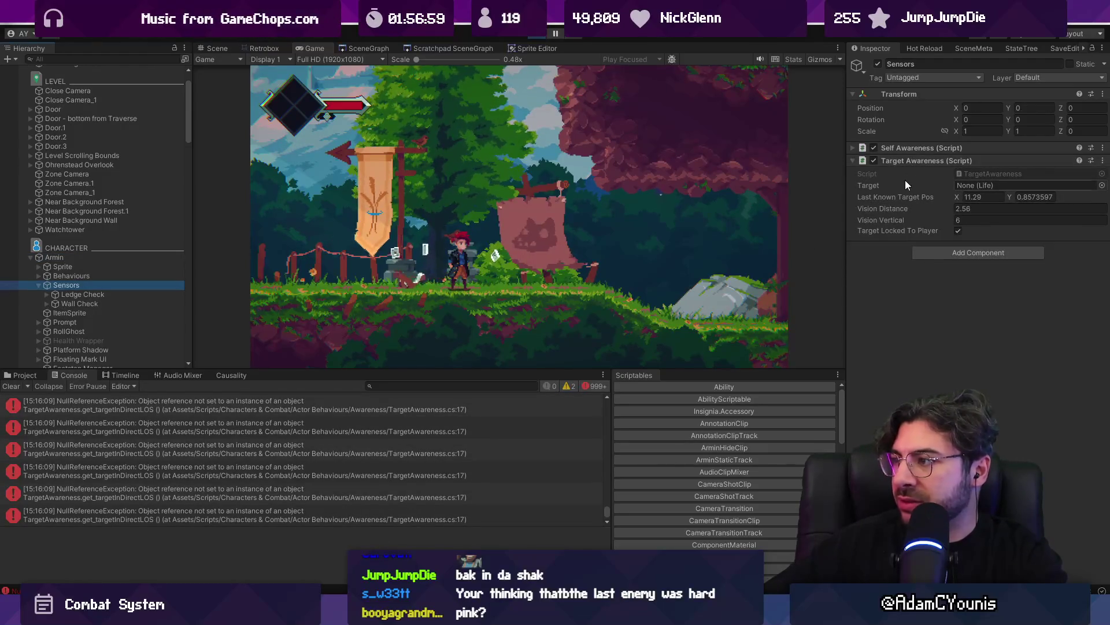
{"action": "left_click", "coordinate": [538, 37]}
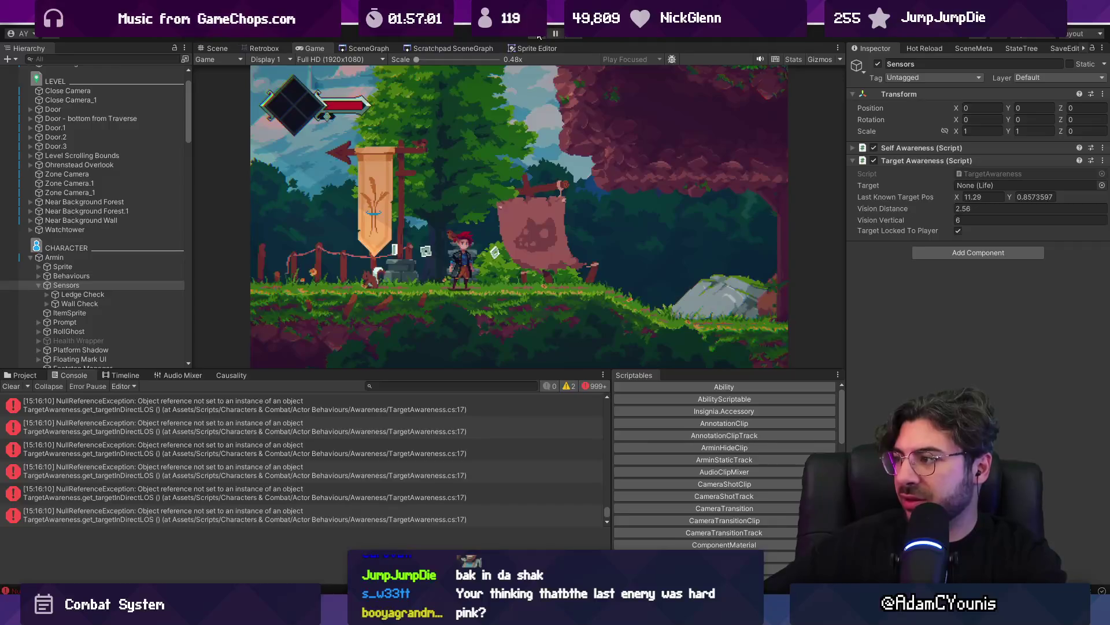
{"action": "key", "text": "alt+Tab"}
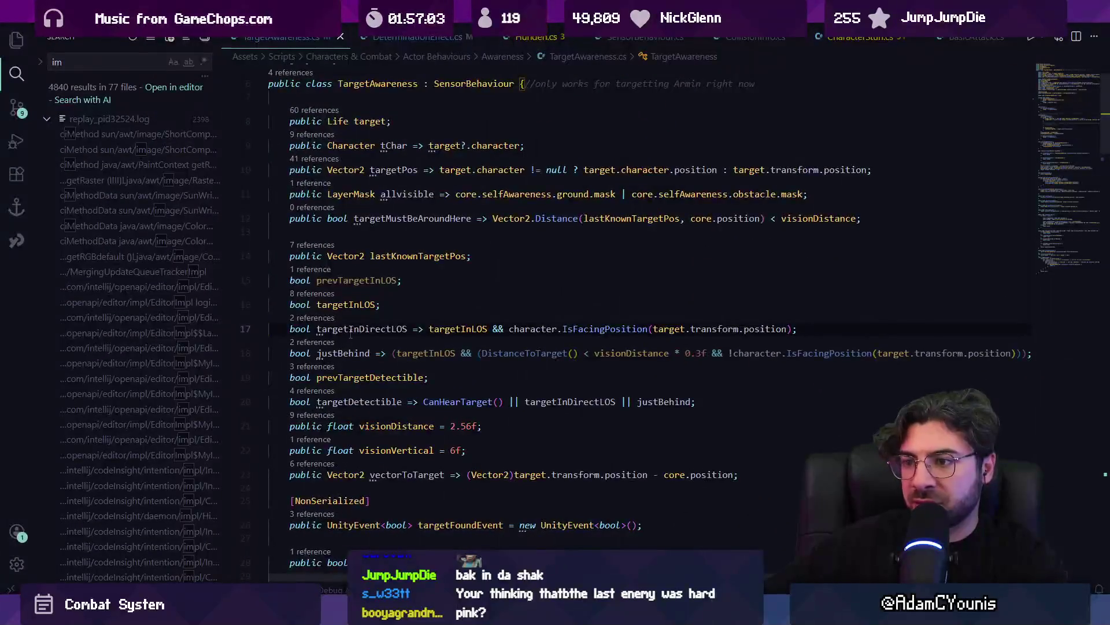
Inspect the player target assignment on line 32 and the else block in Awake
{"action": "scroll", "coordinate": [350, 333], "scroll_direction": "down", "scroll_amount": 5}
{"action": "left_click", "coordinate": [389, 294]}
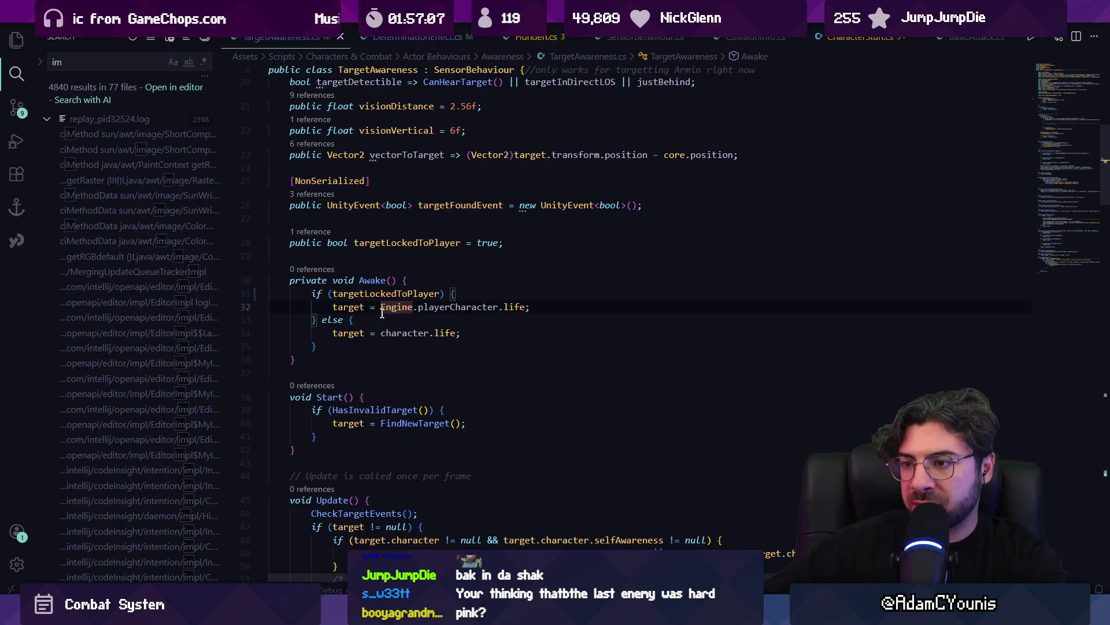
{"action": "left_click", "coordinate": [435, 306]}
{"action": "key", "text": "ctrl+Right"}
{"action": "key", "text": "ctrl+Right"}
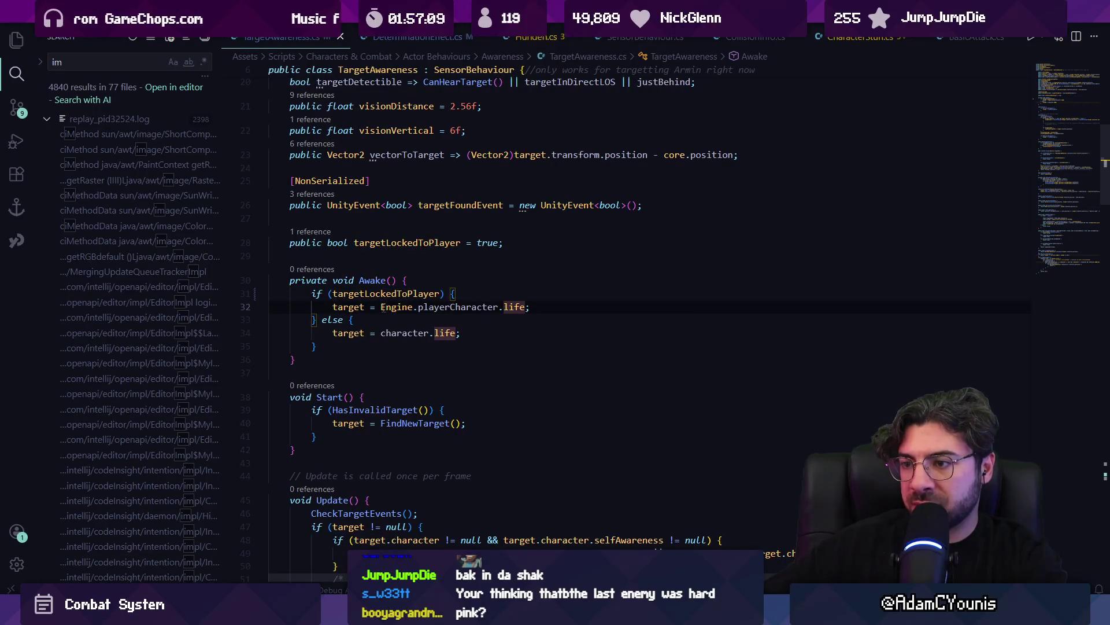
{"action": "left_click_drag", "start_coordinate": [381, 306], "coordinate": [507, 306]}
{"action": "left_click", "coordinate": [527, 306]}
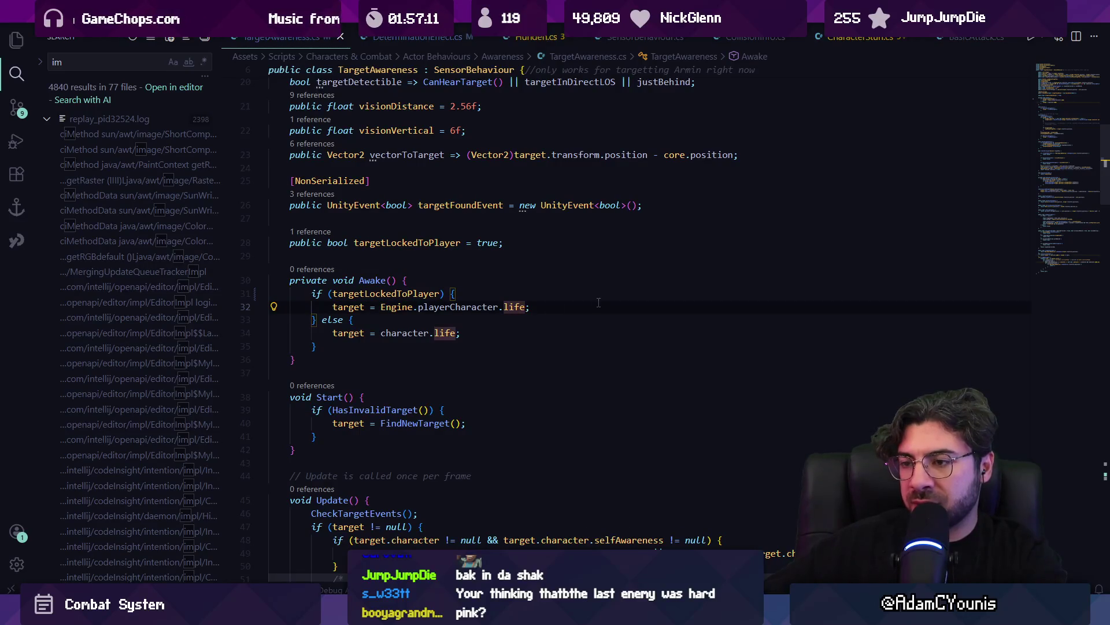
{"action": "key", "text": "Down"}
{"action": "key", "text": "Down"}
{"action": "key", "text": "Home"}
{"action": "key", "text": "Home"}
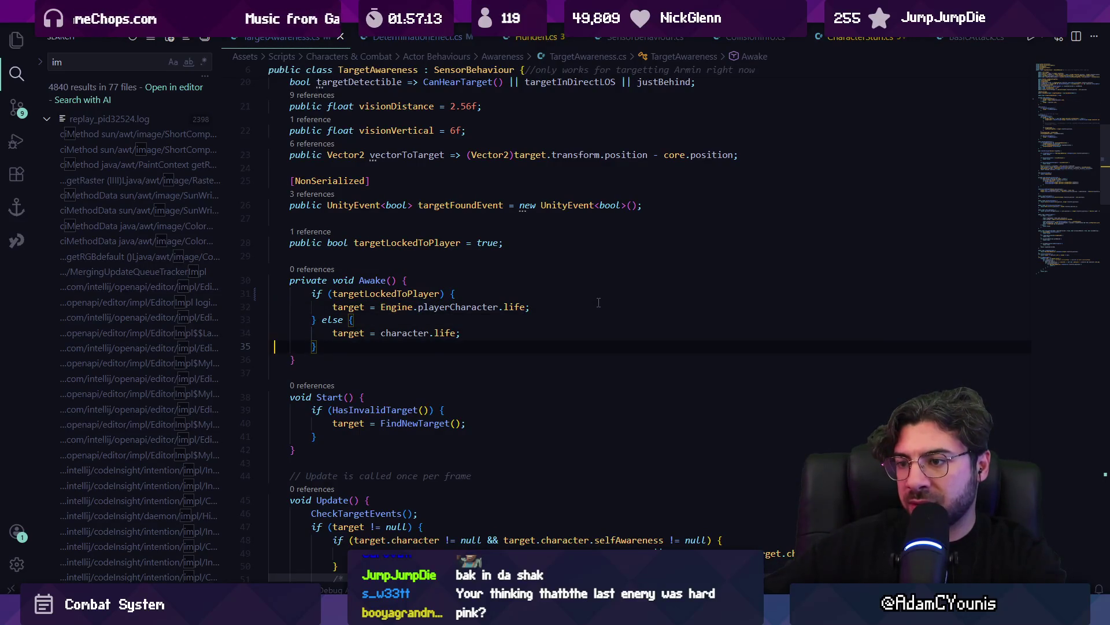
{"action": "key", "text": "ctrl+shift+Return"}
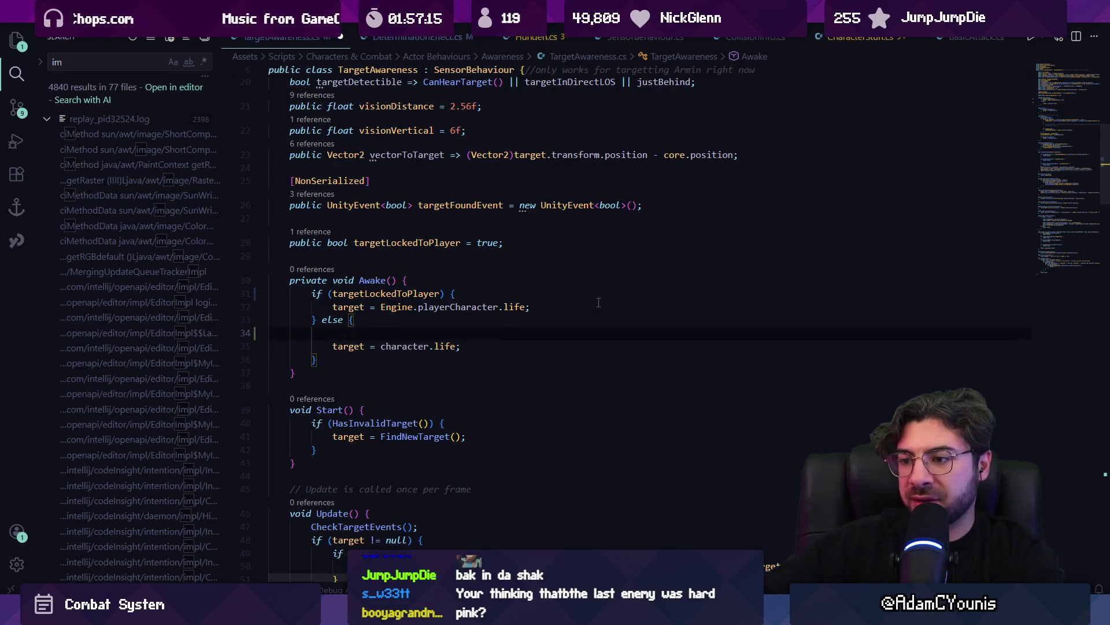
{"action": "key", "text": "ctrl+z"}
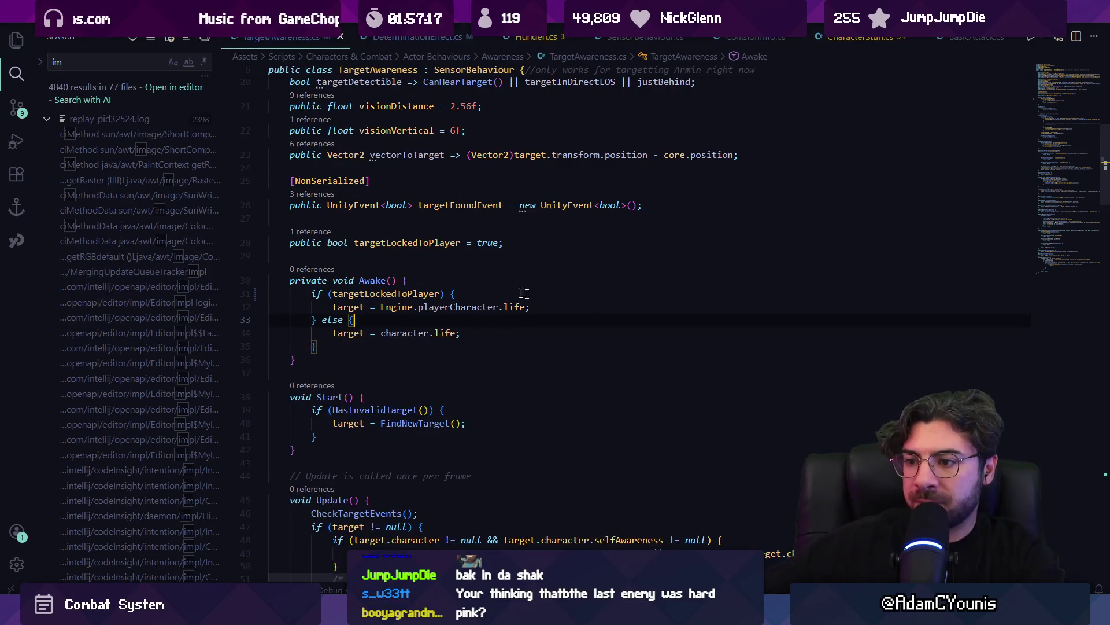
Make FindNewTarget return character.life instead of null and save TargetAwareness.cs
{"action": "left_click", "coordinate": [382, 409], "text": "ctrl"}
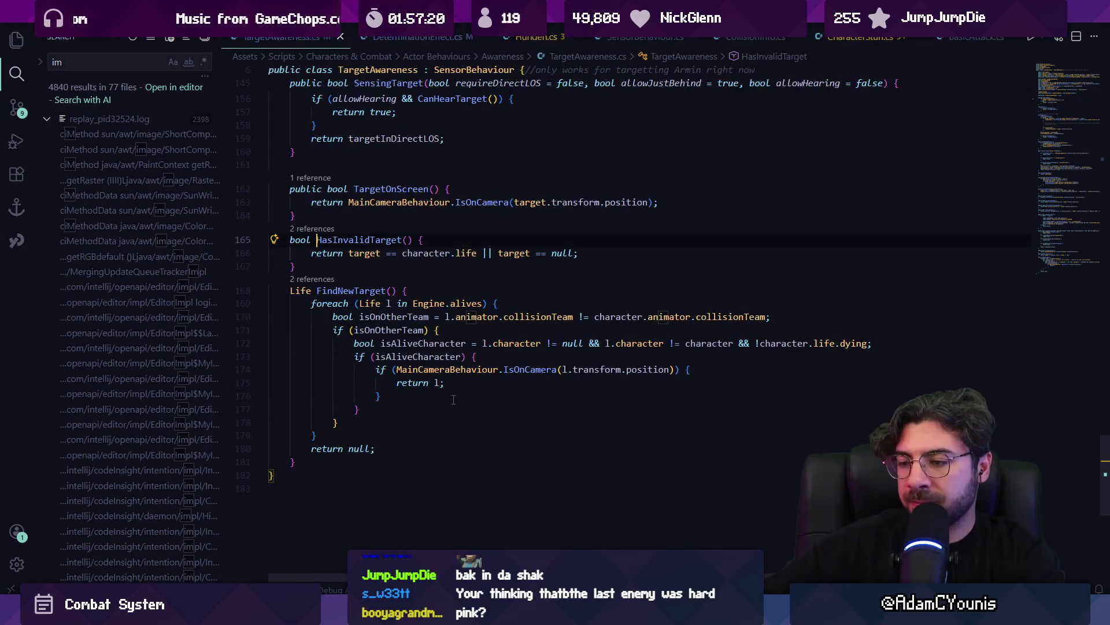
{"action": "double_click", "coordinate": [358, 451]}
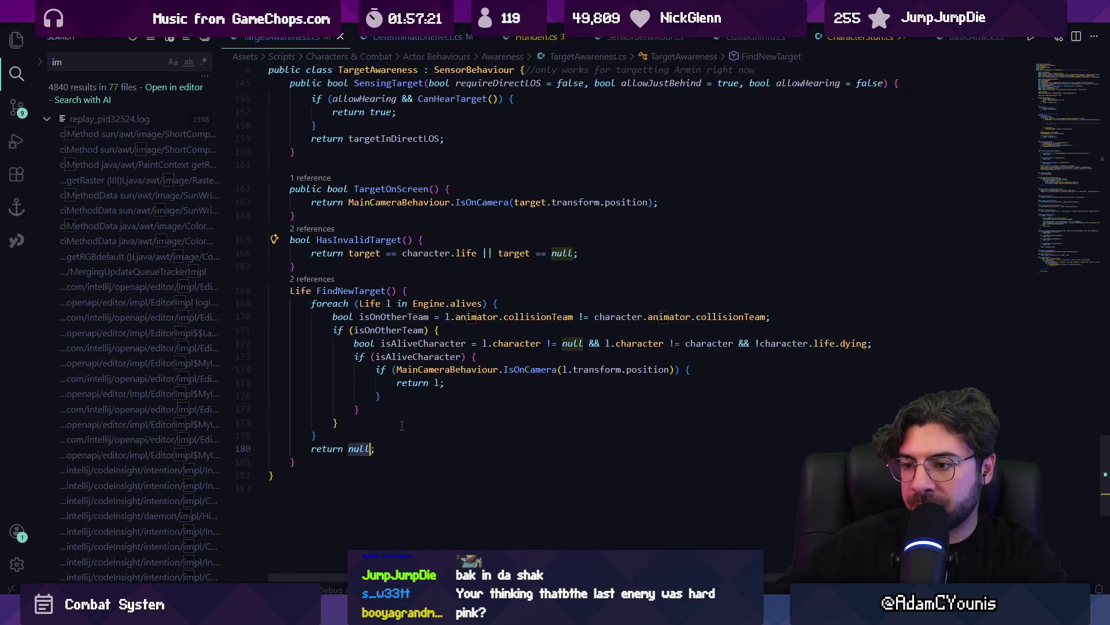
{"action": "type", "text": "character.life"}
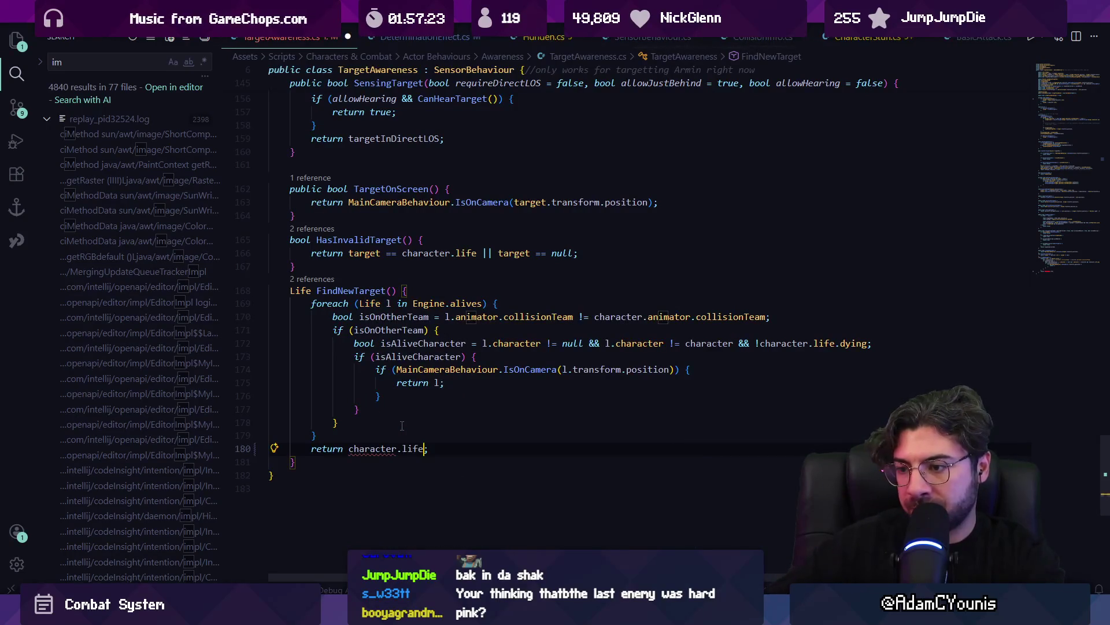
{"action": "key", "text": "ctrl+s"}
{"action": "key", "text": "alt+Tab"}
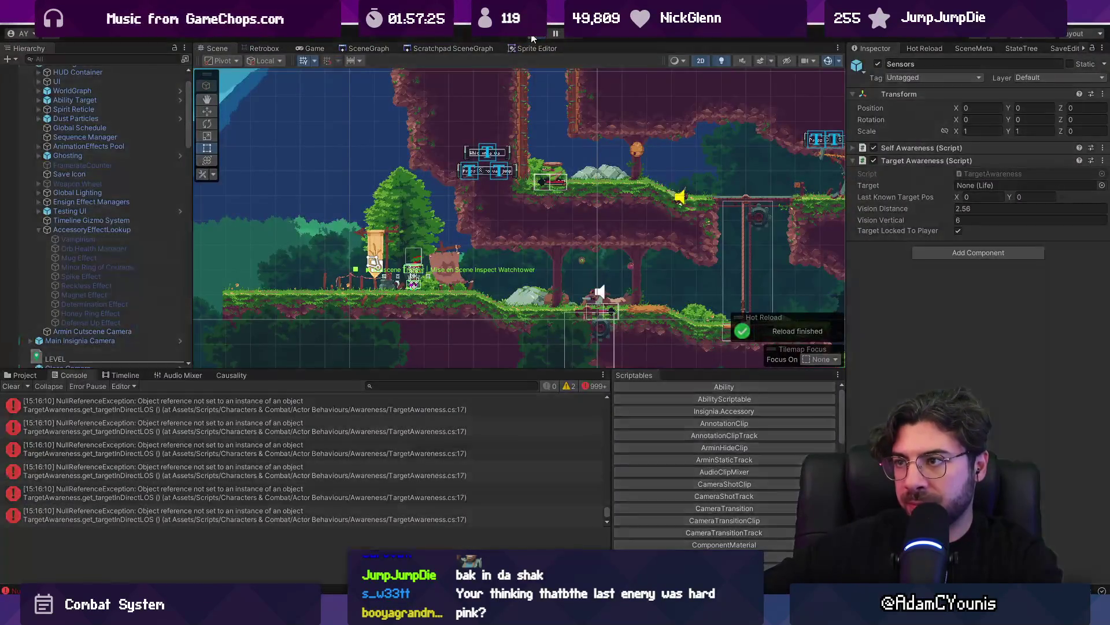
Playtest the fix, confirming the Target fills with Marten, then enlarge the Scene view
{"action": "key", "text": "ctrl+p"}
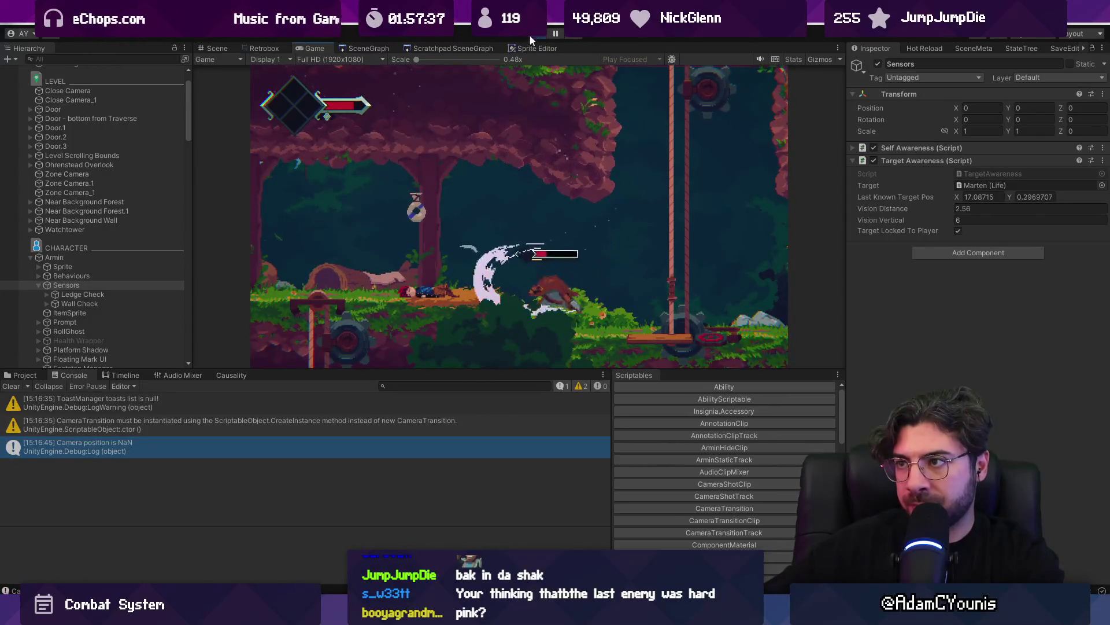
{"action": "key", "text": "ctrl+p"}
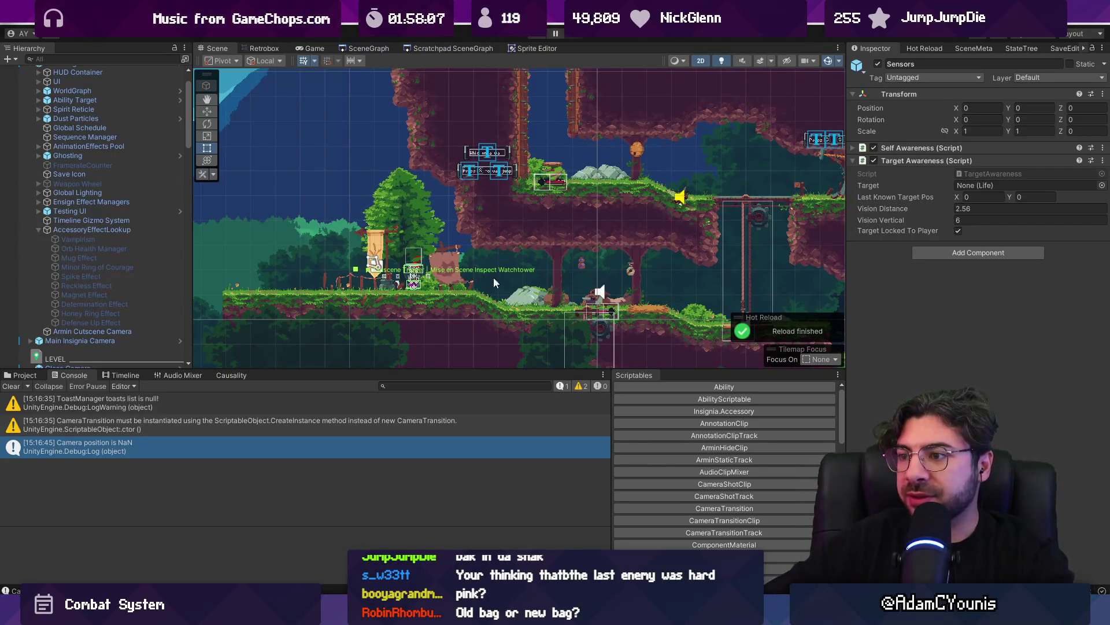
{"action": "mouse_move", "coordinate": [480, 370]}
{"action": "left_mouse_down"}
{"action": "mouse_move", "coordinate": [478, 496]}
{"action": "mouse_move", "coordinate": [492, 475]}
{"action": "left_mouse_up"}
{"action": "scroll", "coordinate": [498, 304], "scroll_direction": "down", "scroll_amount": 2}
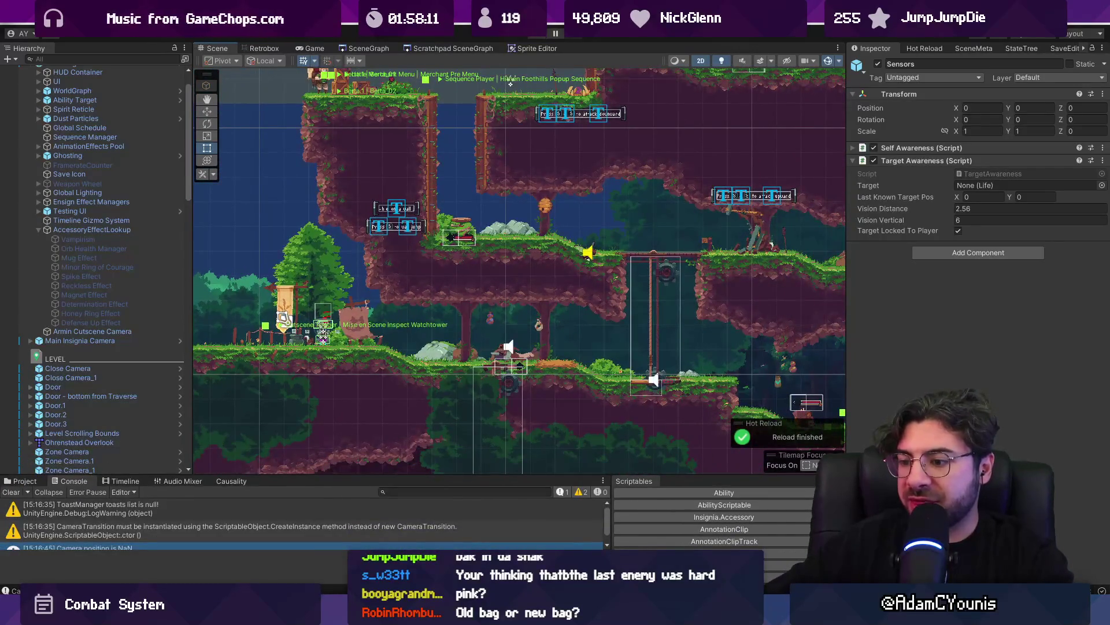
{"action": "key", "text": "alt+Tab"}
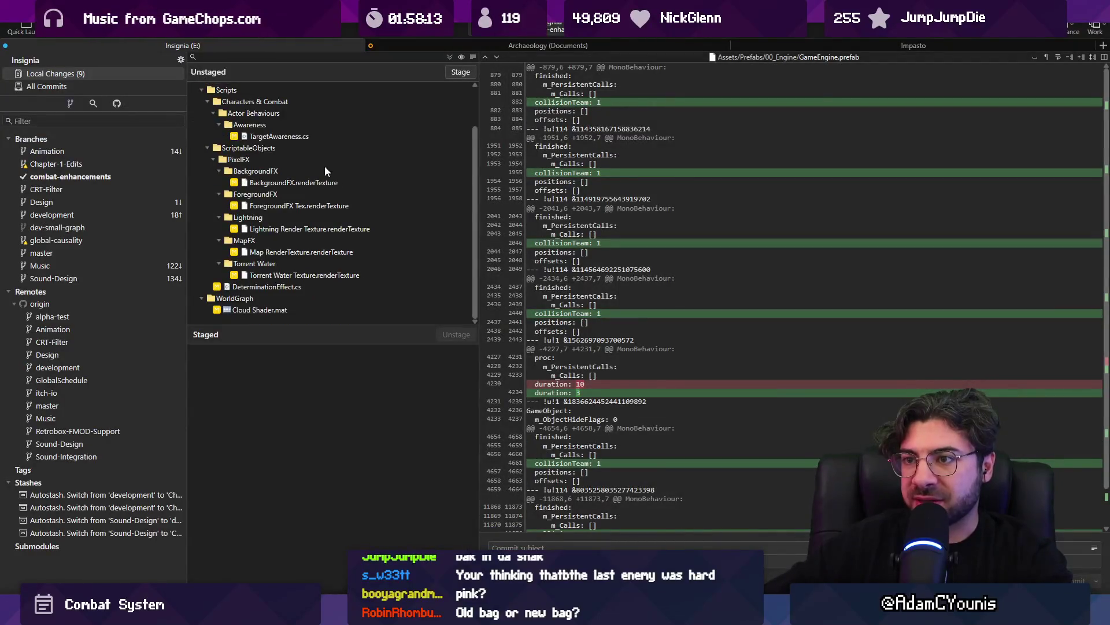
Stage all nine changed files in Fork and commit them as the target awareness fix
{"action": "left_click", "coordinate": [299, 138]}
{"action": "left_click", "coordinate": [450, 58]}
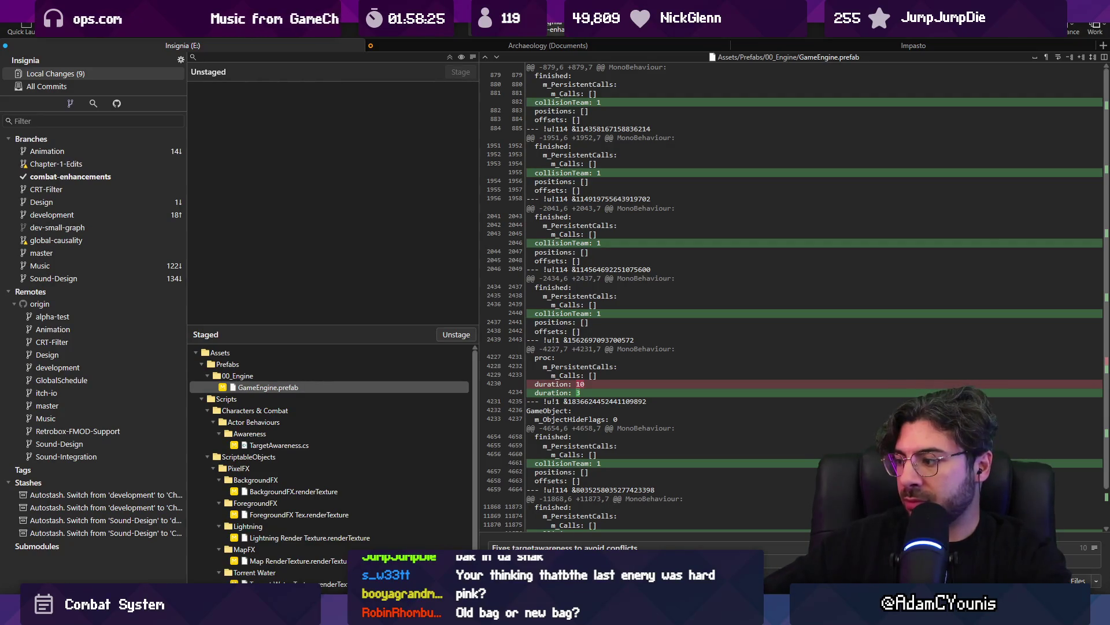
{"action": "key", "text": "ctrl+Return"}
{"action": "key", "text": "alt+Tab"}
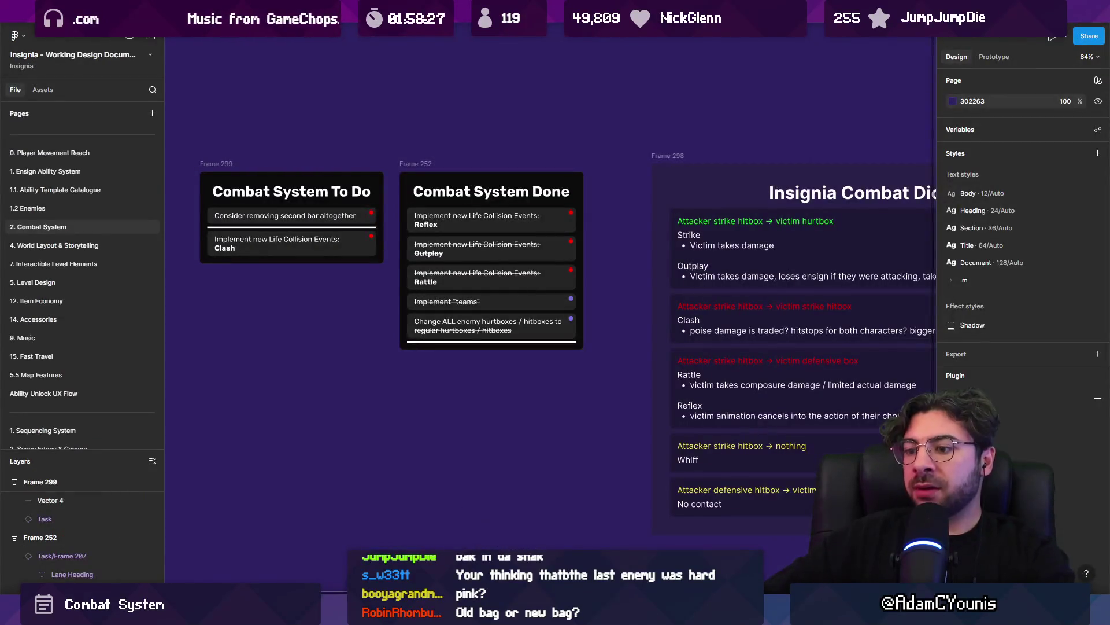
Open Demo Dungeon Exit from the SceneGraph and start a playtest against the wolf
{"action": "mouse_move", "coordinate": [353, 593]}
{"action": "left_click", "coordinate": [352, 555]}
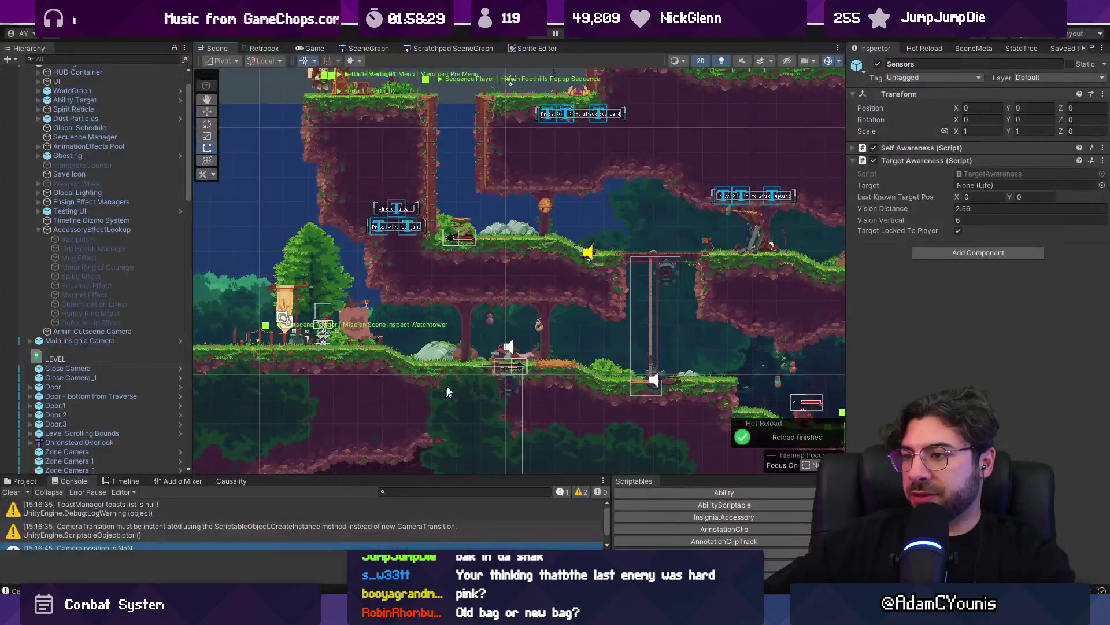
{"action": "scroll", "coordinate": [439, 358], "scroll_direction": "down", "scroll_amount": 2}
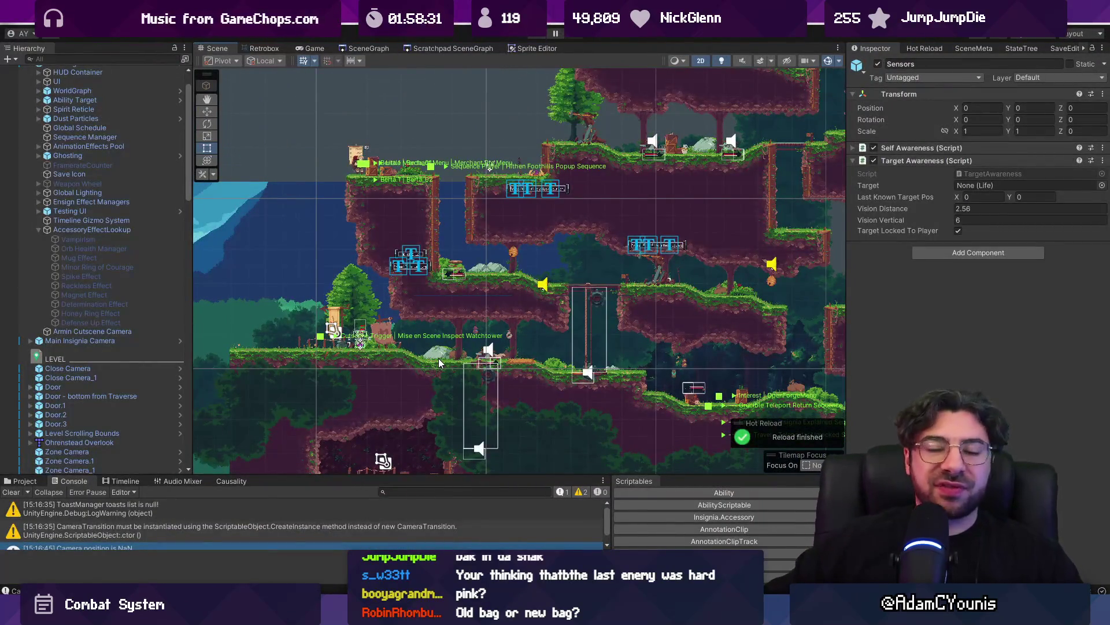
{"action": "left_click", "coordinate": [361, 50]}
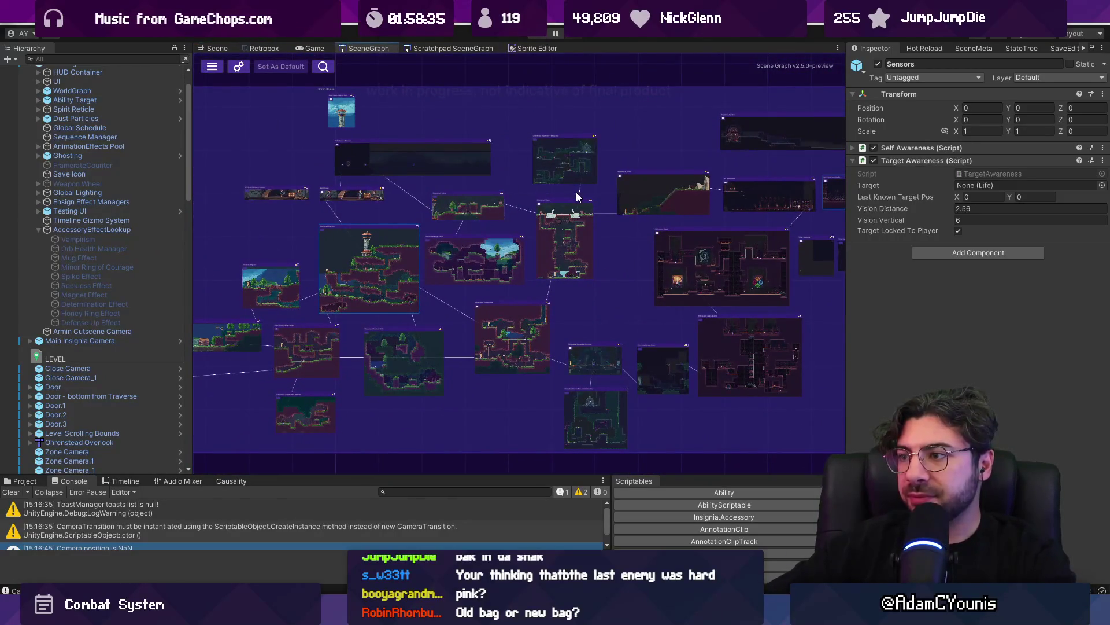
{"action": "scroll", "coordinate": [570, 185], "scroll_direction": "down", "scroll_amount": 3}
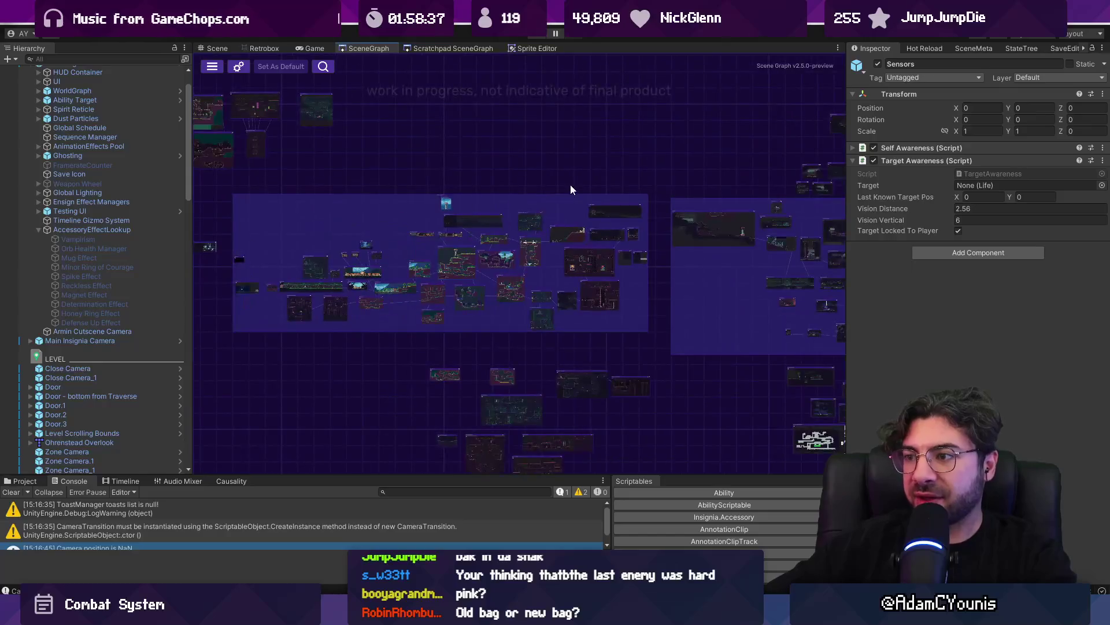
{"action": "double_click", "coordinate": [678, 166]}
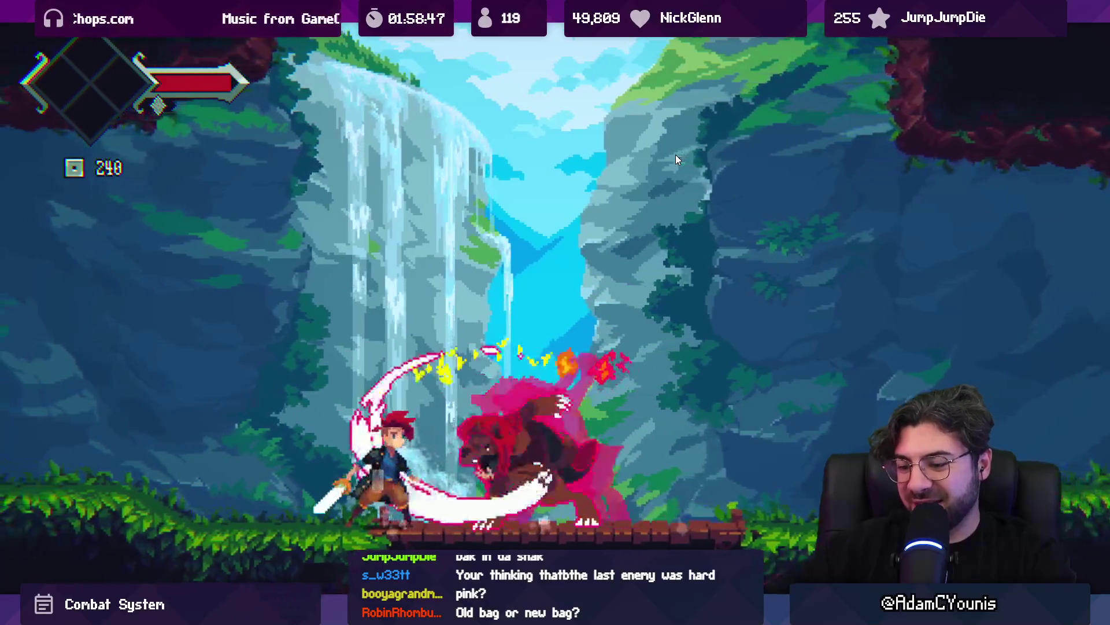
{"action": "key", "text": "shift+space"}
Stop play, delete the Marten and Marten_1 enemies, and inspect Hunden's settings
{"action": "left_click", "coordinate": [548, 33]}
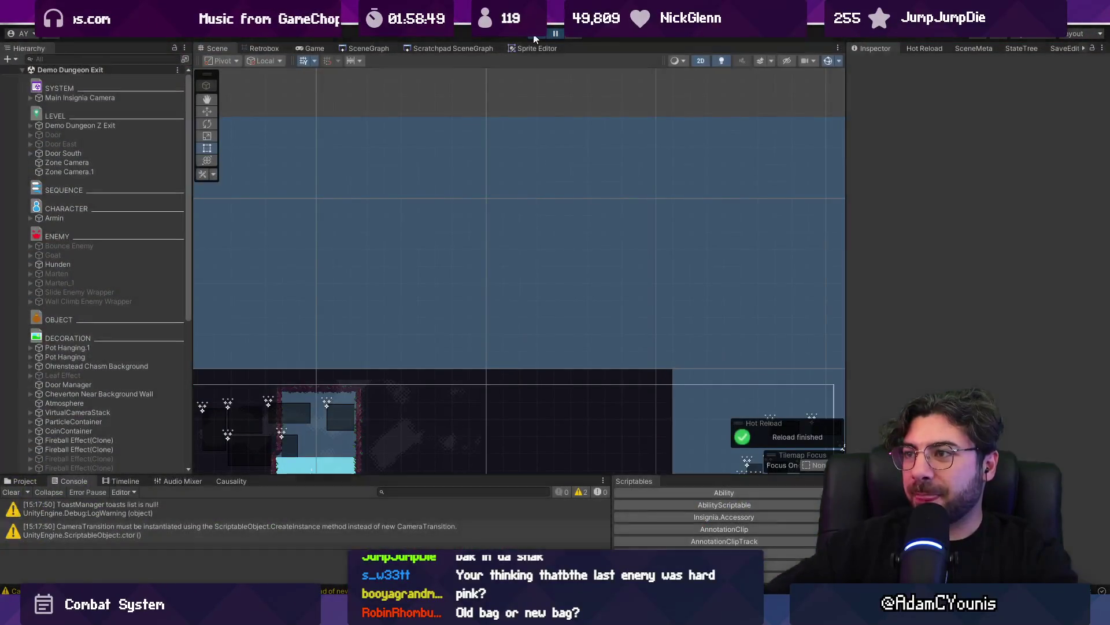
{"action": "left_click", "coordinate": [98, 283]}
{"action": "left_click", "coordinate": [105, 289], "text": "shift"}
{"action": "key", "text": "Delete"}
{"action": "left_click", "coordinate": [111, 275]}
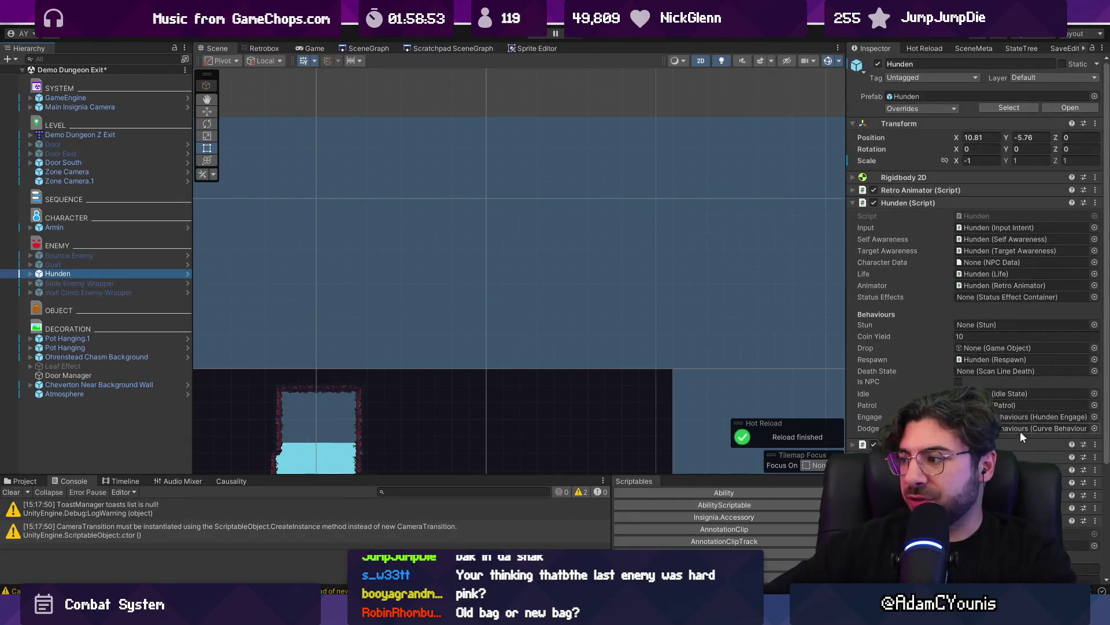
{"action": "scroll", "coordinate": [1025, 428], "scroll_direction": "down", "scroll_amount": 5}
{"action": "left_click", "coordinate": [874, 444]}
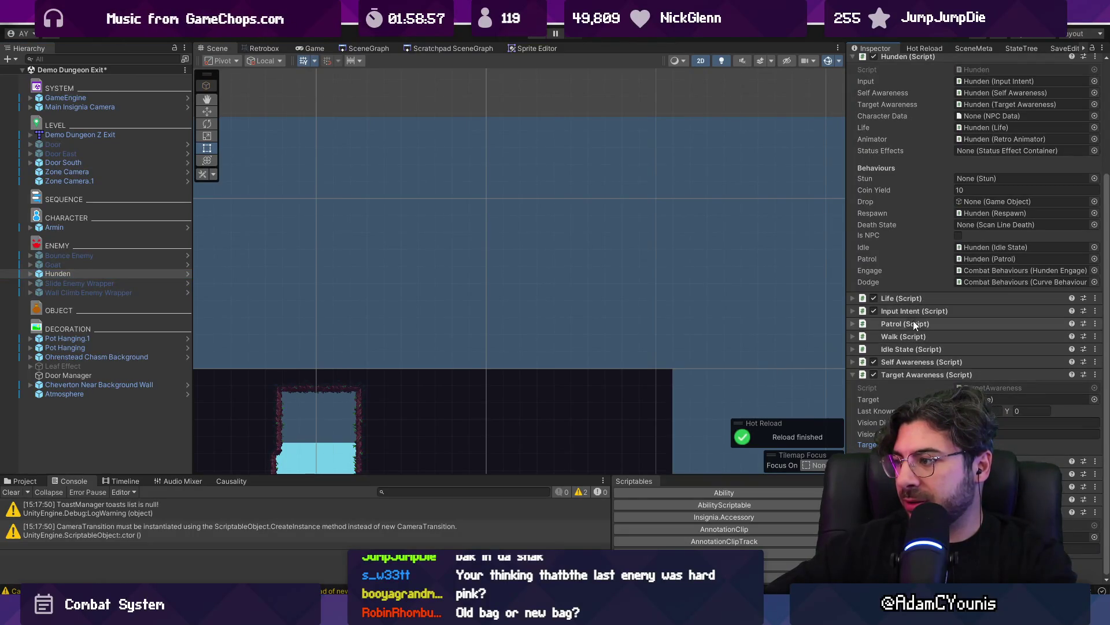
{"action": "scroll", "coordinate": [904, 373], "scroll_direction": "up", "scroll_amount": 3}
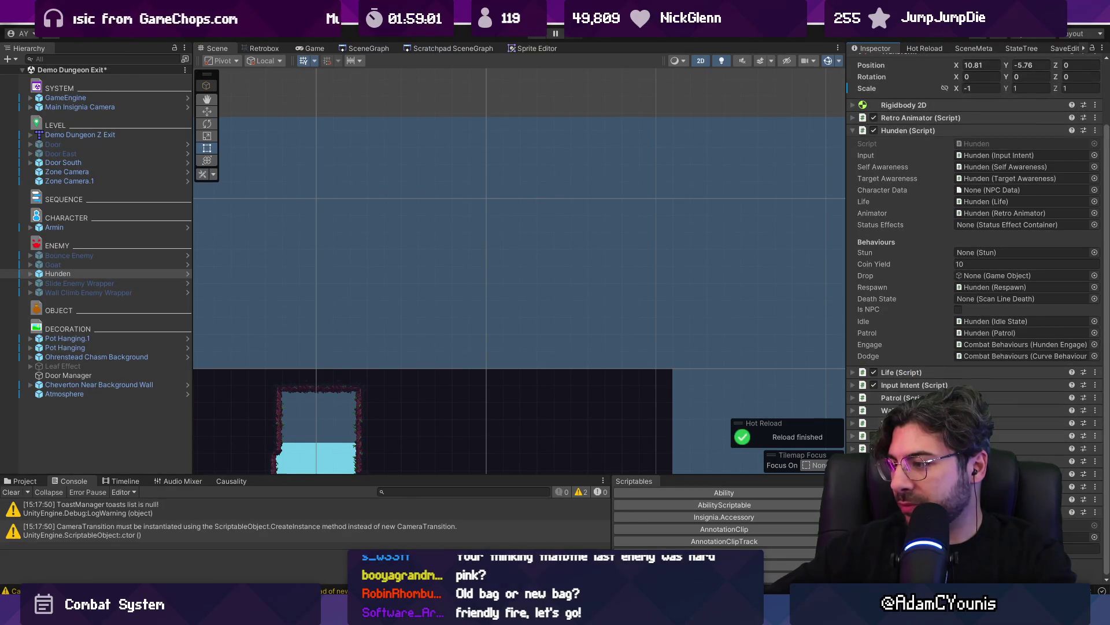
{"action": "left_click", "coordinate": [907, 128]}
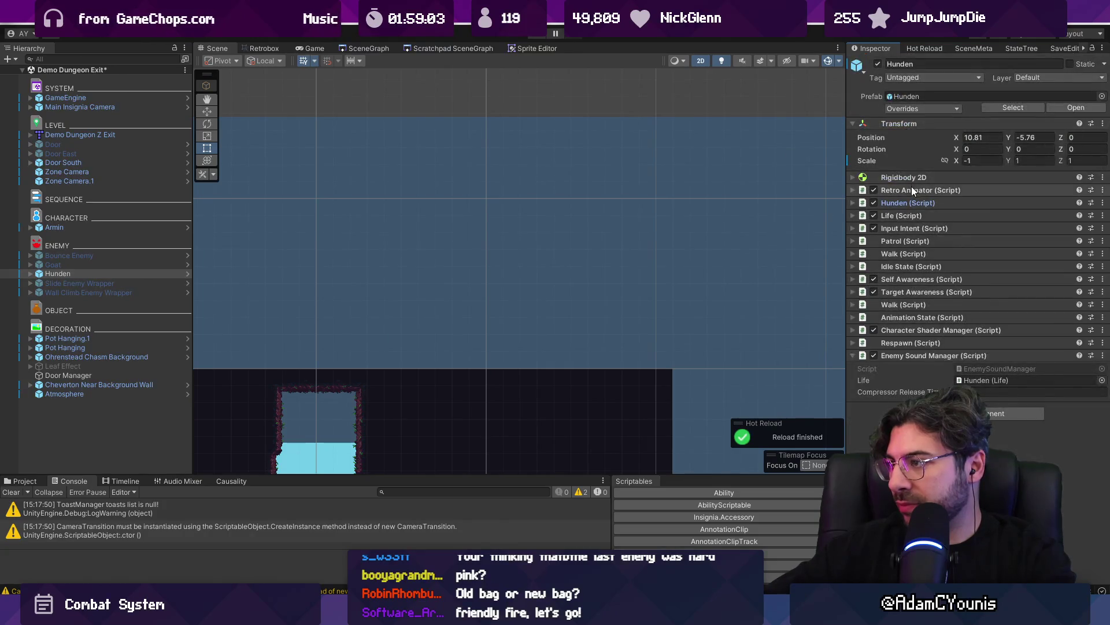
{"action": "left_click", "coordinate": [913, 191]}
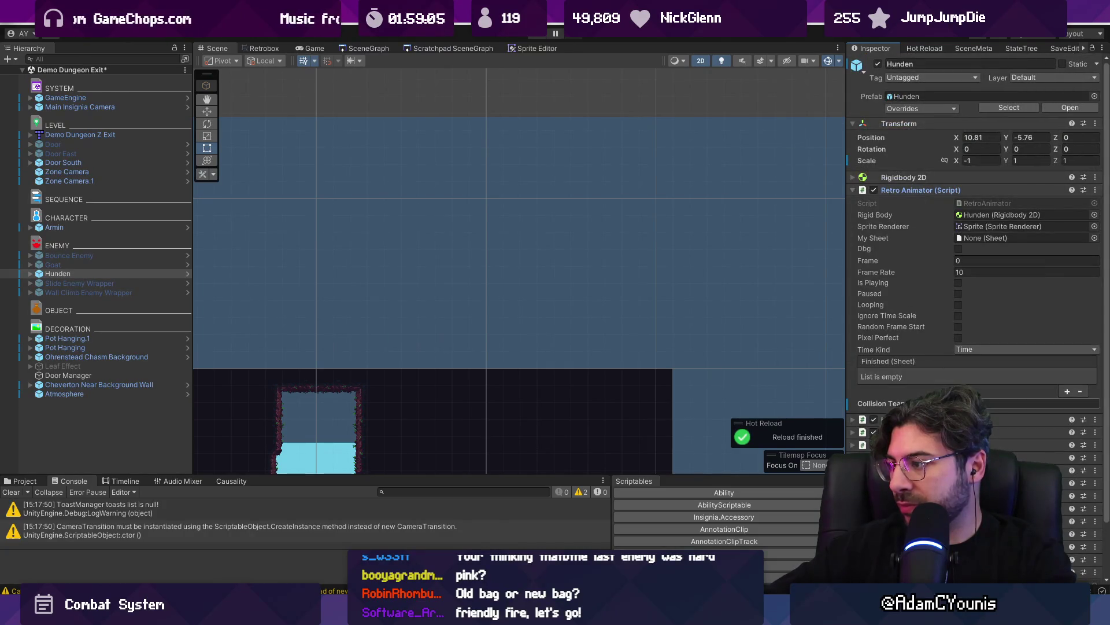
{"action": "left_click", "coordinate": [885, 405]}
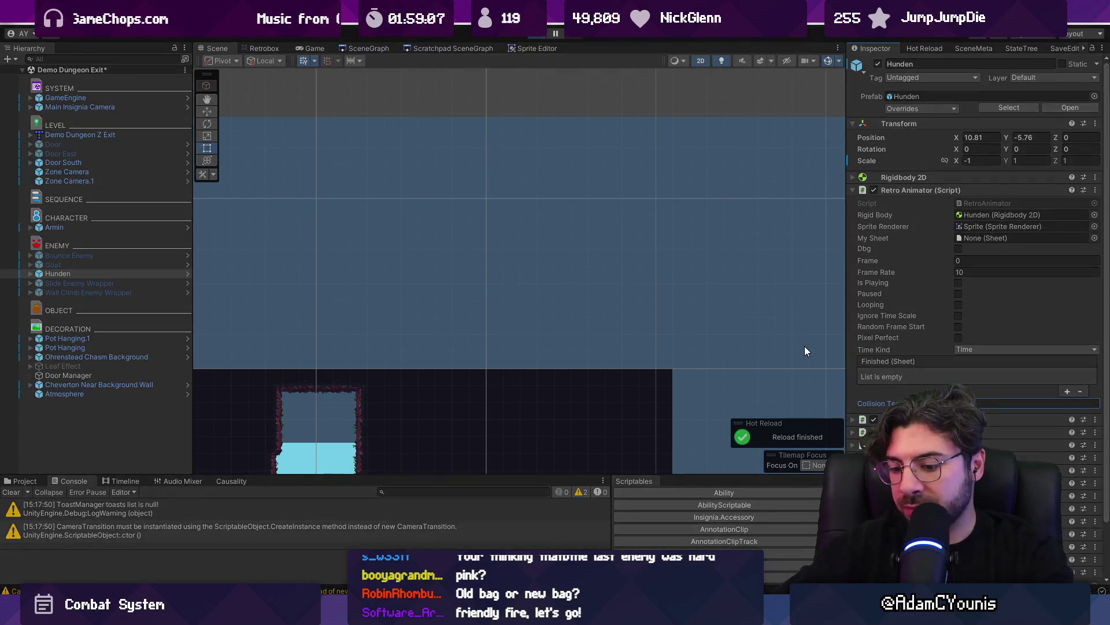
Playtest the scene, then reload Demo Dungeon Exit, discarding the unsaved edits
{"action": "key", "text": "ctrl+p"}
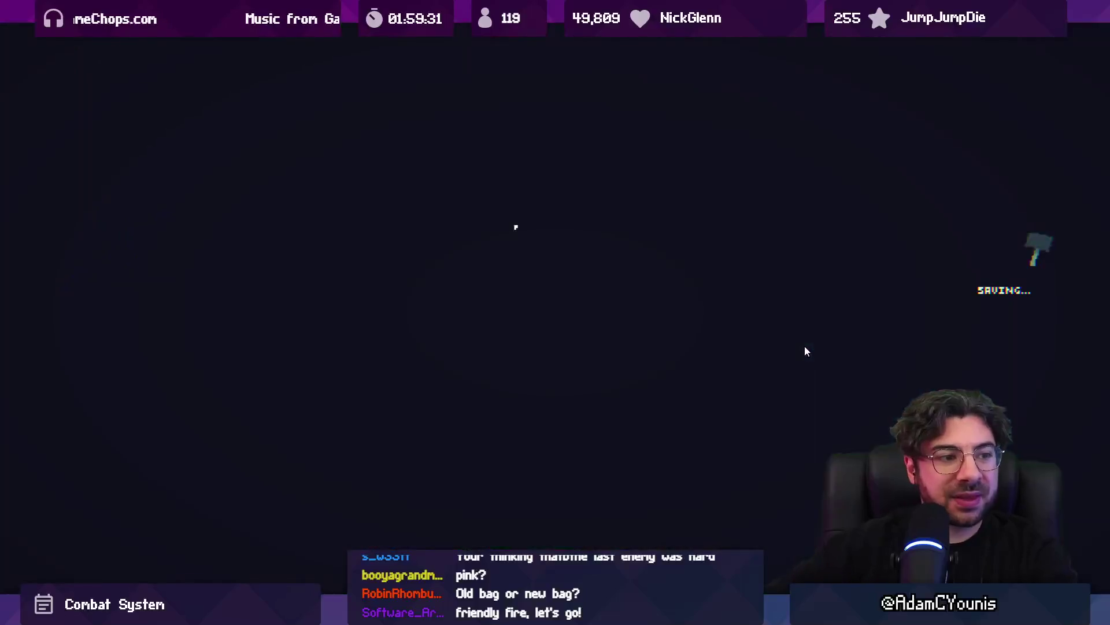
{"action": "key", "text": "F11"}
{"action": "left_click", "coordinate": [371, 50]}
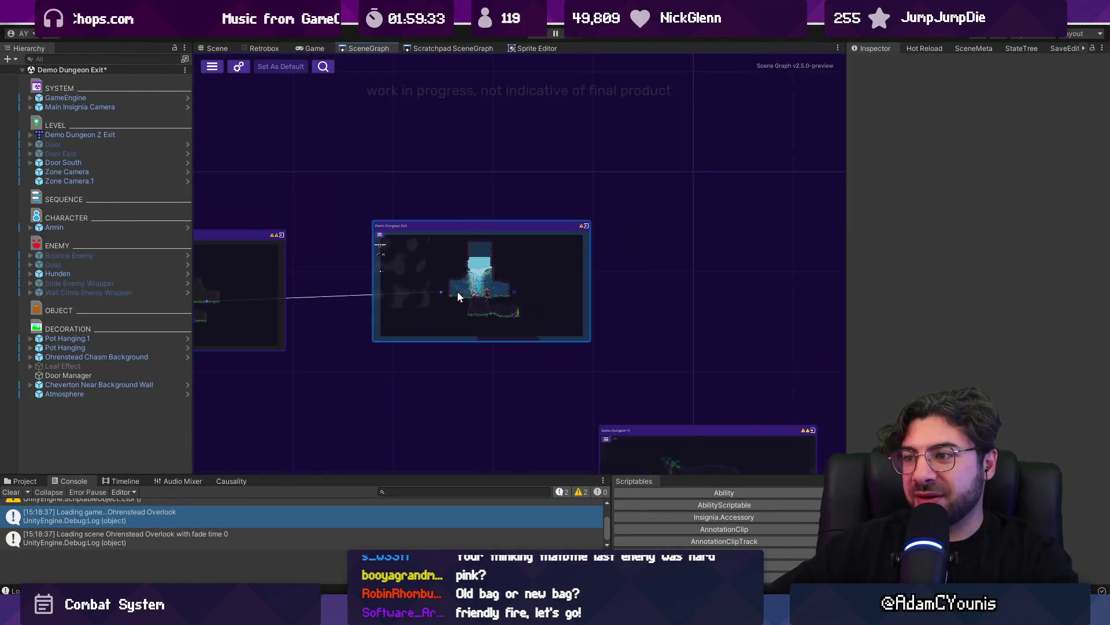
{"action": "double_click", "coordinate": [481, 246]}
{"action": "left_click", "coordinate": [571, 329]}
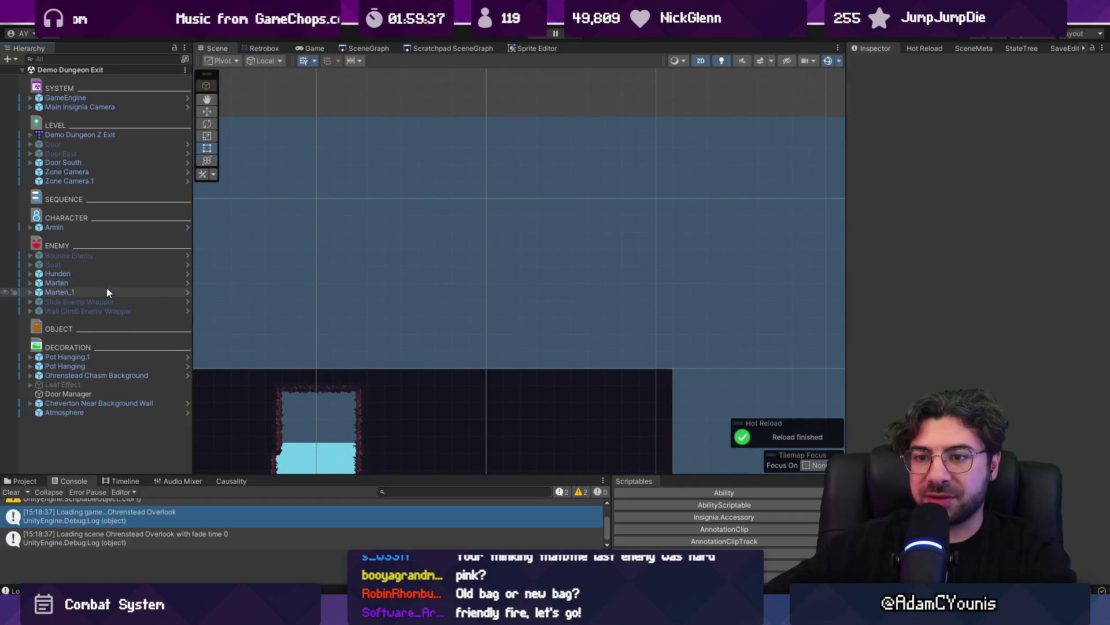
Delete Marten and Marten_1 again and revert all of Hunden's prefab overrides
{"action": "left_click", "coordinate": [107, 287]}
{"action": "left_click", "coordinate": [107, 283], "text": "shift"}
{"action": "key", "text": "Delete"}
{"action": "left_click", "coordinate": [108, 273]}
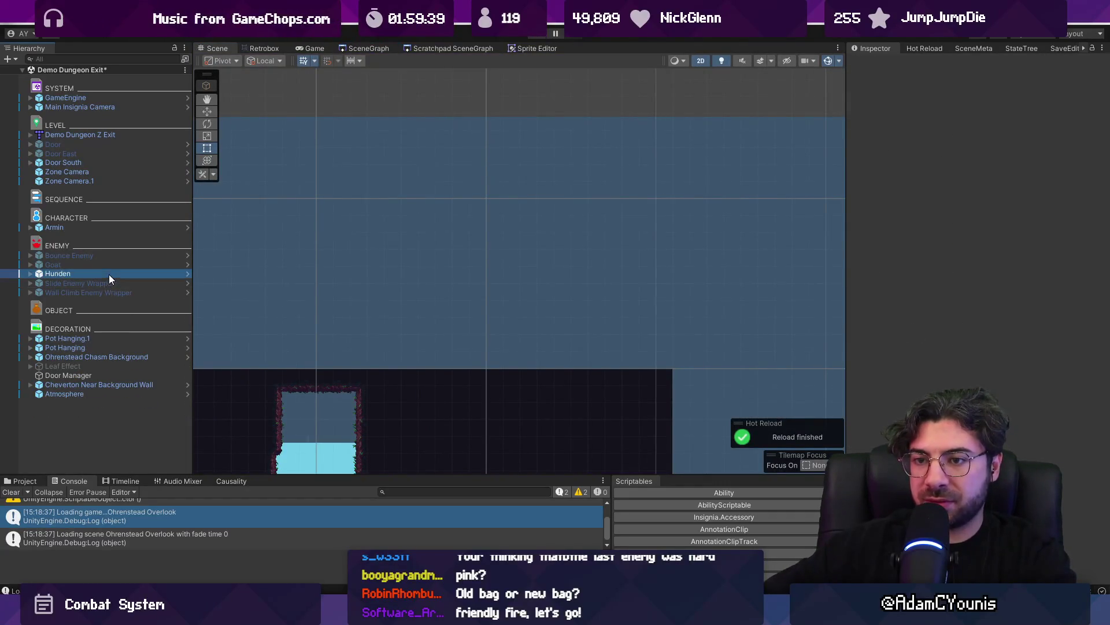
{"action": "left_click", "coordinate": [949, 110]}
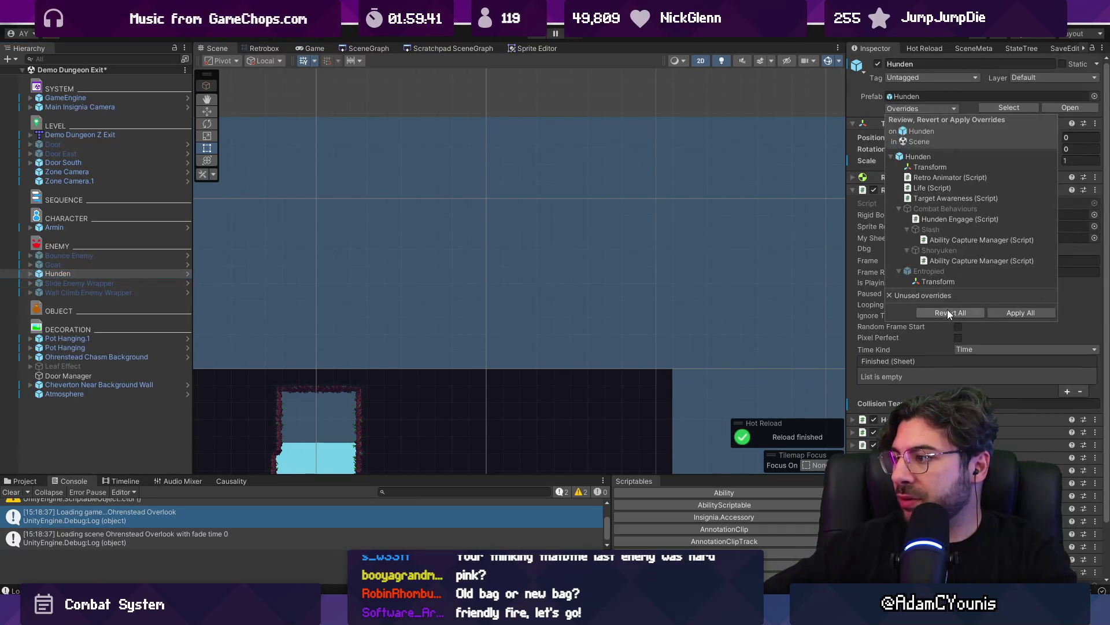
{"action": "left_click", "coordinate": [966, 312]}
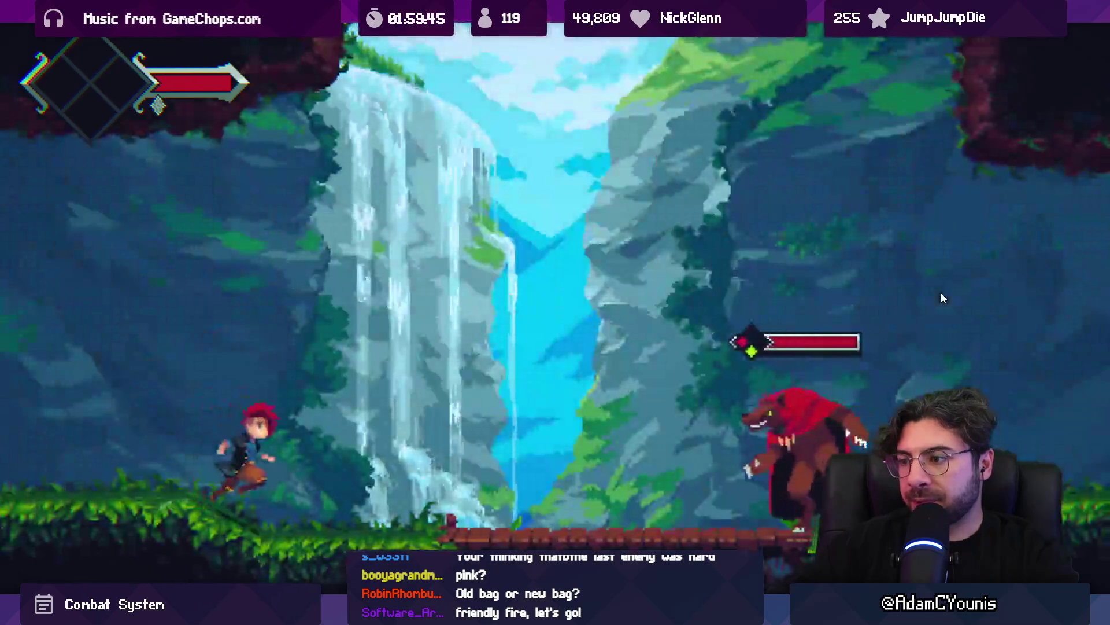
Chase and slash the wolf Hunden repeatedly until it is defeated
{"action": "key", "text": "Right"}
{"action": "key", "text": "x"}
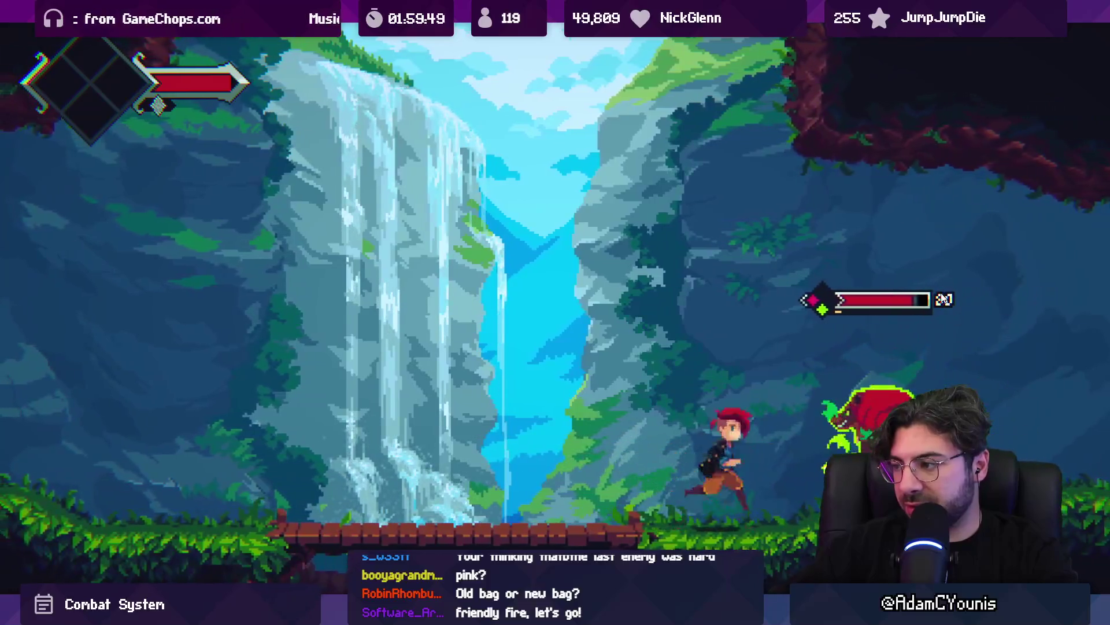
{"action": "key", "text": "x"}
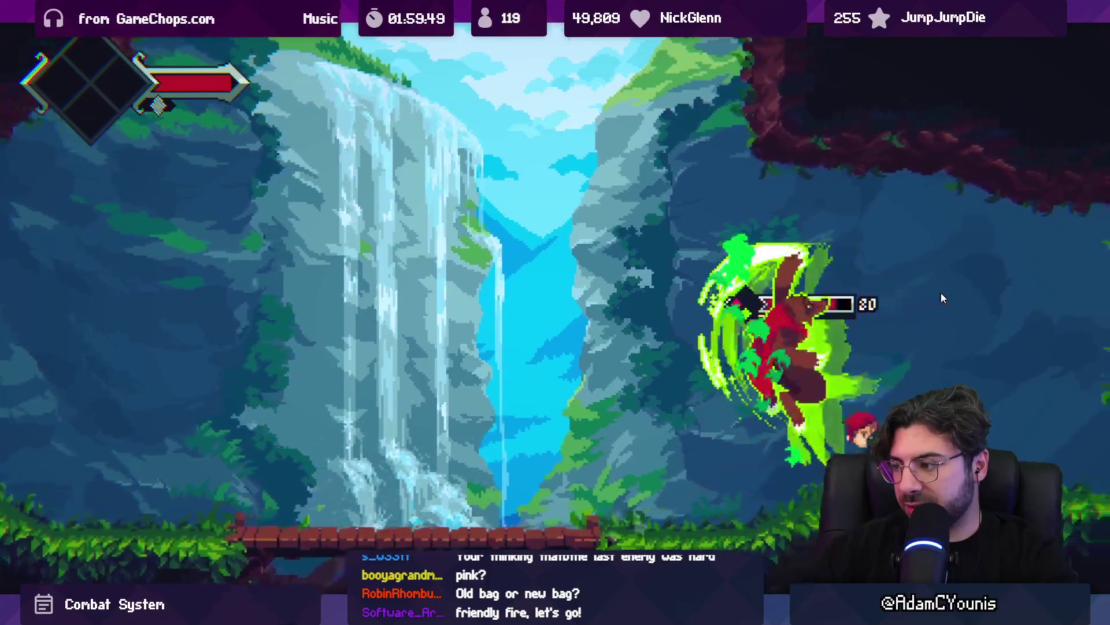
{"action": "key", "text": "x"}
{"action": "key", "text": "x"}
{"action": "key", "text": "x"}
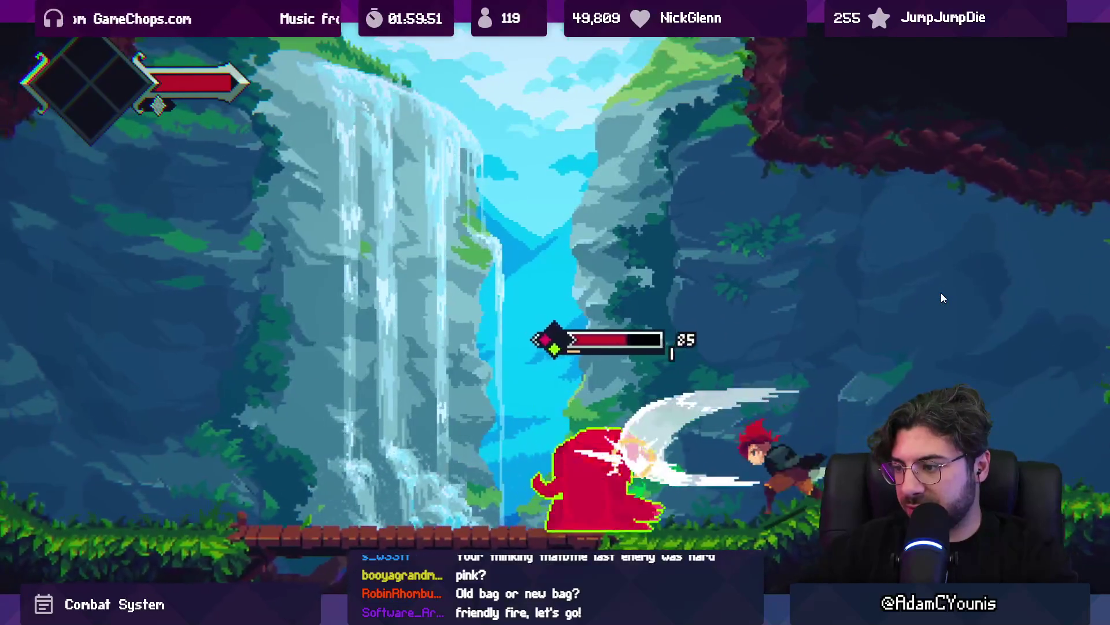
{"action": "key", "text": "Left"}
{"action": "key", "text": "x"}
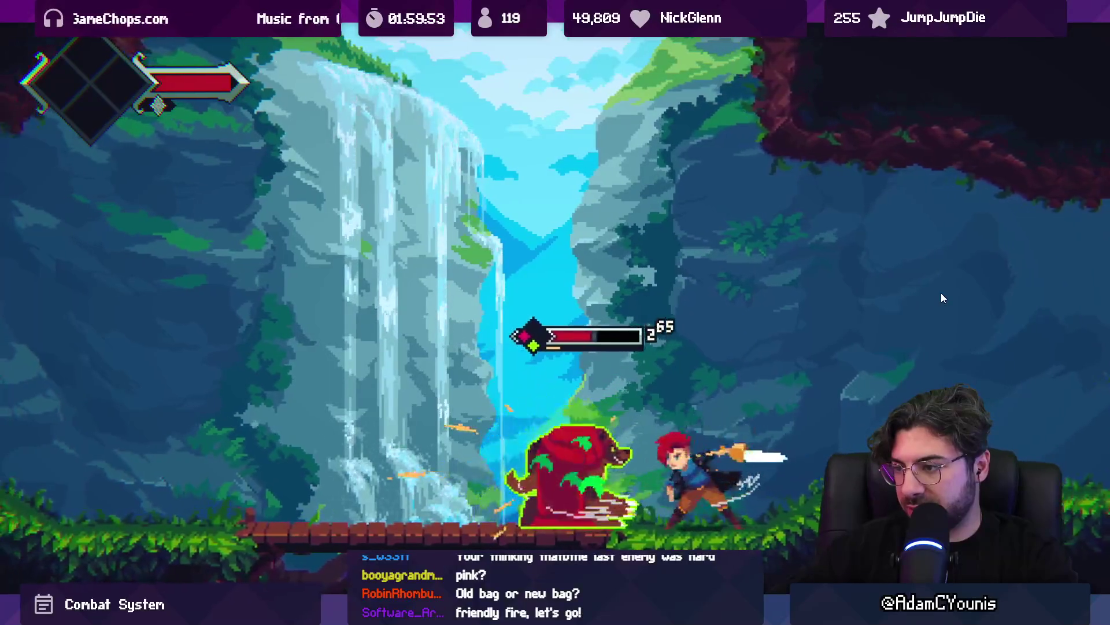
{"action": "key", "text": "Left"}
{"action": "key", "text": "x"}
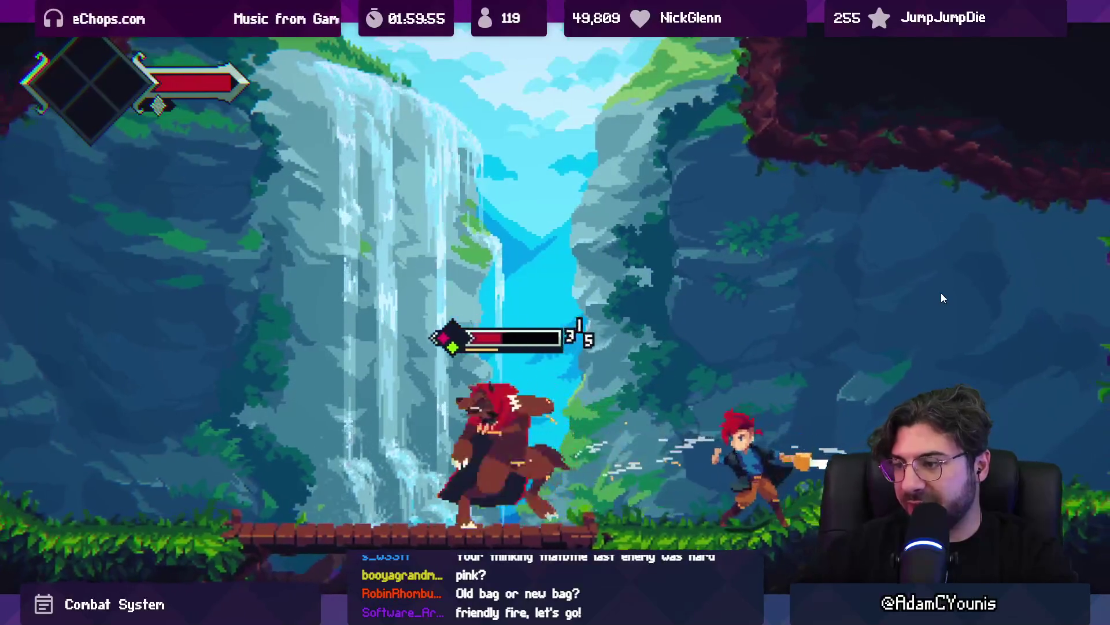
{"action": "key", "text": "x"}
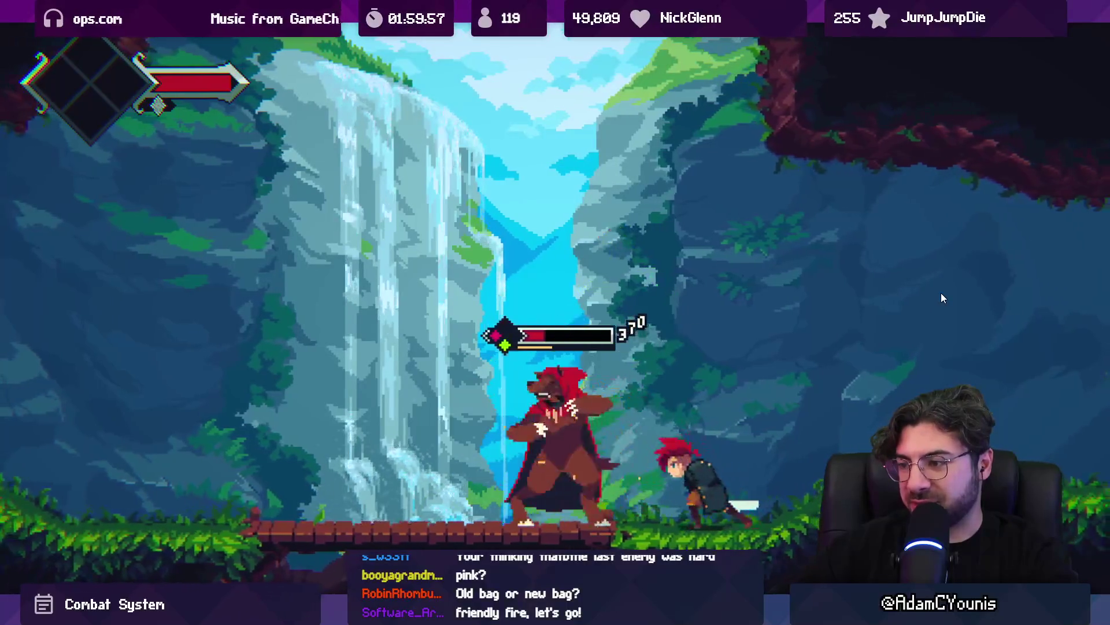
{"action": "key", "text": "x"}
{"action": "key", "text": "x"}
{"action": "key", "text": "x"}
{"action": "key", "text": "Right"}
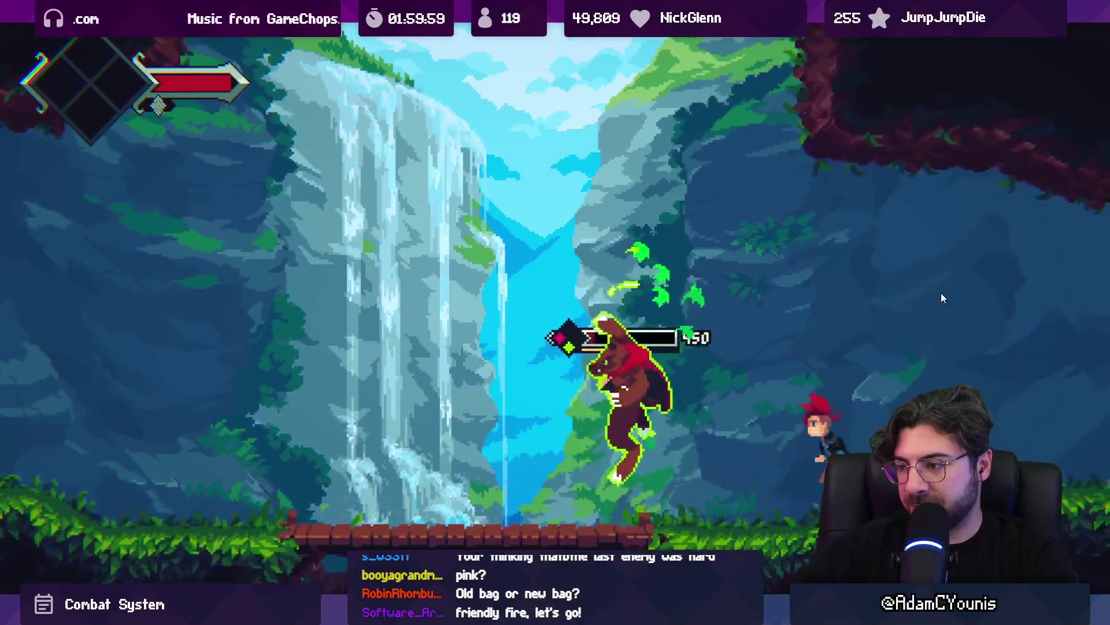
{"action": "key", "text": "x"}
{"action": "key", "text": "x"}
{"action": "key", "text": "Left"}
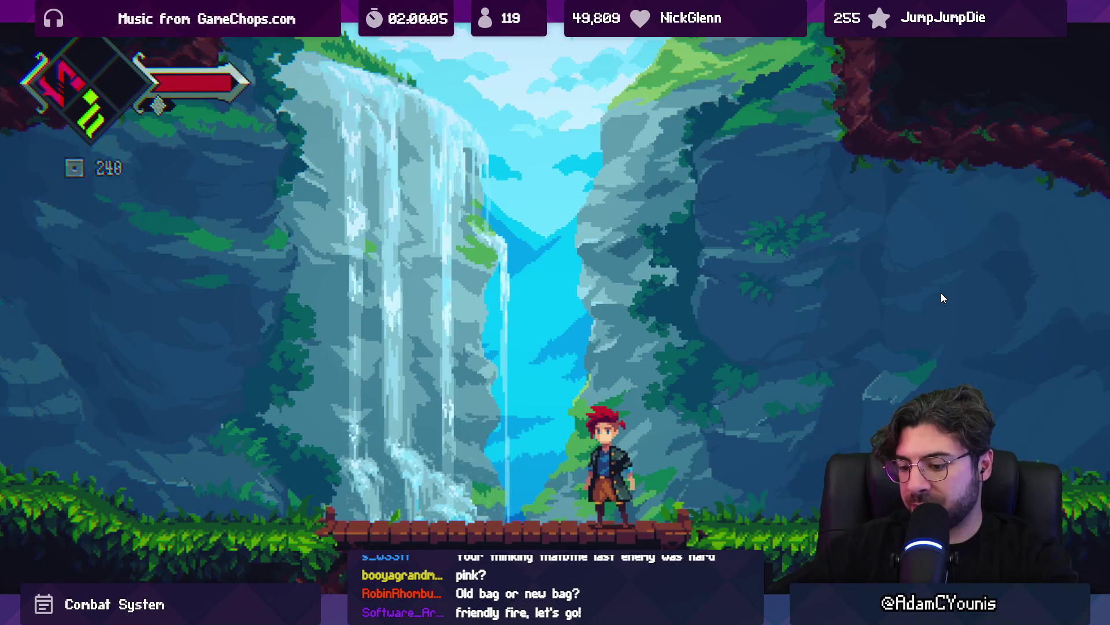
Exit full-screen, end the playtest, and close the Package Manager window
{"action": "key", "text": "F11"}
{"action": "scroll", "coordinate": [564, 202], "scroll_direction": "down", "scroll_amount": 3}
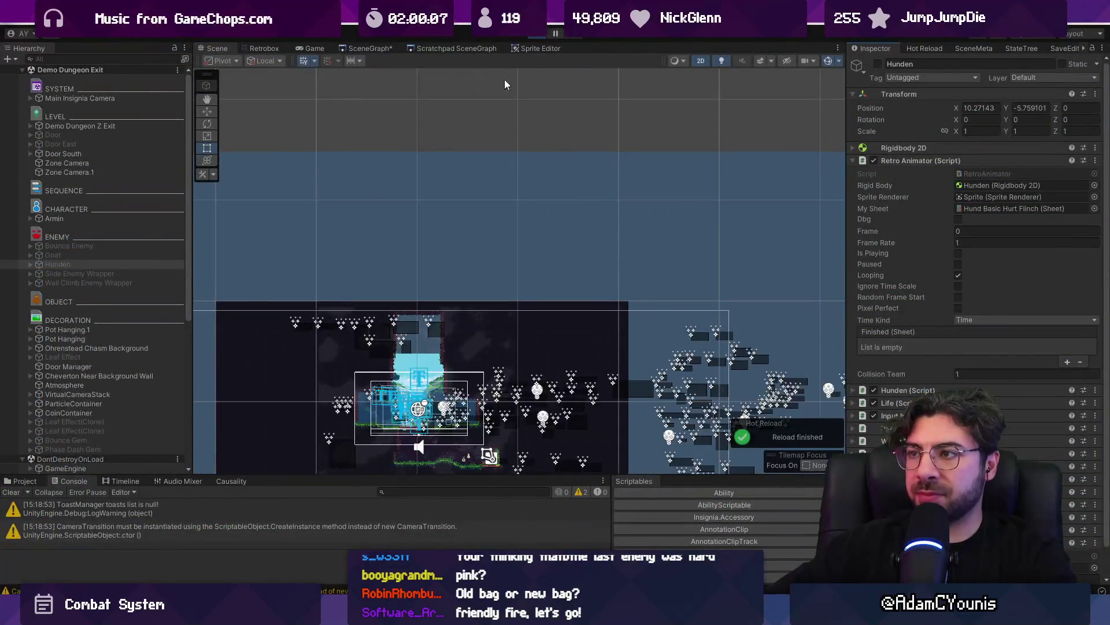
{"action": "key", "text": "ctrl+p"}
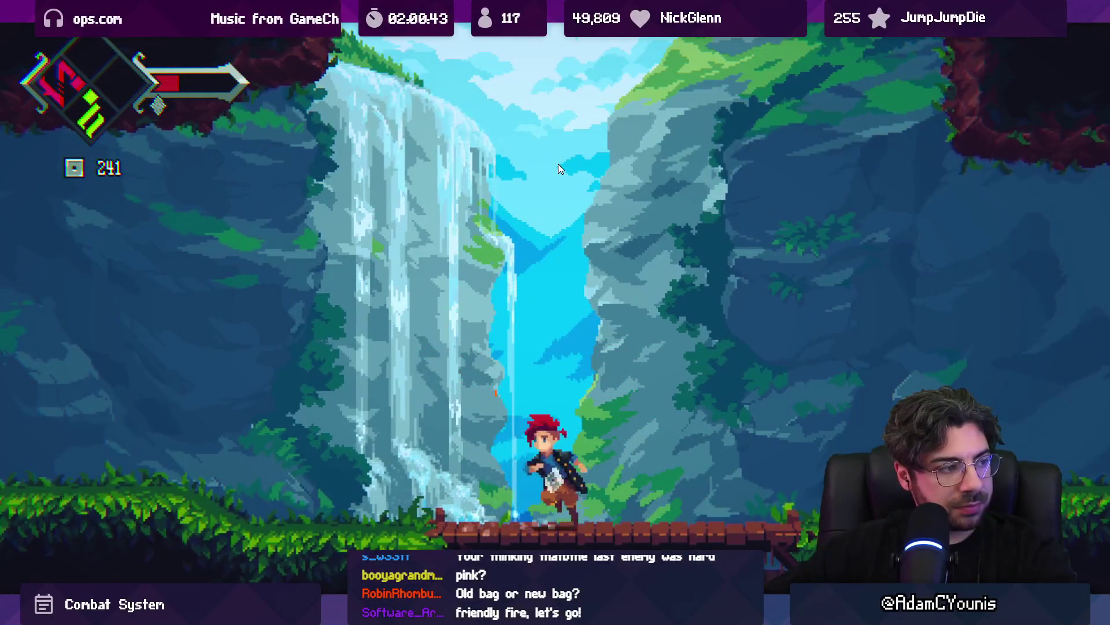
{"action": "key", "text": "ctrl+p"}
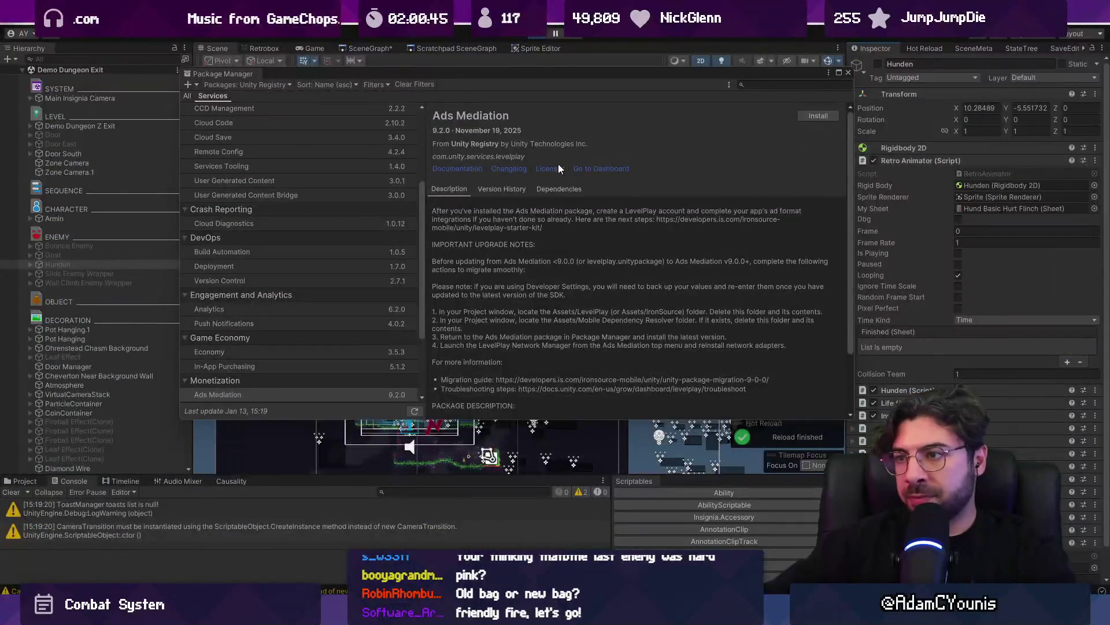
{"action": "left_click", "coordinate": [850, 72]}
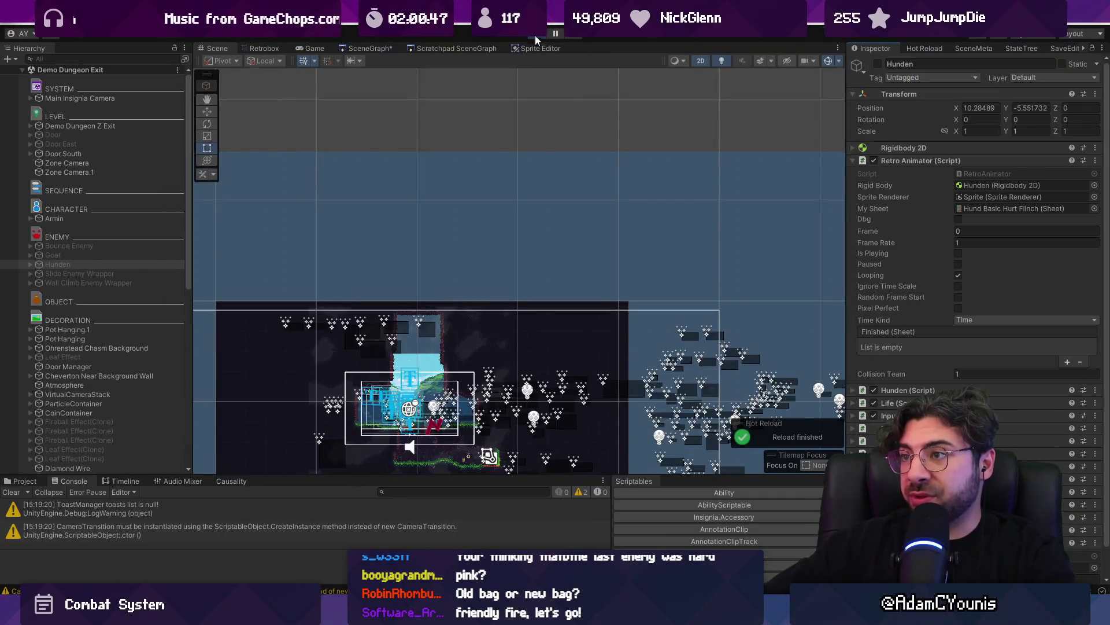
Finish the on-camera check at line 178 of FindNewTarget and return to Unity to recompile
{"action": "mouse_move", "coordinate": [377, 607]}
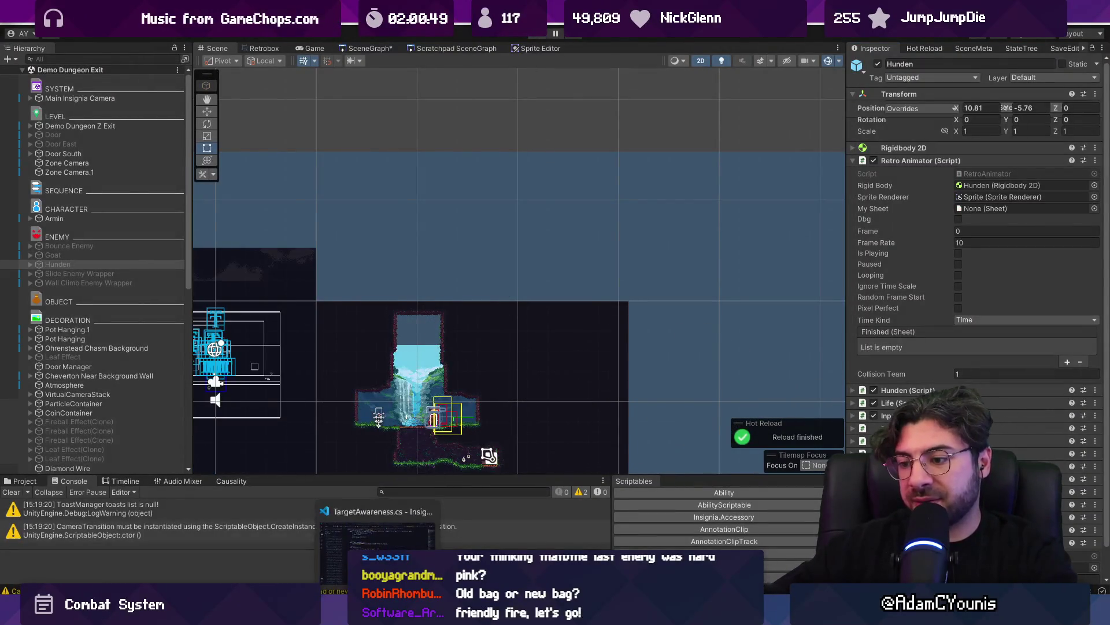
{"action": "left_click", "coordinate": [377, 529]}
{"action": "left_click", "coordinate": [403, 423]}
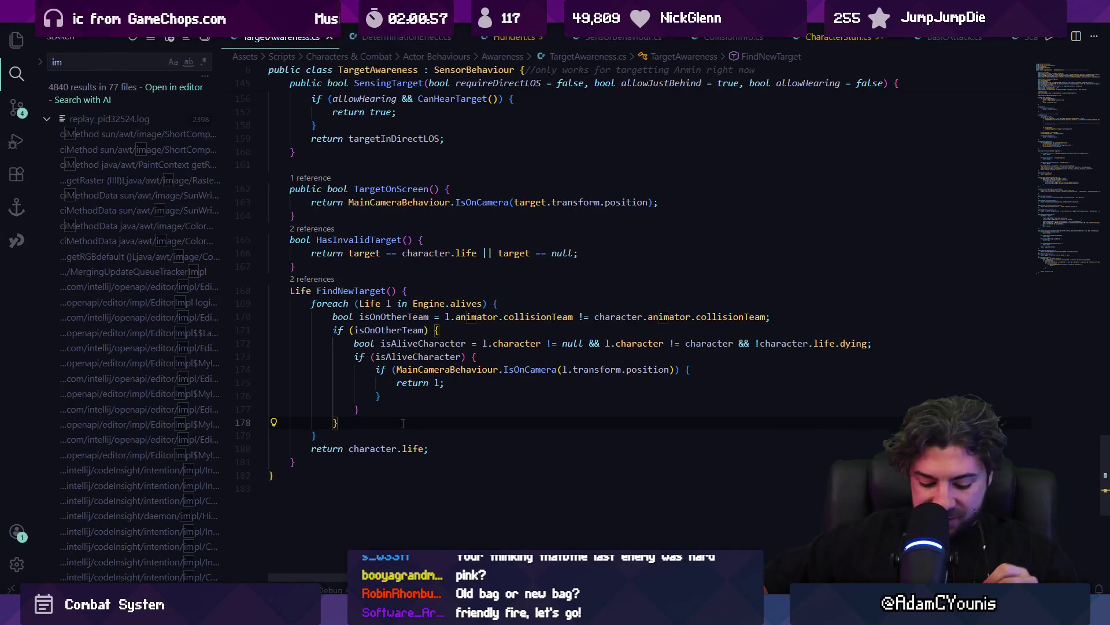
{"action": "key", "text": "alt+Tab"}
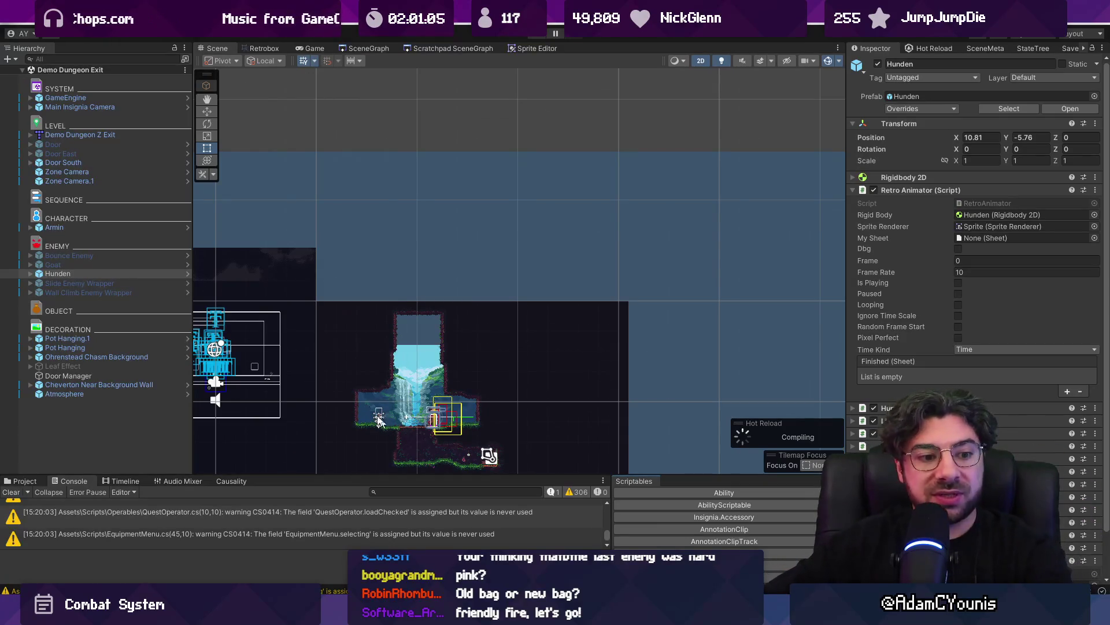
Zoom the Scene view into the waterfall room and start a playtest with the editor layout
{"action": "scroll", "coordinate": [378, 317], "scroll_direction": "up", "scroll_amount": 10}
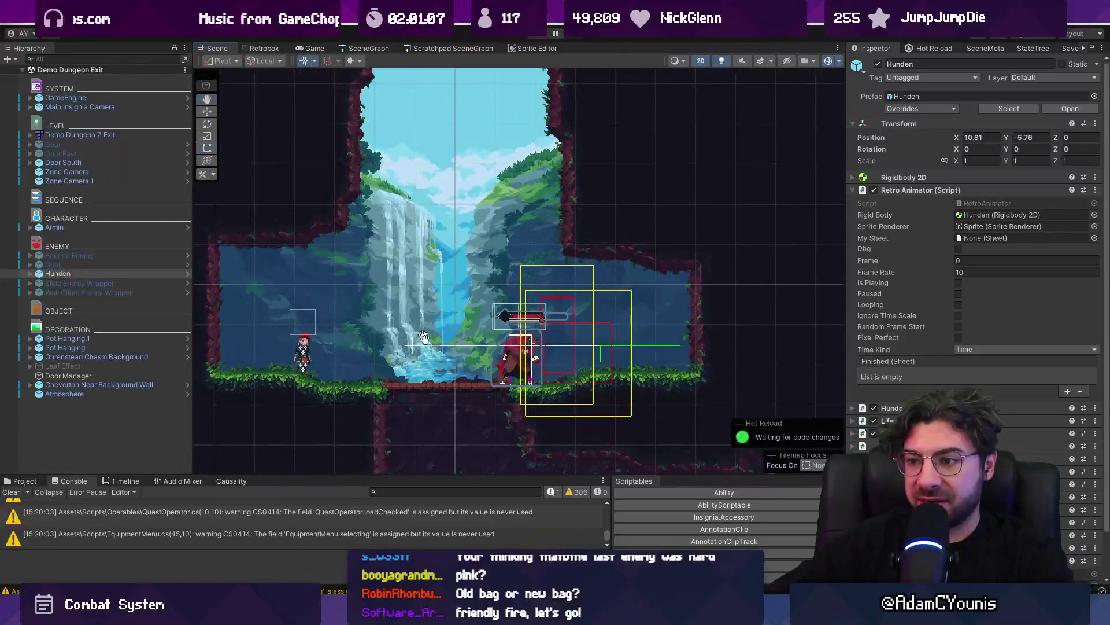
{"action": "left_click", "coordinate": [536, 36]}
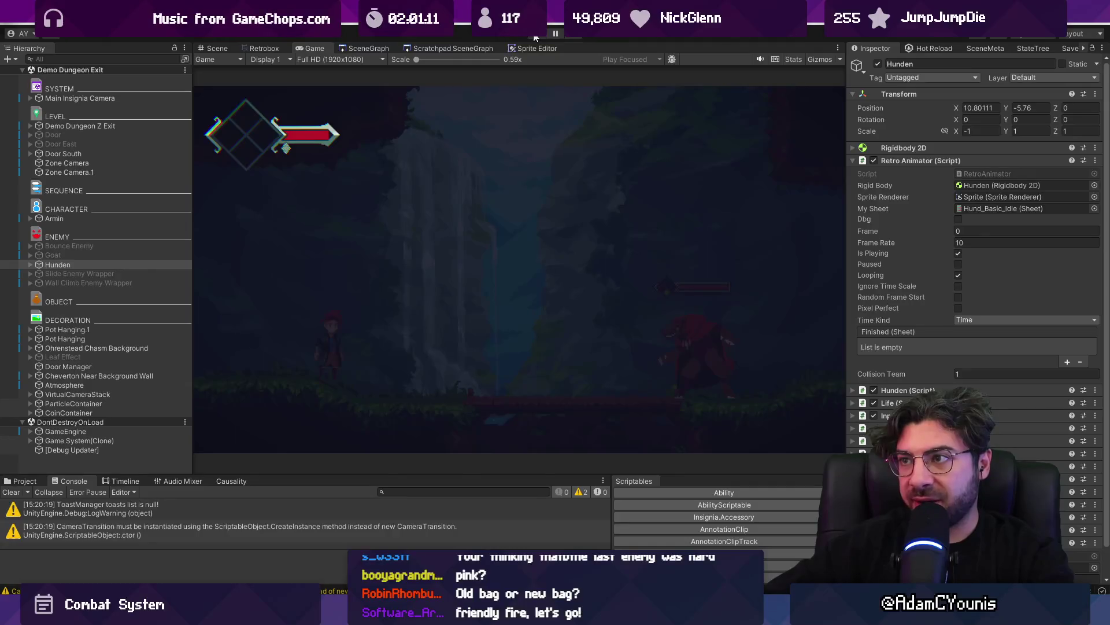
{"action": "left_click", "coordinate": [536, 36]}
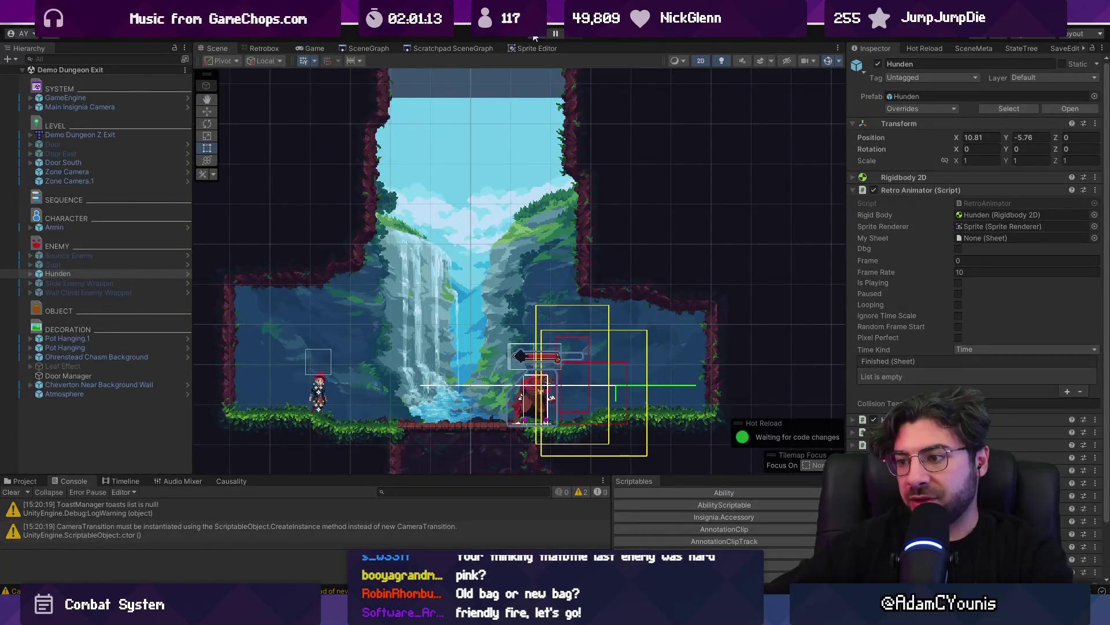
{"action": "left_click", "coordinate": [535, 36]}
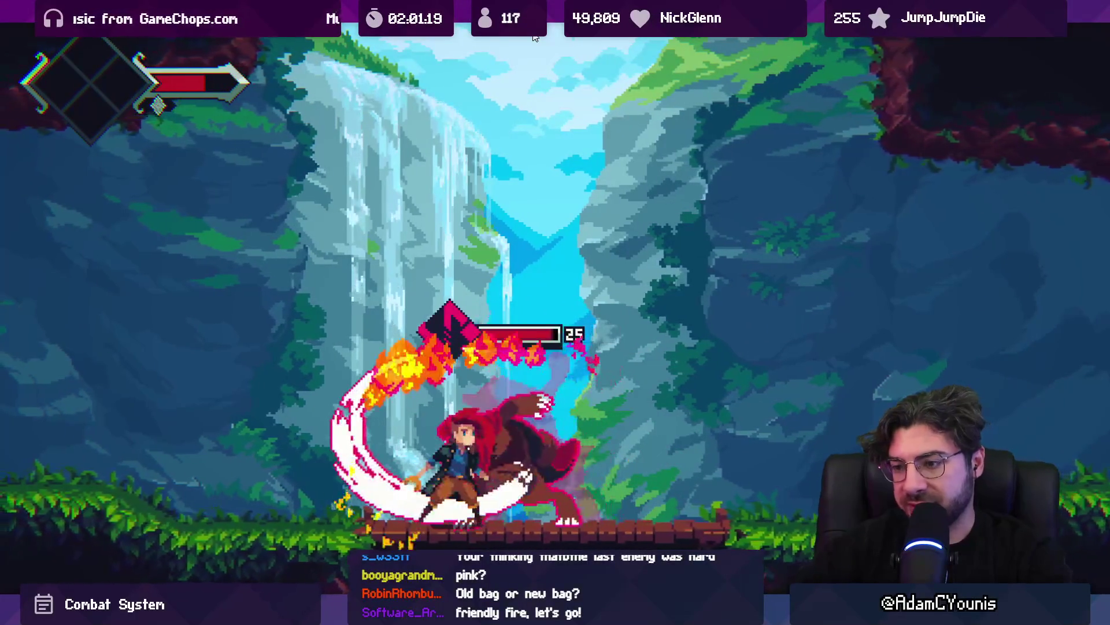
{"action": "key", "text": "shift+space"}
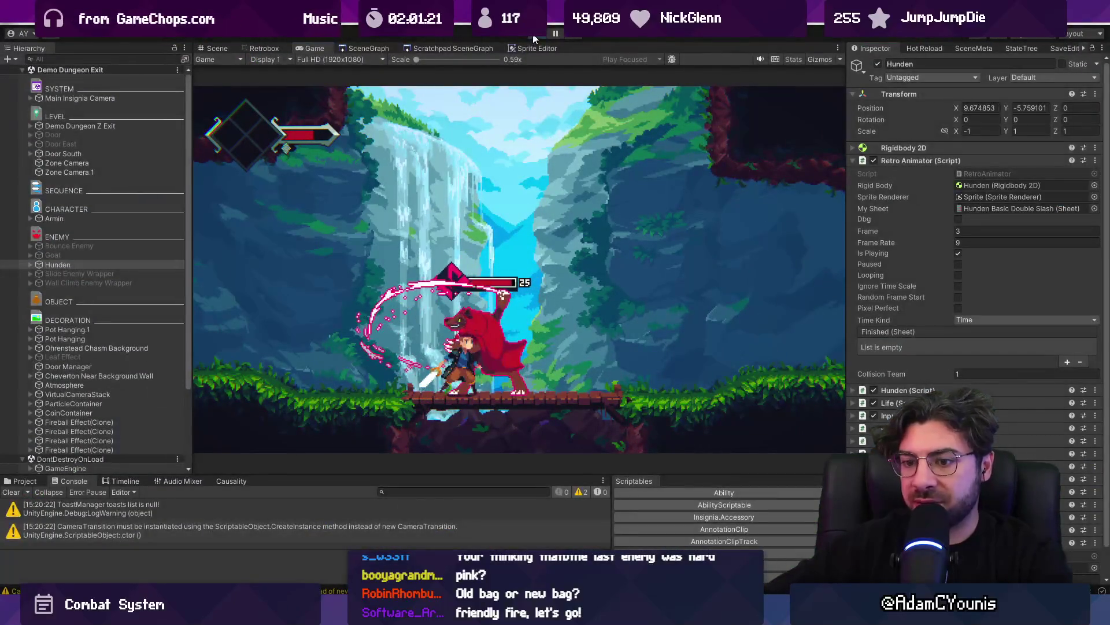
Cancel the asset search indexing task, replay, and switch between the Game and Scene views
{"action": "left_click", "coordinate": [533, 38]}
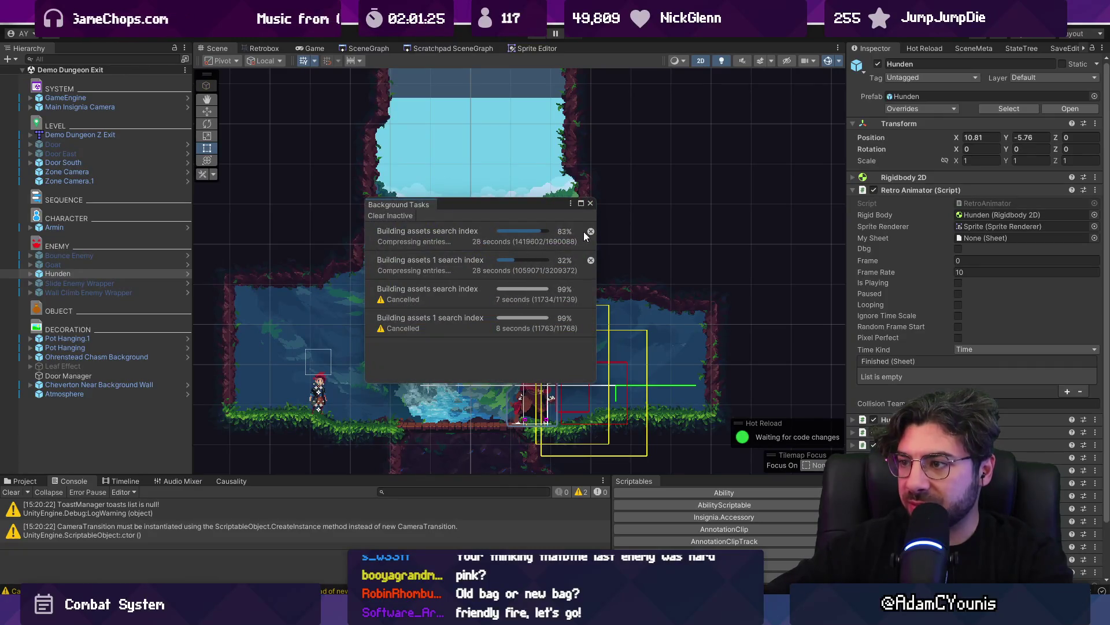
{"action": "left_click", "coordinate": [591, 231]}
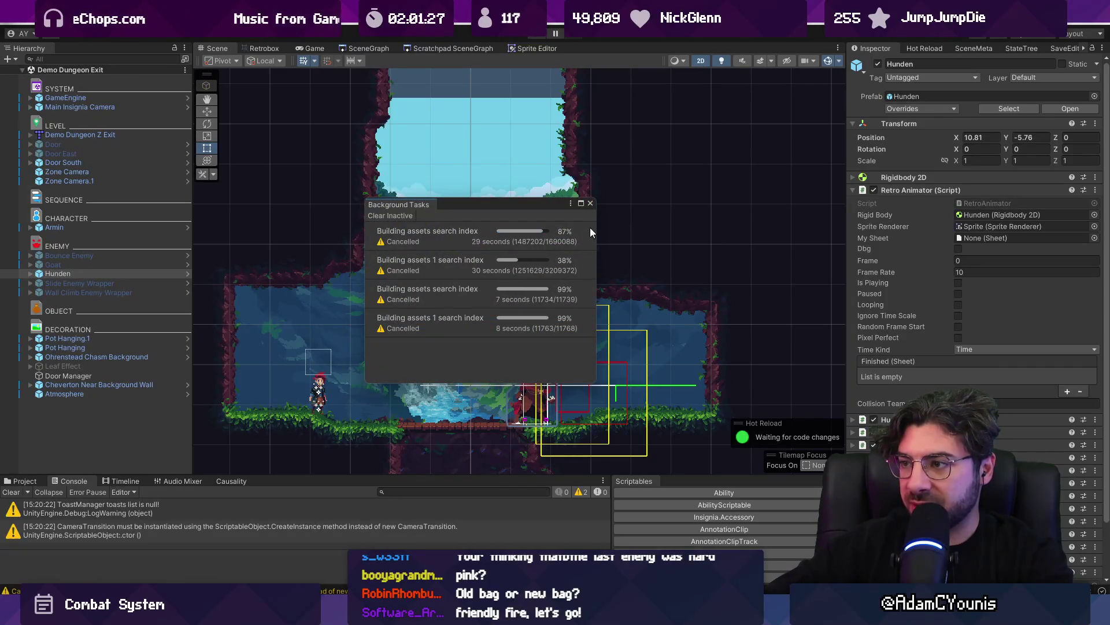
{"action": "left_click", "coordinate": [590, 203]}
{"action": "left_click", "coordinate": [535, 37]}
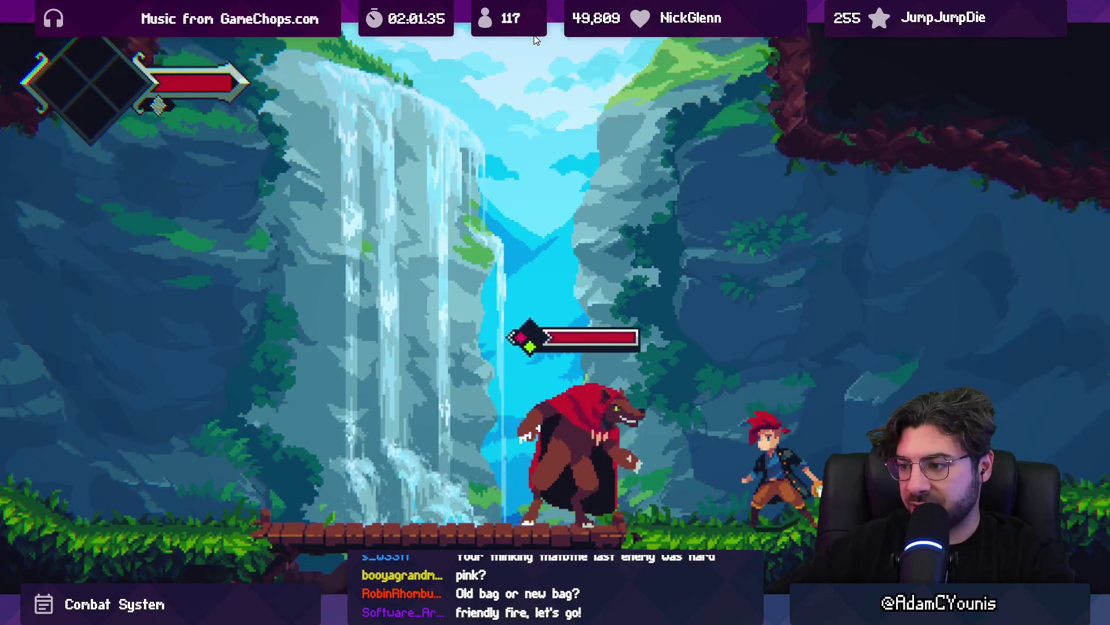
{"action": "key", "text": "shift+space"}
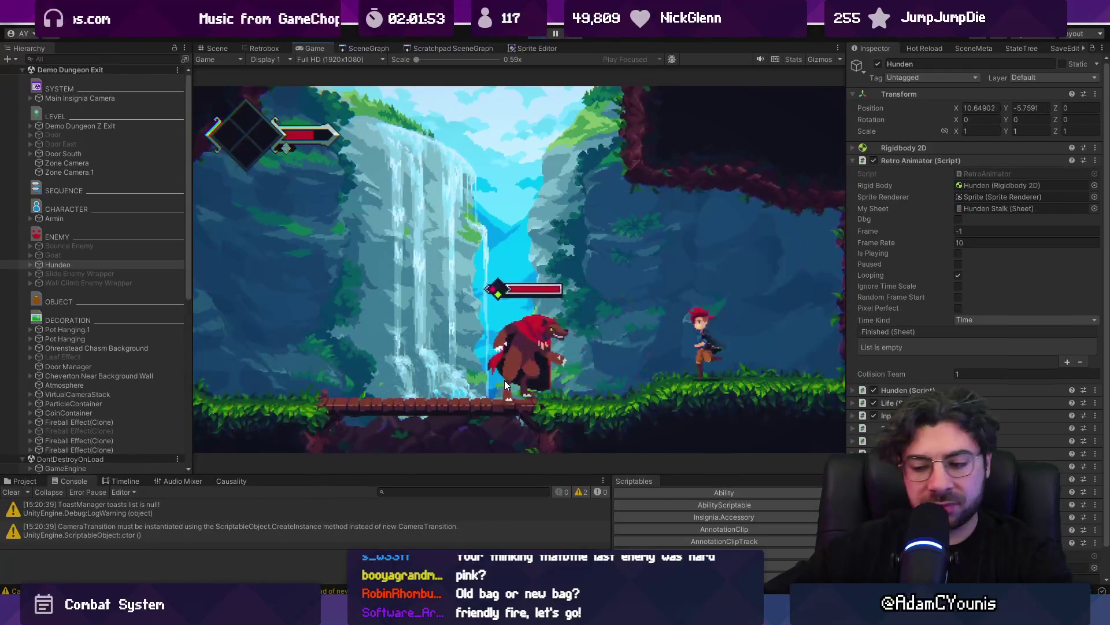
{"action": "key", "text": "ctrl+1"}
{"action": "key", "text": "ctrl+2"}
Stop play and search the Project for 'armin roll' sprite sheets
{"action": "key", "text": "ctrl+1"}
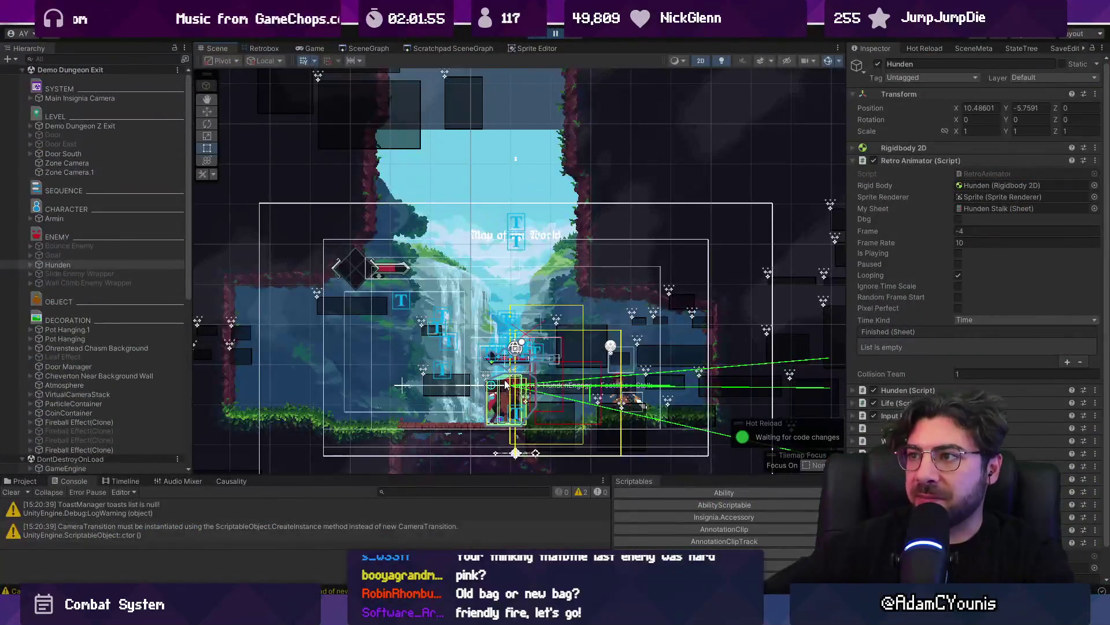
{"action": "key", "text": "ctrl+p"}
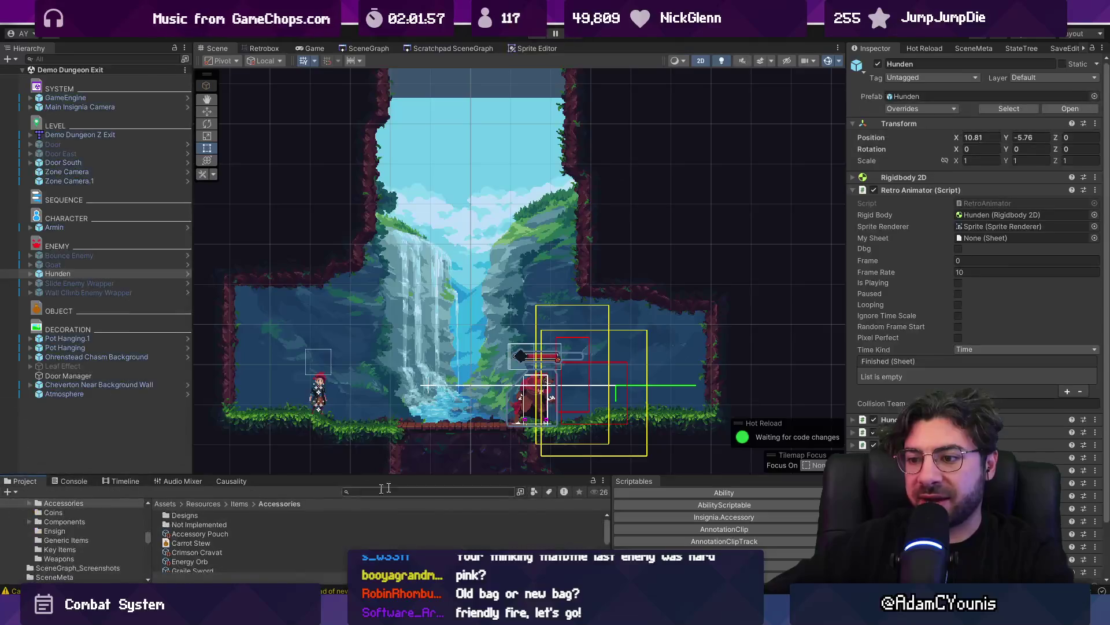
{"action": "type", "text": "roll"}
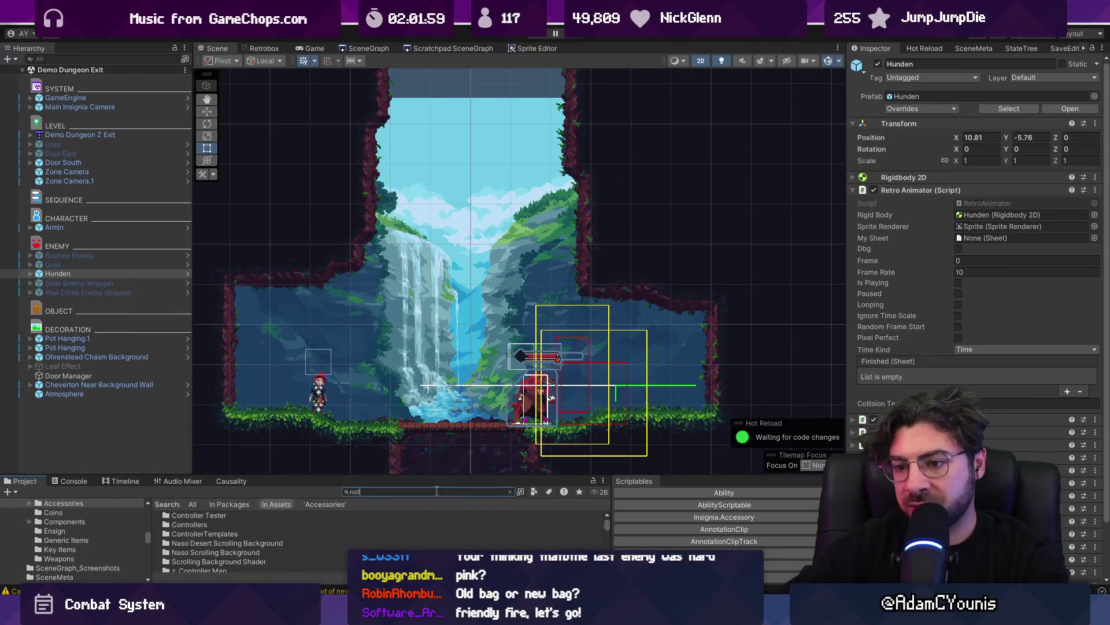
{"action": "left_click_drag", "start_coordinate": [435, 478], "coordinate": [452, 321]}
{"action": "key", "text": "Home"}
{"action": "type", "text": "armin"}
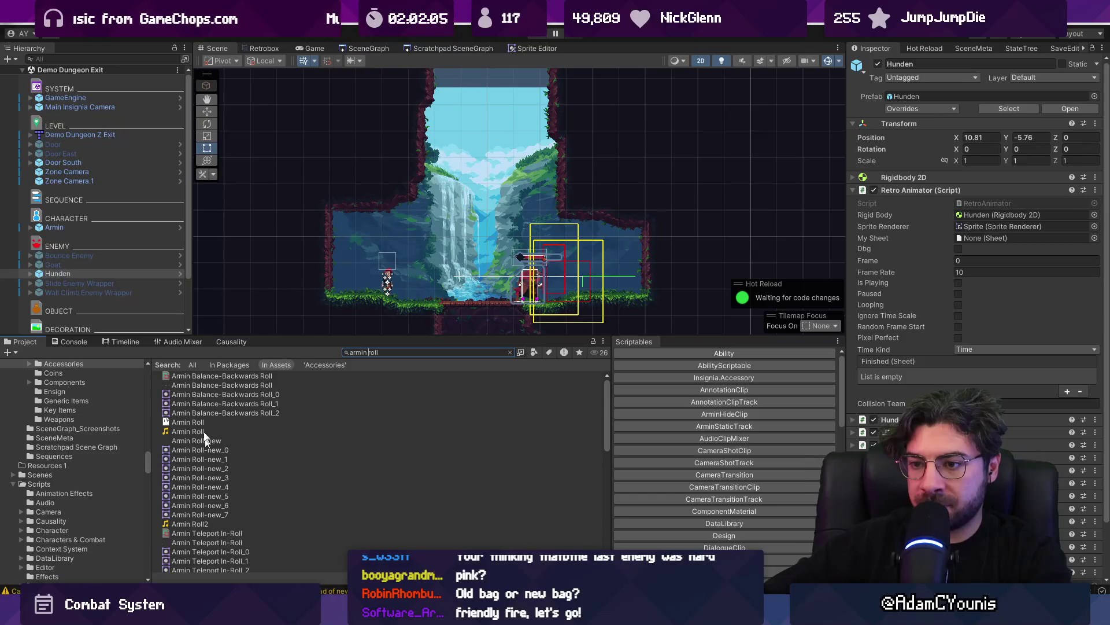
{"action": "double_click", "coordinate": [205, 376]}
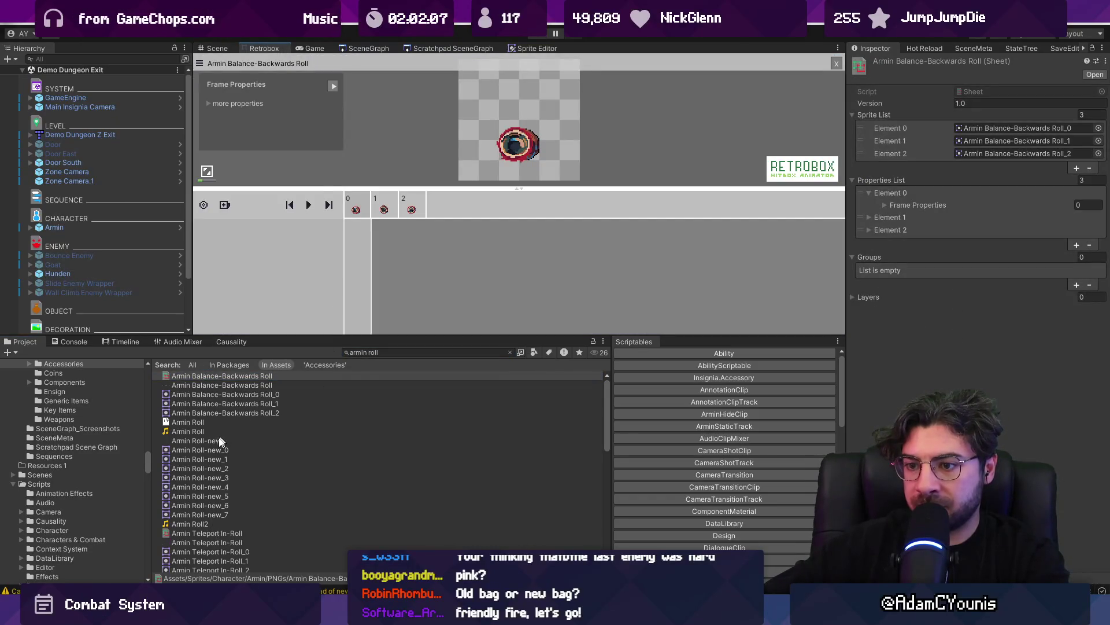
Open the Armin_Roll sheet and review its Hurt hitbox on frames 0, 1 and 4
{"action": "left_click", "coordinate": [218, 531]}
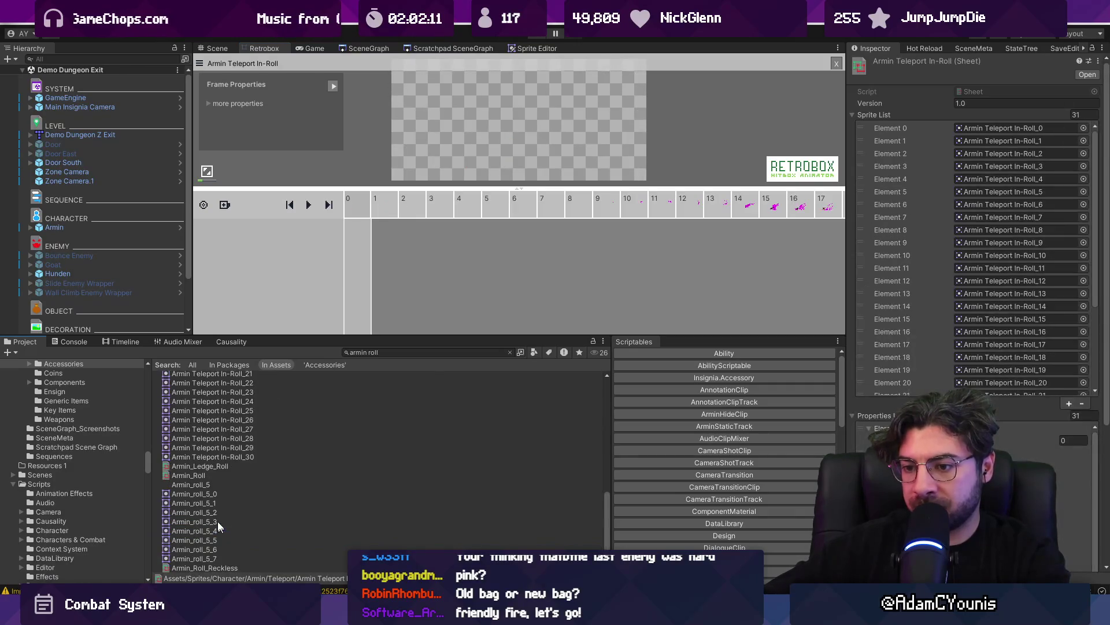
{"action": "scroll", "coordinate": [219, 521], "scroll_direction": "down", "scroll_amount": 10}
{"action": "left_click", "coordinate": [196, 468]}
{"action": "left_click", "coordinate": [200, 475]}
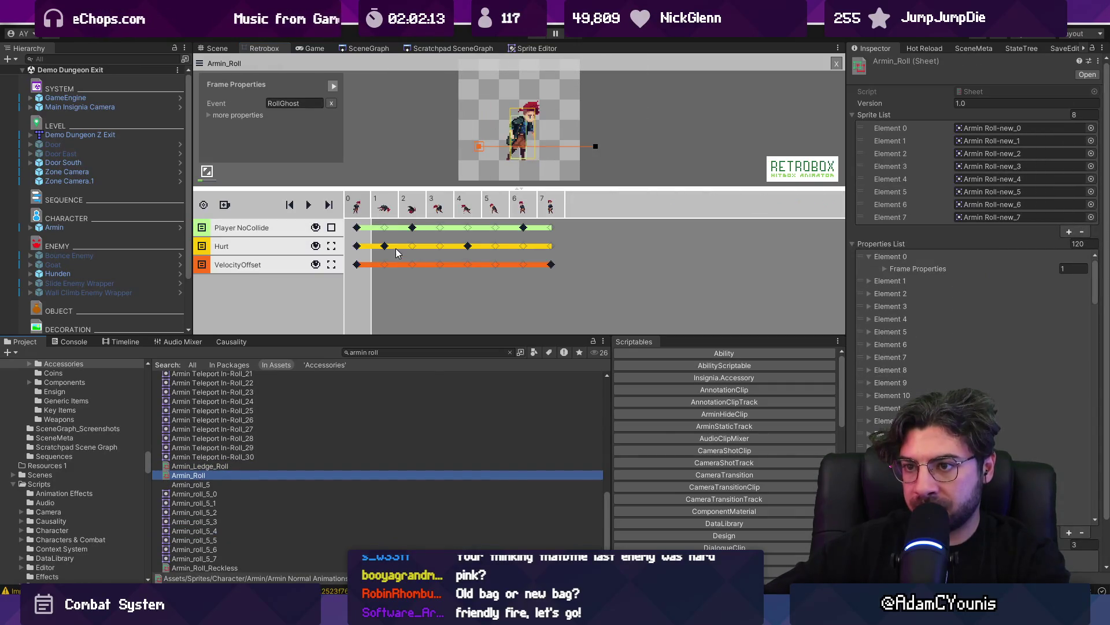
{"action": "left_click", "coordinate": [366, 210]}
{"action": "key", "text": "space"}
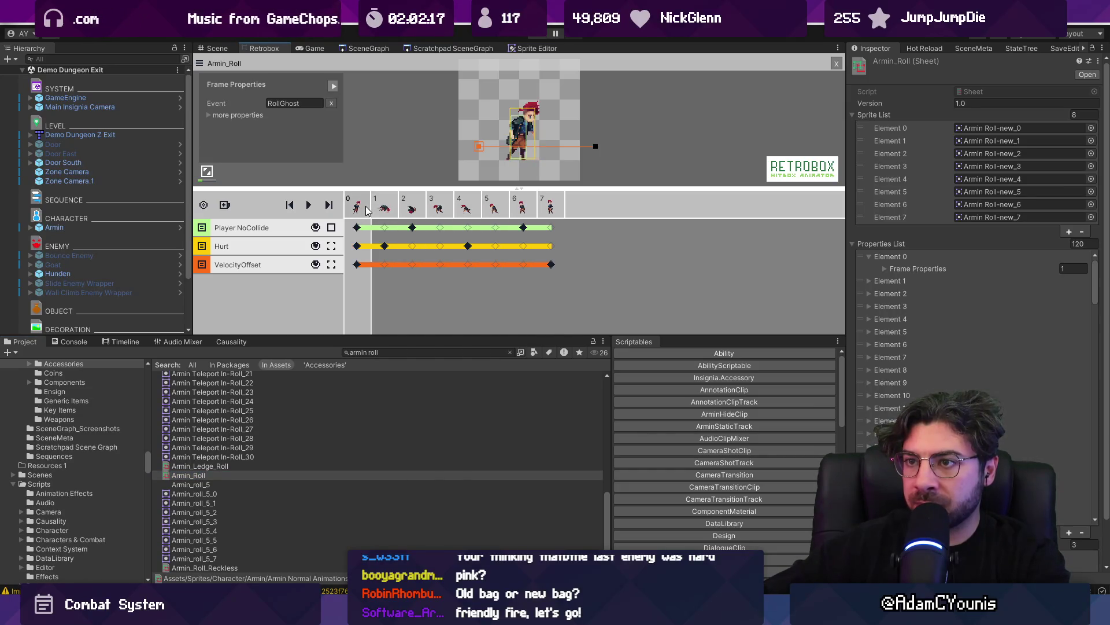
{"action": "left_click", "coordinate": [375, 248]}
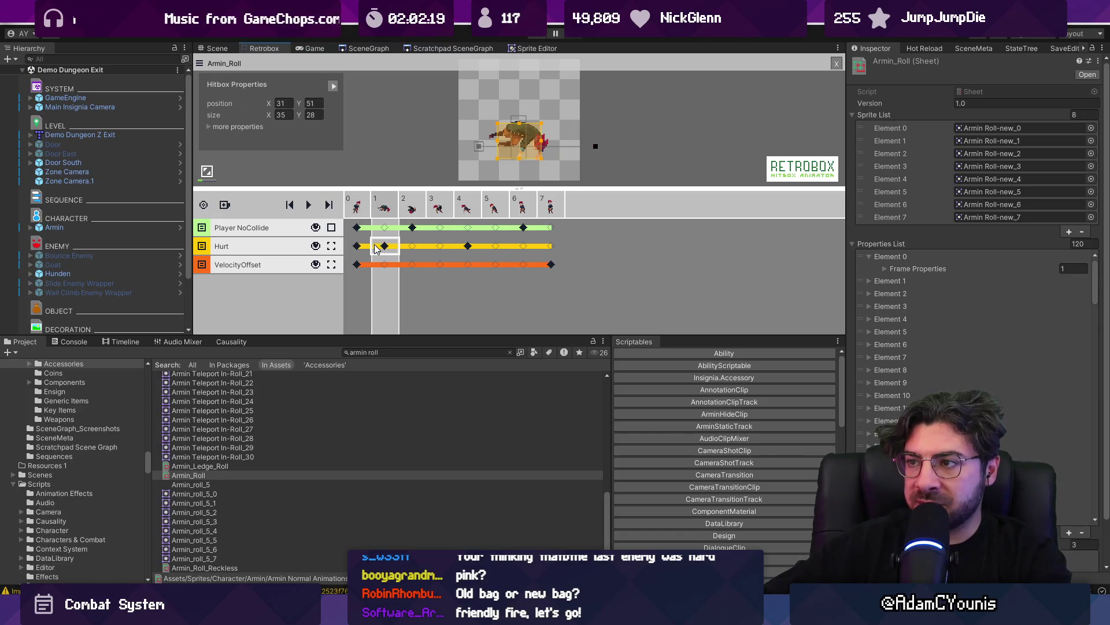
{"action": "left_click", "coordinate": [467, 247]}
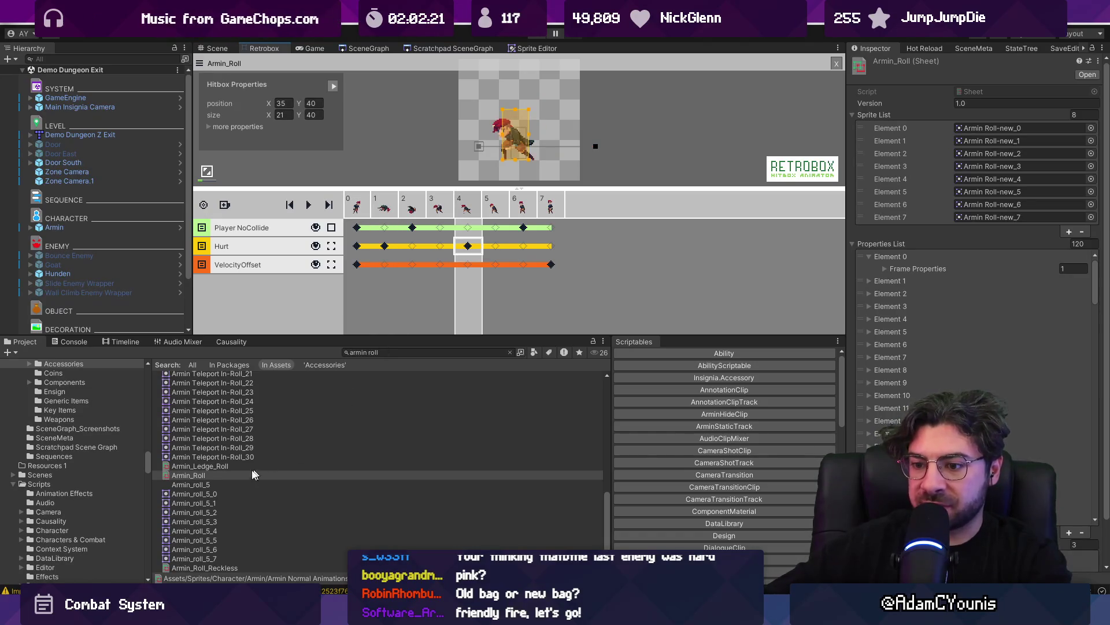
{"action": "left_click", "coordinate": [364, 210]}
{"action": "left_click", "coordinate": [382, 245]}
{"action": "left_click", "coordinate": [359, 248]}
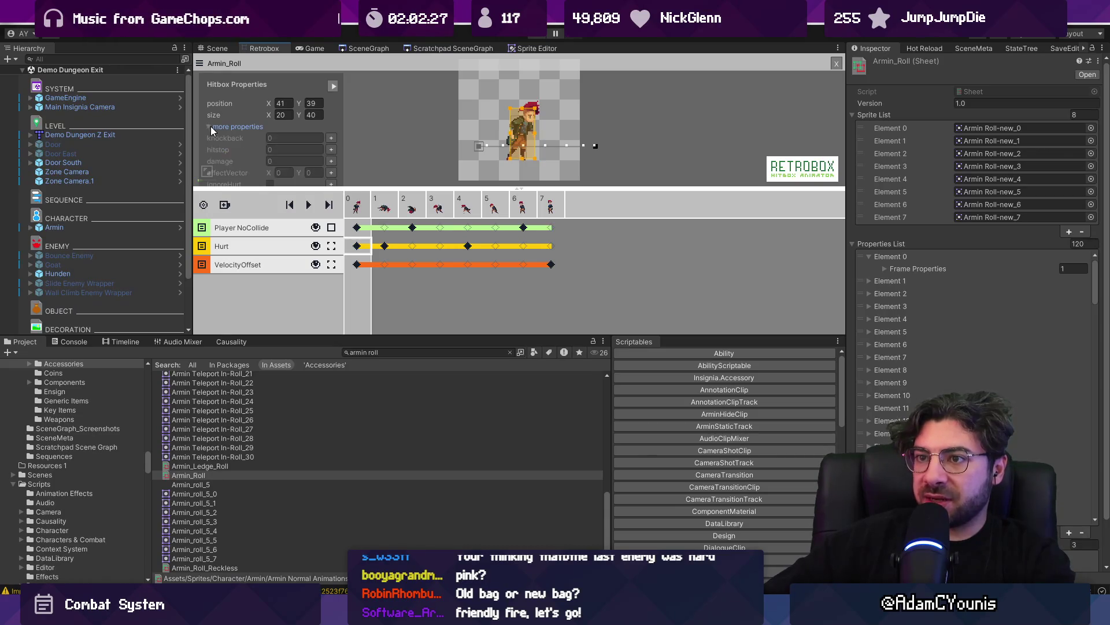
Search the VS Code project files for 'roll'
{"action": "key", "text": "alt+Tab"}
{"action": "key", "text": "ctrl+p"}
{"action": "type", "text": "roll"}
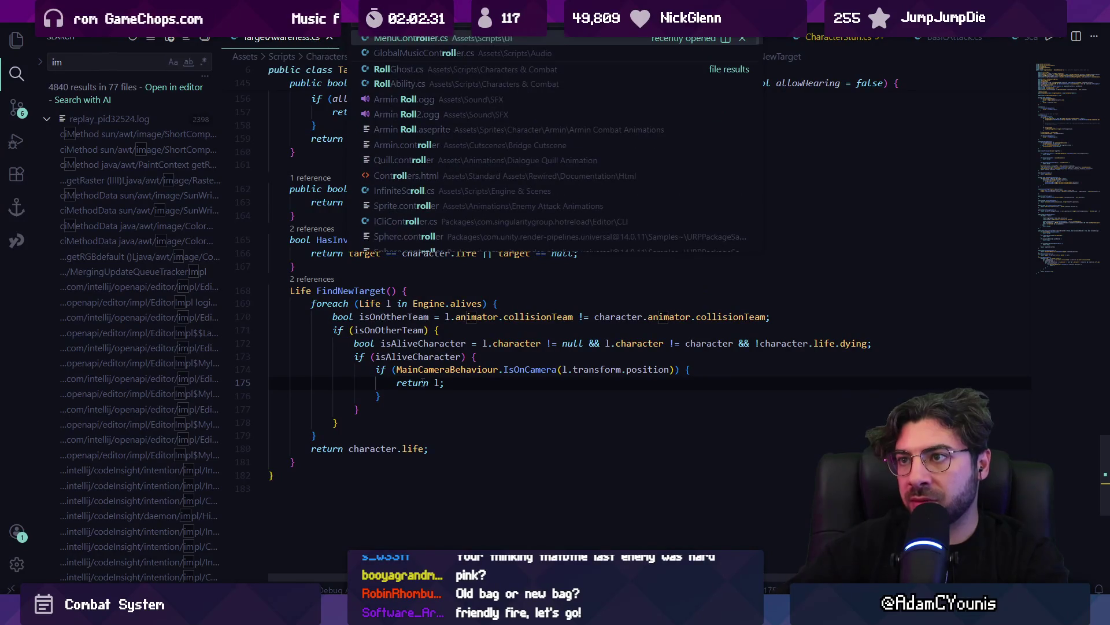
Open RollAbility.cs and find the rollInvulnerability usage on line 31
{"action": "key", "text": "BackSpace"}
{"action": "type", "text": "la"}
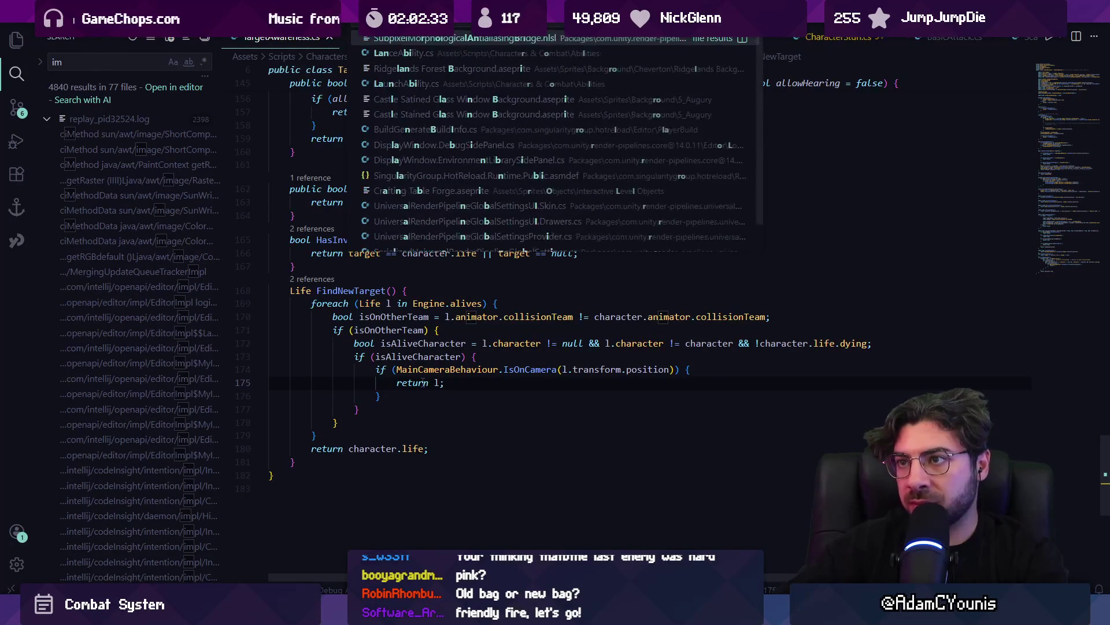
{"action": "key", "text": "Return"}
{"action": "key", "text": "ctrl+f"}
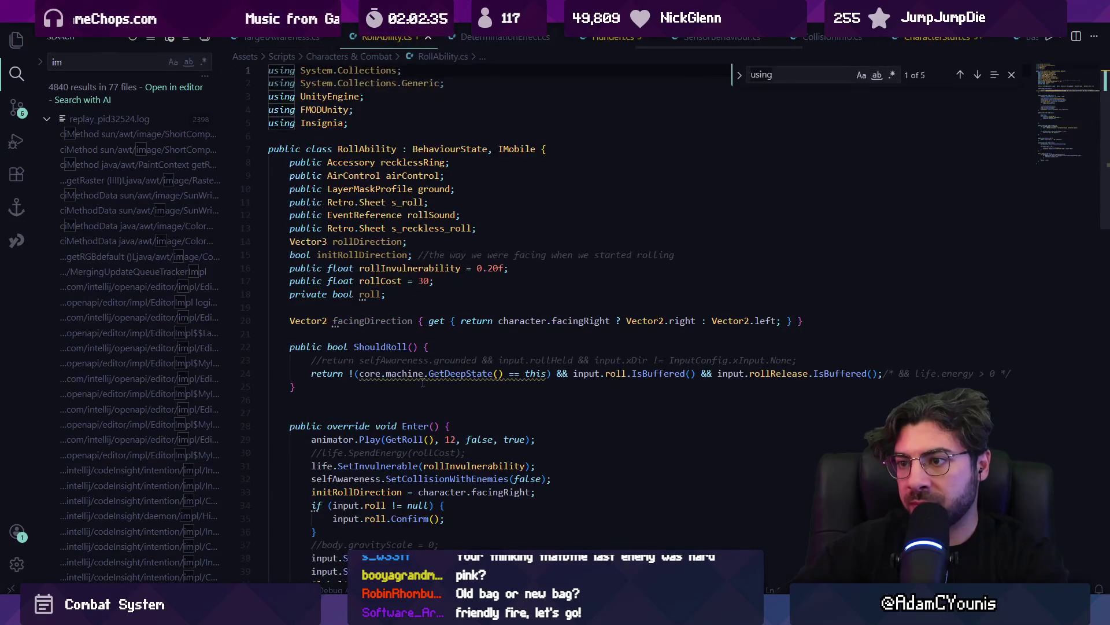
{"action": "type", "text": "invulnerabilit"}
{"action": "key", "text": "Return"}
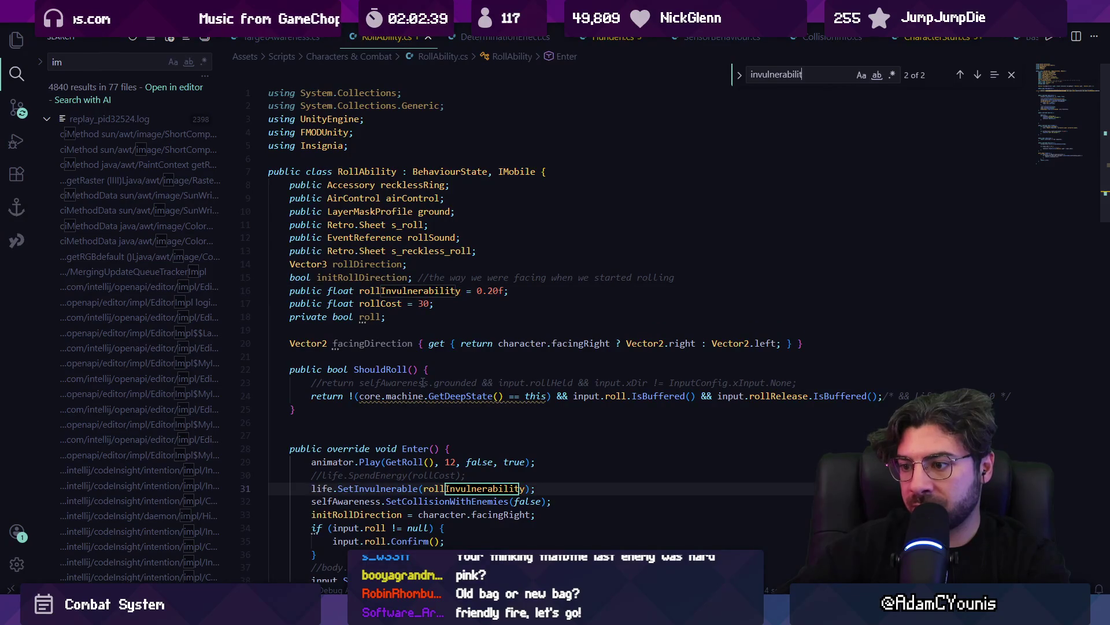
Review the code around line 31 and the default roll invulnerability value
{"action": "scroll", "coordinate": [417, 457], "scroll_direction": "down", "scroll_amount": 3}
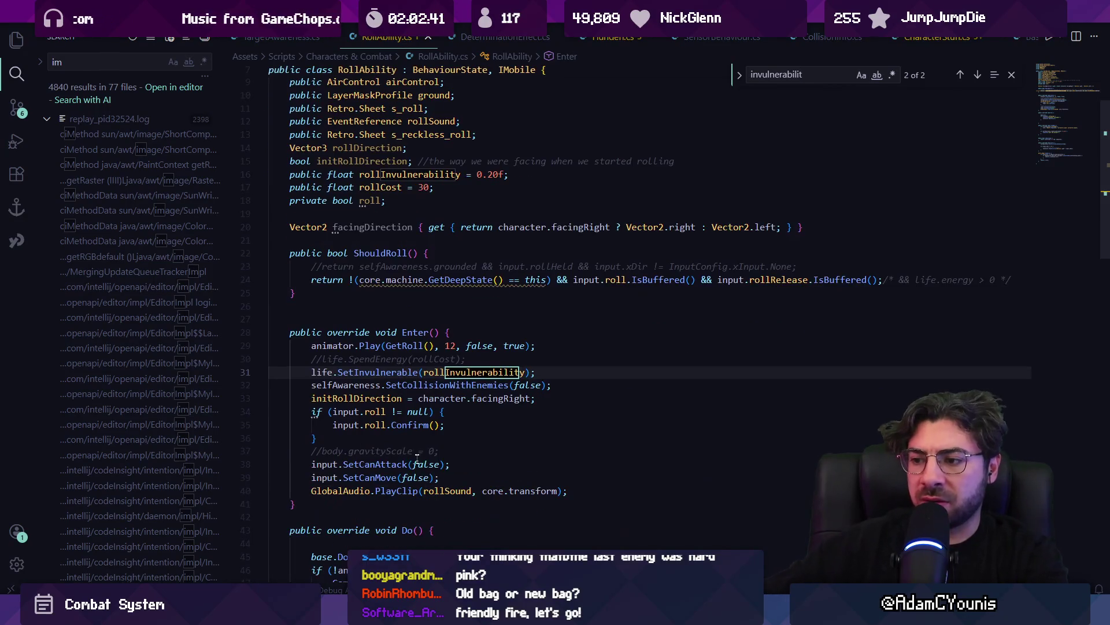
{"action": "left_click", "coordinate": [435, 372]}
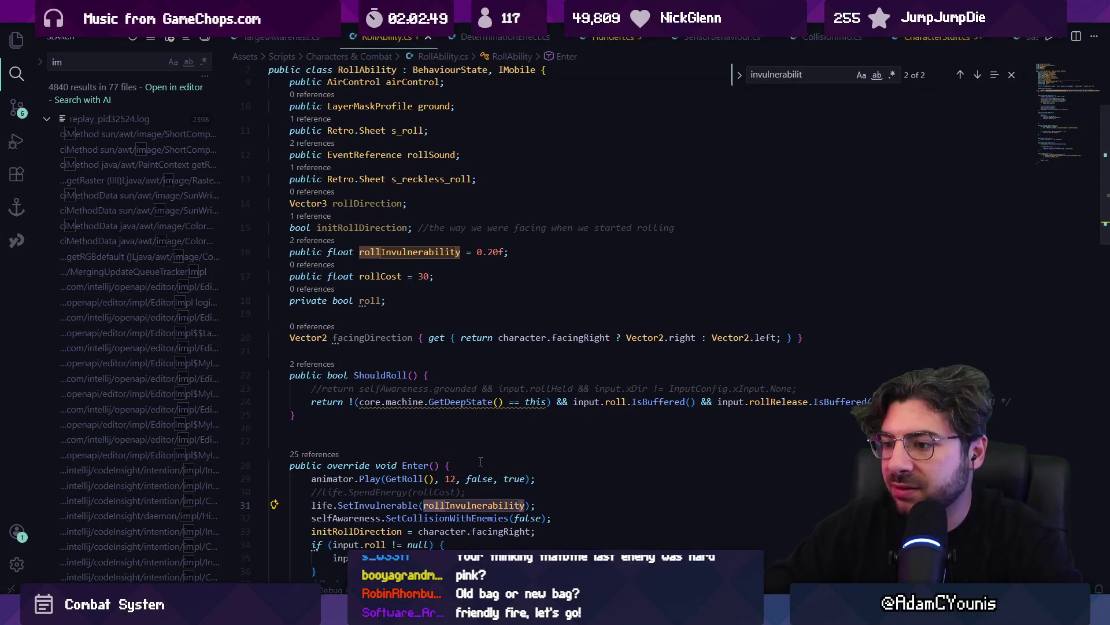
{"action": "scroll", "coordinate": [480, 462], "scroll_direction": "down", "scroll_amount": 3}
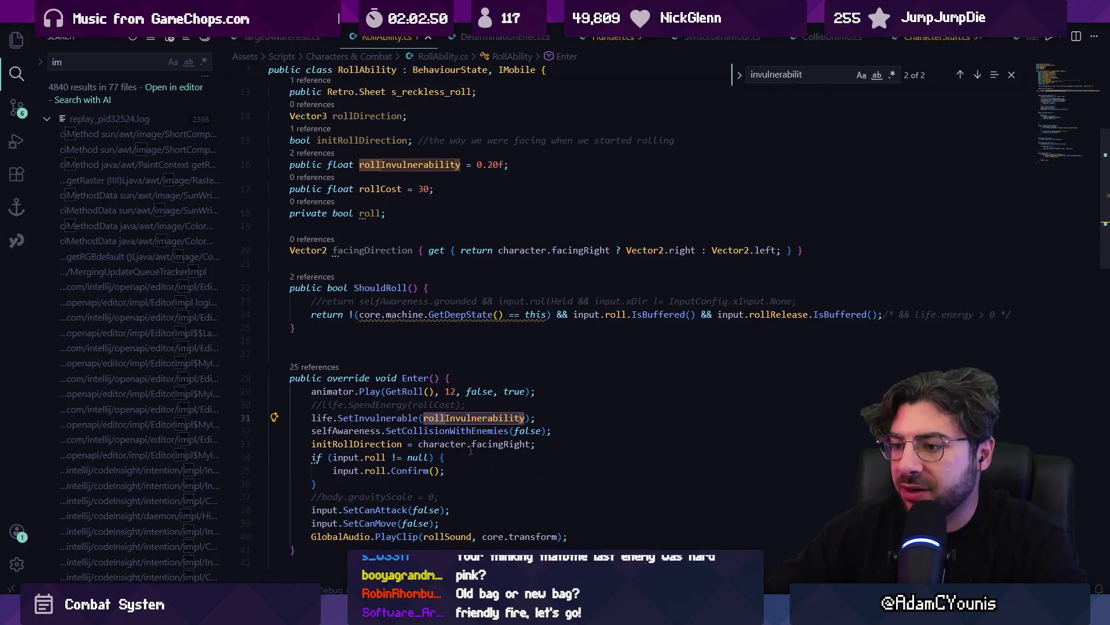
{"action": "left_click", "coordinate": [488, 165]}
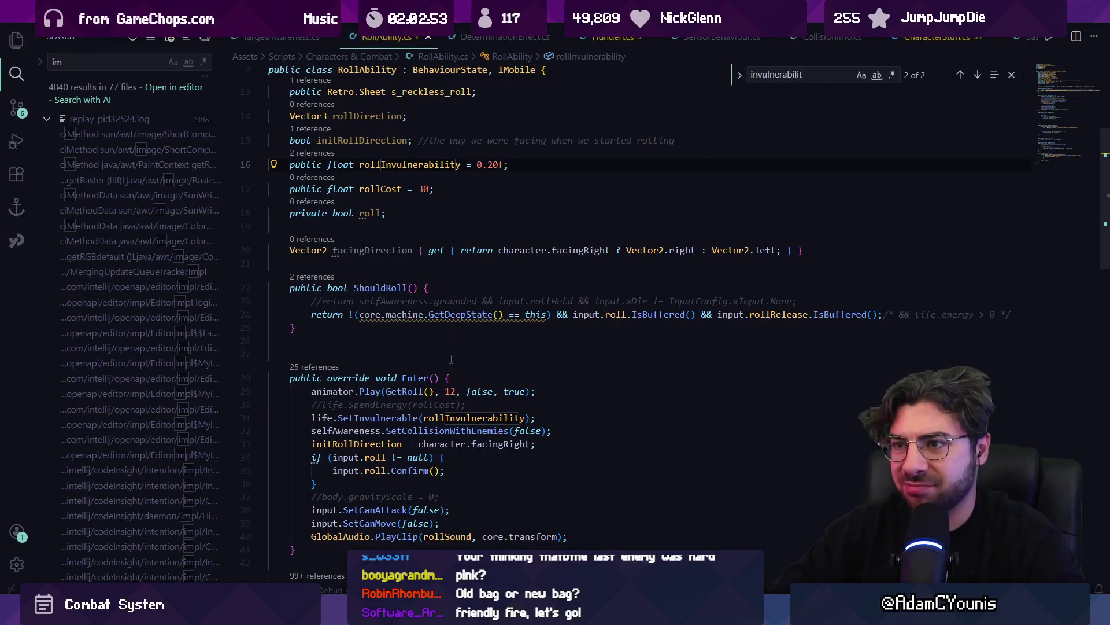
{"action": "scroll", "coordinate": [449, 359], "scroll_direction": "down", "scroll_amount": 6}
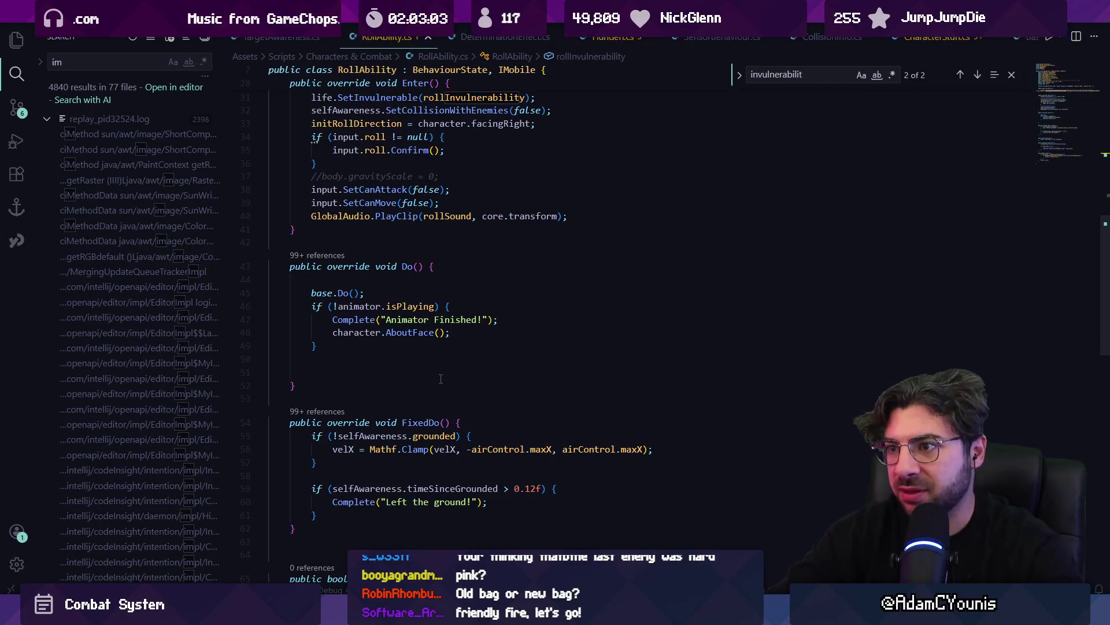
{"action": "scroll", "coordinate": [454, 343], "scroll_direction": "up", "scroll_amount": 4}
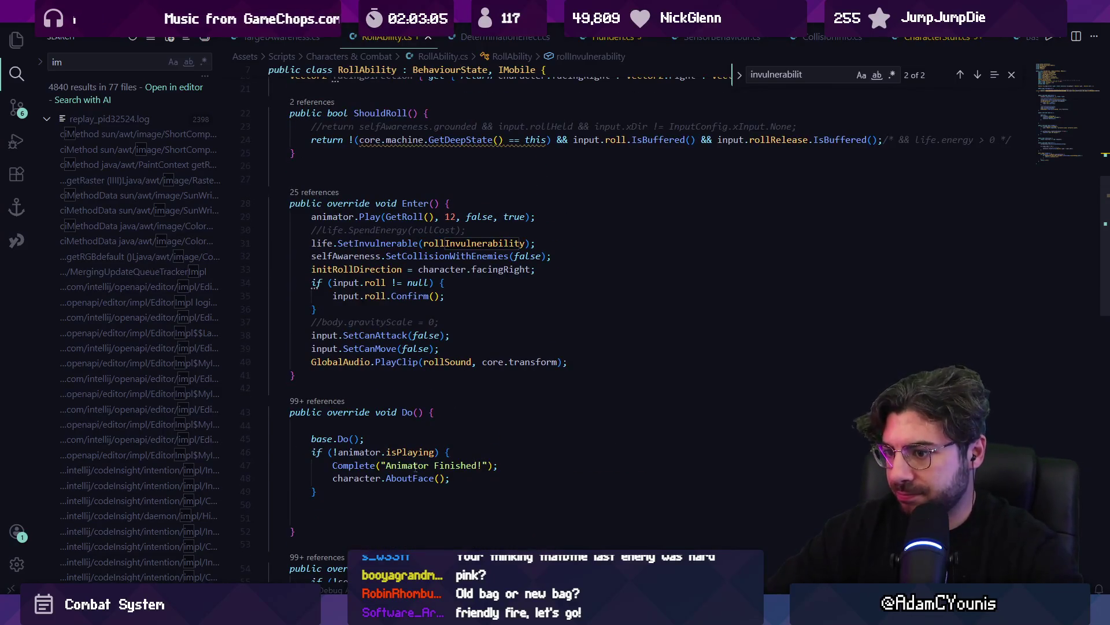
Delete the blank lines at the end of Do() and above base.Do()
{"action": "left_click", "coordinate": [360, 509]}
{"action": "key", "text": "BackSpace"}
{"action": "key", "text": "BackSpace"}
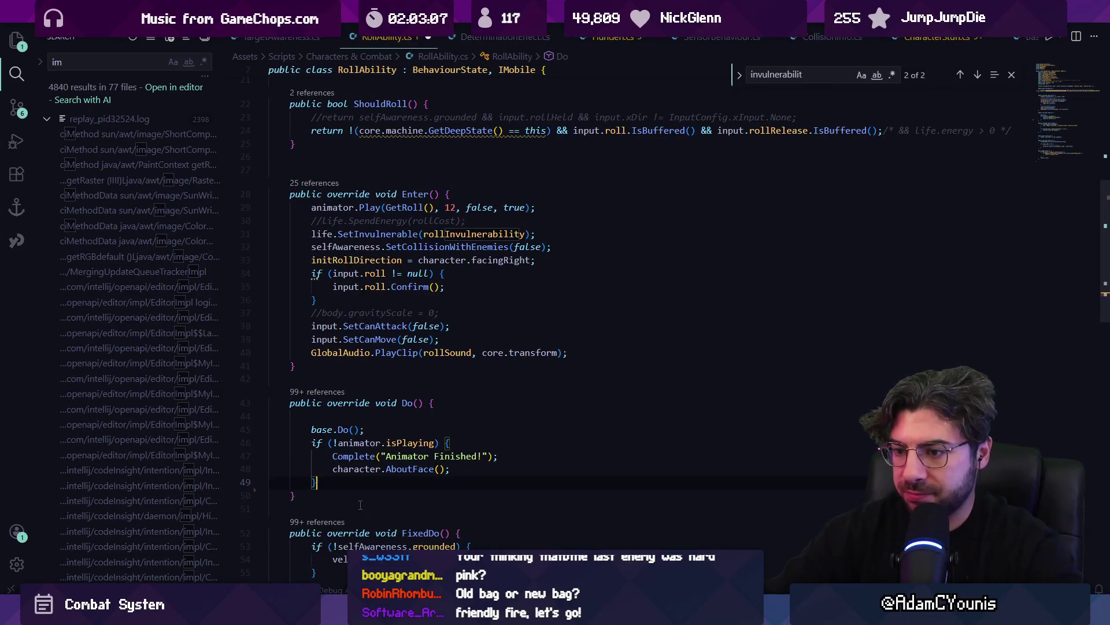
{"action": "left_click", "coordinate": [313, 415]}
{"action": "key", "text": "Delete"}
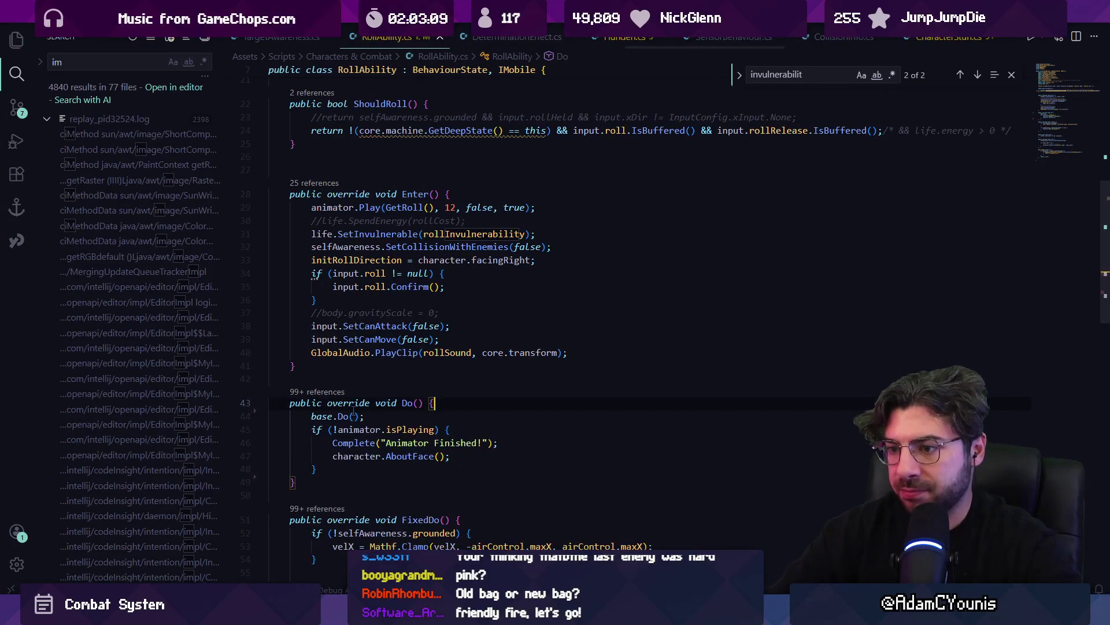
{"action": "right_click", "coordinate": [366, 416]}
{"action": "key", "text": "Escape"}
{"action": "key", "text": "ctrl+z"}
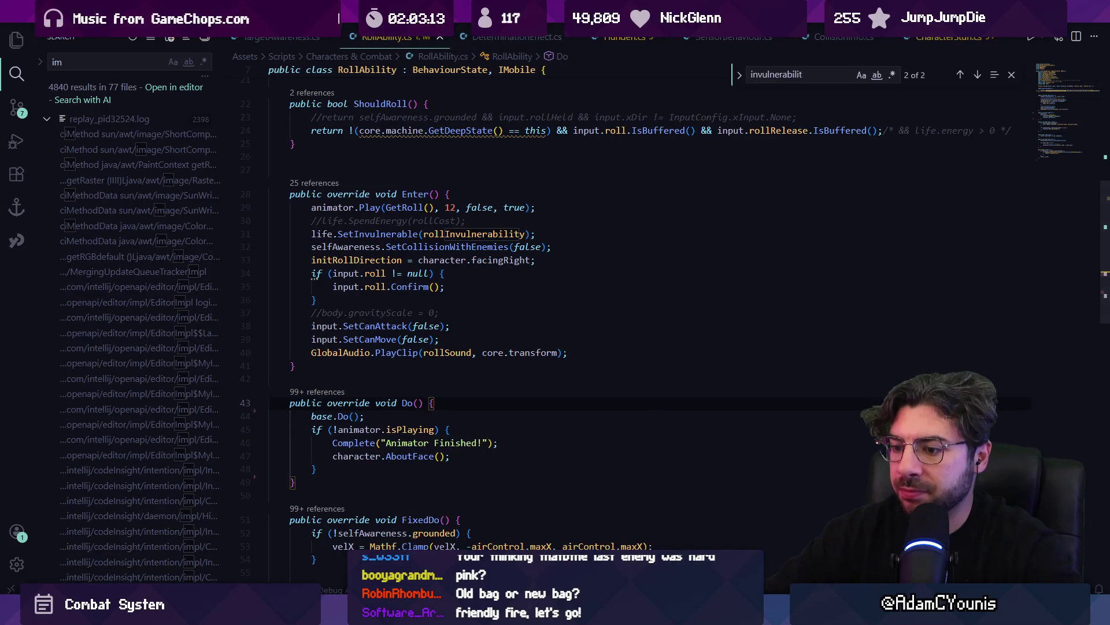
Back in Unity, search the Hierarchy for 'rollability'
{"action": "key", "text": "alt+Tab"}
{"action": "left_click", "coordinate": [104, 58]}
{"action": "type", "text": "roll"}
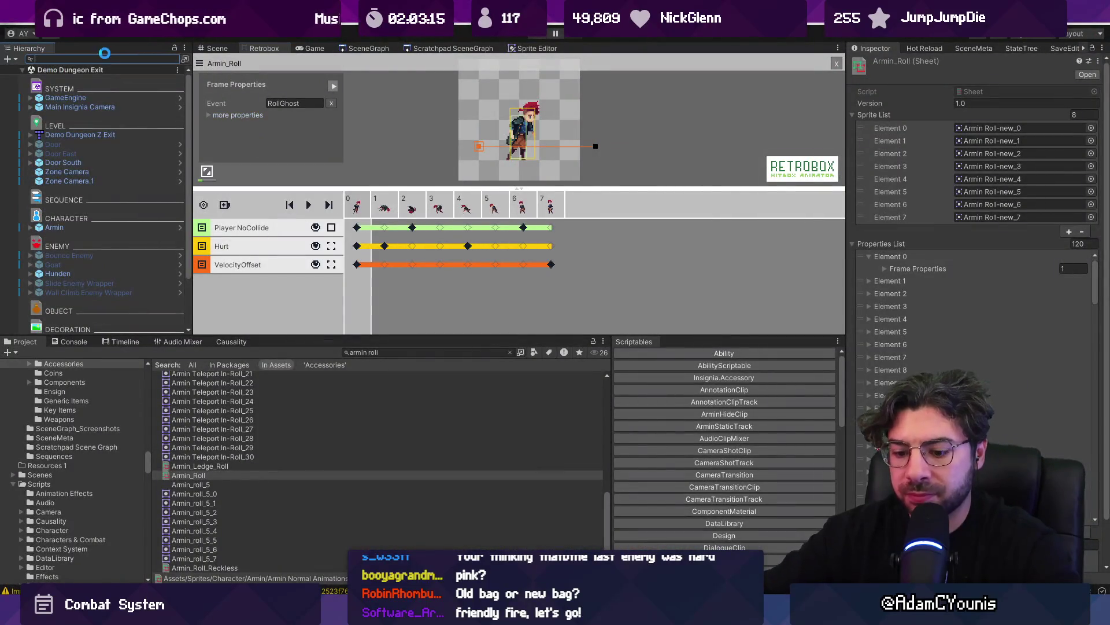
{"action": "type", "text": "avbu"}
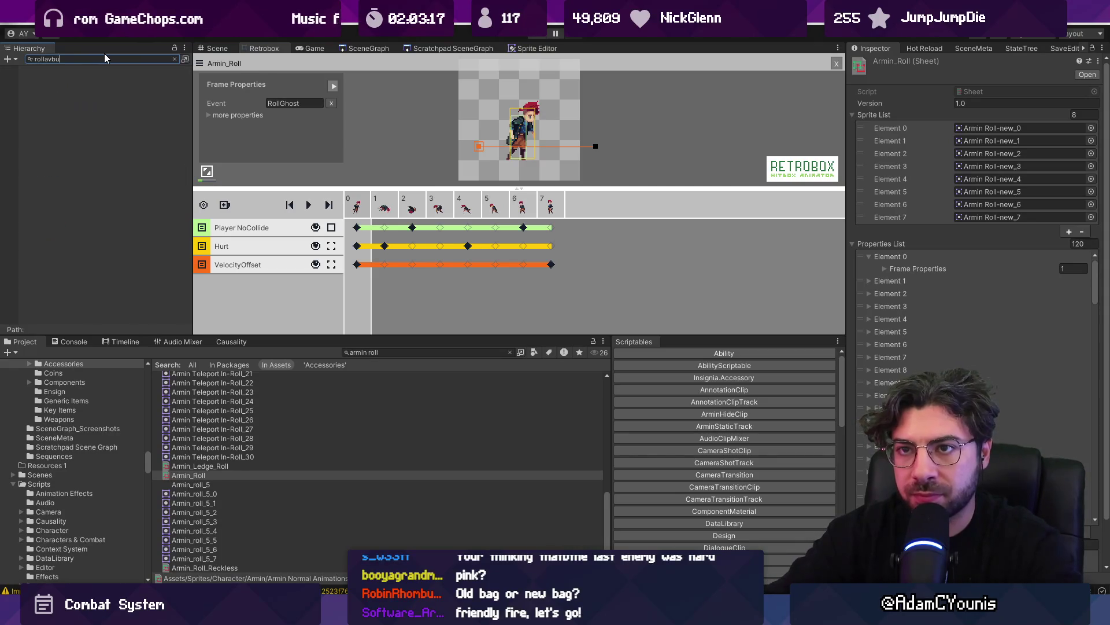
{"action": "type", "text": "bility"}
Select Armin's Ground Behaviours in the Hierarchy and edit its Roll Invulnerability value
{"action": "left_click", "coordinate": [105, 78]}
{"action": "left_click", "coordinate": [176, 59]}
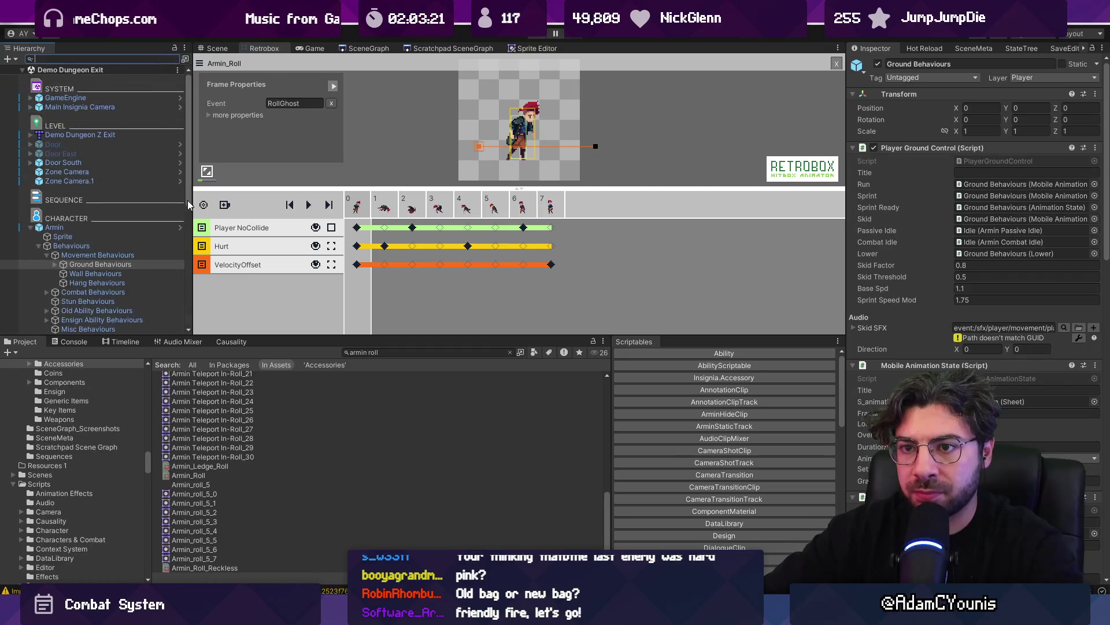
{"action": "left_click", "coordinate": [181, 219]}
{"action": "left_click", "coordinate": [180, 227]}
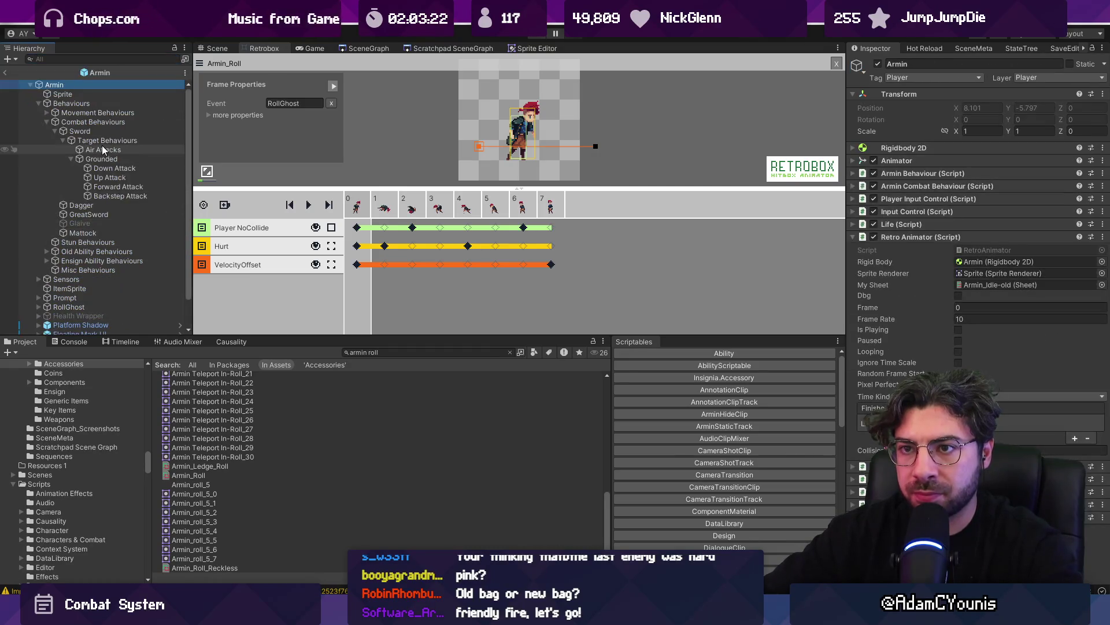
{"action": "left_click", "coordinate": [109, 113]}
{"action": "left_click", "coordinate": [132, 59]}
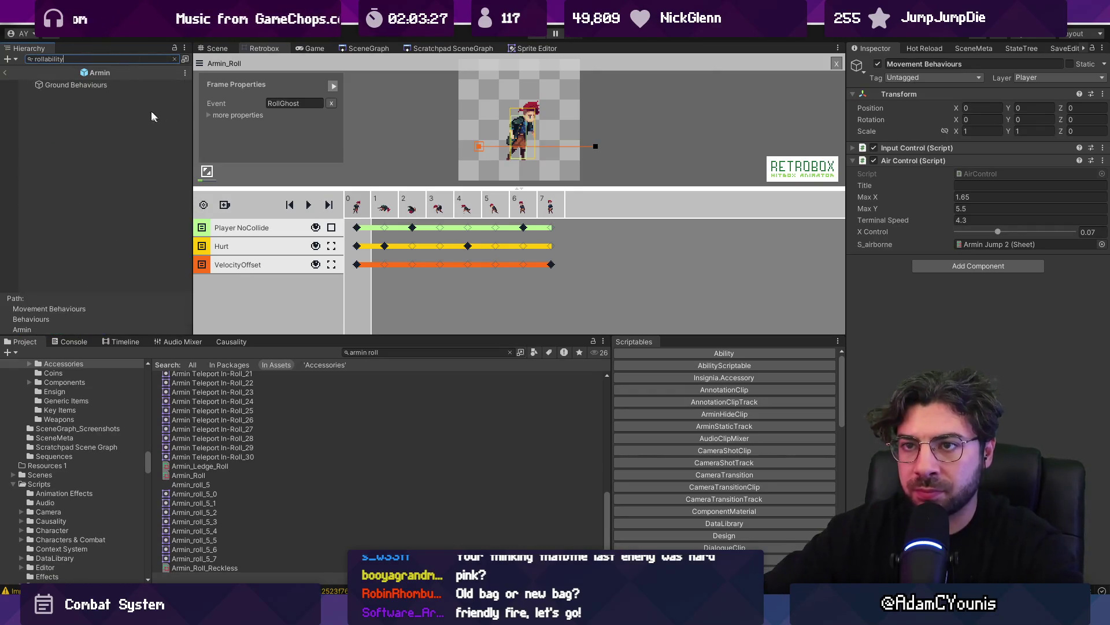
{"action": "left_click", "coordinate": [159, 85]}
{"action": "left_click", "coordinate": [175, 59]}
{"action": "scroll", "coordinate": [952, 259], "scroll_direction": "down", "scroll_amount": 5}
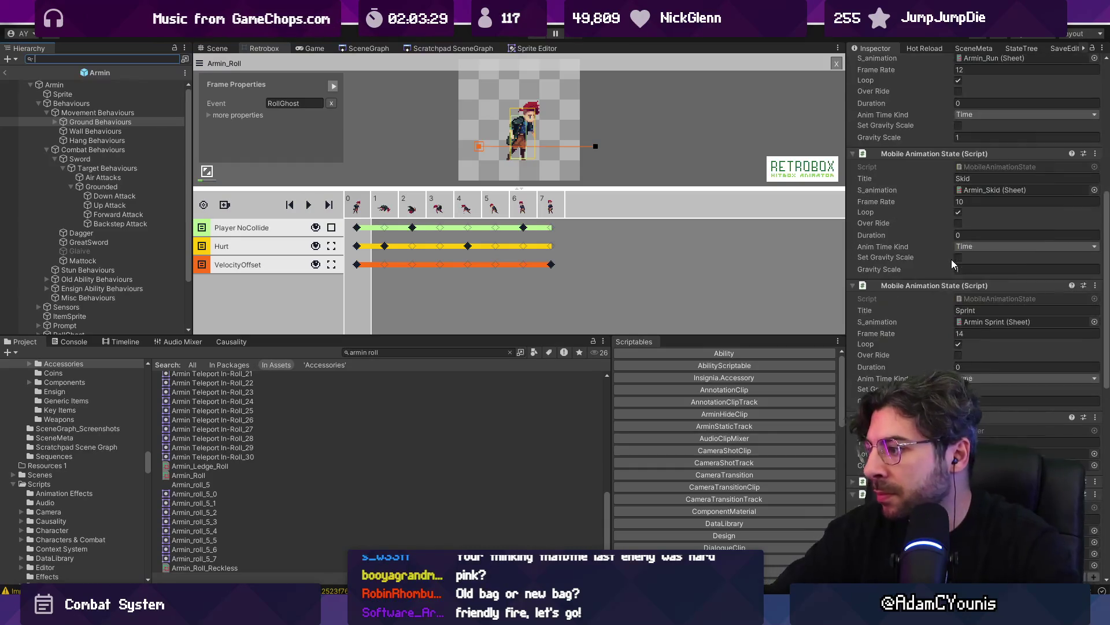
{"action": "scroll", "coordinate": [952, 259], "scroll_direction": "down", "scroll_amount": 5}
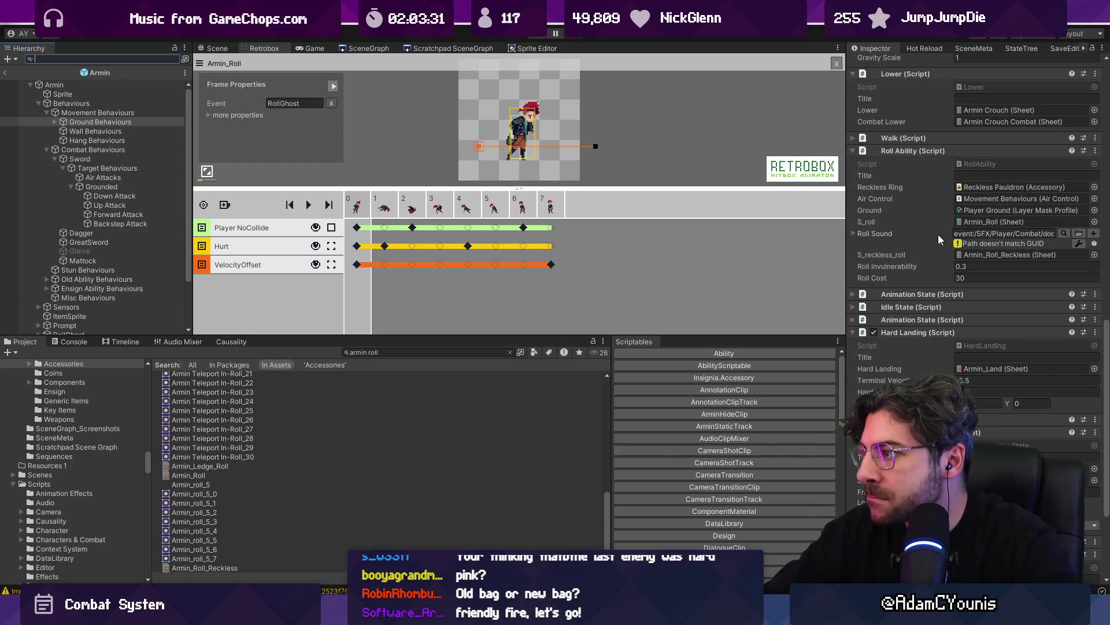
{"action": "left_click", "coordinate": [974, 264]}
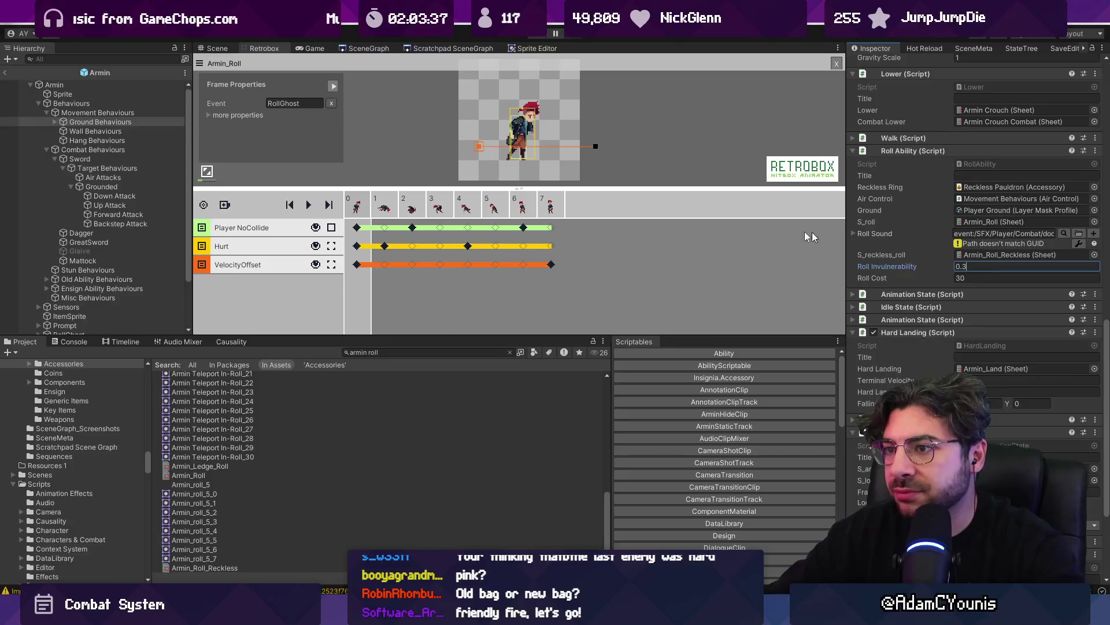
Key frame 2 of the Hurt track with an empty hitbox, set Roll Invulnerability to 0, and play
{"action": "left_click", "coordinate": [413, 247]}
{"action": "left_click", "coordinate": [440, 246]}
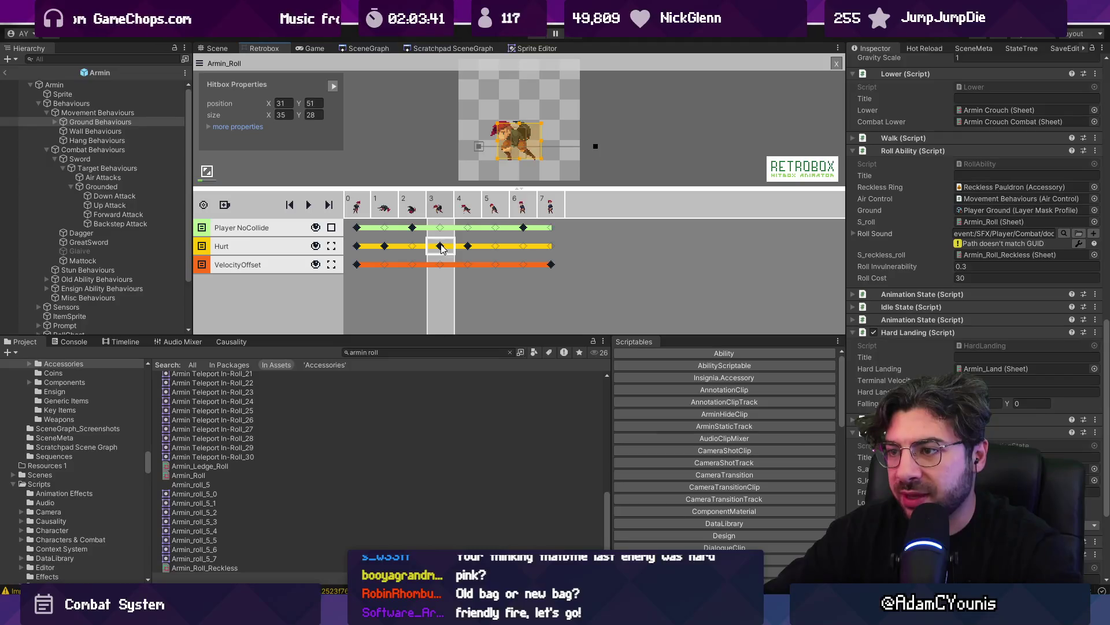
{"action": "left_click", "coordinate": [415, 249]}
{"action": "left_click", "coordinate": [415, 248]}
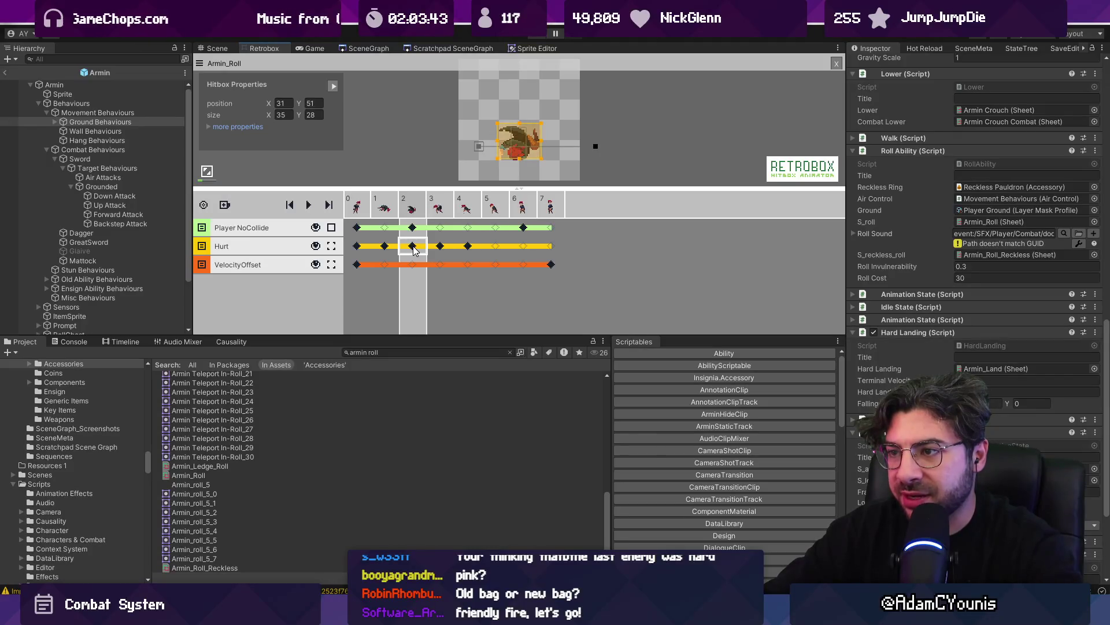
{"action": "left_click", "coordinate": [389, 210]}
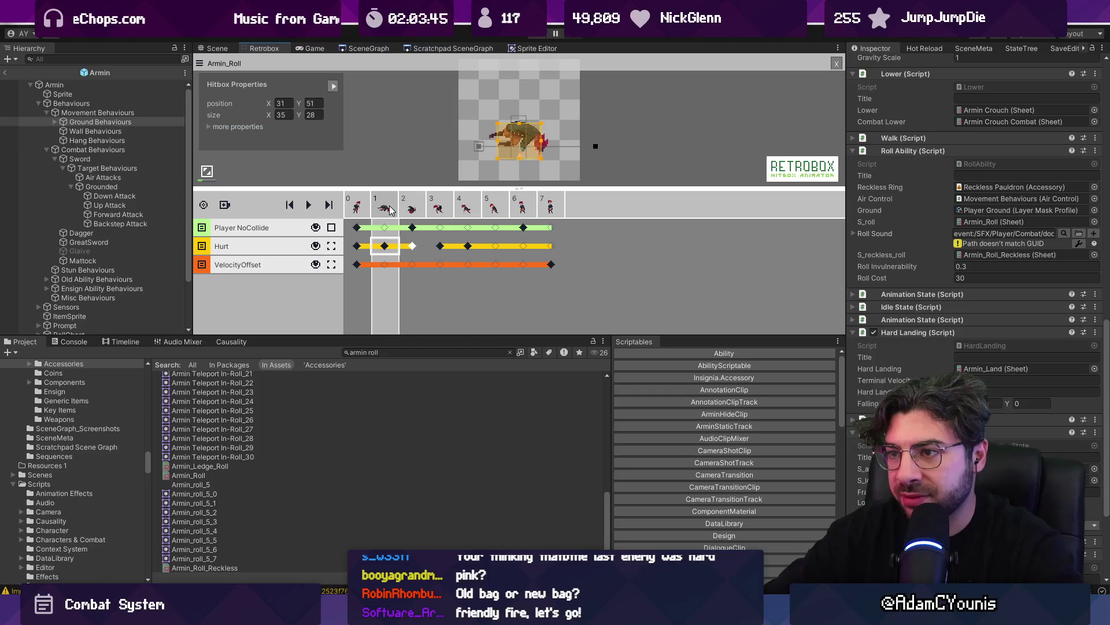
{"action": "left_click", "coordinate": [412, 246]}
{"action": "left_click", "coordinate": [985, 265]}
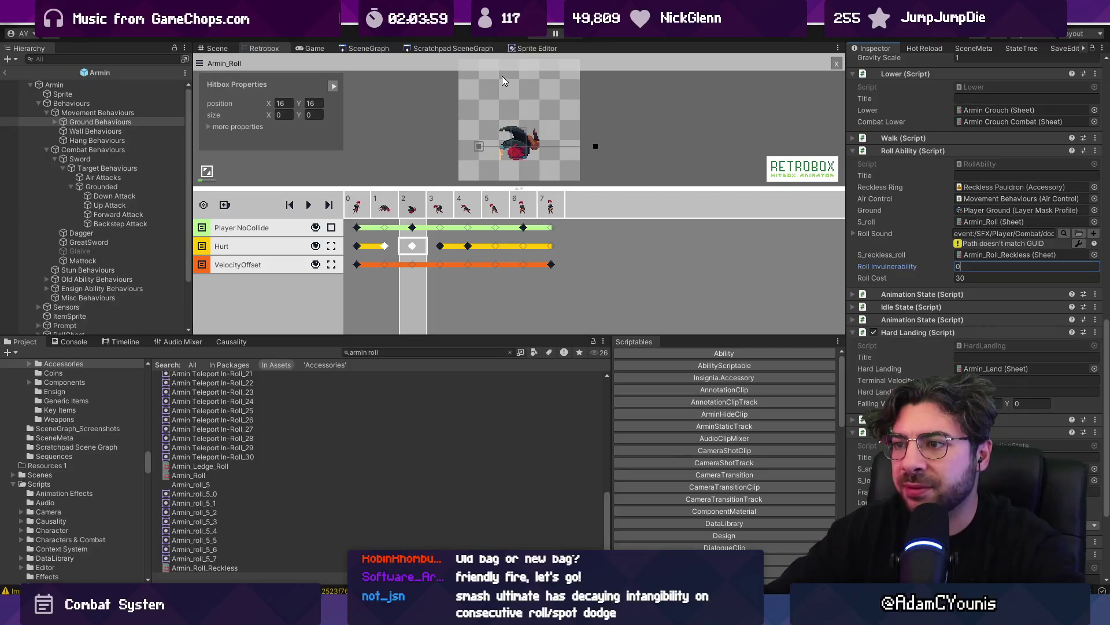
{"action": "left_click", "coordinate": [535, 38]}
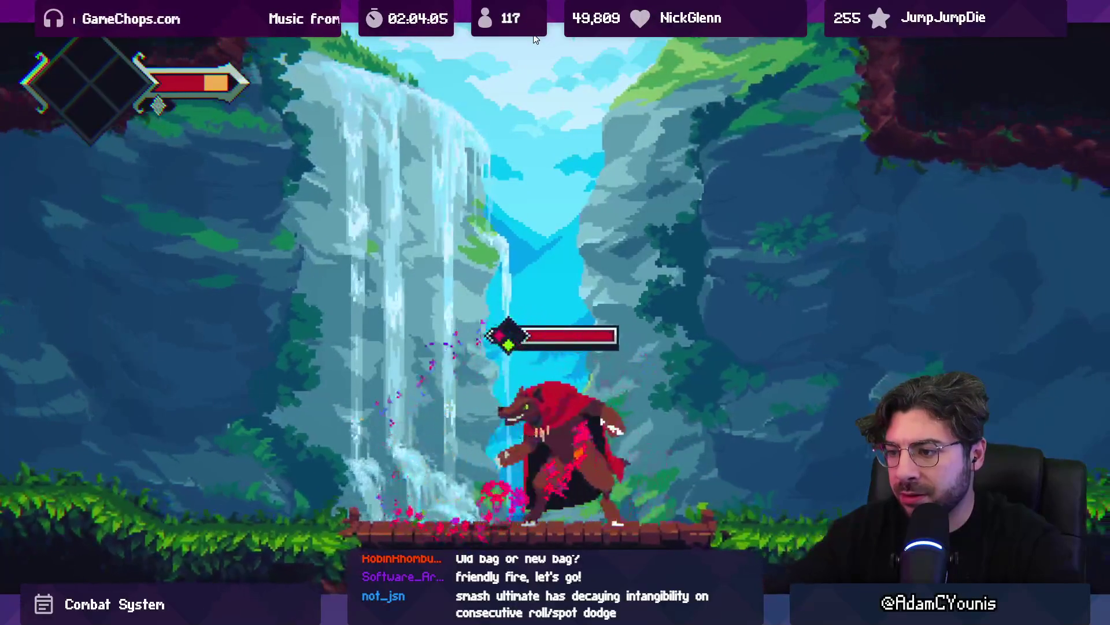
Roll through the bear's attack, slash it, dodge its fire, and hit it again
{"action": "key", "text": "Right"}
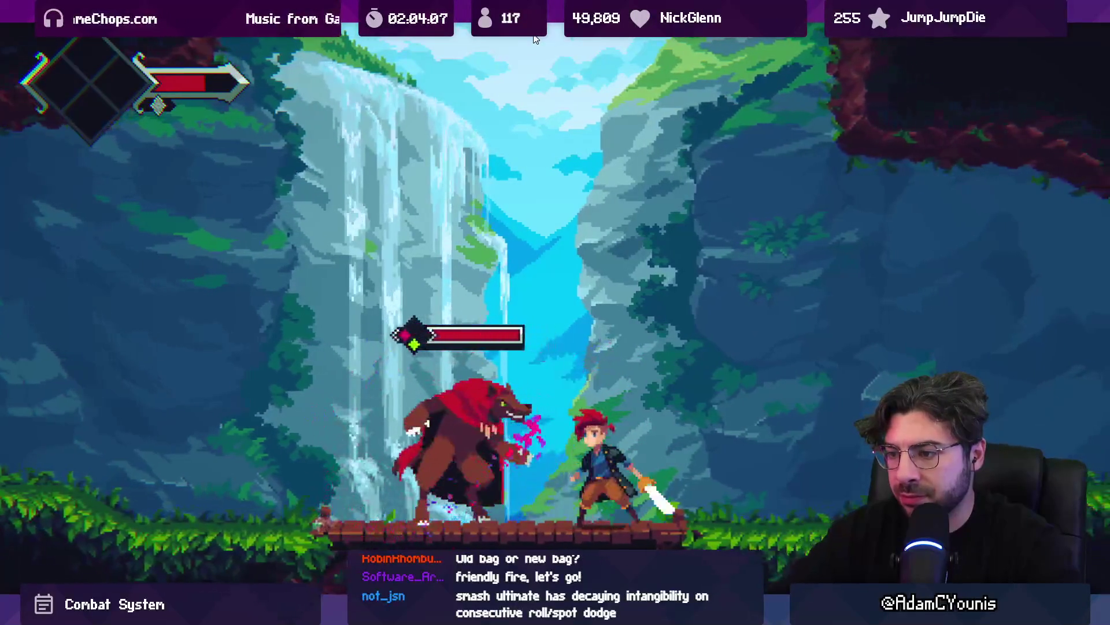
{"action": "key", "text": "Right"}
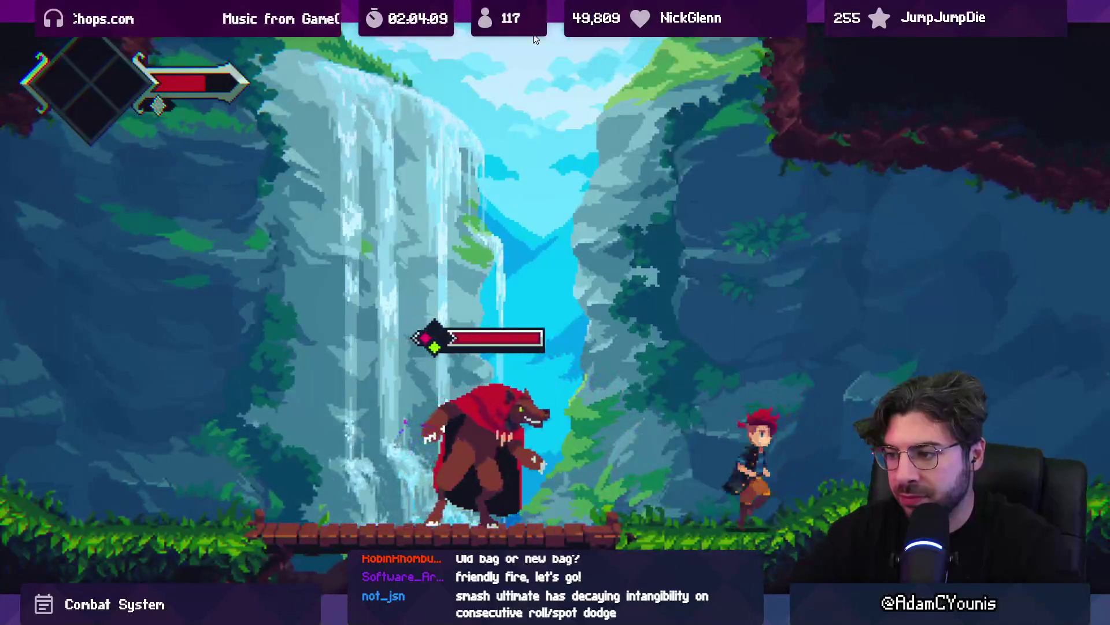
{"action": "key", "text": "Right"}
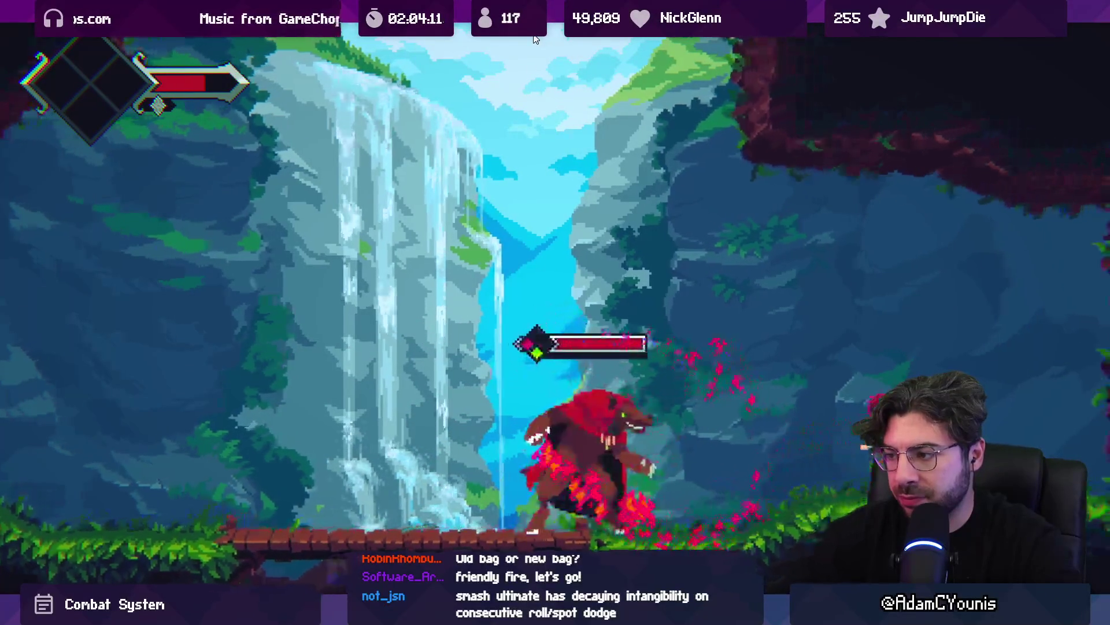
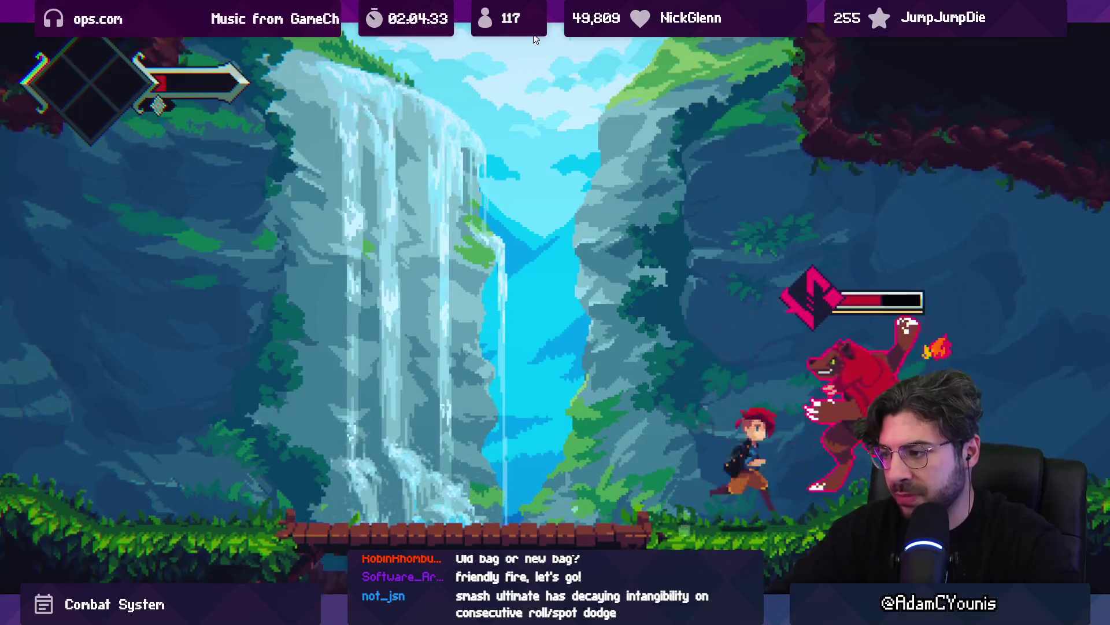
Exit fullscreen, reload the last checkpoint and bring up the Armin_Roll hitbox timeline
{"action": "key", "text": "F11"}
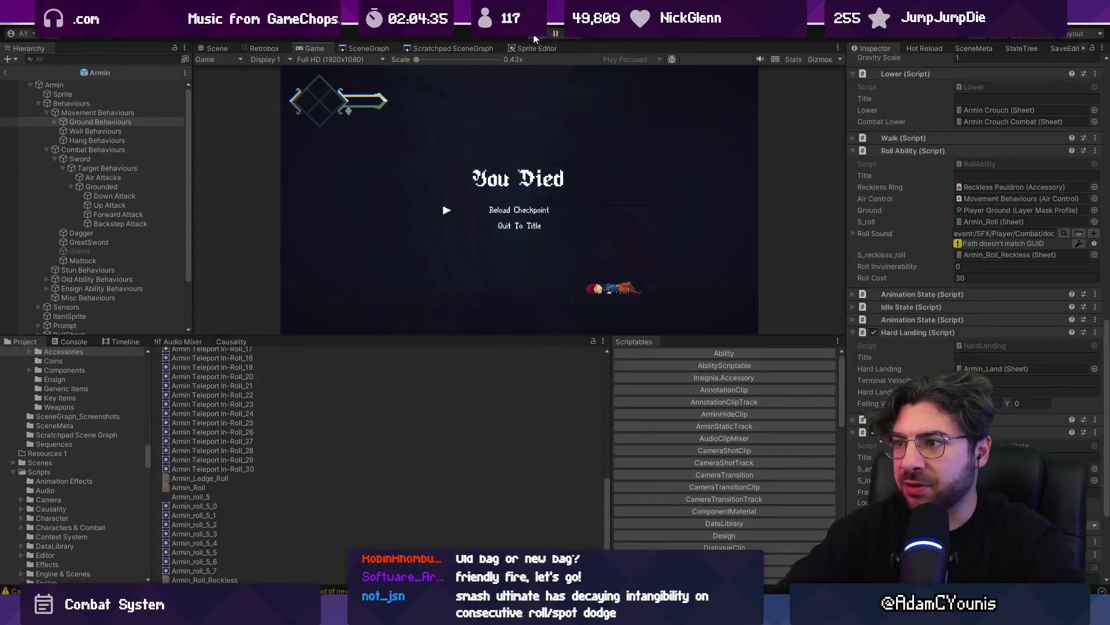
{"action": "key", "text": "Return"}
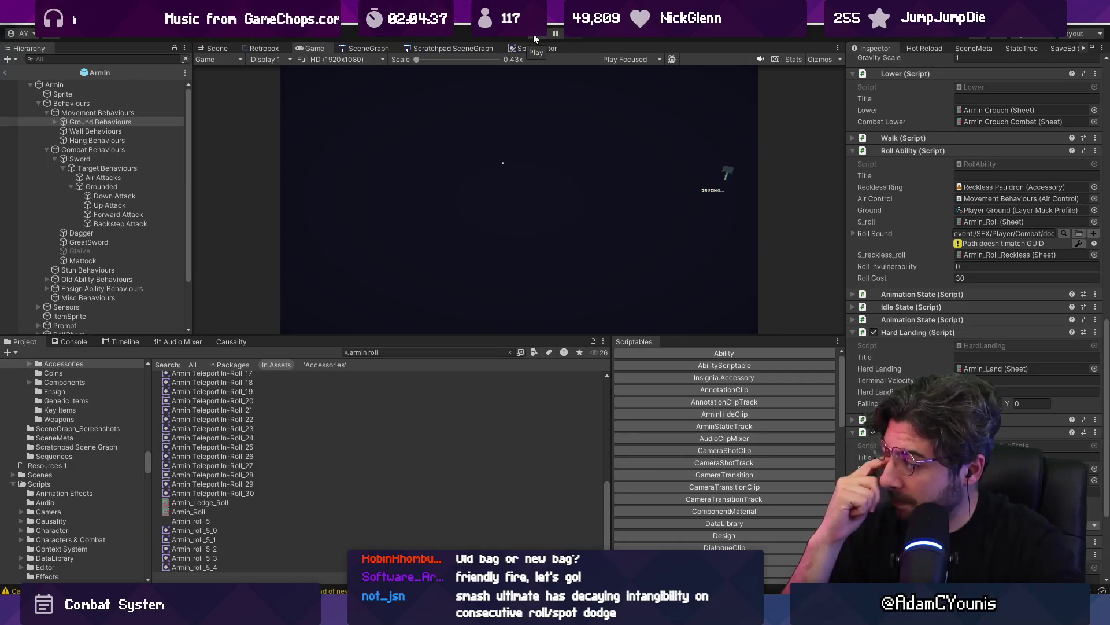
{"action": "left_click", "coordinate": [258, 50]}
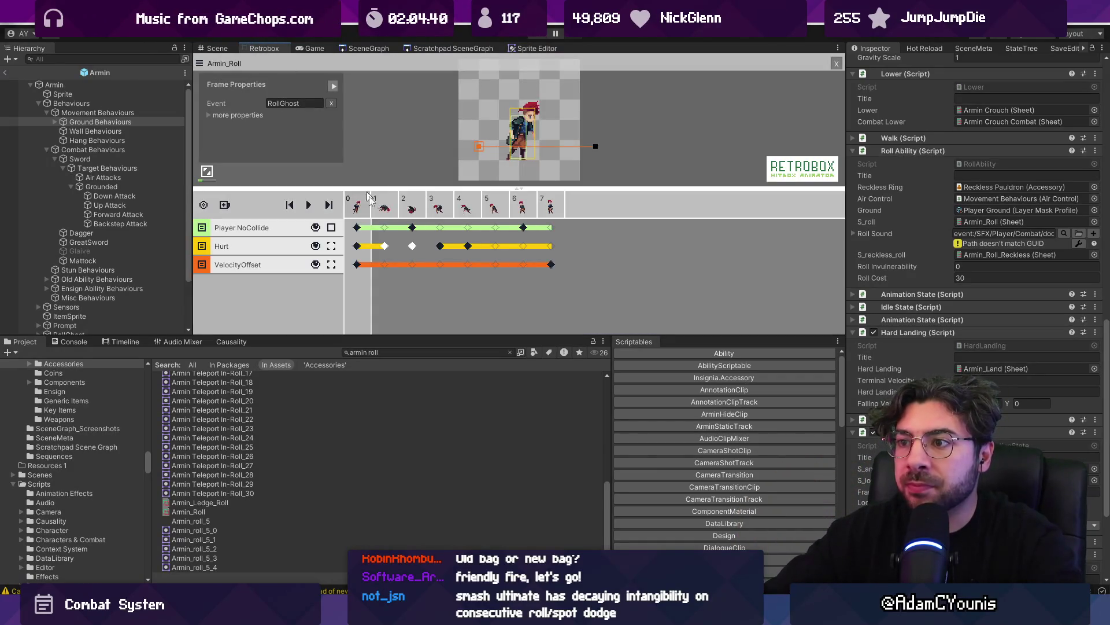
Check the Hurt hitbox keyframes on frames 1 and 2, then start play mode
{"action": "left_click", "coordinate": [385, 247]}
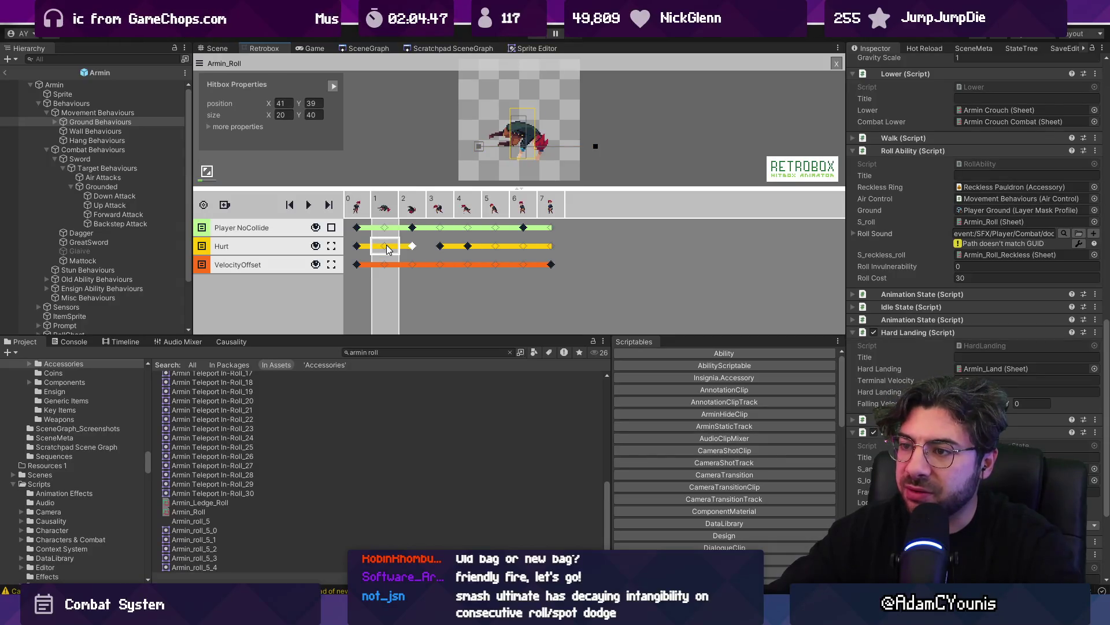
{"action": "left_click", "coordinate": [414, 211]}
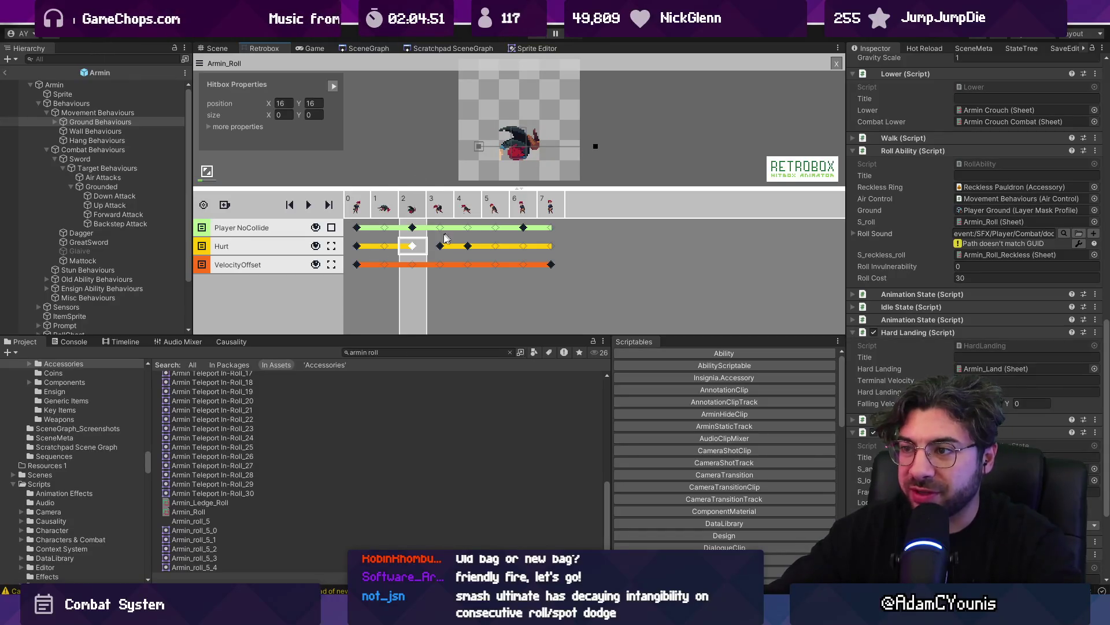
{"action": "key", "text": "ctrl+p"}
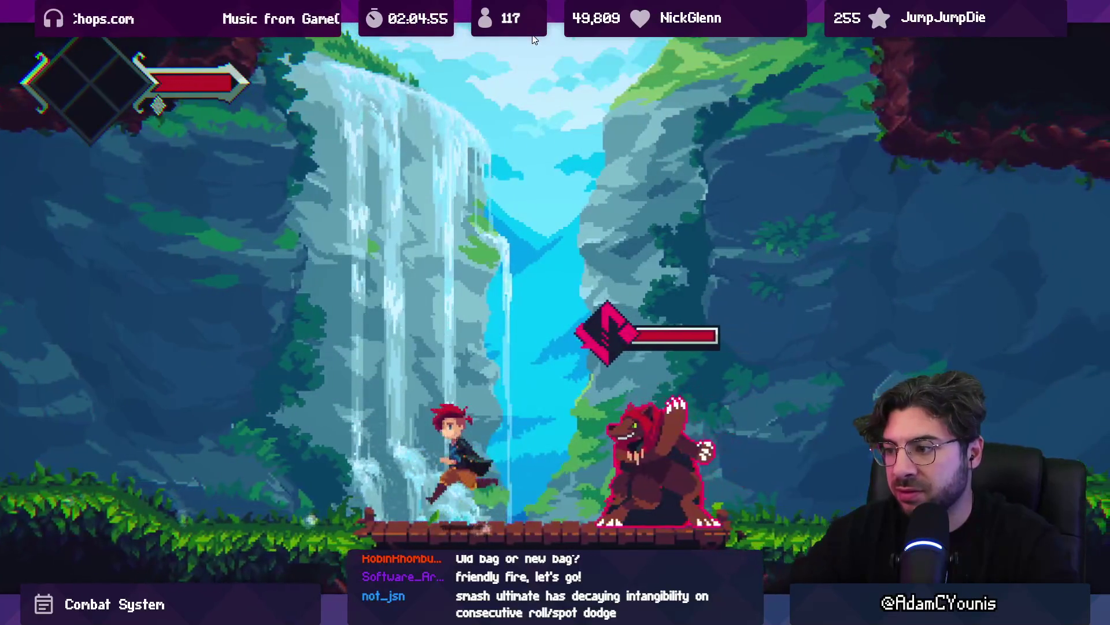
Advance on the wolf boss with repeated sword slashes, then stop play mode
{"action": "key", "text": "Right"}
{"action": "key", "text": "x"}
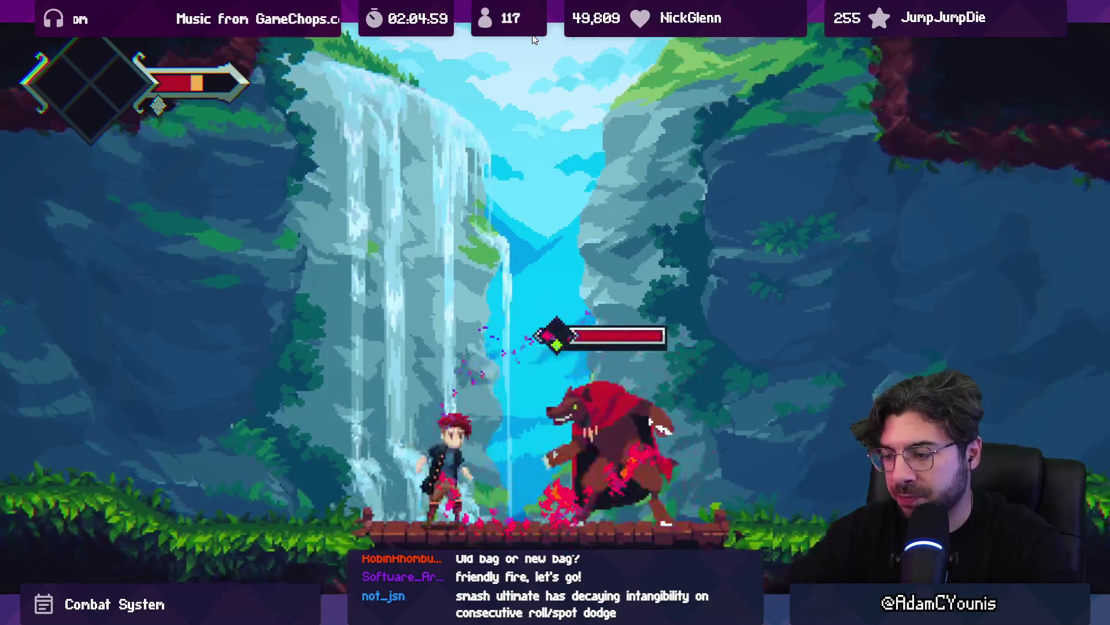
{"action": "key", "text": "x"}
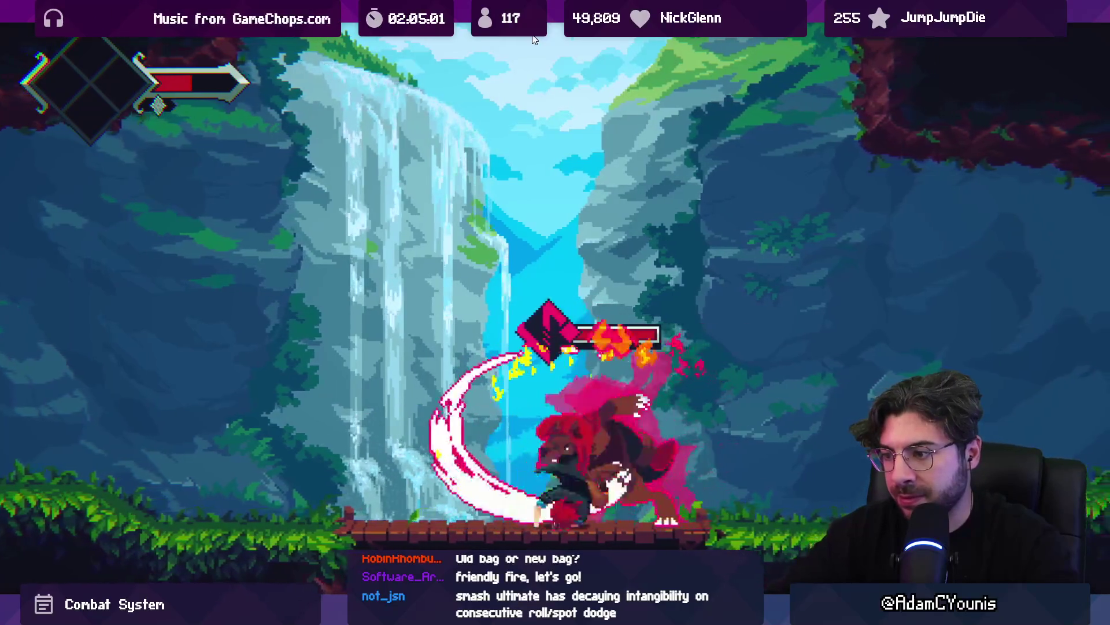
{"action": "key", "text": "Right"}
{"action": "key", "text": "x"}
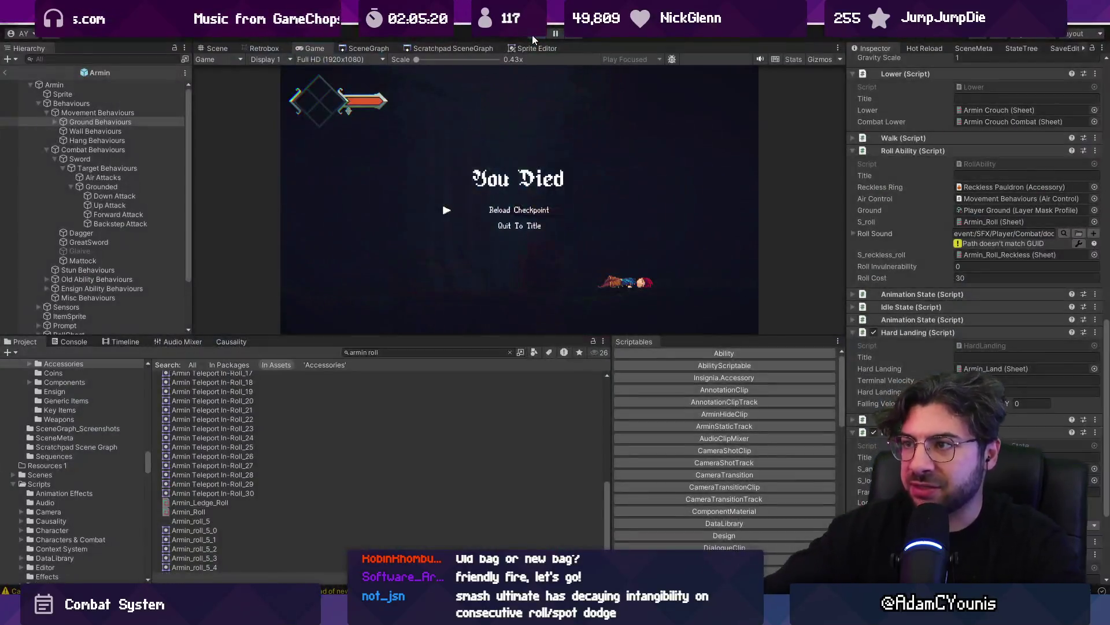
{"action": "left_click", "coordinate": [532, 35]}
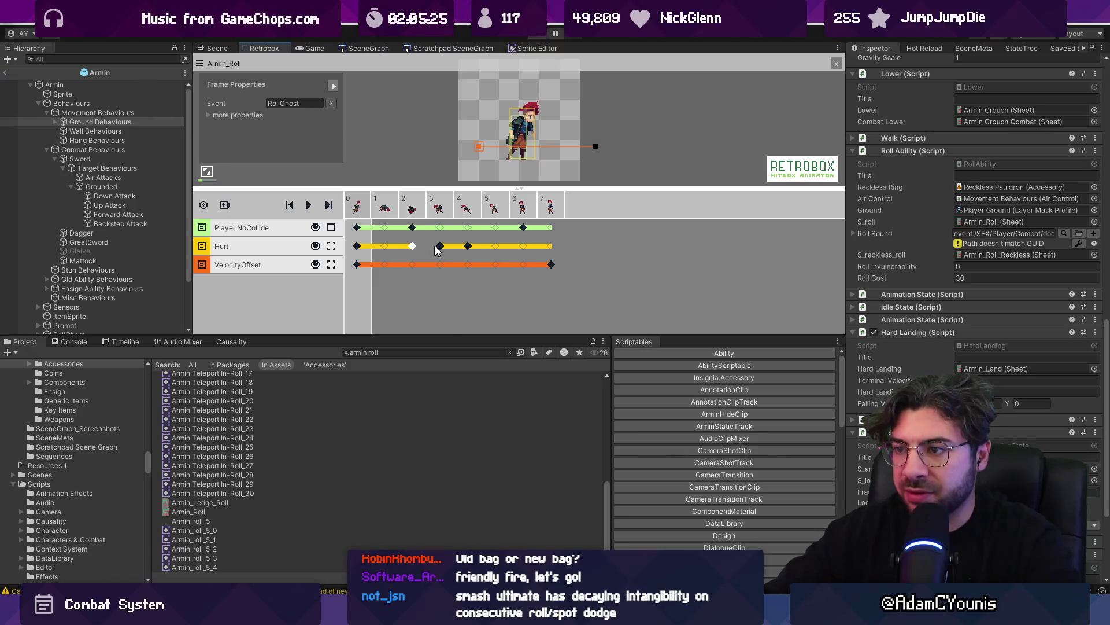
Confirm frame 3's Hurt hitbox is empty and restart play mode
{"action": "left_click", "coordinate": [440, 247]}
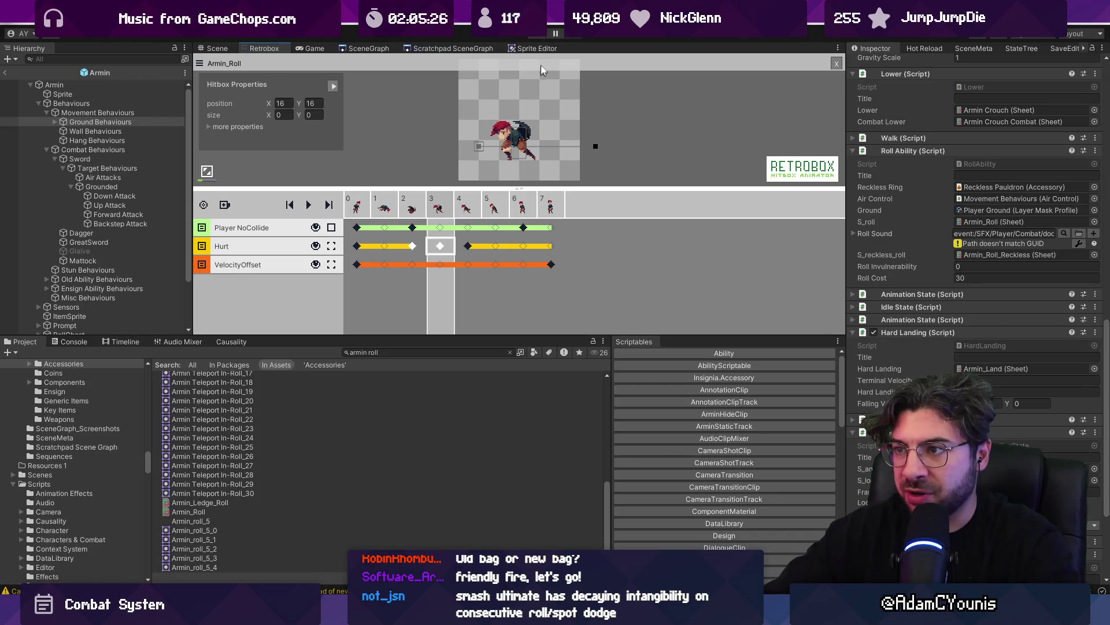
{"action": "left_click", "coordinate": [532, 35]}
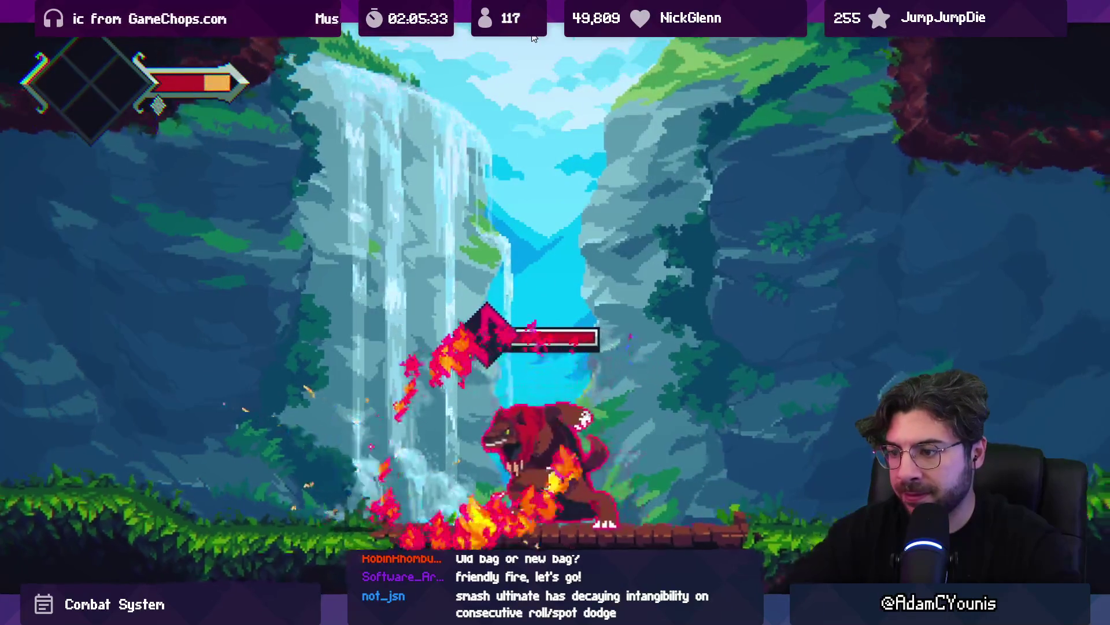
Roll back and forth through the wolf, flee its fire breath, then reload after dying
{"action": "key", "text": "Right"}
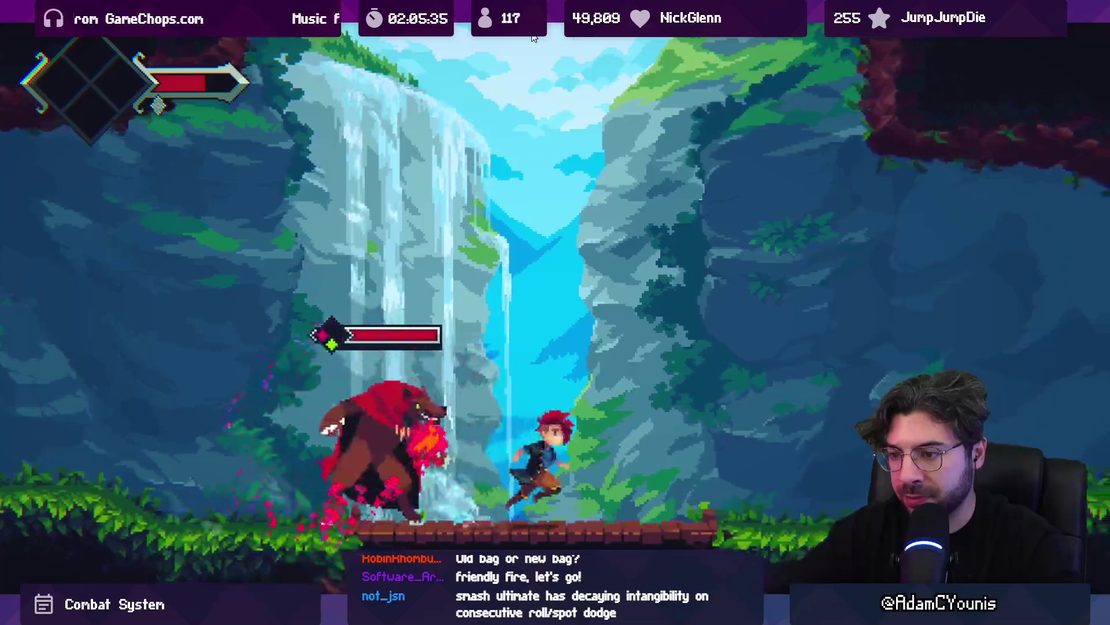
{"action": "key", "text": "Left"}
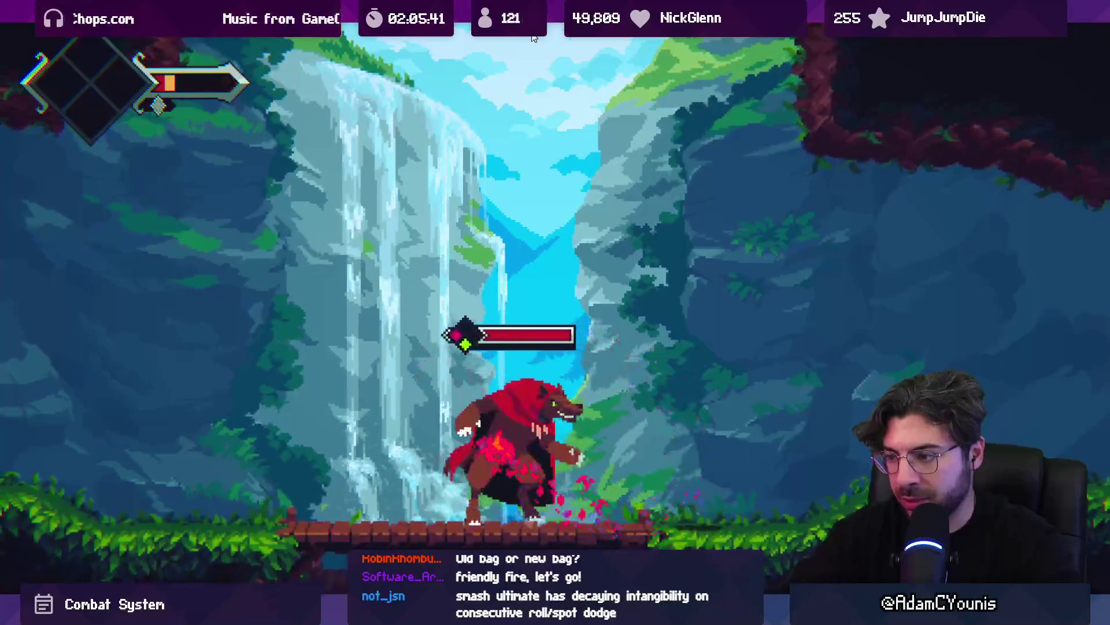
{"action": "key", "text": "Right"}
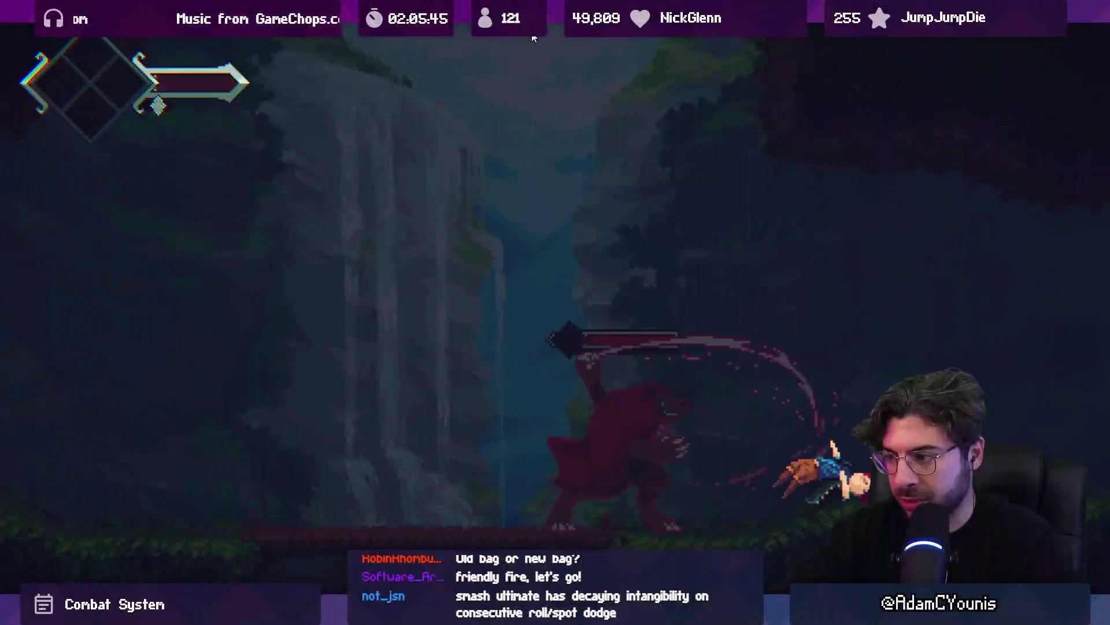
{"action": "key", "text": "Return"}
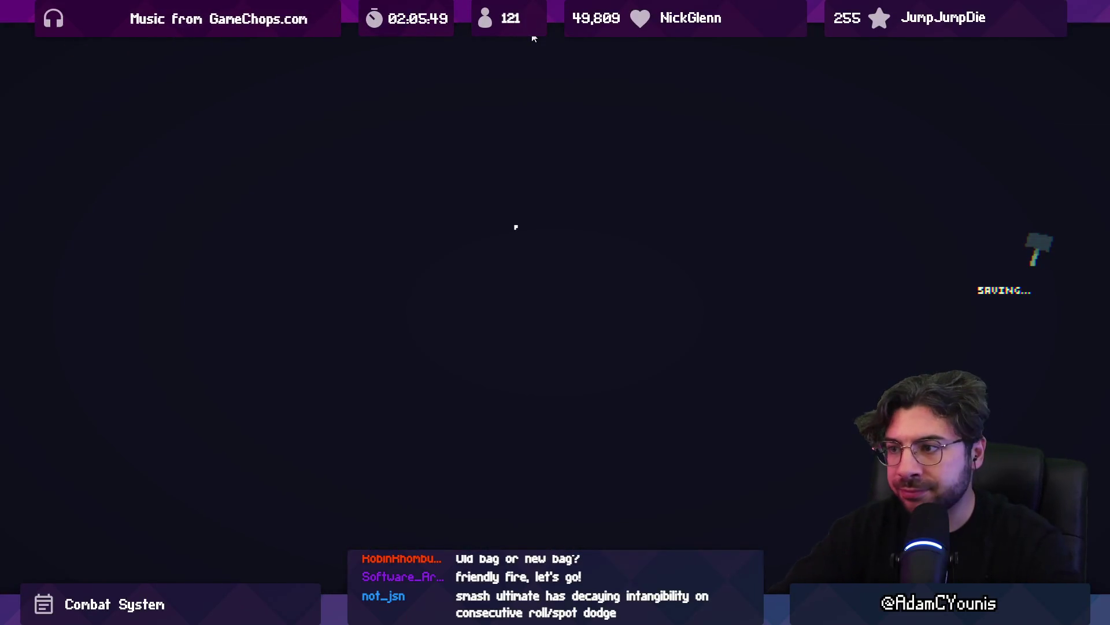
After respawning, charge, roll through the wolf's slashes and hit it until dying again
{"action": "key", "text": "Right"}
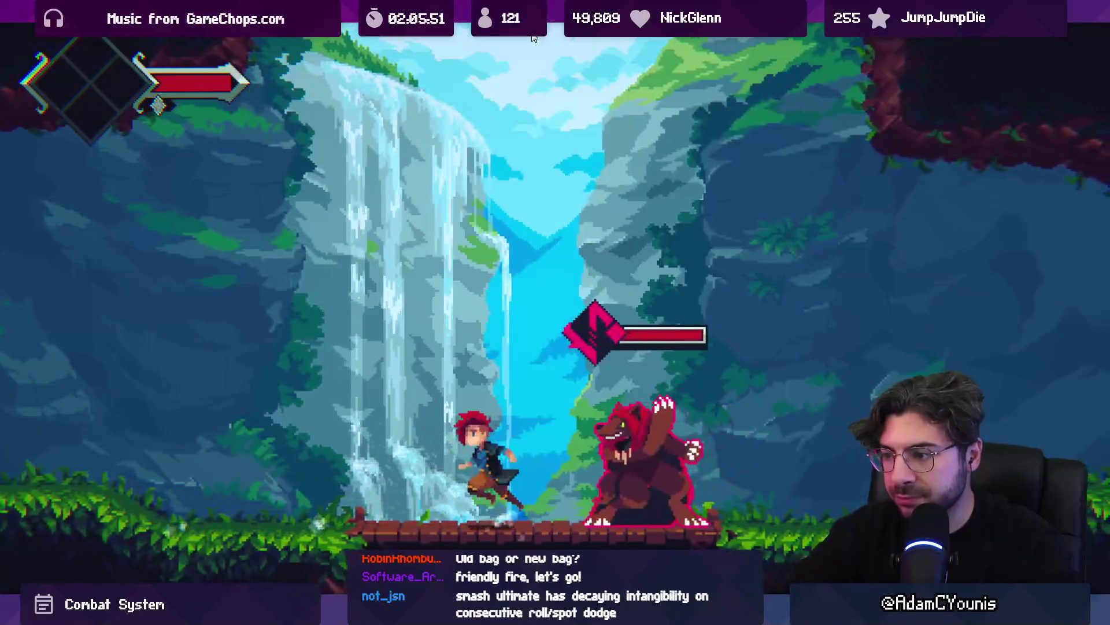
{"action": "key", "text": "Right"}
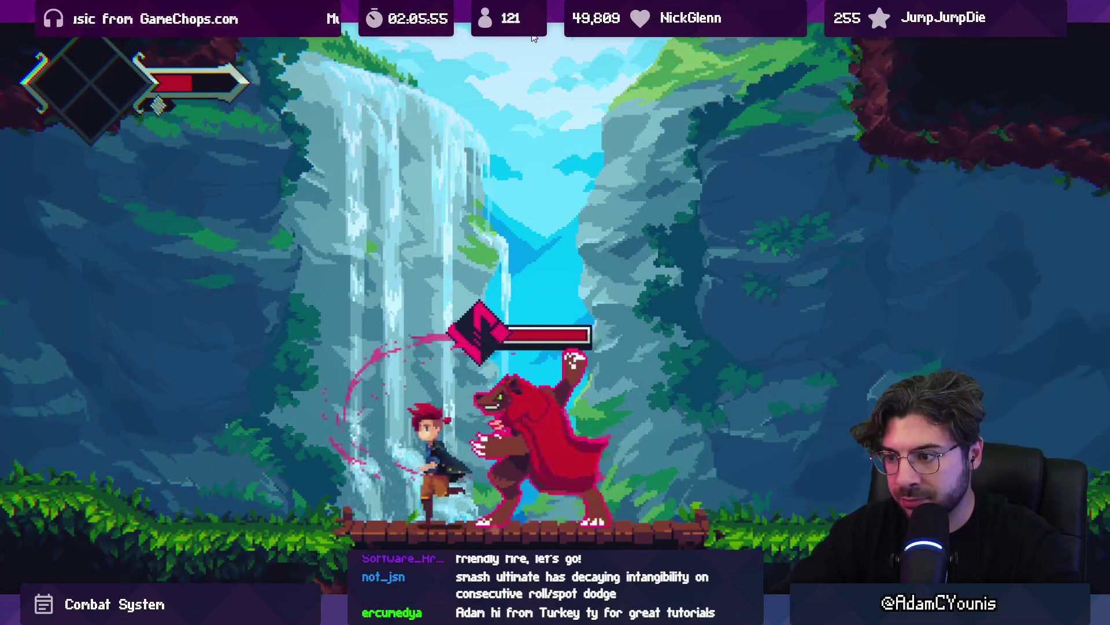
{"action": "key", "text": "Right"}
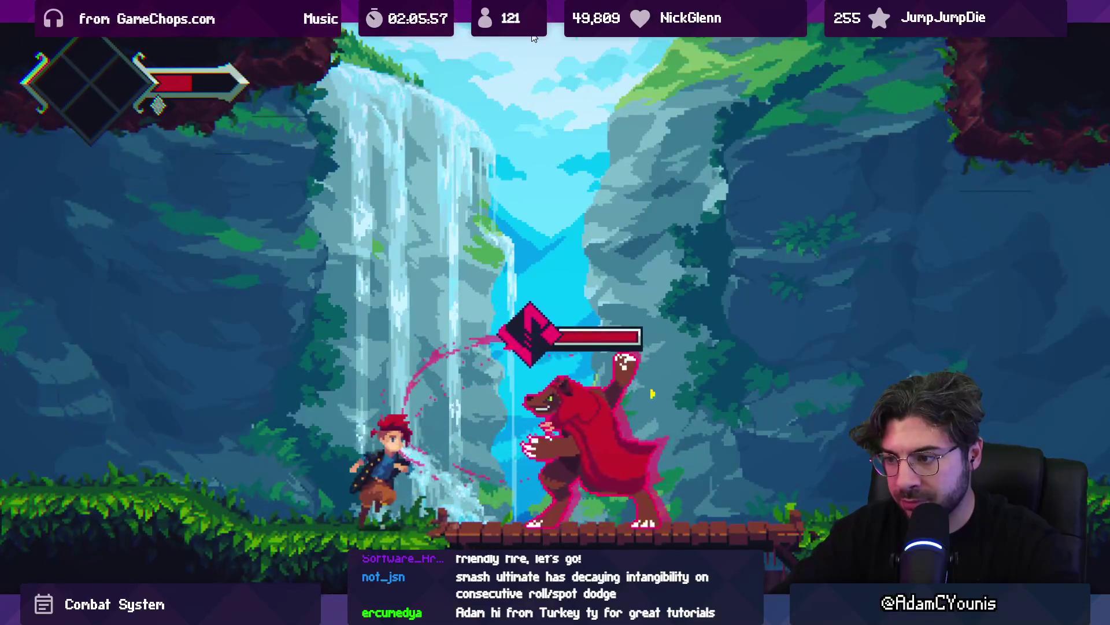
{"action": "key", "text": "Right"}
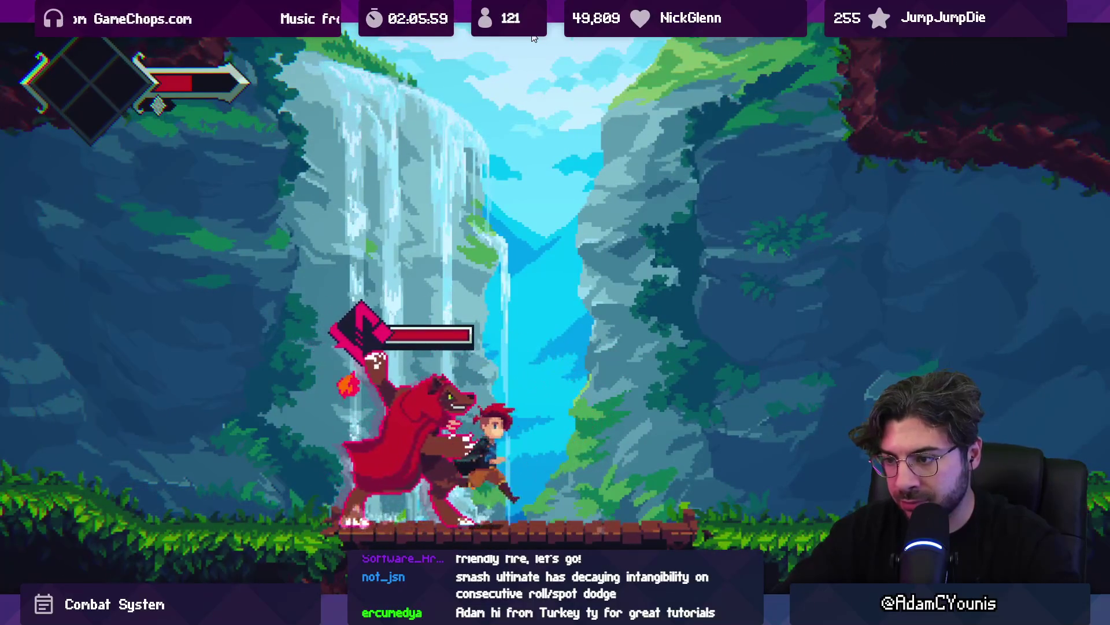
{"action": "key", "text": "Right"}
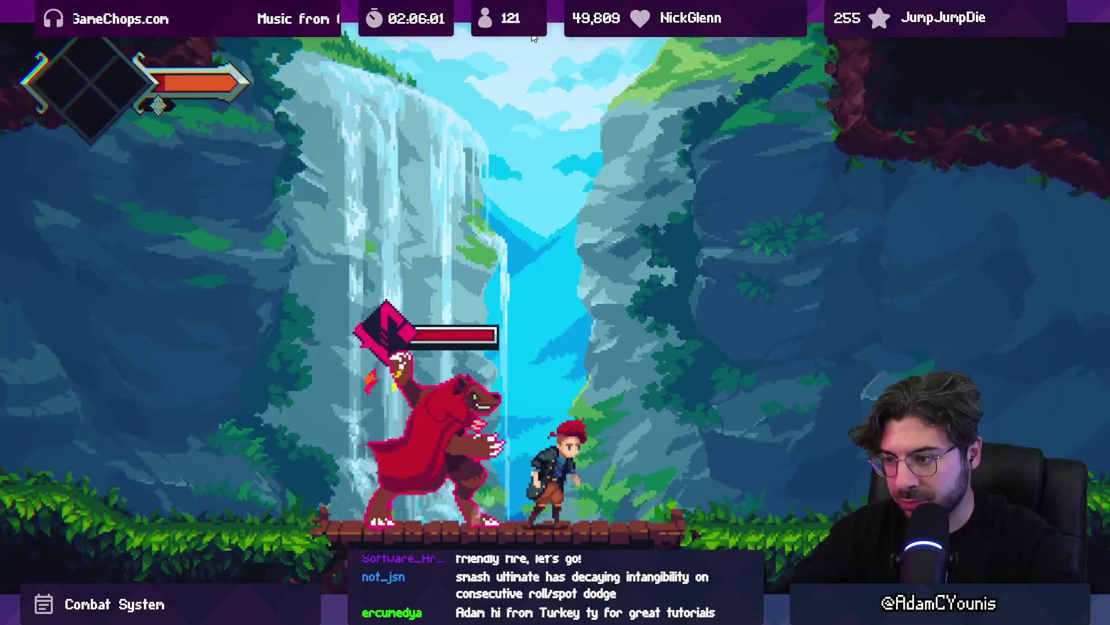
{"action": "key", "text": "Right"}
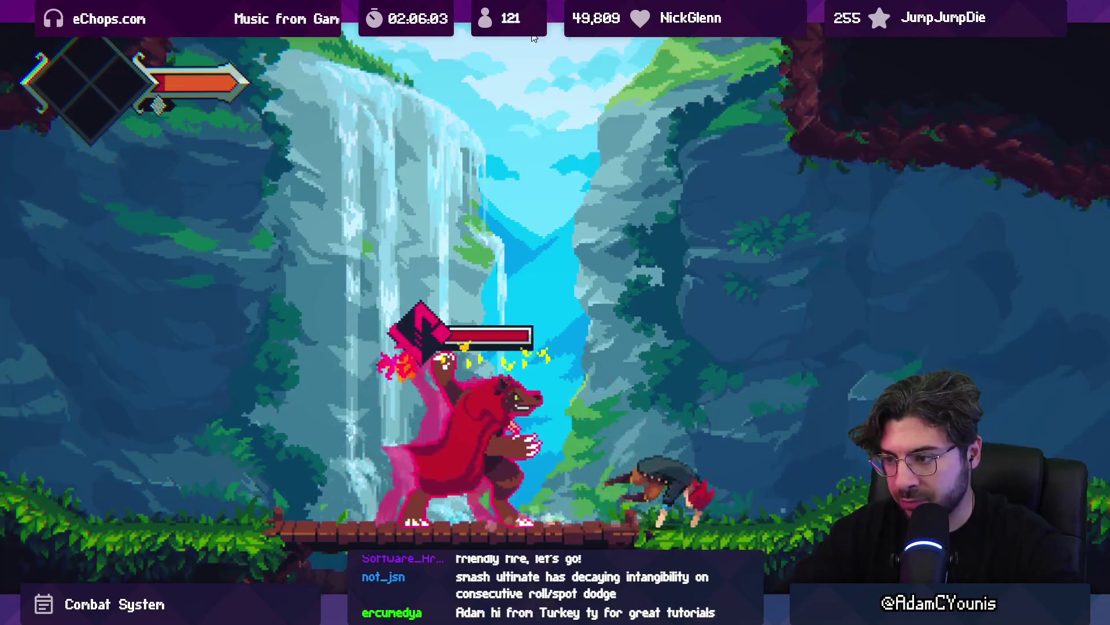
{"action": "key", "text": "Left"}
{"action": "key", "text": "x"}
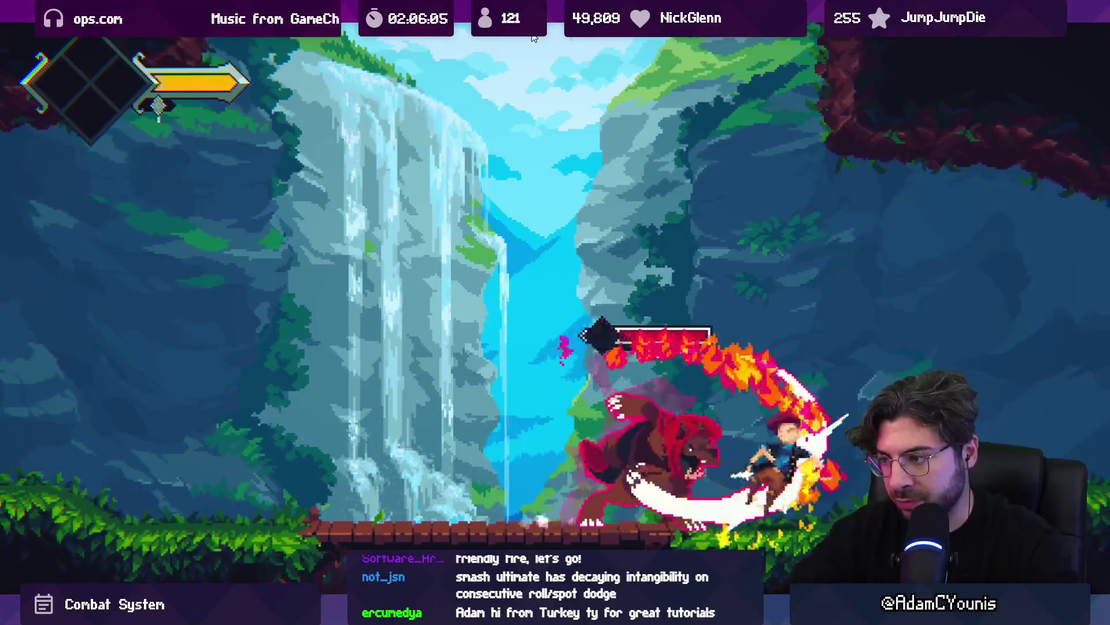
{"action": "key", "text": "shift+space"}
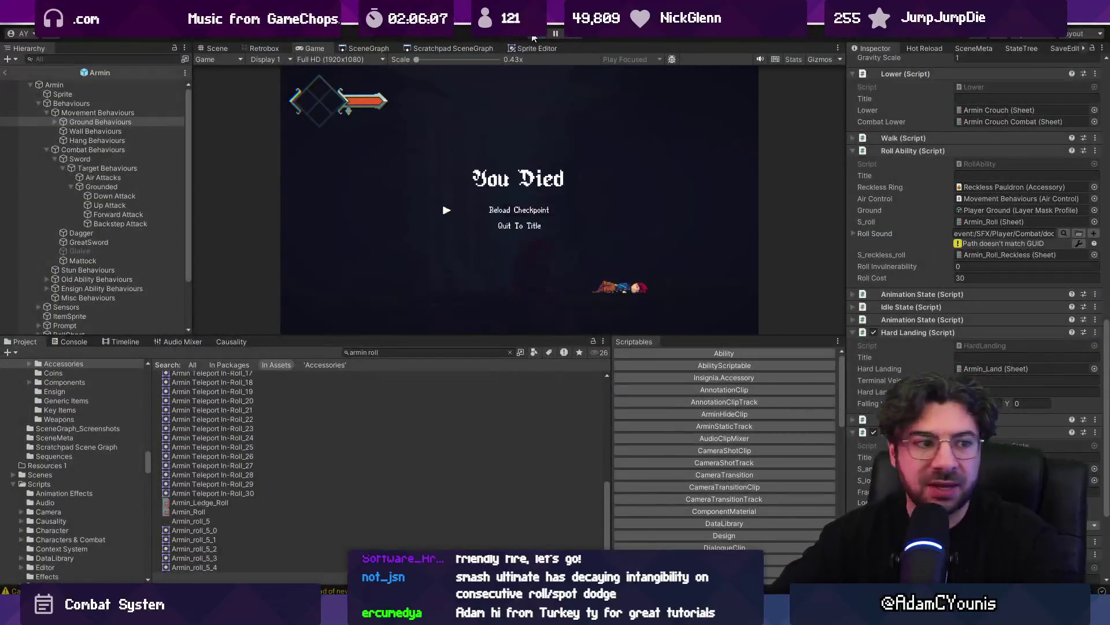
{"action": "key", "text": "Return"}
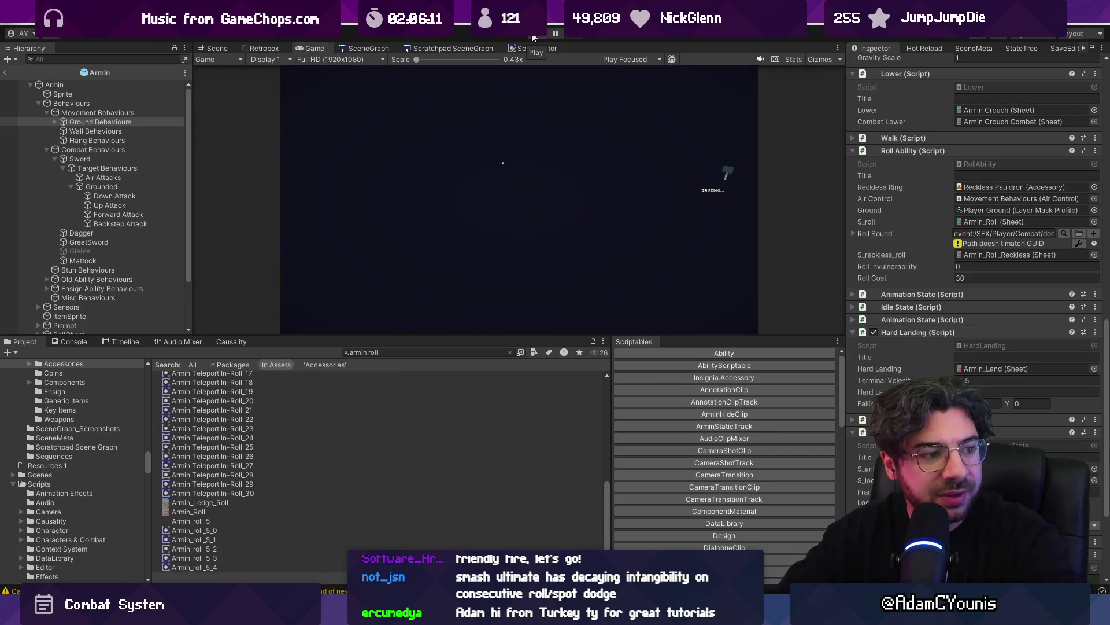
Review the Armin_Roll timeline, then exit prefab mode back to the Demo Dungeon Exit scene
{"action": "left_click", "coordinate": [269, 45]}
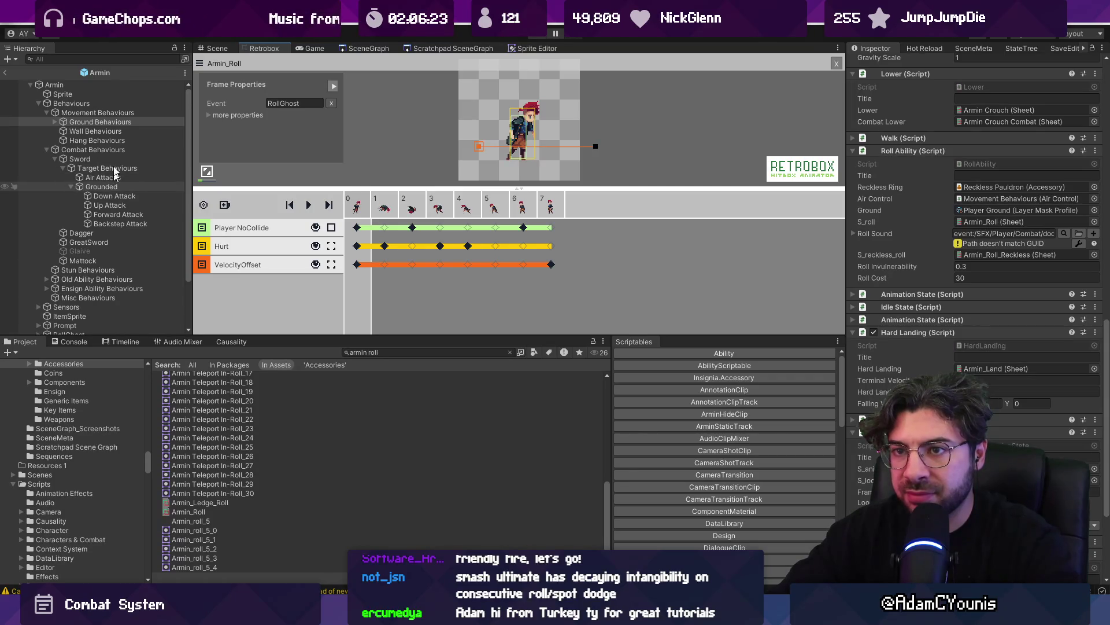
{"action": "scroll", "coordinate": [1061, 384], "scroll_direction": "down", "scroll_amount": 5}
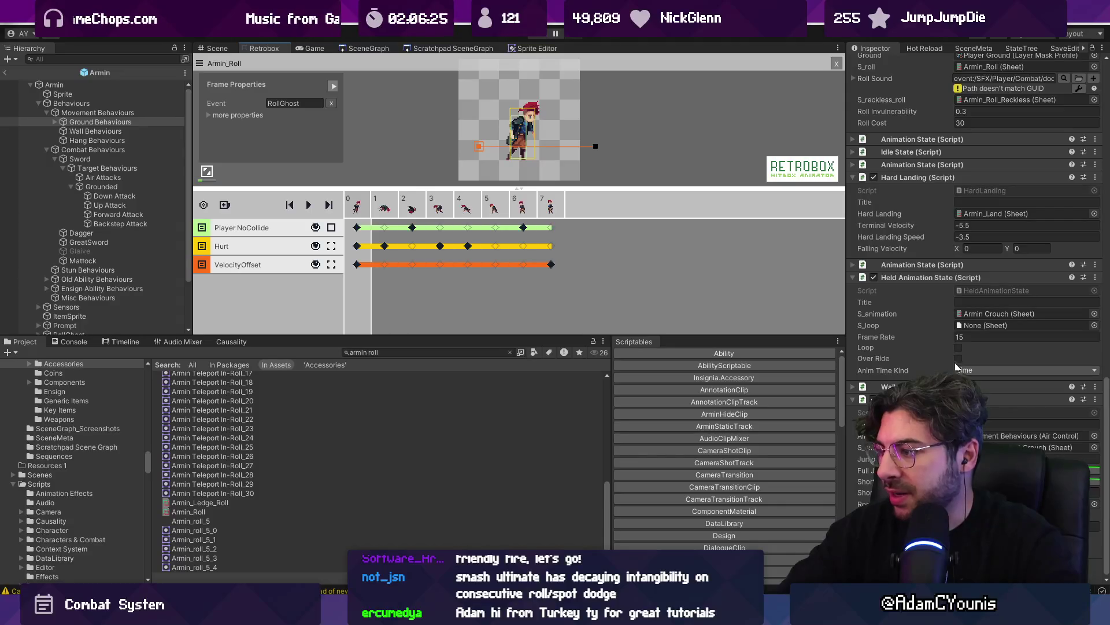
{"action": "scroll", "coordinate": [985, 340], "scroll_direction": "up", "scroll_amount": 7}
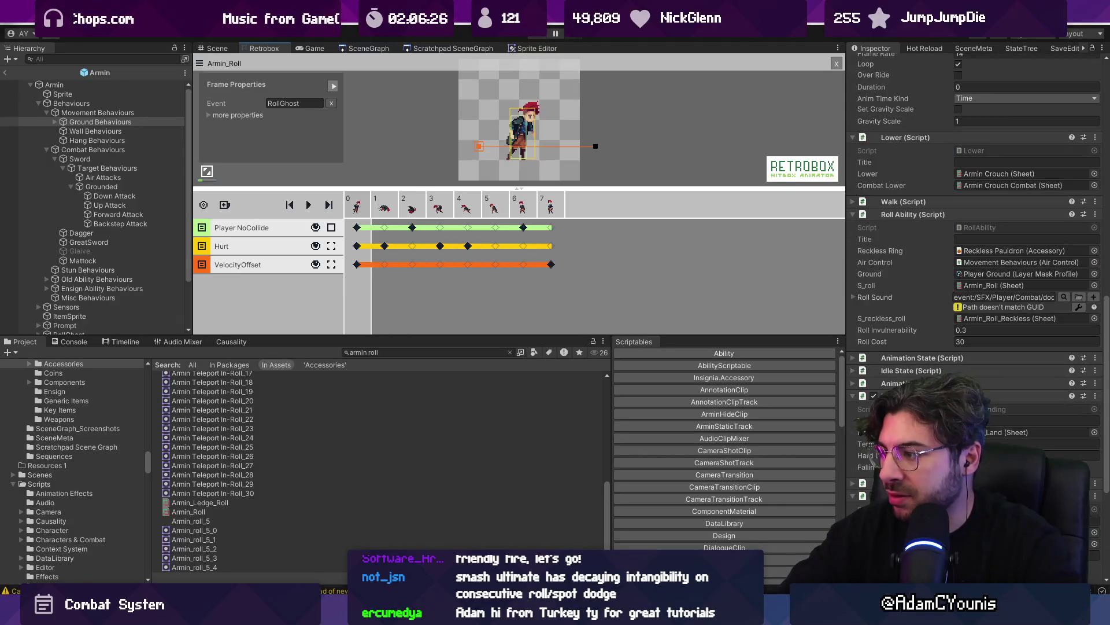
{"action": "scroll", "coordinate": [934, 307], "scroll_direction": "up", "scroll_amount": 4}
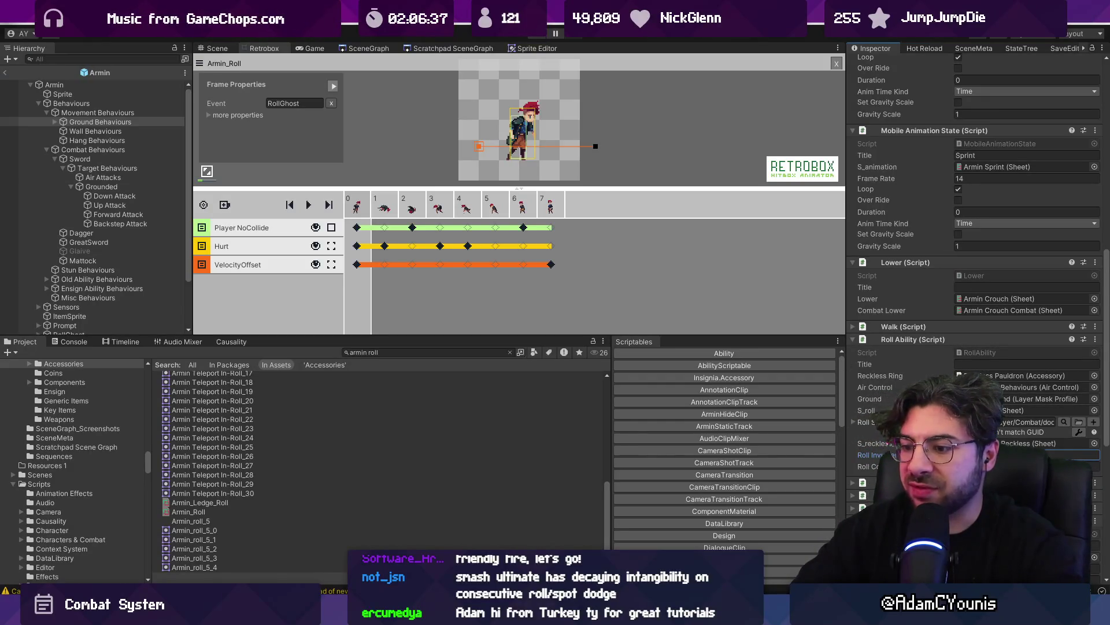
{"action": "left_click", "coordinate": [6, 73]}
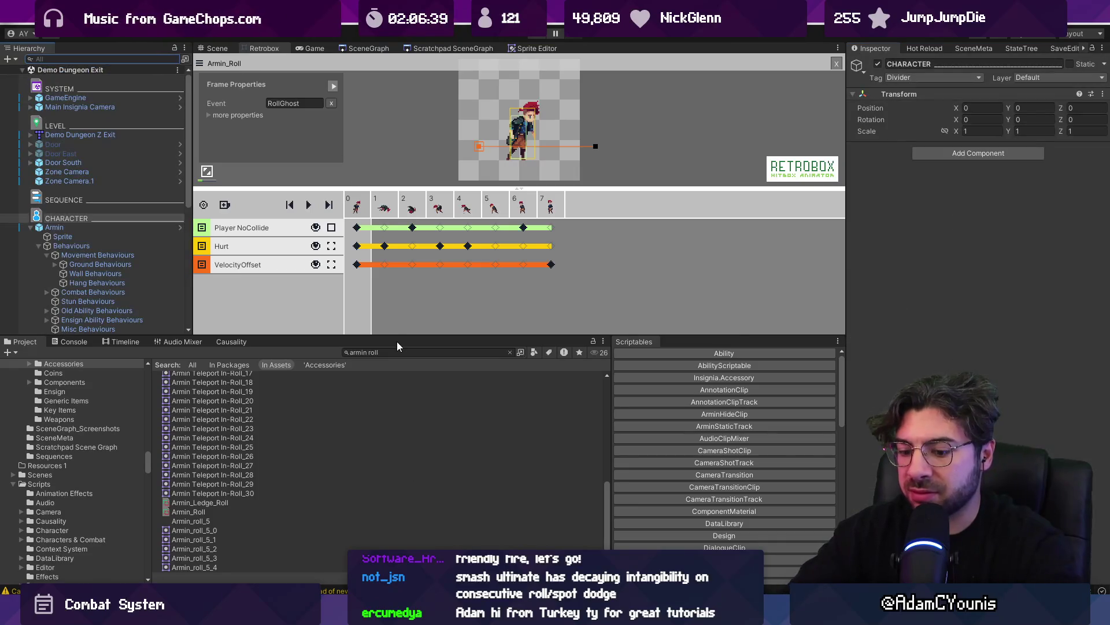
Dismiss a stray system search for 'chrome' and start play mode
{"action": "key", "text": "super"}
{"action": "type", "text": "chrome"}
{"action": "key", "text": "Return"}
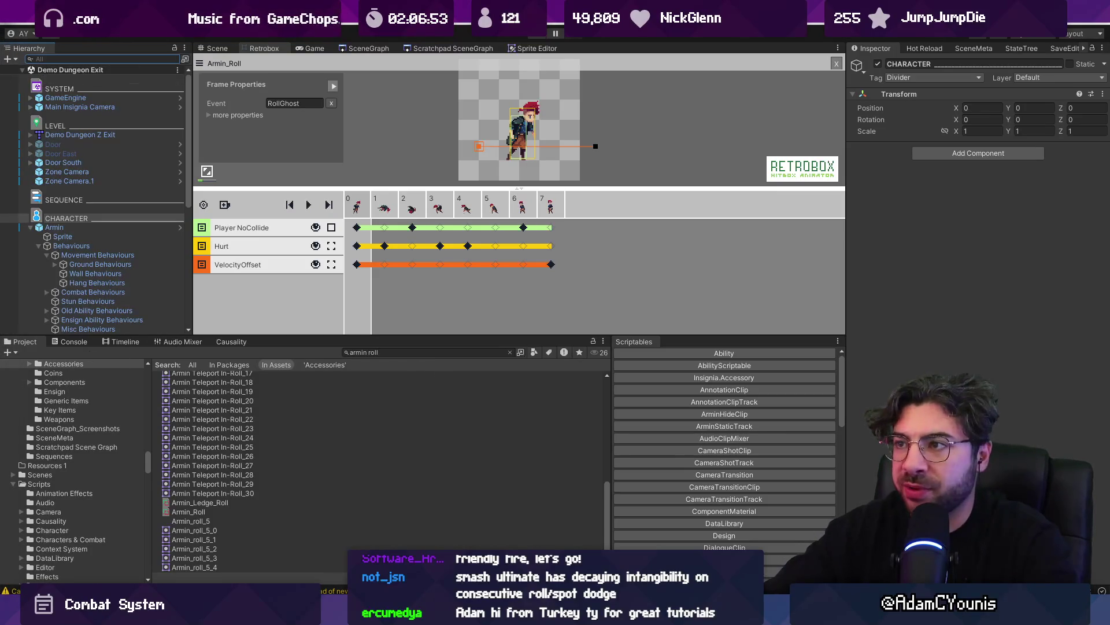
{"action": "left_click", "coordinate": [536, 38]}
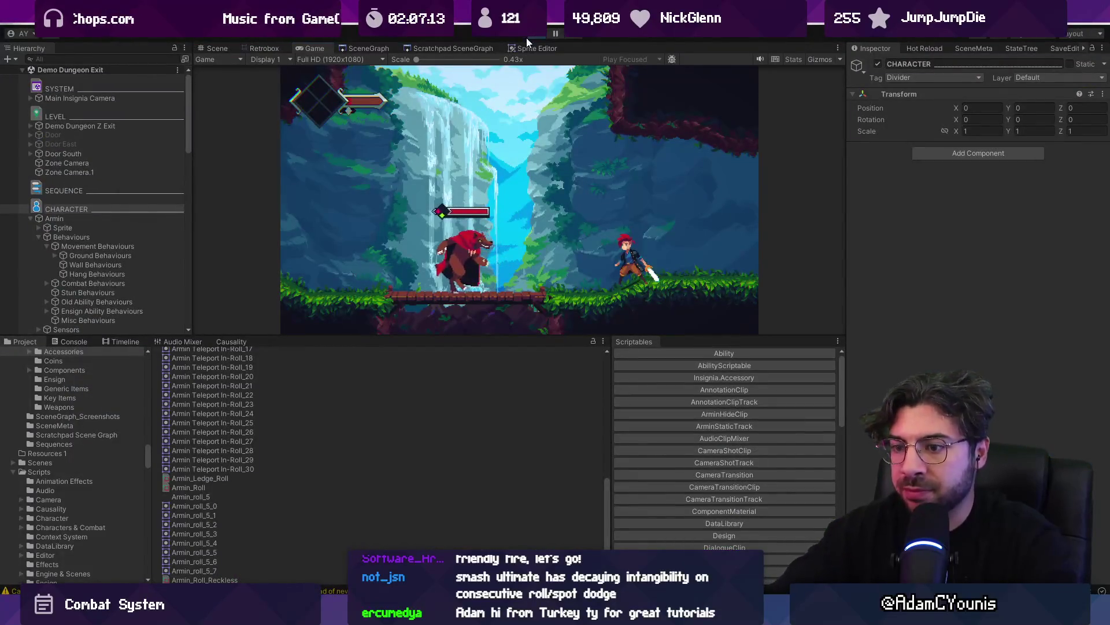
Try saving the scene and stop the running game
{"action": "key", "text": "ctrl+s"}
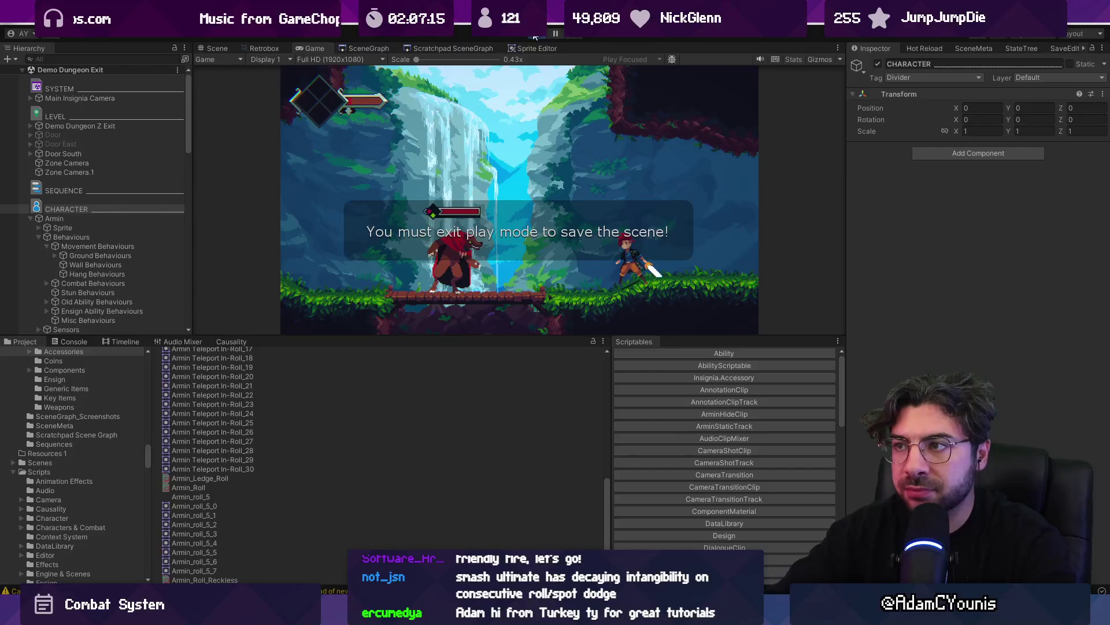
{"action": "key", "text": "ctrl+p"}
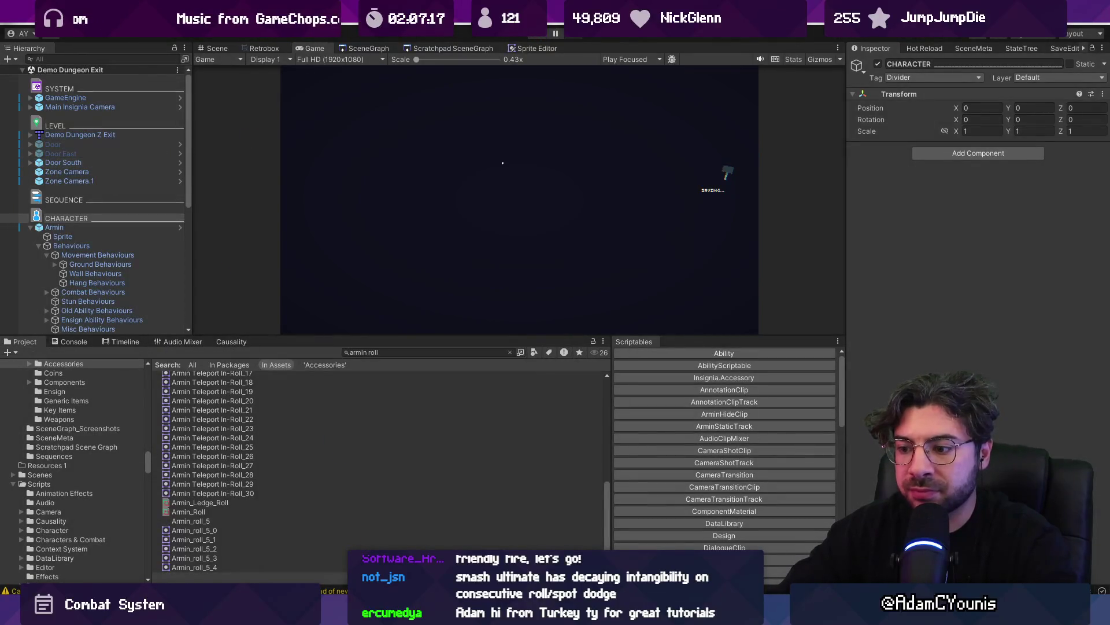
{"action": "key", "text": "alt+Tab"}
{"action": "key", "text": "alt+Tab"}
Select Armin's Ground Behaviours, scroll the Inspector to Roll Ability, and rerun the game
{"action": "left_click", "coordinate": [81, 229]}
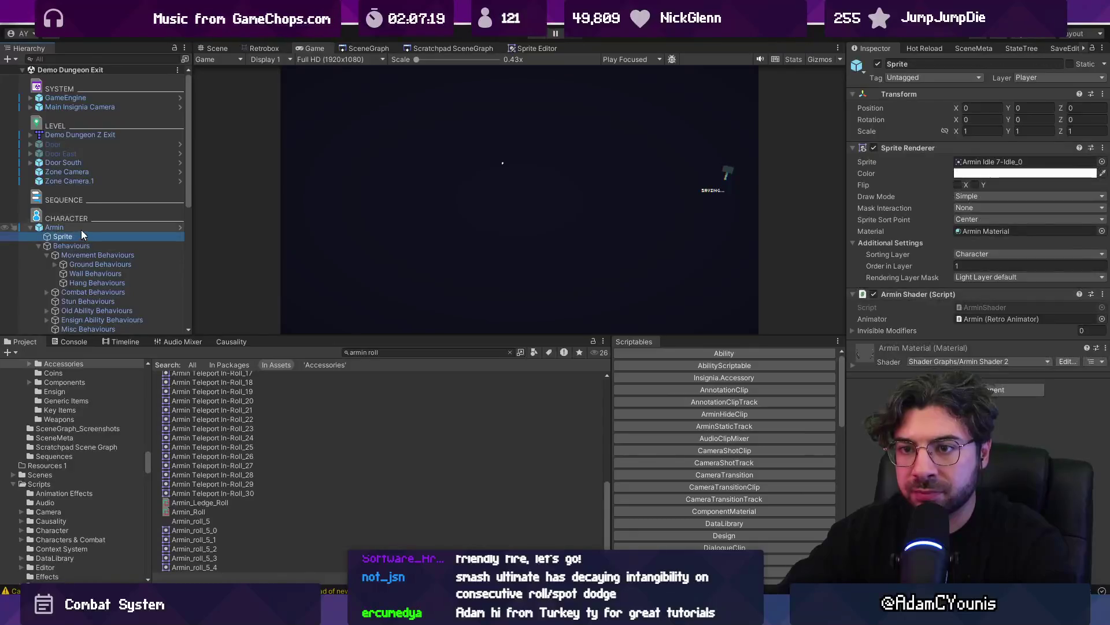
{"action": "left_click", "coordinate": [93, 255]}
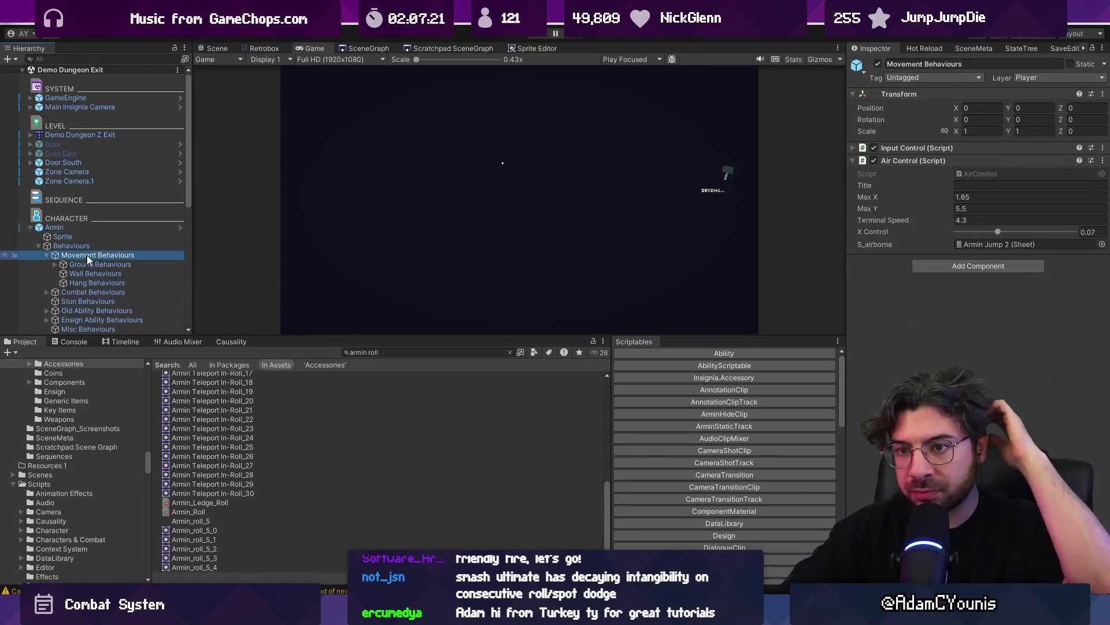
{"action": "left_click", "coordinate": [96, 265]}
{"action": "scroll", "coordinate": [932, 362], "scroll_direction": "down", "scroll_amount": 2}
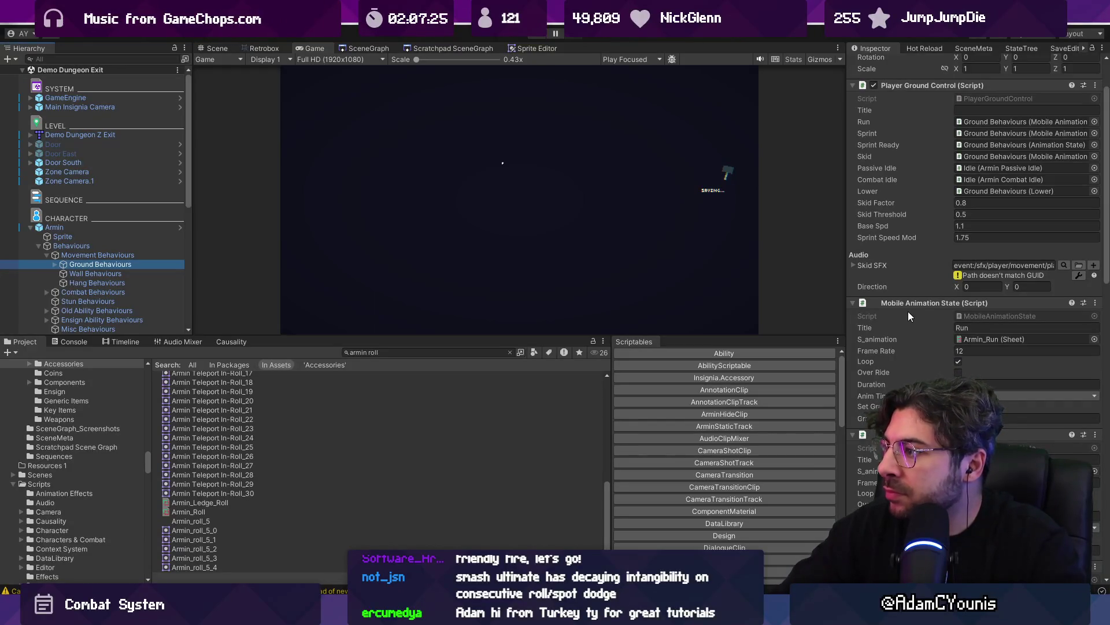
{"action": "scroll", "coordinate": [908, 315], "scroll_direction": "down", "scroll_amount": 1}
{"action": "scroll", "coordinate": [906, 311], "scroll_direction": "down", "scroll_amount": 1}
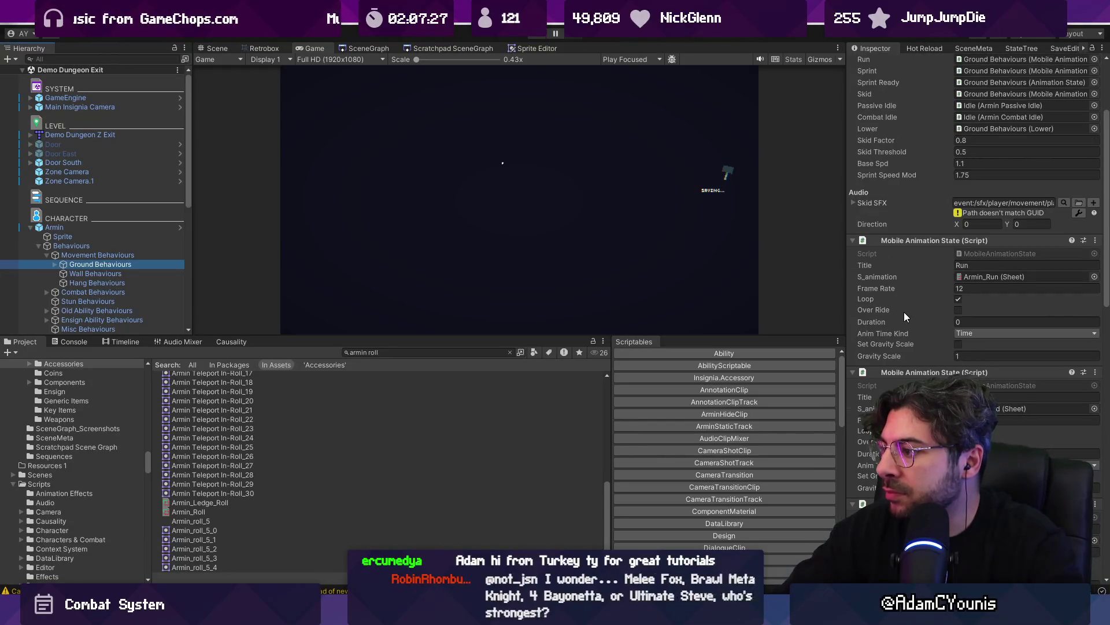
{"action": "scroll", "coordinate": [904, 311], "scroll_direction": "down", "scroll_amount": 9}
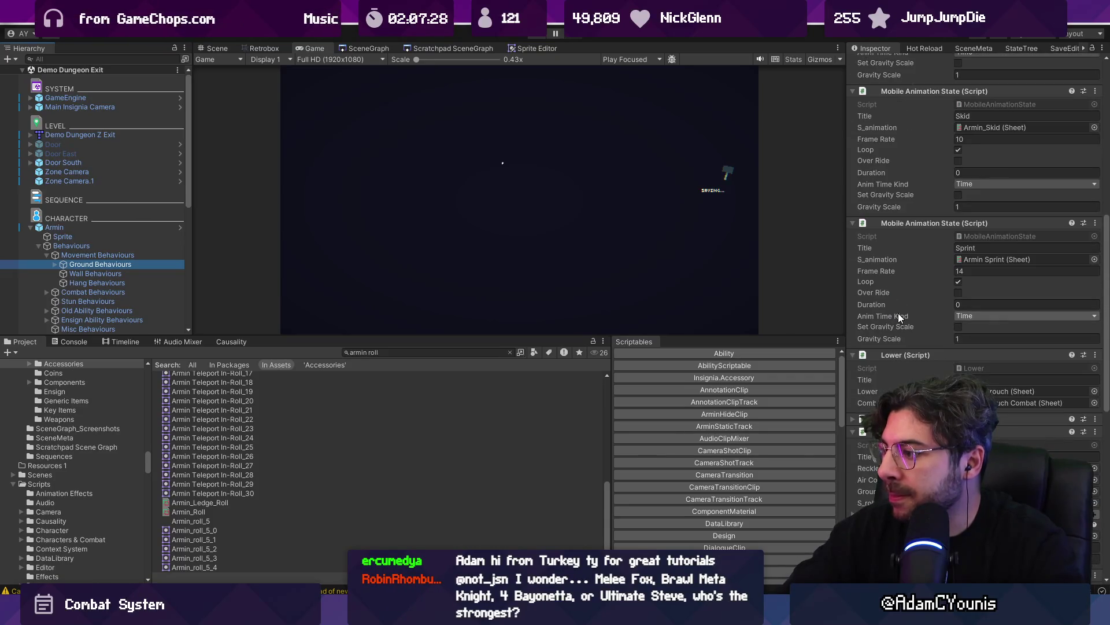
{"action": "scroll", "coordinate": [897, 315], "scroll_direction": "down", "scroll_amount": 3}
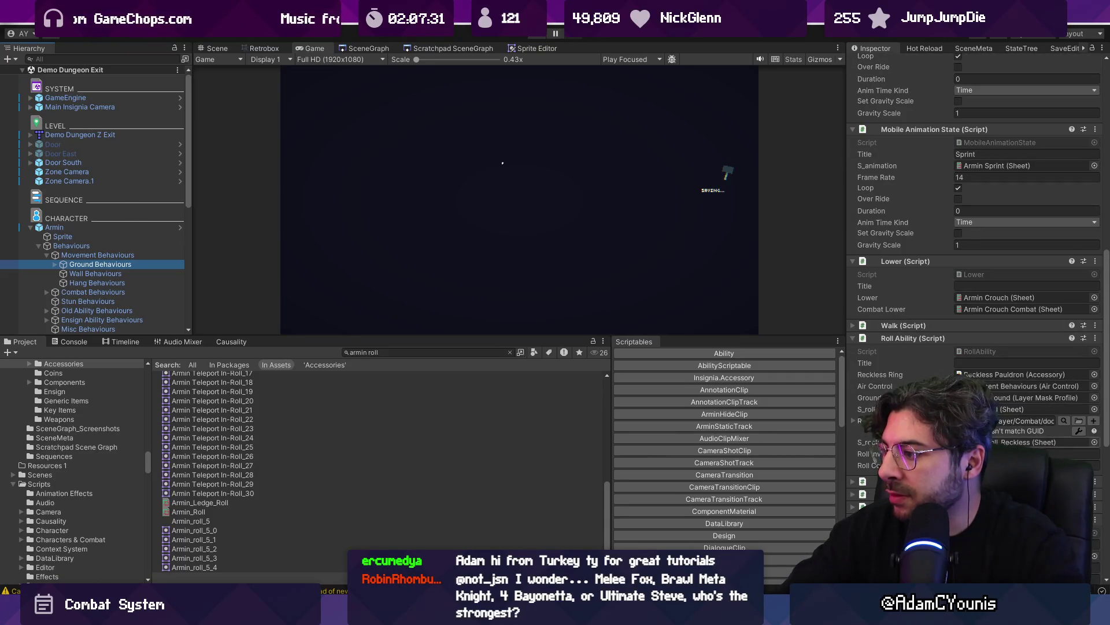
{"action": "left_click", "coordinate": [535, 38]}
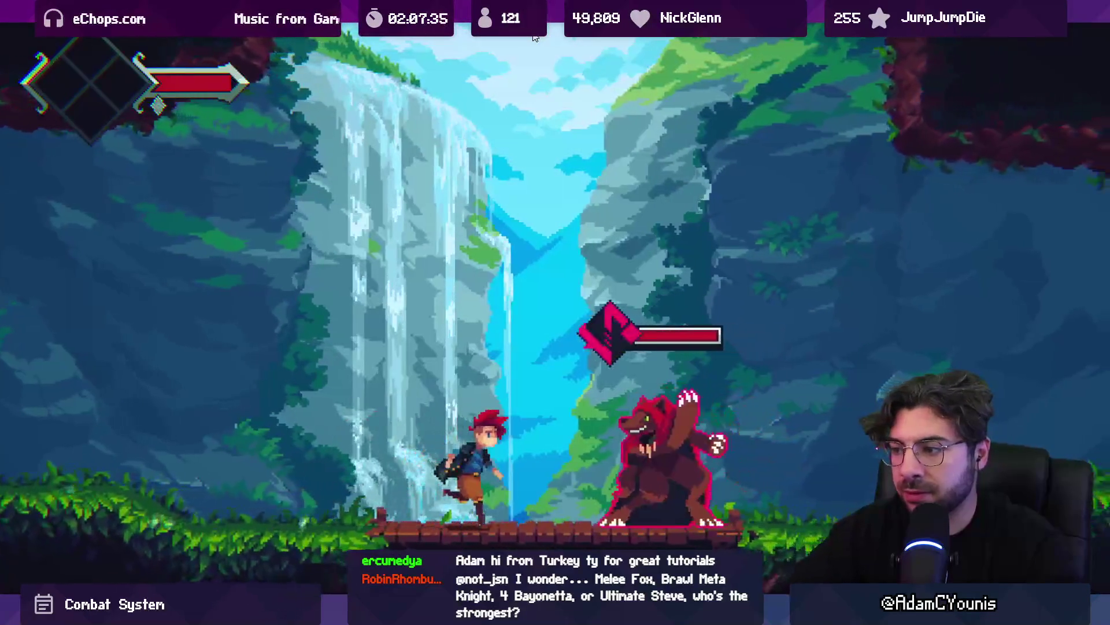
Exit fullscreen, select Armin and expand his Life script showing Health 90 of 100
{"action": "key", "text": "shift+space"}
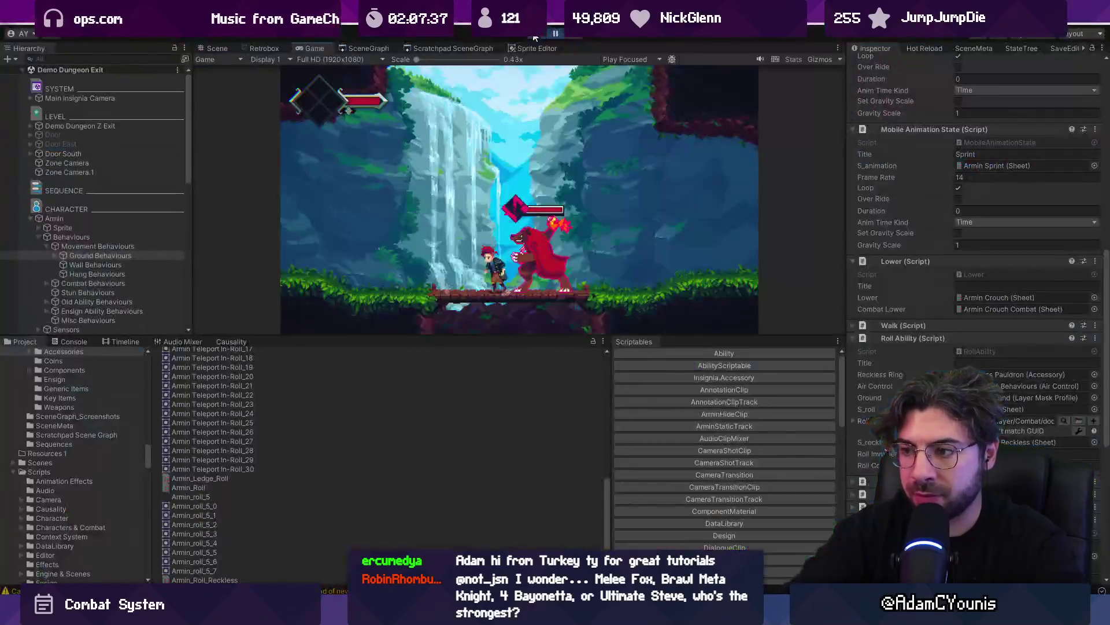
{"action": "left_click", "coordinate": [125, 218]}
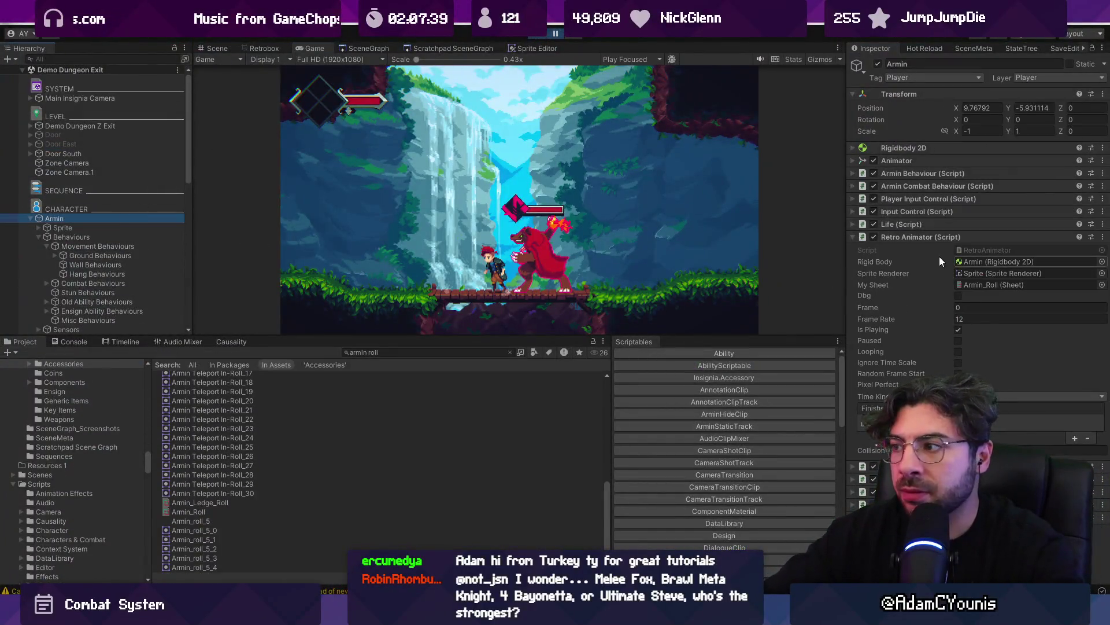
{"action": "left_click", "coordinate": [917, 224]}
{"action": "scroll", "coordinate": [920, 266], "scroll_direction": "down", "scroll_amount": 5}
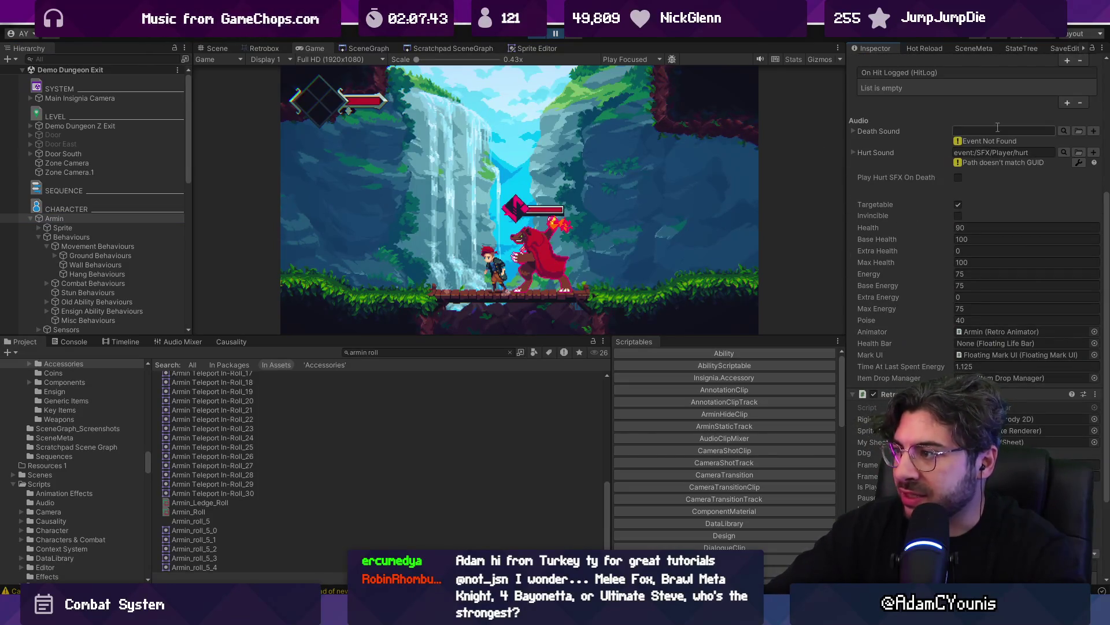
{"action": "scroll", "coordinate": [1008, 238], "scroll_direction": "up", "scroll_amount": 4}
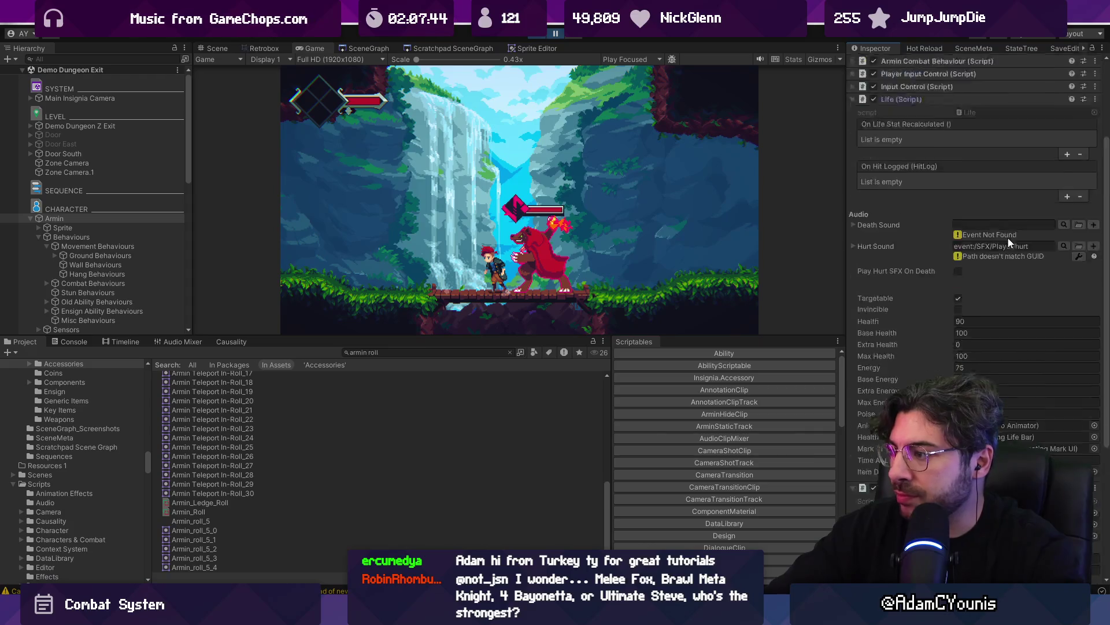
{"action": "left_click", "coordinate": [1096, 63]}
{"action": "left_click", "coordinate": [1102, 48]}
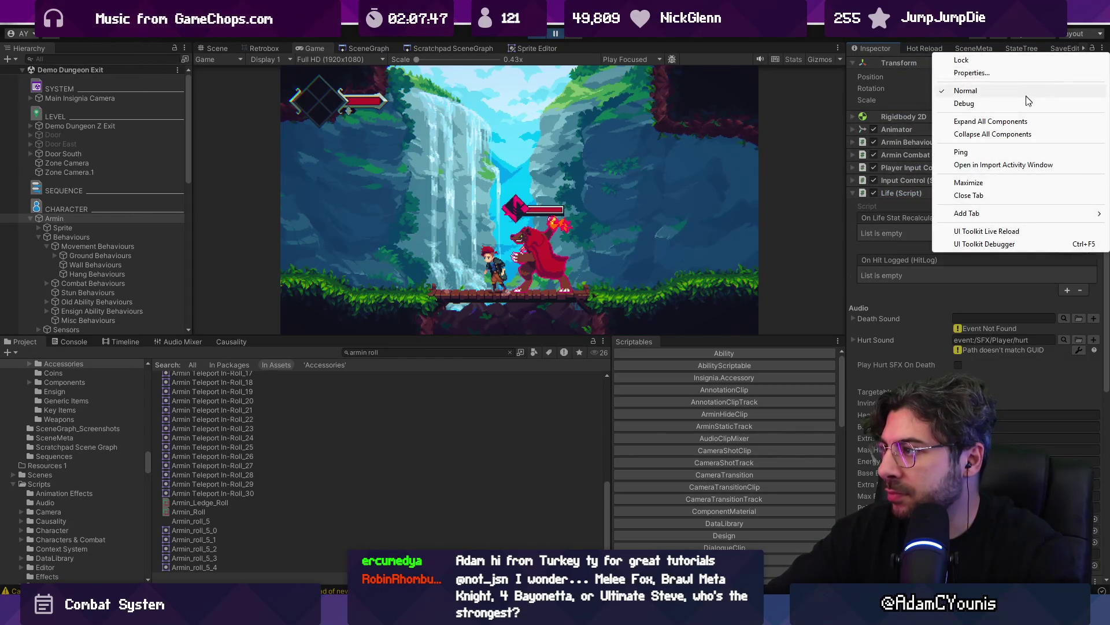
Switch the Inspector to Debug mode to show Armin's raw component fields
{"action": "key", "text": "Escape"}
{"action": "left_click", "coordinate": [1102, 48]}
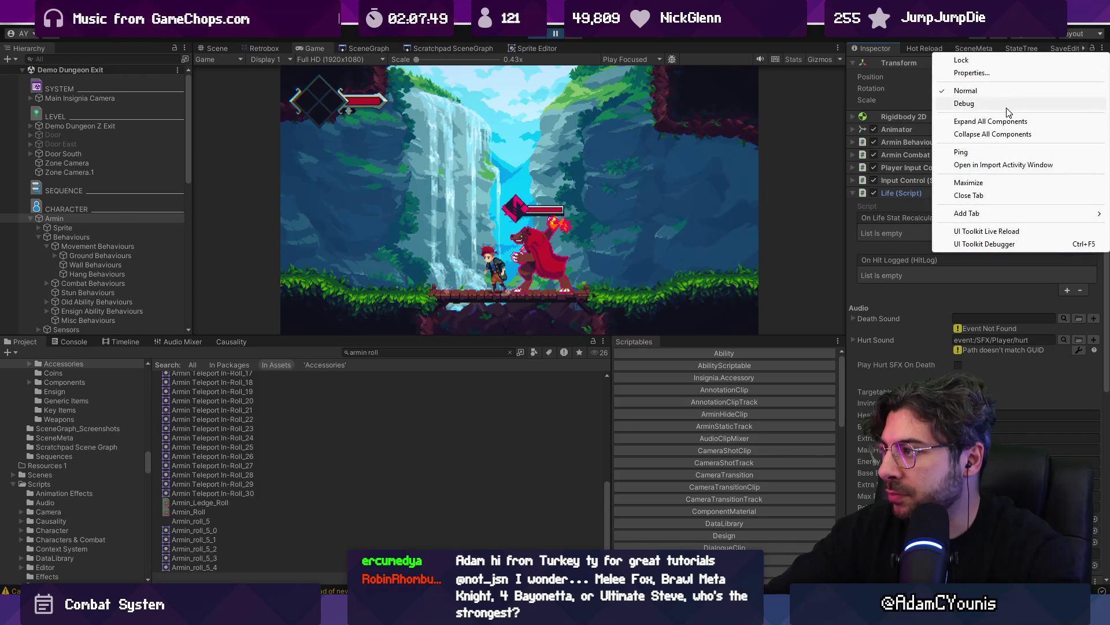
{"action": "left_click", "coordinate": [983, 102]}
{"action": "scroll", "coordinate": [954, 307], "scroll_direction": "up", "scroll_amount": 6}
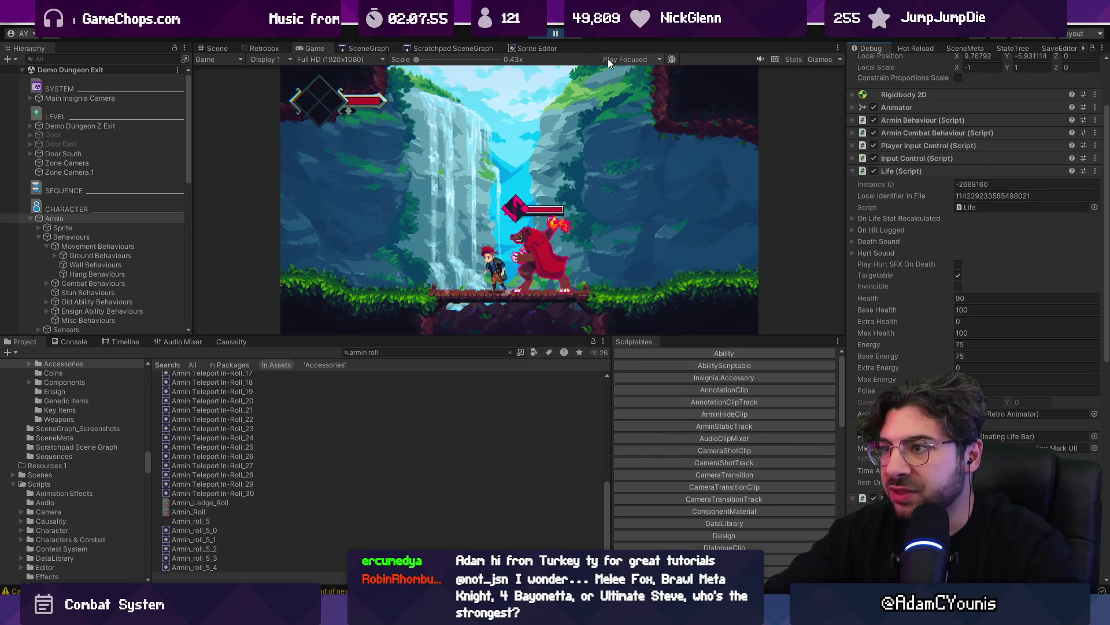
Step the paused game four frames as Health falls from 90 to 60, then resume
{"action": "left_click", "coordinate": [579, 36]}
{"action": "left_click", "coordinate": [579, 36]}
{"action": "left_click", "coordinate": [579, 36]}
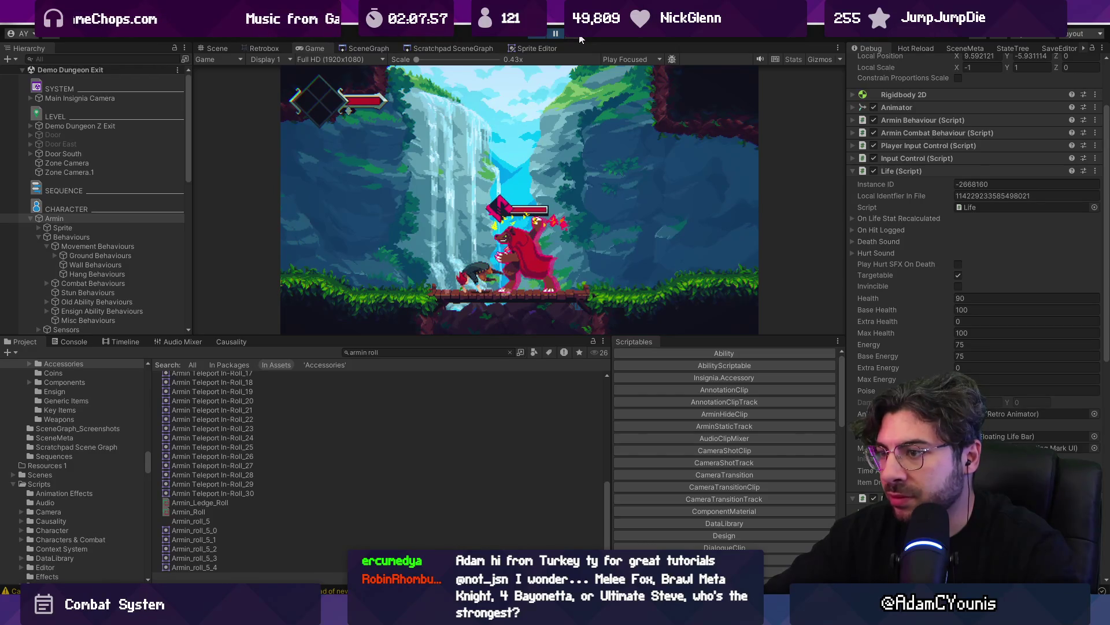
{"action": "left_click", "coordinate": [579, 35]}
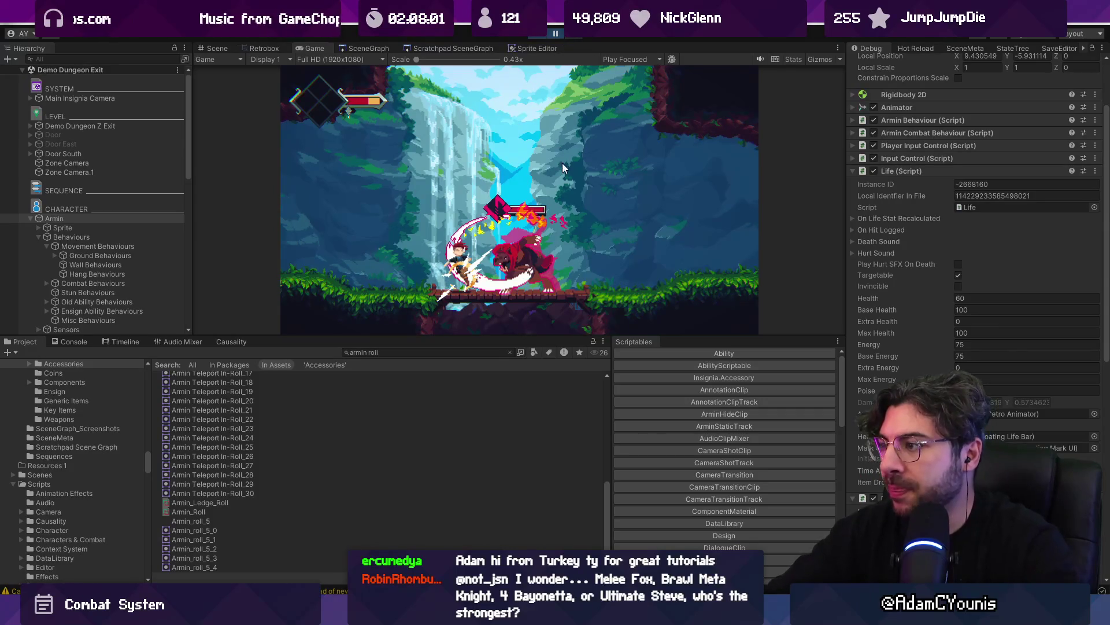
{"action": "key", "text": "ctrl+shift+p"}
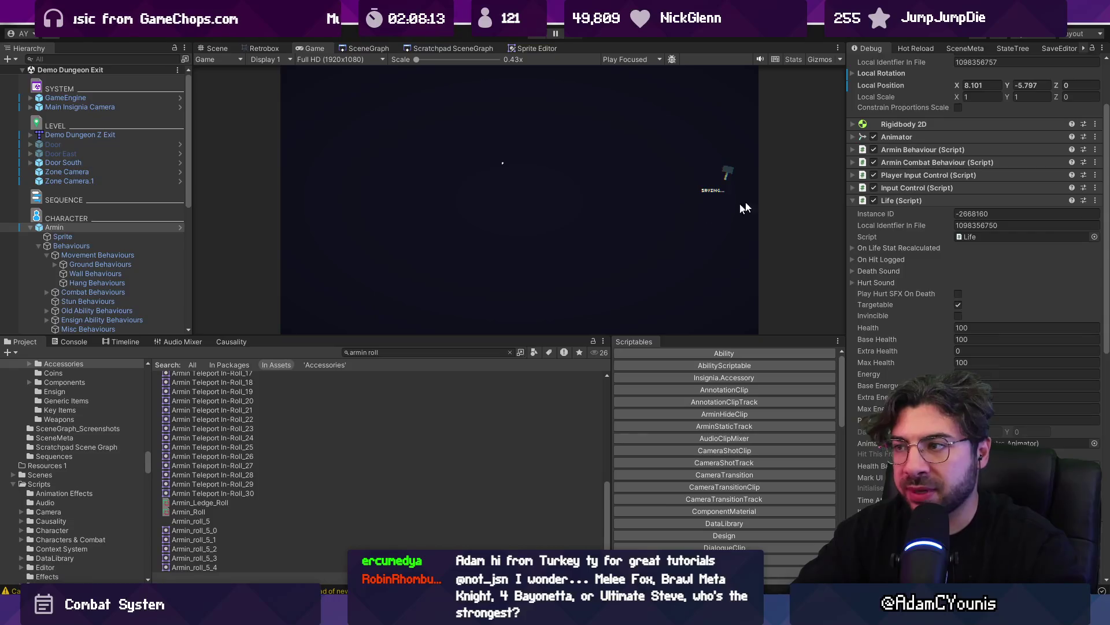
Return the Inspector to Normal mode and switch to VS Code
{"action": "left_click", "coordinate": [1102, 53]}
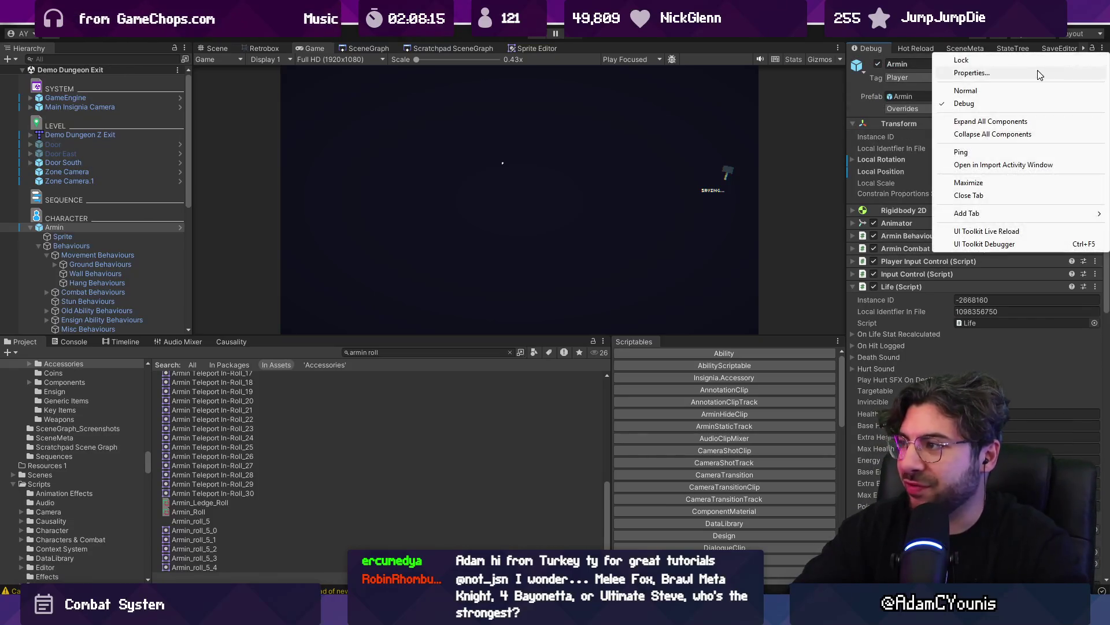
{"action": "left_click", "coordinate": [926, 89]}
{"action": "key", "text": "alt+Tab"}
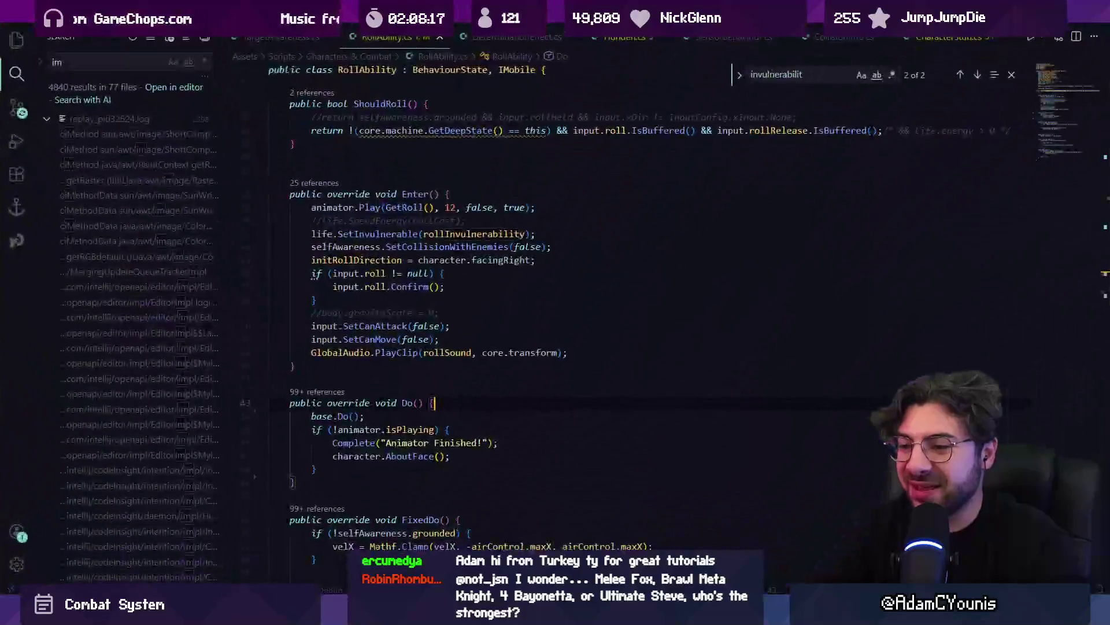
Jump to SetInvulnerable in Life.cs and highlight uses of invulnerableStartTime
{"action": "type", "text": "i"}
{"action": "key", "text": "BackSpace"}
{"action": "key", "text": "ctrl+shift+o"}
{"action": "key", "text": "Escape"}
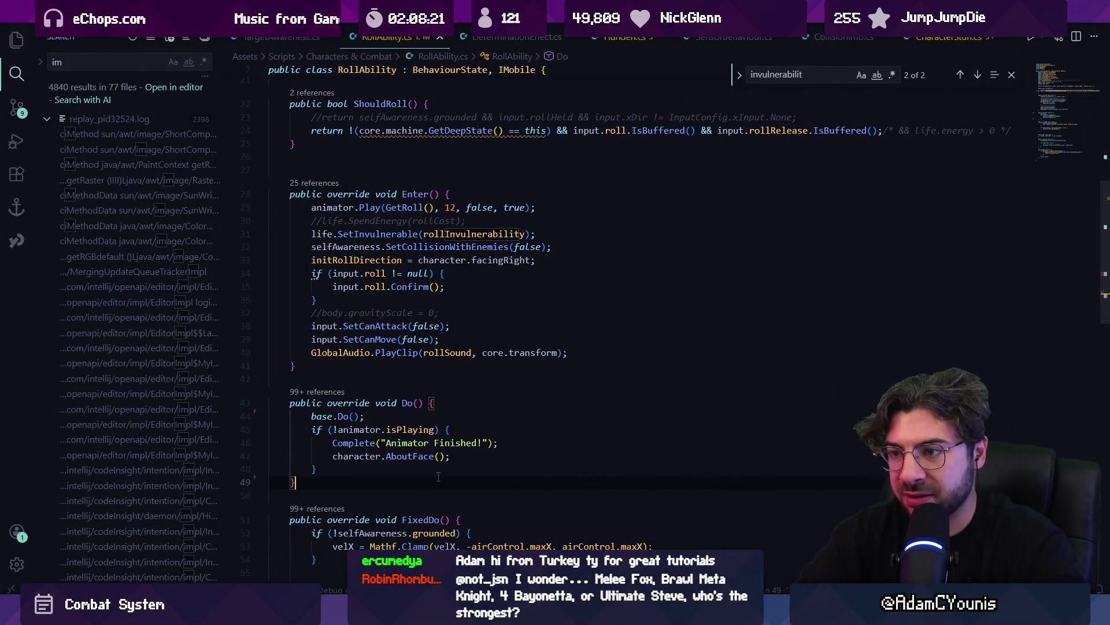
{"action": "left_click", "coordinate": [406, 234], "text": "ctrl"}
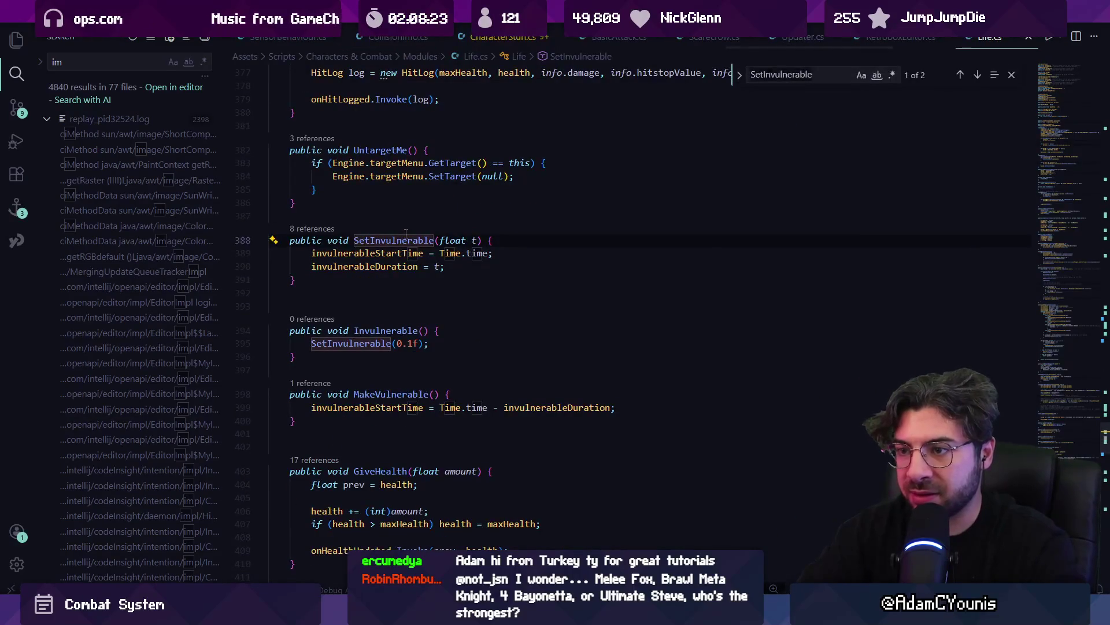
{"action": "left_click", "coordinate": [350, 333]}
{"action": "left_click", "coordinate": [398, 253]}
{"action": "key", "text": "Down"}
{"action": "key", "text": "Up"}
{"action": "key", "text": "Down"}
{"action": "key", "text": "Up"}
{"action": "left_click", "coordinate": [407, 276]}
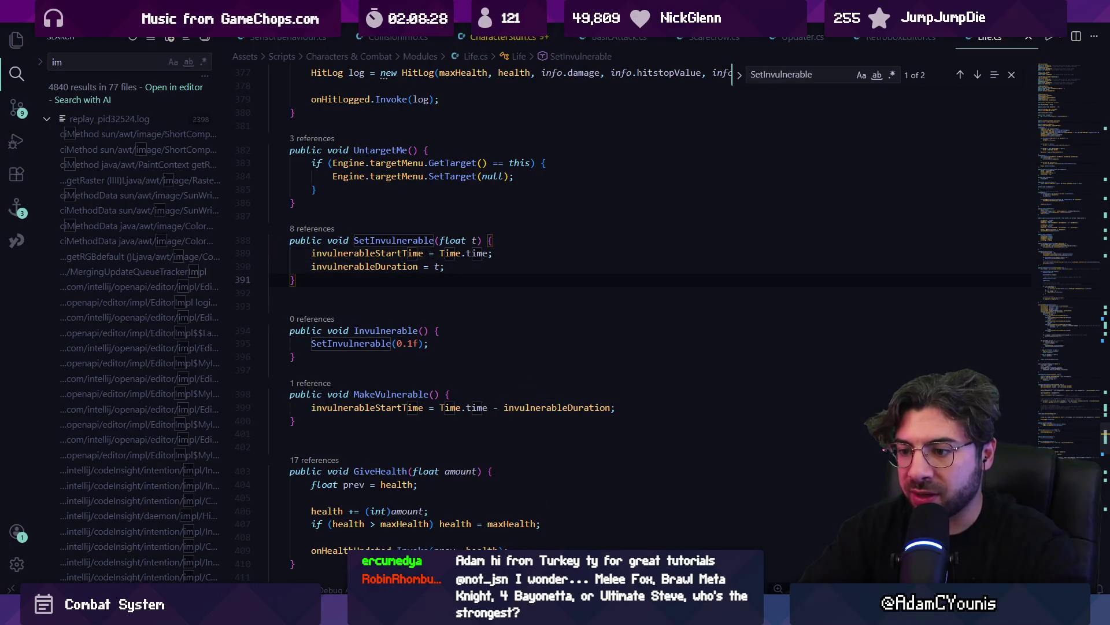
Search Life.cs for 'invincible' and step through each match back to its declaration
{"action": "key", "text": "ctrl+f"}
{"action": "type", "text": "invcul"}
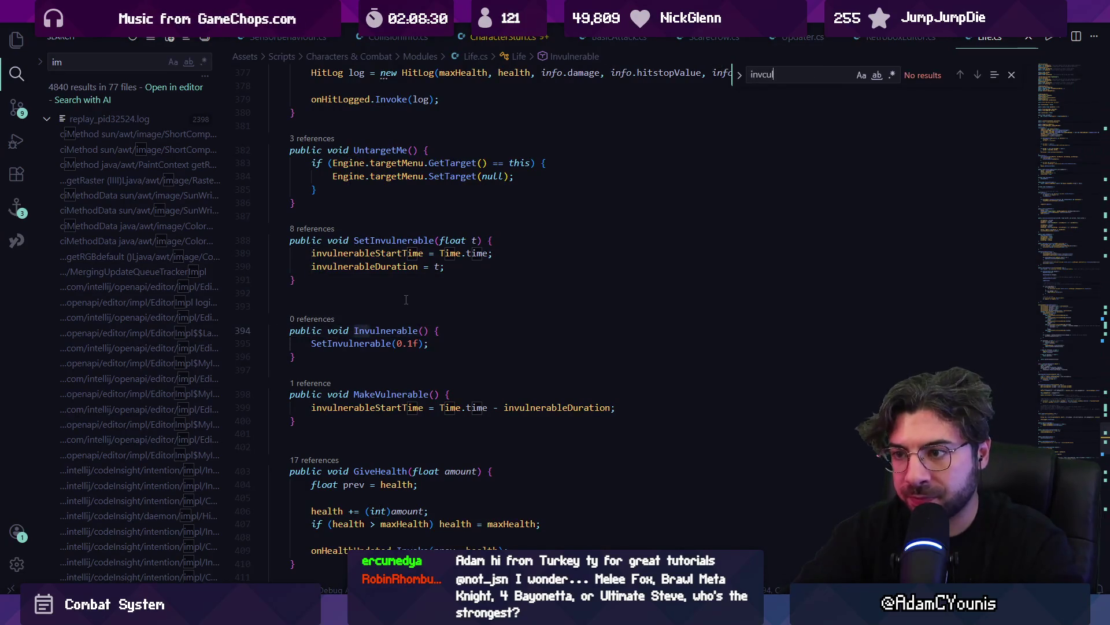
{"action": "key", "text": "BackSpace"}
{"action": "key", "text": "BackSpace"}
{"action": "key", "text": "BackSpace"}
{"action": "type", "text": "in"}
{"action": "type", "text": "cibler"}
{"action": "key", "text": "BackSpace"}
{"action": "key", "text": "Return"}
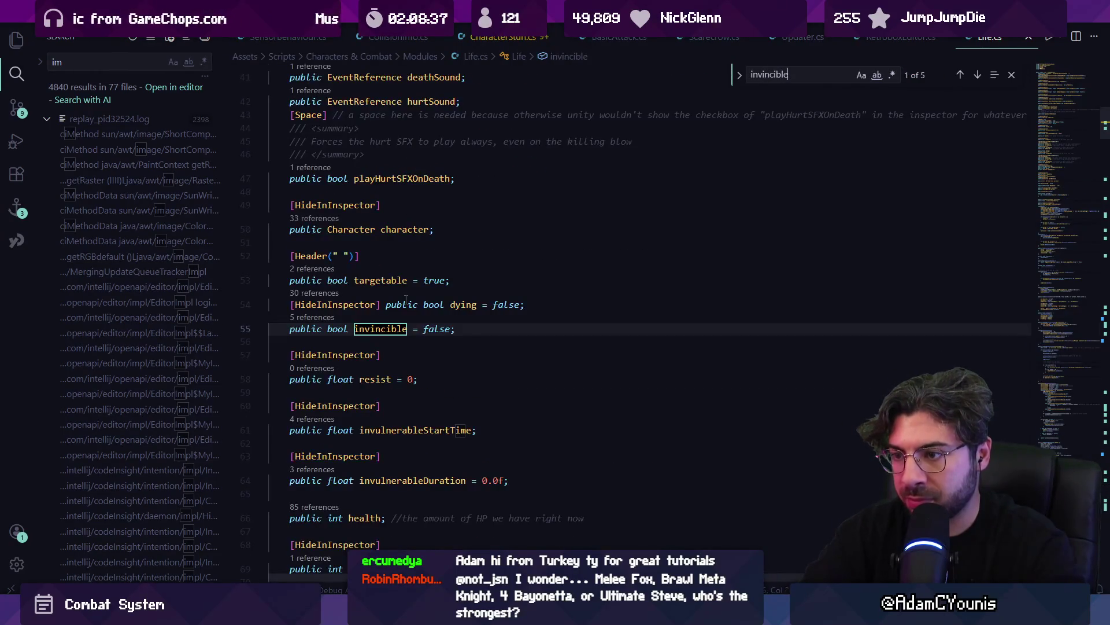
{"action": "key", "text": "Return"}
{"action": "key", "text": "Return"}
{"action": "key", "text": "Return"}
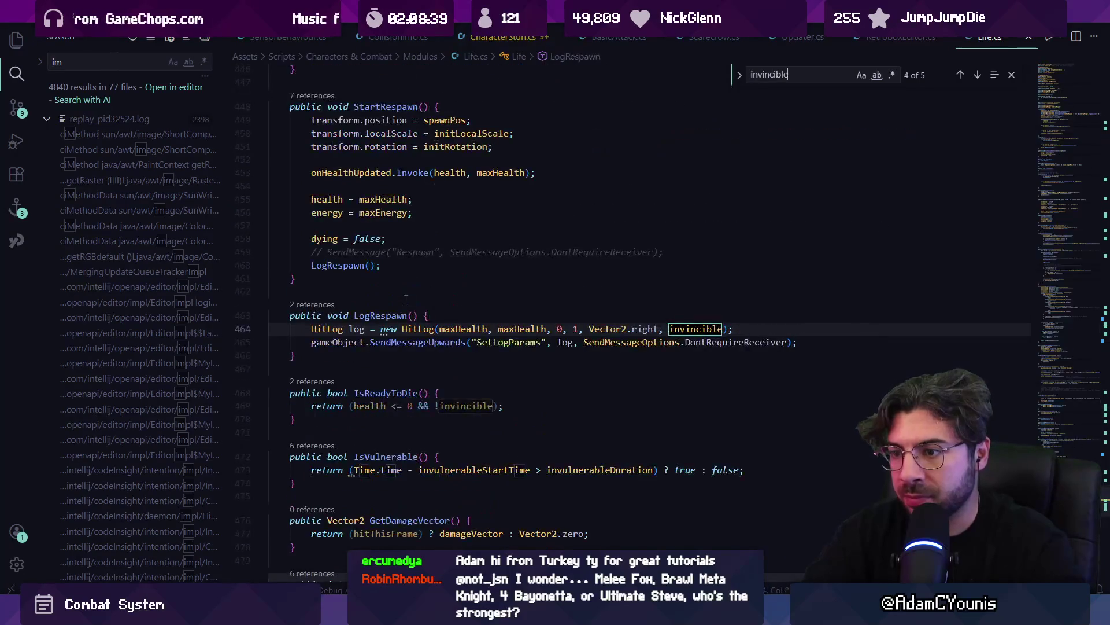
{"action": "key", "text": "Return"}
{"action": "key", "text": "Escape"}
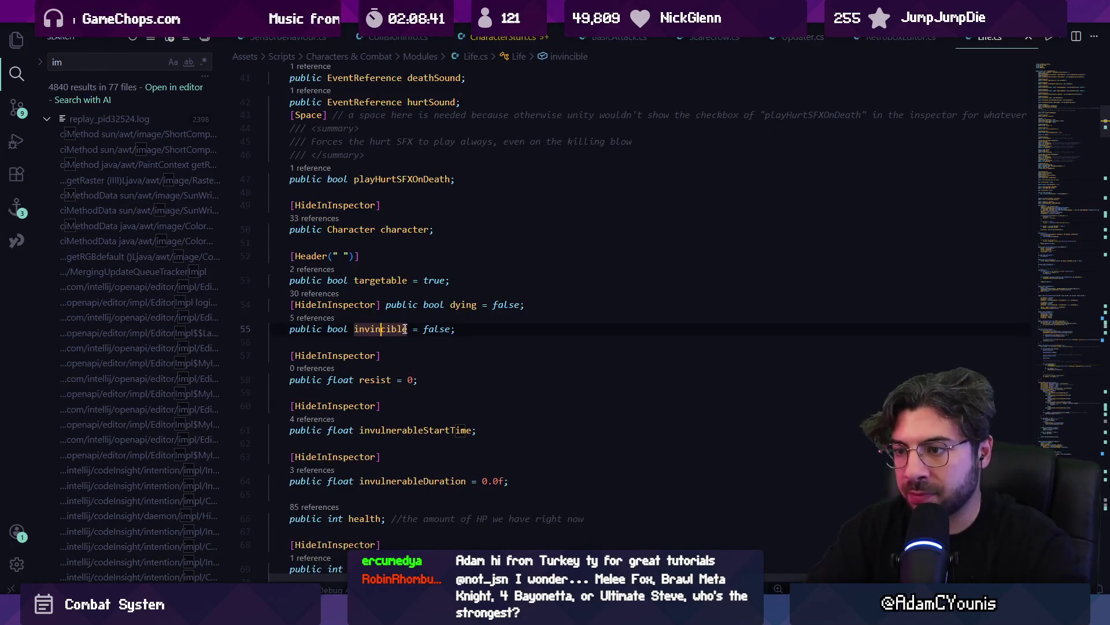
Peek all references to invincible, open its LogHit usage, then switch back to Unity
{"action": "key", "text": "shift+F12"}
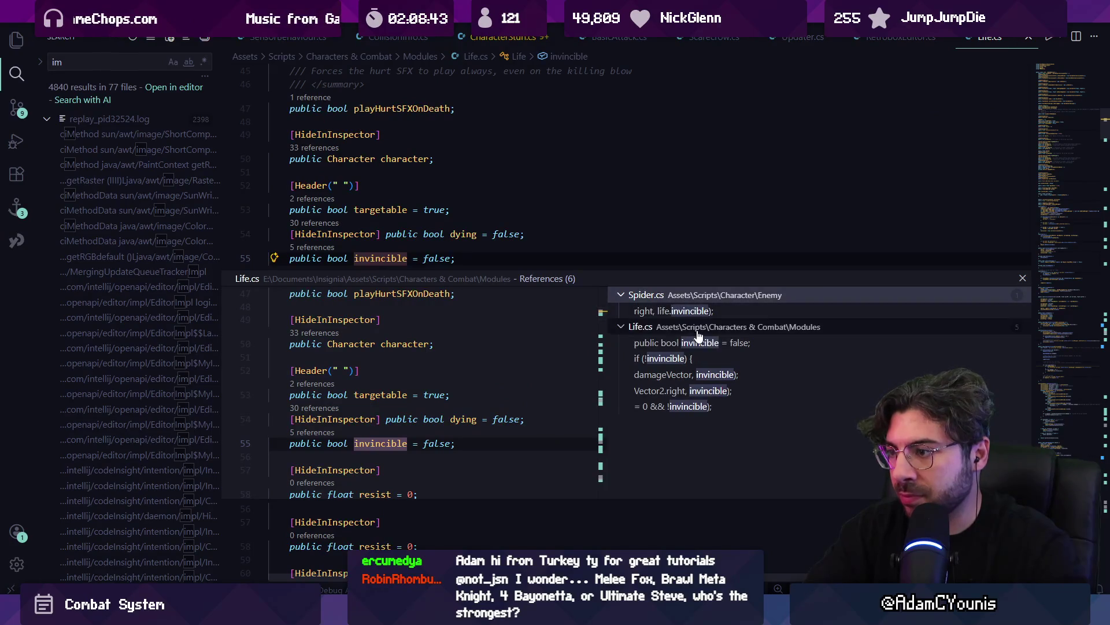
{"action": "left_click", "coordinate": [700, 375]}
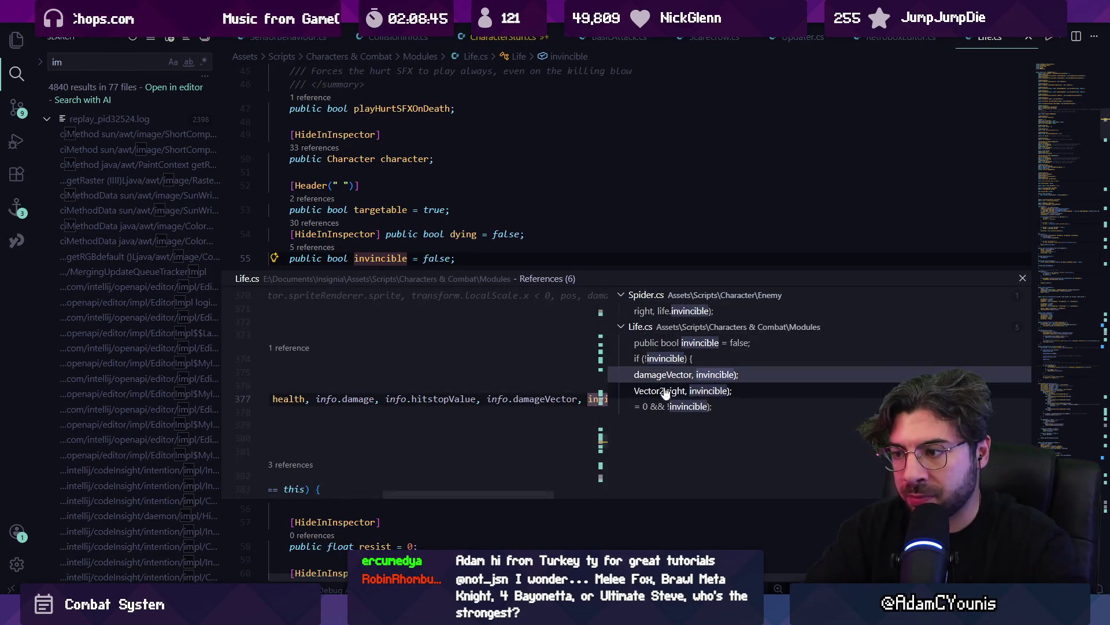
{"action": "double_click", "coordinate": [550, 399]}
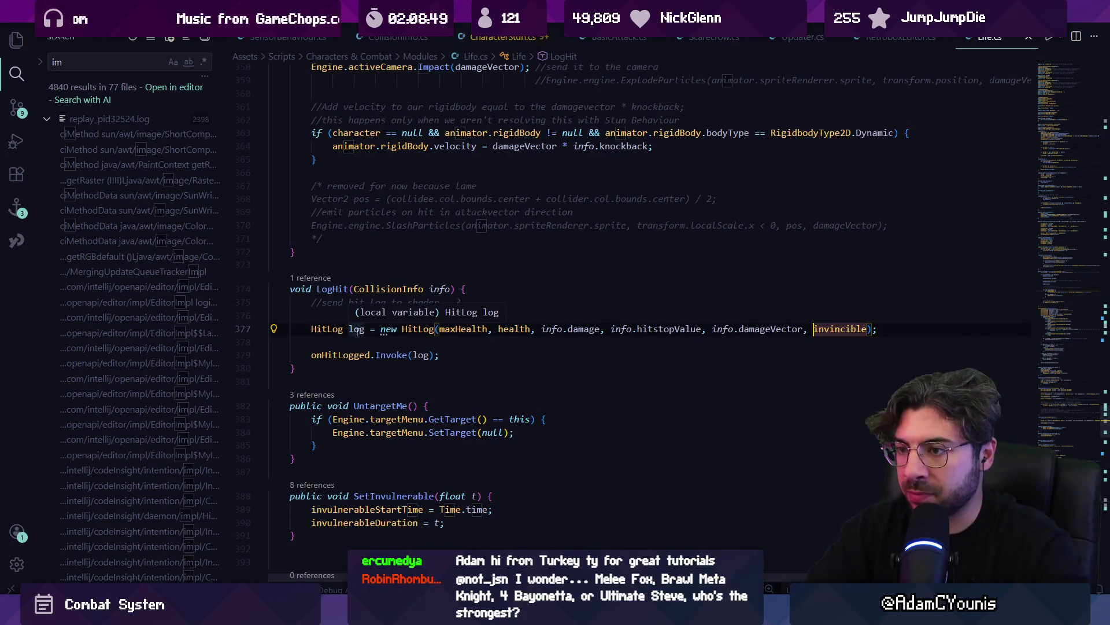
{"action": "left_click", "coordinate": [411, 341]}
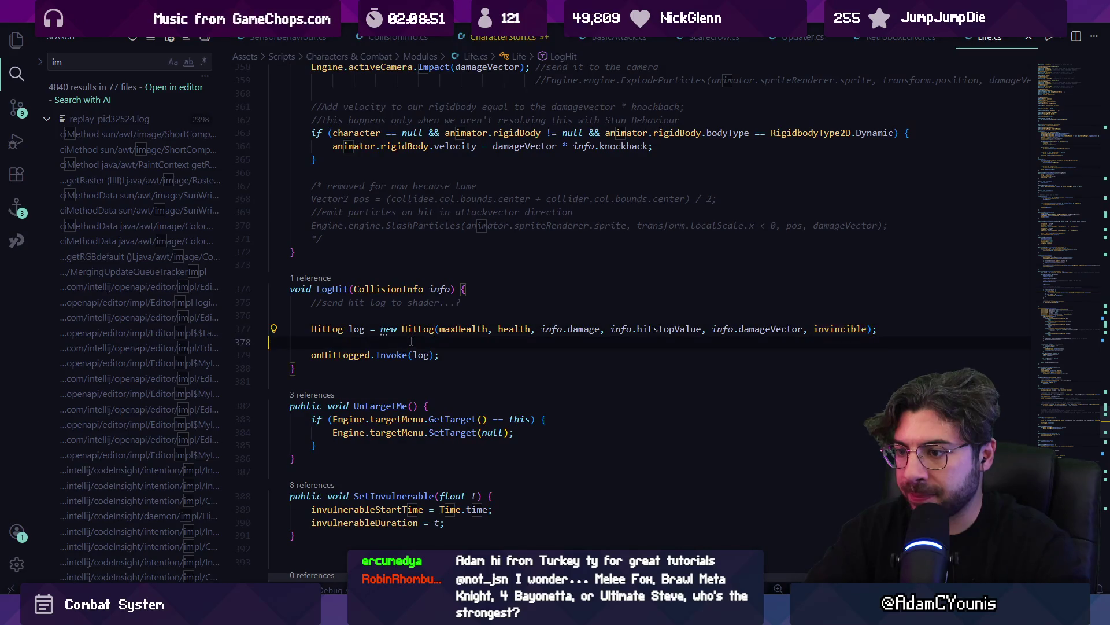
{"action": "scroll", "coordinate": [403, 340], "scroll_direction": "up", "scroll_amount": 20}
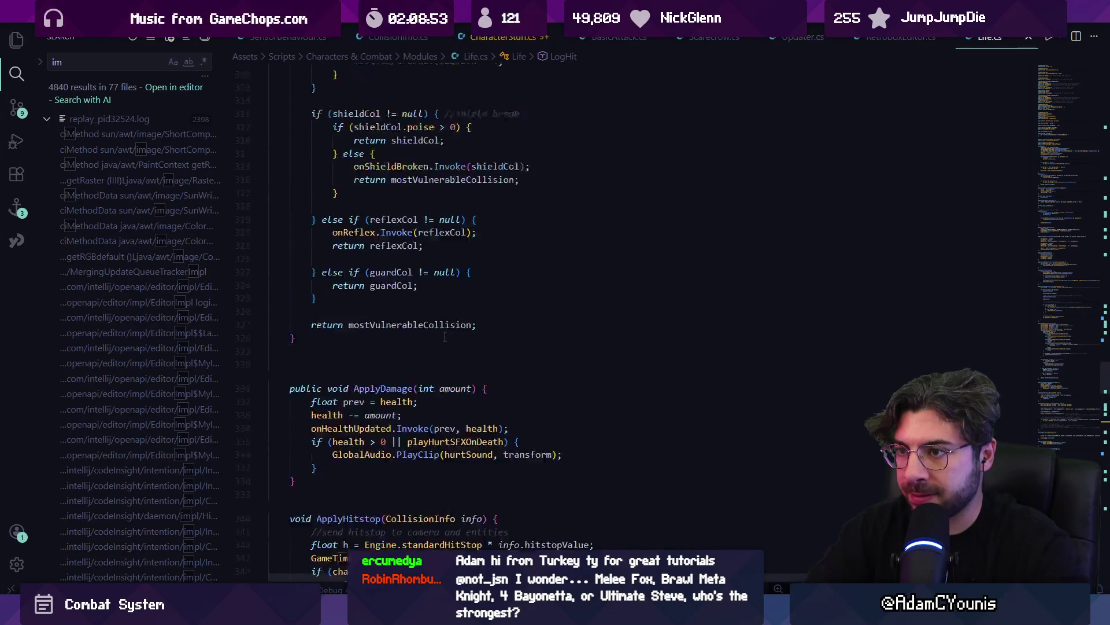
{"action": "key", "text": "alt+Tab"}
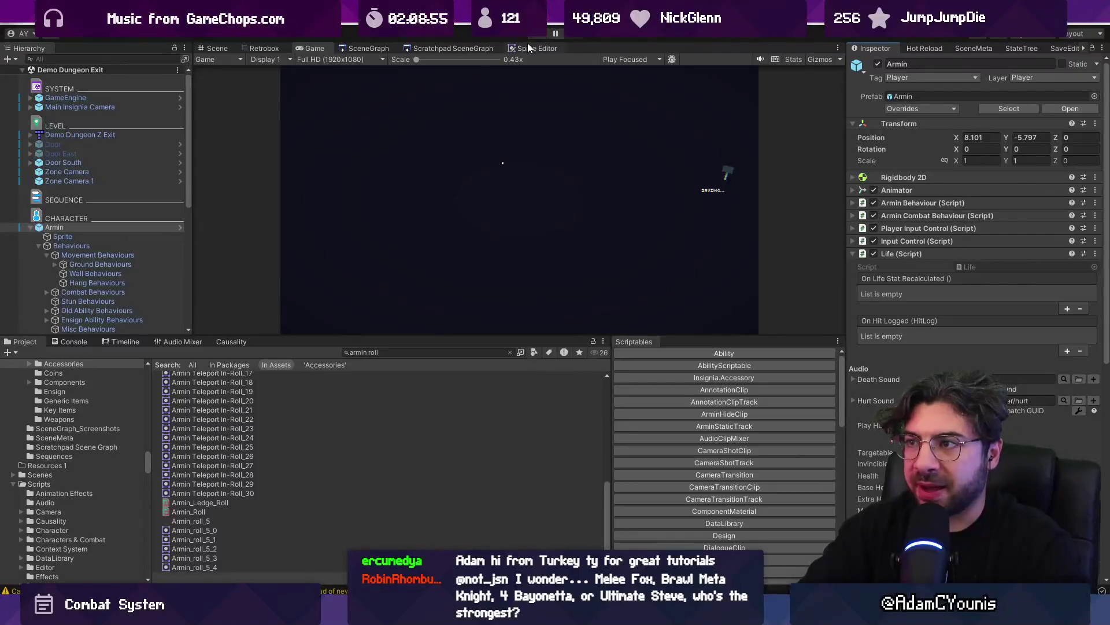
Play-test the bear fight in the maximized Game view, then bring Life.cs back up in VS Code
{"action": "left_click", "coordinate": [534, 35]}
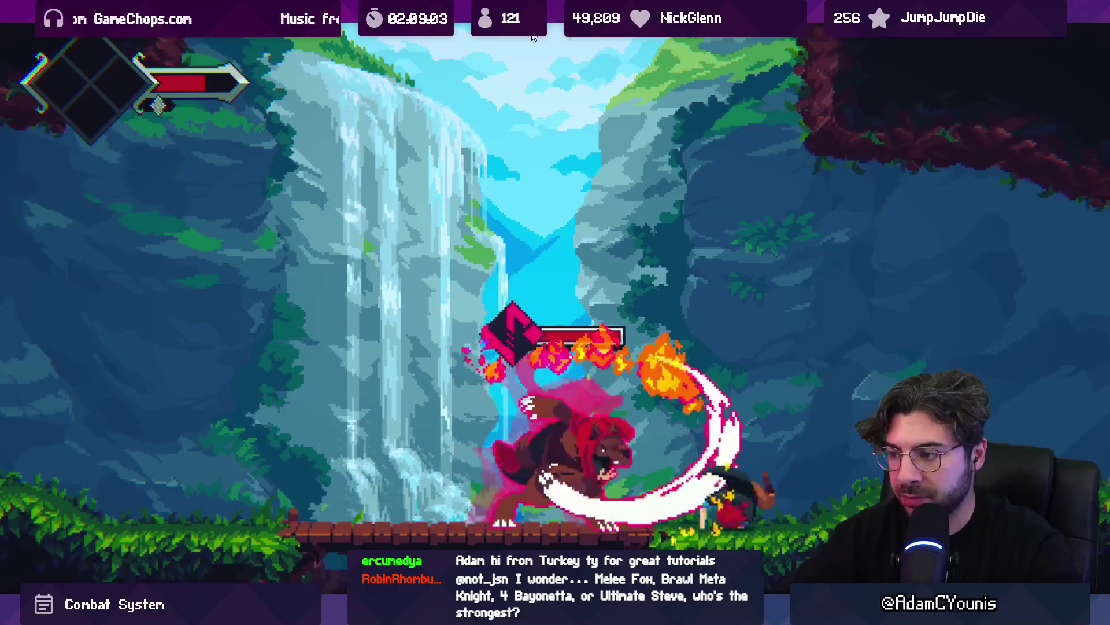
{"action": "key", "text": "shift+space"}
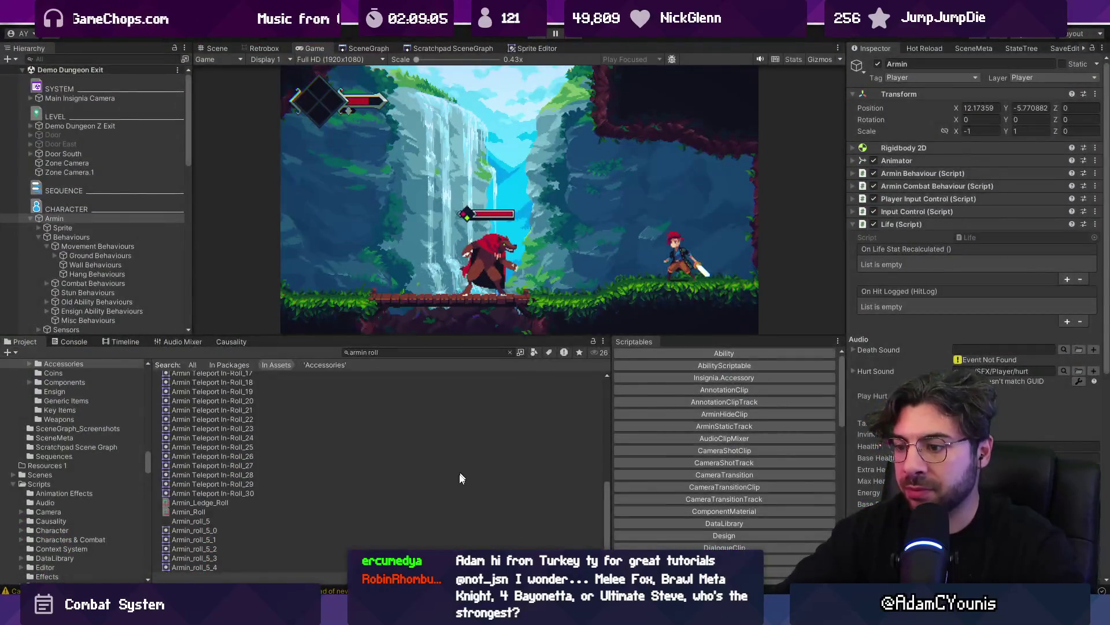
{"action": "key", "text": "alt+Tab"}
{"action": "left_click", "coordinate": [431, 385]}
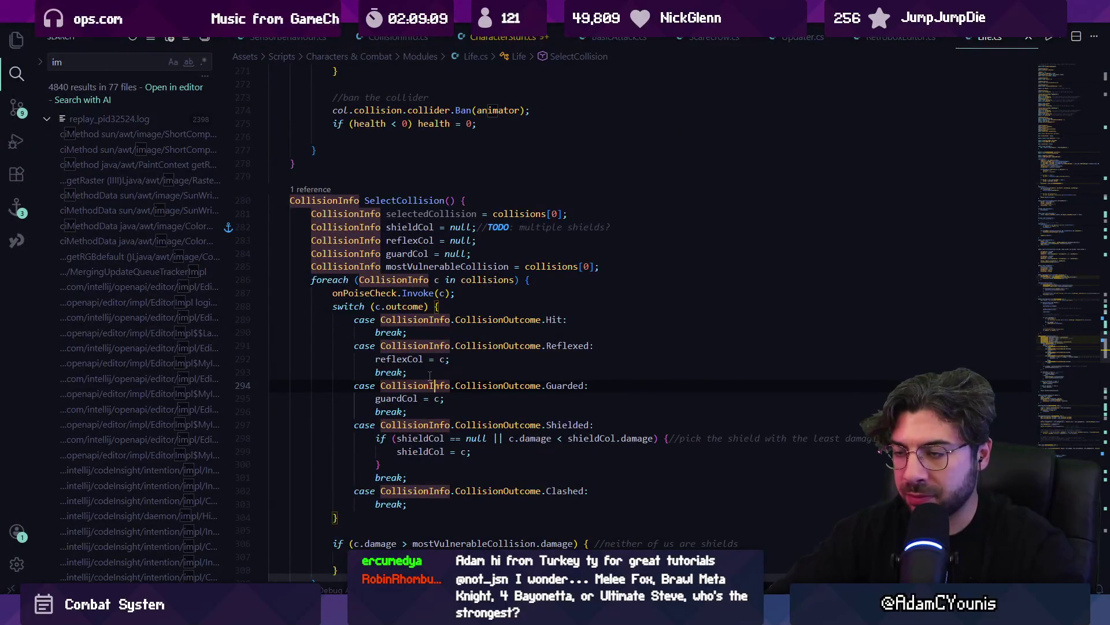
Remove the blank line in LogHit and find the 'invulnerablestart' match in IsVulnerable
{"action": "key", "text": "alt+Left"}
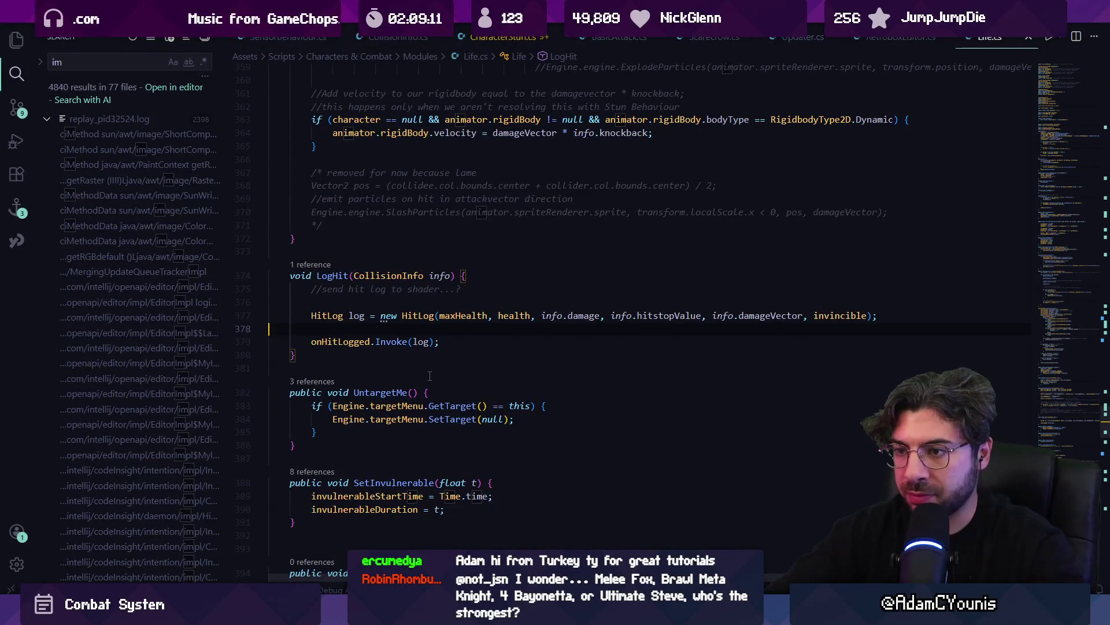
{"action": "key", "text": "BackSpace"}
{"action": "key", "text": "ctrl+f"}
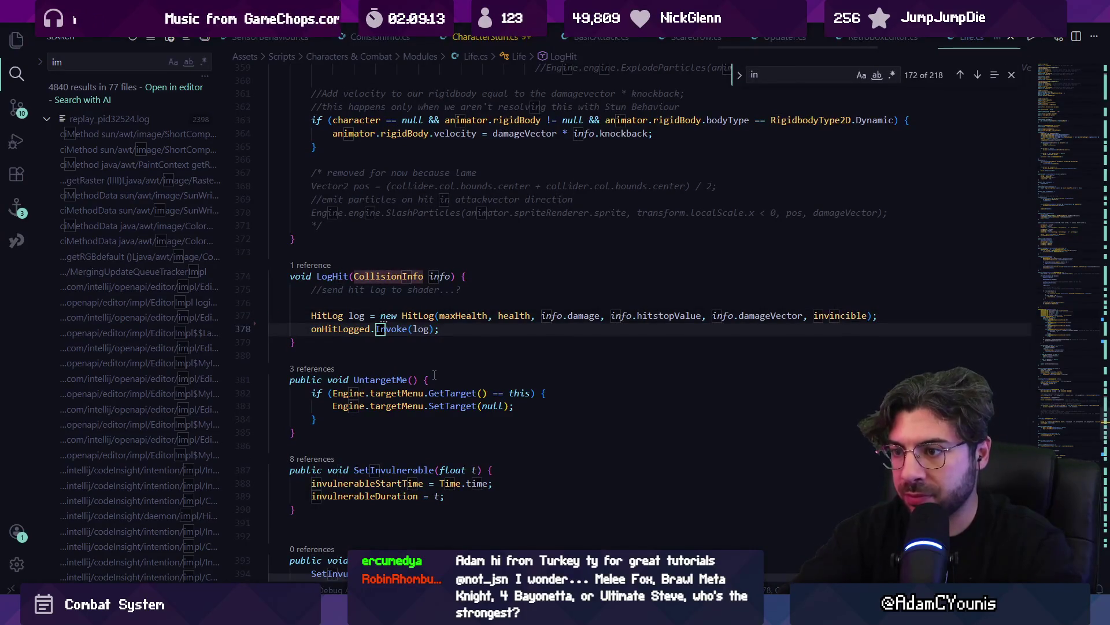
{"action": "key", "text": "Return"}
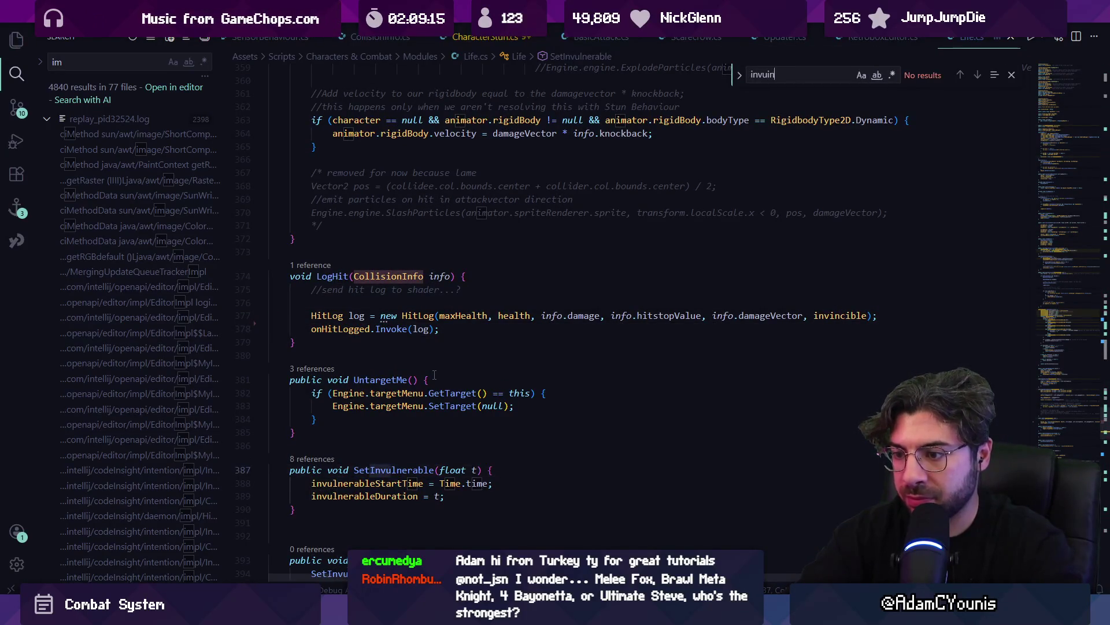
{"action": "key", "text": "BackSpace"}
{"action": "key", "text": "BackSpace"}
{"action": "key", "text": "BackSpace"}
{"action": "type", "text": "isin"}
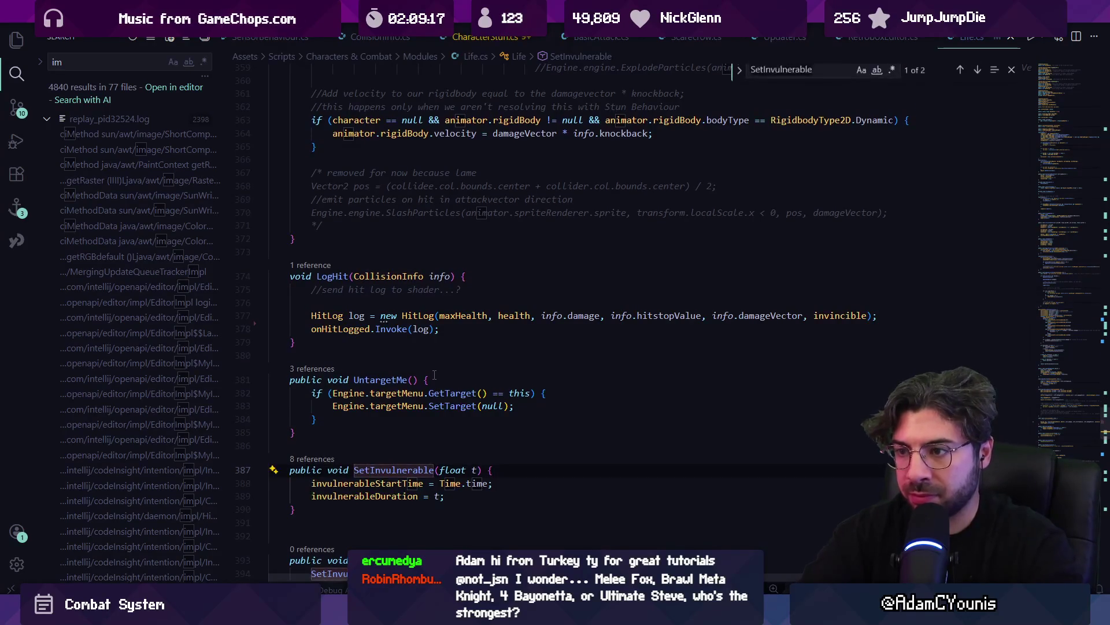
{"action": "type", "text": "v"}
{"action": "key", "text": "BackSpace"}
{"action": "key", "text": "BackSpace"}
{"action": "key", "text": "BackSpace"}
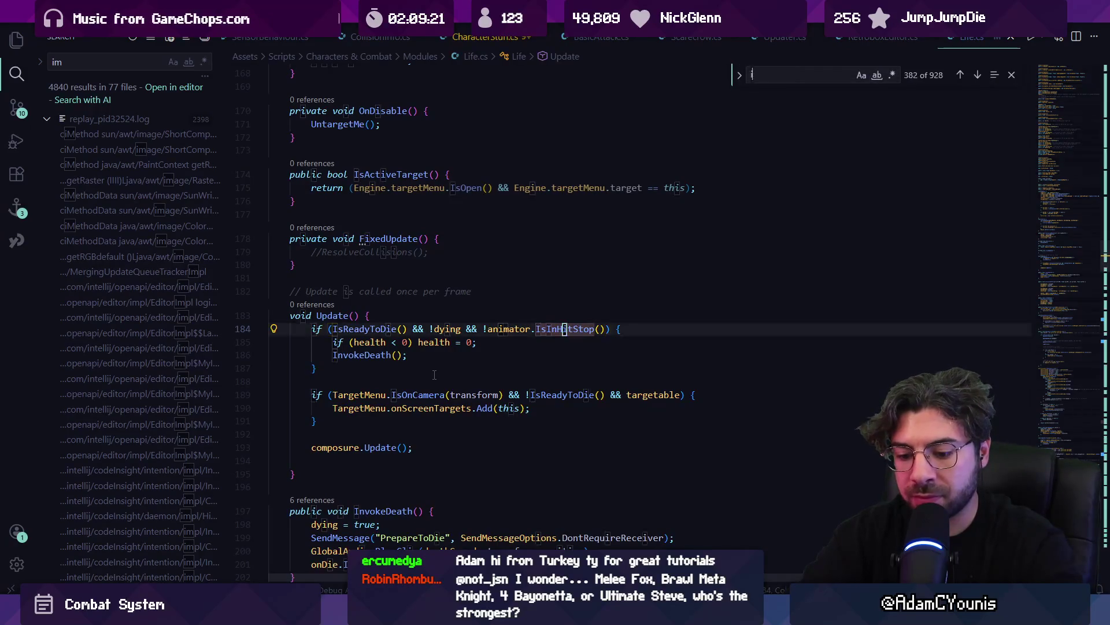
{"action": "type", "text": "nvuler"}
{"action": "key", "text": "BackSpace"}
{"action": "key", "text": "BackSpace"}
{"action": "key", "text": "BackSpace"}
{"action": "type", "text": "nerablestartg"}
{"action": "key", "text": "BackSpace"}
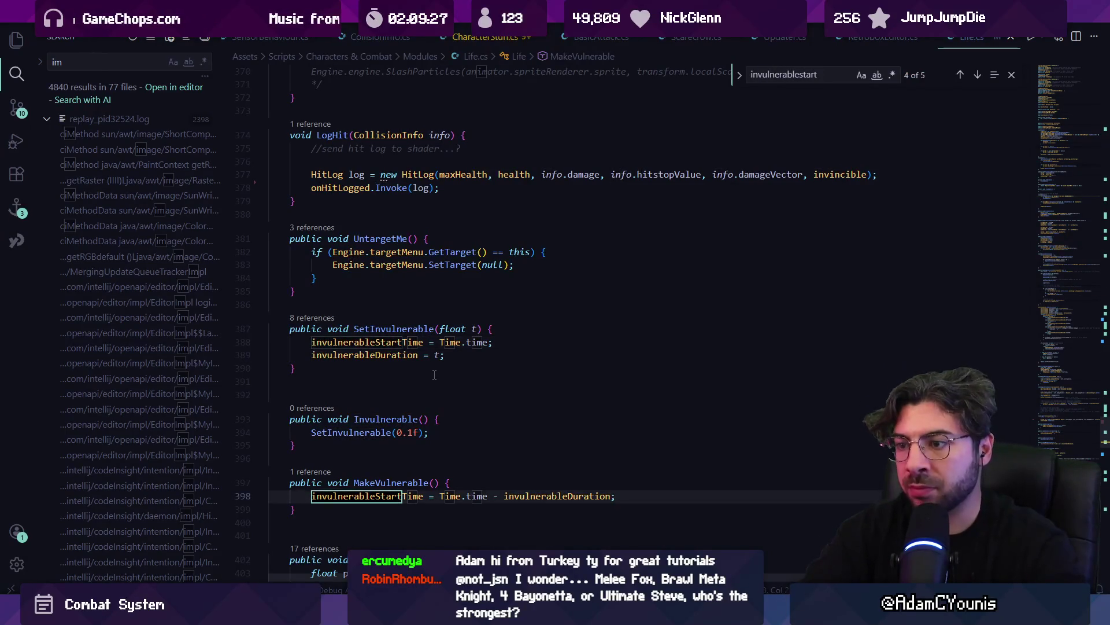
{"action": "key", "text": "Return"}
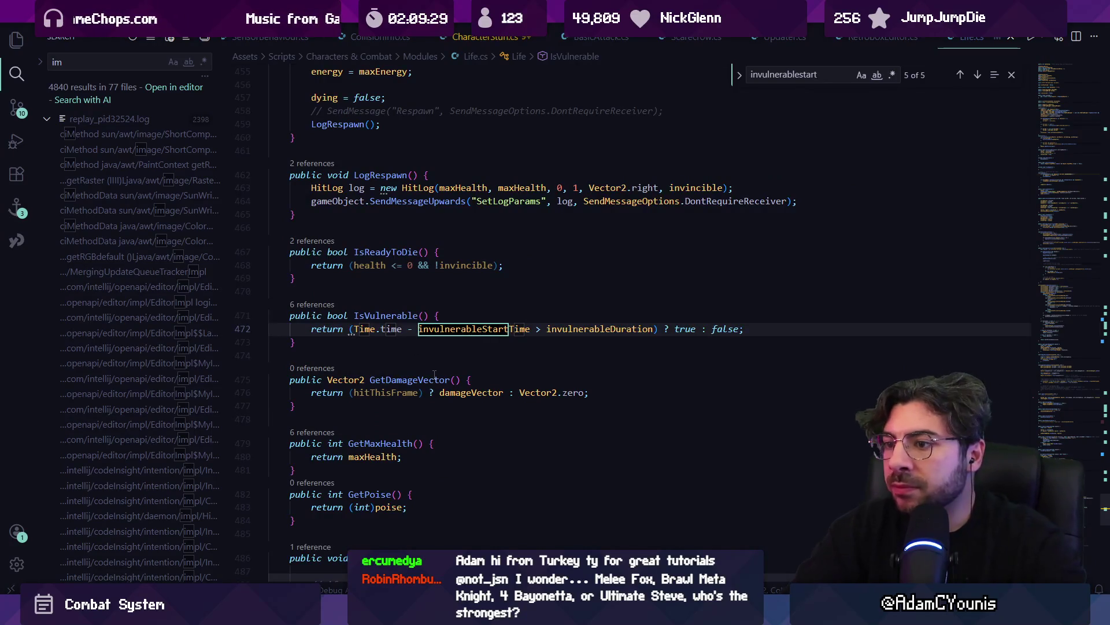
Select the IsVulnerable return line to review it, then clear the selection
{"action": "key", "text": "Escape"}
{"action": "key", "text": "Home"}
{"action": "key", "text": "Home"}
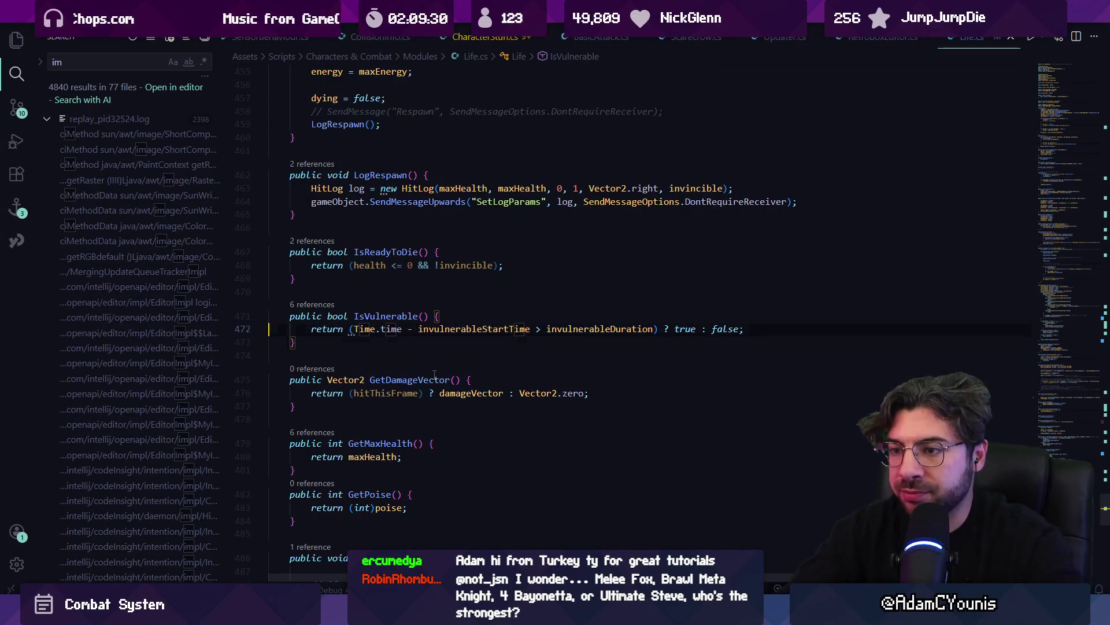
{"action": "key", "text": "shift+End"}
{"action": "key", "text": "Escape"}
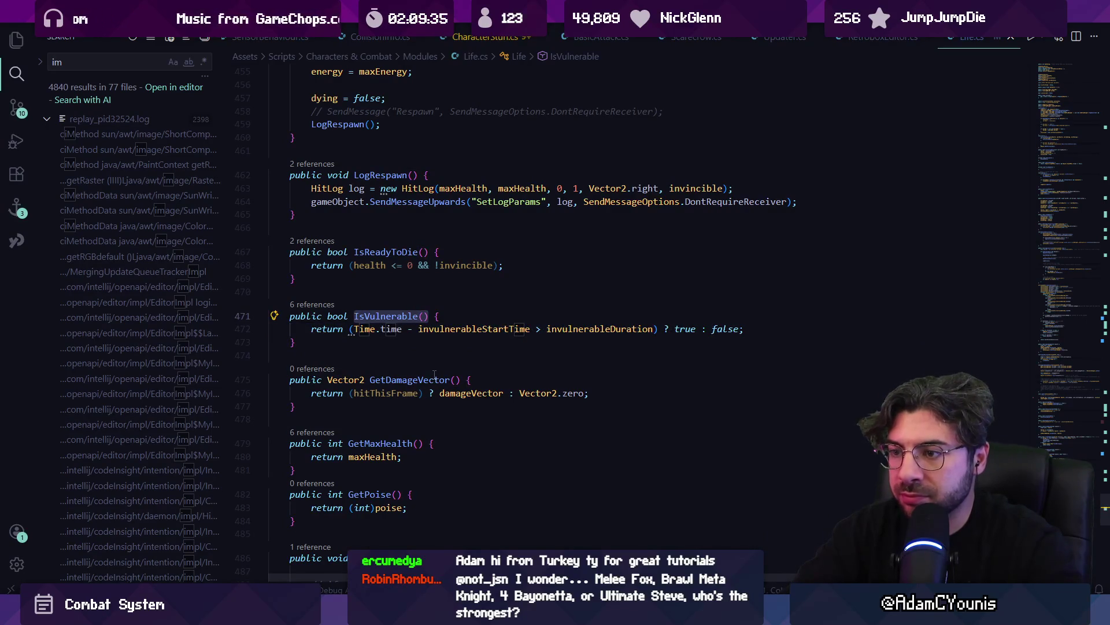
Open ArminBehaviour.cs via quick open with 'armin', then return to Unity
{"action": "key", "text": "ctrl+p"}
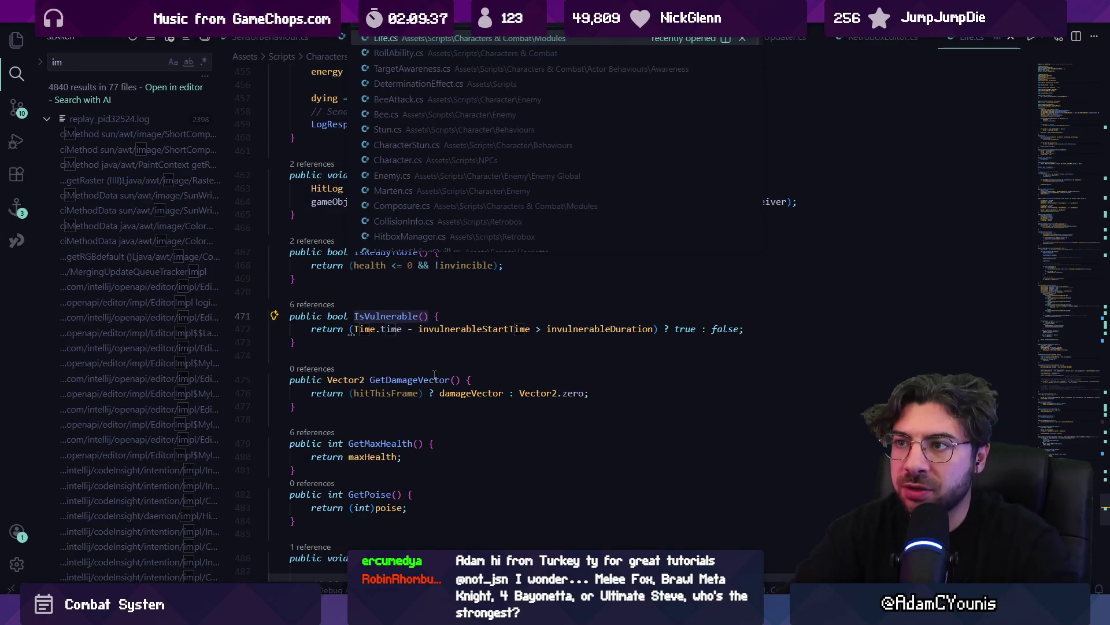
{"action": "type", "text": "armin"}
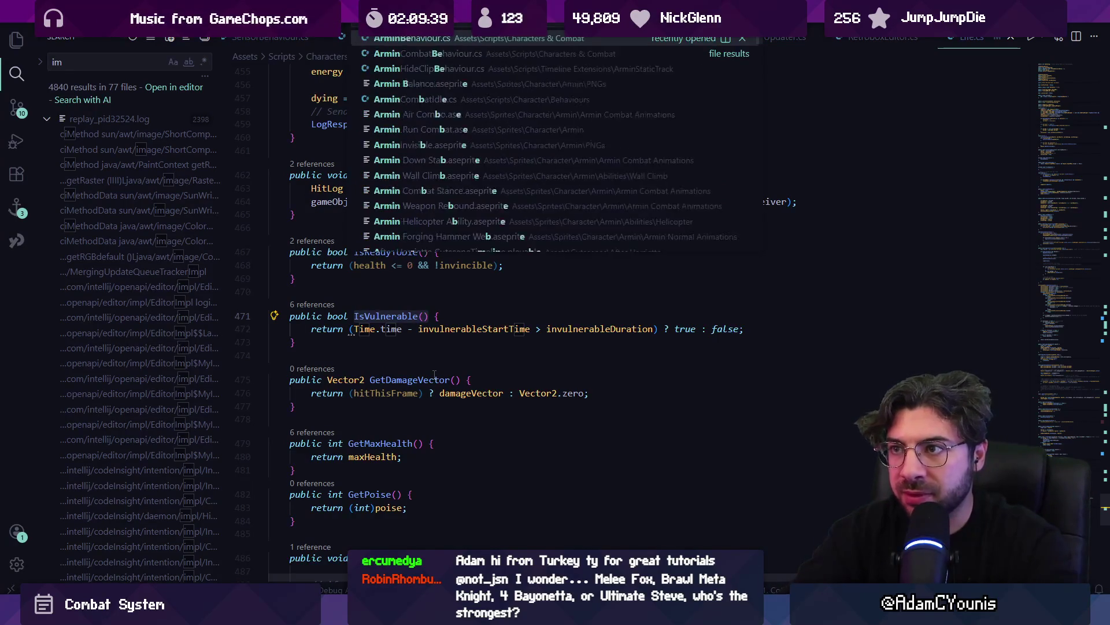
{"action": "key", "text": "Return"}
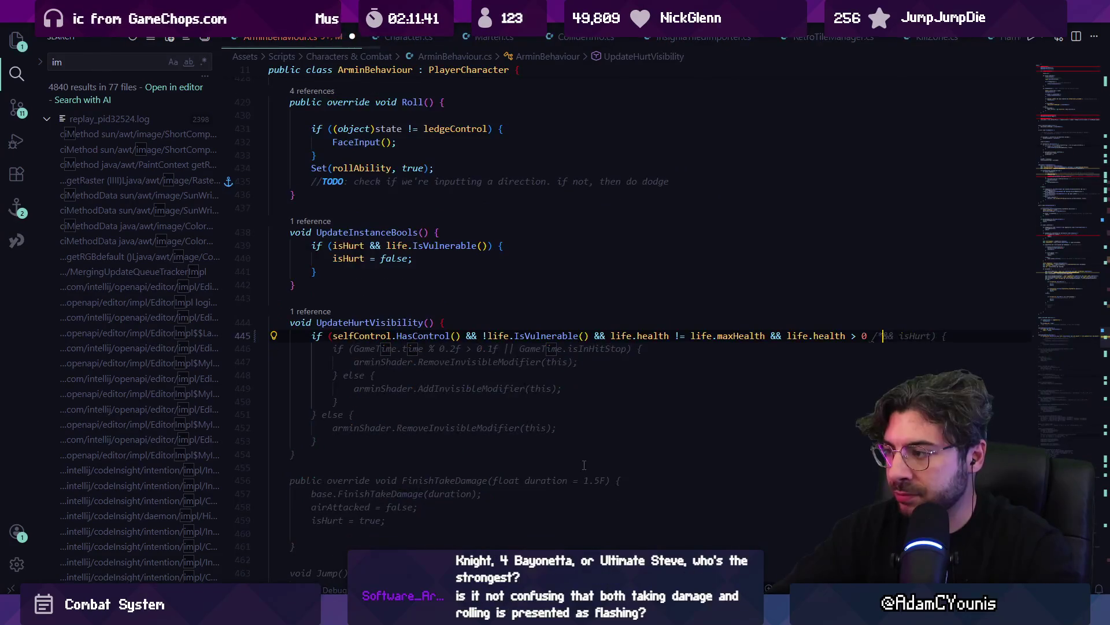
{"action": "key", "text": "alt+Tab"}
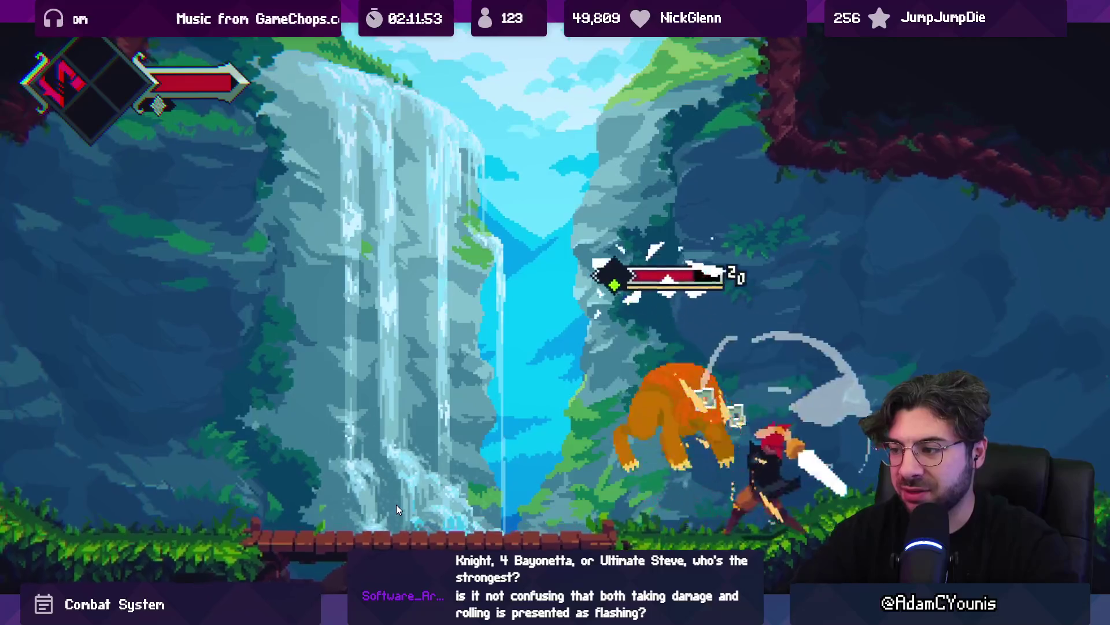
Check the Determination Band on the journal's Equipment page, keep fighting, then exit fullscreen game view
{"action": "key", "text": "Escape"}
{"action": "key", "text": "d"}
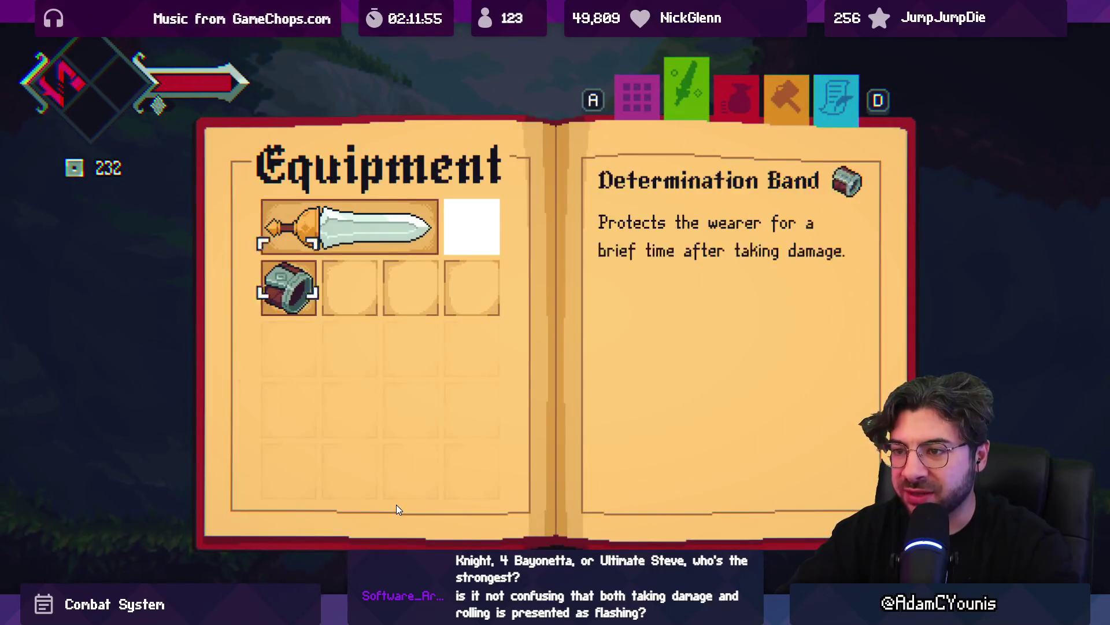
{"action": "key", "text": "Escape"}
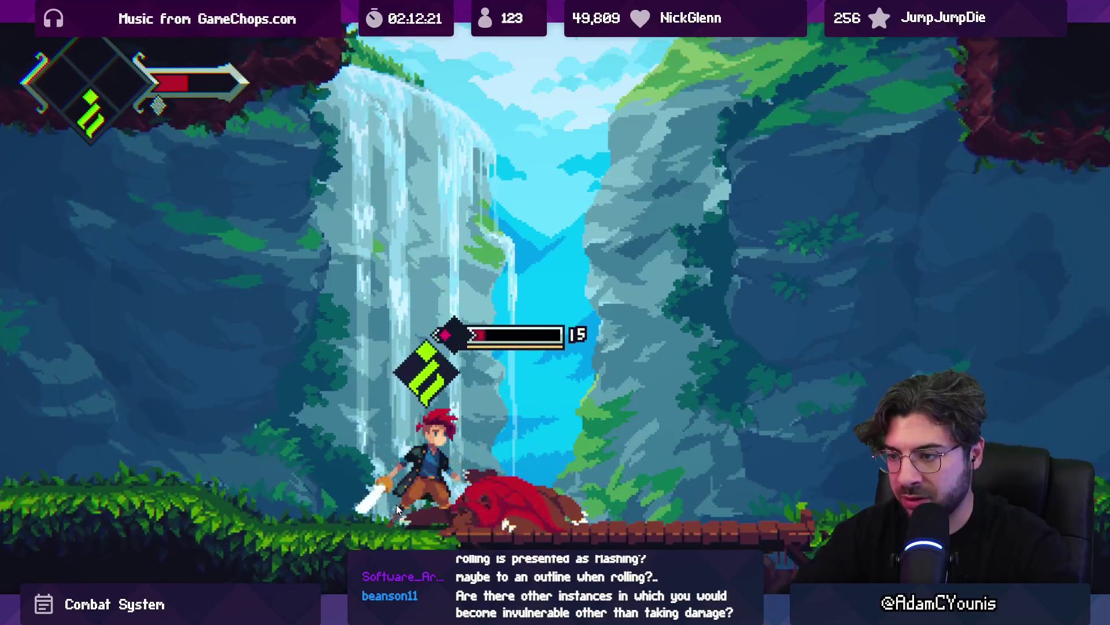
{"action": "key", "text": "shift+space"}
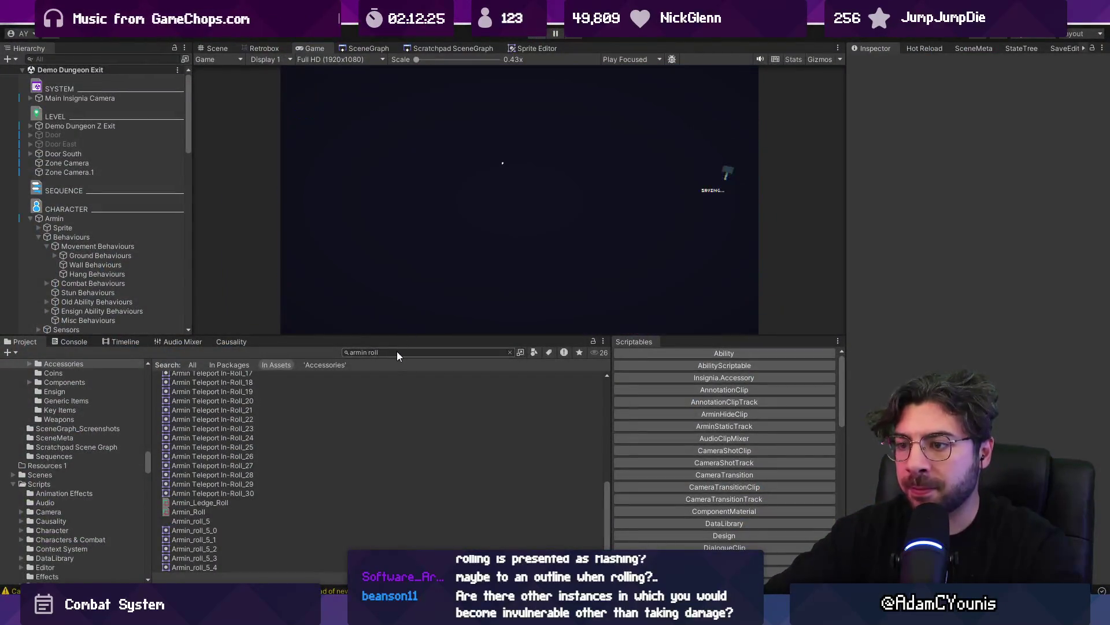
Find the Hunden Basic Shoryuken sprite sheet with 'yuken' and open it in the Retrobox animator
{"action": "left_click", "coordinate": [397, 352]}
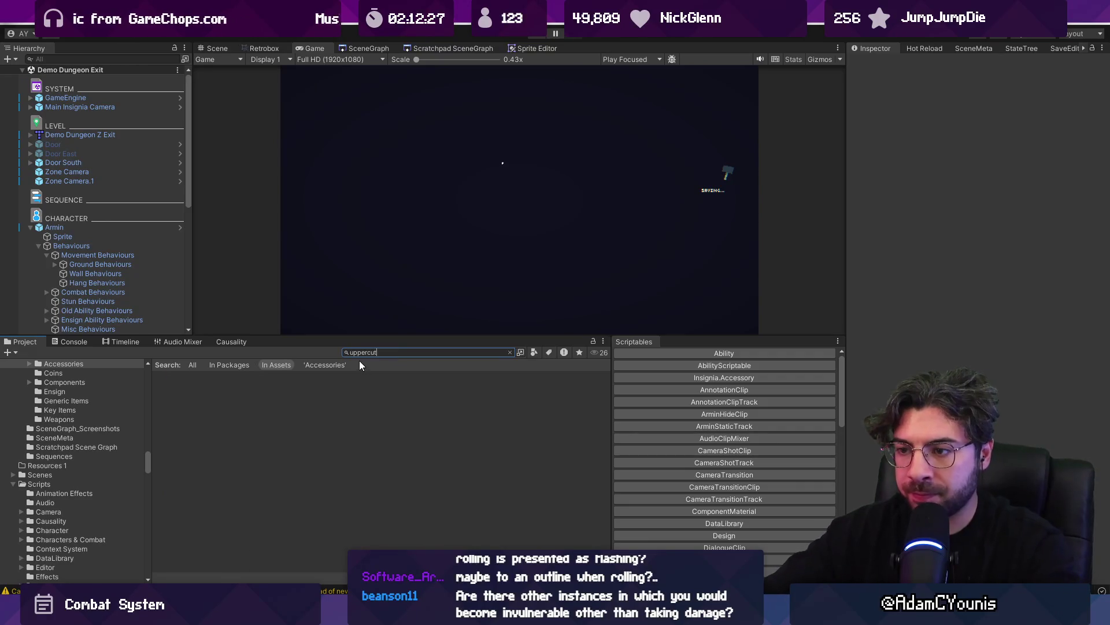
{"action": "type", "text": "shoryuken"}
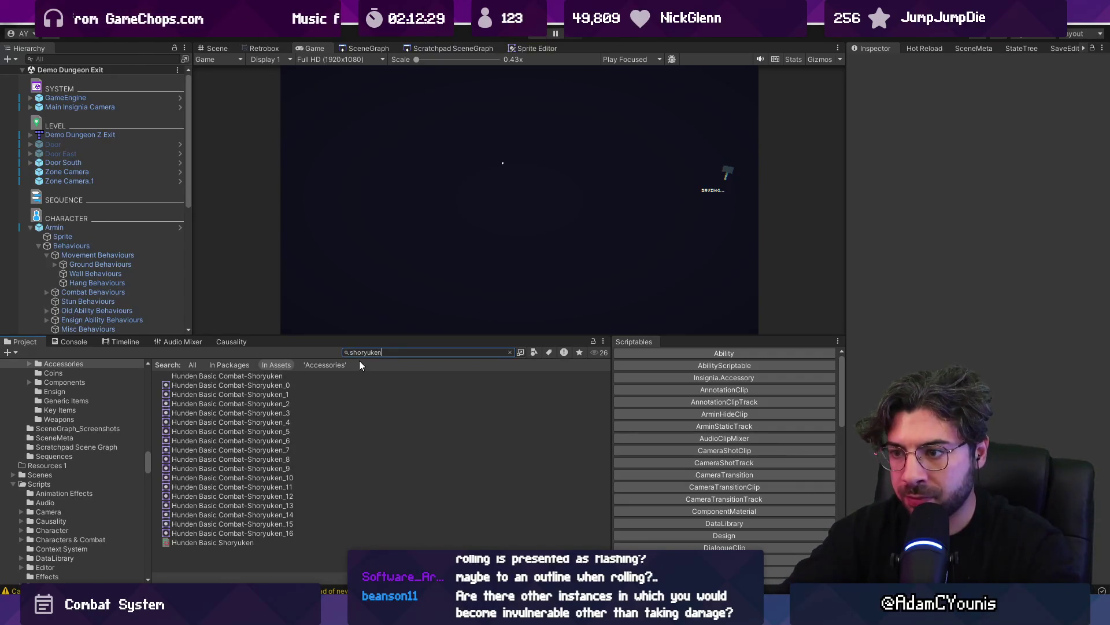
{"action": "left_click", "coordinate": [252, 544]}
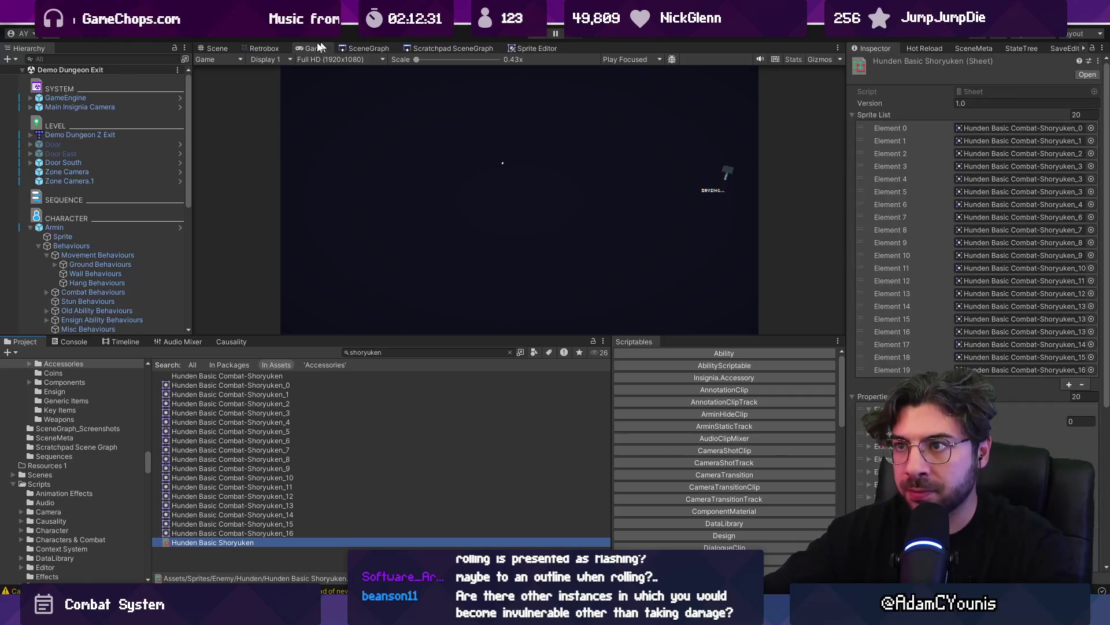
{"action": "left_click", "coordinate": [272, 49]}
Widen the Hit hitboxes on frames 7 and 8 further to the left
{"action": "left_click", "coordinate": [551, 246]}
{"action": "left_click_drag", "start_coordinate": [551, 187], "coordinate": [543, 232]}
{"action": "mouse_move", "coordinate": [528, 191]}
{"action": "left_mouse_down"}
{"action": "mouse_move", "coordinate": [491, 182]}
{"action": "mouse_move", "coordinate": [496, 223]}
{"action": "left_mouse_up"}
{"action": "left_click", "coordinate": [575, 298]}
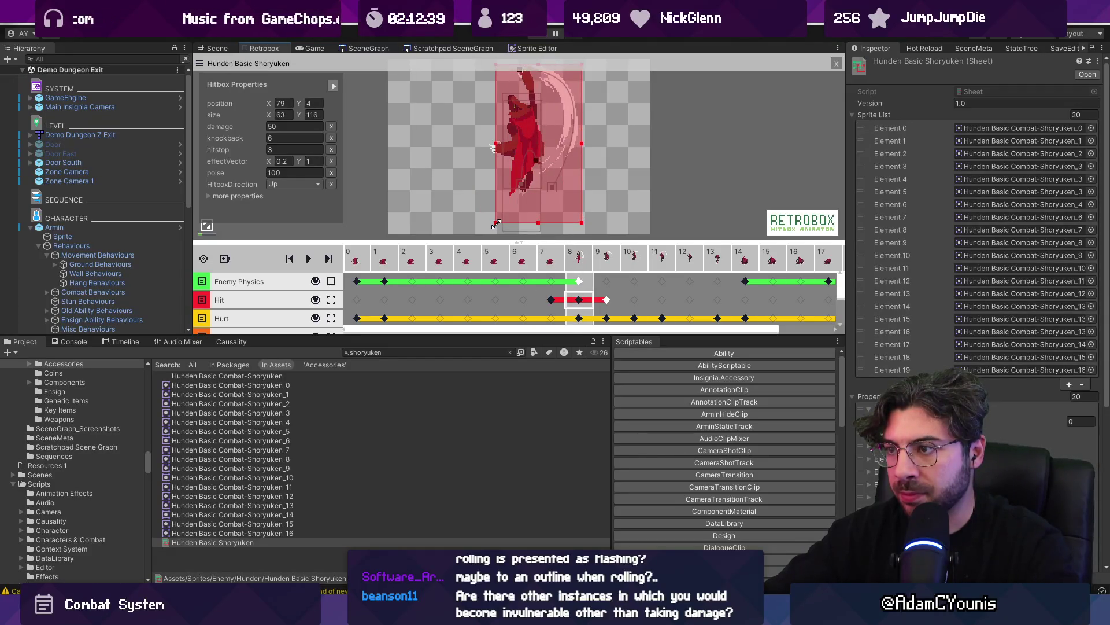
{"action": "left_click", "coordinate": [551, 300]}
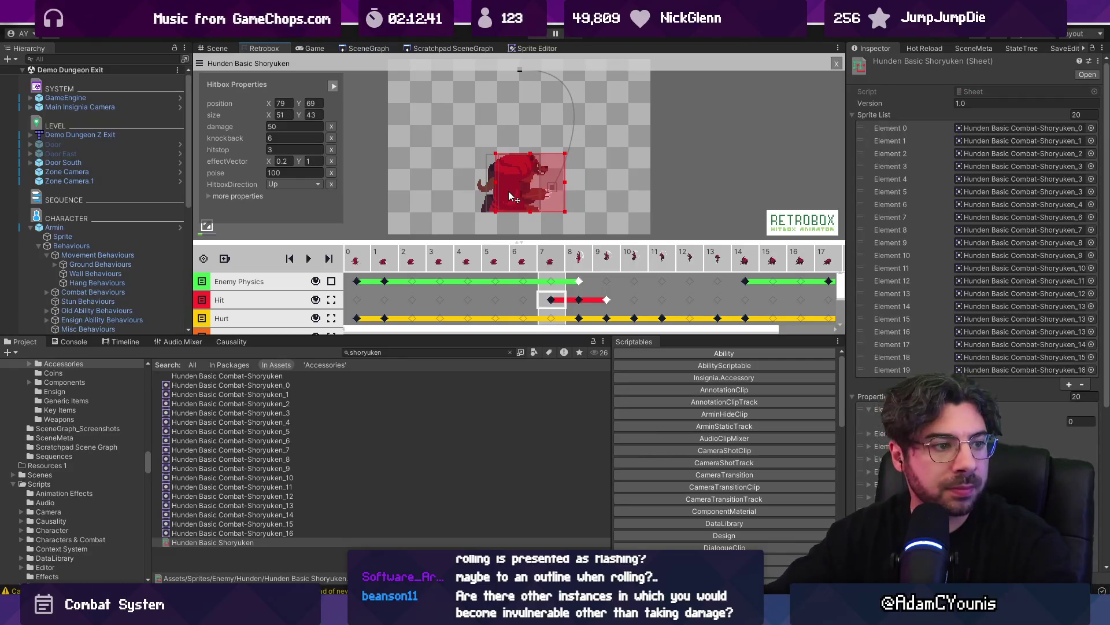
{"action": "left_click_drag", "start_coordinate": [495, 182], "coordinate": [484, 183]}
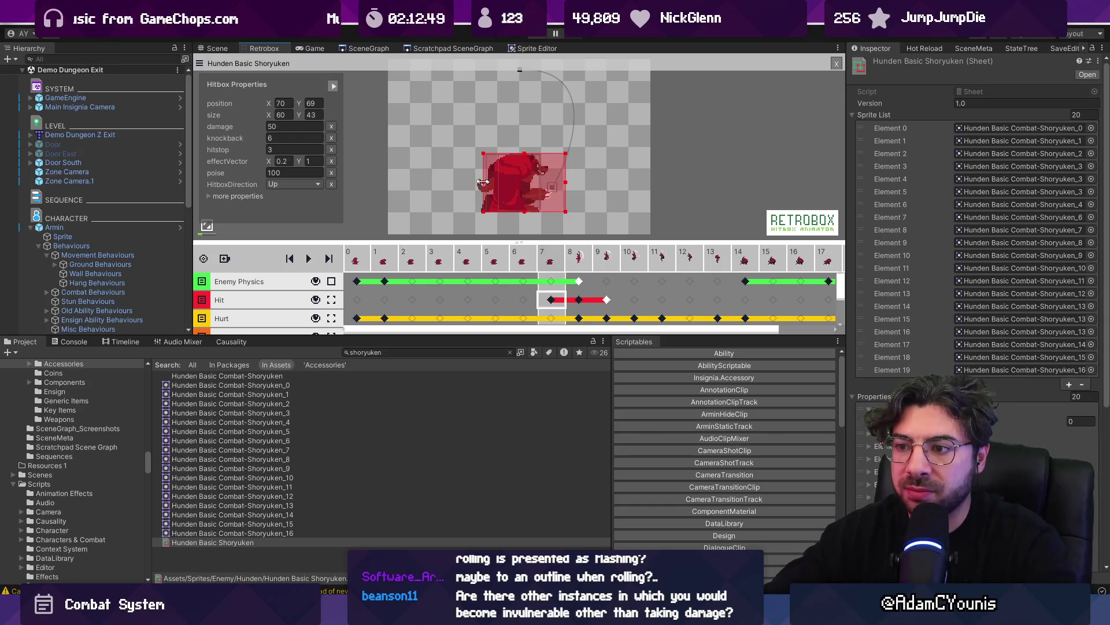
{"action": "left_click_drag", "start_coordinate": [456, 335], "coordinate": [451, 400]}
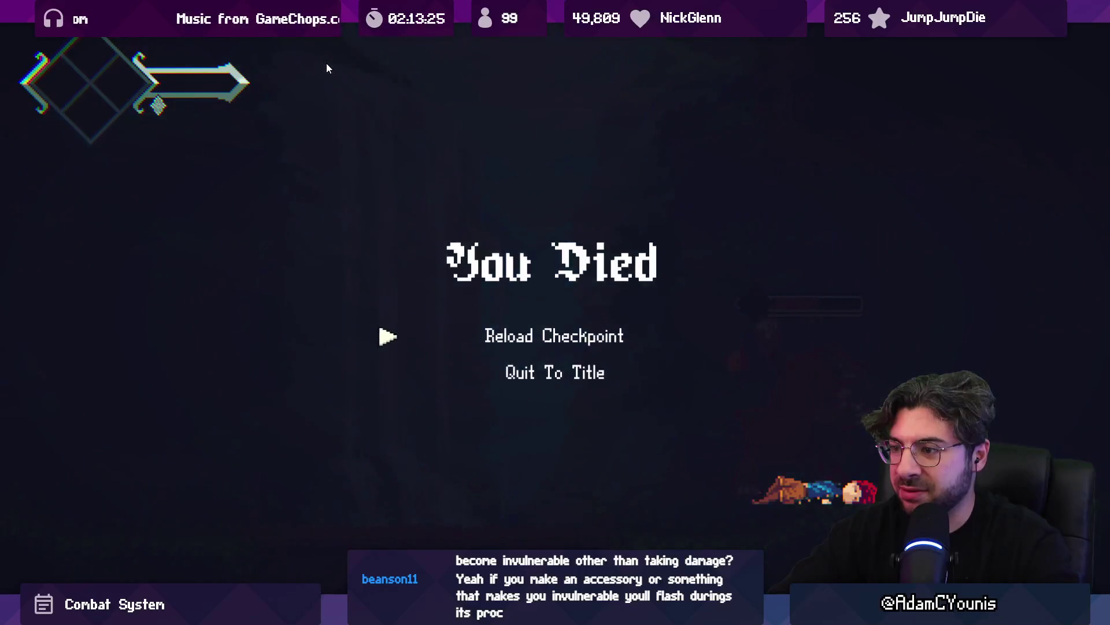
Fight Hunden until Armin dies, then reload the last checkpoint
{"action": "key", "text": "Return"}
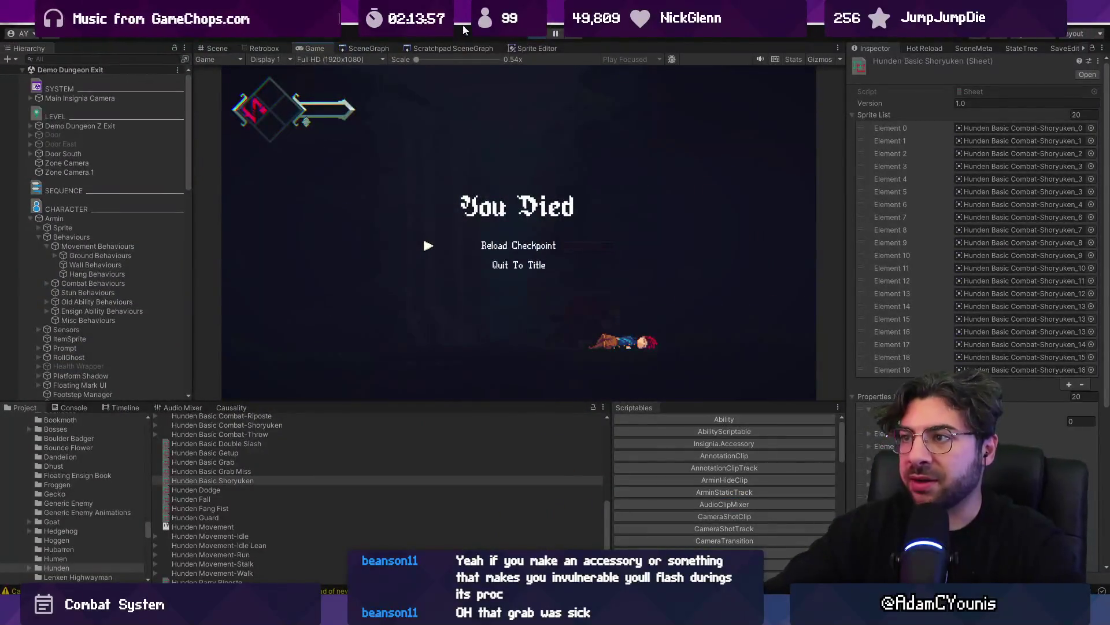
{"action": "key", "text": "Return"}
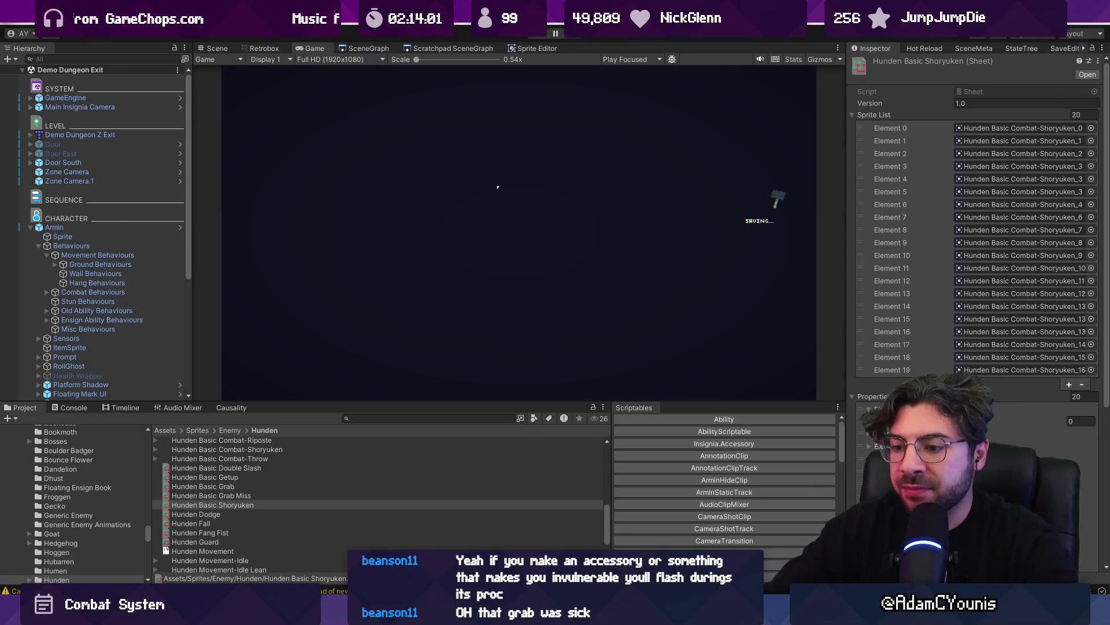
{"action": "key", "text": "alt+Tab"}
Review UpdateHurtVisibility at line 444 of ArminBehaviour.cs, then return to Unity
{"action": "left_click", "coordinate": [470, 324]}
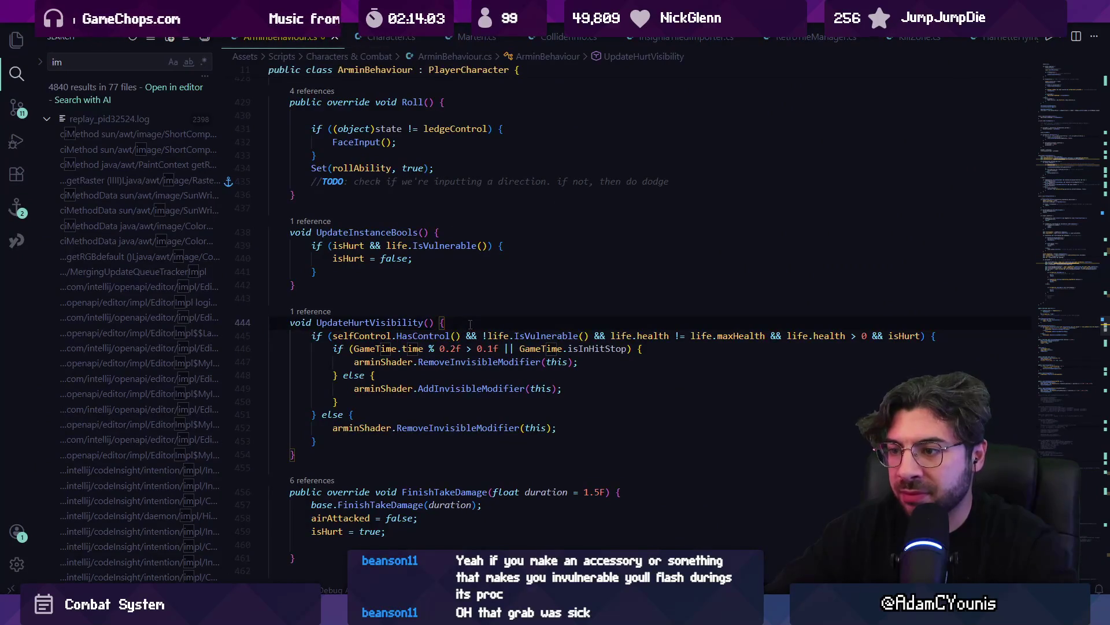
{"action": "mouse_move", "coordinate": [378, 613]}
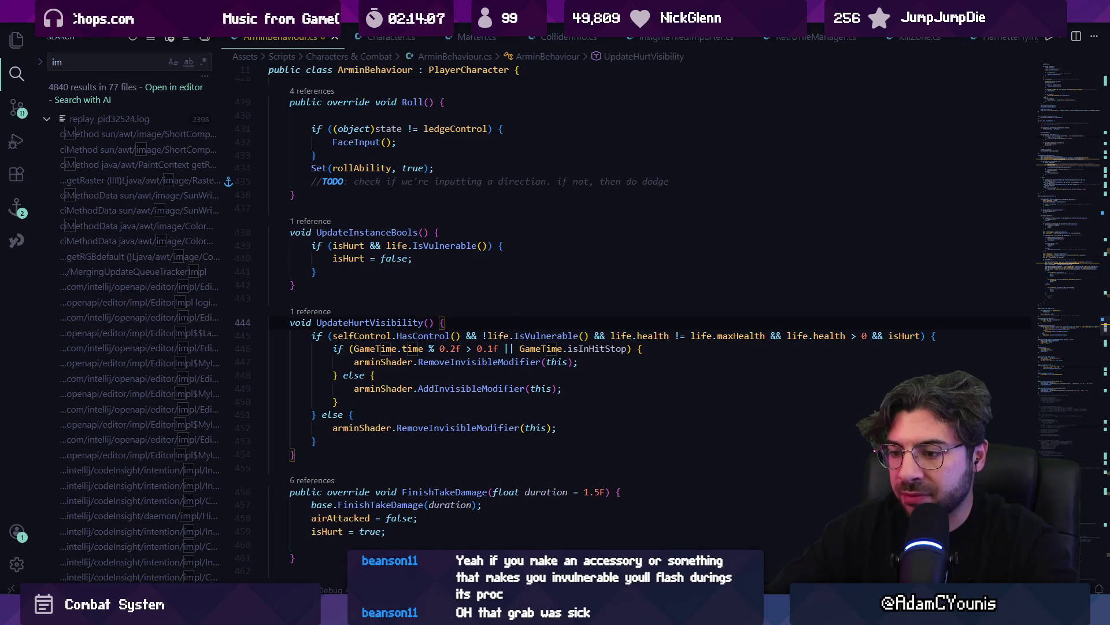
{"action": "key", "text": "alt+Tab"}
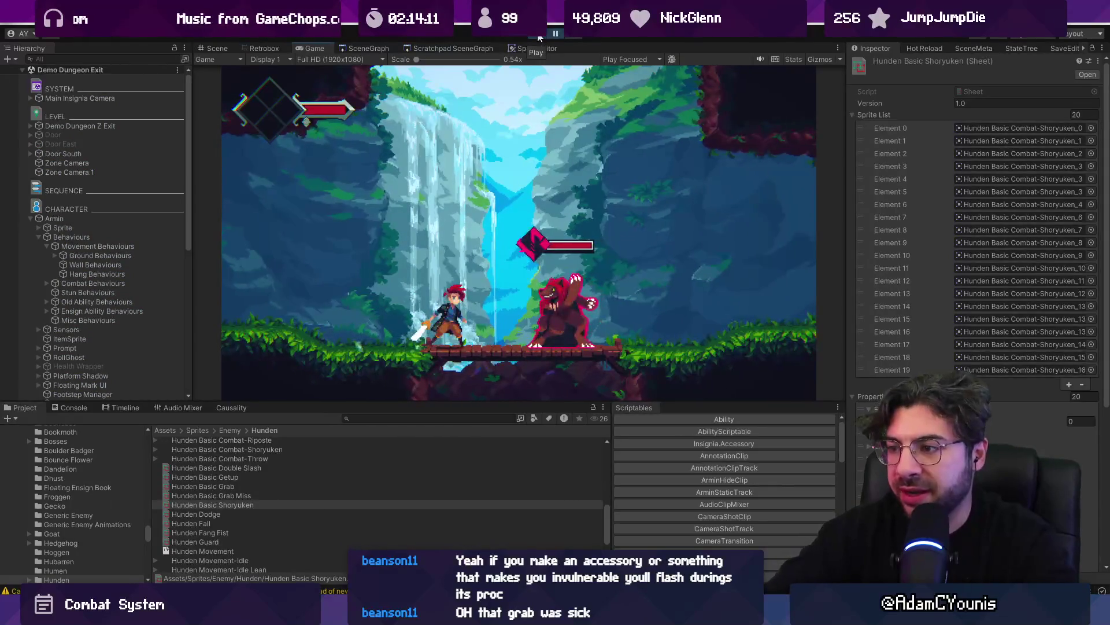
Force Hunden into its Grab state from its StateTree during play
{"action": "left_click", "coordinate": [1024, 48]}
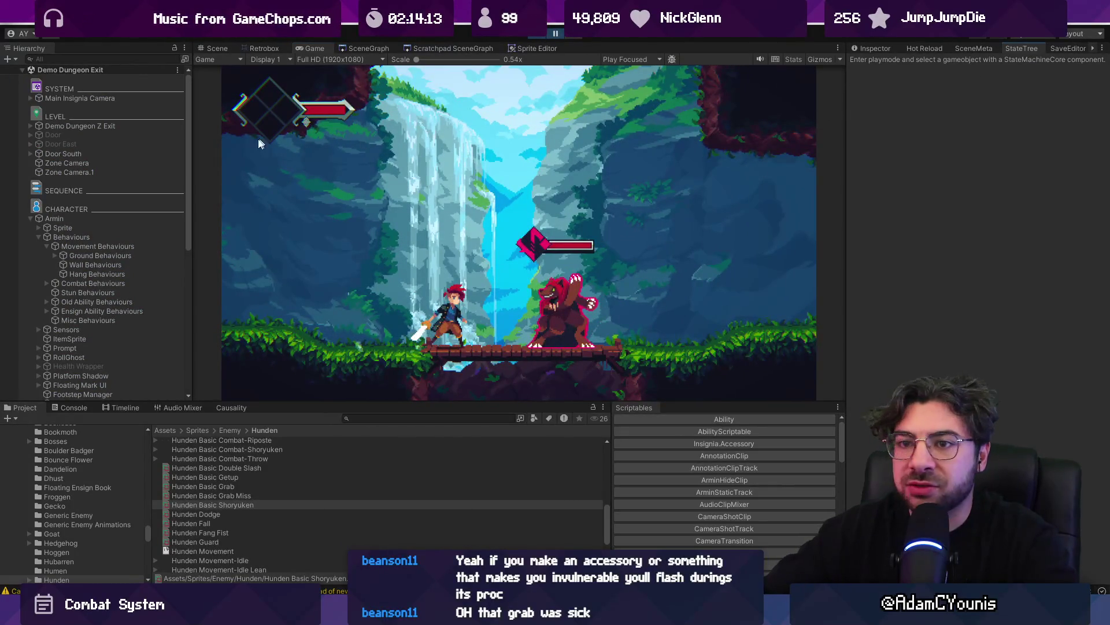
{"action": "scroll", "coordinate": [82, 361], "scroll_direction": "down", "scroll_amount": 5}
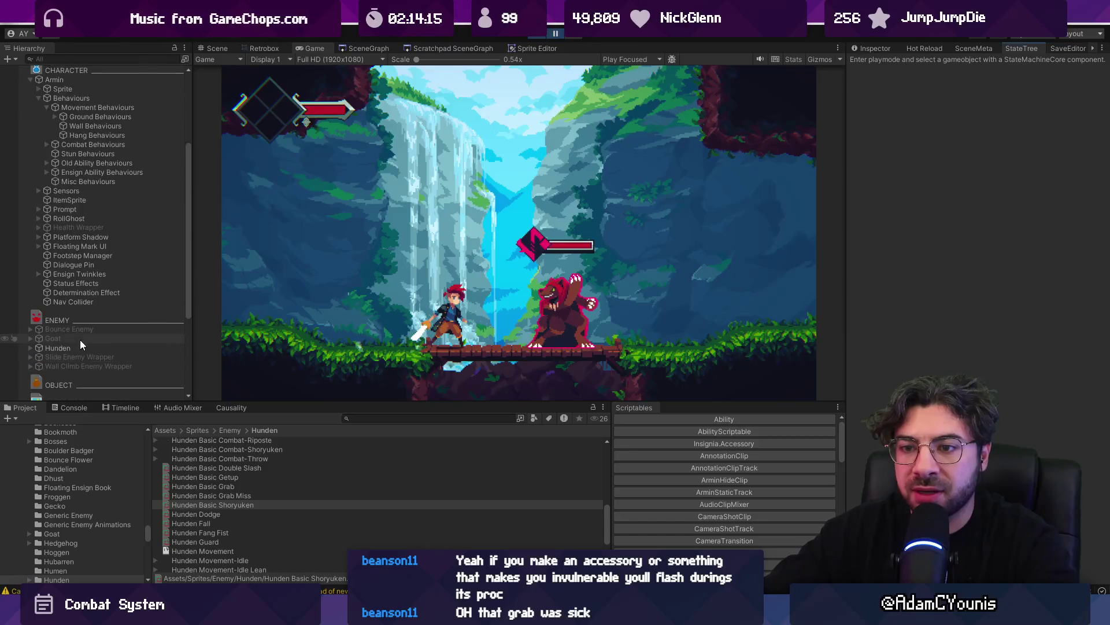
{"action": "left_click", "coordinate": [60, 347]}
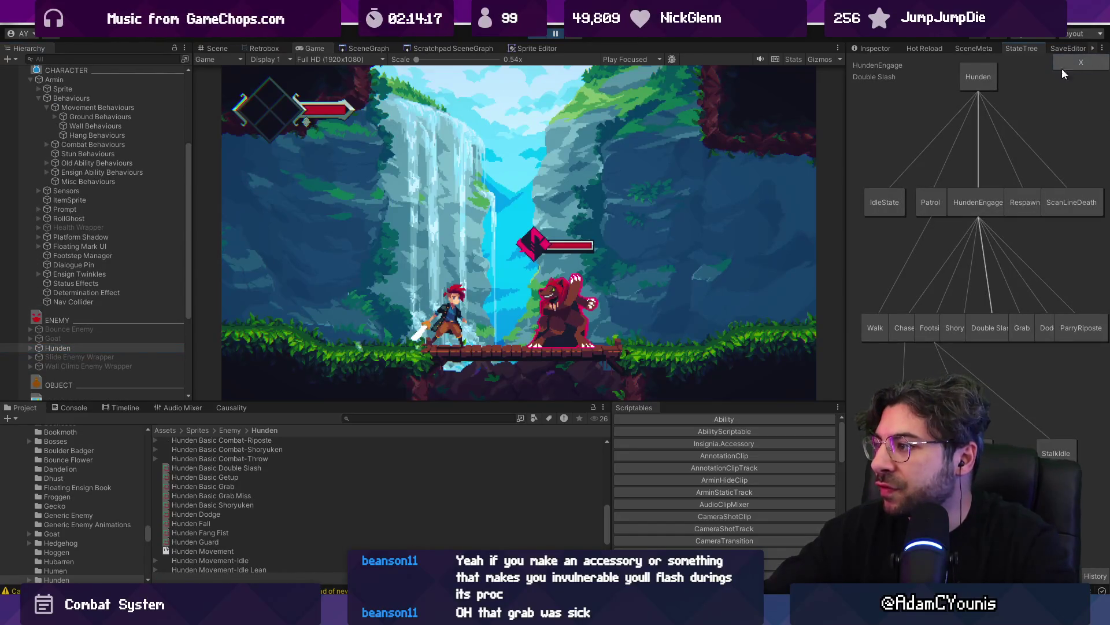
{"action": "left_click", "coordinate": [1022, 325]}
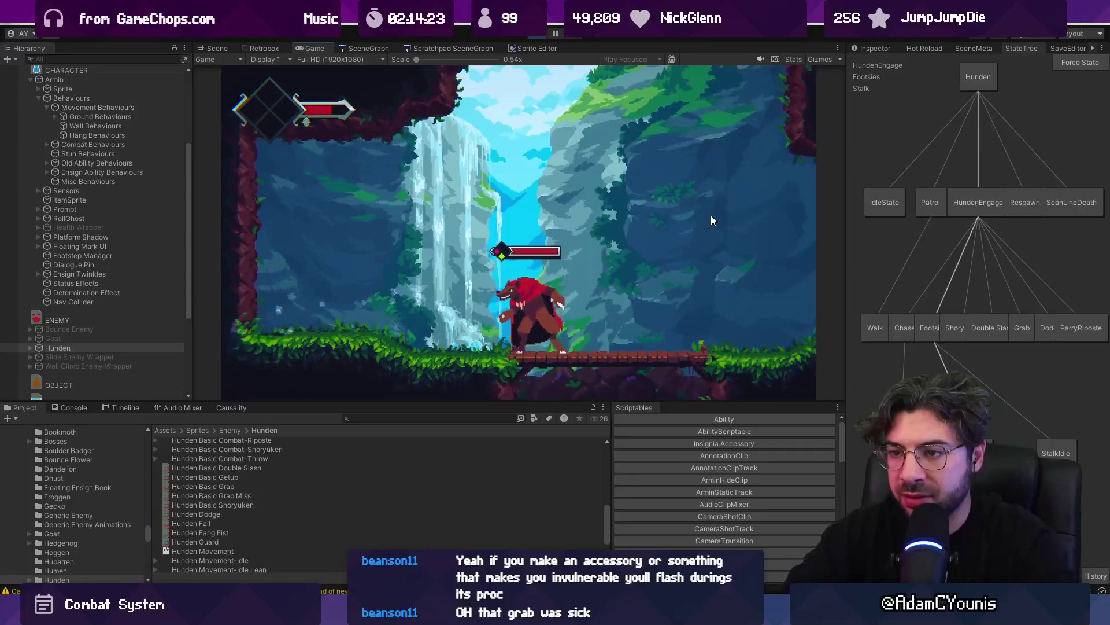
Stop the game and select the Hunden Basic Grab asset via a 'grab' Project search
{"action": "left_click", "coordinate": [537, 36]}
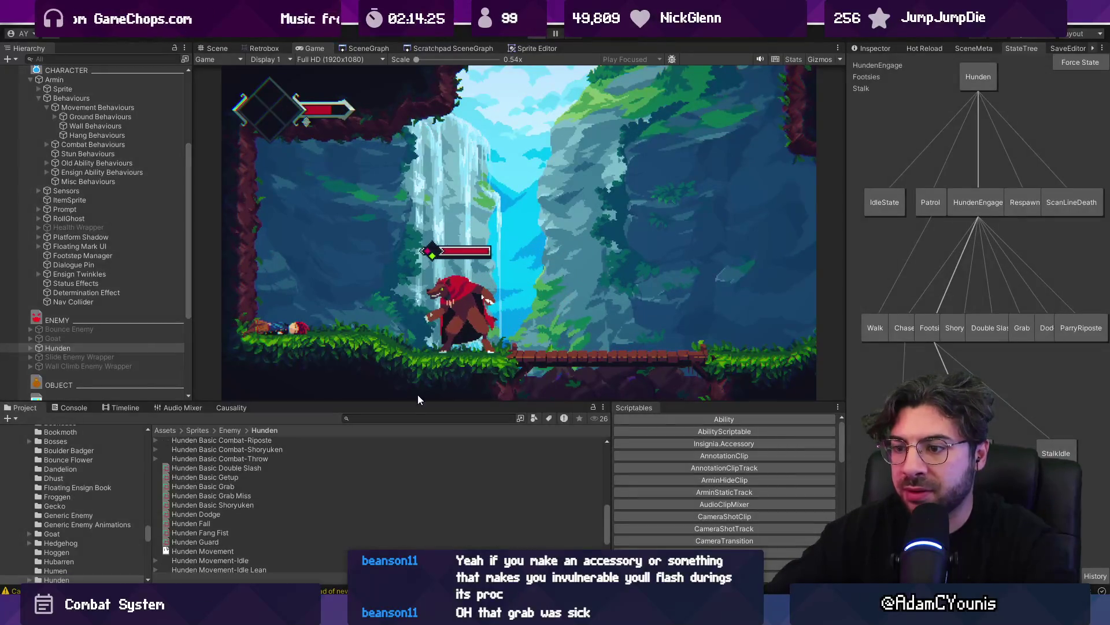
{"action": "type", "text": "grab"}
{"action": "left_click", "coordinate": [242, 450]}
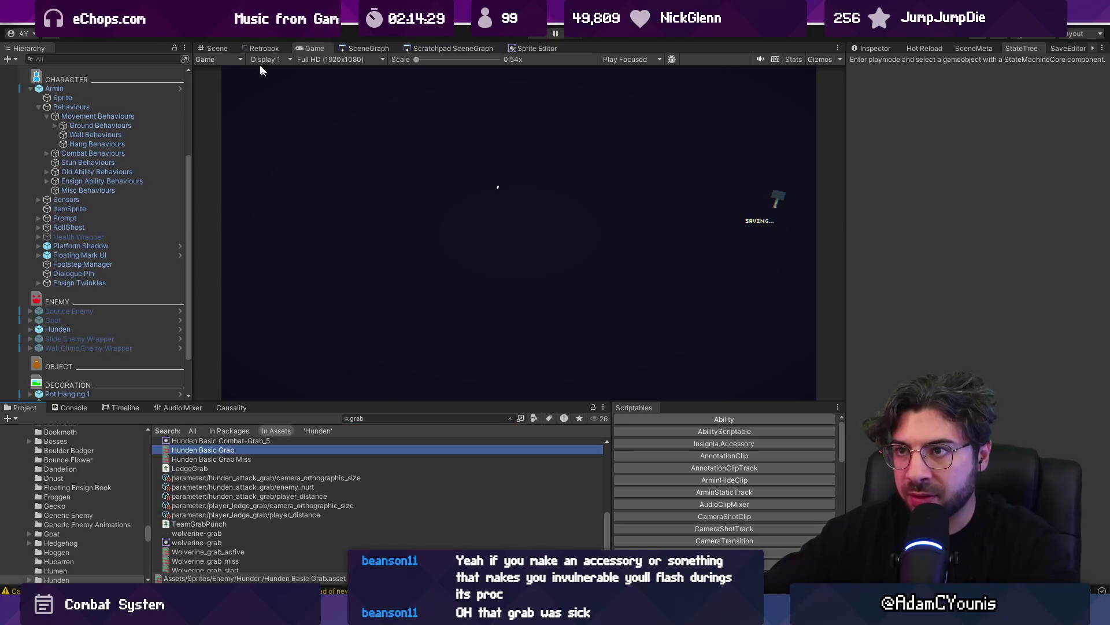
Load Hunden Basic Grab in the Retrobox animator and select the frame 5 Grab hitbox
{"action": "left_click", "coordinate": [224, 50]}
{"action": "left_click", "coordinate": [262, 49]}
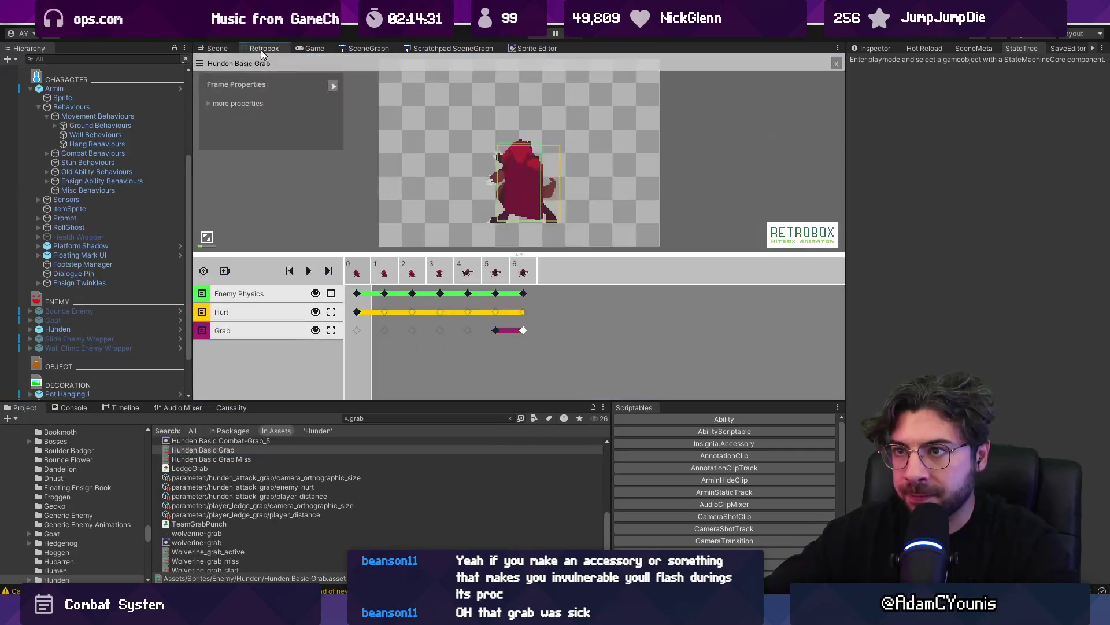
{"action": "left_click", "coordinate": [241, 449]}
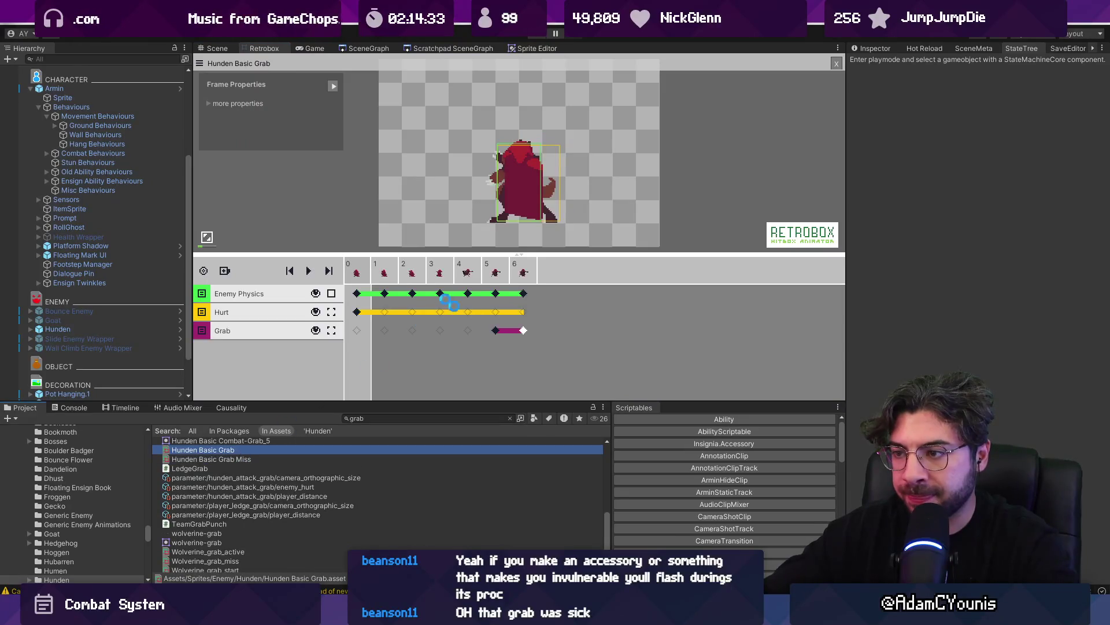
{"action": "left_click", "coordinate": [498, 334]}
{"action": "left_click", "coordinate": [498, 333]}
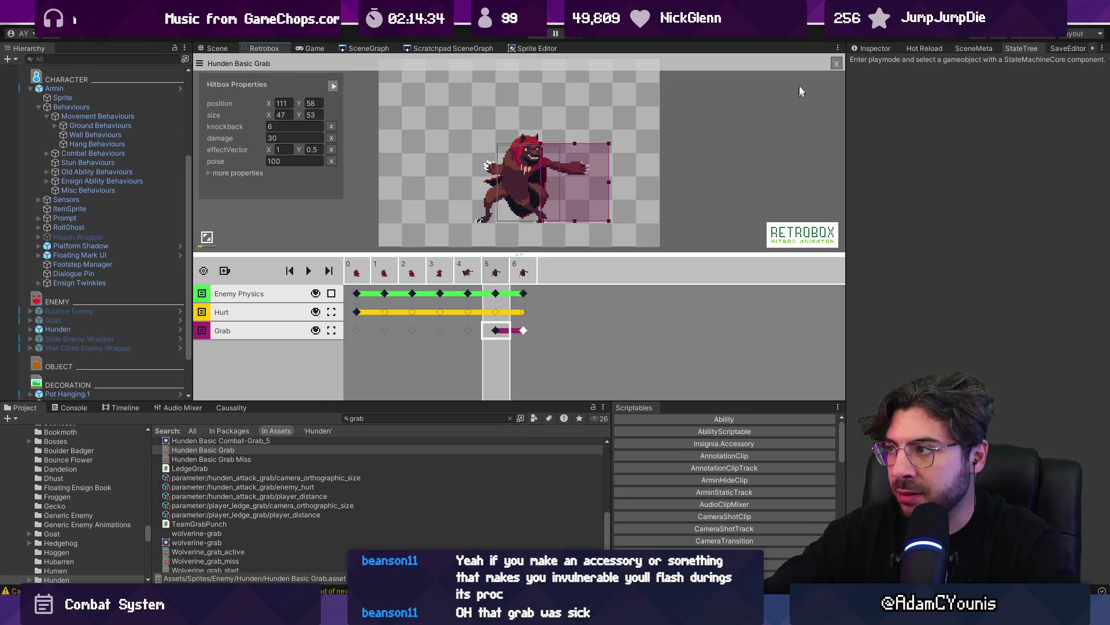
Set the Grab hitbox type to attack in Retrobox Preferences and start the game
{"action": "left_click", "coordinate": [201, 64]}
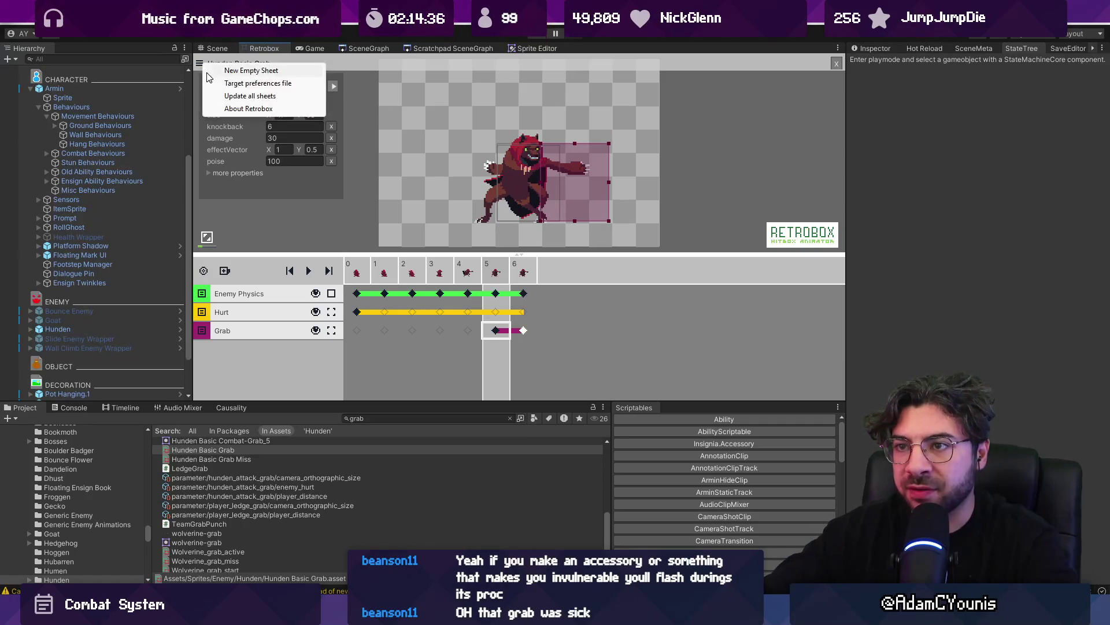
{"action": "left_click", "coordinate": [223, 84]}
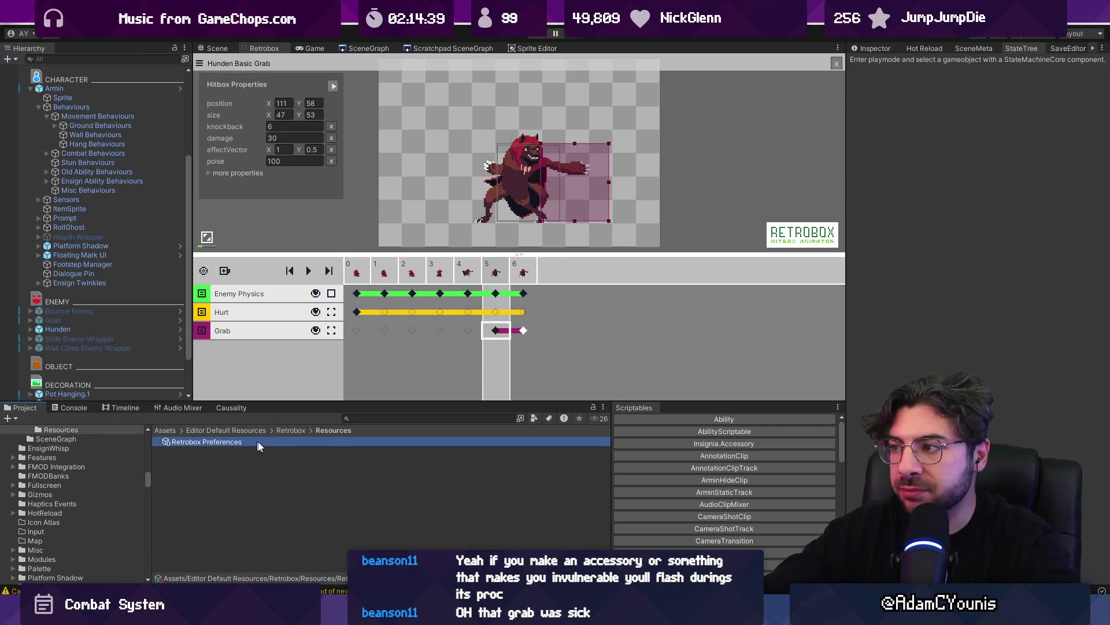
{"action": "left_click", "coordinate": [871, 48]}
{"action": "left_click", "coordinate": [290, 442]}
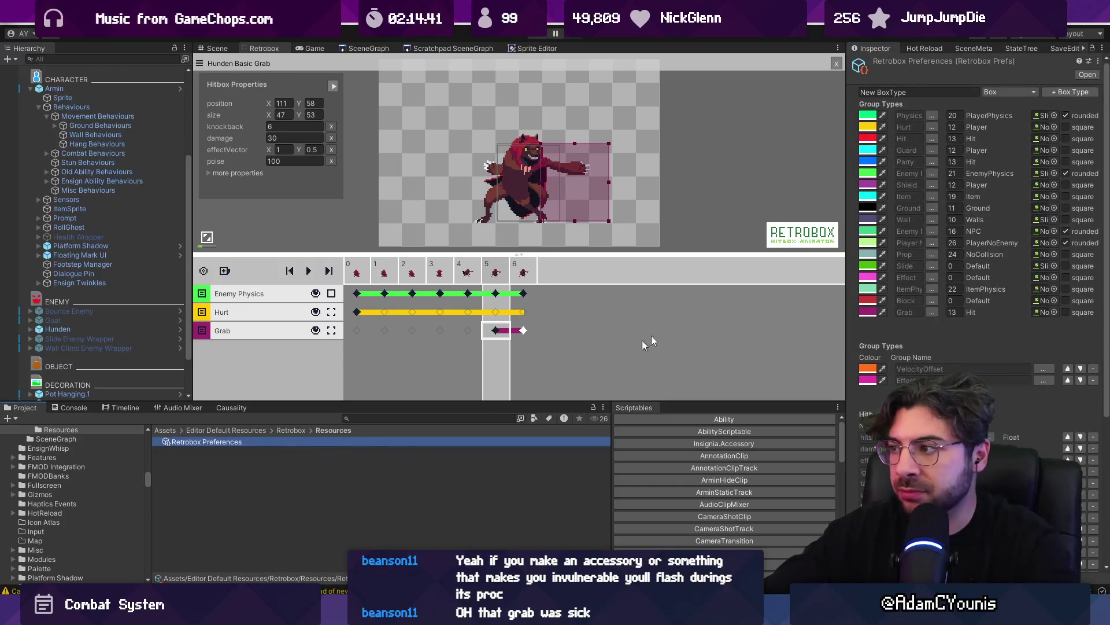
{"action": "mouse_move", "coordinate": [847, 310]}
{"action": "left_mouse_down"}
{"action": "mouse_move", "coordinate": [701, 311]}
{"action": "mouse_move", "coordinate": [725, 309]}
{"action": "left_mouse_up"}
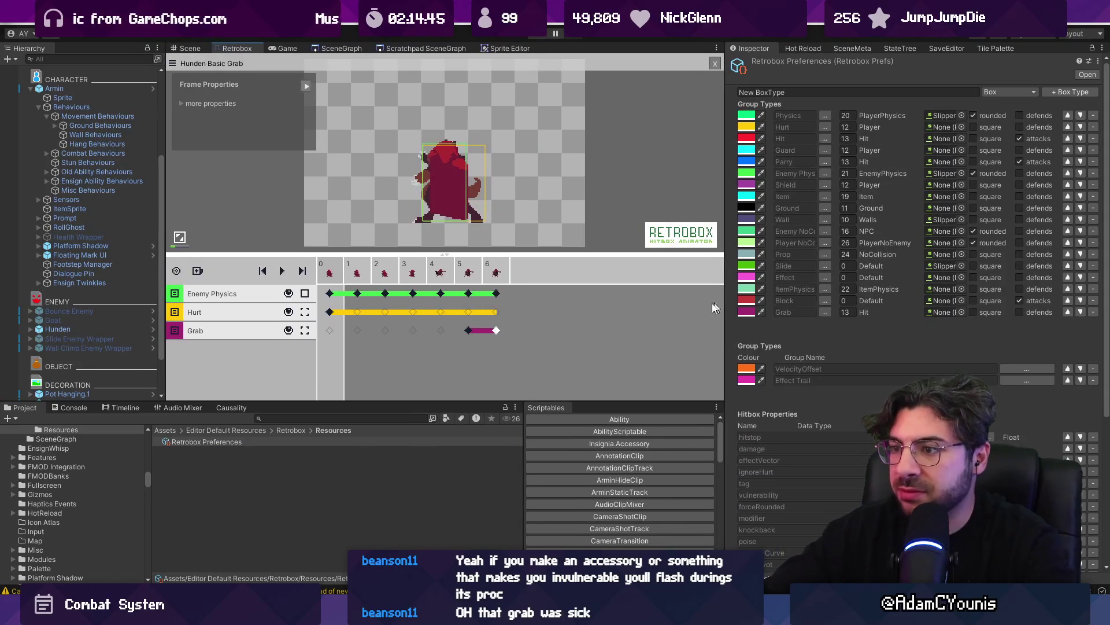
{"action": "left_click", "coordinate": [469, 331]}
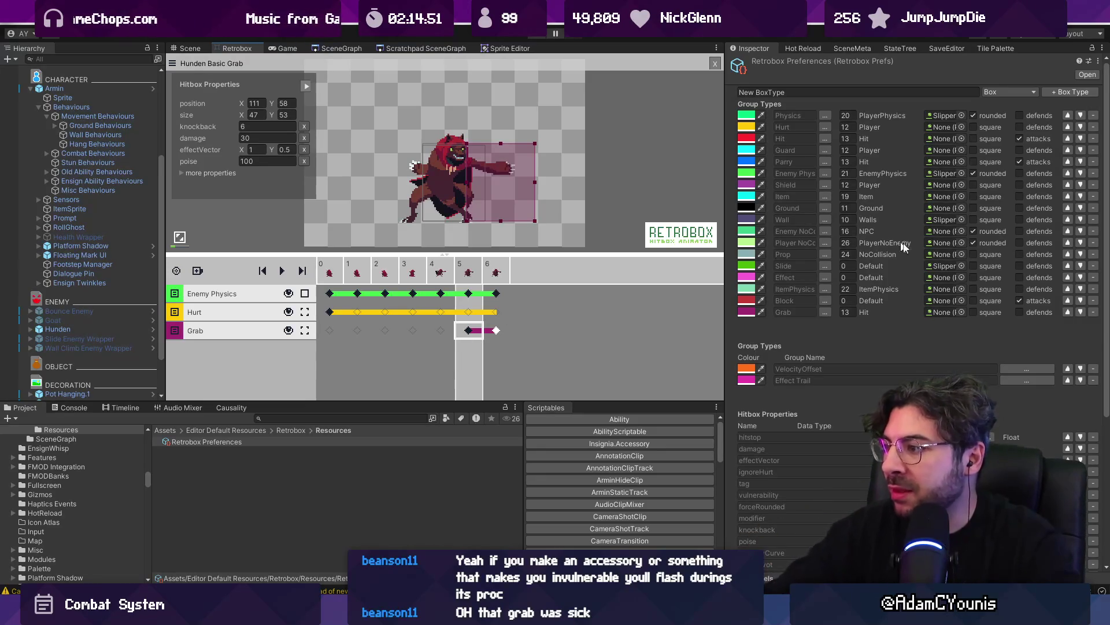
{"action": "left_click", "coordinate": [1021, 313]}
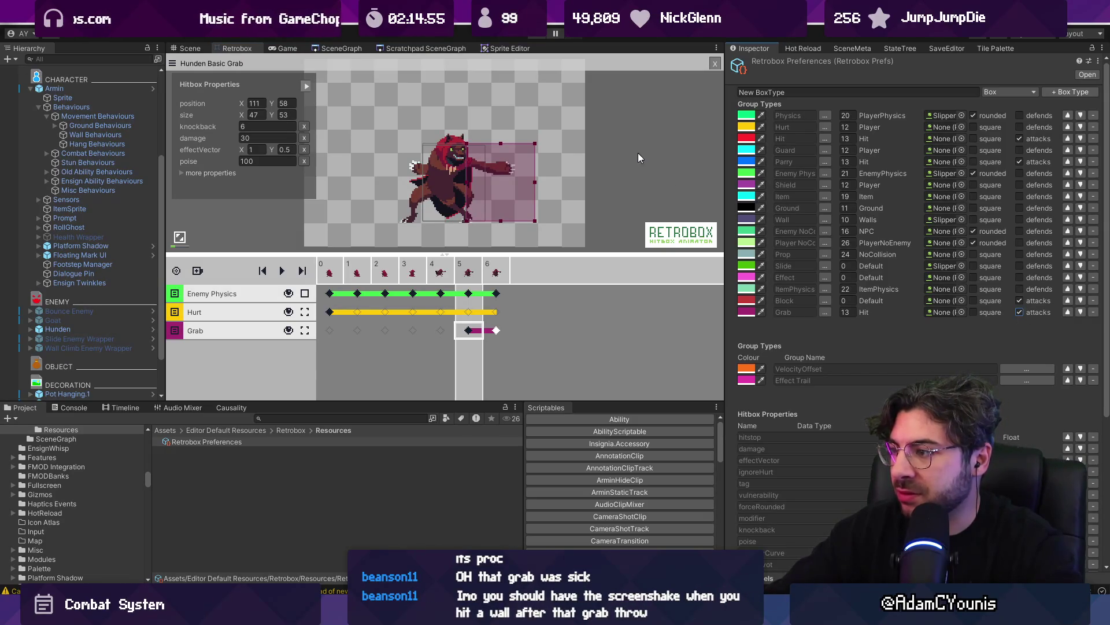
{"action": "left_click", "coordinate": [543, 36]}
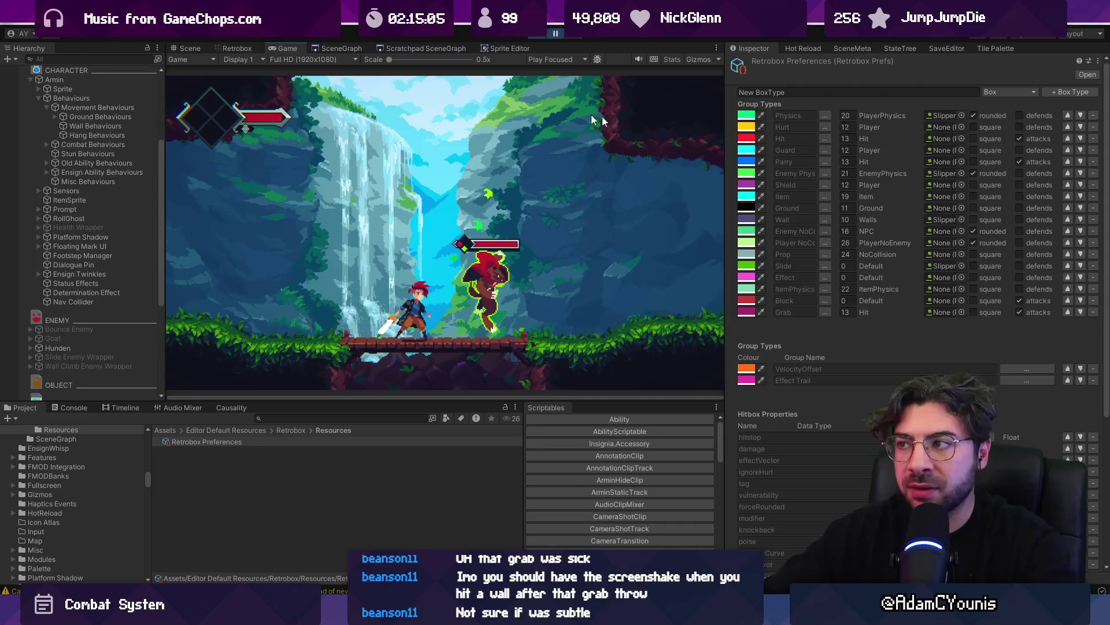
Force Hunden into the Grab state to test the grab on Armin, then stop the game
{"action": "left_click", "coordinate": [96, 349]}
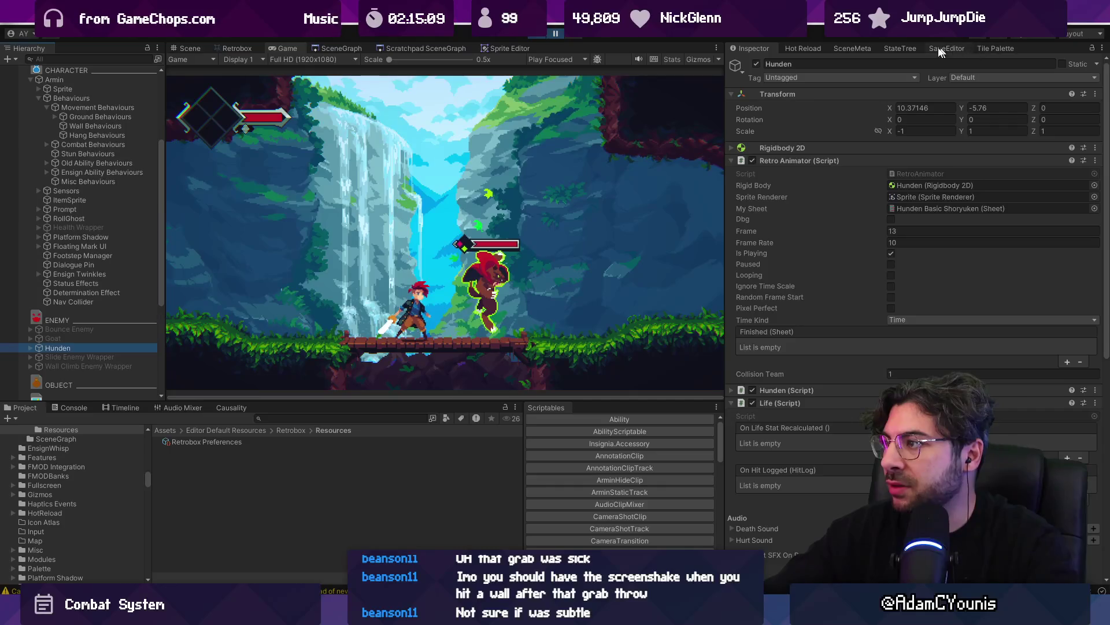
{"action": "left_click", "coordinate": [900, 48]}
{"action": "left_click", "coordinate": [84, 347]}
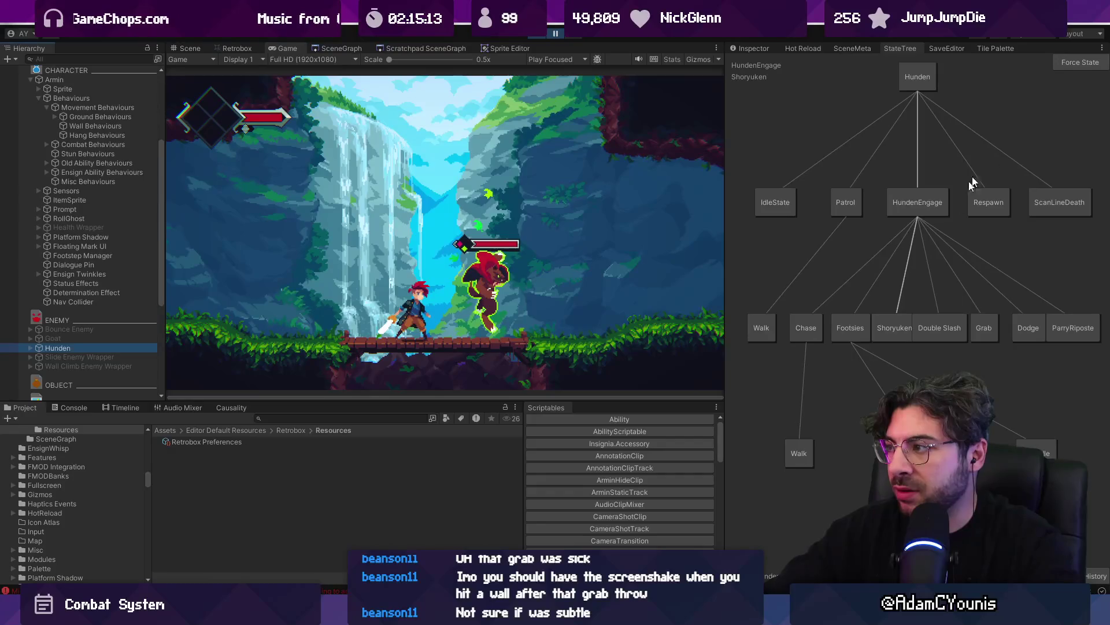
{"action": "left_click", "coordinate": [1070, 64]}
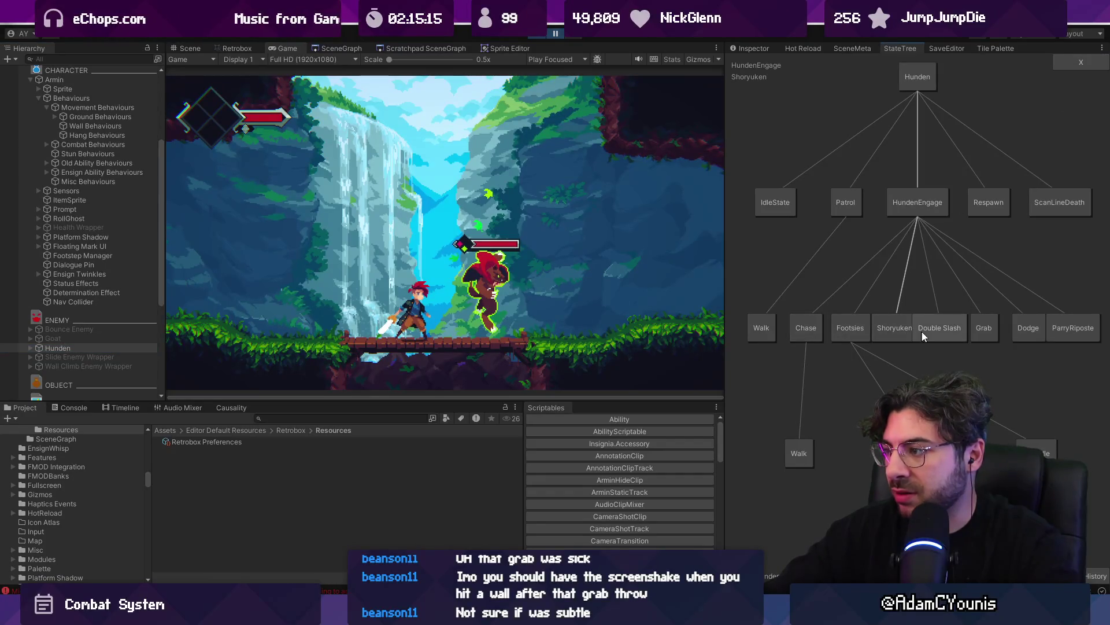
{"action": "left_click", "coordinate": [981, 327]}
{"action": "left_click", "coordinate": [556, 33]}
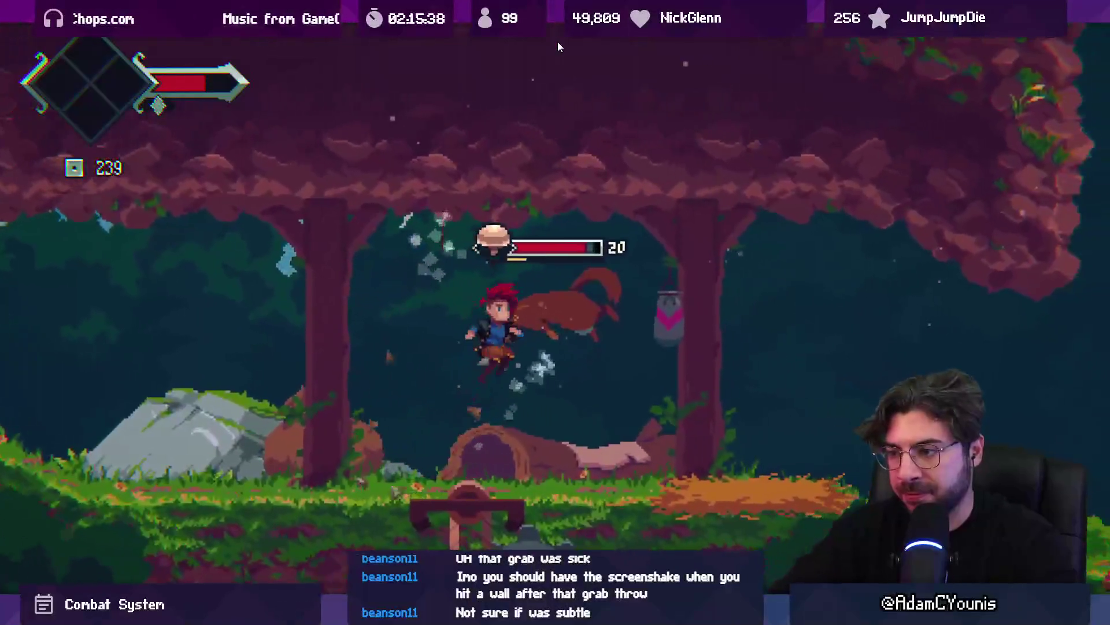
{"action": "key", "text": "F11"}
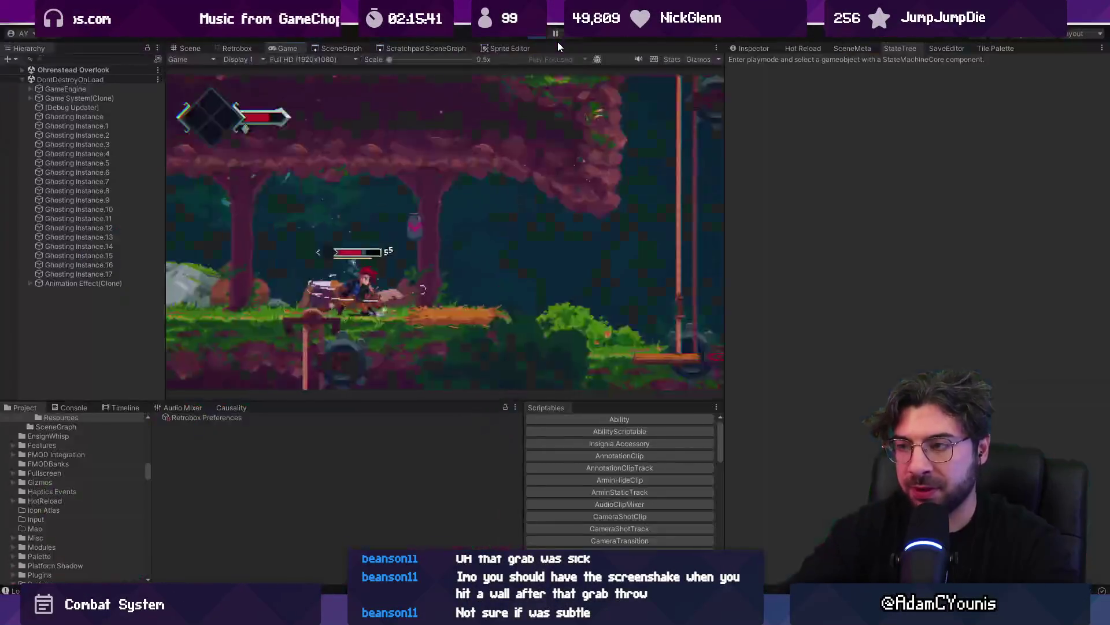
{"action": "key", "text": "ctrl+p"}
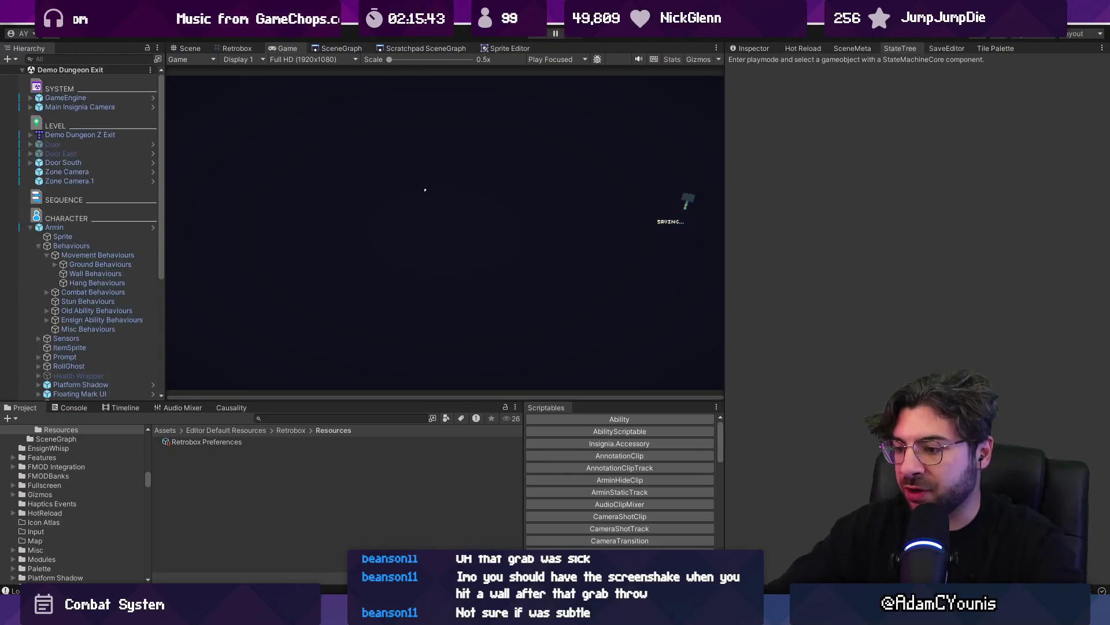
Stage all and commit 'Balances Hunden to be more effective against player', then view All Commits
{"action": "key", "text": "alt+Tab"}
{"action": "left_click", "coordinate": [457, 72]}
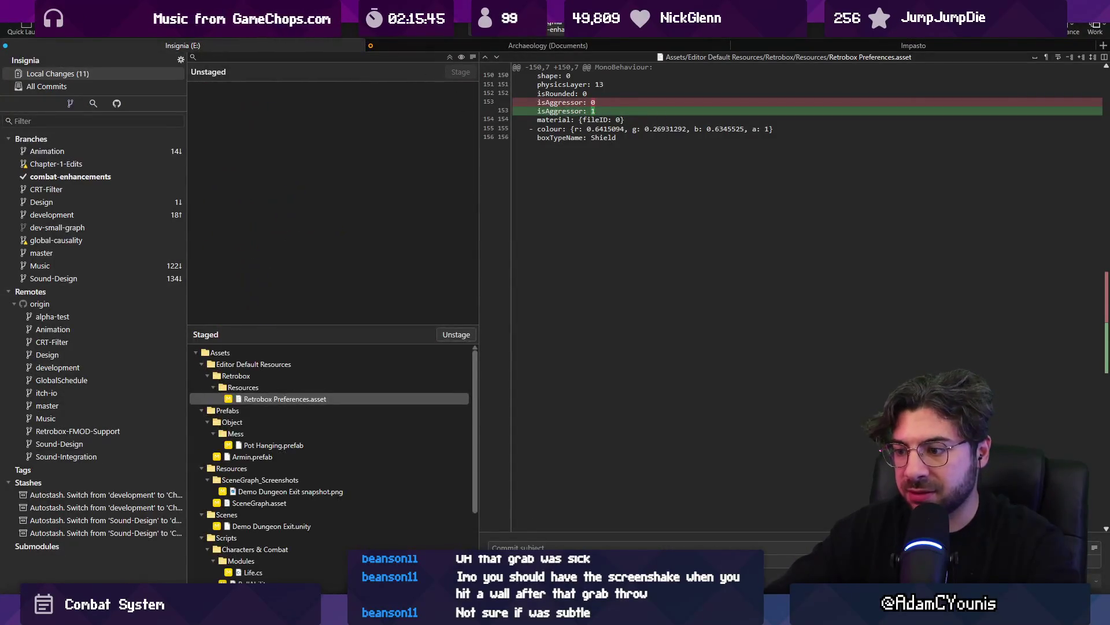
{"action": "type", "text": "R"}
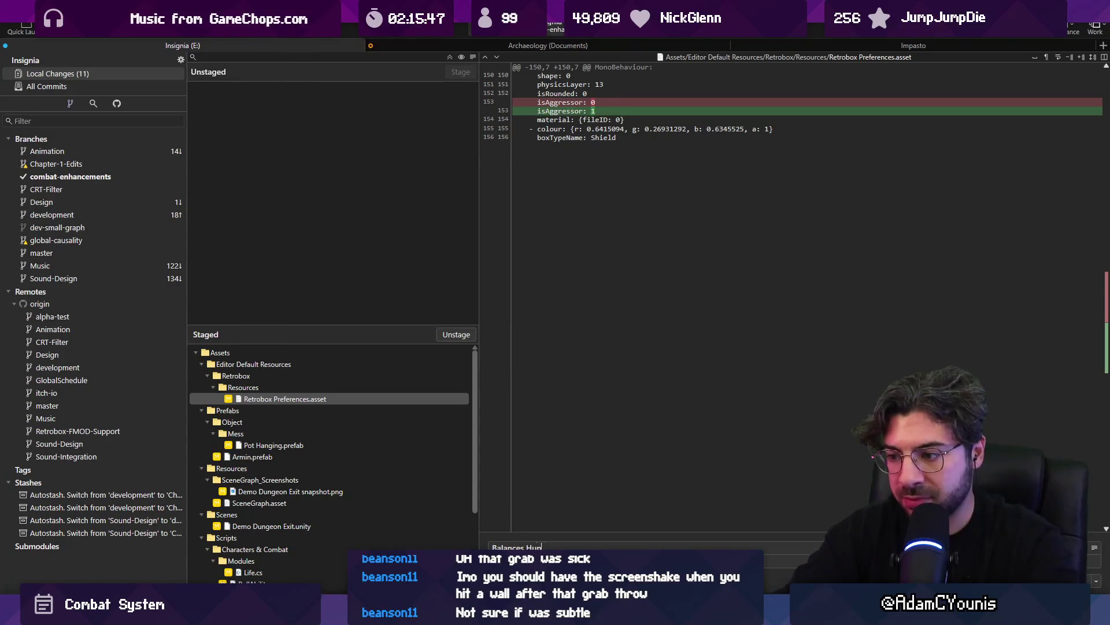
{"action": "type", "text": " more effectiv"}
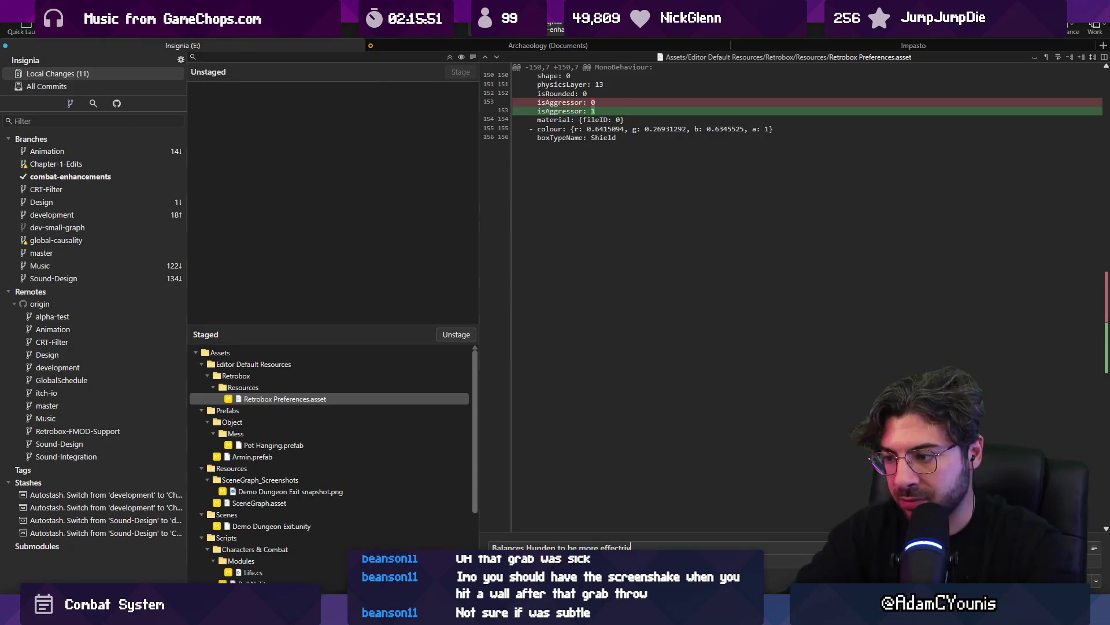
{"action": "type", "text": "e against player"}
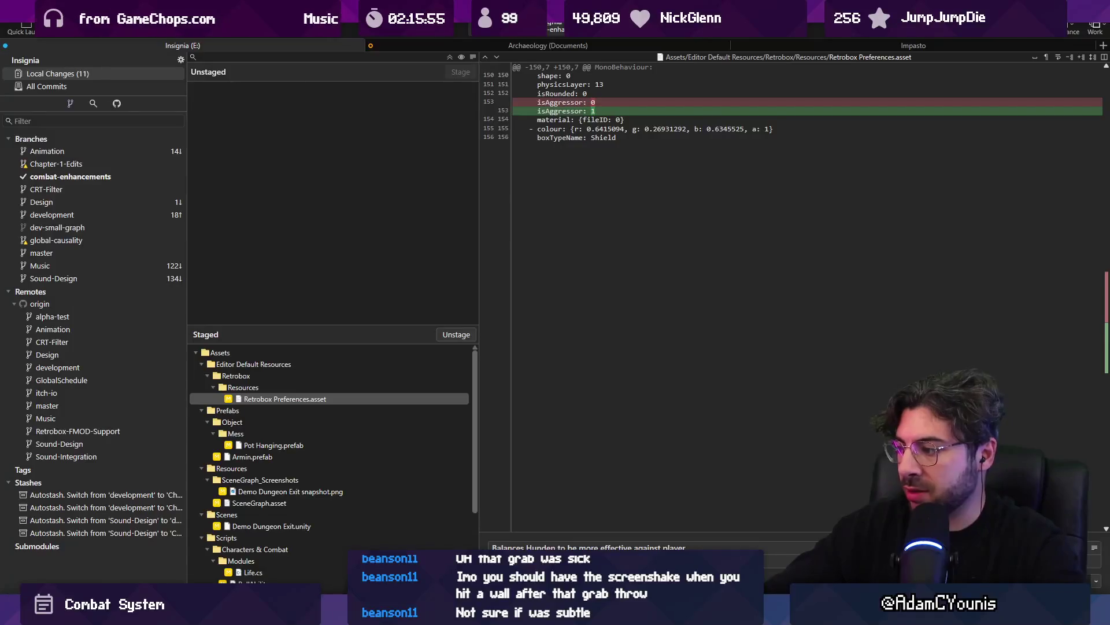
{"action": "key", "text": "ctrl+Return"}
{"action": "left_click", "coordinate": [147, 86]}
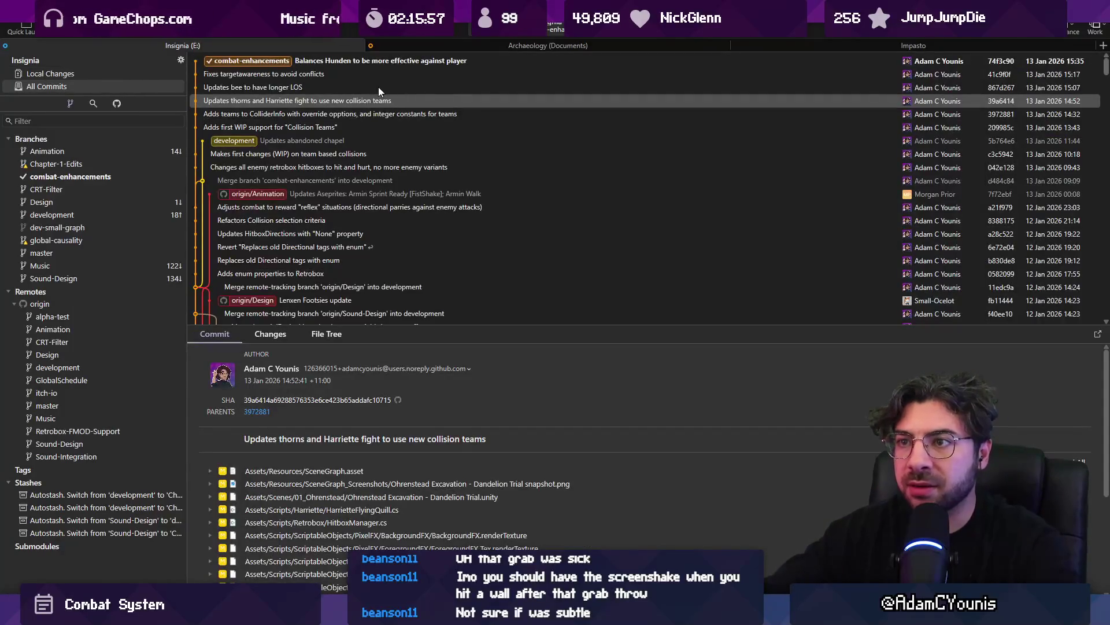
Read 'Why do we need Rattle behaviour?' in Figma's Combat Dictionary, then return to Unity and exit Play mode
{"action": "key", "text": "alt+Tab"}
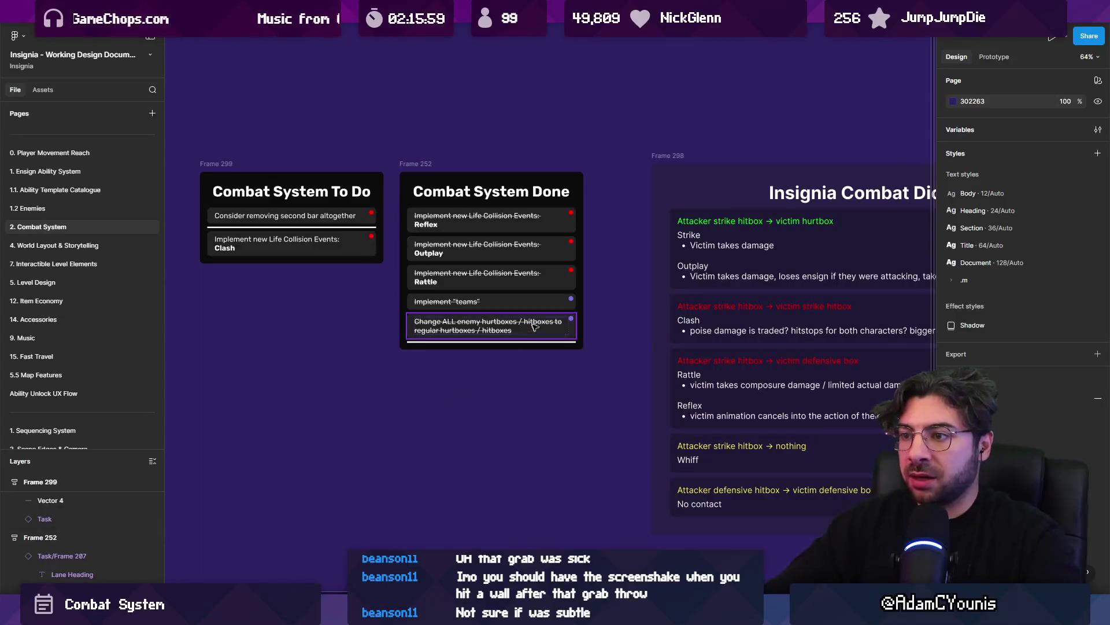
{"action": "scroll", "coordinate": [162, 282], "scroll_direction": "right", "scroll_amount": 5}
{"action": "scroll", "coordinate": [162, 282], "scroll_direction": "left", "scroll_amount": 2}
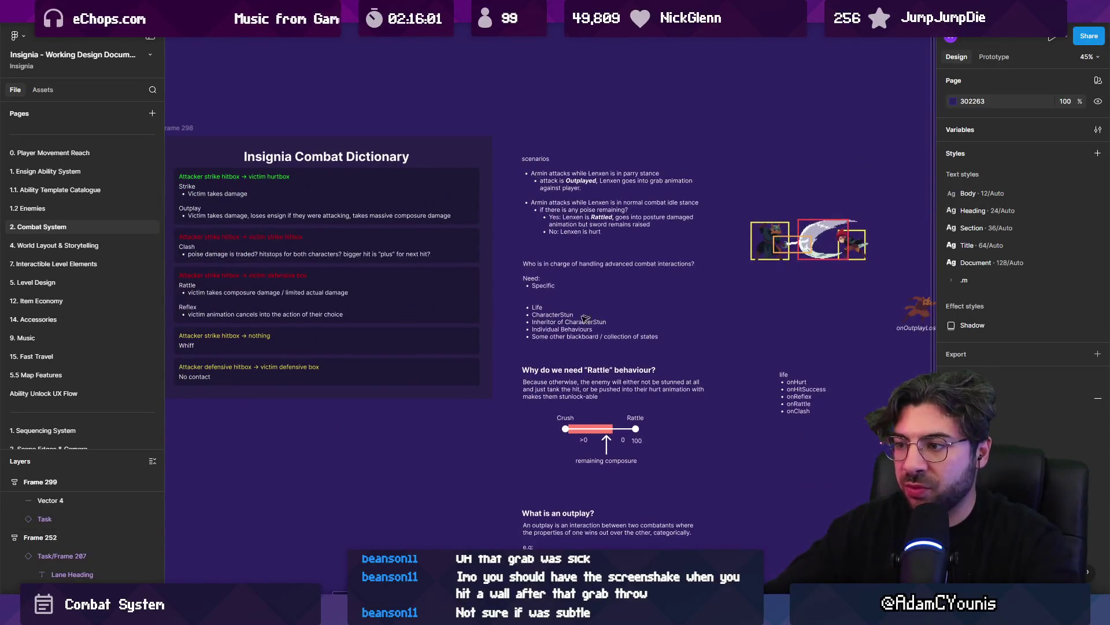
{"action": "scroll", "coordinate": [572, 373], "scroll_direction": "up", "scroll_amount": 5}
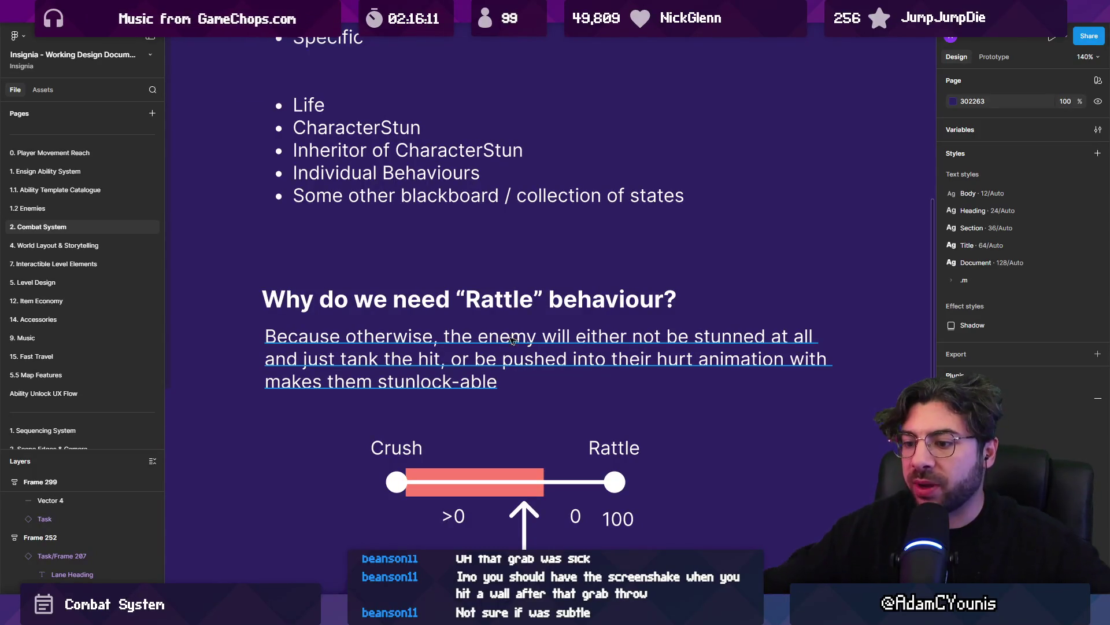
{"action": "key", "text": "alt+Tab"}
{"action": "key", "text": "ctrl+p"}
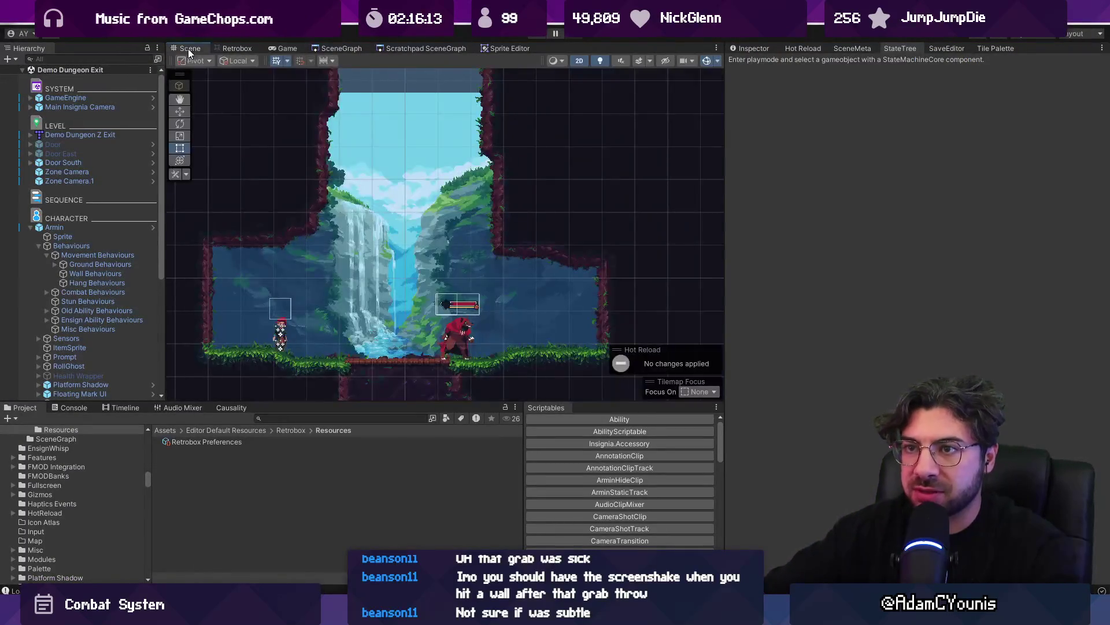
Open the Ohrenstead Overlook scene from the SceneGraph's level nodes
{"action": "left_click", "coordinate": [292, 50]}
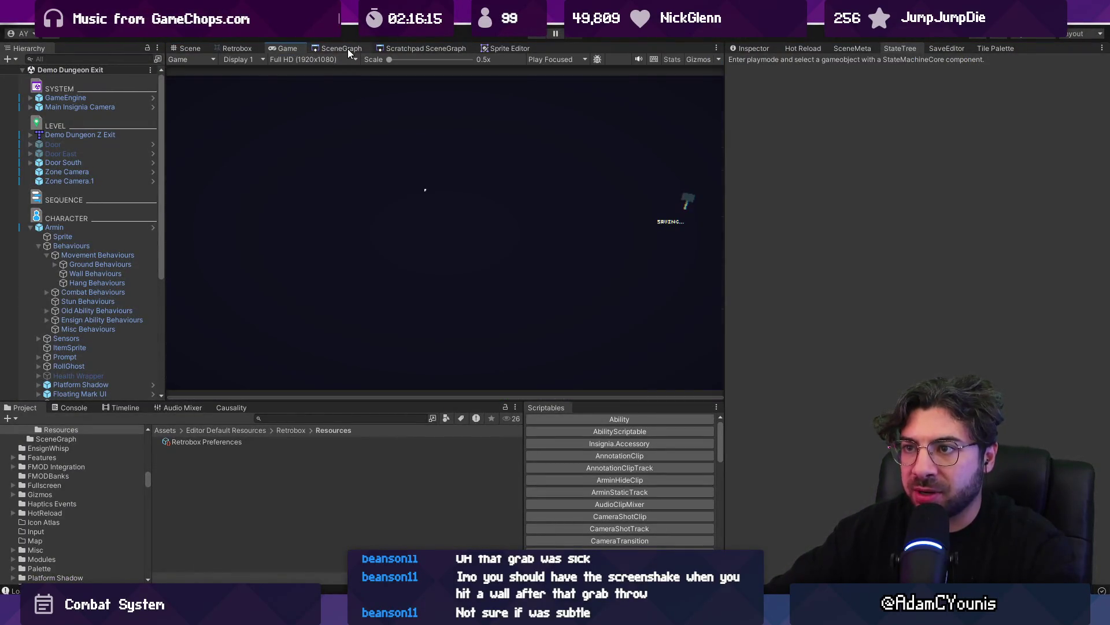
{"action": "left_click", "coordinate": [347, 50]}
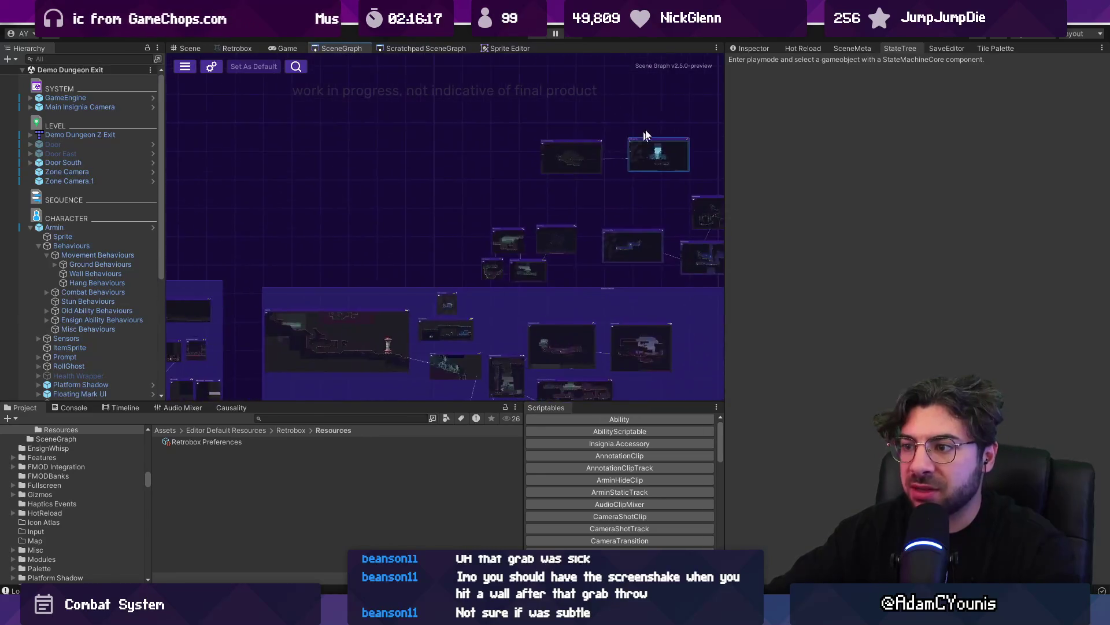
{"action": "scroll", "coordinate": [536, 223], "scroll_direction": "down", "scroll_amount": 5}
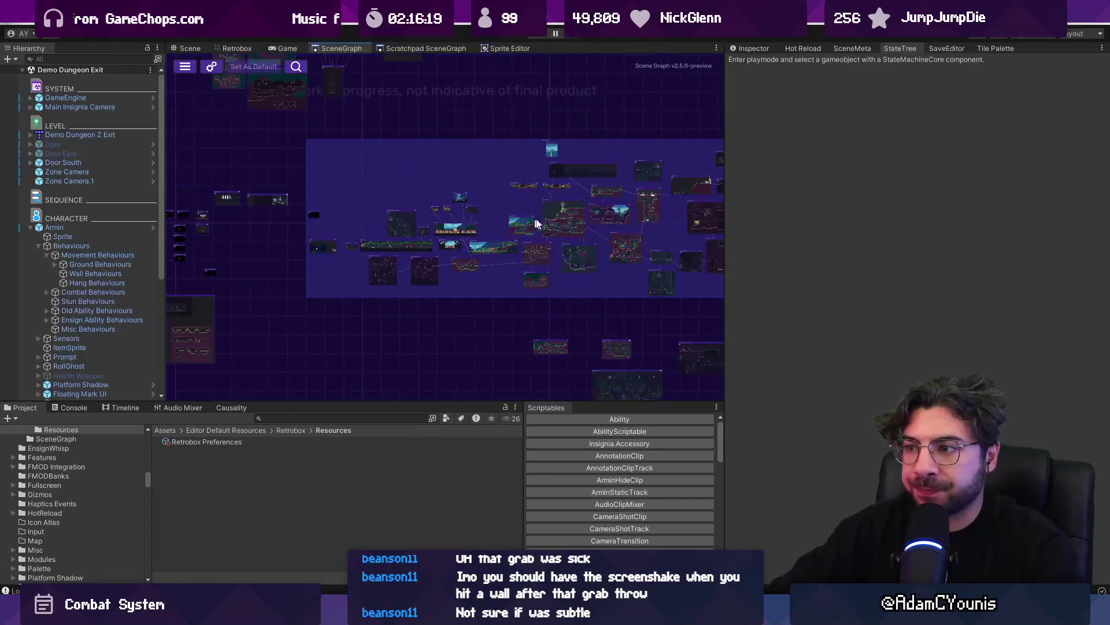
{"action": "double_click", "coordinate": [536, 223]}
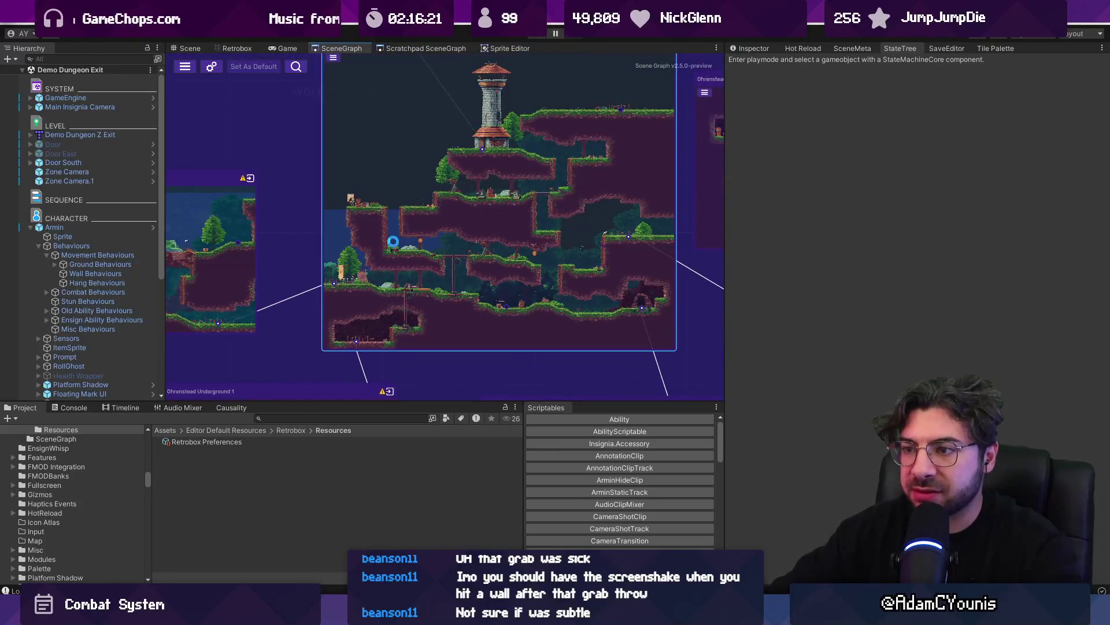
{"action": "double_click", "coordinate": [393, 240]}
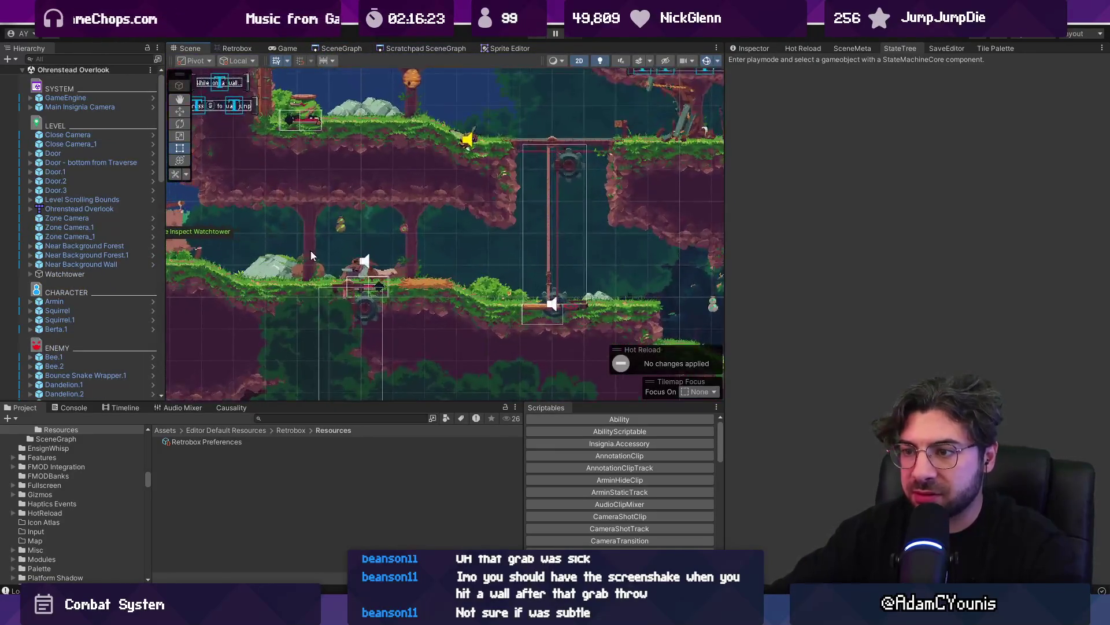
{"action": "scroll", "coordinate": [325, 257], "scroll_direction": "up", "scroll_amount": 3}
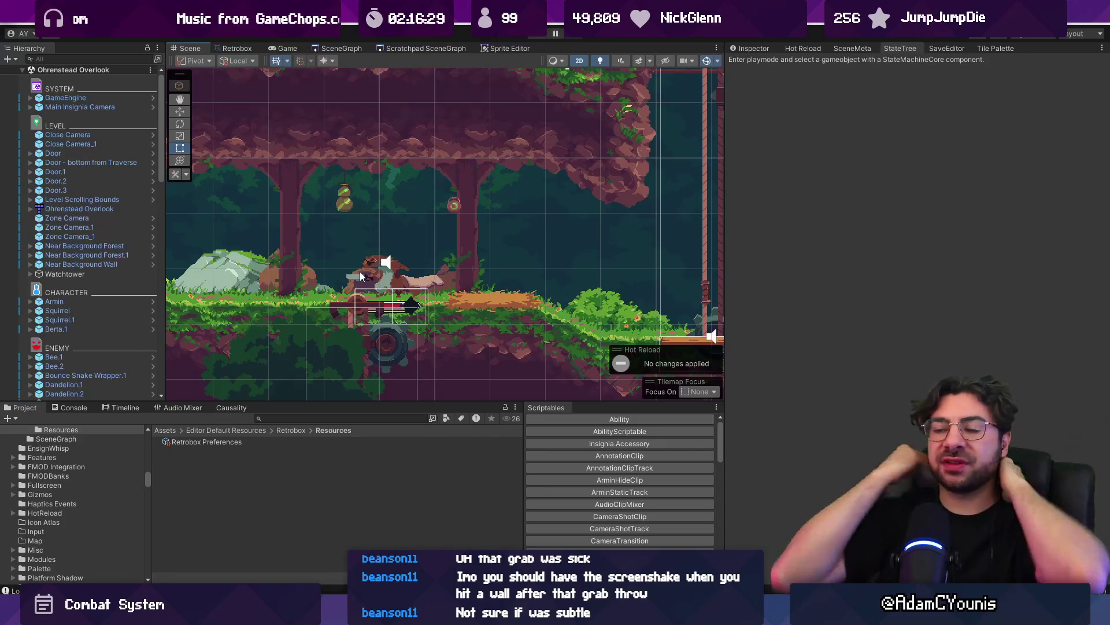
{"action": "scroll", "coordinate": [359, 273], "scroll_direction": "down", "scroll_amount": 5}
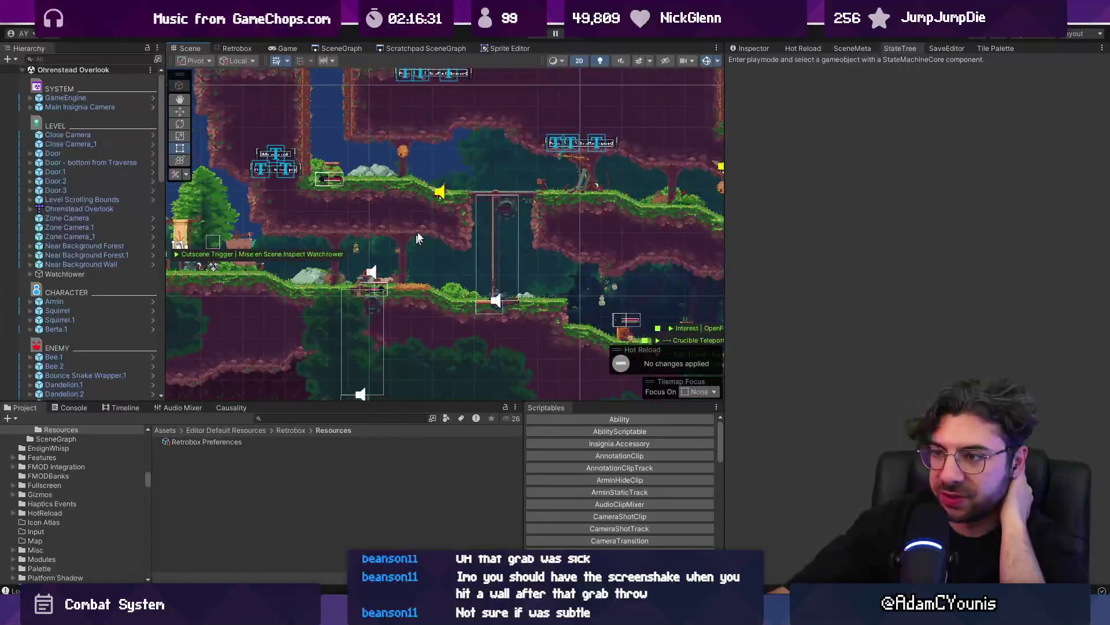
{"action": "left_click_drag", "start_coordinate": [419, 237], "coordinate": [256, 336]}
Search the project for 'lenxen' and load Lenxen-antiAirStance in the hitbox animator
{"action": "left_click", "coordinate": [303, 415]}
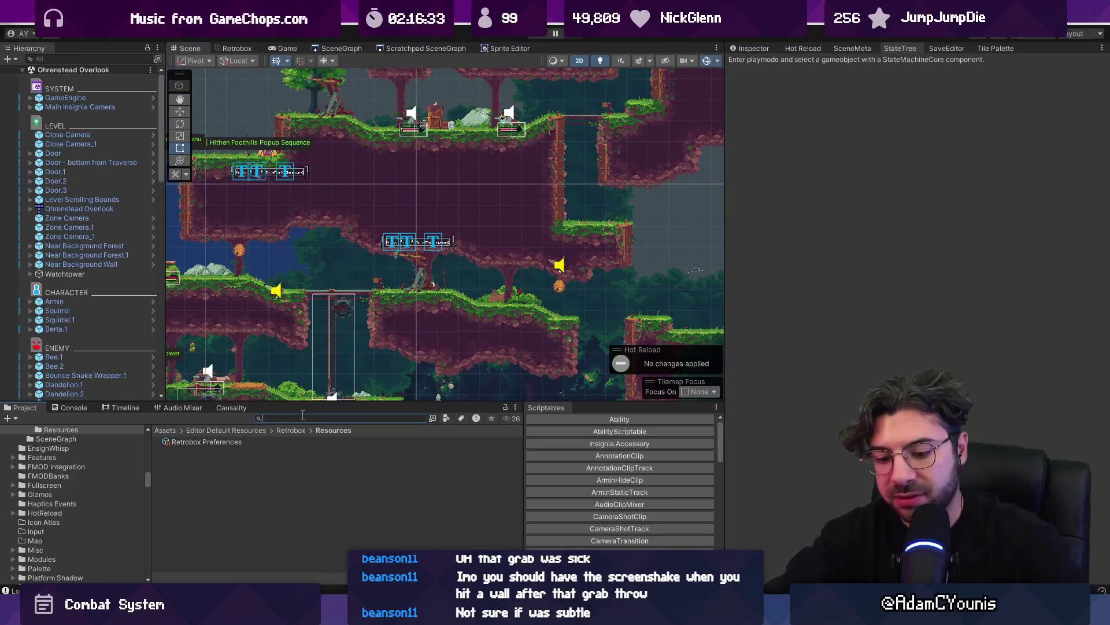
{"action": "type", "text": "lenxen"}
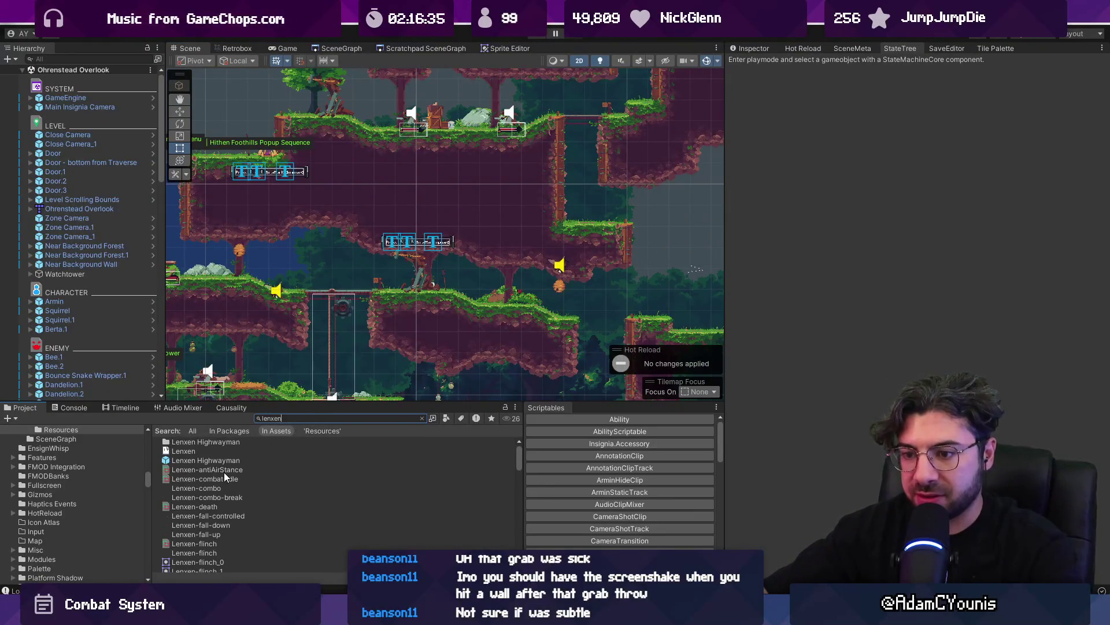
{"action": "double_click", "coordinate": [215, 470]}
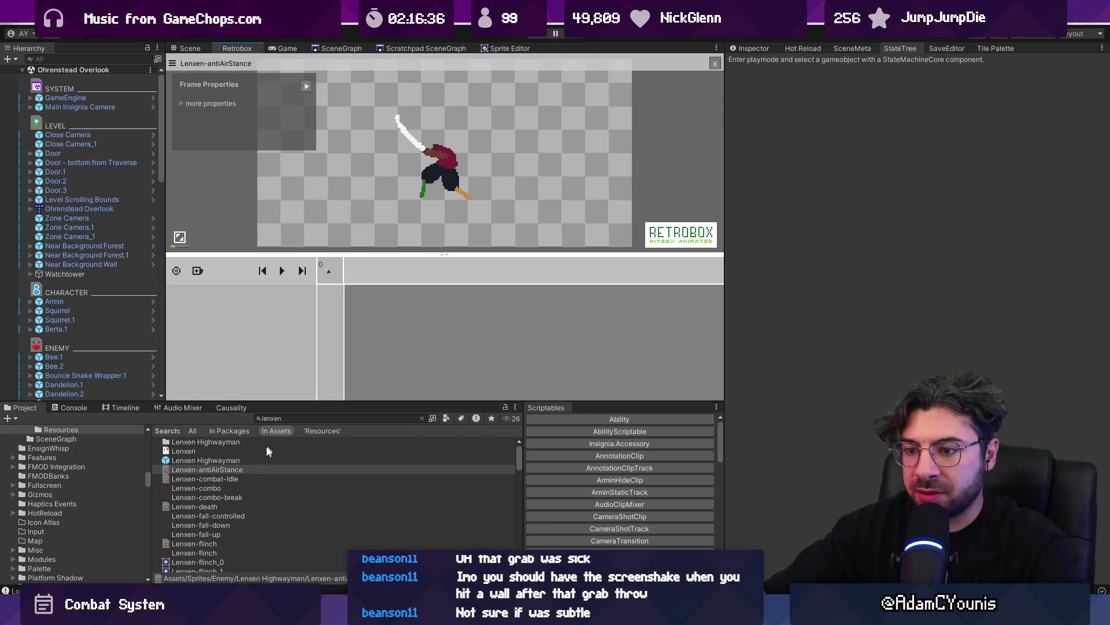
Load Lenxen-combat-Idle, add a Box hitbox track, then delete the extra Physics track
{"action": "double_click", "coordinate": [236, 479]}
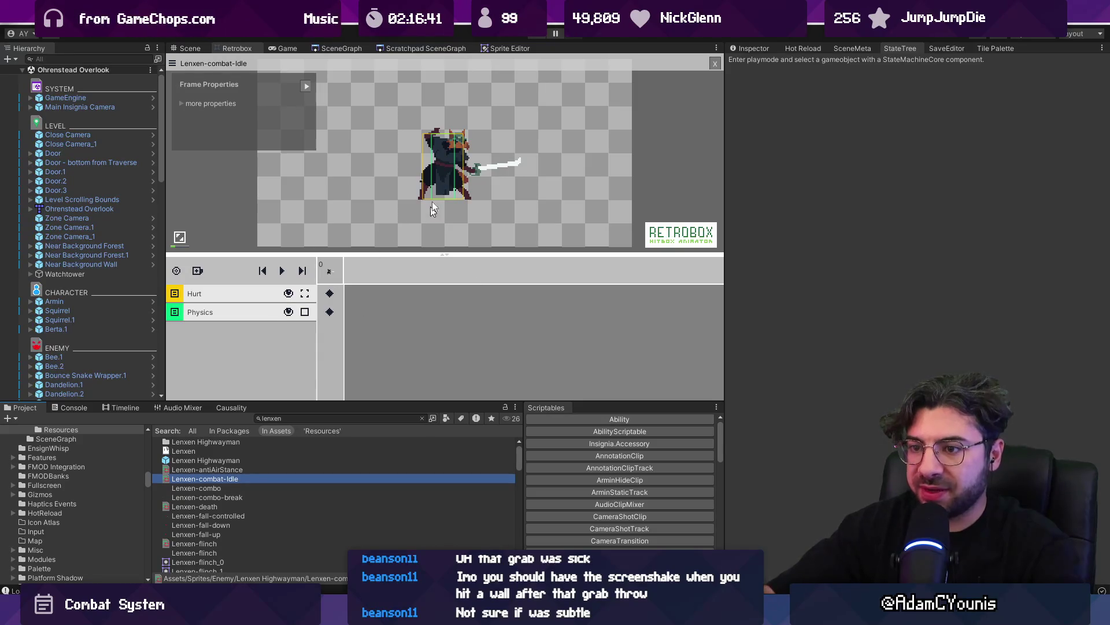
{"action": "left_click", "coordinate": [198, 271]}
{"action": "left_click", "coordinate": [220, 275]}
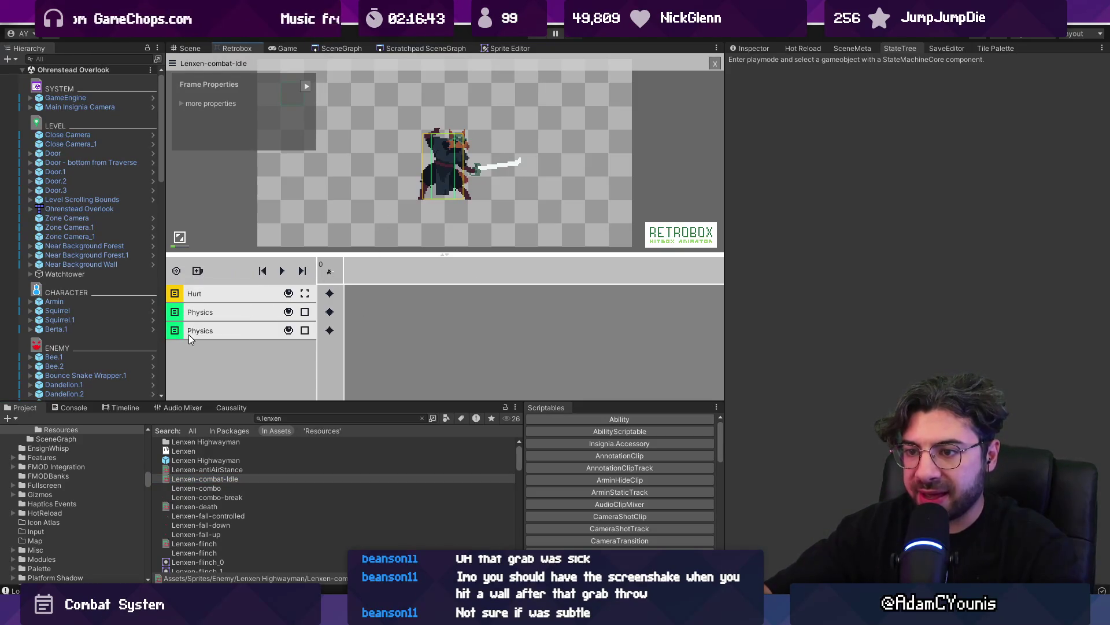
{"action": "left_click", "coordinate": [199, 331]}
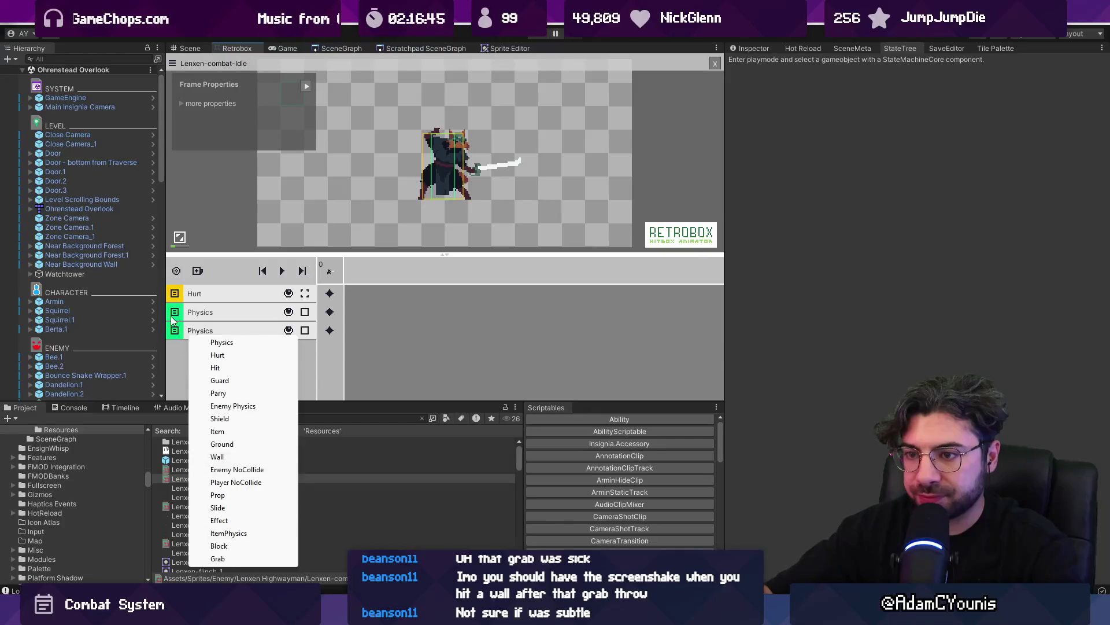
{"action": "left_click", "coordinate": [255, 406]}
{"action": "right_click", "coordinate": [200, 330]}
{"action": "left_click", "coordinate": [231, 337]}
Set the remaining Physics track's layer to Guard and widen its hitbox to 63
{"action": "left_click", "coordinate": [194, 312]}
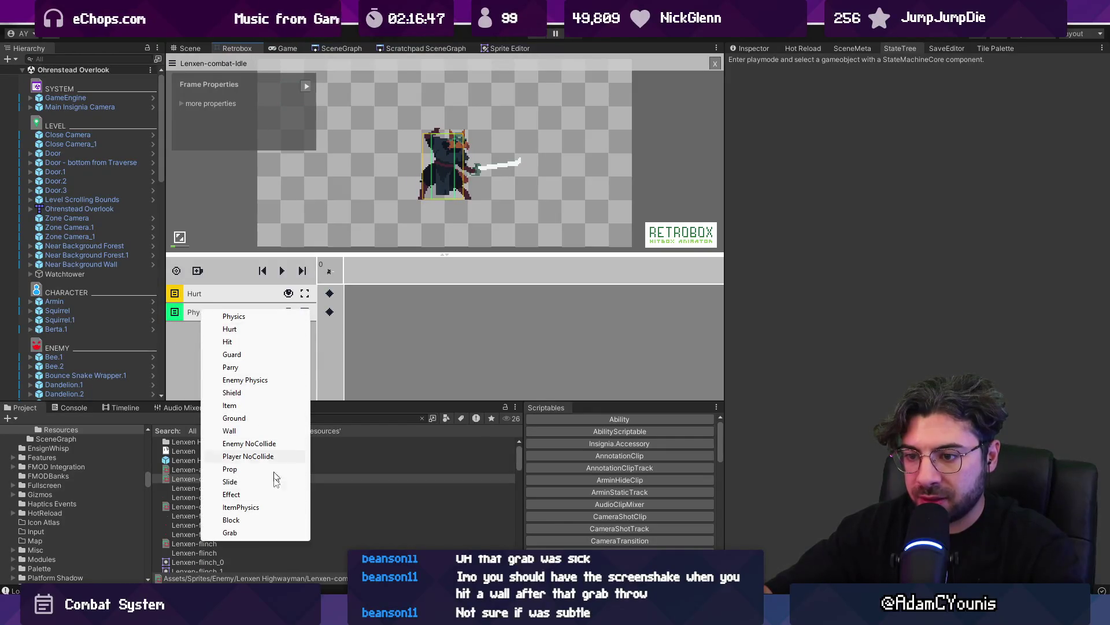
{"action": "left_click", "coordinate": [232, 354]}
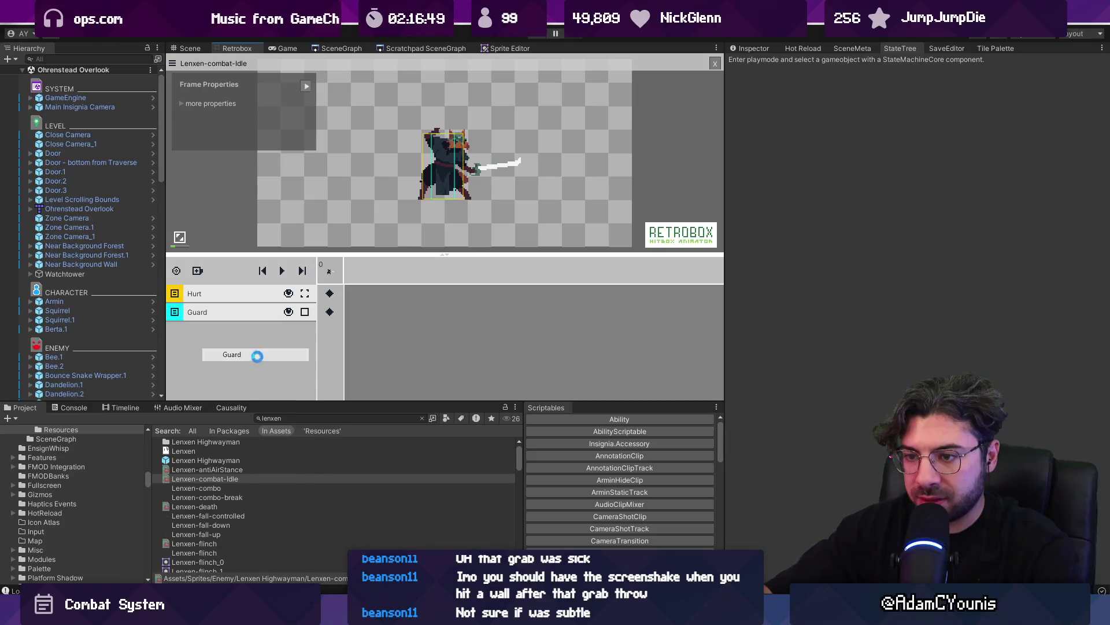
{"action": "left_click", "coordinate": [340, 311]}
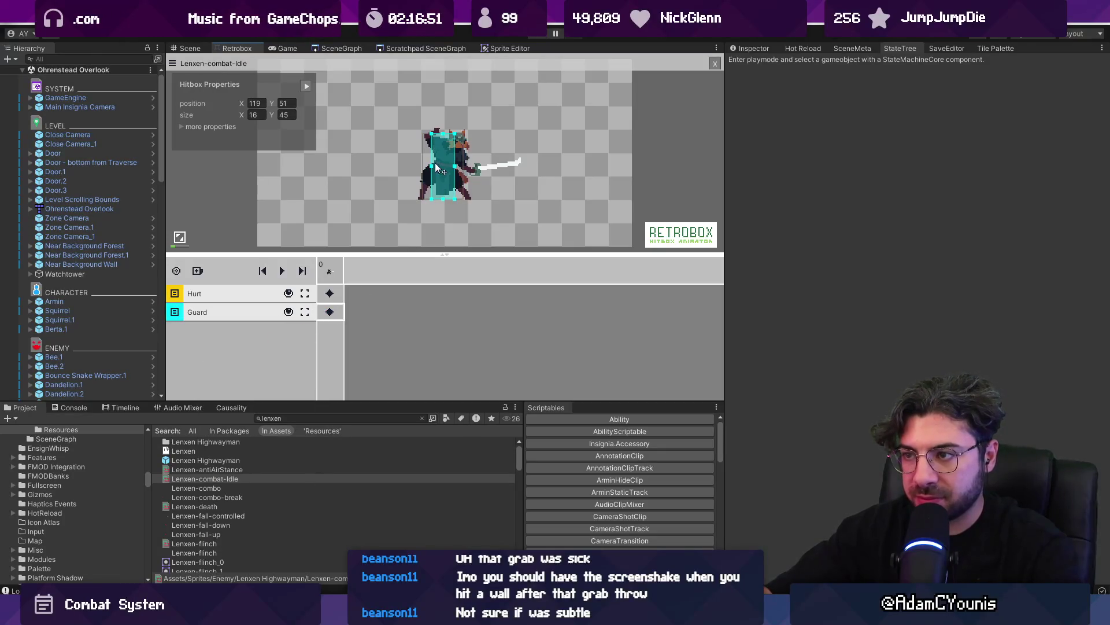
{"action": "left_click_drag", "start_coordinate": [455, 165], "coordinate": [524, 166]}
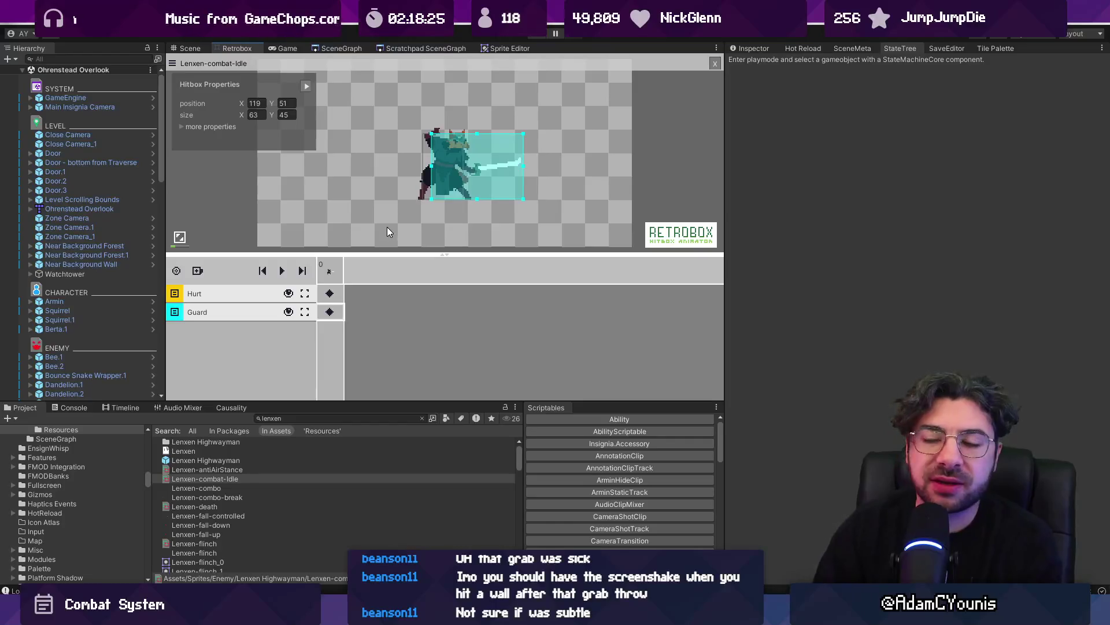
{"action": "key", "text": "alt+Tab"}
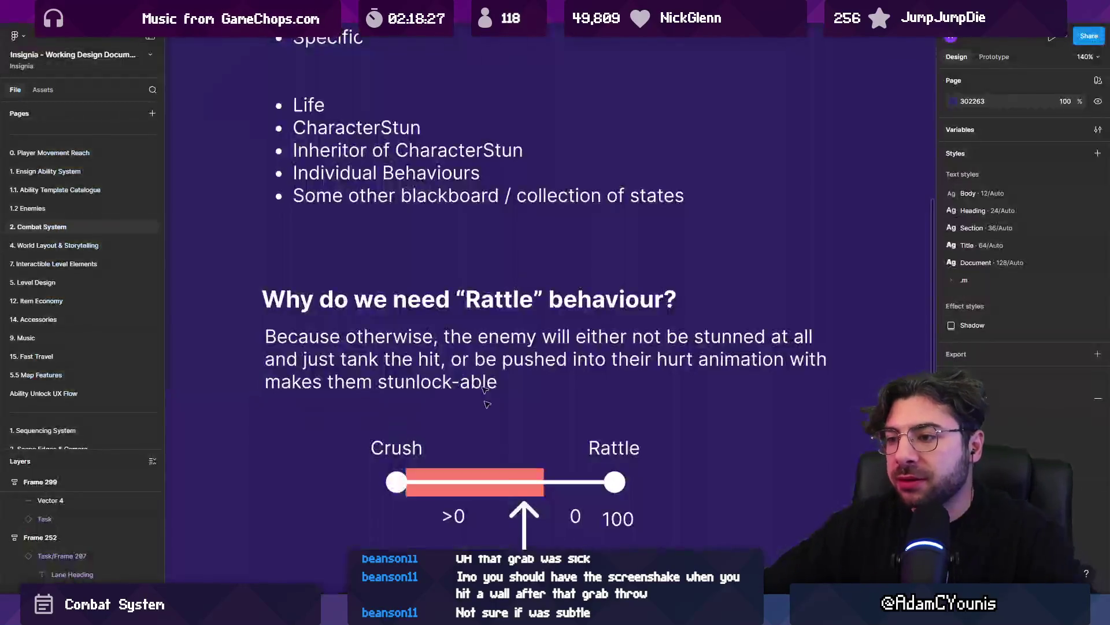
Draw a long thin 446×26 rectangle and fill it red
{"action": "scroll", "coordinate": [511, 325], "scroll_direction": "down", "scroll_amount": 5}
{"action": "scroll", "coordinate": [511, 325], "scroll_direction": "up", "scroll_amount": 5}
{"action": "scroll", "coordinate": [511, 325], "scroll_direction": "down", "scroll_amount": 5}
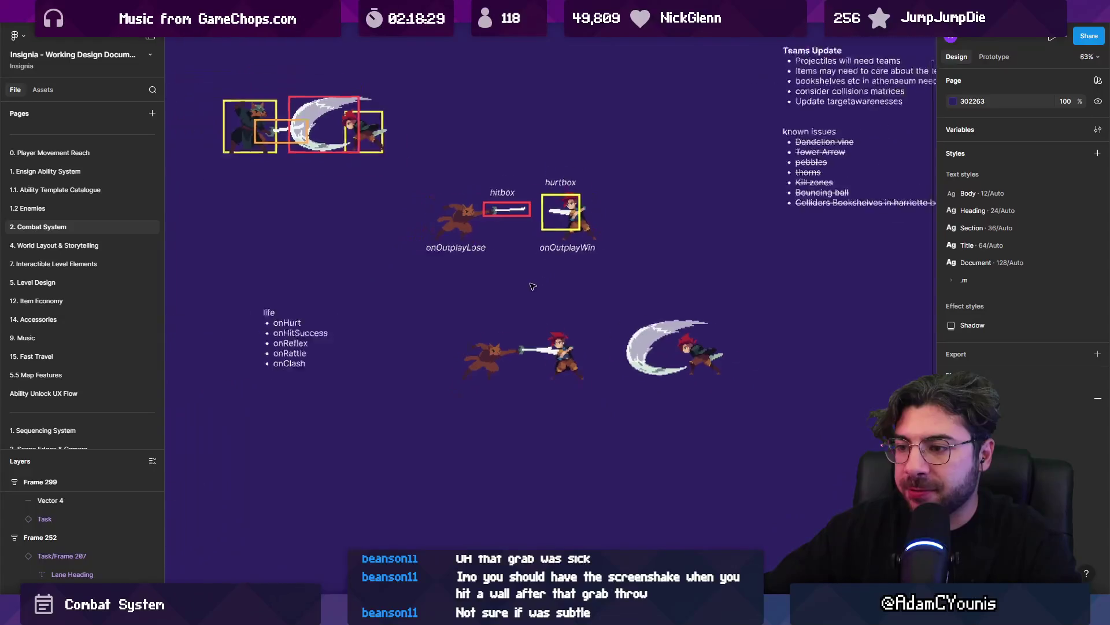
{"action": "scroll", "coordinate": [512, 325], "scroll_direction": "up", "scroll_amount": 2}
{"action": "key", "text": "r"}
{"action": "left_click_drag", "start_coordinate": [345, 346], "coordinate": [625, 362]}
{"action": "key", "text": "shift+2"}
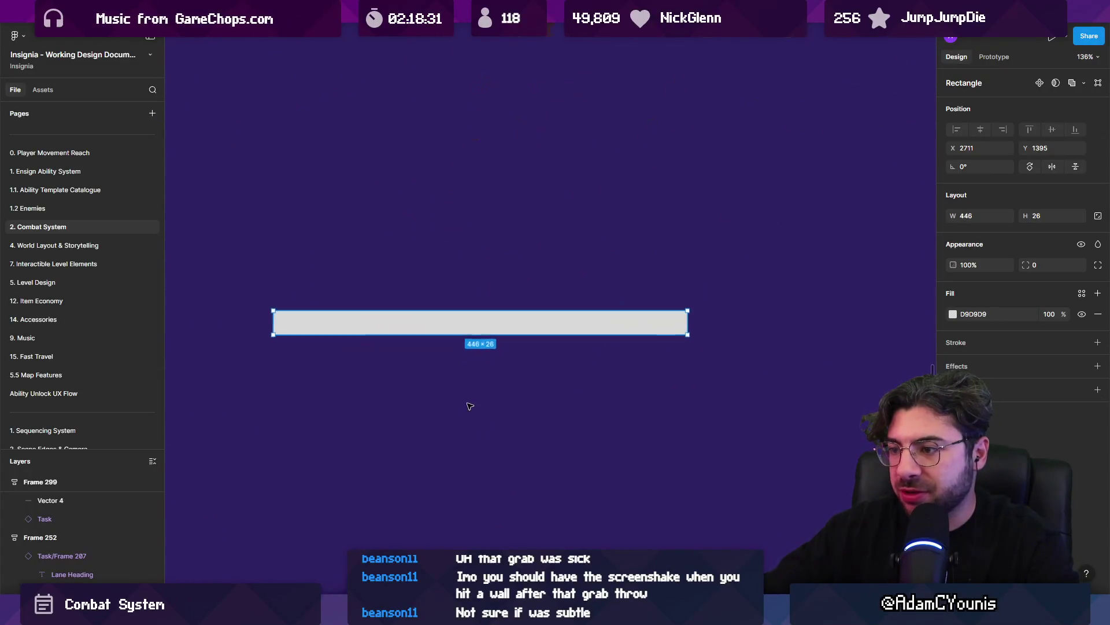
{"action": "left_click", "coordinate": [953, 314]}
{"action": "left_click", "coordinate": [545, 285]}
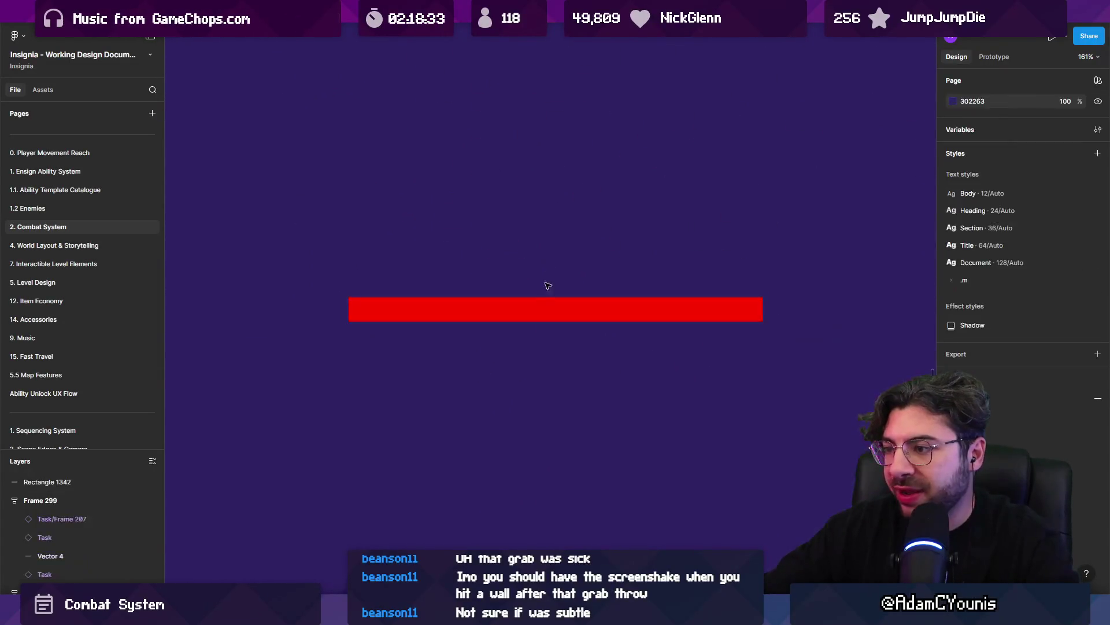
Duplicate the red bar below it and recolour the copy blue (0095FF)
{"action": "left_click_drag", "start_coordinate": [526, 313], "coordinate": [525, 348], "text": "alt"}
{"action": "key", "text": "Escape"}
{"action": "left_click", "coordinate": [715, 345]}
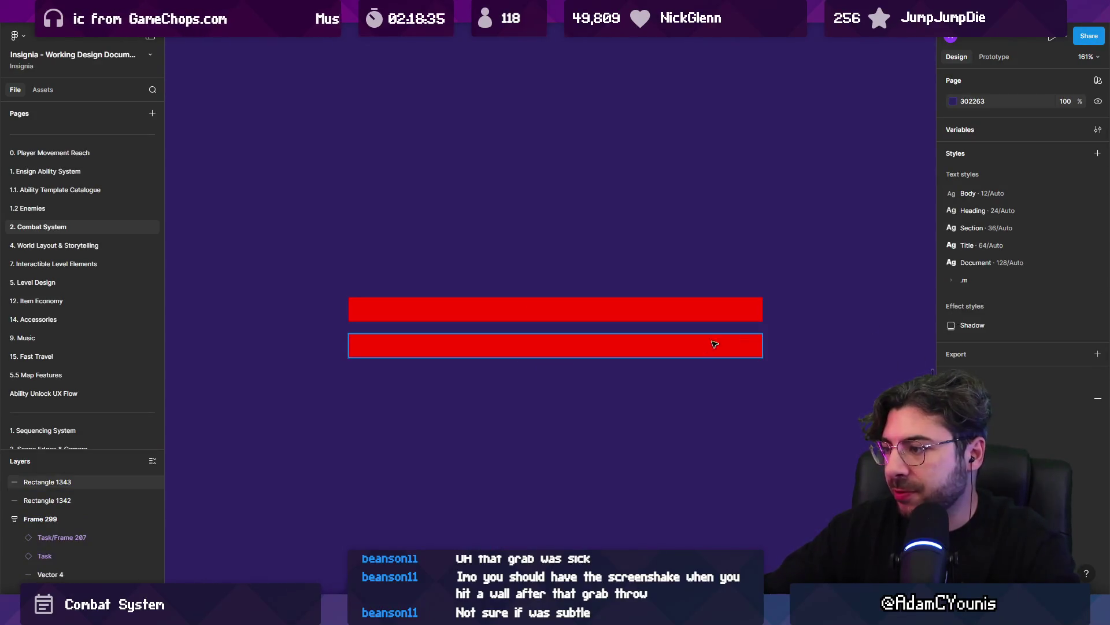
{"action": "left_click", "coordinate": [953, 314]}
{"action": "mouse_move", "coordinate": [891, 374]}
{"action": "left_mouse_down"}
{"action": "mouse_move", "coordinate": [902, 405]}
{"action": "mouse_move", "coordinate": [927, 346]}
{"action": "left_mouse_up"}
{"action": "left_click_drag", "start_coordinate": [876, 479], "coordinate": [880, 478]}
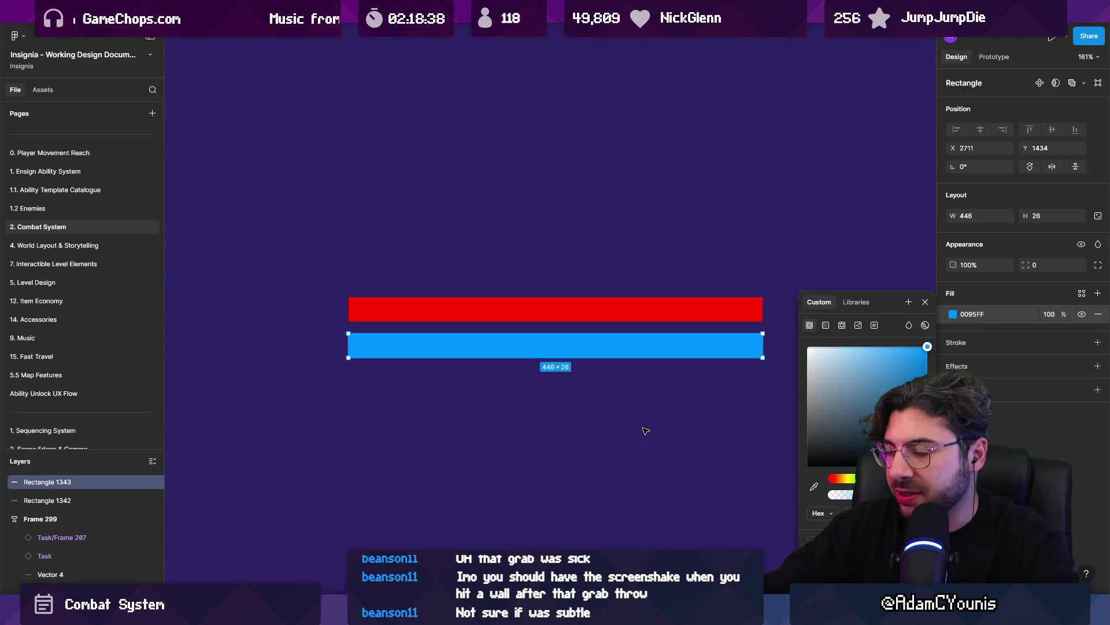
{"action": "left_click", "coordinate": [645, 426]}
Duplicate the blue bar below it and recolour the copy yellow (FFB800)
{"action": "scroll", "coordinate": [582, 317], "scroll_direction": "down", "scroll_amount": 2}
{"action": "left_click_drag", "start_coordinate": [583, 318], "coordinate": [580, 351], "text": "alt"}
{"action": "left_click", "coordinate": [953, 314]}
{"action": "left_click_drag", "start_coordinate": [879, 478], "coordinate": [844, 480]}
{"action": "left_click", "coordinate": [682, 342]}
Add a fourth bar beneath the yellow one and colour it orange (FF6200)
{"action": "scroll", "coordinate": [640, 315], "scroll_direction": "down", "scroll_amount": 2}
{"action": "mouse_move", "coordinate": [636, 295]}
{"action": "left_mouse_down", "text": "alt"}
{"action": "mouse_move", "coordinate": [620, 343]}
{"action": "mouse_move", "coordinate": [621, 328]}
{"action": "left_mouse_up", "text": "alt"}
{"action": "left_click", "coordinate": [953, 314]}
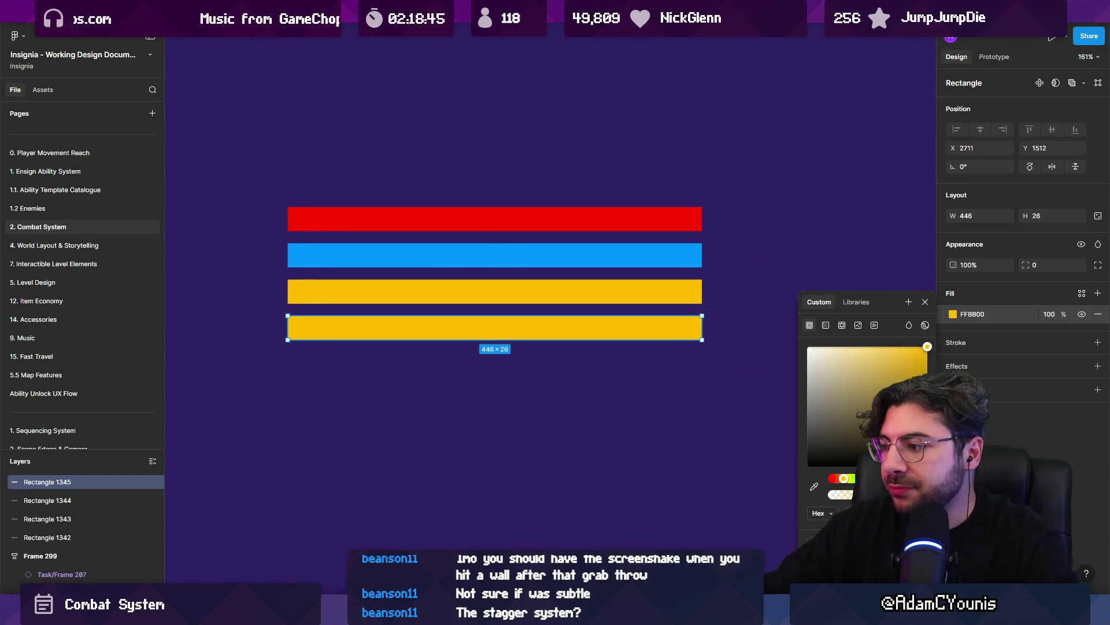
{"action": "left_click_drag", "start_coordinate": [843, 480], "coordinate": [838, 477]}
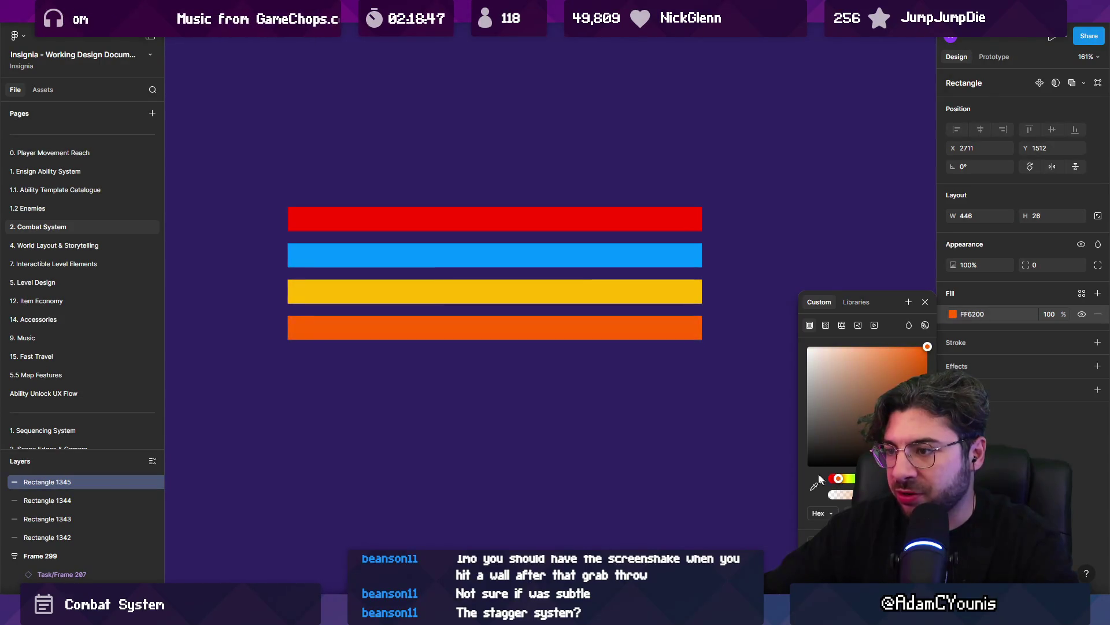
{"action": "left_click", "coordinate": [781, 451]}
Even out the vertical spacing between the red, blue, yellow and orange bars
{"action": "left_click_drag", "start_coordinate": [526, 325], "coordinate": [526, 338]}
{"action": "left_click_drag", "start_coordinate": [520, 292], "coordinate": [511, 301]}
{"action": "left_click", "coordinate": [506, 255]}
{"action": "left_click_drag", "start_coordinate": [503, 226], "coordinate": [503, 218]}
{"action": "left_click", "coordinate": [492, 183]}
{"action": "scroll", "coordinate": [493, 182], "scroll_direction": "right", "scroll_amount": 3}
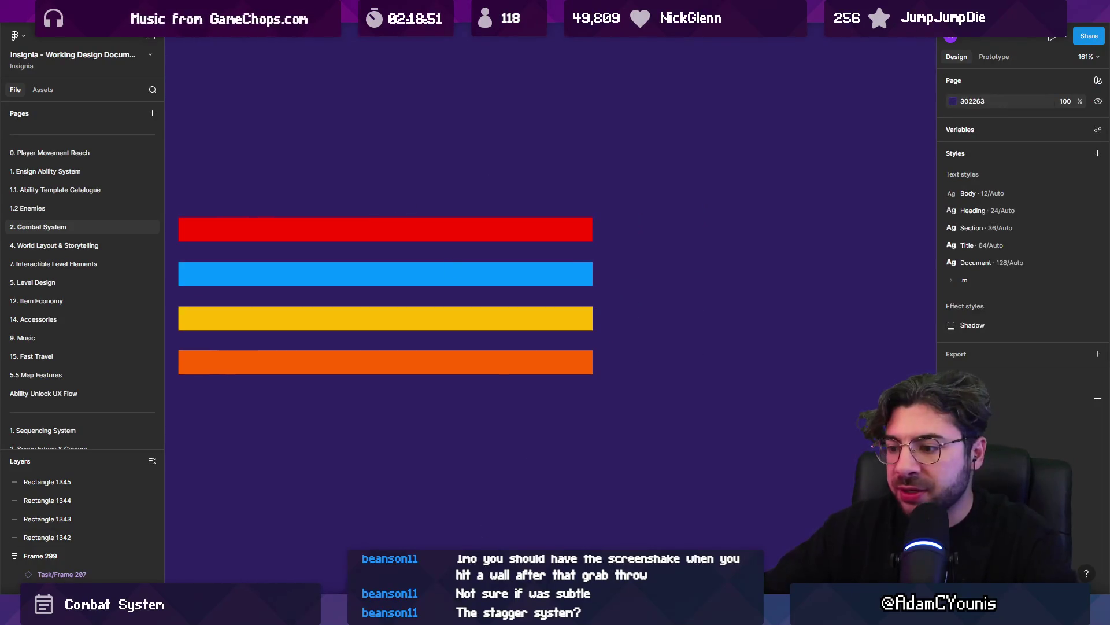
Add a Health label beside the red bar and copies reading Energy and Composure
{"action": "left_click", "coordinate": [612, 232]}
{"action": "type", "text": "Health"}
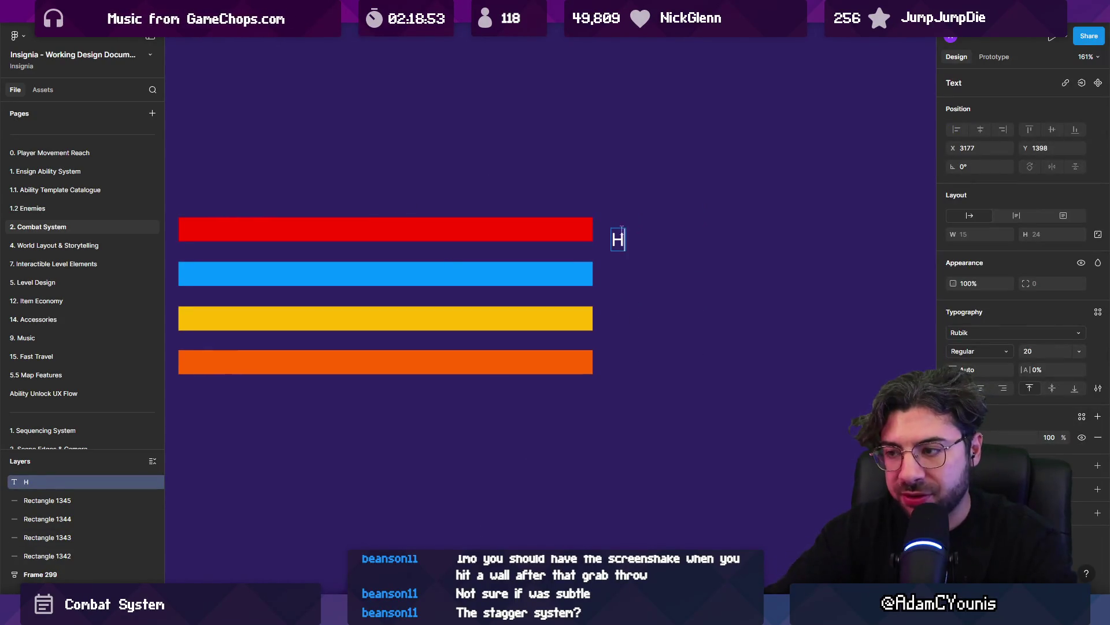
{"action": "key", "text": "Escape"}
{"action": "mouse_move", "coordinate": [615, 237]}
{"action": "left_mouse_down"}
{"action": "mouse_move", "coordinate": [637, 230]}
{"action": "mouse_move", "coordinate": [637, 324]}
{"action": "left_mouse_up"}
{"action": "key", "text": "Return"}
{"action": "type", "text": "Energy"}
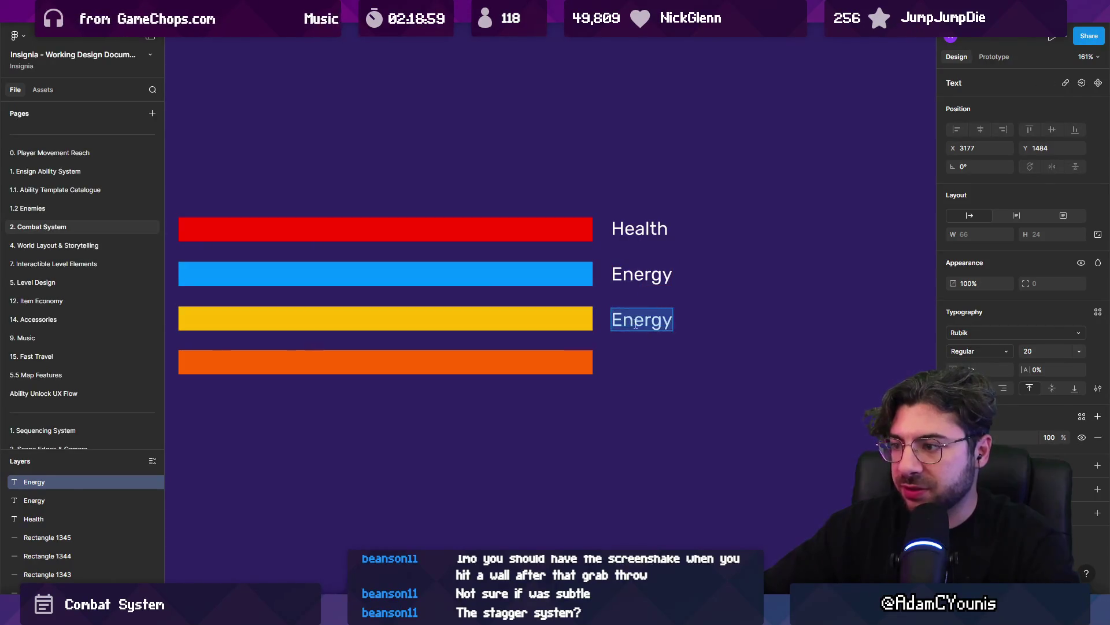
{"action": "type", "text": "Composure"}
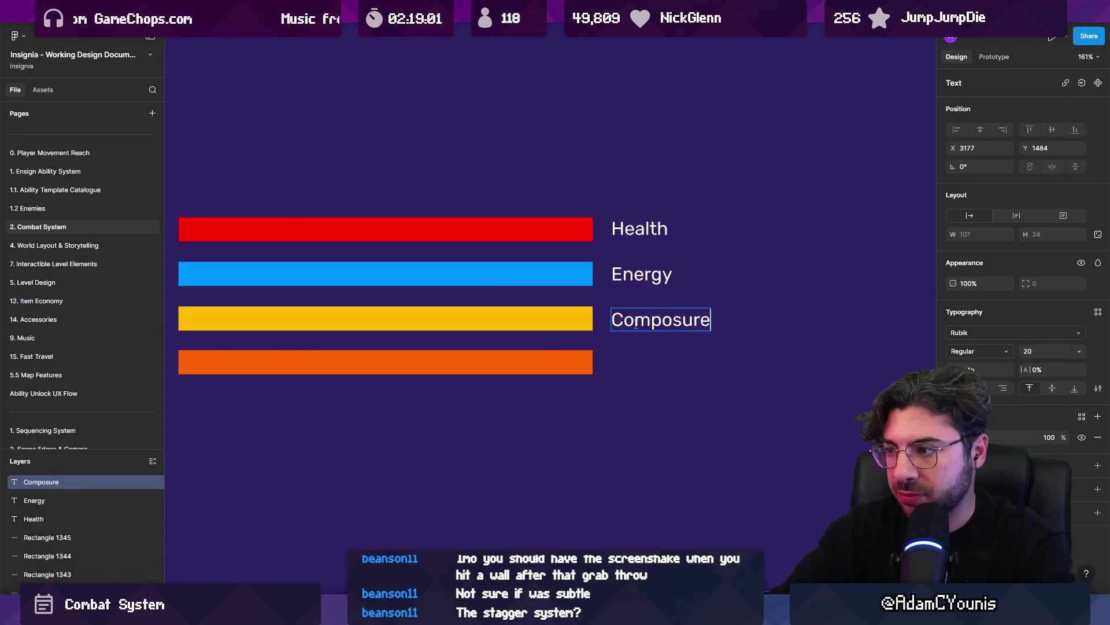
{"action": "key", "text": "Escape"}
Label the orange bar Rattle, dropping the trial 'Poise?' wording
{"action": "left_click_drag", "start_coordinate": [636, 325], "coordinate": [641, 367], "text": "alt"}
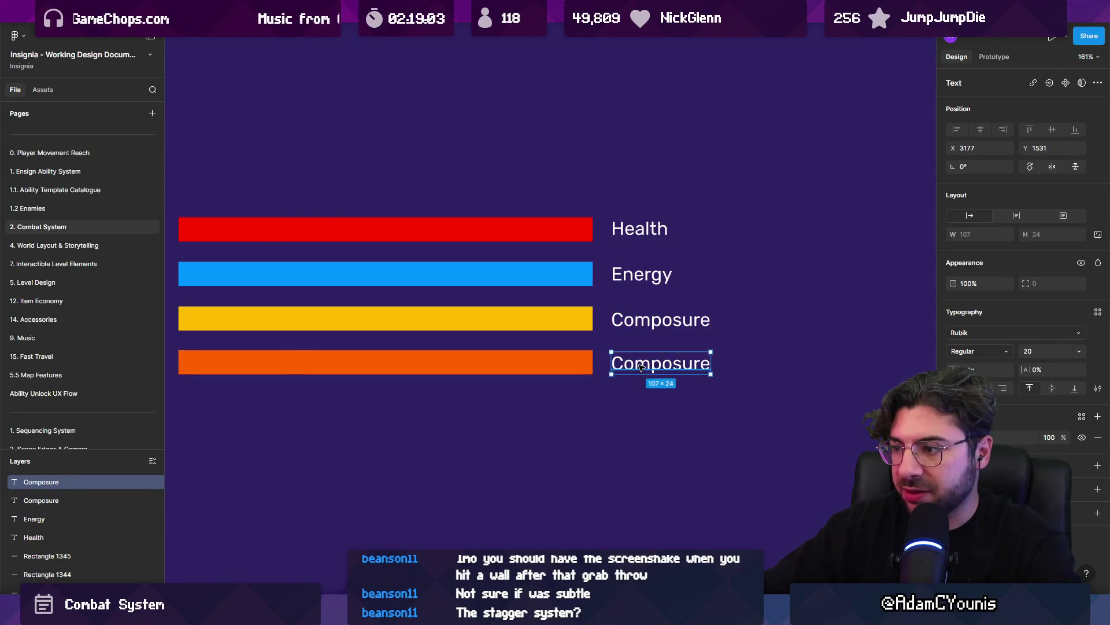
{"action": "key", "text": "Return"}
{"action": "type", "text": "Rattle /"}
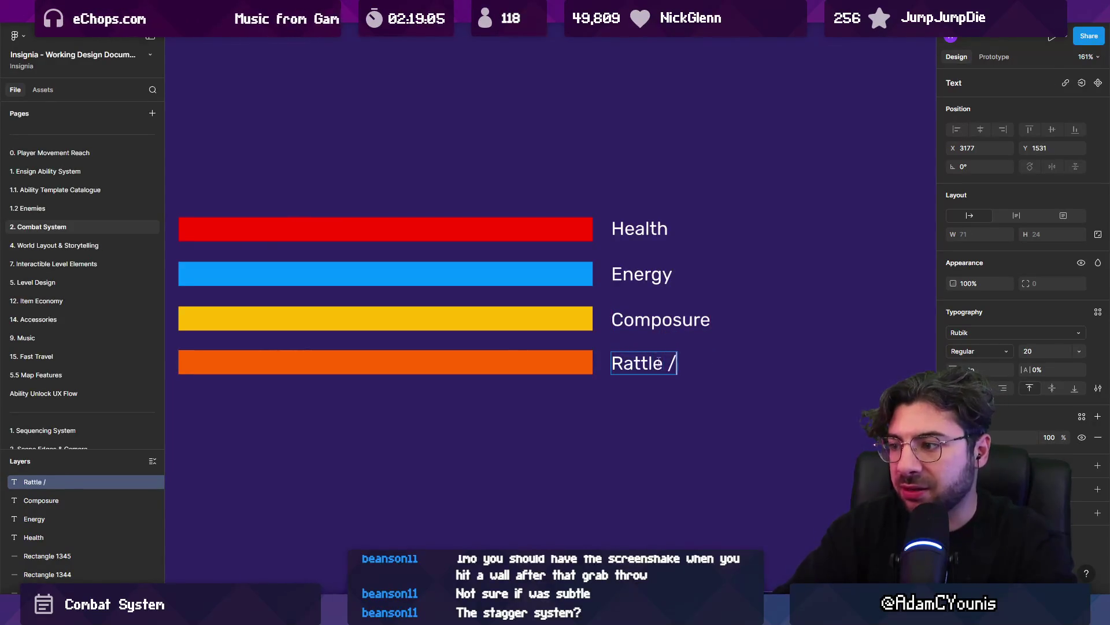
{"action": "type", "text": " Poise?"}
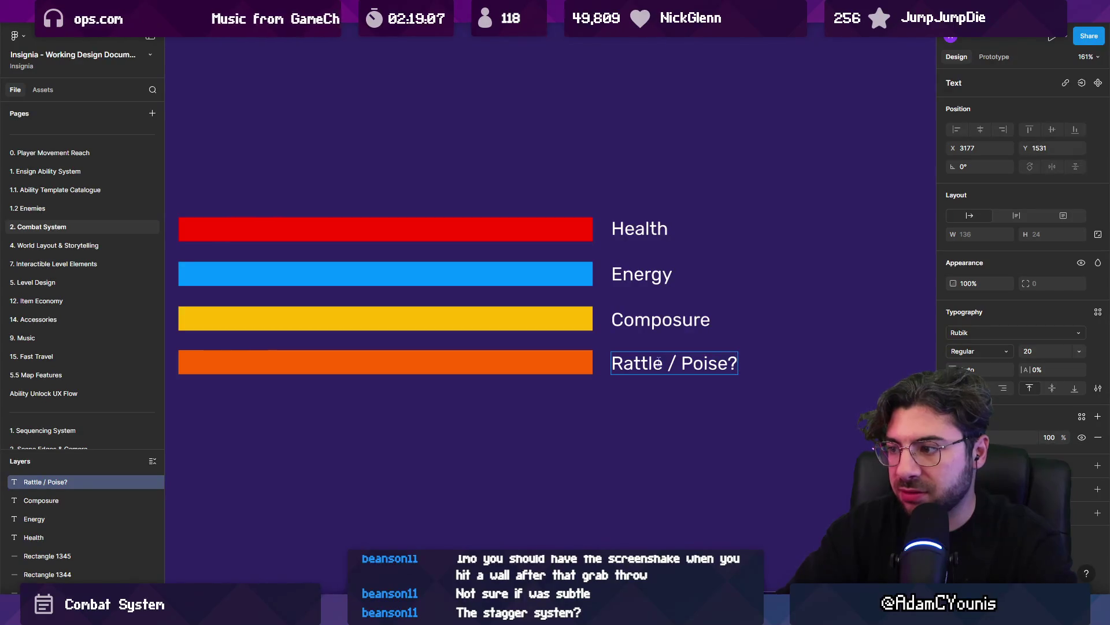
{"action": "key", "text": "ctrl+shift+Left"}
{"action": "key", "text": "BackSpace"}
{"action": "key", "text": "BackSpace"}
{"action": "key", "text": "BackSpace"}
{"action": "type", "text": "?"}
{"action": "key", "text": "Escape"}
{"action": "left_click", "coordinate": [659, 363]}
{"action": "key", "text": "Delete"}
{"action": "key", "text": "Delete"}
{"action": "key", "text": "Escape"}
{"action": "key", "text": "Escape"}
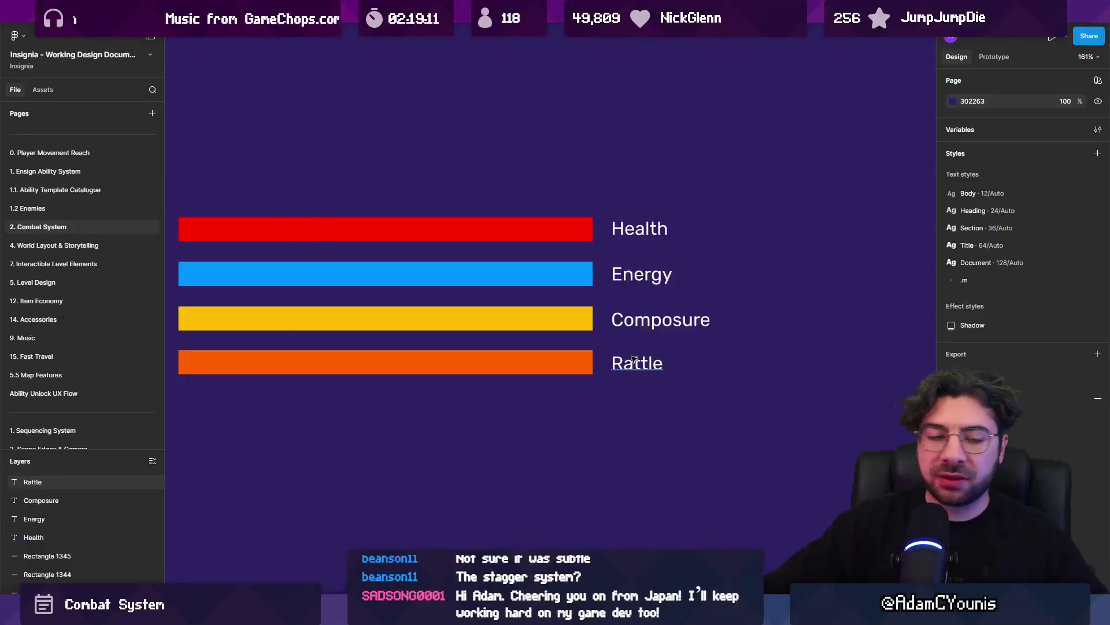
{"action": "scroll", "coordinate": [631, 370], "scroll_direction": "left", "scroll_amount": 2}
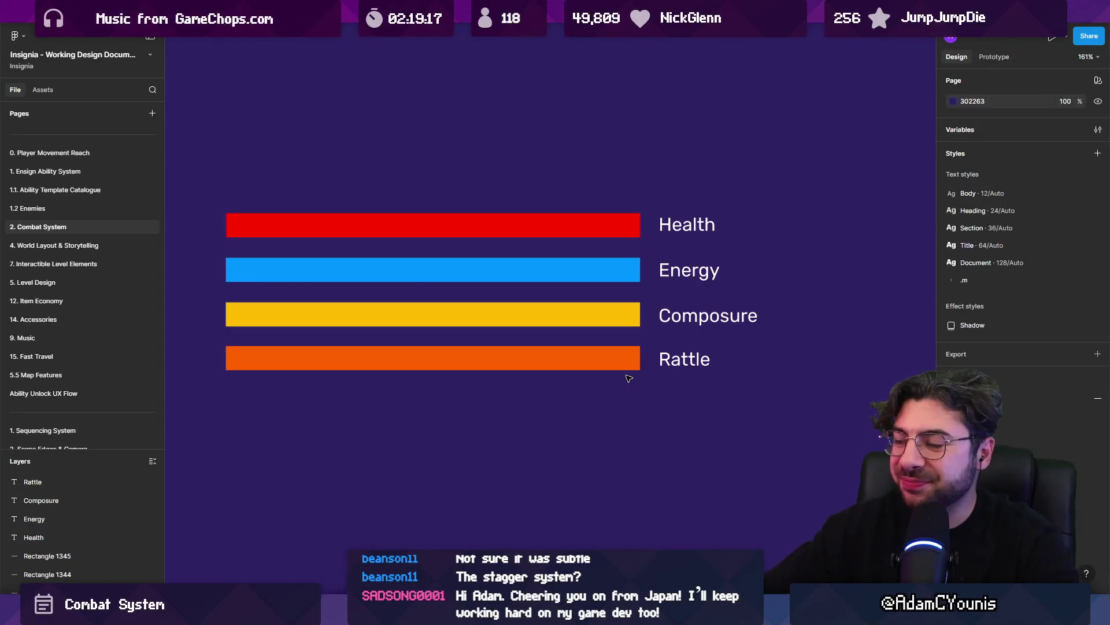
Move the blue Energy bar and its label to the bottom, below Rattle
{"action": "mouse_move", "coordinate": [508, 409]}
{"action": "left_mouse_down"}
{"action": "mouse_move", "coordinate": [670, 302]}
{"action": "mouse_move", "coordinate": [696, 266]}
{"action": "left_mouse_up"}
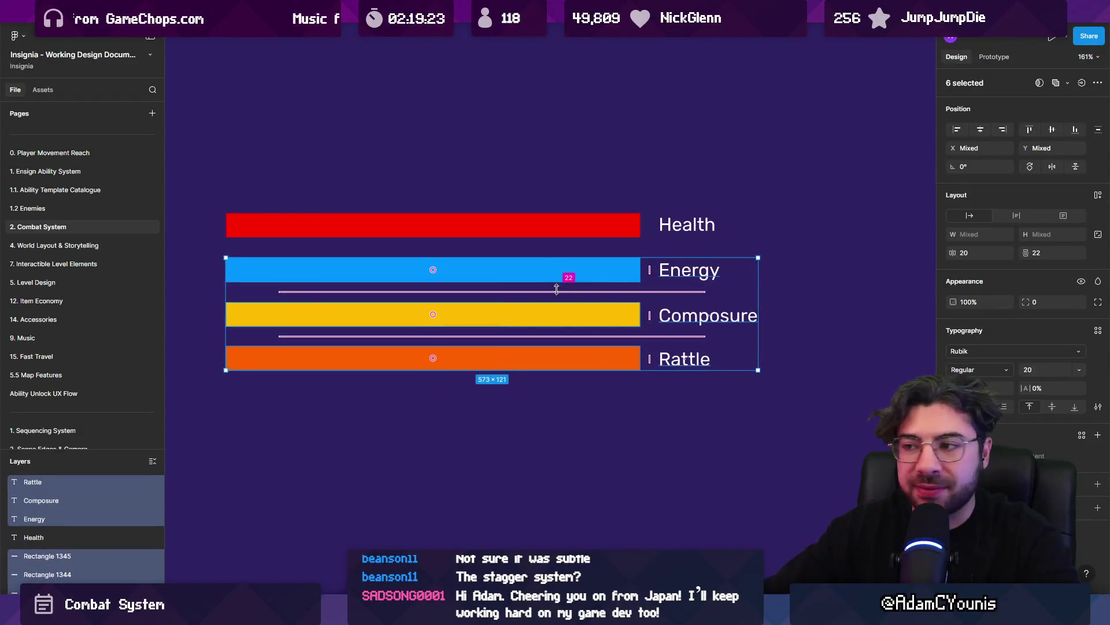
{"action": "left_click", "coordinate": [555, 315]}
{"action": "left_click", "coordinate": [799, 315]}
{"action": "left_click", "coordinate": [709, 315]}
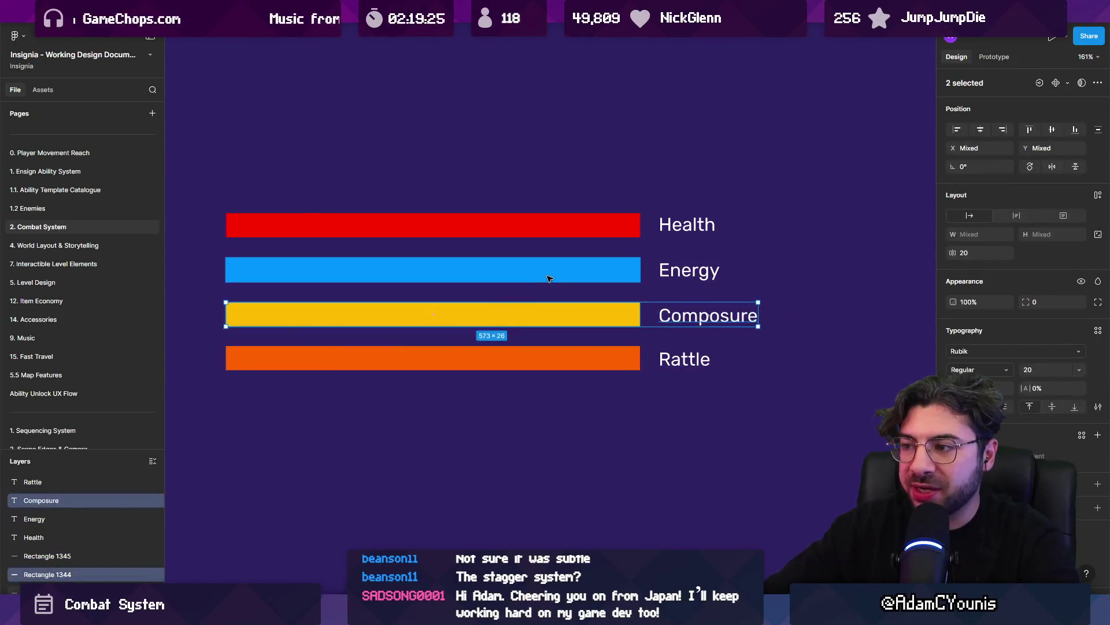
{"action": "left_click", "coordinate": [636, 270]}
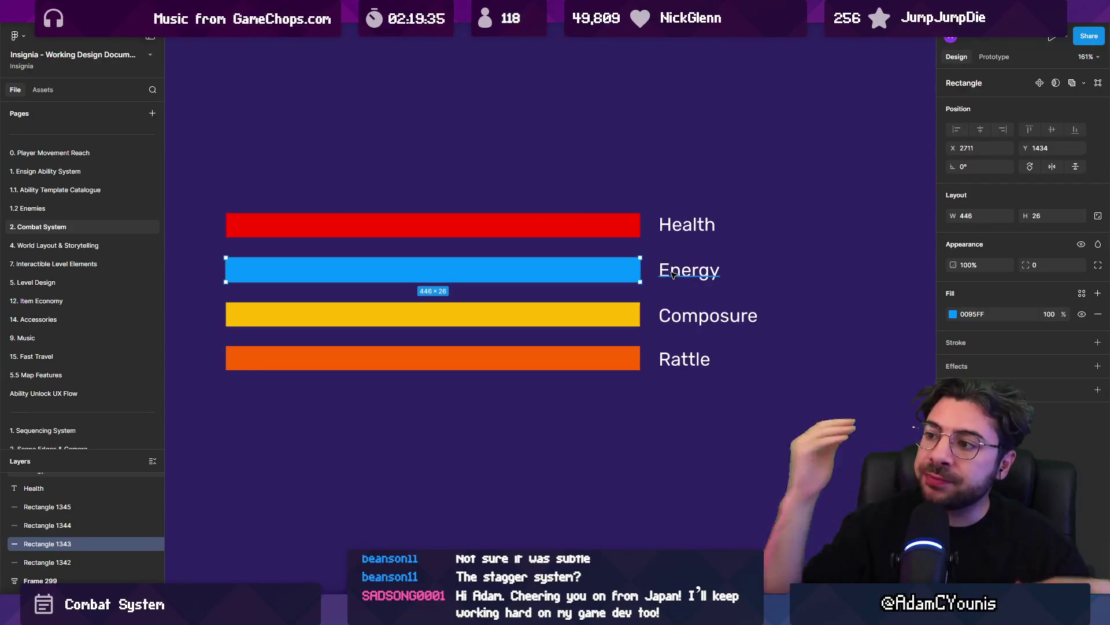
{"action": "left_click", "coordinate": [673, 275], "text": "shift"}
{"action": "mouse_move", "coordinate": [619, 268]}
{"action": "left_mouse_down"}
{"action": "mouse_move", "coordinate": [570, 365]}
{"action": "mouse_move", "coordinate": [570, 392]}
{"action": "mouse_move", "coordinate": [696, 441]}
{"action": "left_mouse_up"}
{"action": "key", "text": "ctrl+z"}
{"action": "key", "text": "ctrl+z"}
{"action": "key", "text": "ctrl+shift+z"}
{"action": "key", "text": "ctrl+shift+z"}
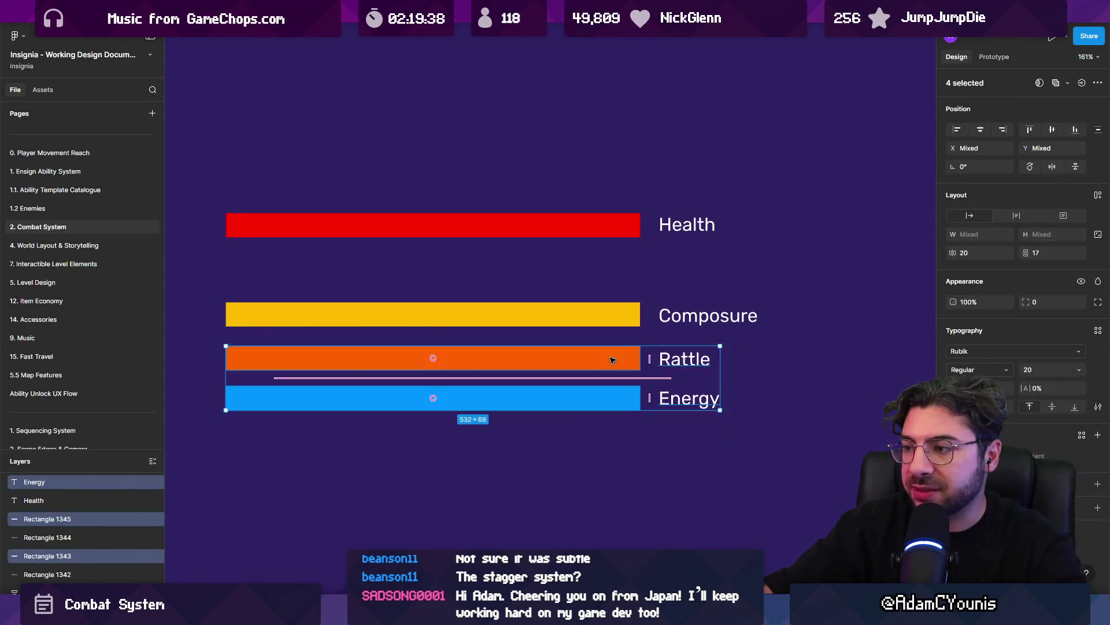
{"action": "key", "text": "shift+0"}
{"action": "mouse_move", "coordinate": [625, 367]}
{"action": "left_mouse_down"}
{"action": "mouse_move", "coordinate": [468, 343]}
{"action": "mouse_move", "coordinate": [468, 375]}
{"action": "left_mouse_up"}
Copy the Energy label under the bar as the note 'limits what the user can do by depleting when they execute'
{"action": "scroll", "coordinate": [602, 325], "scroll_direction": "down", "scroll_amount": 2}
{"action": "left_click_drag", "start_coordinate": [604, 319], "coordinate": [471, 346]}
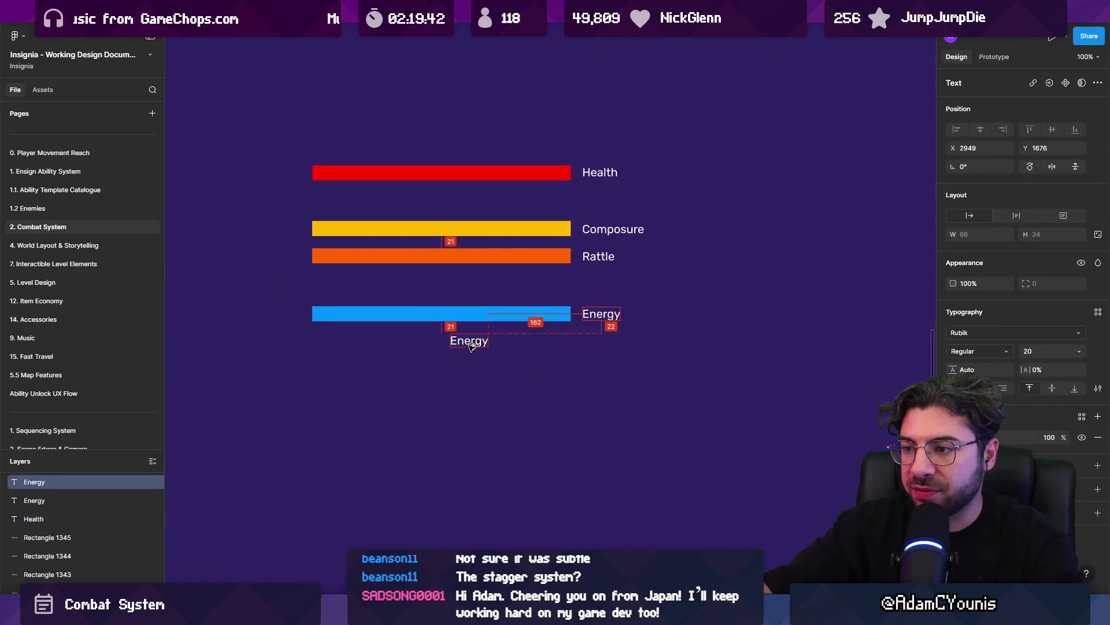
{"action": "scroll", "coordinate": [455, 343], "scroll_direction": "up", "scroll_amount": 3}
{"action": "double_click", "coordinate": [455, 344]}
{"action": "type", "text": "limits what the user can do by depleting when they execute"}
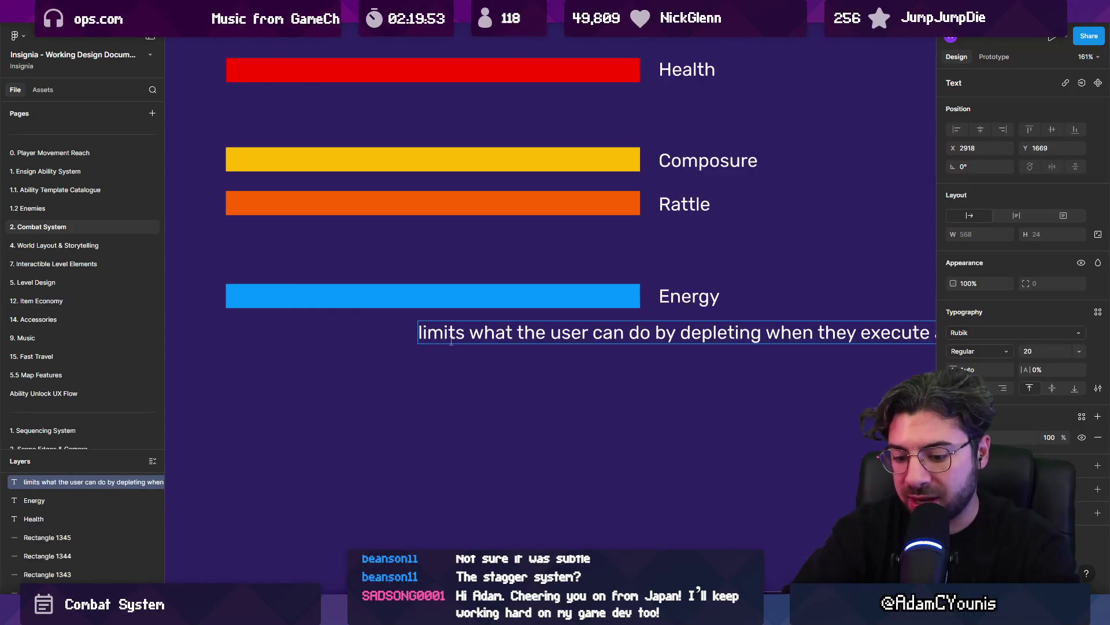
Italicize the Energy description and shift the Energy bar and description further down
{"action": "key", "text": "Escape"}
{"action": "scroll", "coordinate": [451, 341], "scroll_direction": "down", "scroll_amount": 5}
{"action": "left_click_drag", "start_coordinate": [526, 343], "coordinate": [441, 343]}
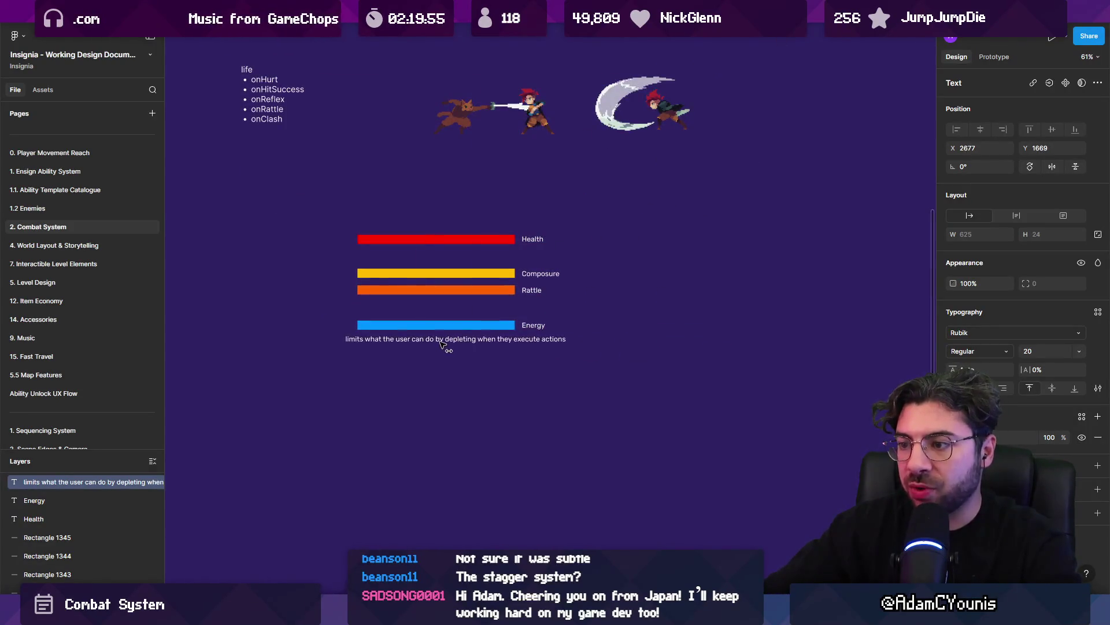
{"action": "key", "text": "ctrl+i"}
{"action": "scroll", "coordinate": [439, 341], "scroll_direction": "up", "scroll_amount": 3}
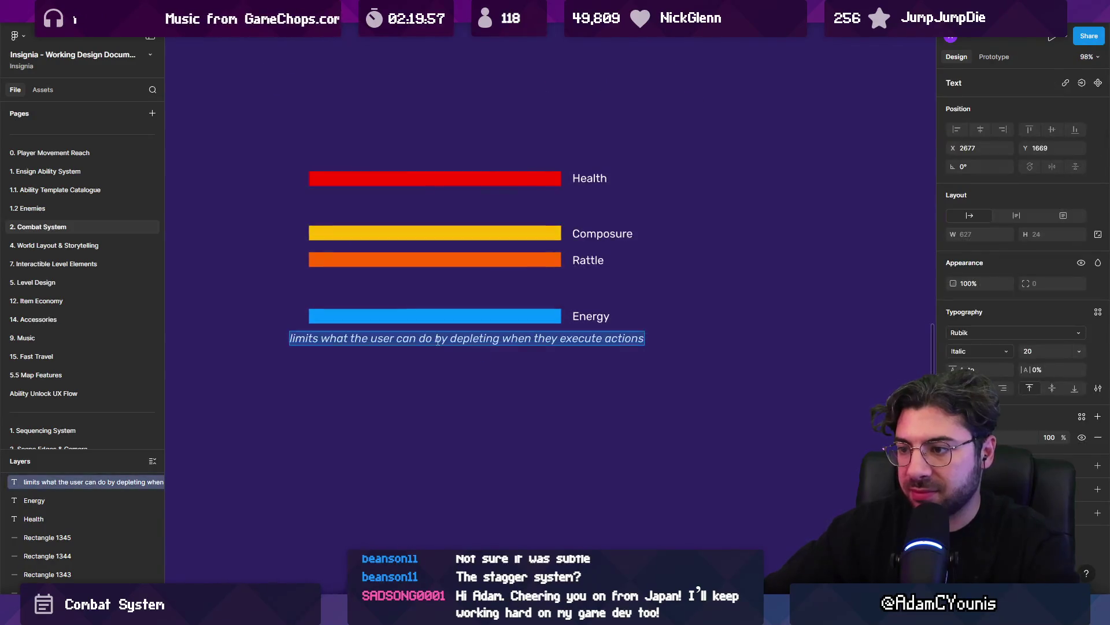
{"action": "left_click_drag", "start_coordinate": [437, 377], "coordinate": [633, 312]}
{"action": "left_click_drag", "start_coordinate": [520, 317], "coordinate": [520, 349]}
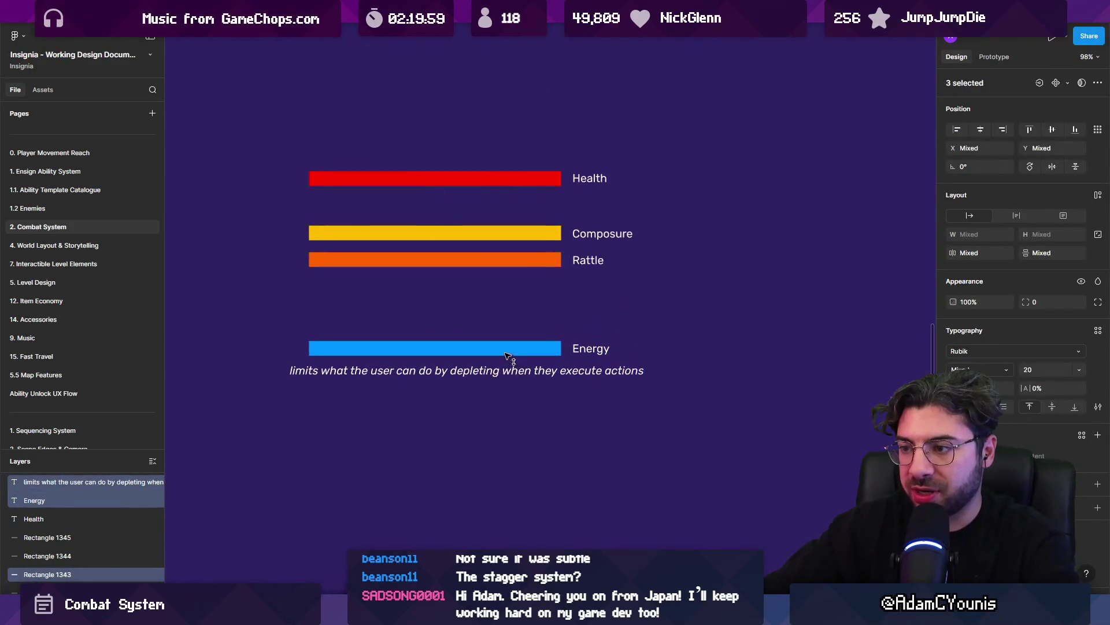
{"action": "left_click", "coordinate": [452, 285]}
Copy the description under Rattle, rewrite it as the buffer description, and widen its box
{"action": "left_click_drag", "start_coordinate": [421, 377], "coordinate": [424, 281], "text": "alt"}
{"action": "scroll", "coordinate": [414, 294], "scroll_direction": "up", "scroll_amount": 3}
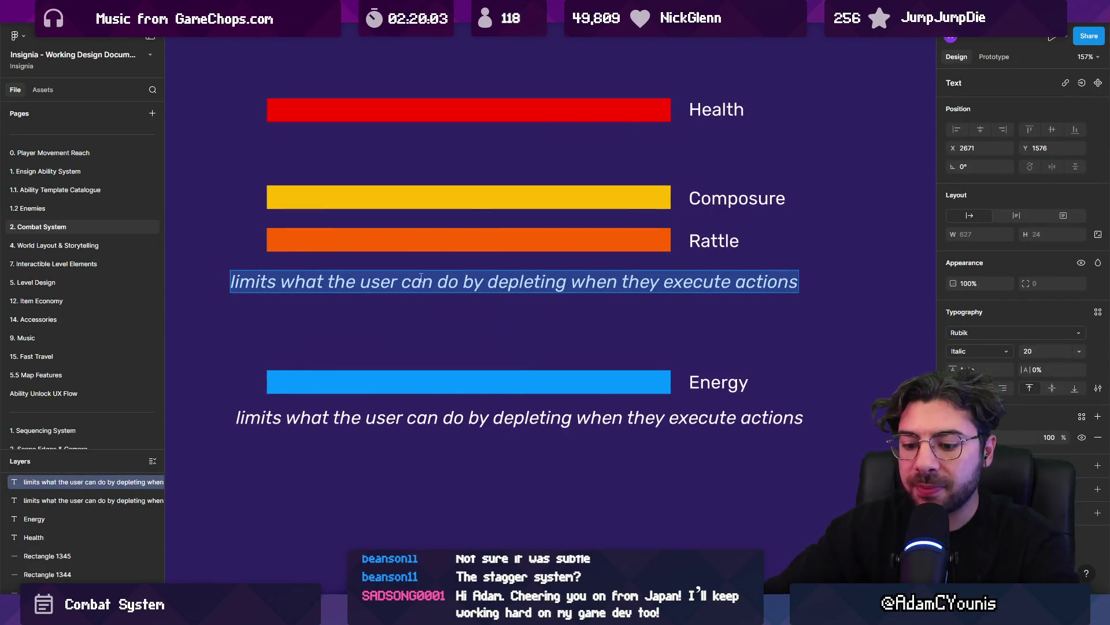
{"action": "type", "text": "Create"}
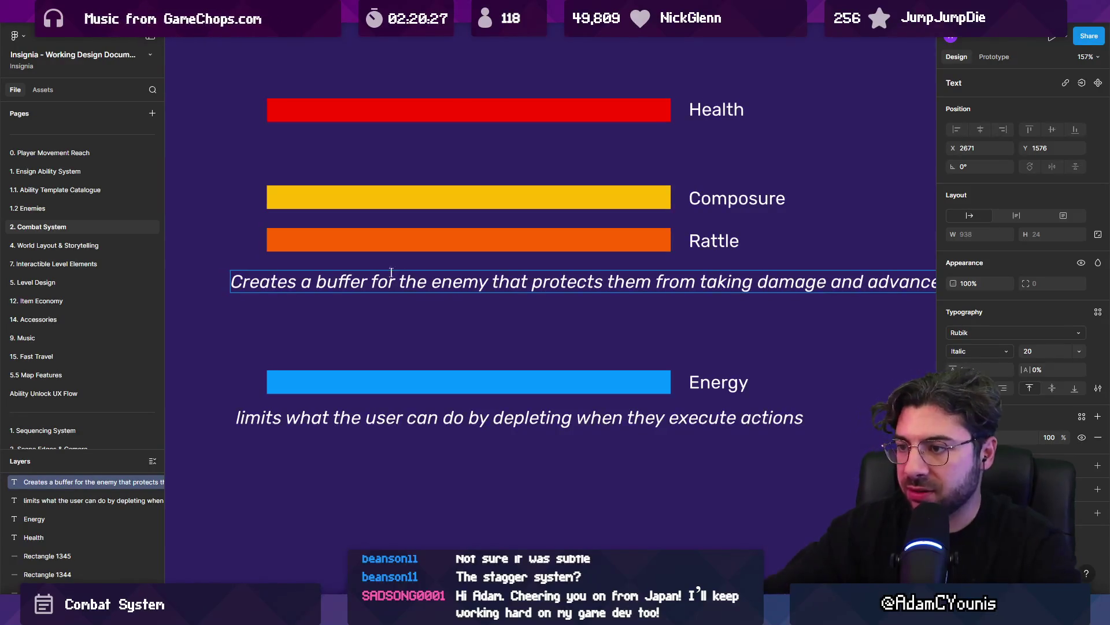
{"action": "scroll", "coordinate": [392, 272], "scroll_direction": "down", "scroll_amount": 3}
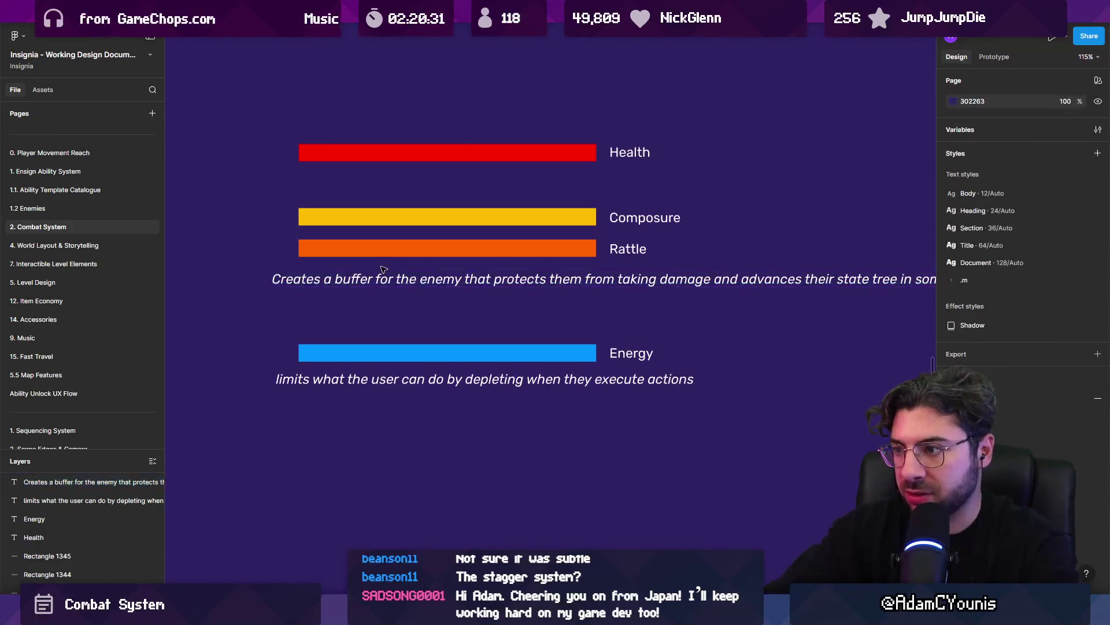
{"action": "scroll", "coordinate": [404, 290], "scroll_direction": "down", "scroll_amount": 3}
{"action": "mouse_move", "coordinate": [708, 282]}
{"action": "left_mouse_down"}
{"action": "mouse_move", "coordinate": [782, 282]}
{"action": "mouse_move", "coordinate": [557, 282]}
{"action": "left_mouse_up"}
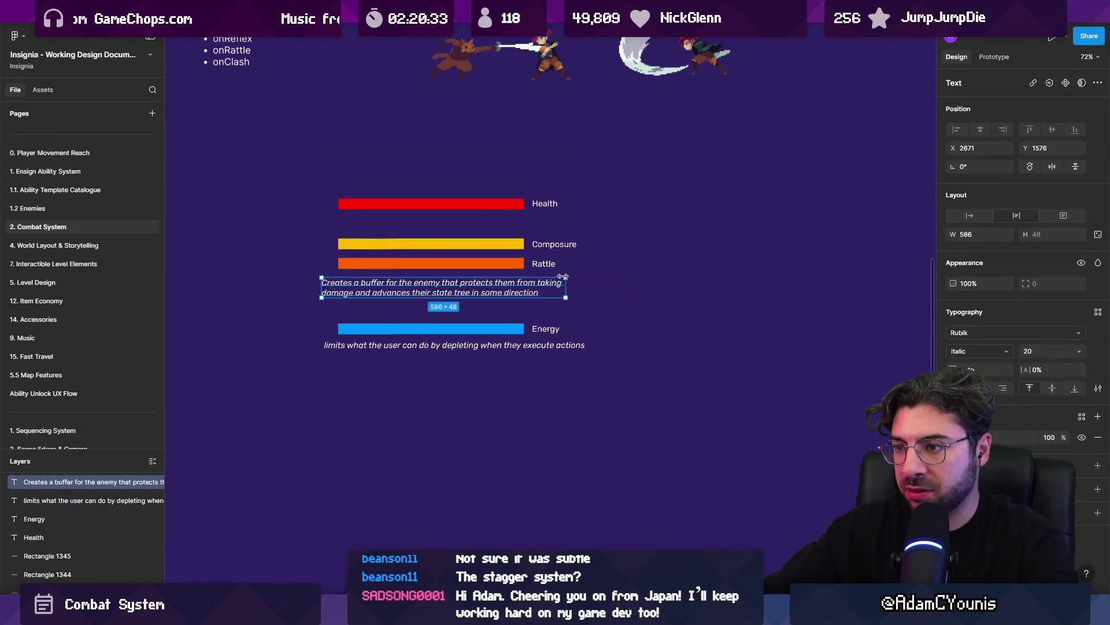
Centre-align both description texts and widen the buffer description to wrap onto two lines
{"action": "left_click", "coordinate": [555, 345]}
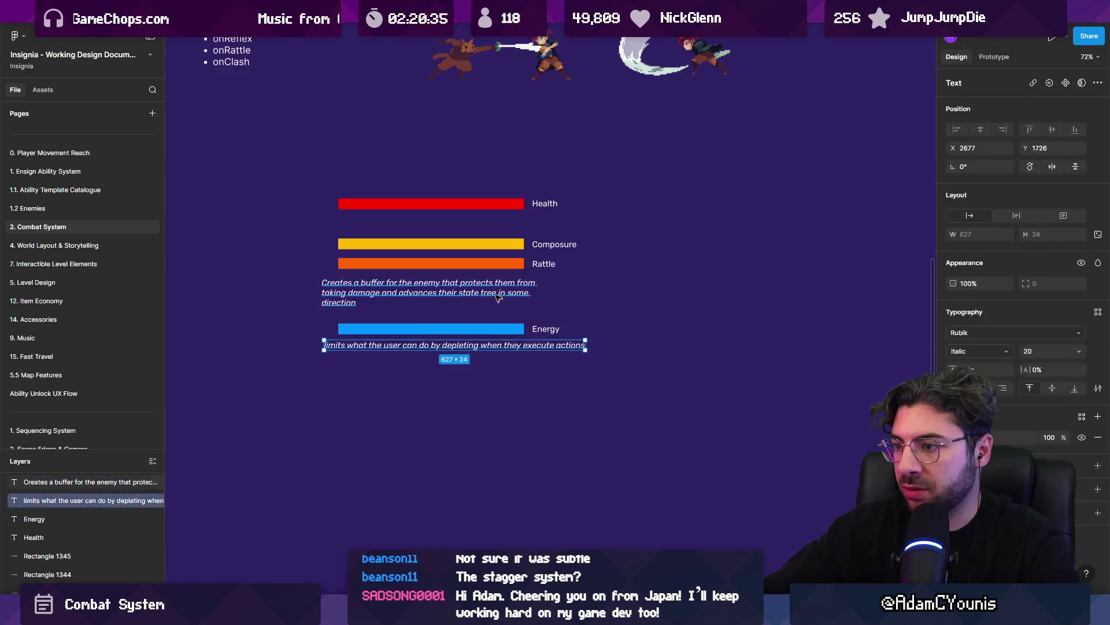
{"action": "left_click", "coordinate": [553, 299], "text": "shift"}
{"action": "key", "text": "ctrl+alt+t"}
{"action": "scroll", "coordinate": [452, 306], "scroll_direction": "up", "scroll_amount": 1}
{"action": "left_click", "coordinate": [453, 305]}
{"action": "left_click_drag", "start_coordinate": [559, 295], "coordinate": [580, 295]}
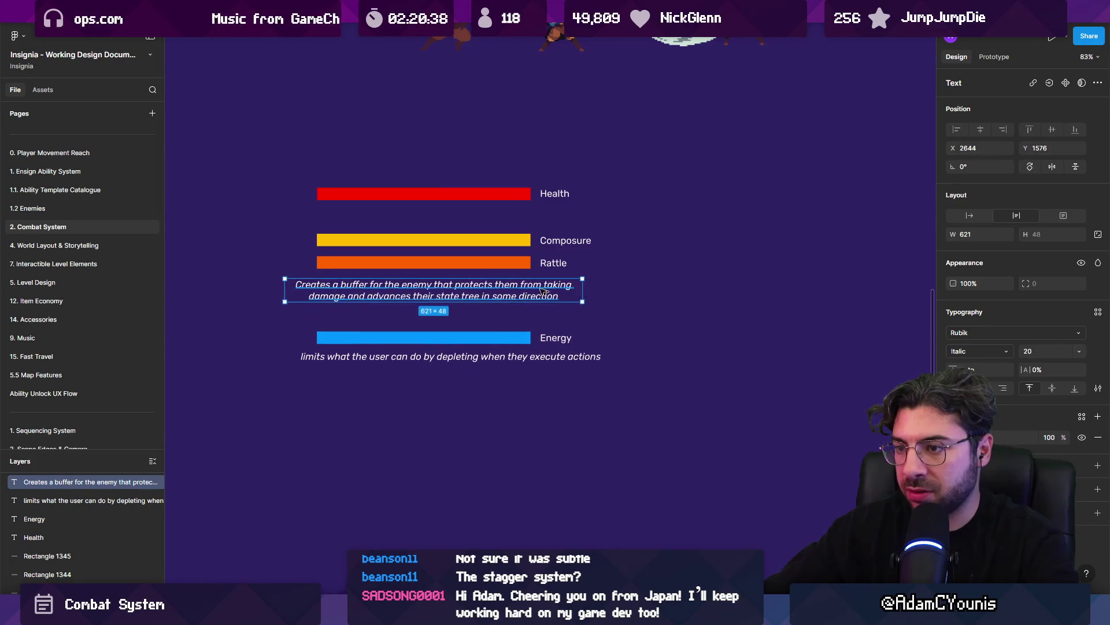
Move the Rattle and Energy rows lower and start a Composure note, 'Measures punishment taken and'
{"action": "left_click_drag", "start_coordinate": [271, 255], "coordinate": [608, 365]}
{"action": "mouse_move", "coordinate": [473, 303]}
{"action": "left_mouse_down"}
{"action": "mouse_move", "coordinate": [471, 351]}
{"action": "mouse_move", "coordinate": [473, 265]}
{"action": "left_mouse_up"}
{"action": "left_click", "coordinate": [473, 351]}
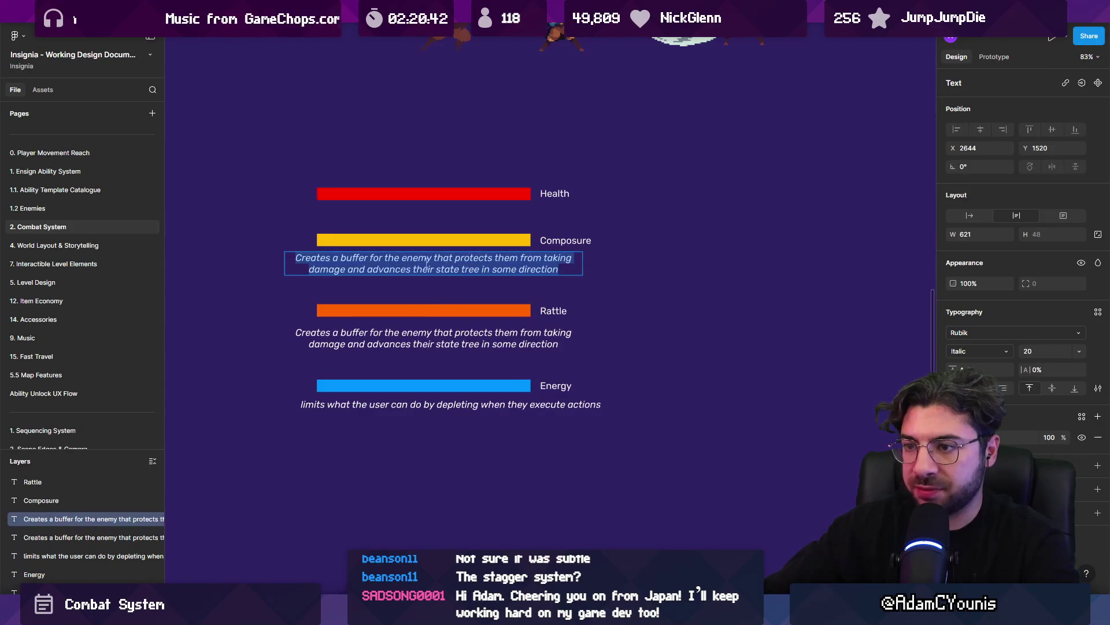
{"action": "scroll", "coordinate": [427, 263], "scroll_direction": "up", "scroll_amount": 3}
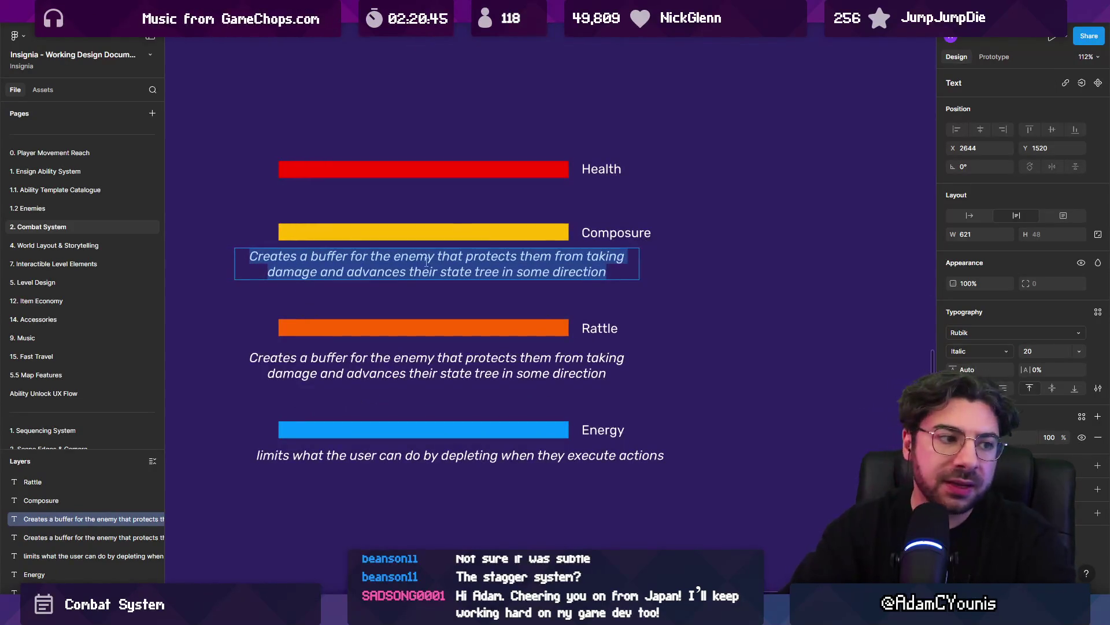
{"action": "type", "text": "Ba"}
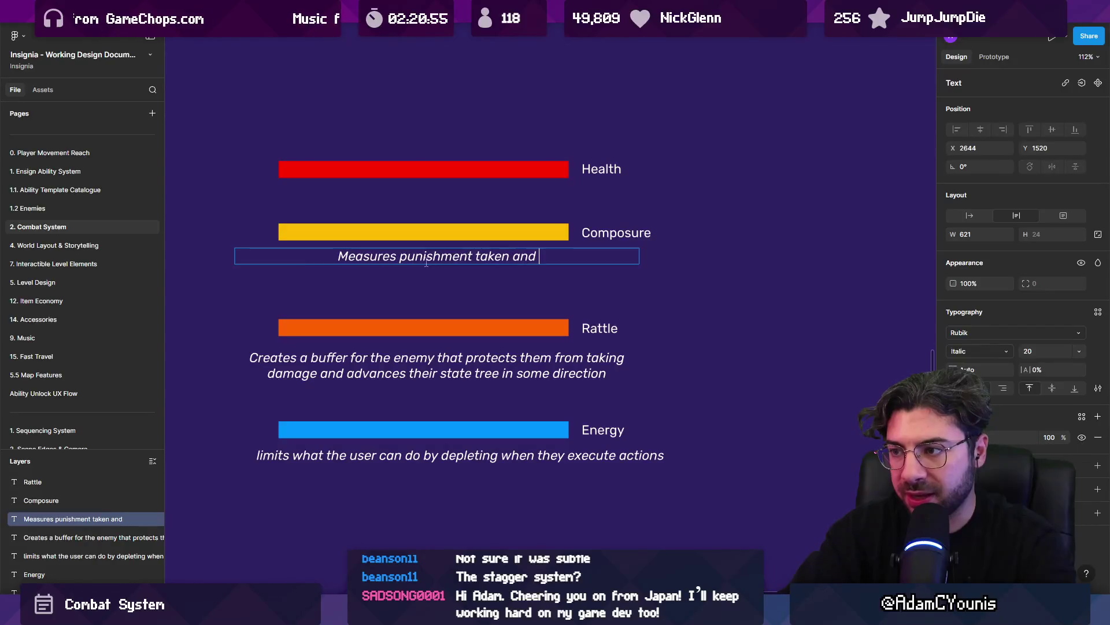
Rewrite the Composure description so it "bursts" when overfilled, replacing the word rewards
{"action": "type", "text": "rds"}
{"action": "key", "text": "BackSpace"}
{"action": "type", "text": "burst"}
{"action": "key", "text": "BackSpace"}
{"action": "key", "text": "ctrl+Left"}
{"action": "type", "text": "“"}
{"action": "key", "text": "ctrl+Right"}
{"action": "type", "text": "s"}
{"action": "key", "text": "End"}
{"action": "type", "text": "when overfilled"}
{"action": "key", "text": "Escape"}
Copy the note under Health and change it to 'reduces when damage is taken. death when empty'
{"action": "left_click_drag", "start_coordinate": [428, 262], "coordinate": [442, 199]}
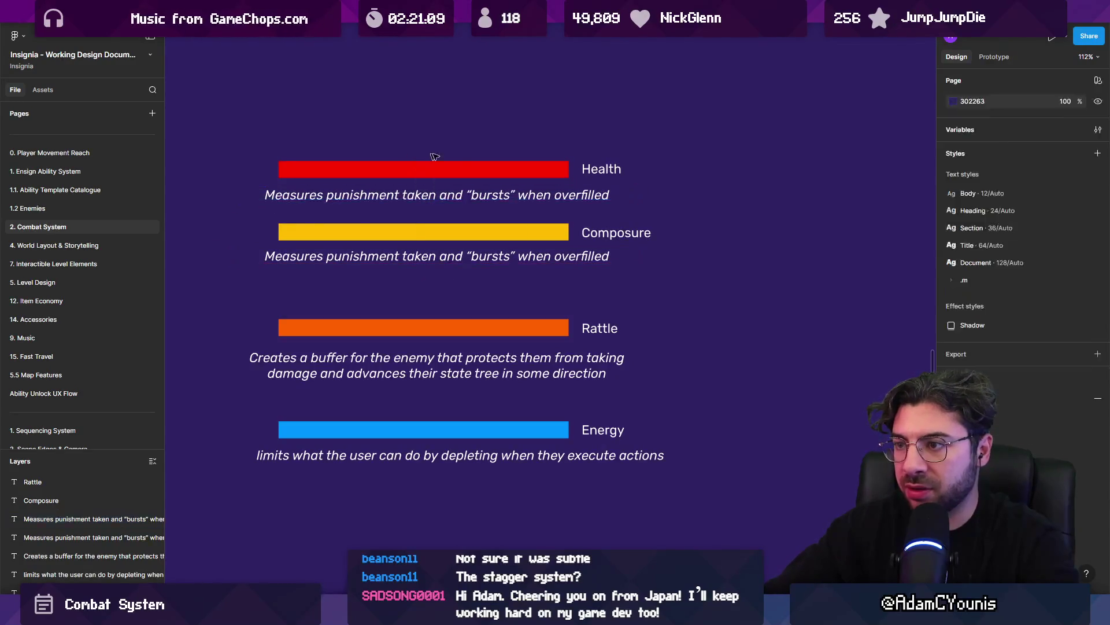
{"action": "left_click_drag", "start_coordinate": [433, 154], "coordinate": [632, 191]}
{"action": "left_click_drag", "start_coordinate": [535, 196], "coordinate": [535, 178]}
{"action": "double_click", "coordinate": [535, 176]}
{"action": "type", "text": "r"}
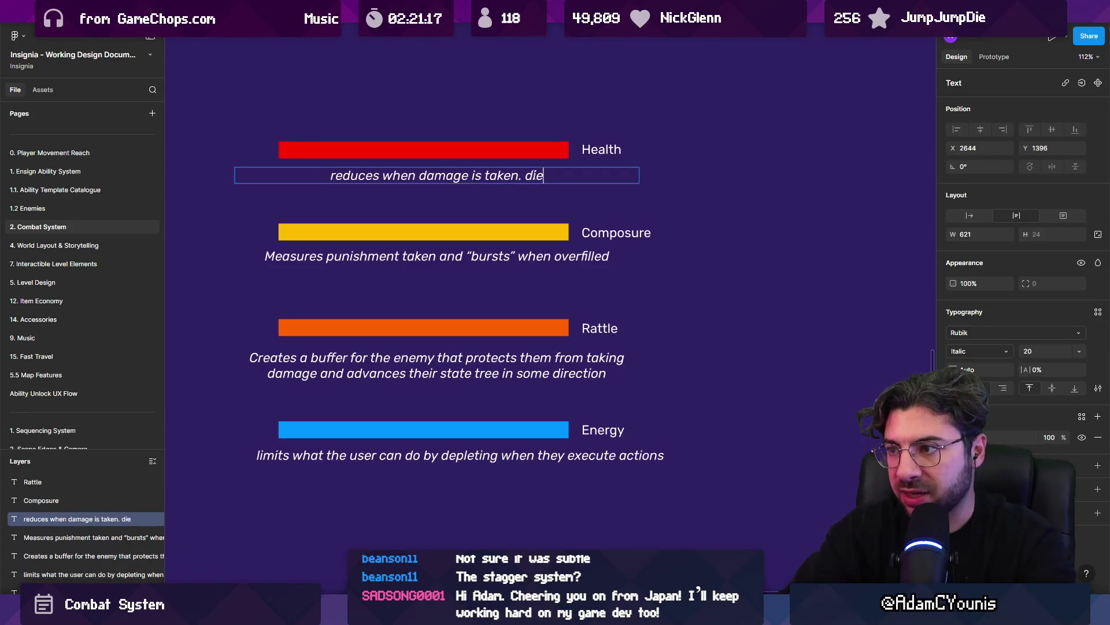
{"action": "type", "text": "th when ampt"}
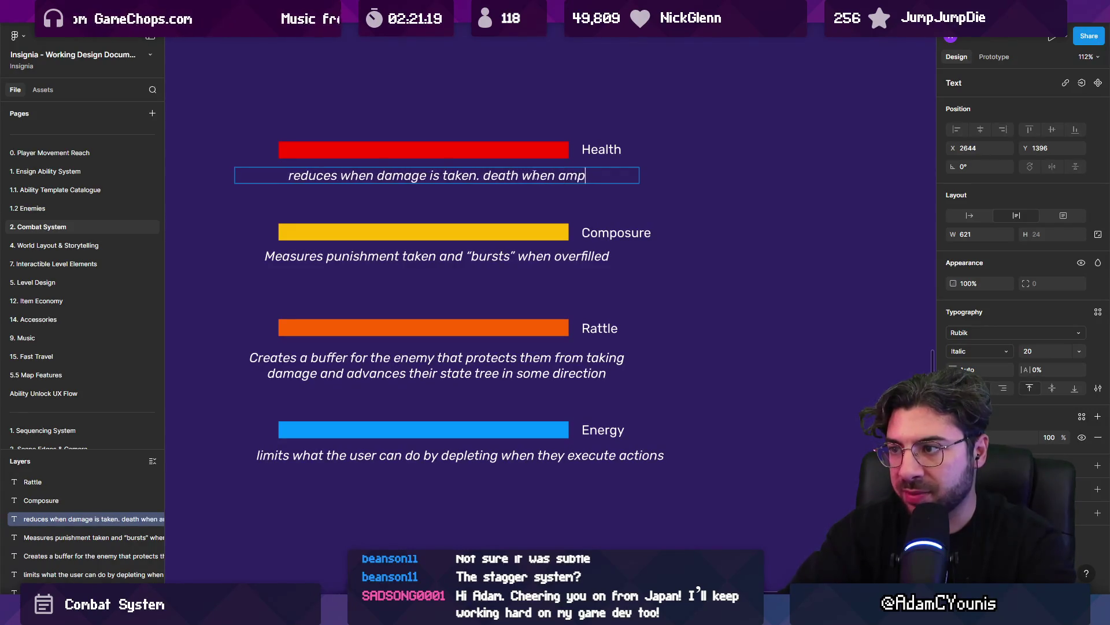
{"action": "key", "text": "BackSpace"}
{"action": "key", "text": "BackSpace"}
{"action": "key", "text": "BackSpace"}
{"action": "type", "text": "empty"}
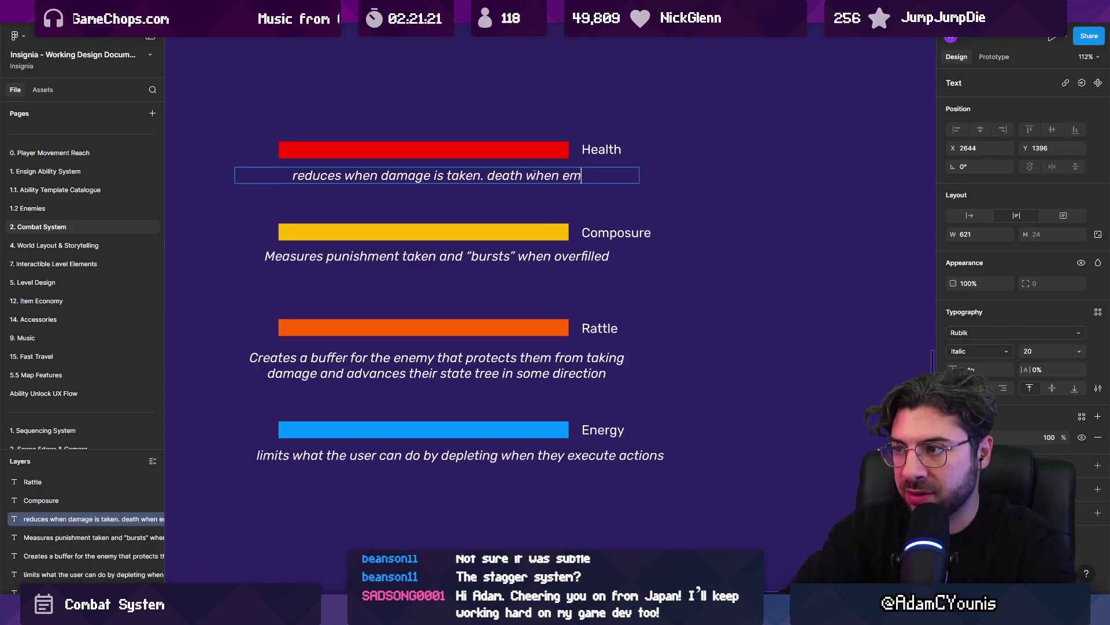
{"action": "left_click", "coordinate": [538, 281]}
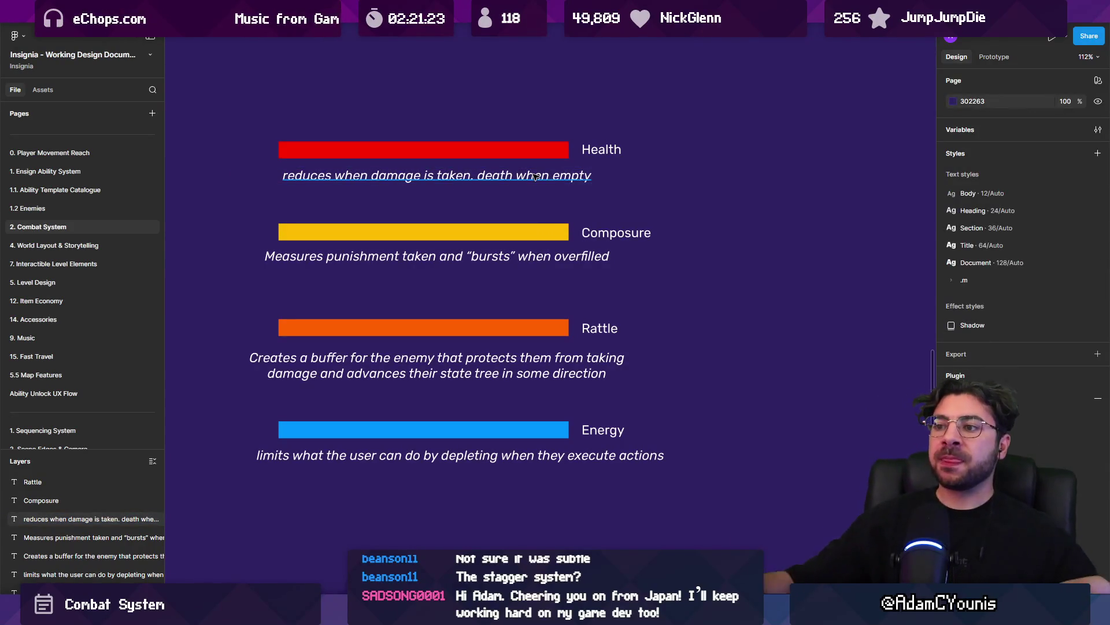
Select the Composure and Rattle bars to check them, then clear the selection
{"action": "left_click", "coordinate": [518, 238]}
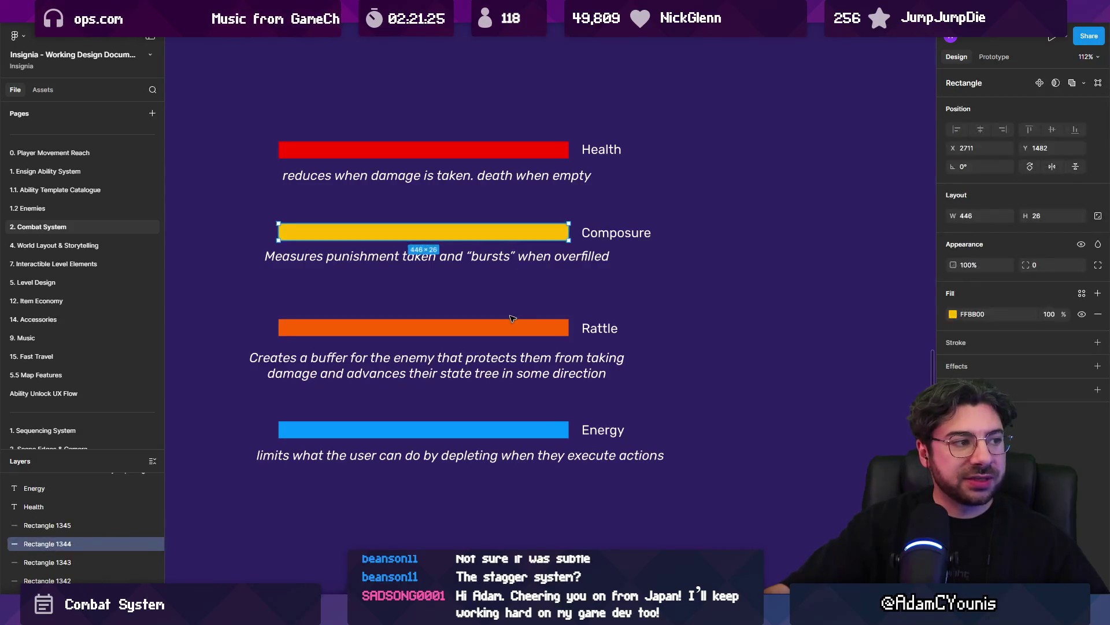
{"action": "left_click", "coordinate": [515, 330]}
{"action": "left_click", "coordinate": [555, 235]}
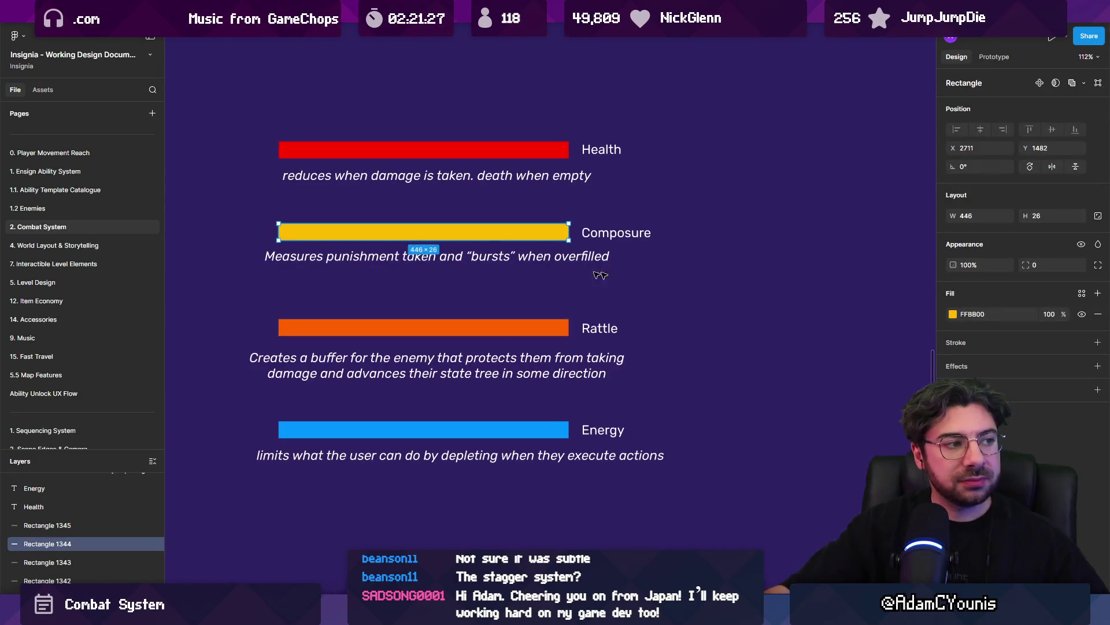
{"action": "left_click", "coordinate": [699, 280]}
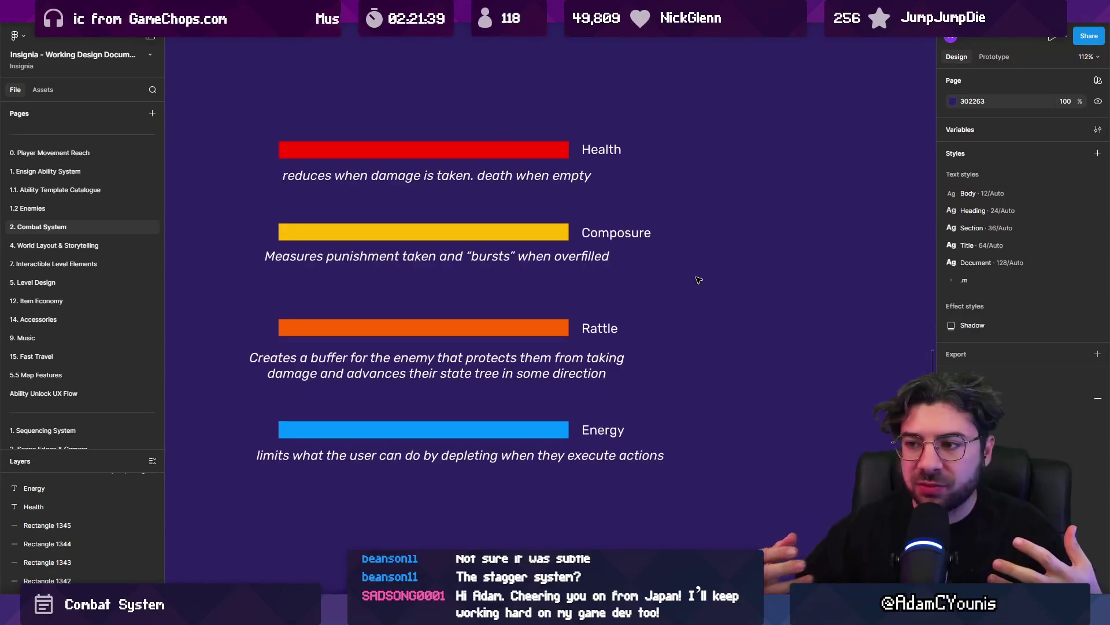
{"action": "right_click", "coordinate": [675, 272]}
{"action": "left_click", "coordinate": [425, 233]}
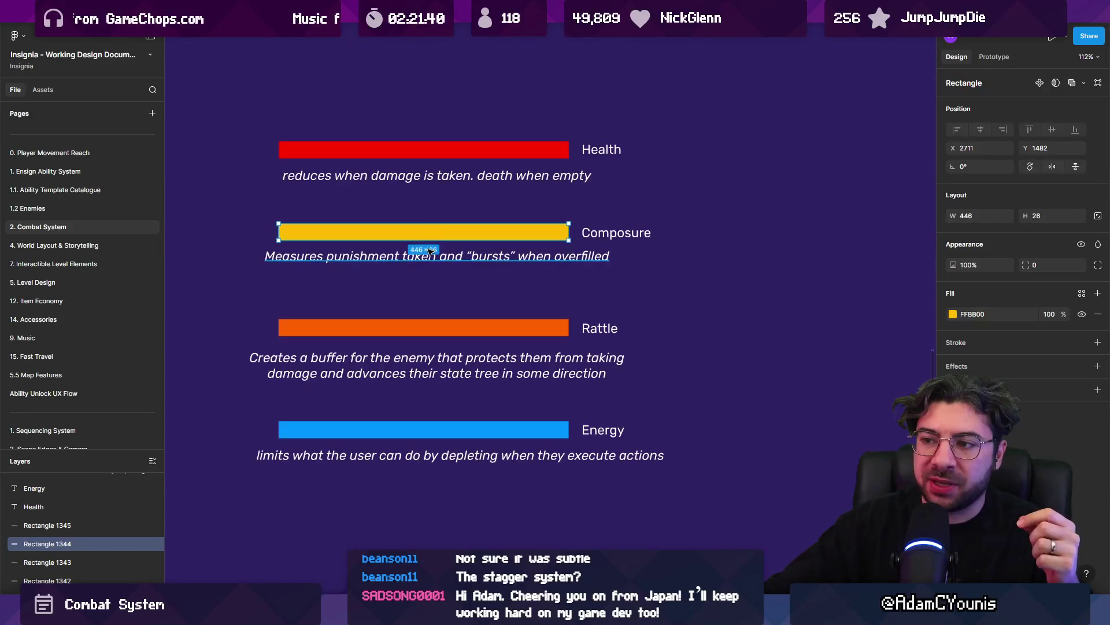
{"action": "left_click", "coordinate": [436, 215]}
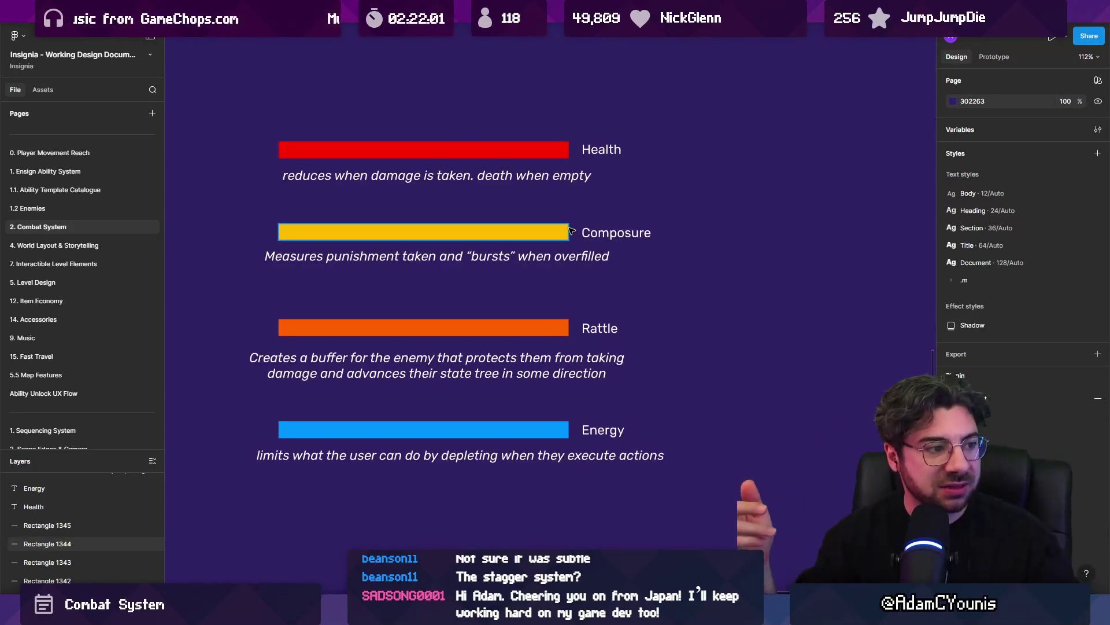
{"action": "left_click", "coordinate": [561, 231]}
{"action": "left_click", "coordinate": [541, 215]}
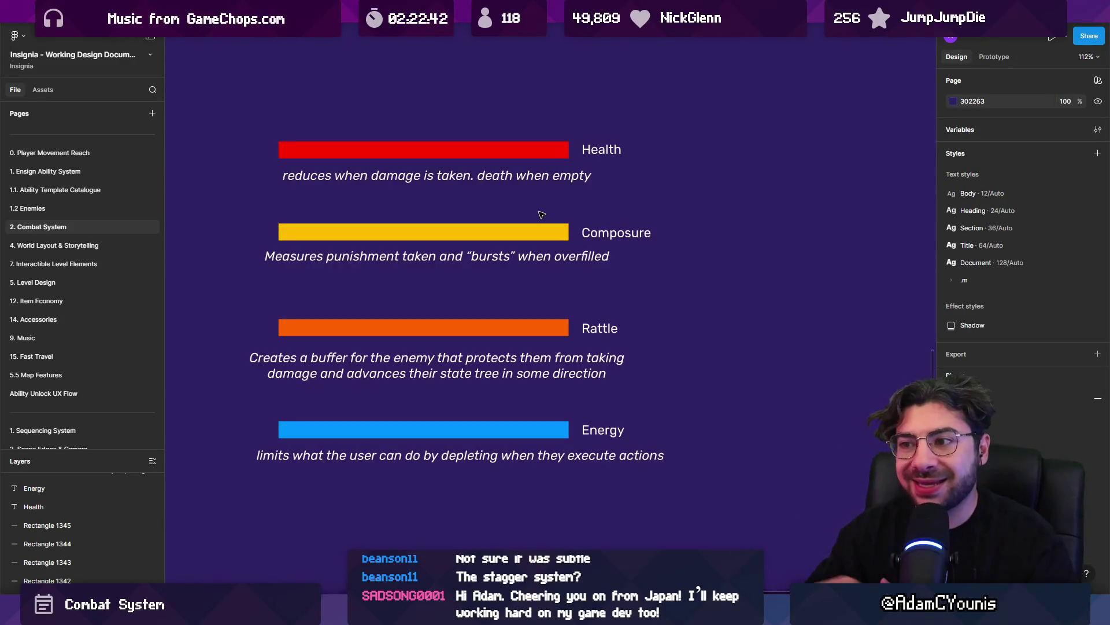
{"action": "left_click", "coordinate": [550, 231]}
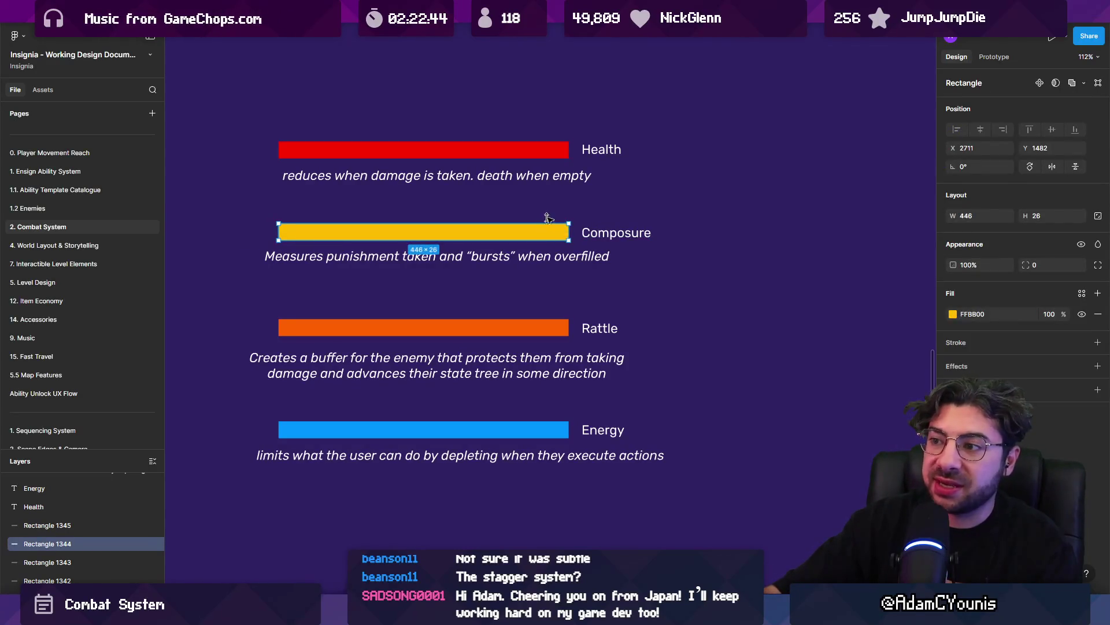
Select the Rattle bar and its description a few times, leaving them unchanged
{"action": "left_click", "coordinate": [553, 216]}
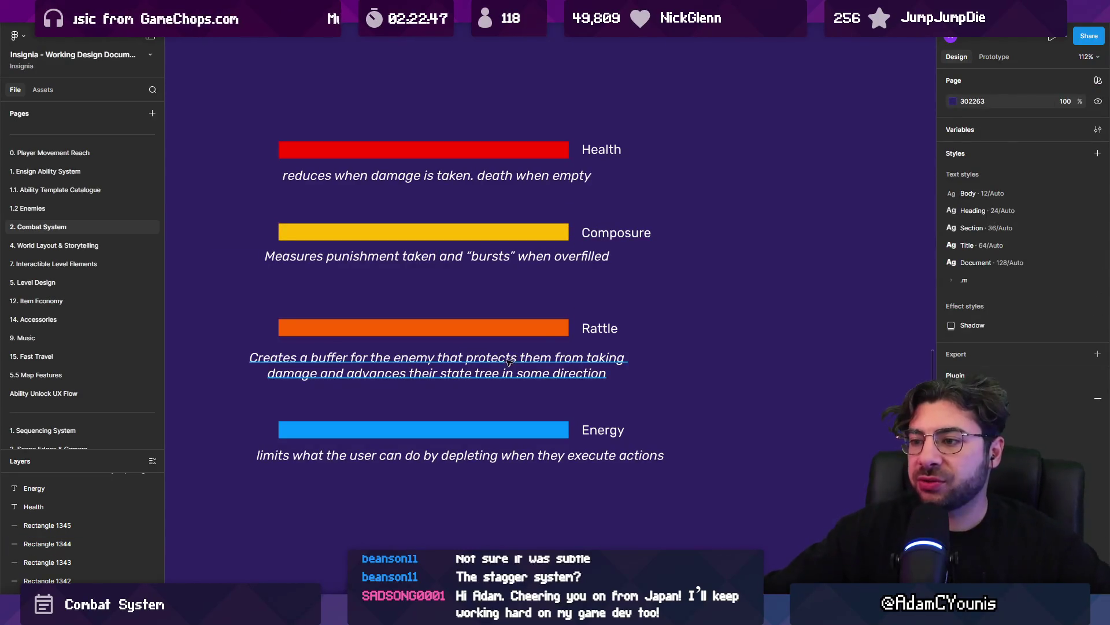
{"action": "left_click", "coordinate": [456, 364]}
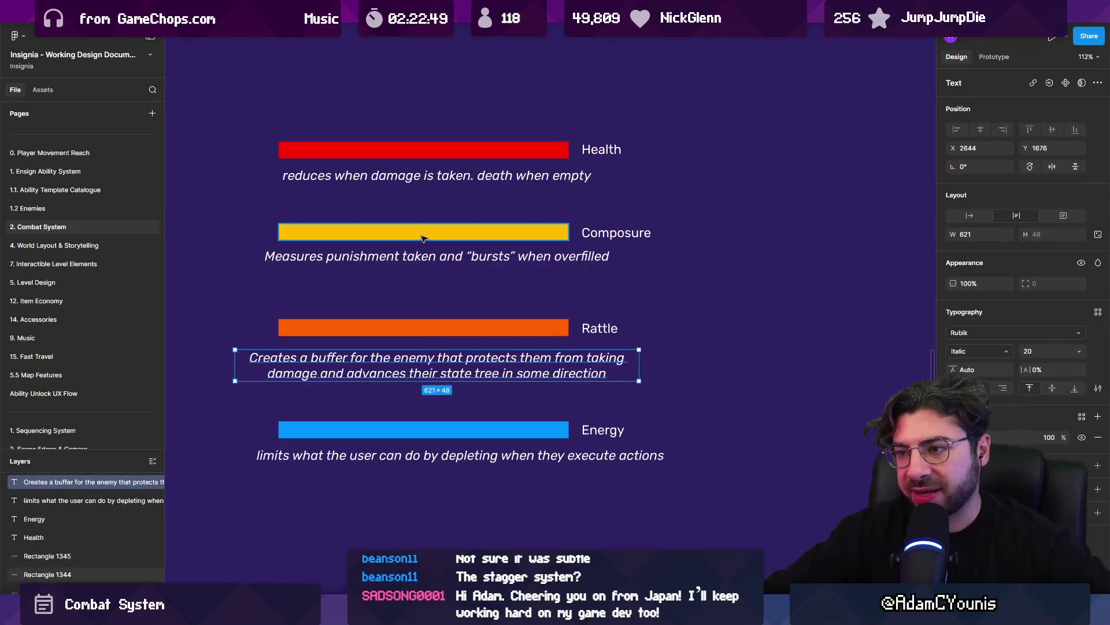
{"action": "mouse_move", "coordinate": [682, 295]}
{"action": "left_mouse_down"}
{"action": "mouse_move", "coordinate": [613, 320]}
{"action": "mouse_move", "coordinate": [218, 364]}
{"action": "left_mouse_up"}
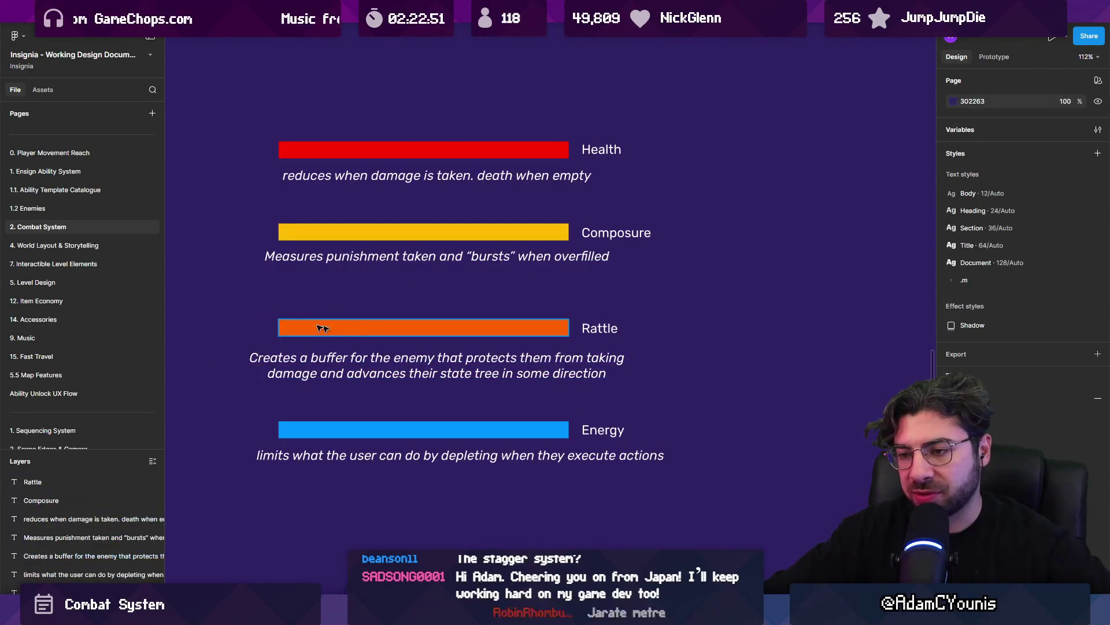
{"action": "left_click", "coordinate": [686, 370]}
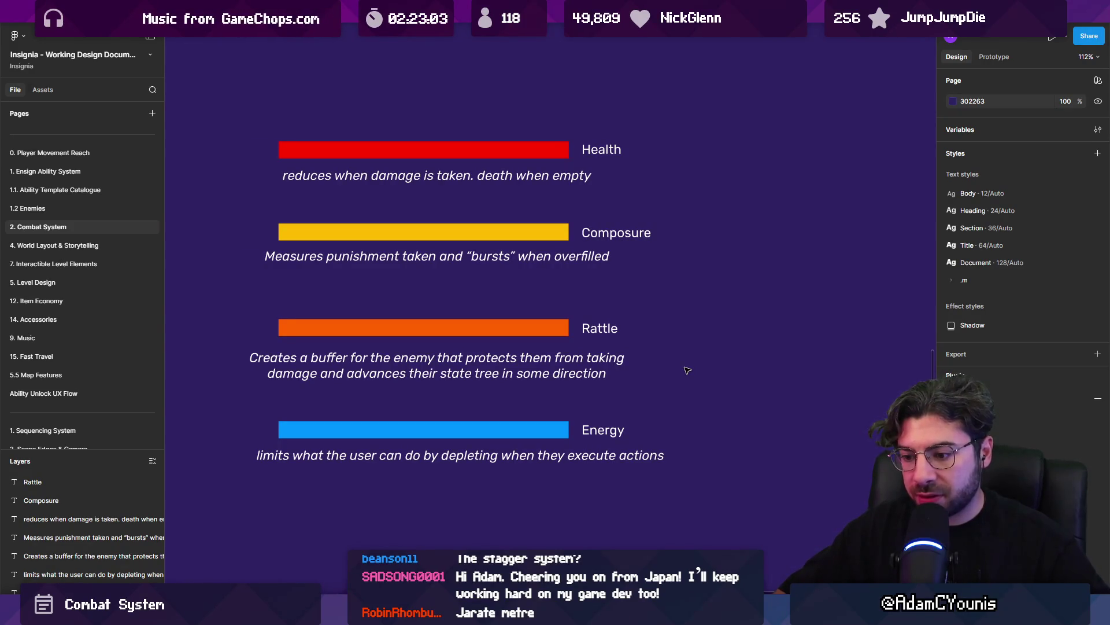
{"action": "mouse_move", "coordinate": [638, 305]}
{"action": "left_mouse_down"}
{"action": "mouse_move", "coordinate": [235, 387]}
{"action": "mouse_move", "coordinate": [271, 390]}
{"action": "left_mouse_up"}
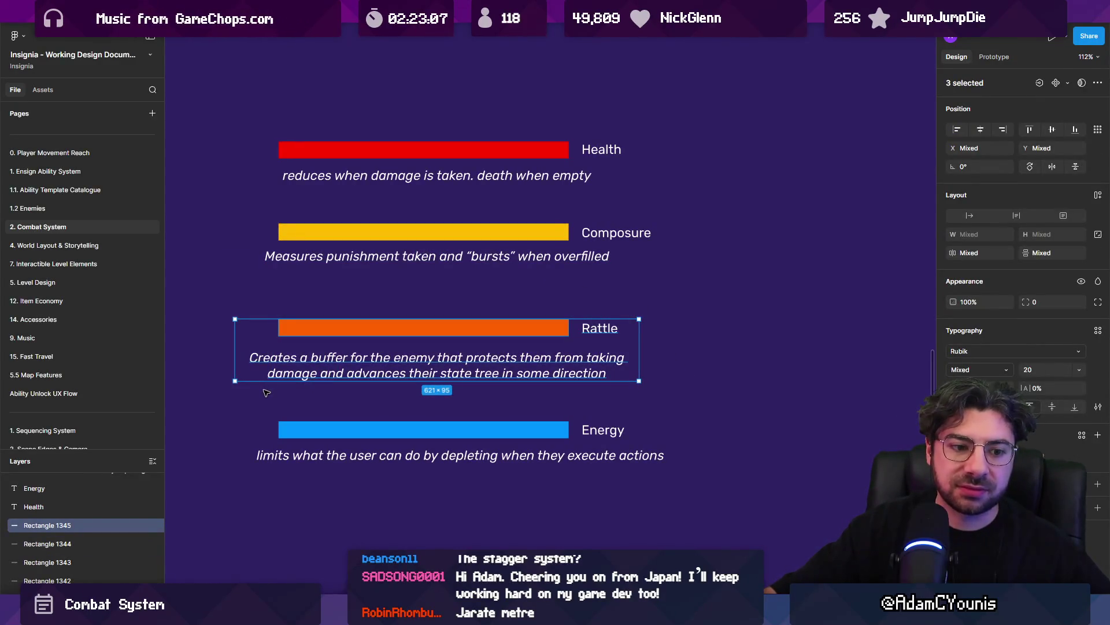
{"action": "left_click", "coordinate": [266, 393]}
{"action": "mouse_move", "coordinate": [659, 284]}
{"action": "left_mouse_down"}
{"action": "mouse_move", "coordinate": [232, 391]}
{"action": "mouse_move", "coordinate": [249, 391]}
{"action": "left_mouse_up"}
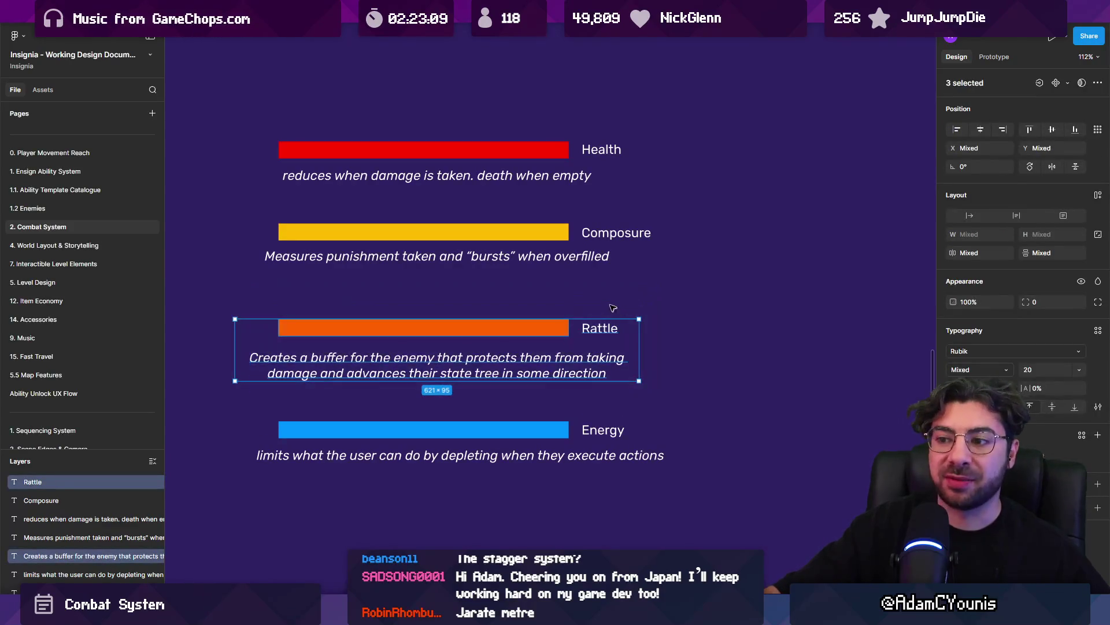
{"action": "left_click", "coordinate": [610, 306]}
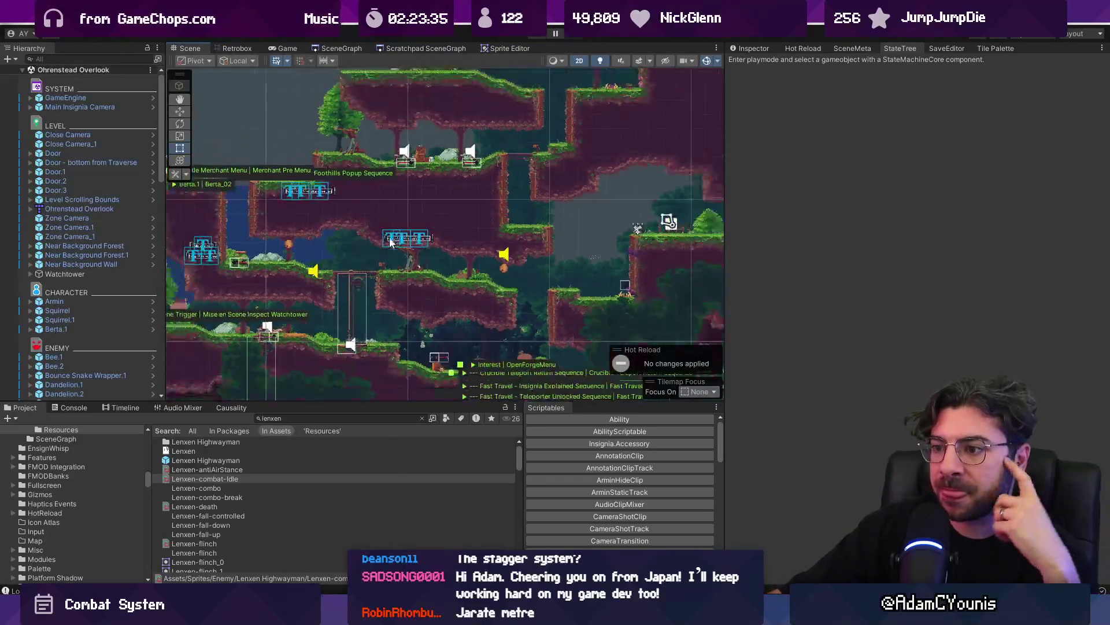
Frame the character in Unity's Scene view, select the Marten Stuff Flagpole, then return to Figma
{"action": "scroll", "coordinate": [401, 286], "scroll_direction": "up", "scroll_amount": 1}
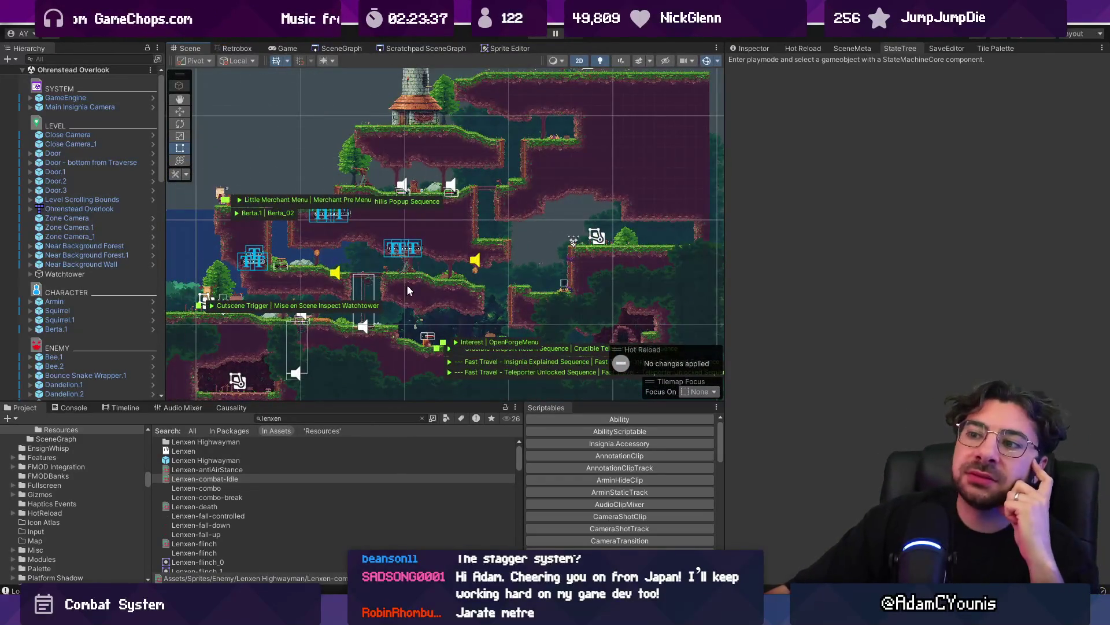
{"action": "scroll", "coordinate": [407, 284], "scroll_direction": "up", "scroll_amount": 1}
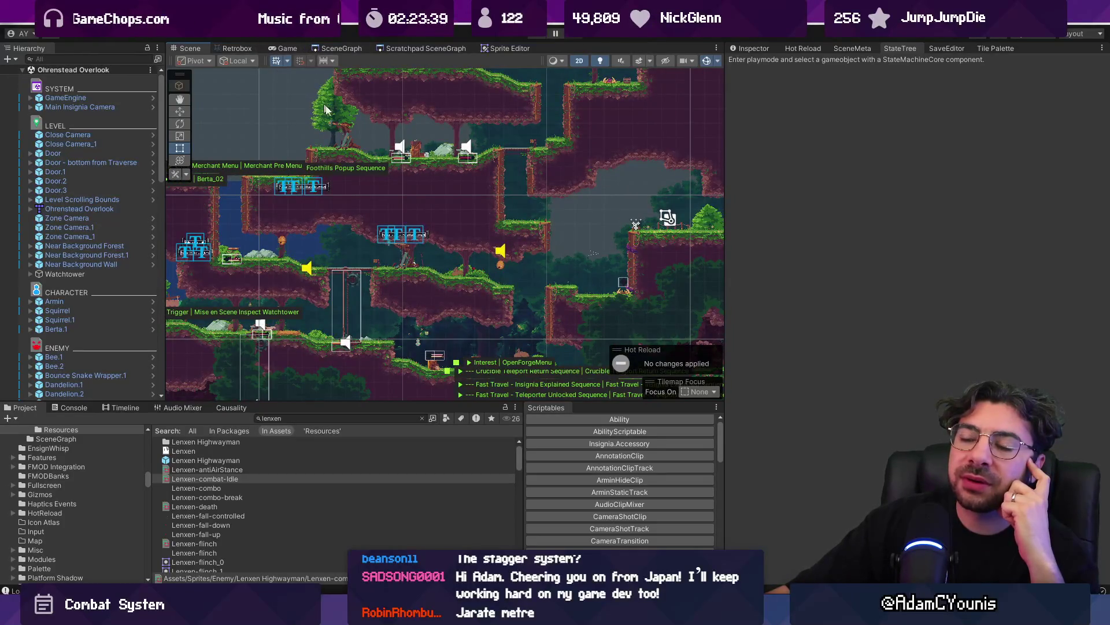
{"action": "scroll", "coordinate": [286, 321], "scroll_direction": "up", "scroll_amount": 4}
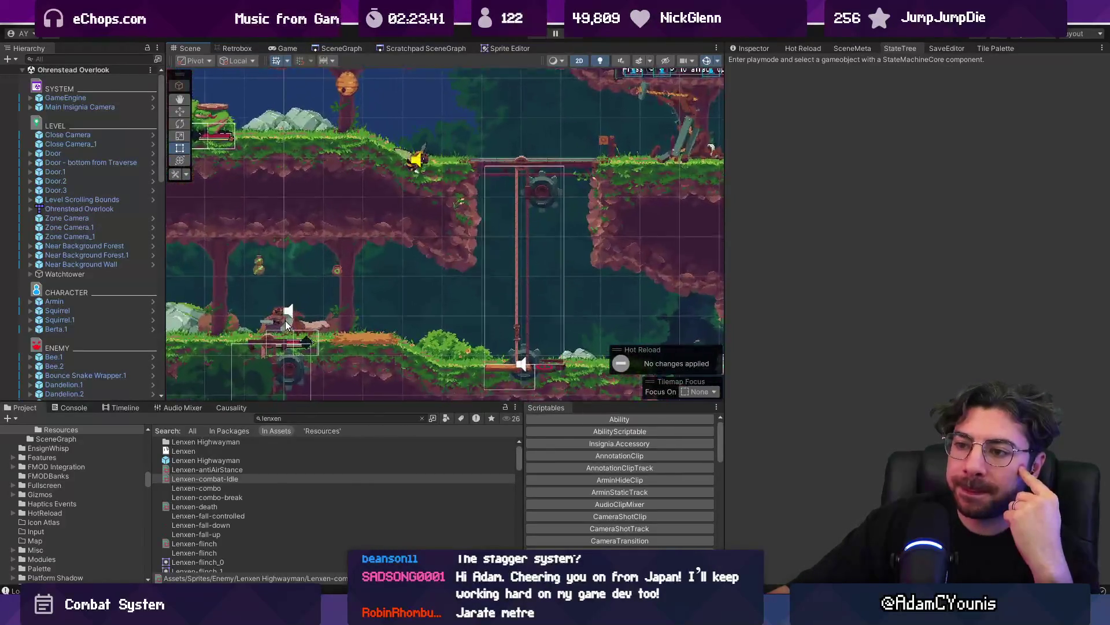
{"action": "scroll", "coordinate": [286, 321], "scroll_direction": "up", "scroll_amount": 2}
{"action": "left_click", "coordinate": [290, 322]}
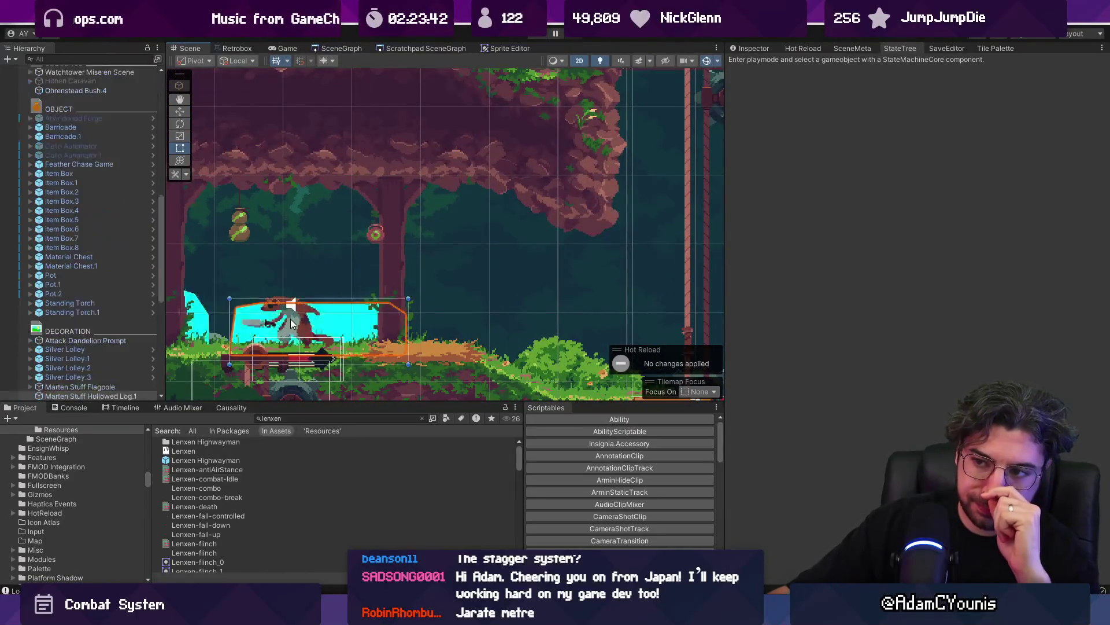
{"action": "key", "text": "f"}
{"action": "left_click", "coordinate": [113, 387]}
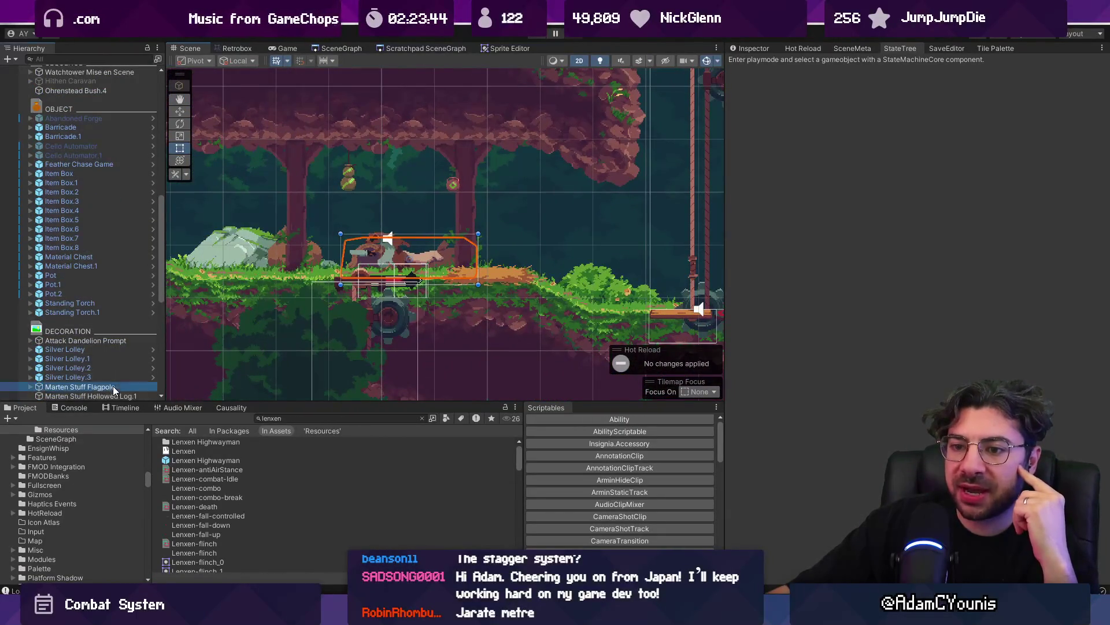
{"action": "scroll", "coordinate": [79, 143], "scroll_direction": "up", "scroll_amount": 3}
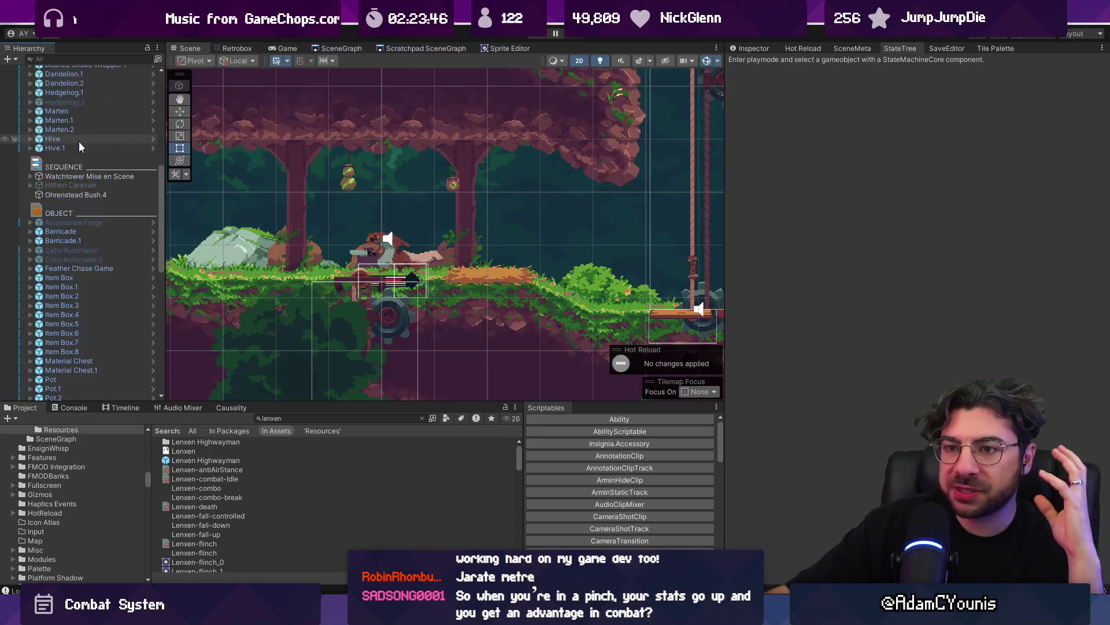
{"action": "scroll", "coordinate": [81, 161], "scroll_direction": "up", "scroll_amount": 5}
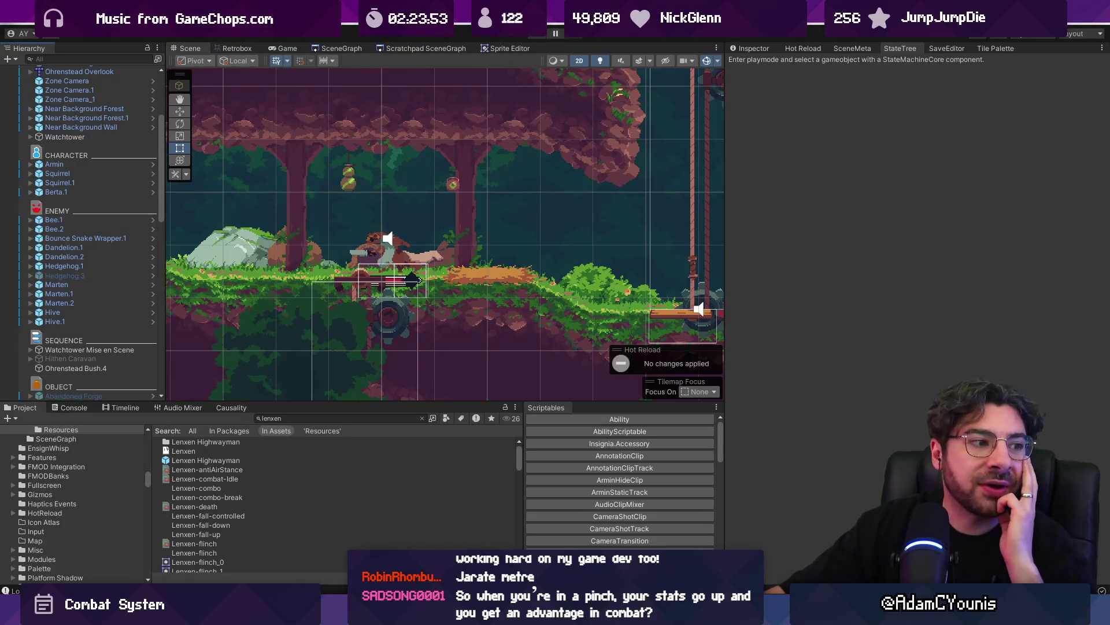
{"action": "key", "text": "alt+Tab"}
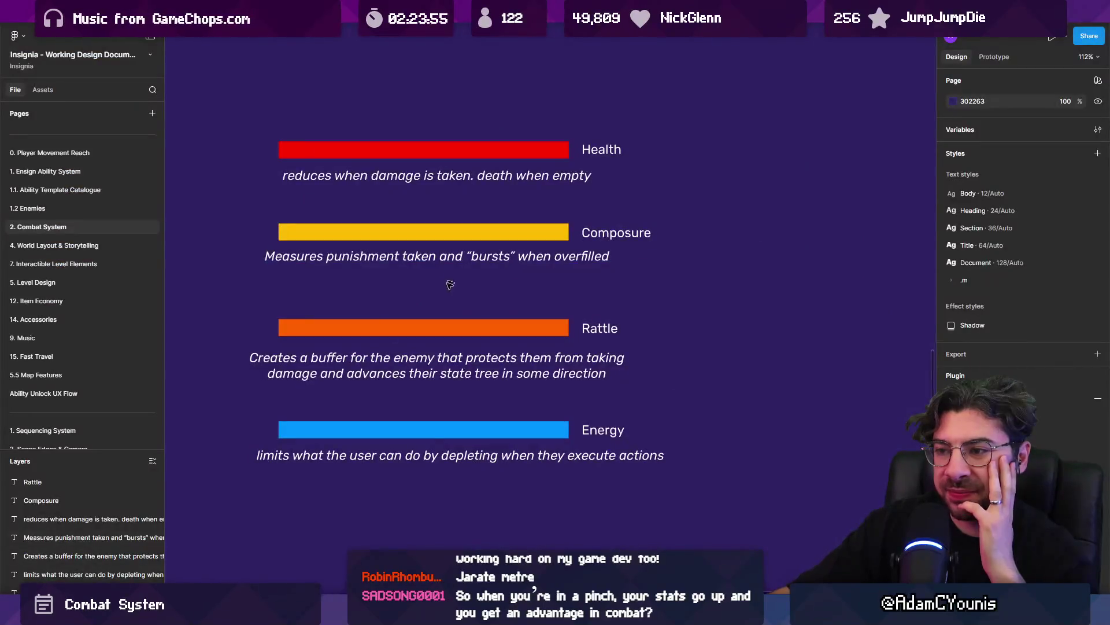
Append '. puts you at a disadvantage' to the end of the Composure description
{"action": "left_click_drag", "start_coordinate": [222, 126], "coordinate": [665, 486]}
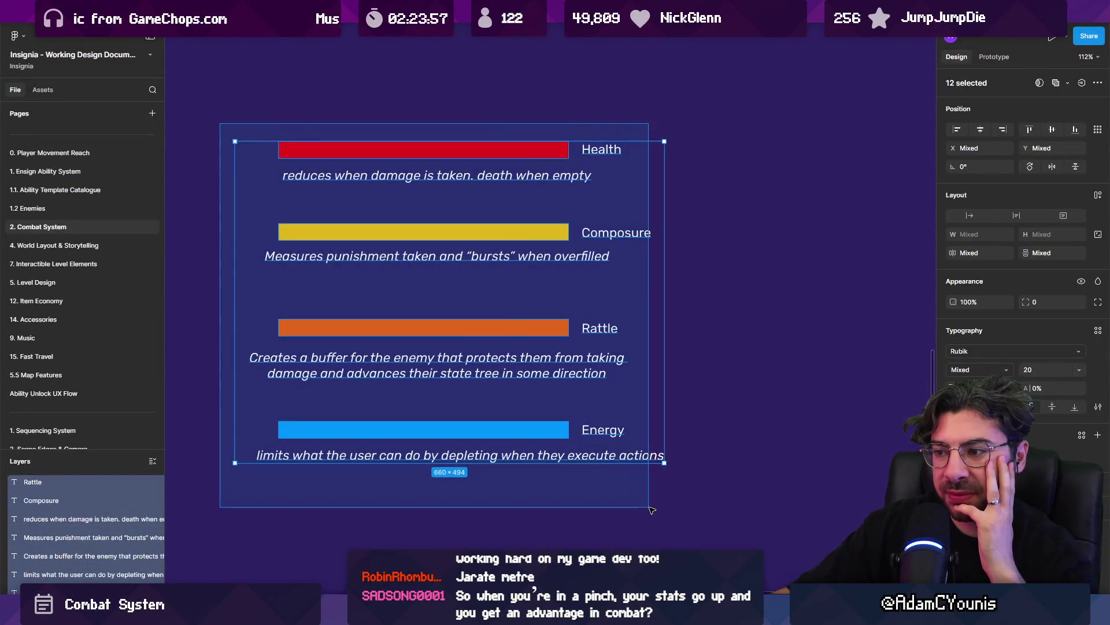
{"action": "left_click", "coordinate": [627, 344]}
{"action": "left_click", "coordinate": [573, 257]}
{"action": "key", "text": "Escape"}
{"action": "left_click", "coordinate": [616, 258]}
{"action": "left_click", "coordinate": [616, 258]}
{"action": "type", "text": ". pu"}
{"action": "type", "text": "ts yuor"}
{"action": "key", "text": "BackSpace"}
{"action": "key", "text": "BackSpace"}
{"action": "type", "text": "o"}
{"action": "key", "text": "BackSpace"}
{"action": "key", "text": "BackSpace"}
{"action": "type", "text": "ou at a disadvantage"}
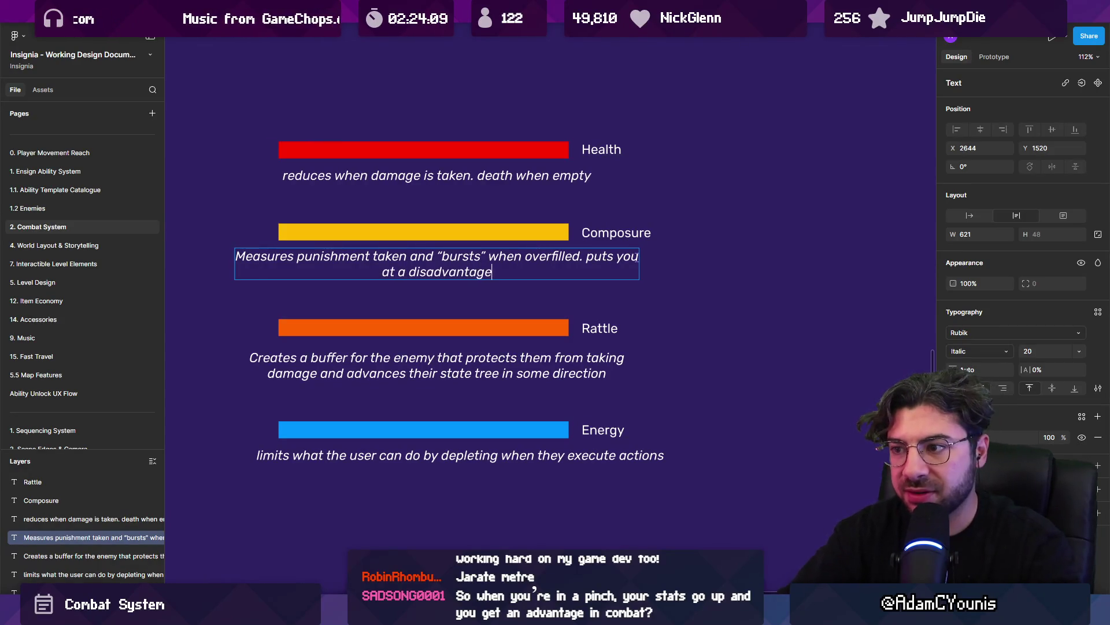
{"action": "left_click", "coordinate": [659, 289]}
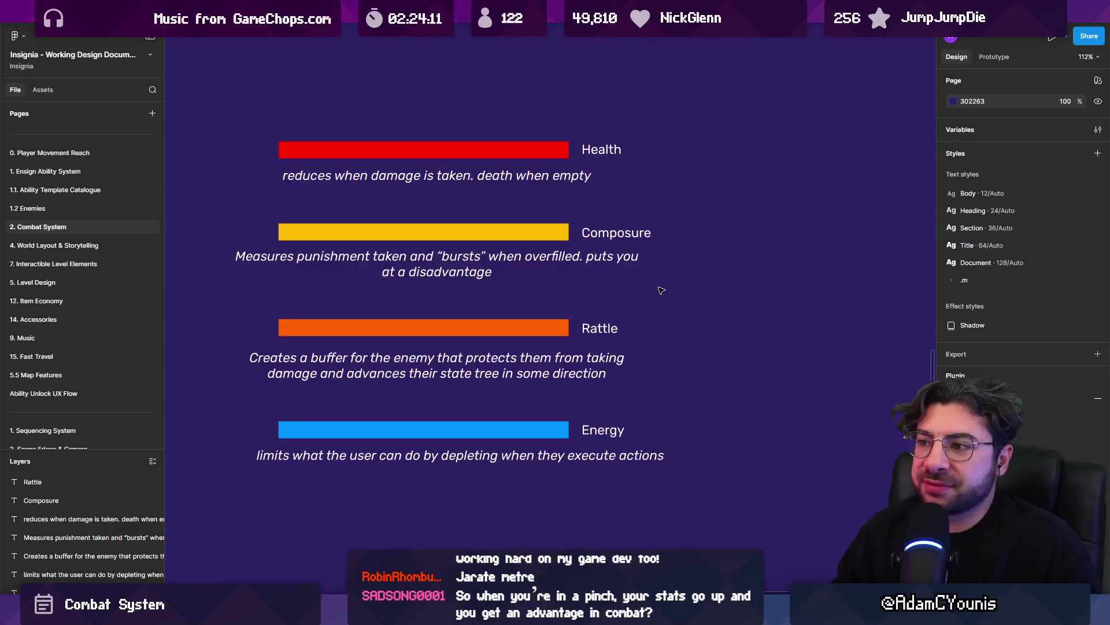
{"action": "left_click", "coordinate": [353, 232]}
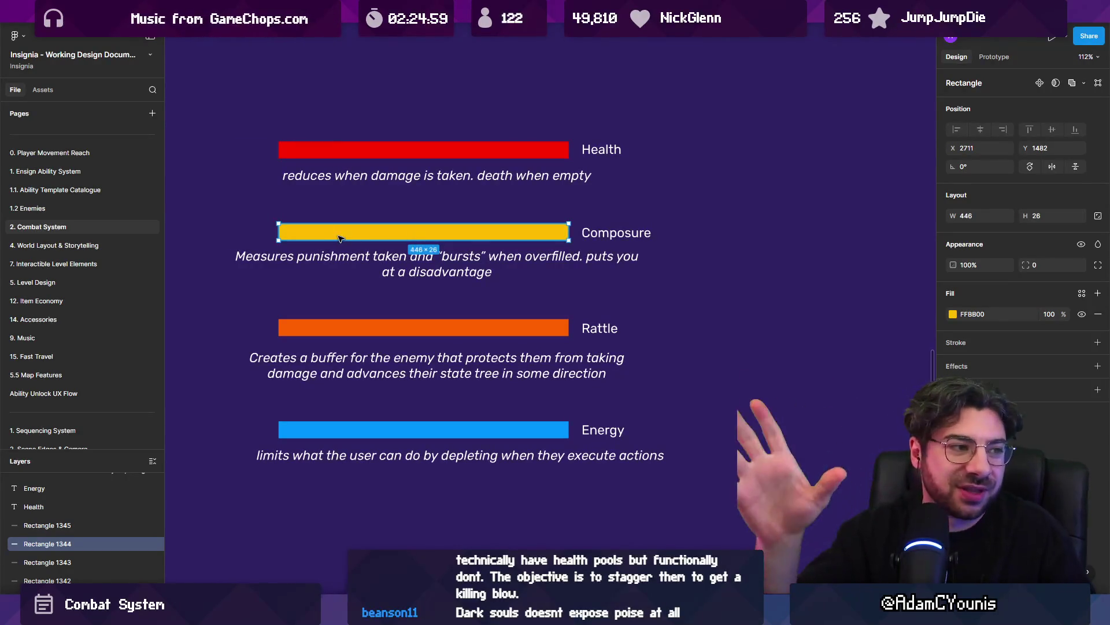
{"action": "left_click", "coordinate": [291, 215]}
{"action": "left_click", "coordinate": [370, 257]}
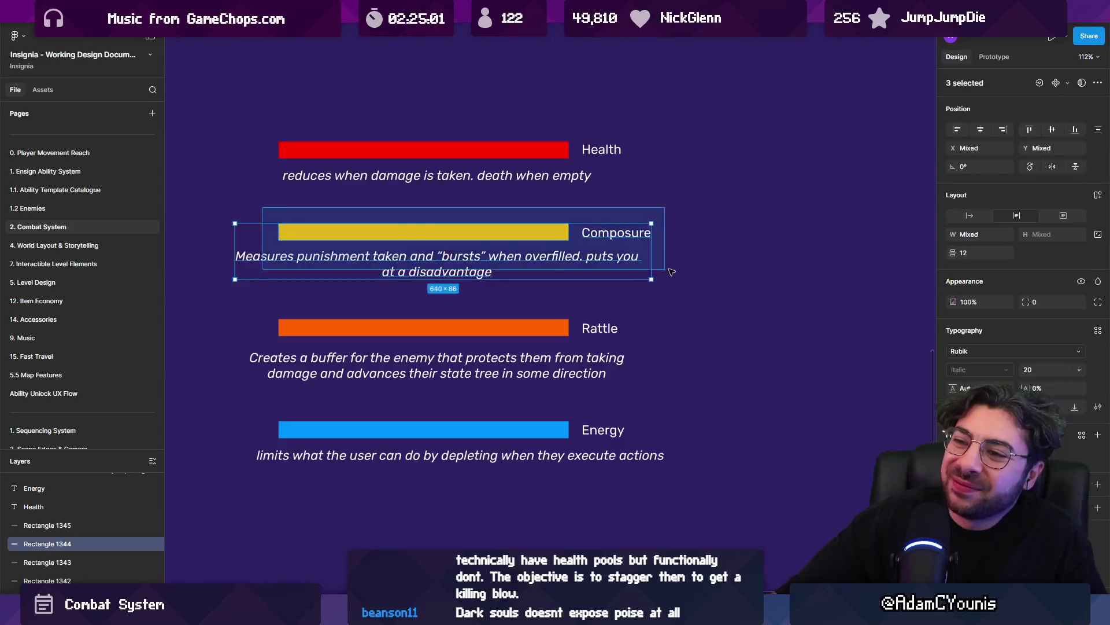
{"action": "left_click", "coordinate": [685, 285]}
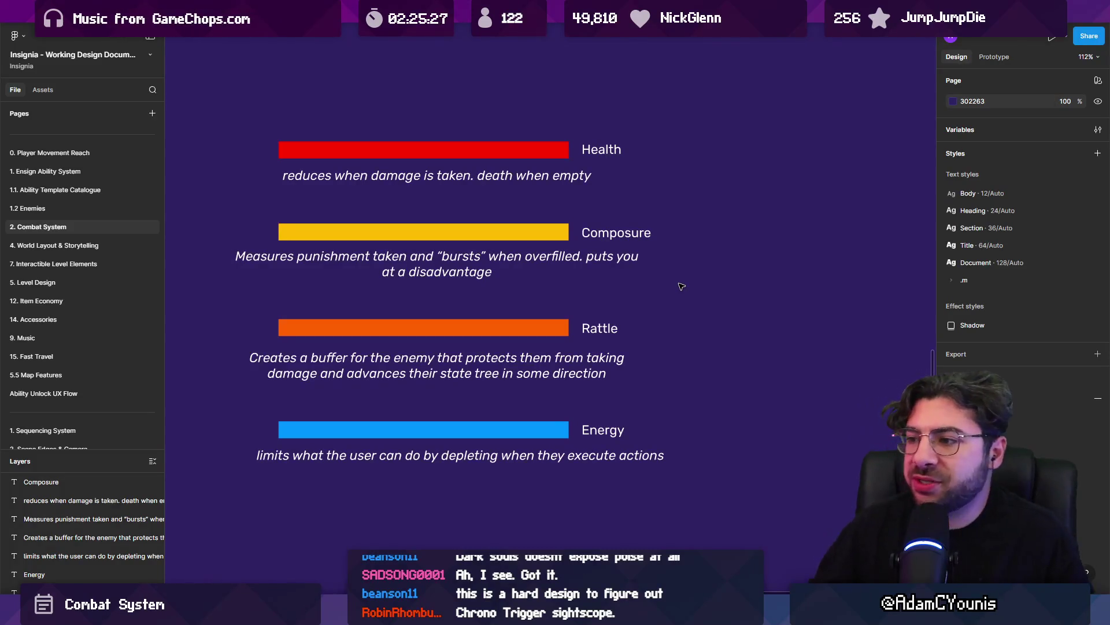
{"action": "left_click", "coordinate": [607, 365]}
{"action": "left_click", "coordinate": [601, 328]}
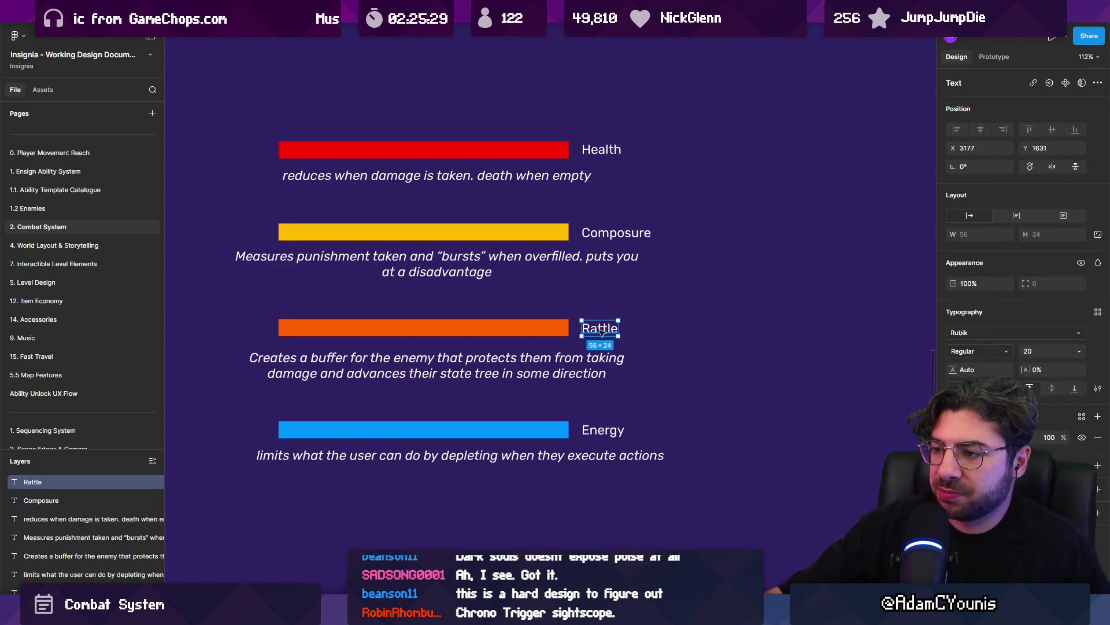
{"action": "key", "text": "alt+Tab"}
Select the creature and Gear Rope, collapse Rope and Pulley Lift(Clone), then return to Figma
{"action": "scroll", "coordinate": [347, 263], "scroll_direction": "up", "scroll_amount": 2}
{"action": "scroll", "coordinate": [365, 258], "scroll_direction": "up", "scroll_amount": 2}
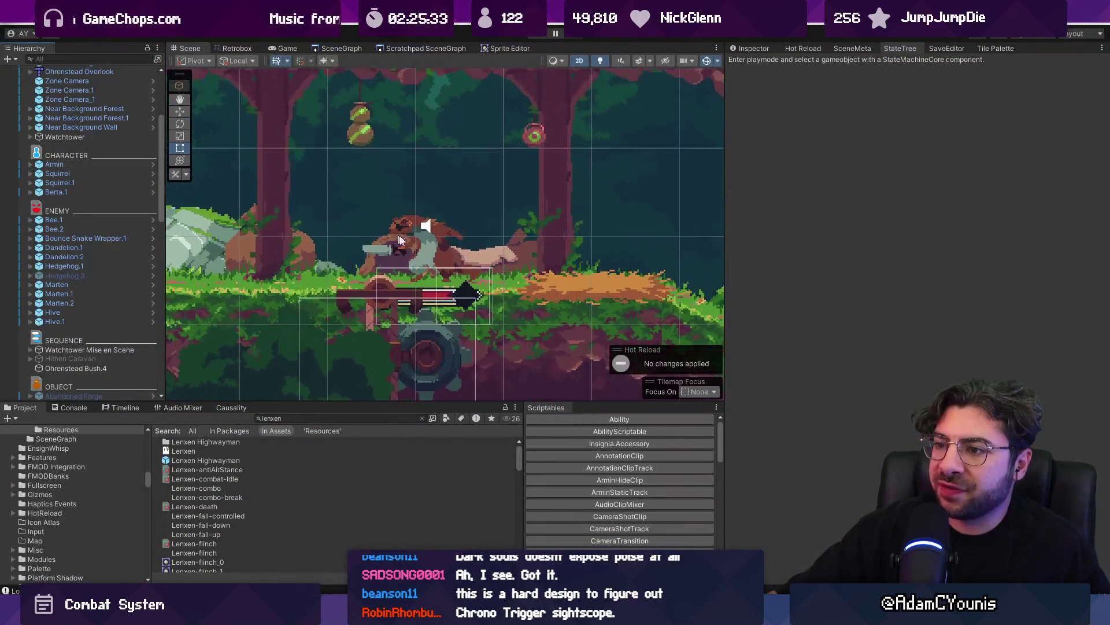
{"action": "left_click", "coordinate": [436, 251]}
{"action": "left_click", "coordinate": [406, 231]}
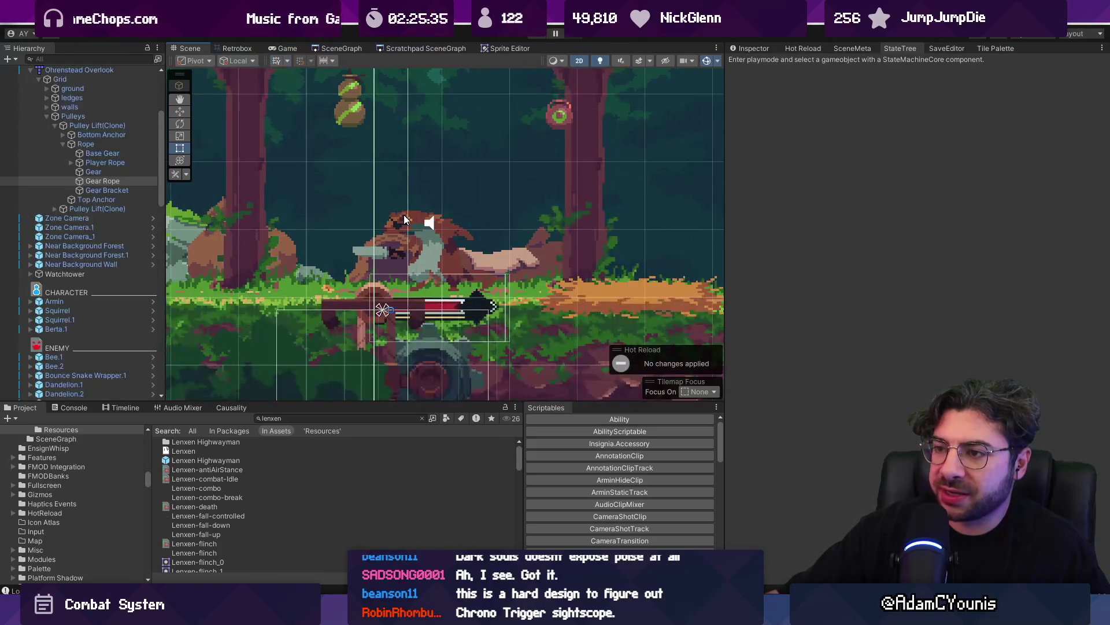
{"action": "left_click", "coordinate": [63, 143]}
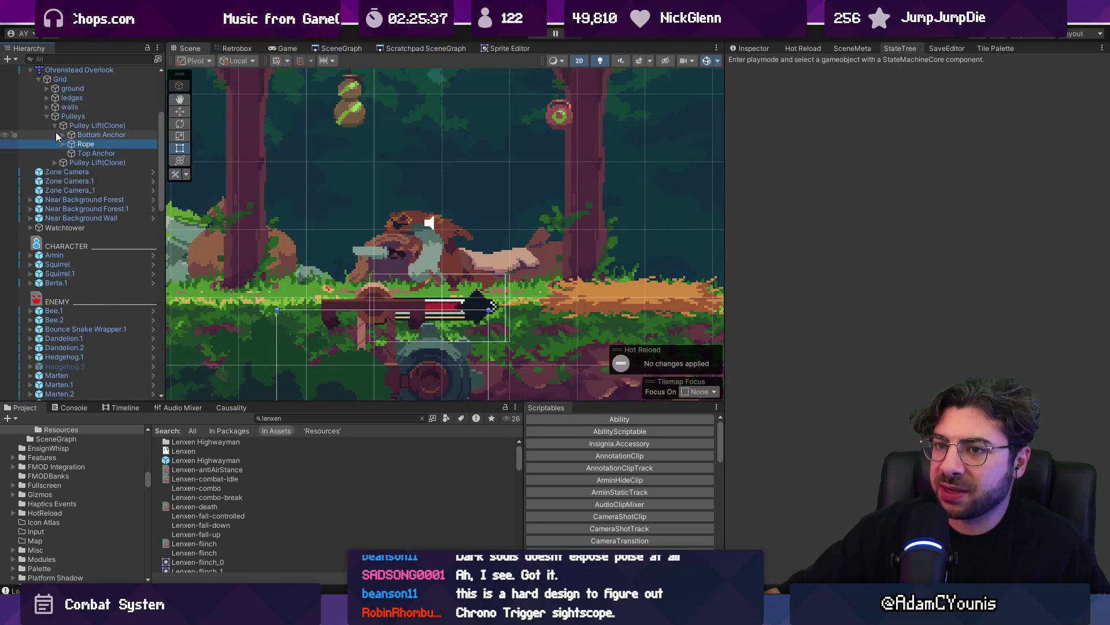
{"action": "left_click", "coordinate": [54, 125]}
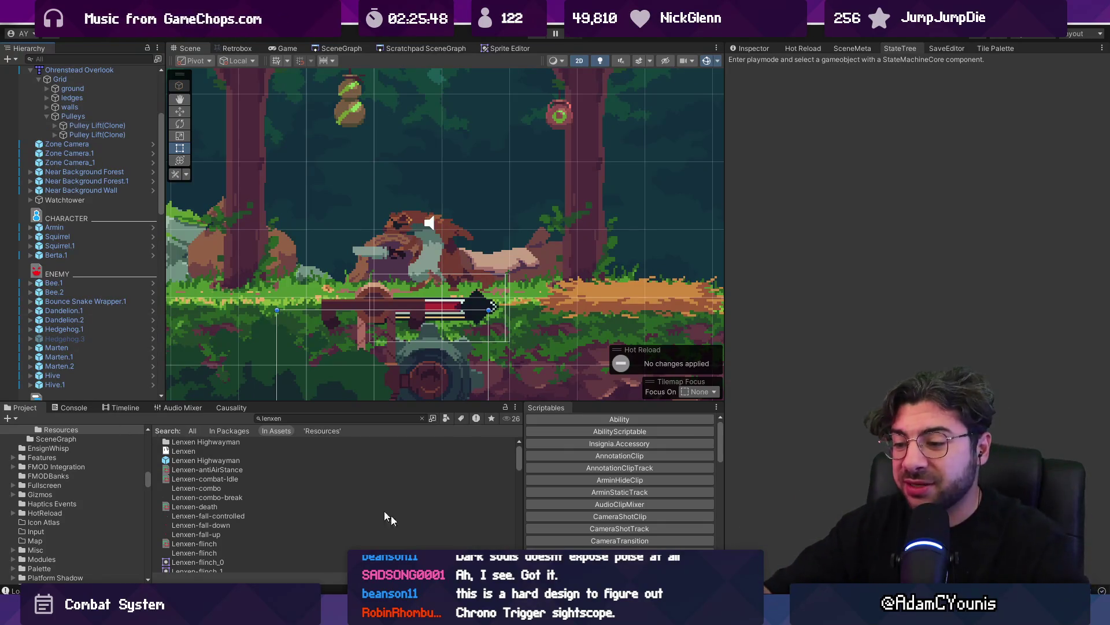
{"action": "key", "text": "alt+Tab"}
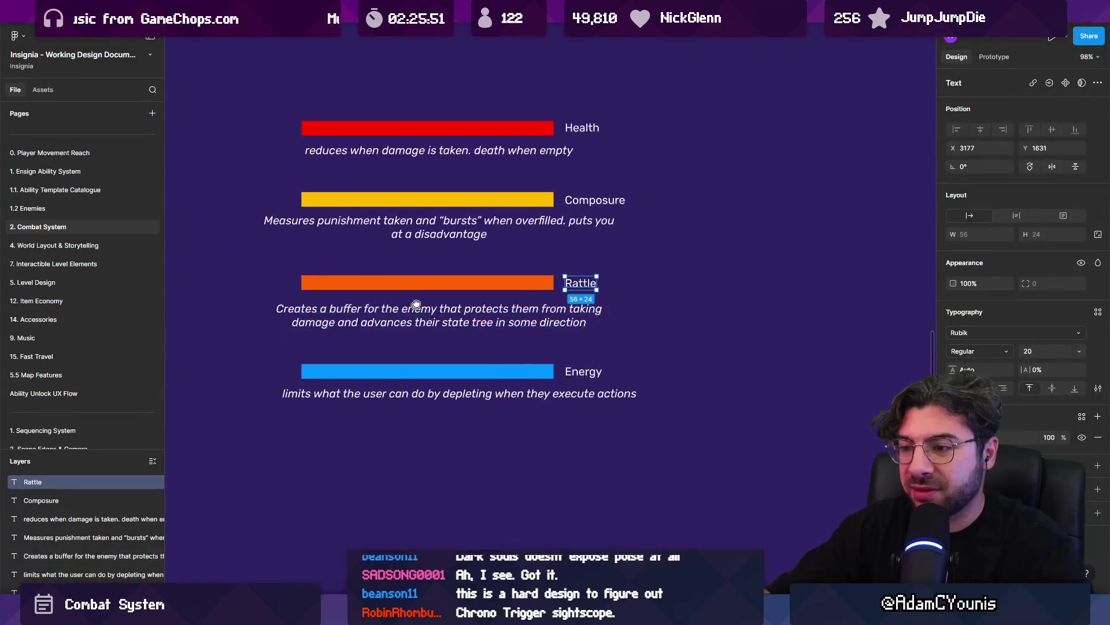
Duplicate the Rattle bar below Energy, recolour it magenta FF00E5, and copy the Energy label beside it
{"action": "left_click_drag", "start_coordinate": [422, 278], "coordinate": [421, 430]}
{"action": "left_click", "coordinate": [954, 315]}
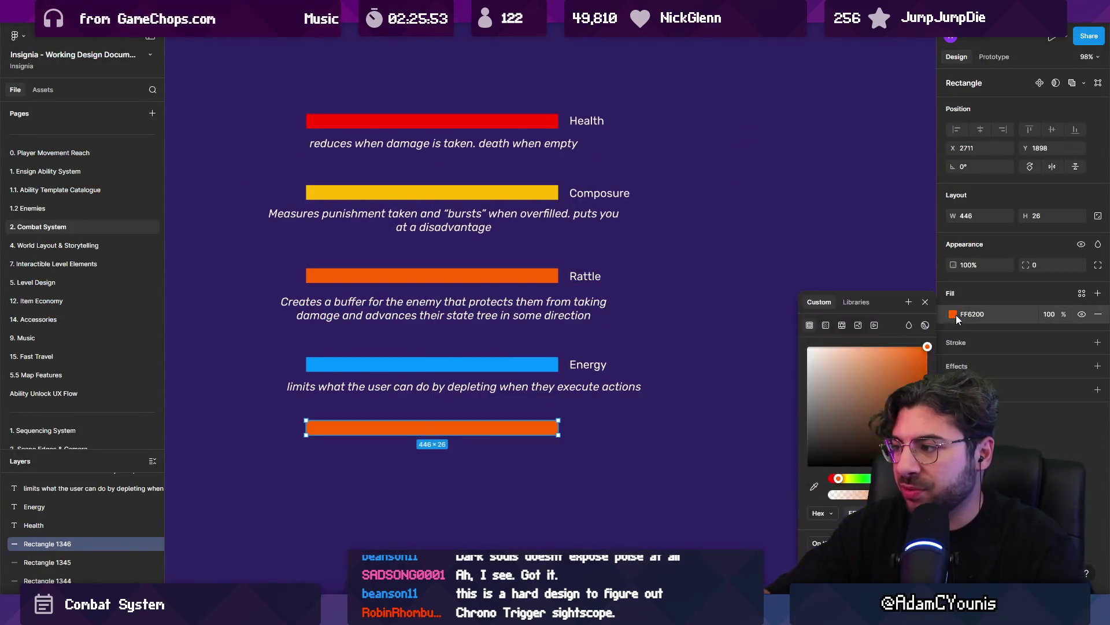
{"action": "left_click_drag", "start_coordinate": [857, 478], "coordinate": [910, 478]}
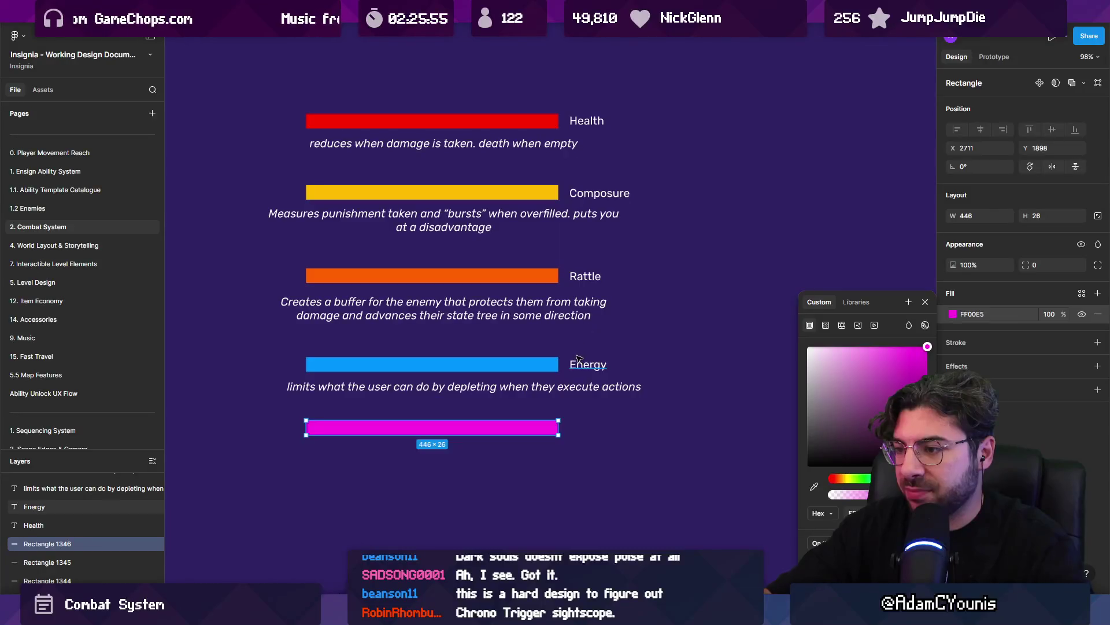
{"action": "left_click_drag", "start_coordinate": [579, 359], "coordinate": [587, 389]}
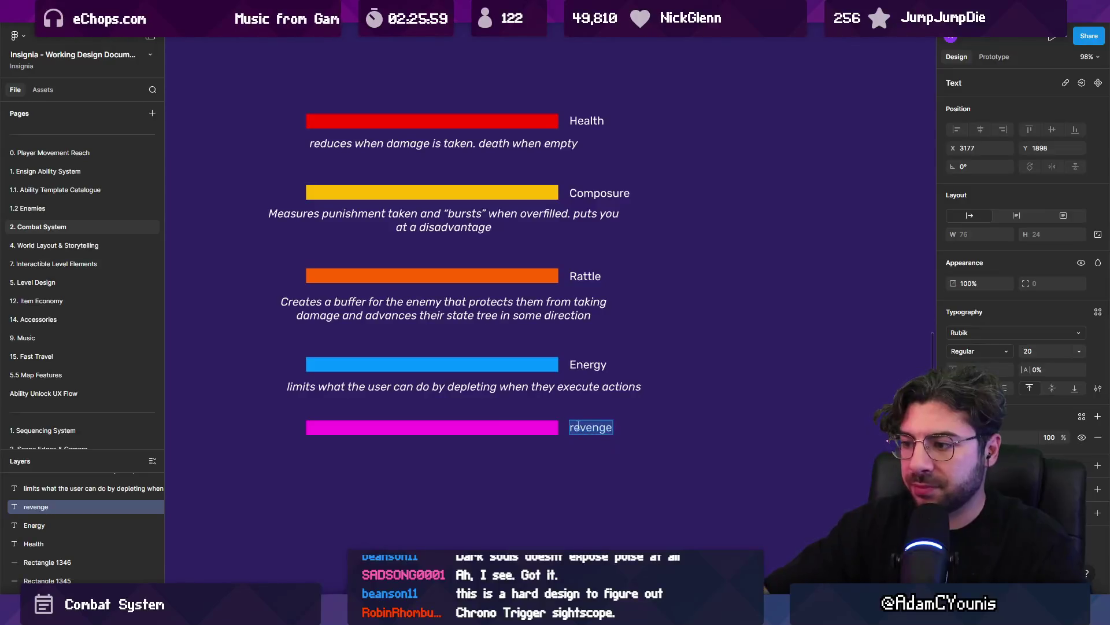
Copy a description under the new bar and rewrite it for Revenge, taking their turn back when full
{"action": "scroll", "coordinate": [550, 289], "scroll_direction": "down", "scroll_amount": 2}
{"action": "left_click", "coordinate": [512, 148]}
{"action": "left_click_drag", "start_coordinate": [512, 149], "coordinate": [511, 392]}
{"action": "type", "text": "Goes up as user is punished, allows them to “take their turn back” when fu"}
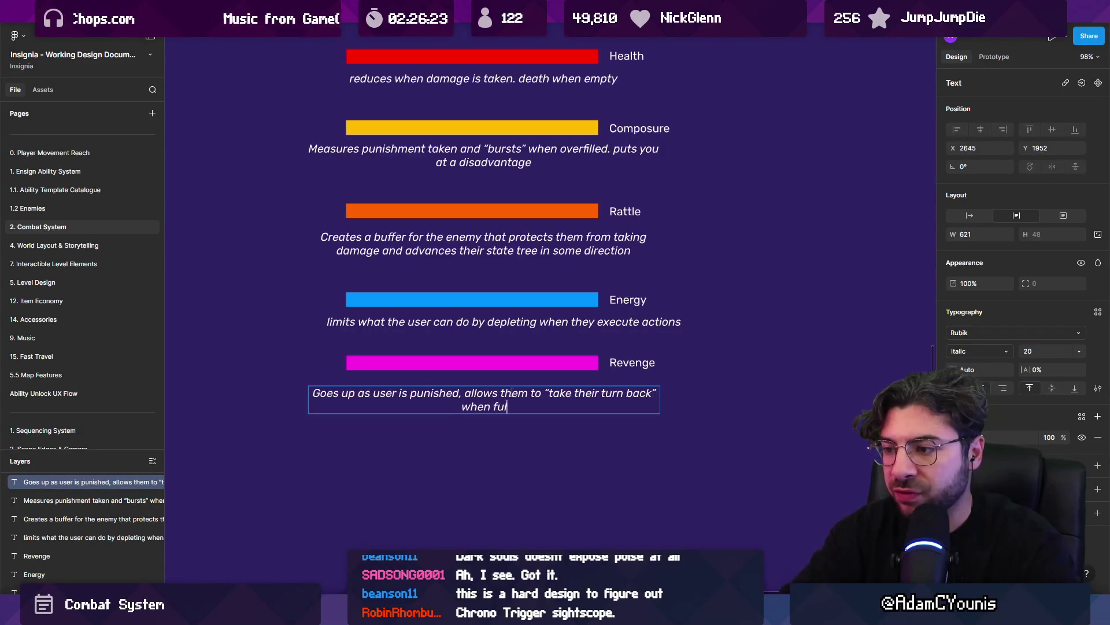
{"action": "type", "text": "l"}
{"action": "key", "text": "Escape"}
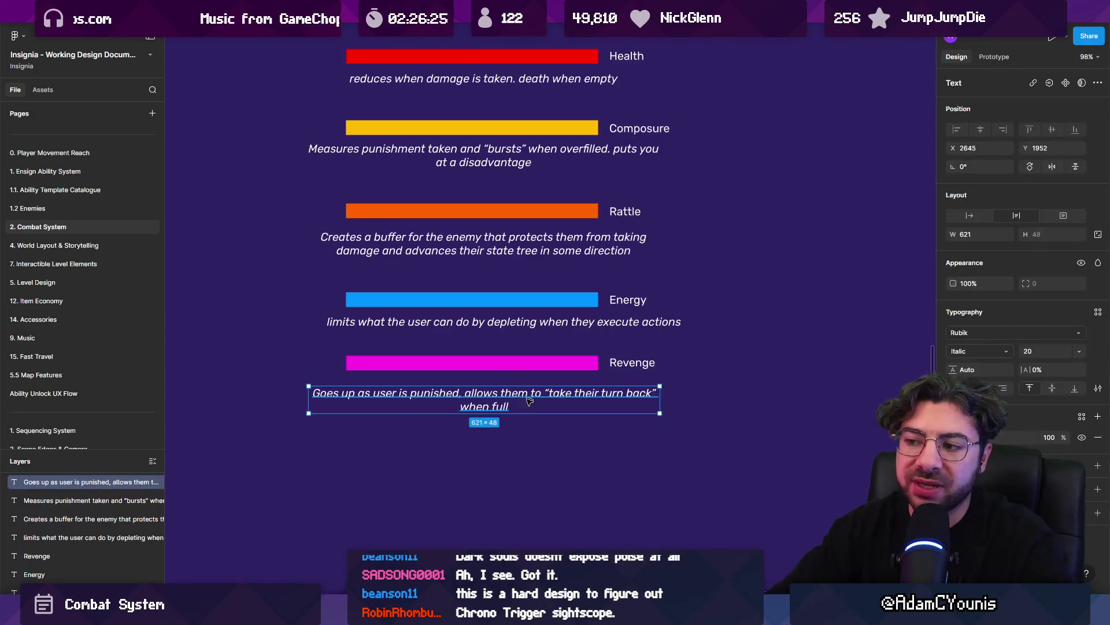
{"action": "scroll", "coordinate": [528, 399], "scroll_direction": "up", "scroll_amount": 5}
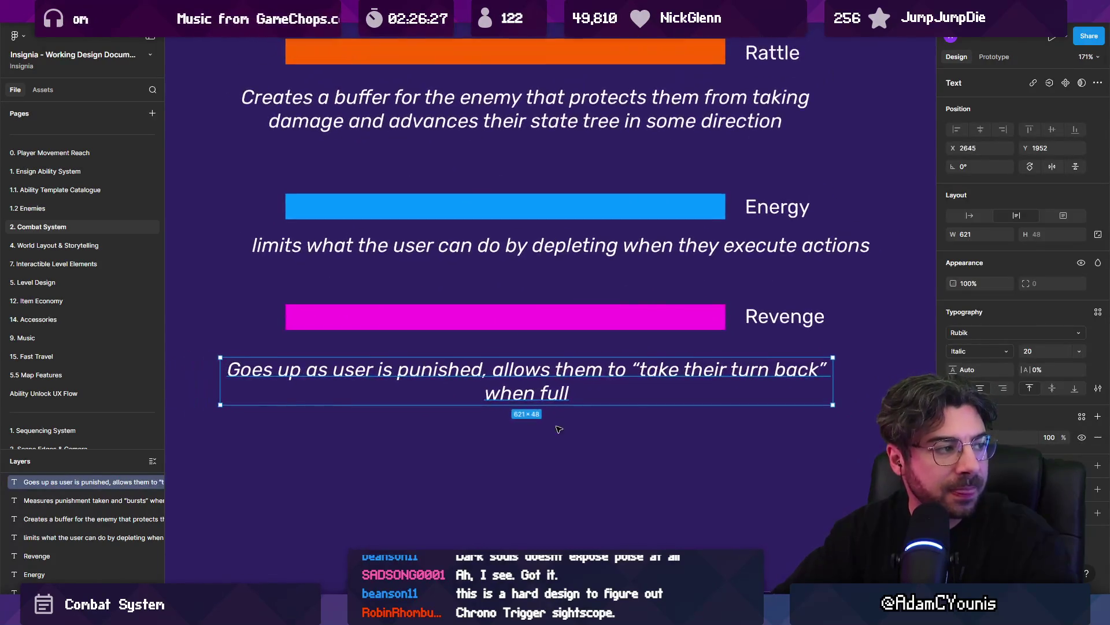
{"action": "left_click", "coordinate": [558, 429]}
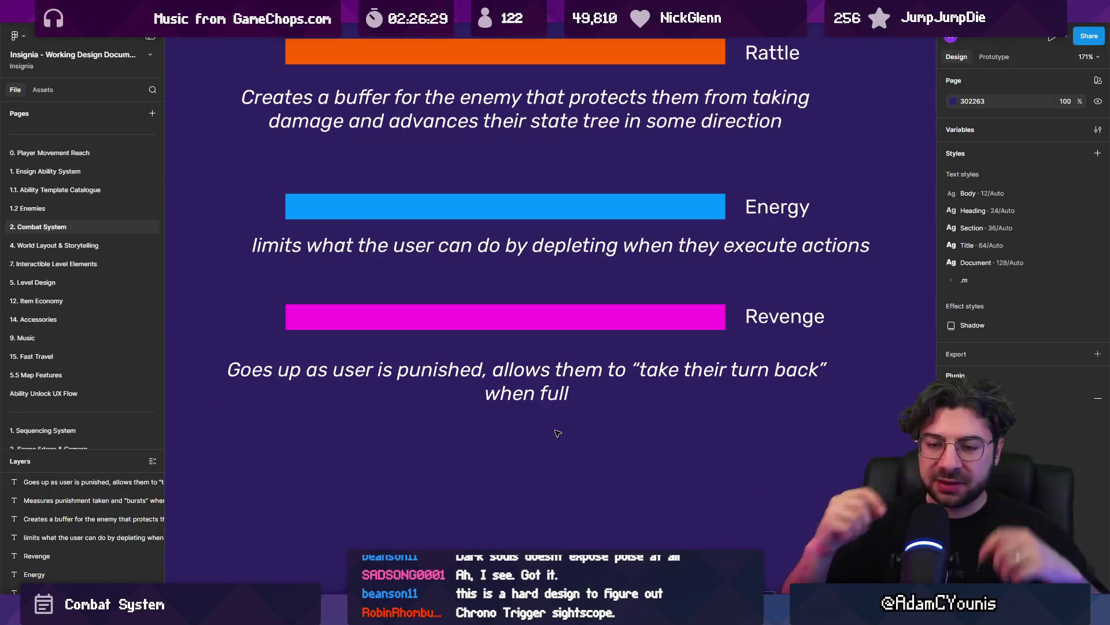
{"action": "mouse_move", "coordinate": [352, 616]}
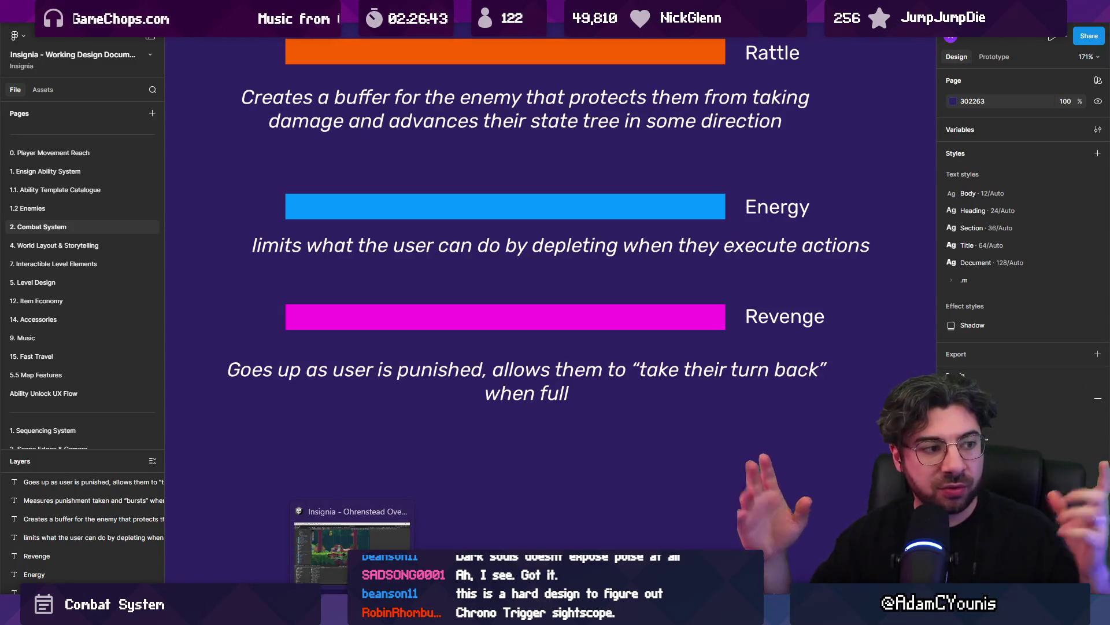
{"action": "left_click", "coordinate": [351, 546]}
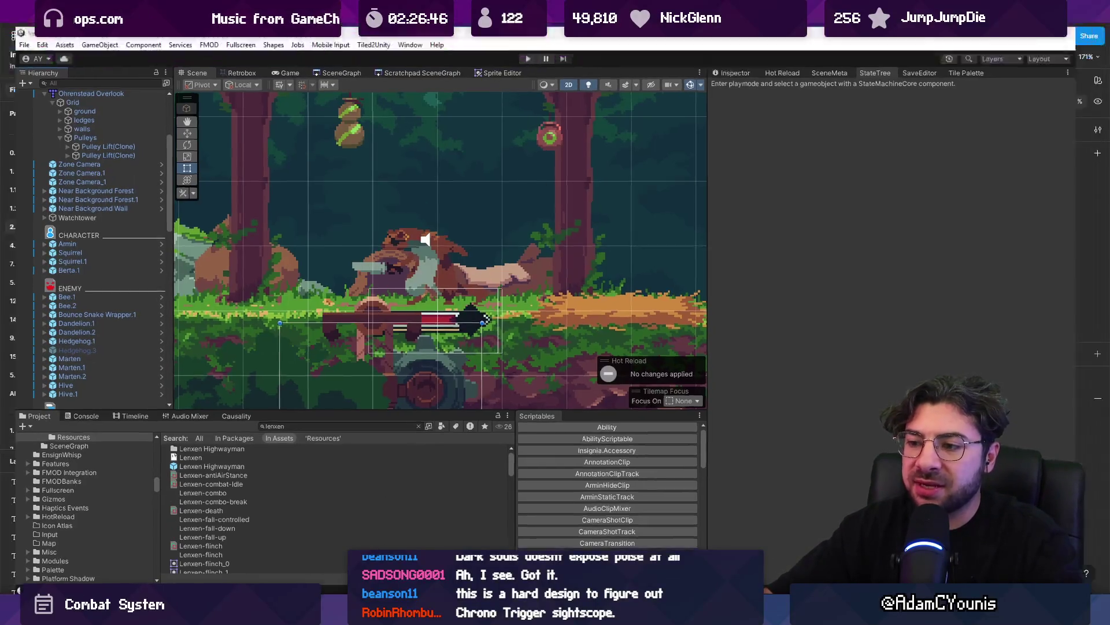
{"action": "key", "text": "alt+Tab"}
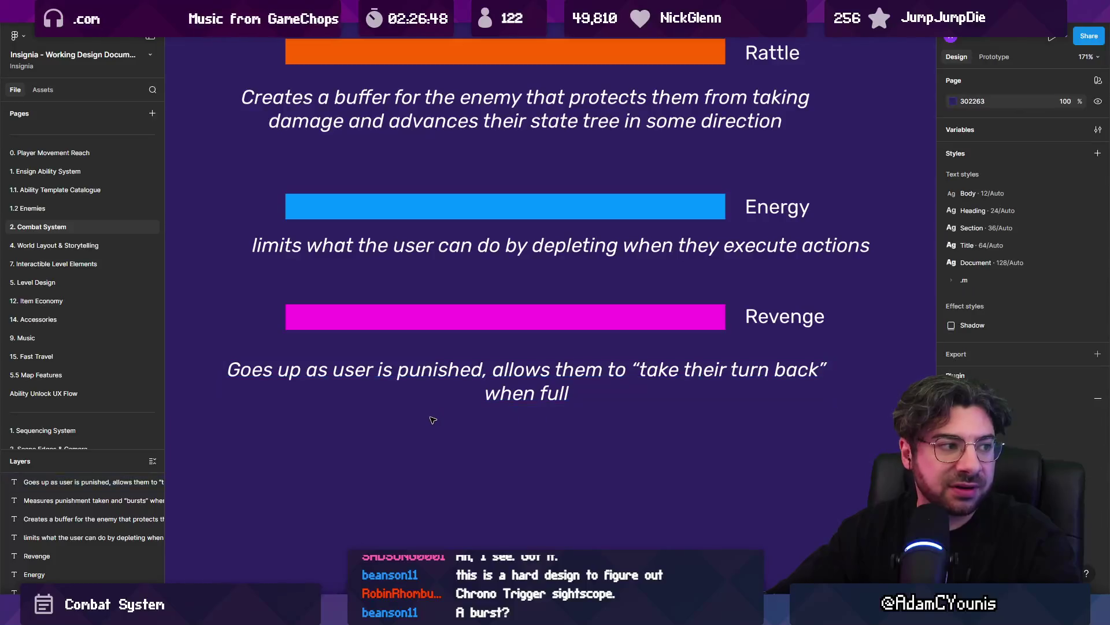
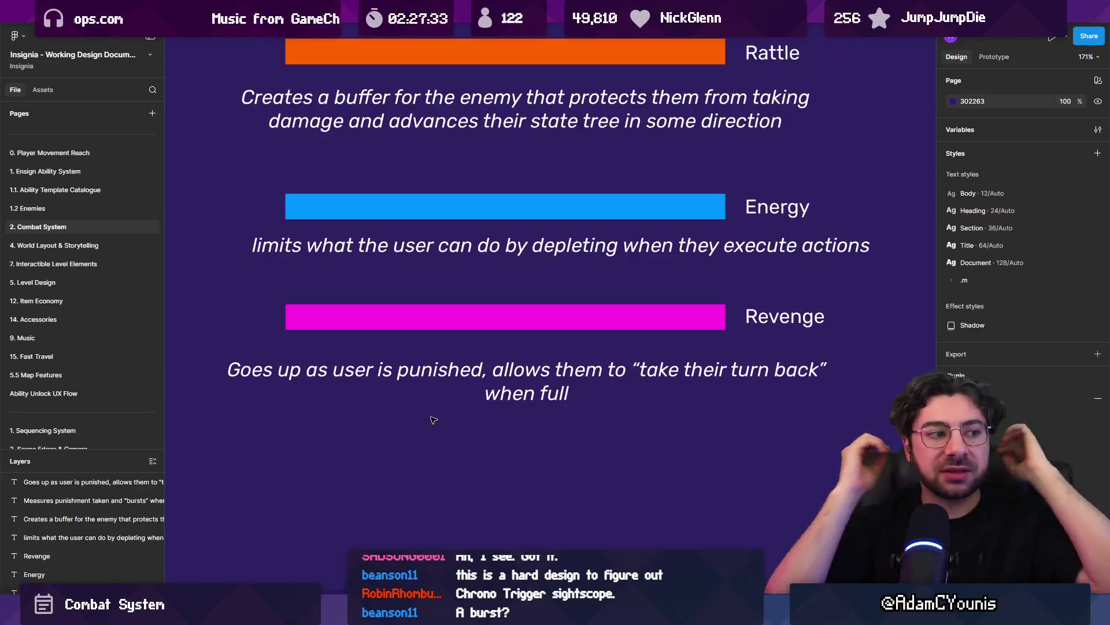
Draw a 57×57 grey square below the Revenge description, duplicate it, and make the copy red
{"action": "scroll", "coordinate": [434, 419], "scroll_direction": "down", "scroll_amount": 5}
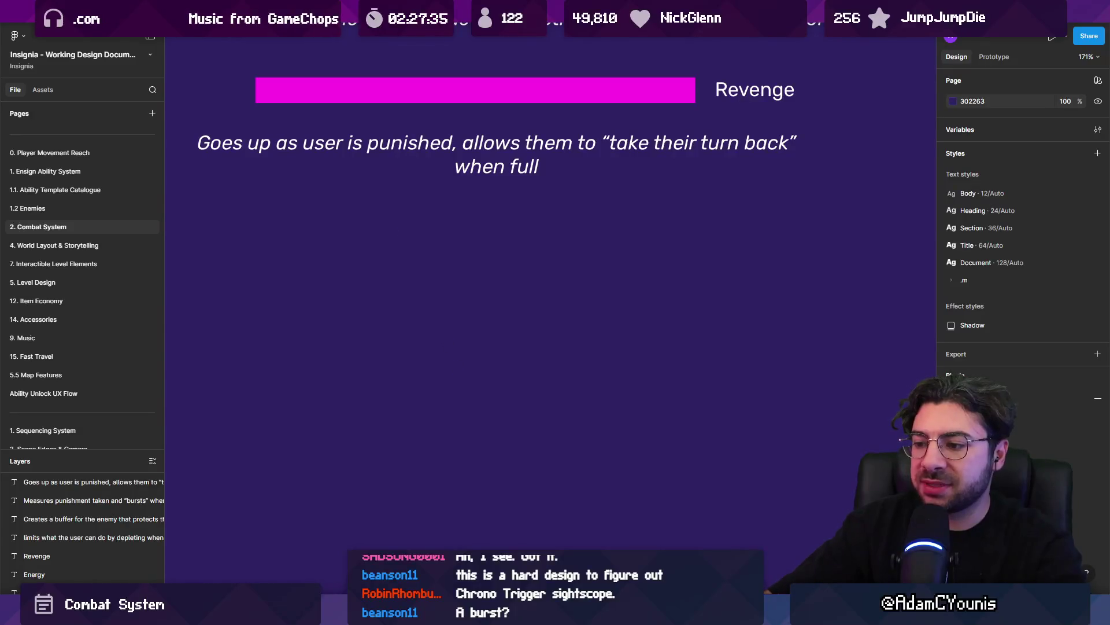
{"action": "mouse_move", "coordinate": [266, 280]}
{"action": "left_mouse_down"}
{"action": "mouse_move", "coordinate": [322, 335]}
{"action": "mouse_move", "coordinate": [372, 318]}
{"action": "mouse_move", "coordinate": [507, 322]}
{"action": "left_mouse_up"}
{"action": "key", "text": "ctrl+d"}
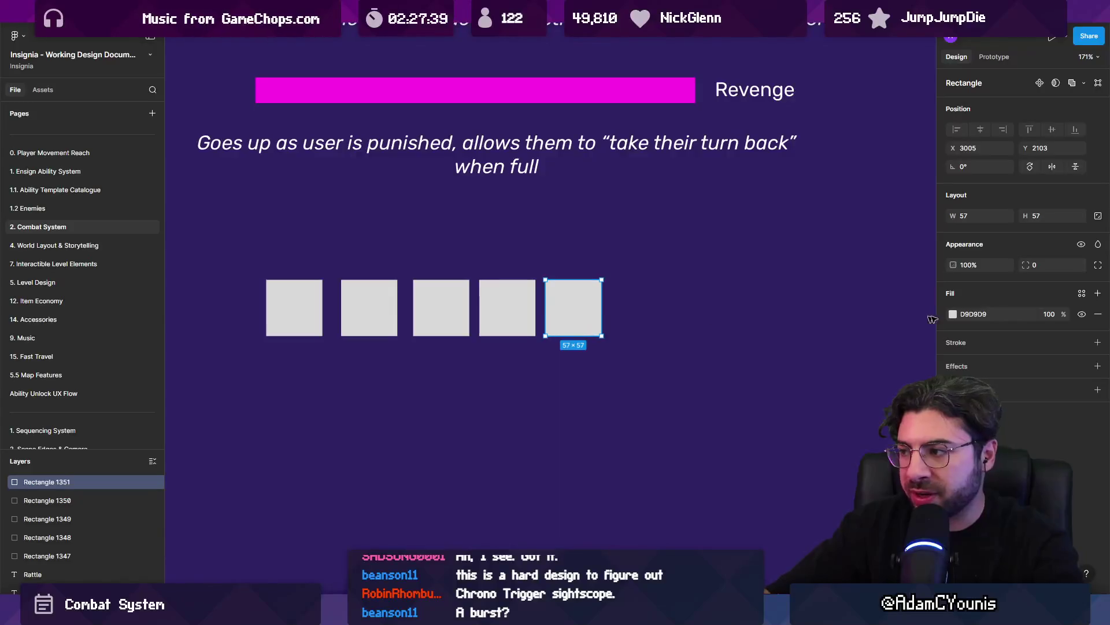
{"action": "left_click", "coordinate": [953, 314]}
{"action": "left_click", "coordinate": [906, 333]}
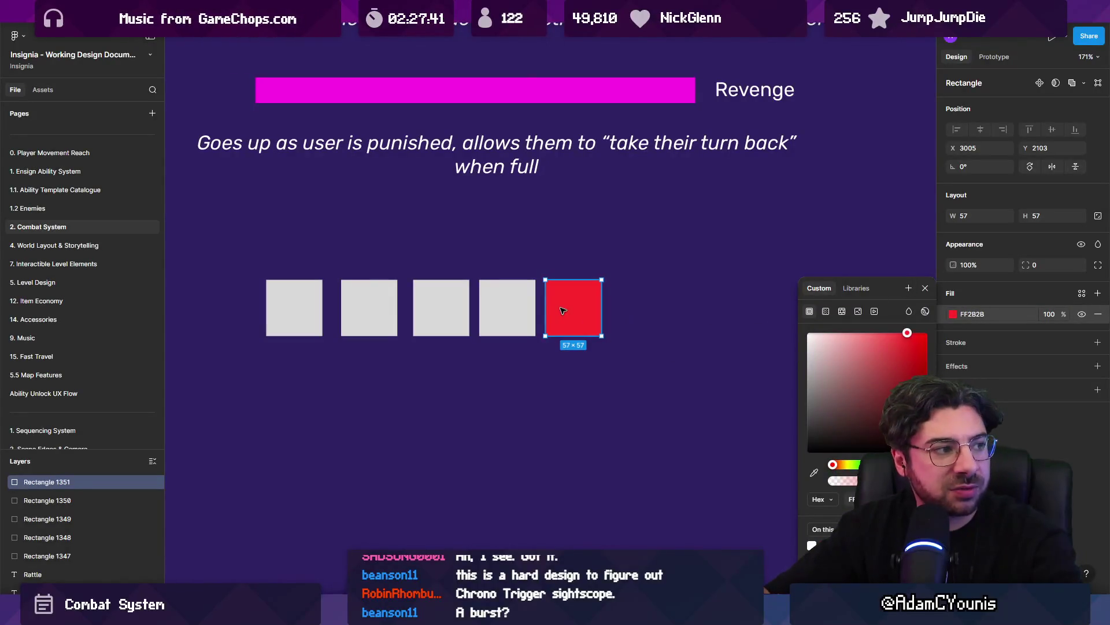
Copy the red square to its right and shift the copy's fill toward orange
{"action": "left_click_drag", "start_coordinate": [561, 315], "coordinate": [632, 319], "text": "alt"}
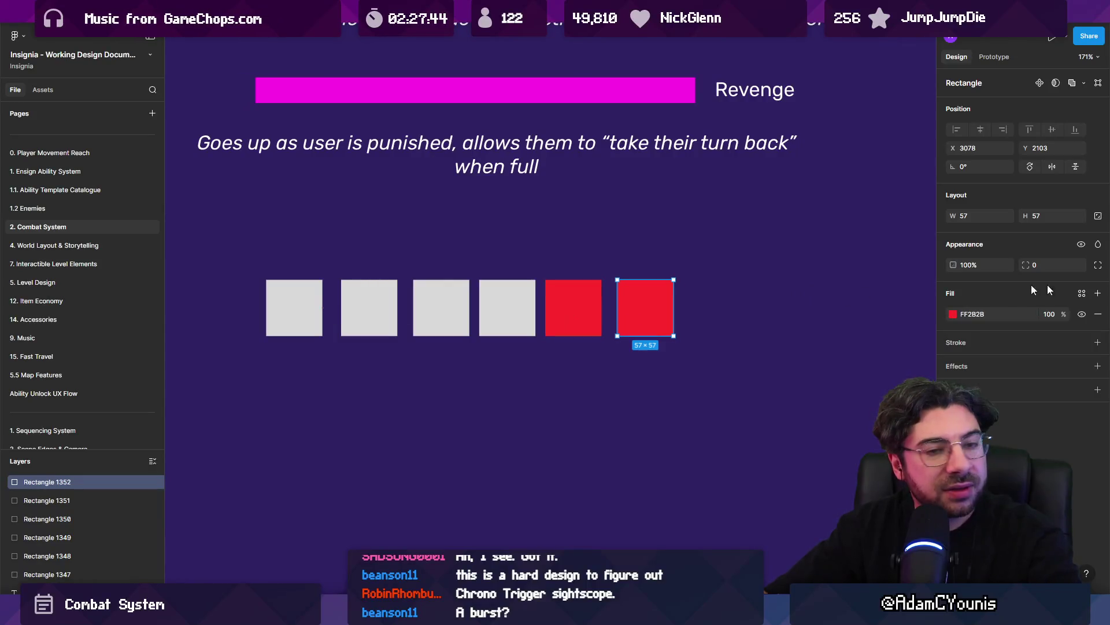
{"action": "left_click", "coordinate": [953, 314]}
{"action": "left_click", "coordinate": [927, 379]}
{"action": "left_click_drag", "start_coordinate": [927, 379], "coordinate": [938, 310]}
{"action": "left_click_drag", "start_coordinate": [840, 469], "coordinate": [843, 462]}
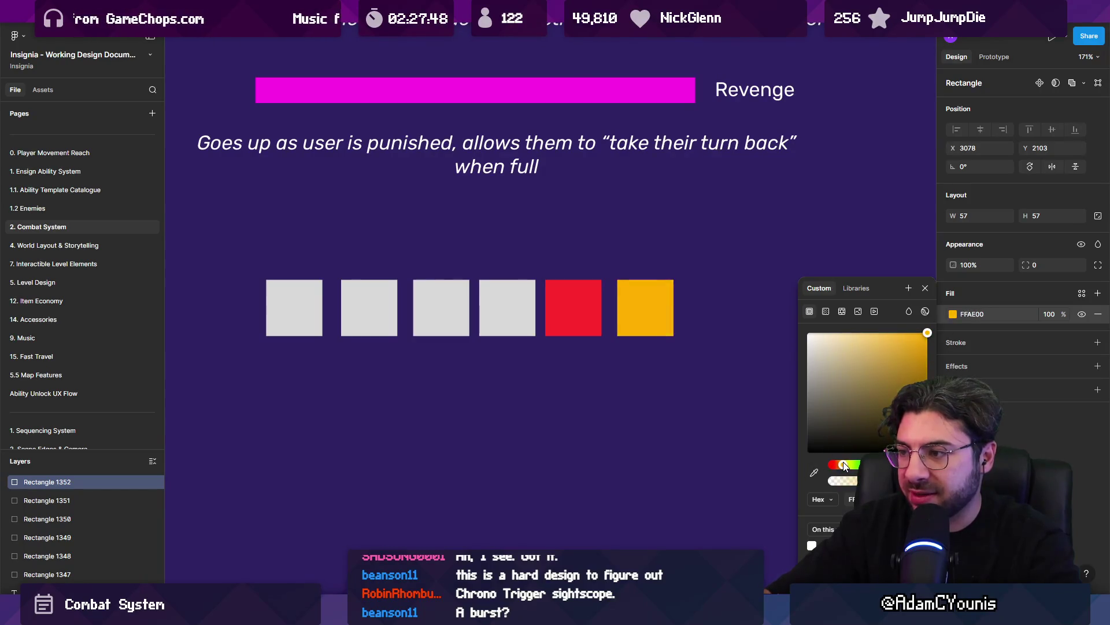
{"action": "left_click", "coordinate": [567, 307]}
{"action": "left_click", "coordinate": [565, 303]}
Even out the spacing between the four grey squares
{"action": "left_click_drag", "start_coordinate": [288, 255], "coordinate": [580, 333]}
{"action": "mouse_move", "coordinate": [537, 245]}
{"action": "left_mouse_down"}
{"action": "mouse_move", "coordinate": [265, 335]}
{"action": "mouse_move", "coordinate": [290, 314]}
{"action": "left_mouse_up"}
{"action": "left_click_drag", "start_coordinate": [439, 315], "coordinate": [445, 318]}
{"action": "left_click_drag", "start_coordinate": [310, 310], "coordinate": [305, 312]}
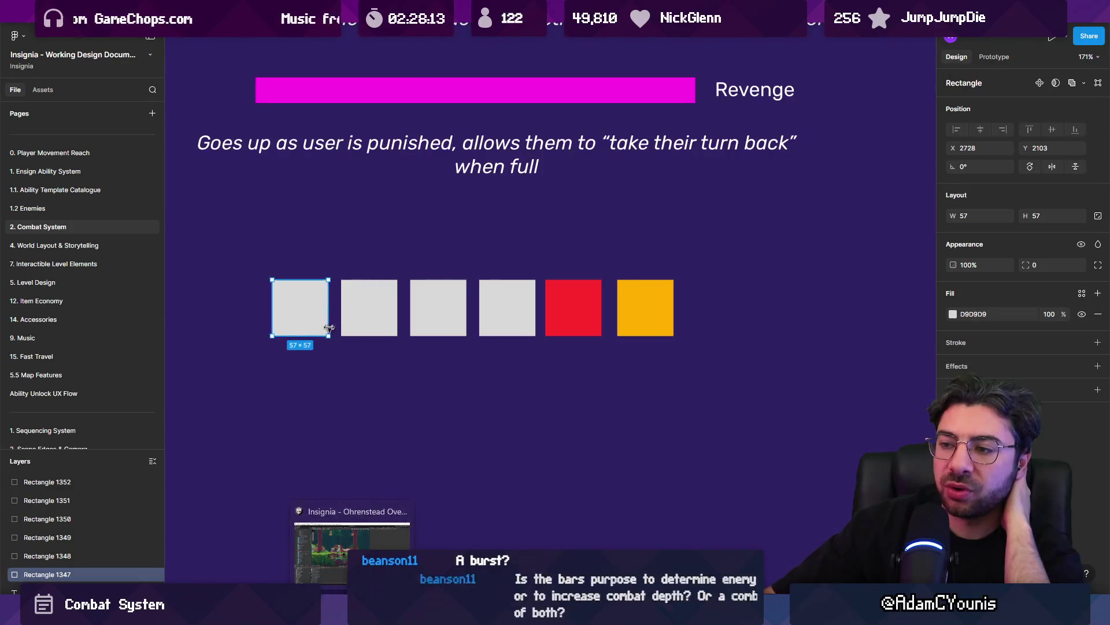
Move the Health bar's description slightly down
{"action": "scroll", "coordinate": [503, 287], "scroll_direction": "up", "scroll_amount": 10}
{"action": "scroll", "coordinate": [498, 149], "scroll_direction": "up", "scroll_amount": 1}
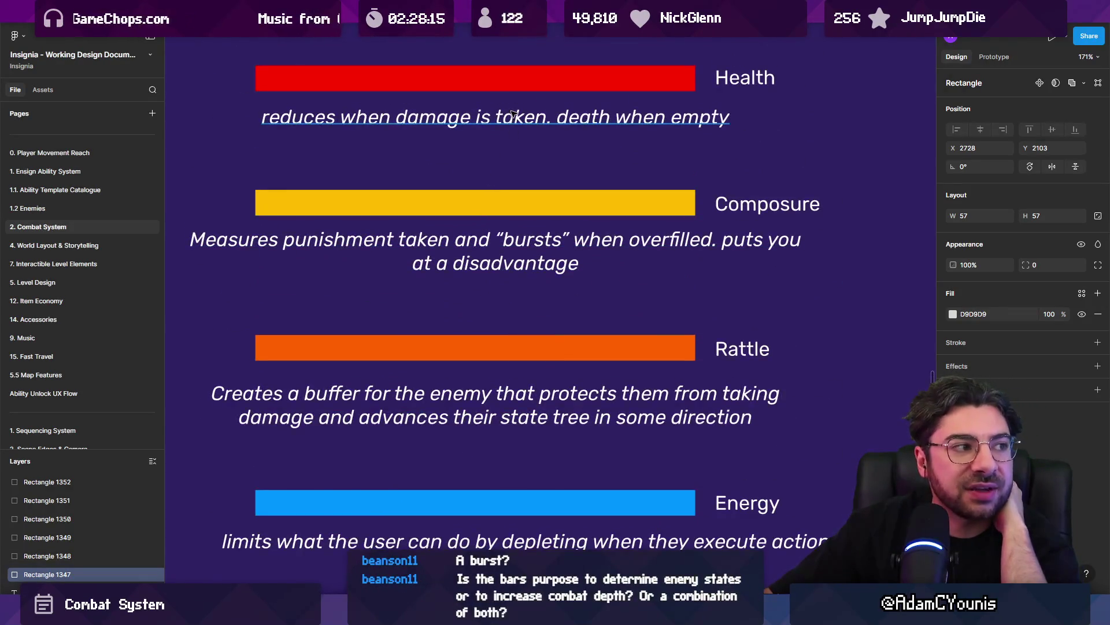
{"action": "left_click", "coordinate": [508, 81]}
{"action": "left_click_drag", "start_coordinate": [509, 116], "coordinate": [512, 121]}
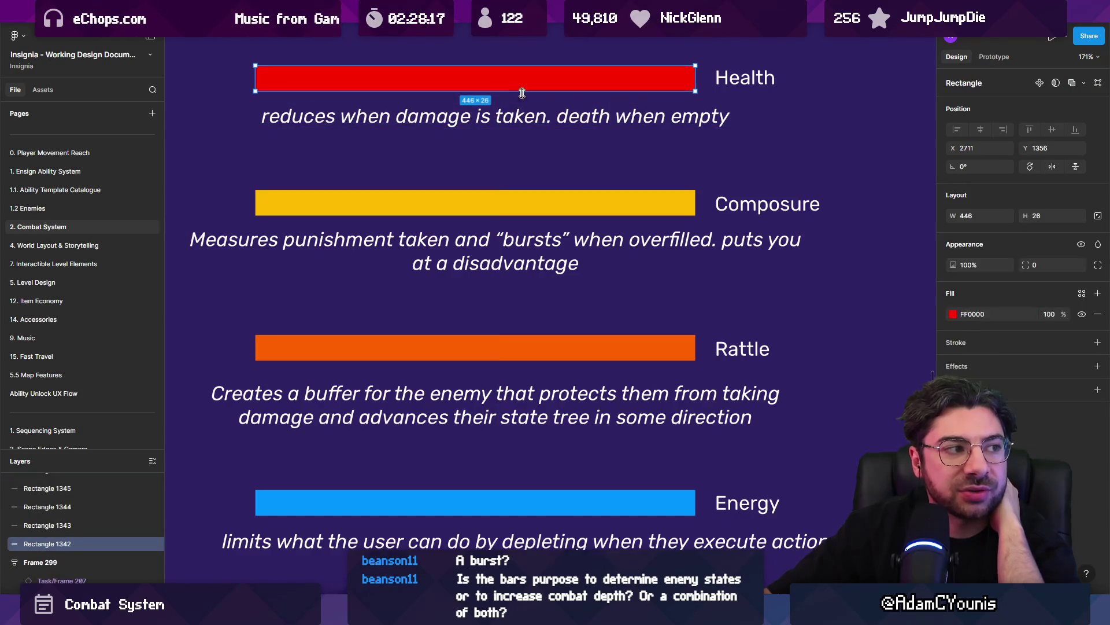
{"action": "scroll", "coordinate": [523, 84], "scroll_direction": "down", "scroll_amount": 5}
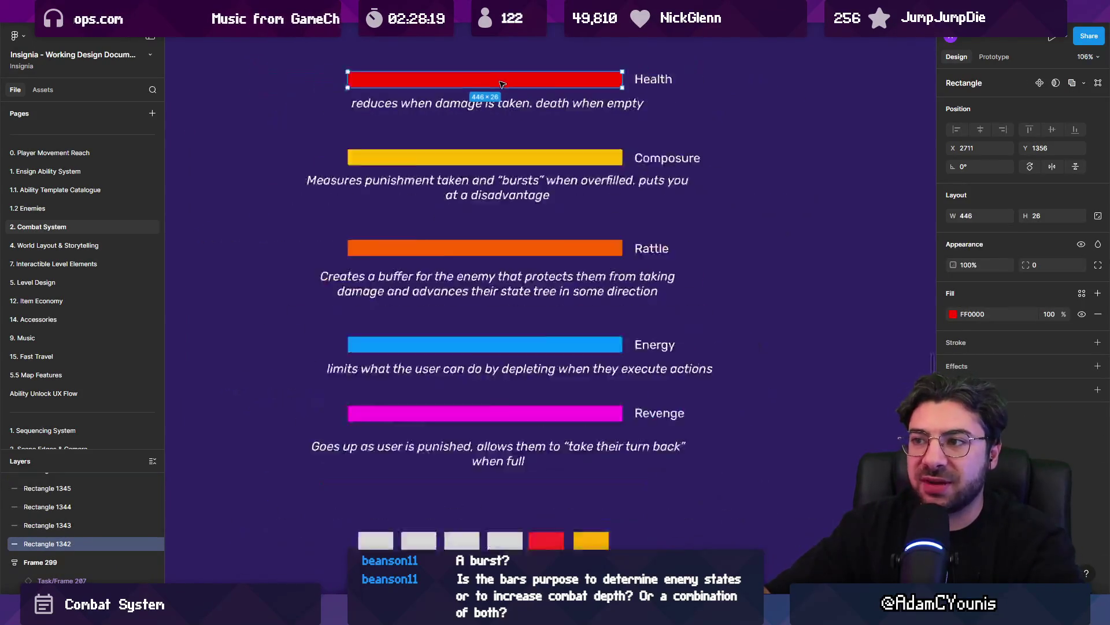
{"action": "scroll", "coordinate": [509, 300], "scroll_direction": "up", "scroll_amount": 5}
Nudge the orange square slightly left to line up the row
{"action": "left_click_drag", "start_coordinate": [296, 313], "coordinate": [669, 415]}
{"action": "scroll", "coordinate": [649, 375], "scroll_direction": "down", "scroll_amount": 4}
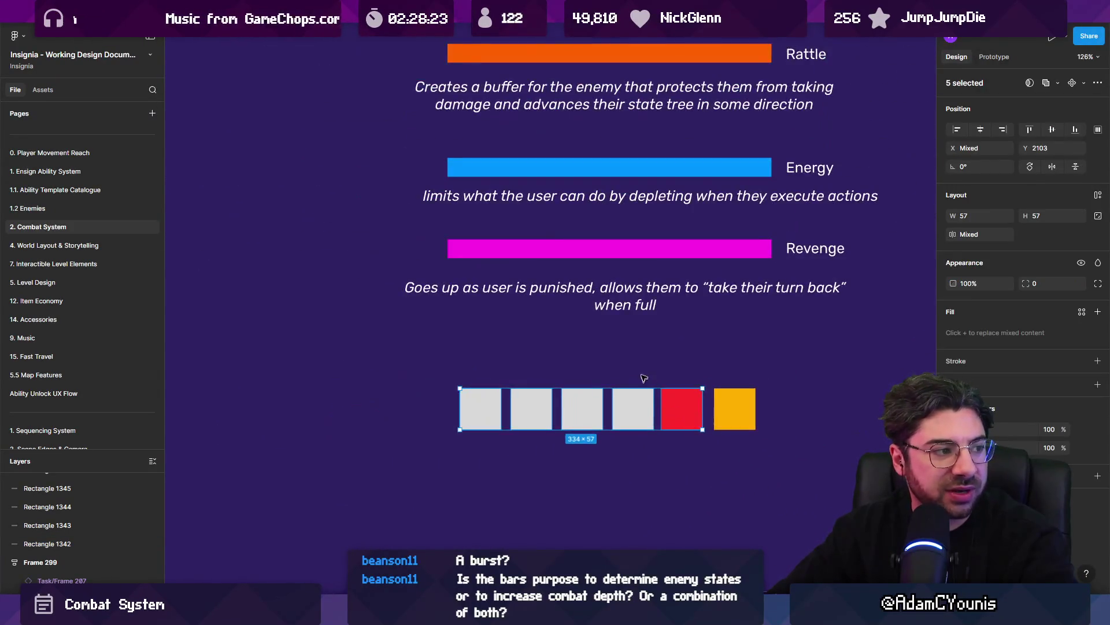
{"action": "left_click", "coordinate": [649, 375]}
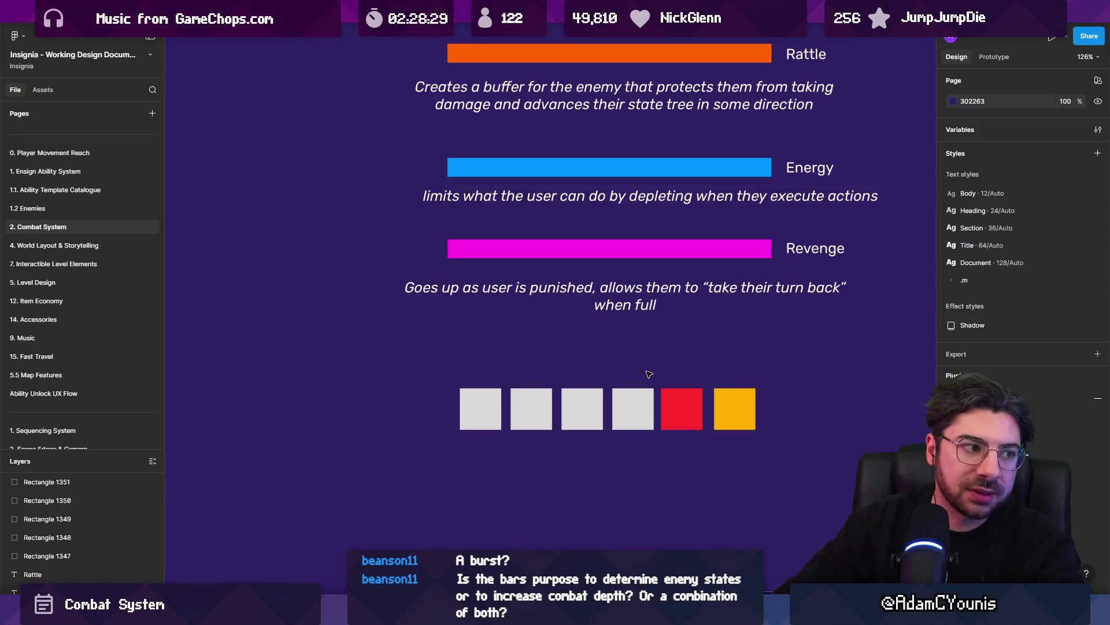
{"action": "scroll", "coordinate": [598, 438], "scroll_direction": "right", "scroll_amount": 3}
{"action": "left_click_drag", "start_coordinate": [628, 440], "coordinate": [623, 440]}
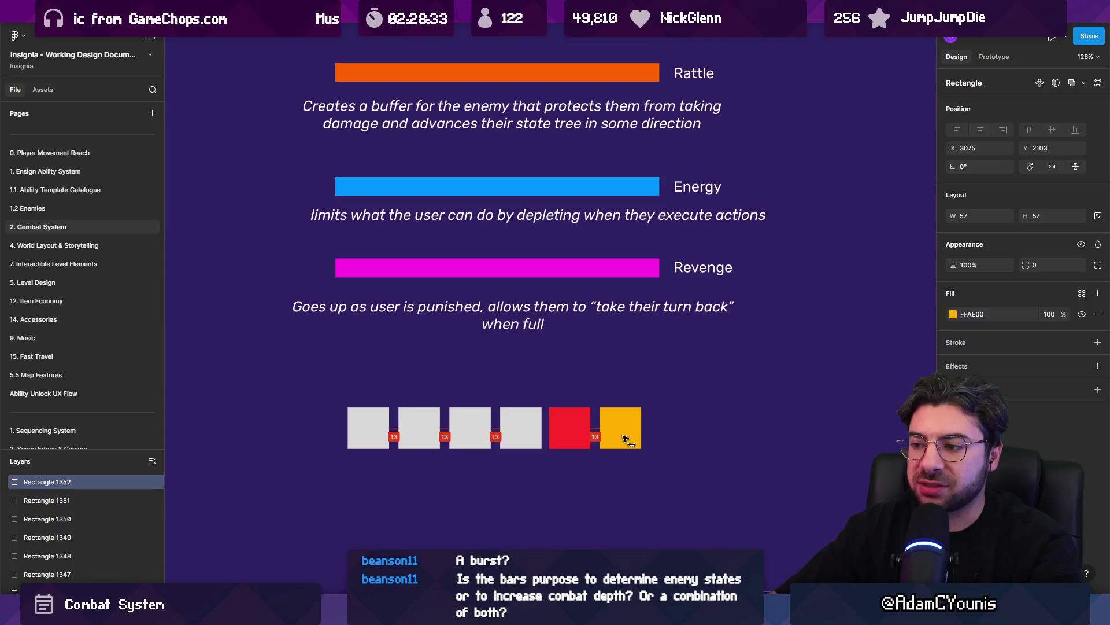
Wrap all six squares in an auto-layout frame, Frame 300
{"action": "key", "text": "ctrl+a"}
{"action": "key", "text": "shift+a"}
{"action": "left_click", "coordinate": [436, 383]}
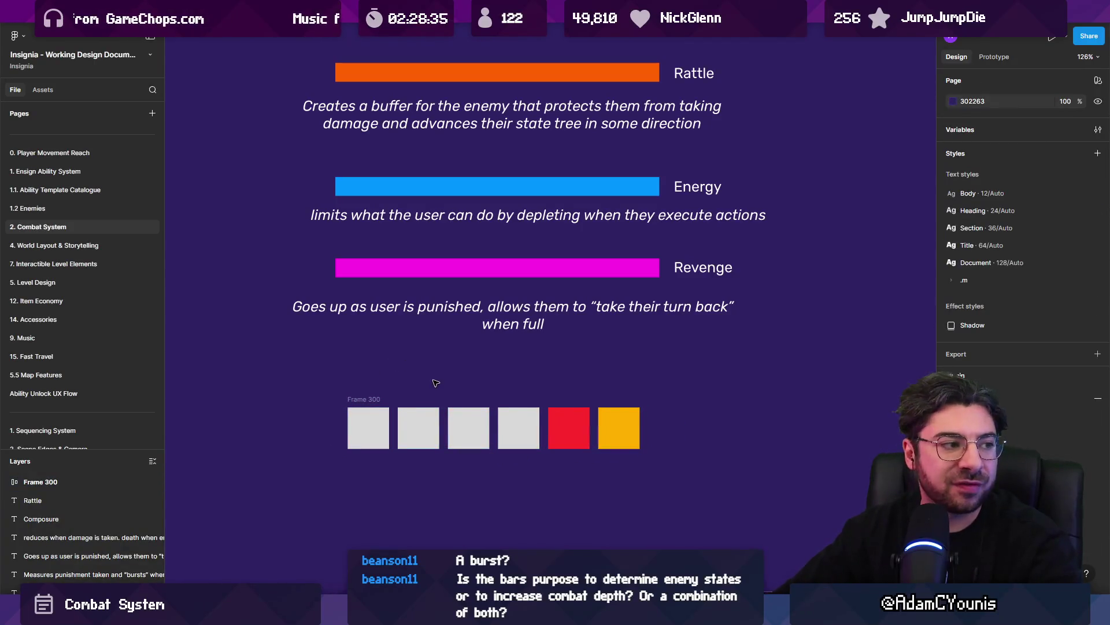
{"action": "mouse_move", "coordinate": [316, 378]}
{"action": "left_mouse_down"}
{"action": "mouse_move", "coordinate": [469, 431]}
{"action": "mouse_move", "coordinate": [642, 468]}
{"action": "left_mouse_up"}
{"action": "left_click", "coordinate": [658, 465]}
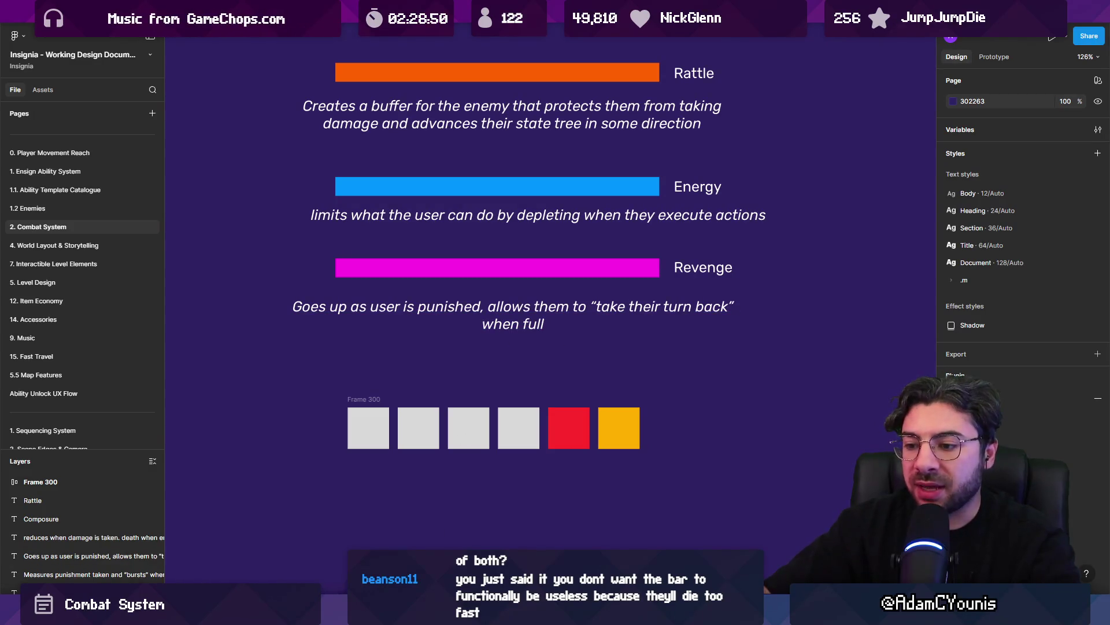
Switch from Figma to the Unity editor with the game running full screen
{"action": "key", "text": "alt+Tab"}
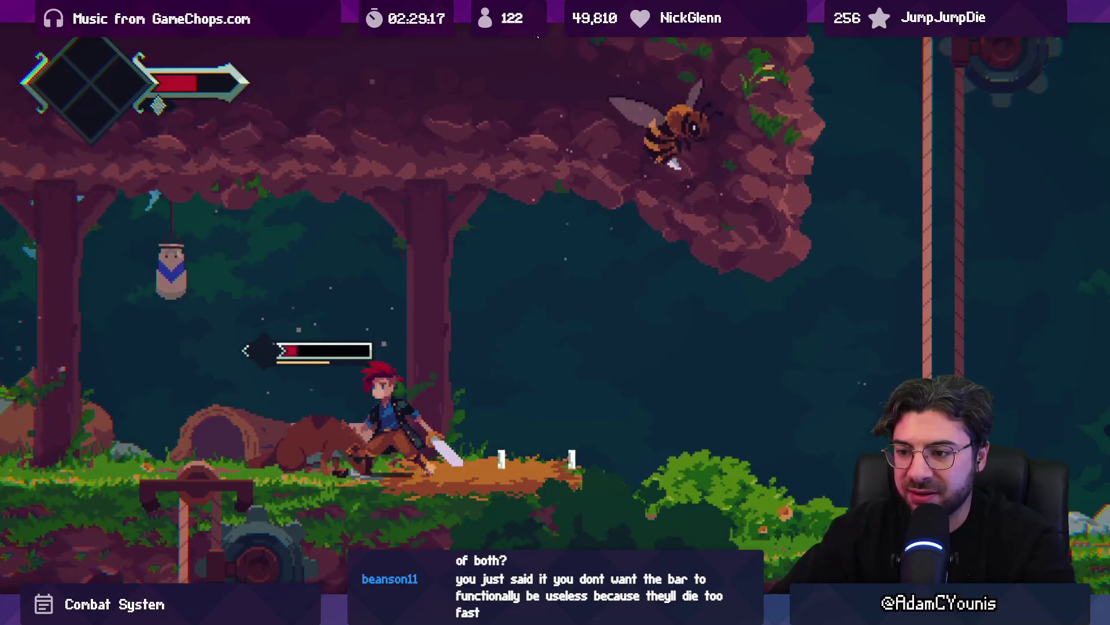
Stop the running game and search the Project window for 'marten getup'
{"action": "key", "text": "F11"}
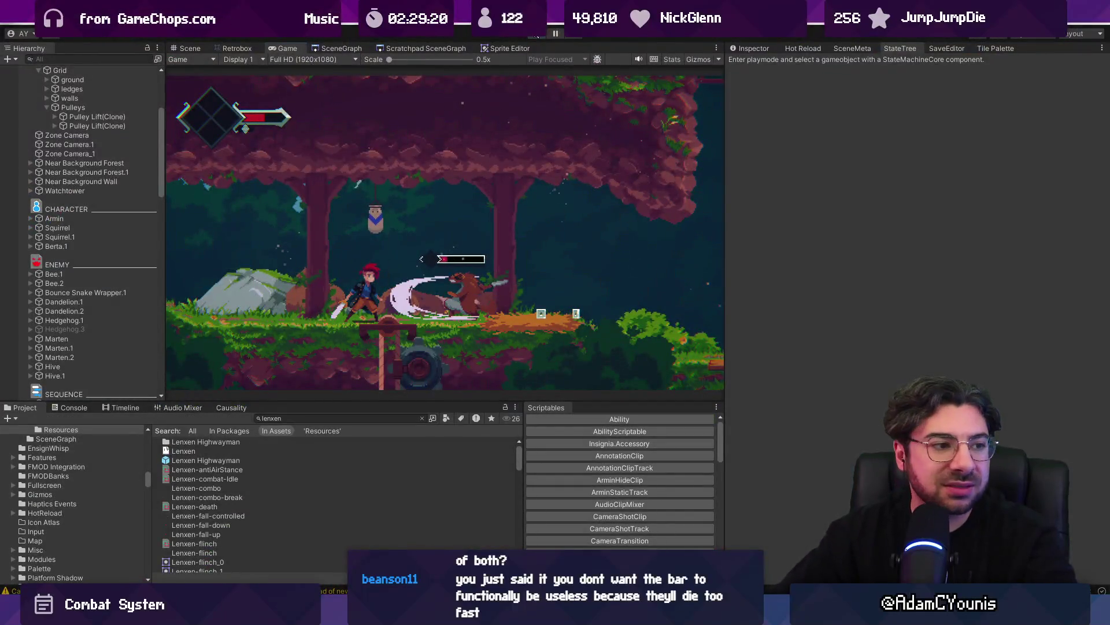
{"action": "left_click", "coordinate": [536, 36]}
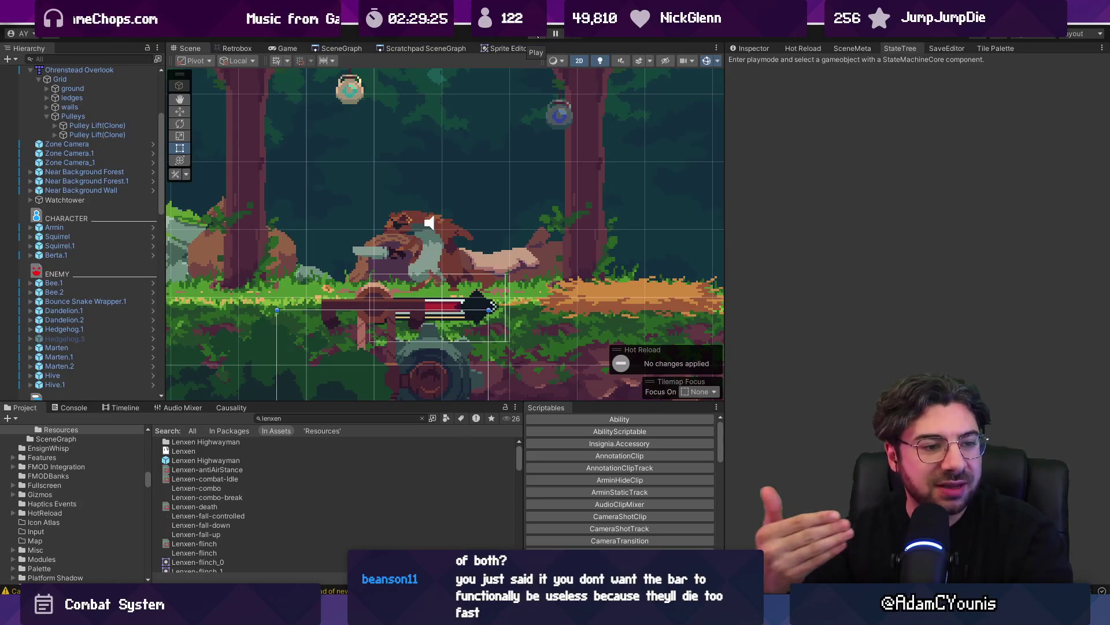
{"action": "left_click", "coordinate": [421, 417]}
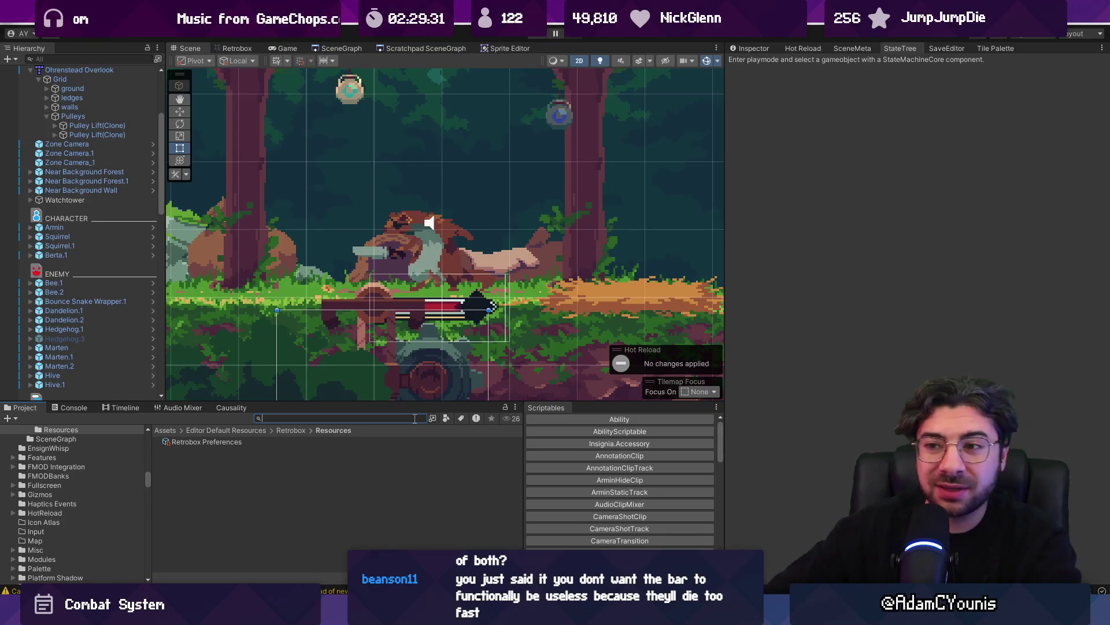
{"action": "type", "text": "marten getup"}
Open Marten Getup in Retrobox and review its Hurt hitbox across frames 0–4
{"action": "double_click", "coordinate": [231, 442]}
{"action": "left_click", "coordinate": [330, 294]}
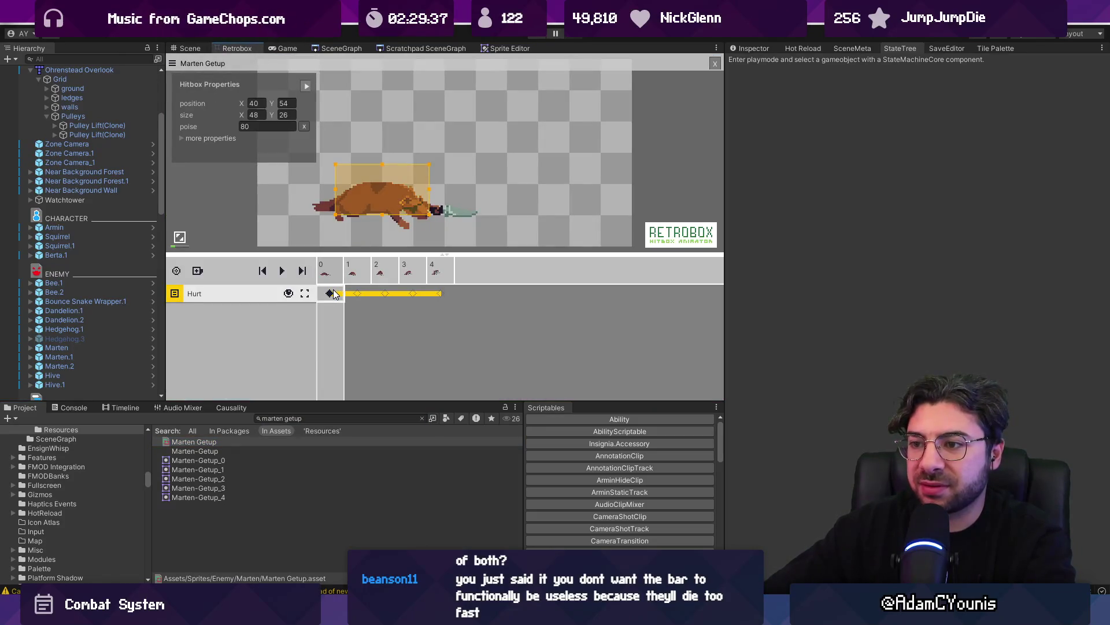
{"action": "key", "text": "Right"}
{"action": "key", "text": "Right"}
{"action": "key", "text": "Right"}
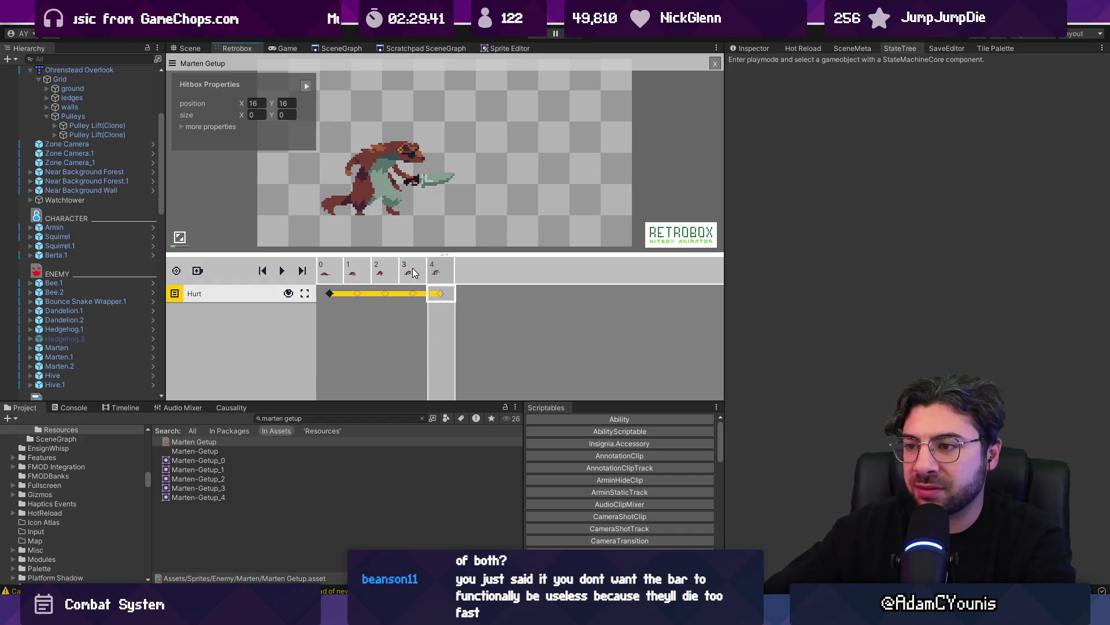
{"action": "left_click", "coordinate": [418, 293]}
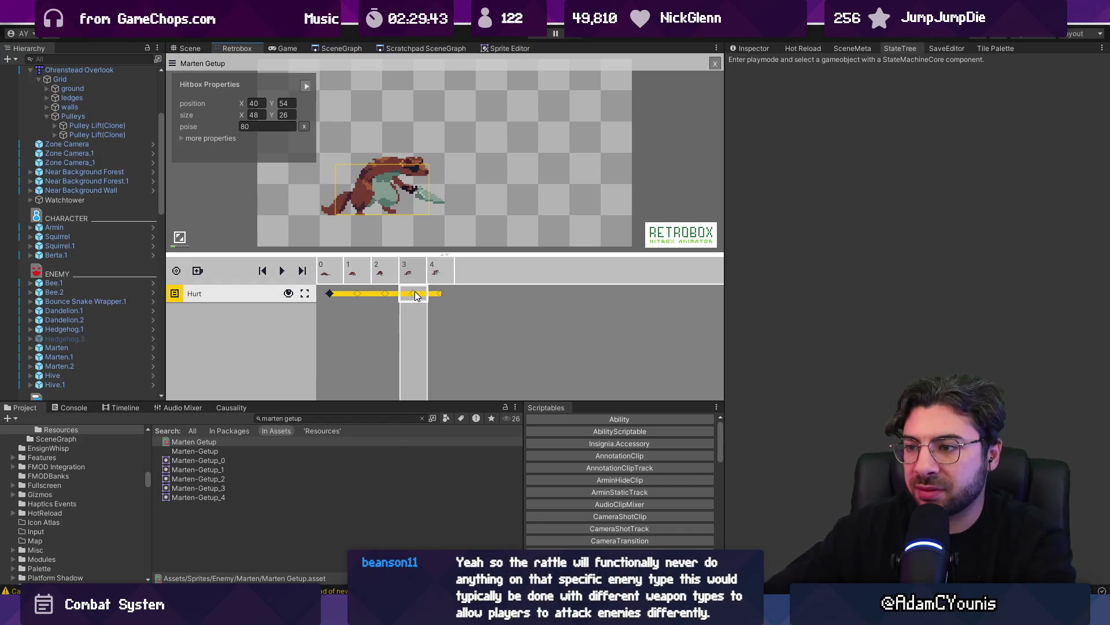
{"action": "left_click", "coordinate": [384, 280]}
{"action": "left_click", "coordinate": [369, 279]}
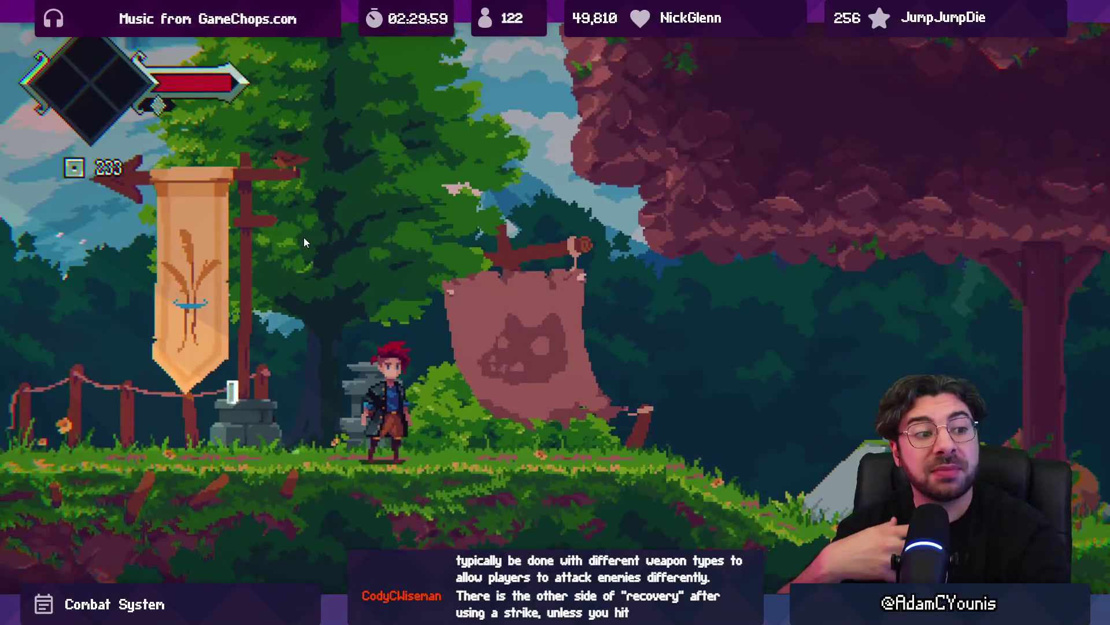
Run the character right and slash at the enemy in the game
{"action": "key", "text": "Right"}
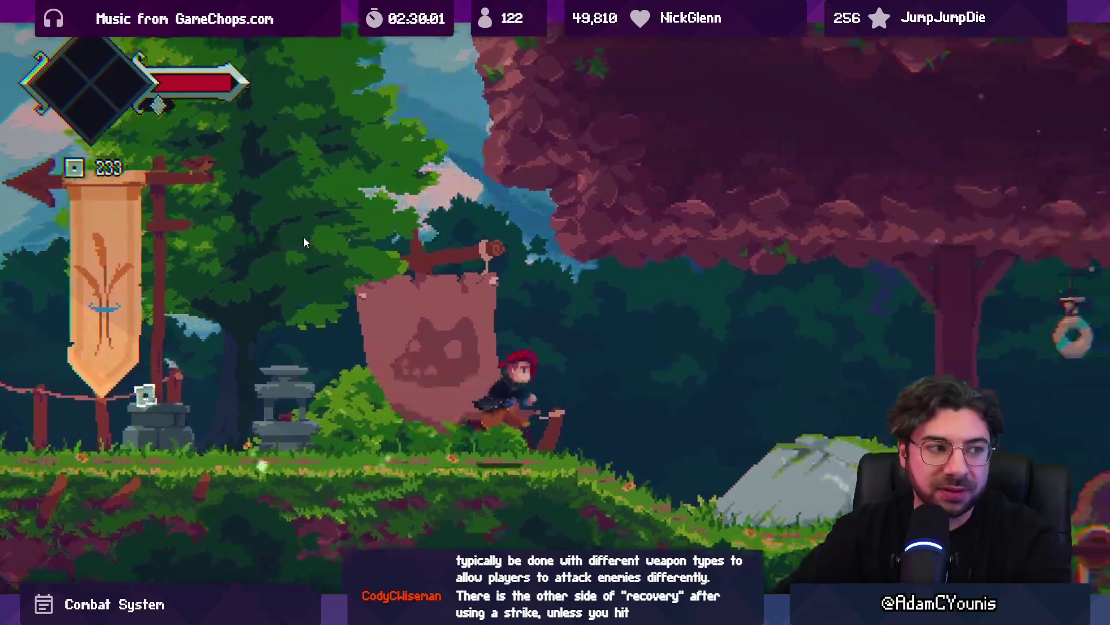
{"action": "key", "text": "Right"}
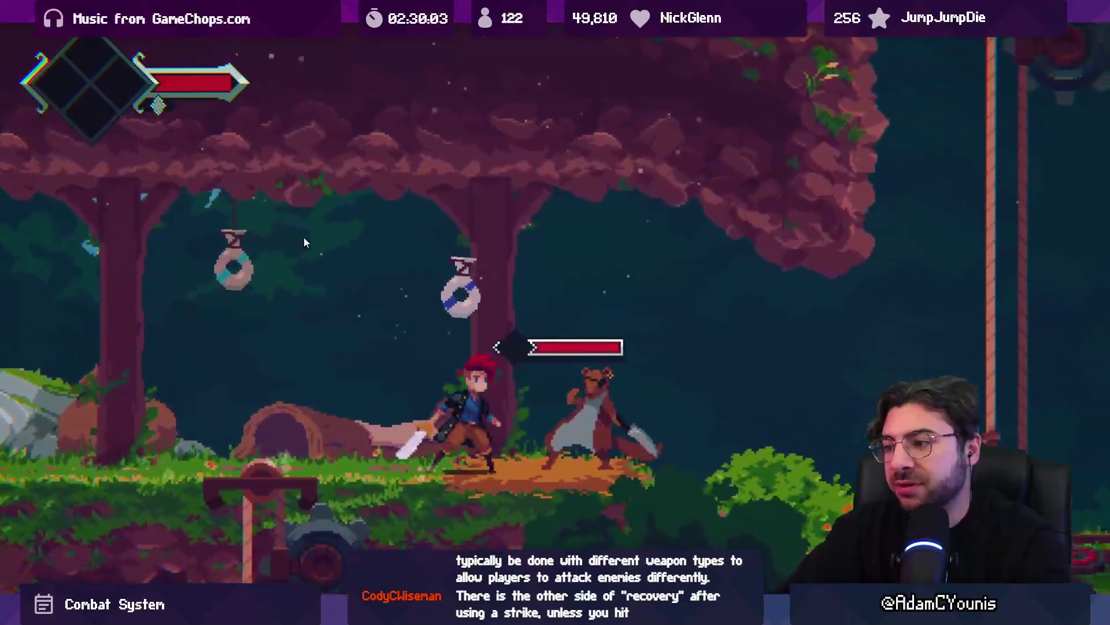
{"action": "key", "text": "x"}
{"action": "key", "text": "x"}
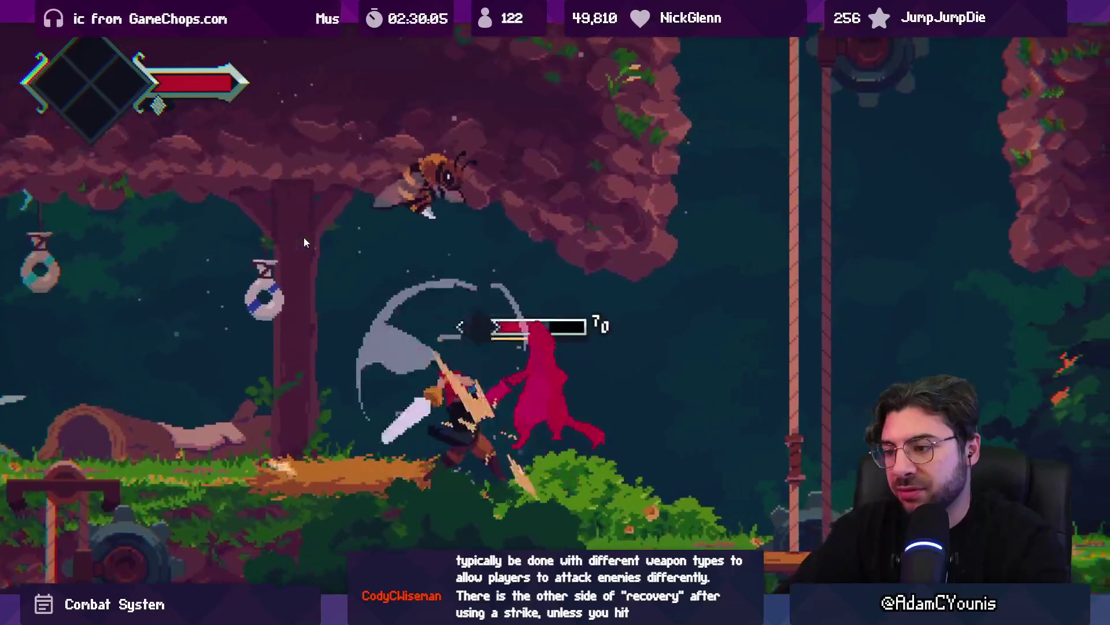
{"action": "key", "text": "Right"}
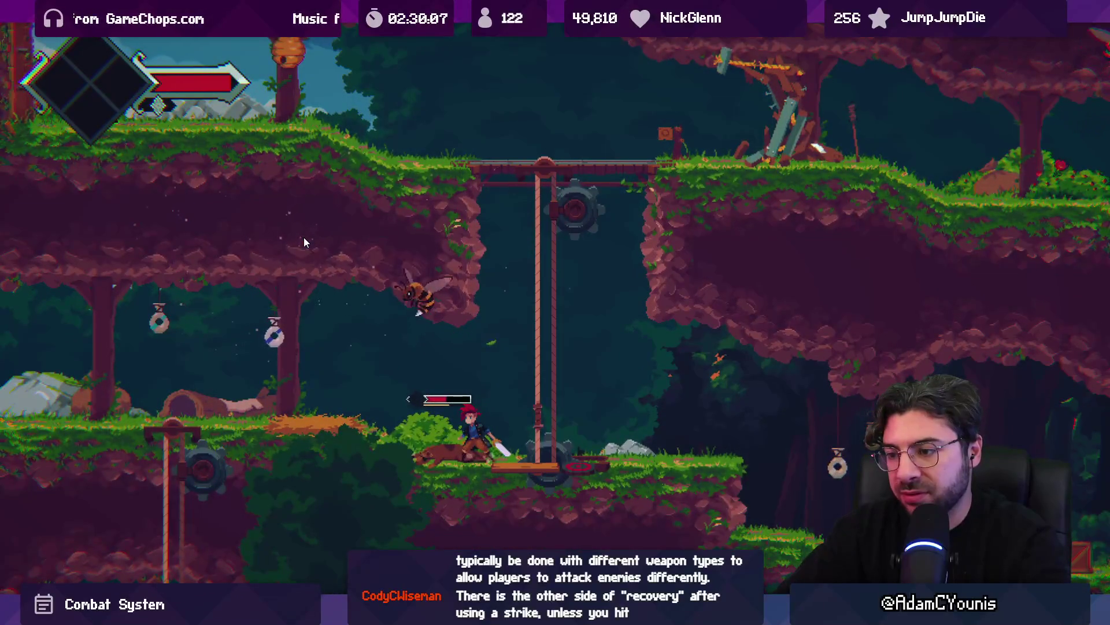
{"action": "key", "text": "x"}
{"action": "key", "text": "x"}
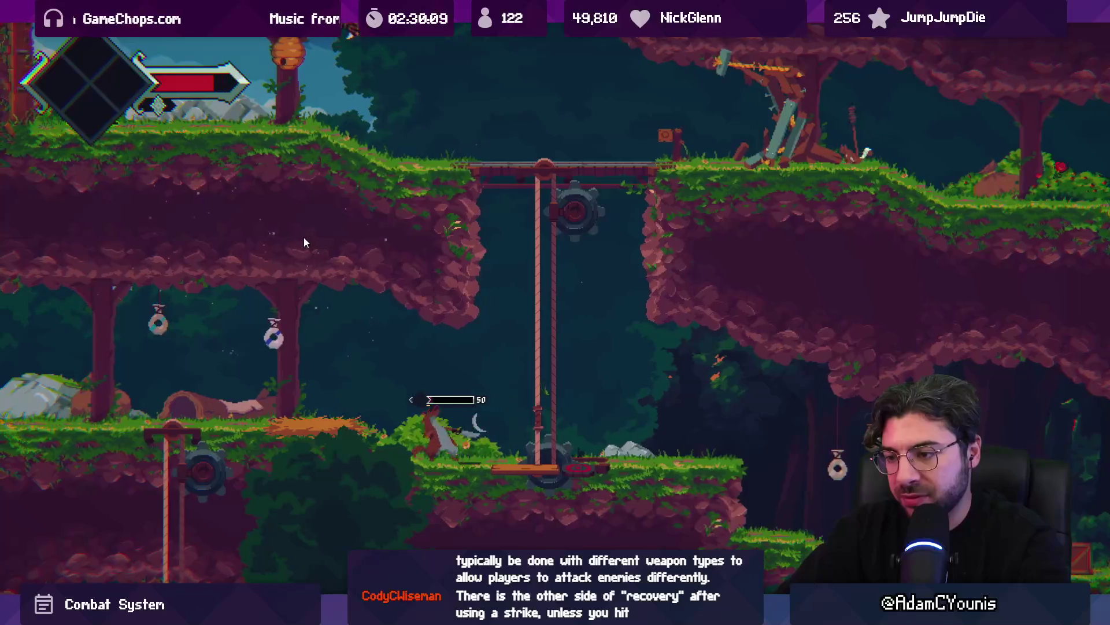
Stop play mode, save the code in ArminBehaviour.cs, and restart the game in play mode
{"action": "key", "text": "F11"}
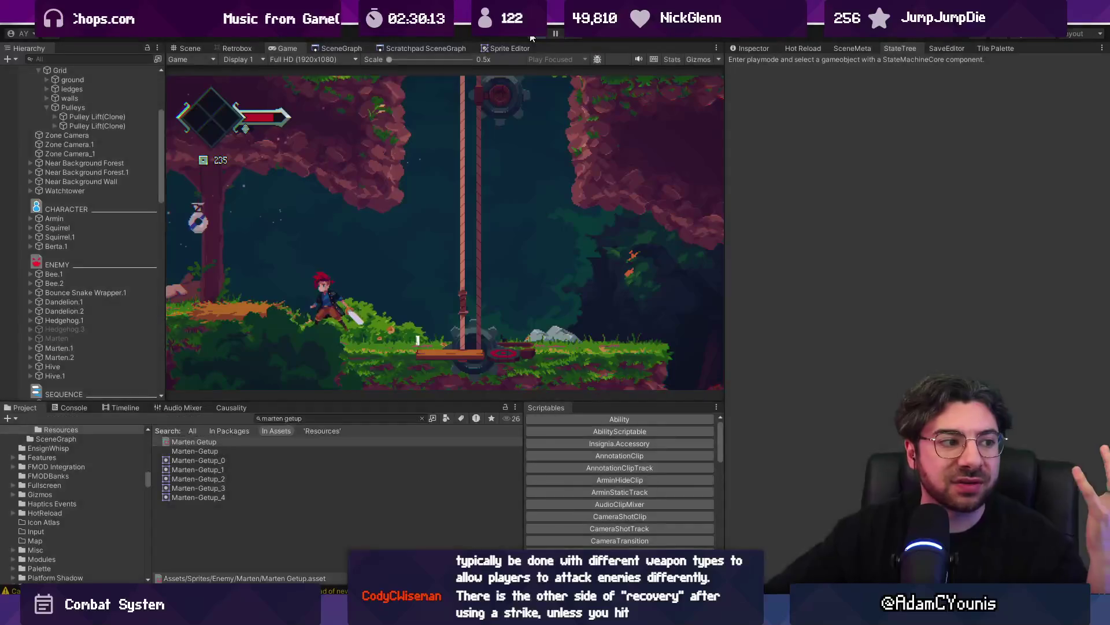
{"action": "left_click", "coordinate": [529, 38]}
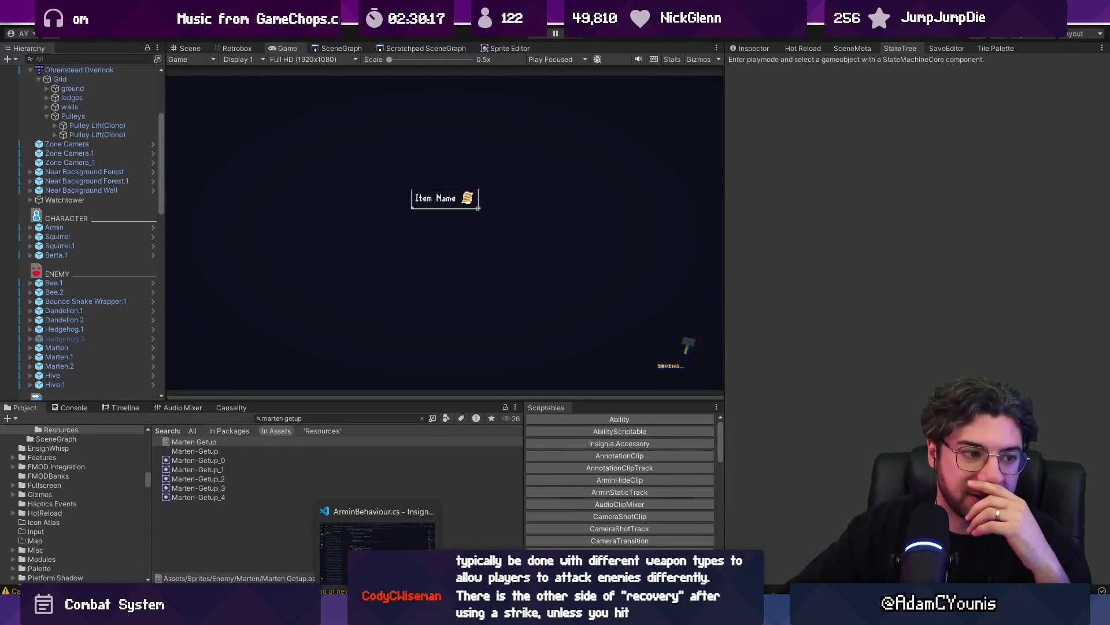
{"action": "left_click", "coordinate": [378, 537]}
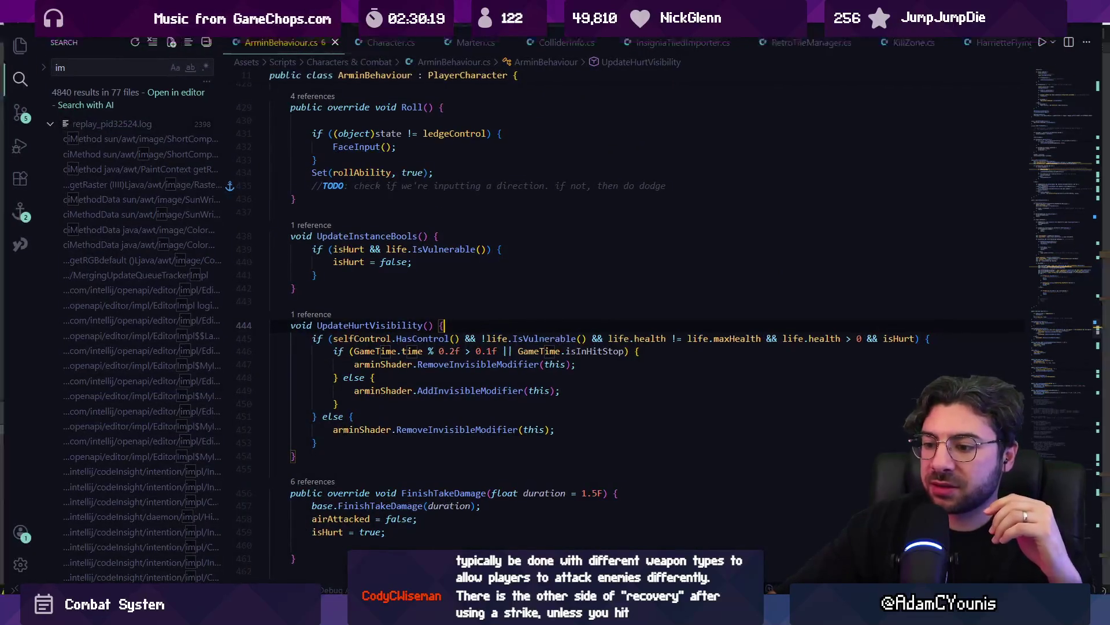
{"action": "key", "text": "alt+Tab"}
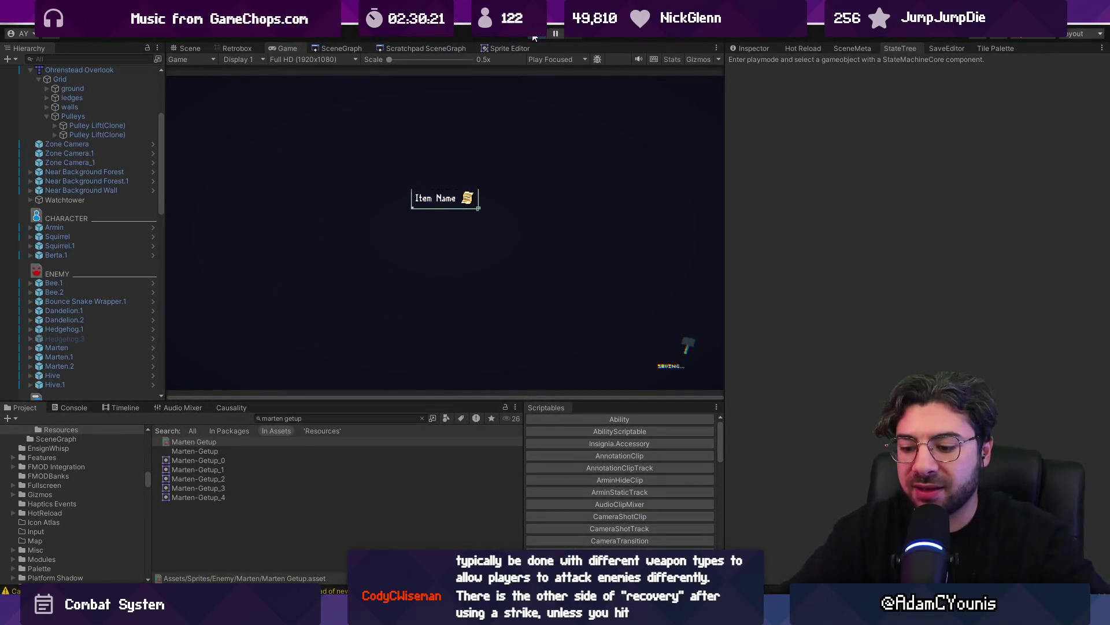
{"action": "left_click", "coordinate": [534, 37]}
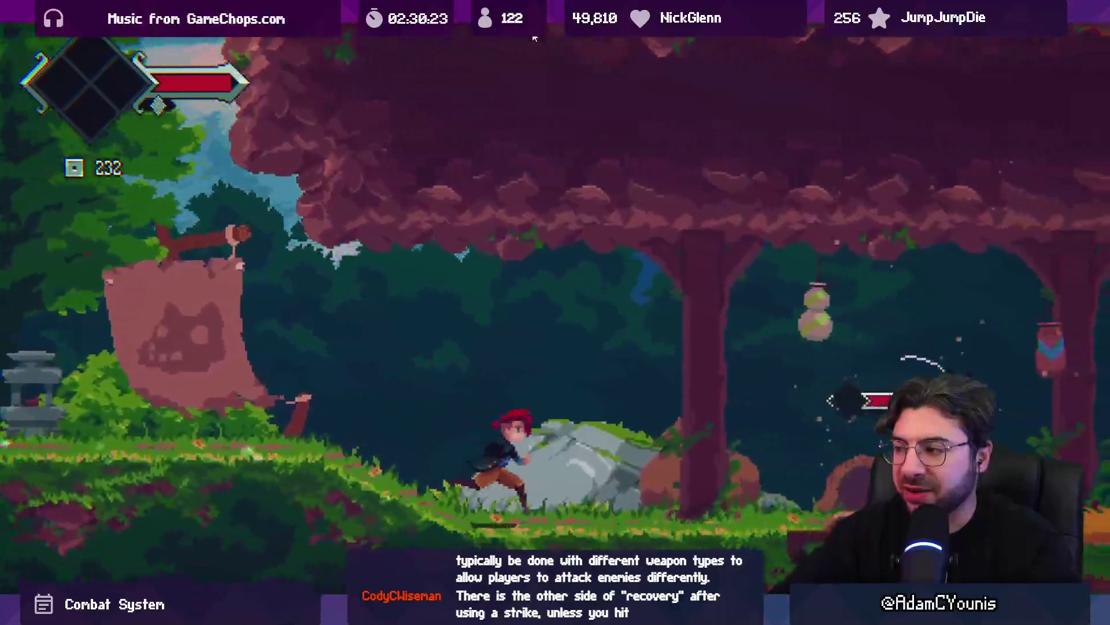
Slash the first enemy, jump-slash another, and ride the lift platform up
{"action": "key", "text": "Right"}
{"action": "key", "text": "x"}
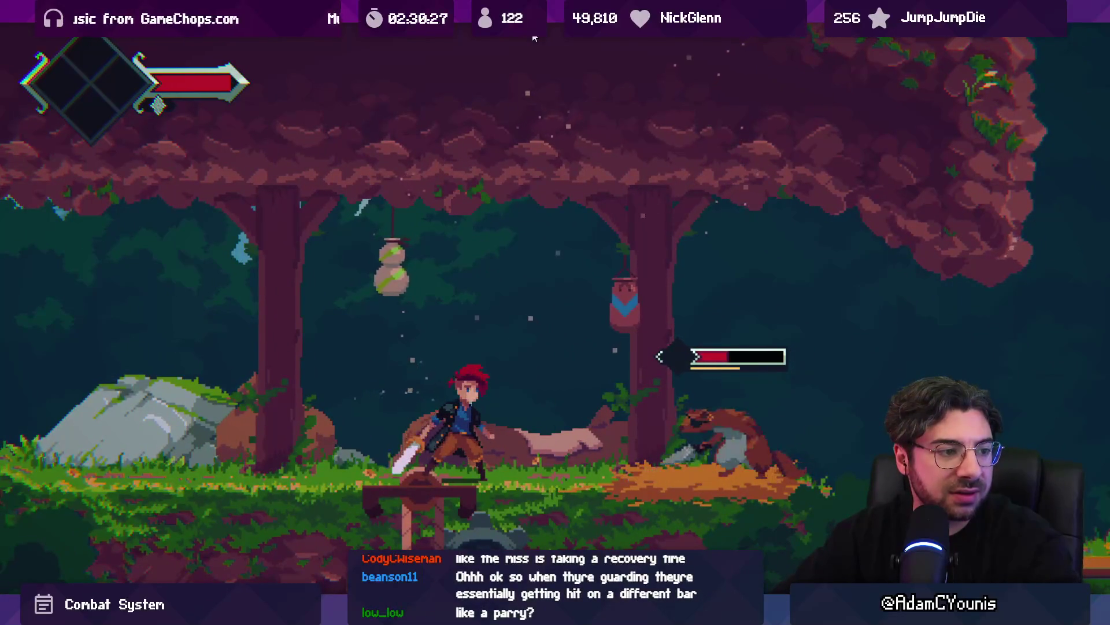
{"action": "key", "text": "space"}
{"action": "key", "text": "x"}
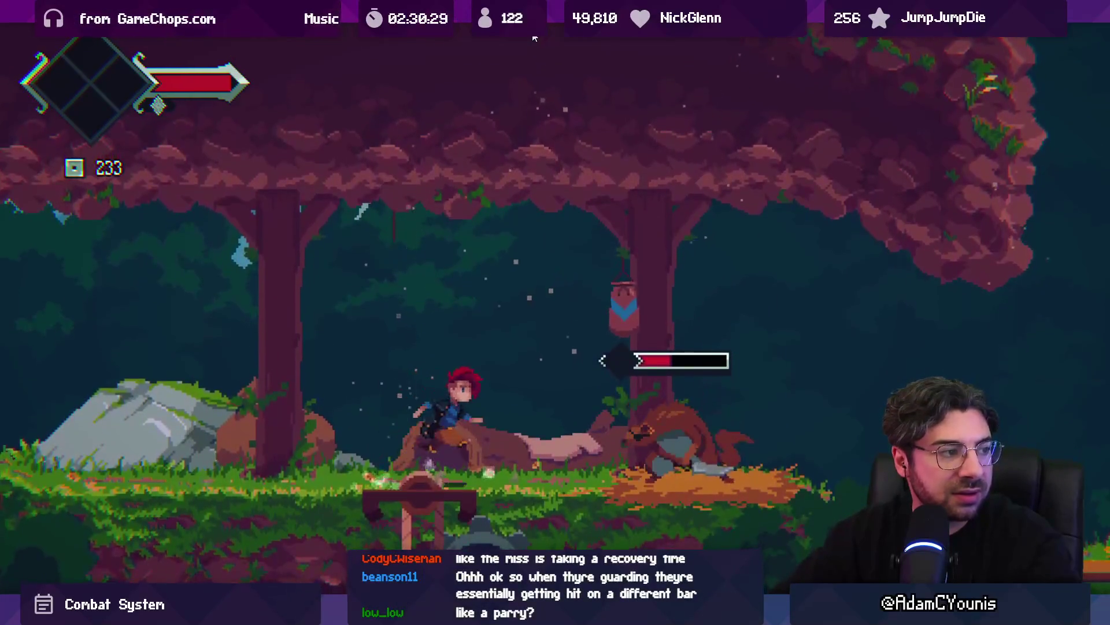
{"action": "key", "text": "Right"}
{"action": "key", "text": "space"}
{"action": "key", "text": "x"}
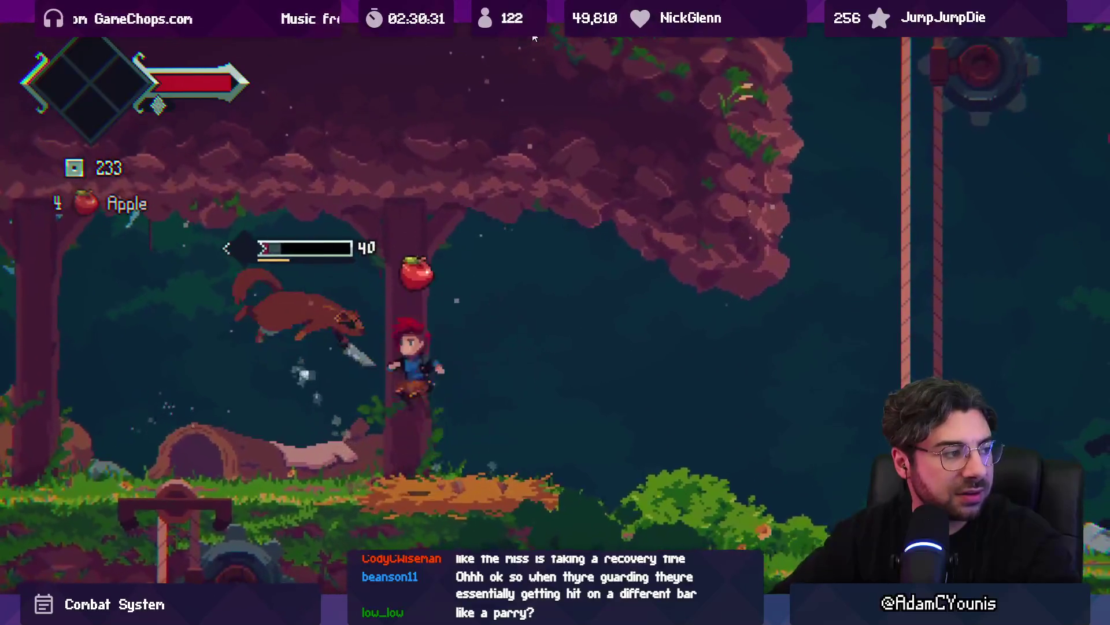
{"action": "key", "text": "Right"}
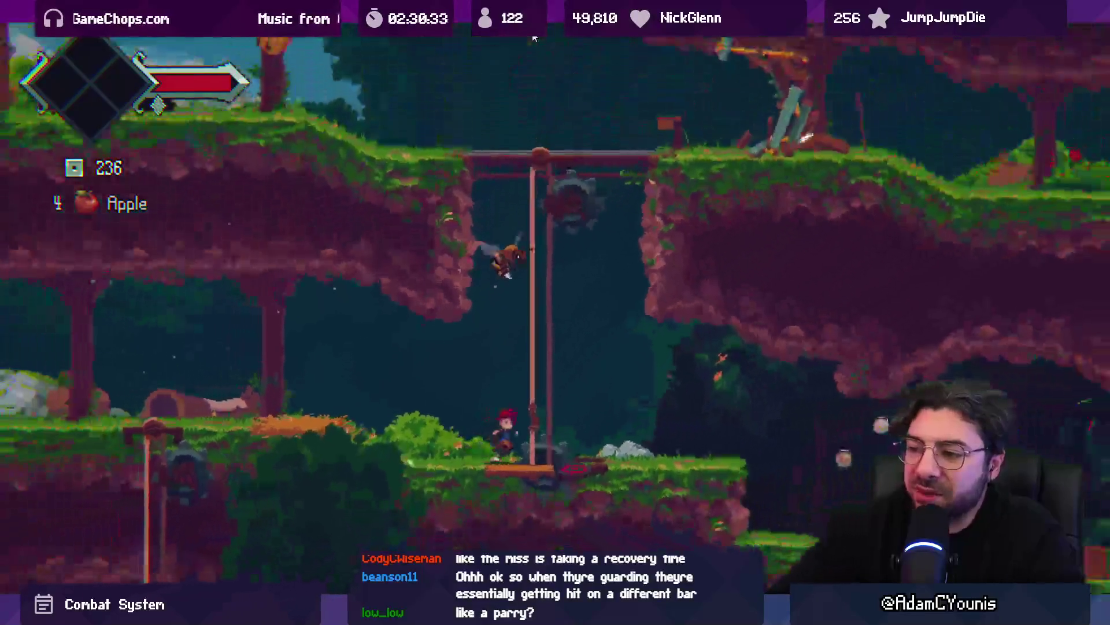
Slash the beehive for honeycomb, attack an enemy while moving left, and jump between cliffs
{"action": "key", "text": "Left"}
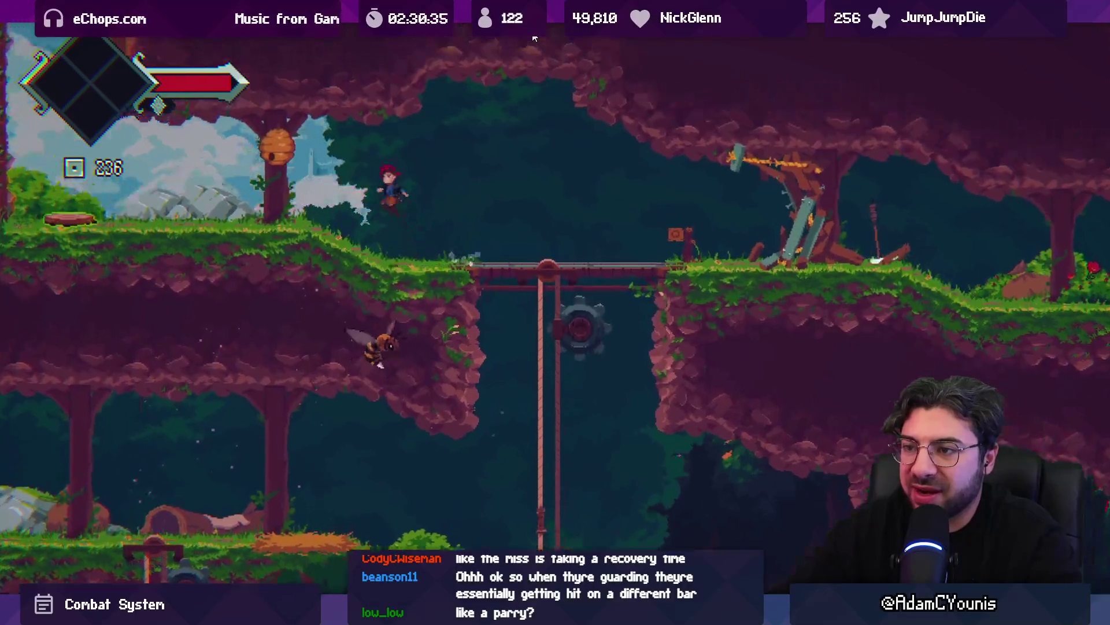
{"action": "key", "text": "x"}
{"action": "key", "text": "Left"}
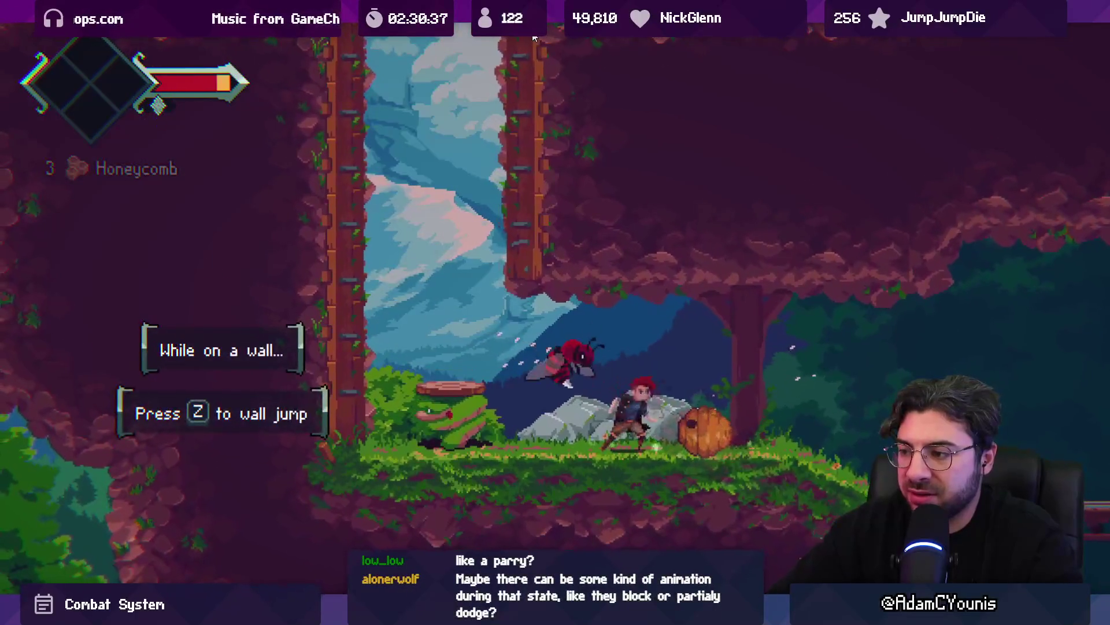
{"action": "key", "text": "Left"}
{"action": "key", "text": "x"}
{"action": "key", "text": "x"}
{"action": "key", "text": "x"}
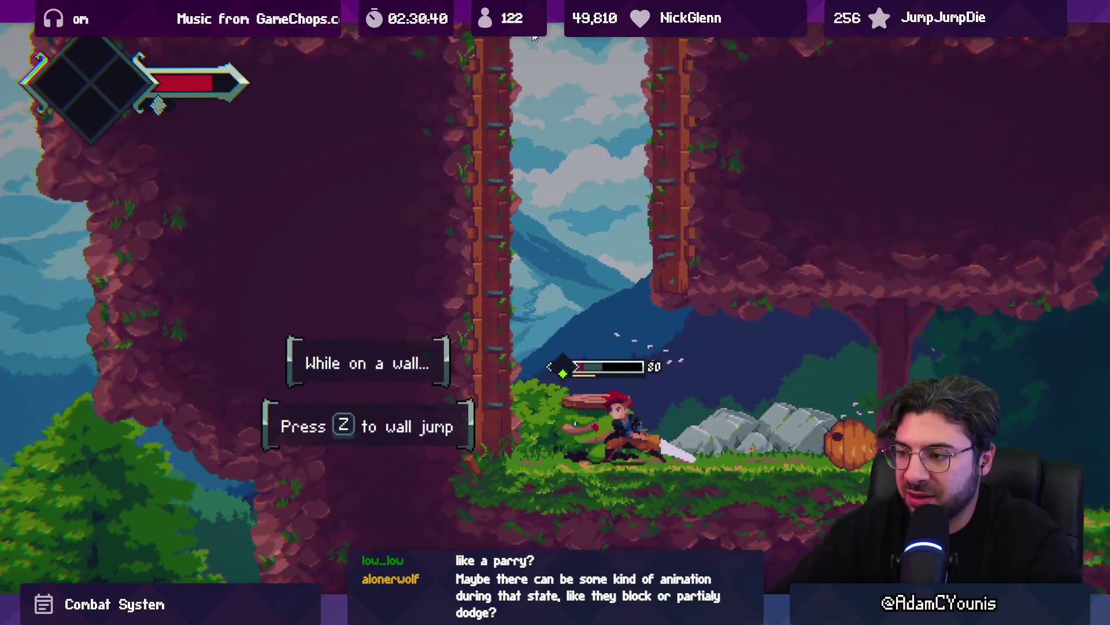
{"action": "key", "text": "x"}
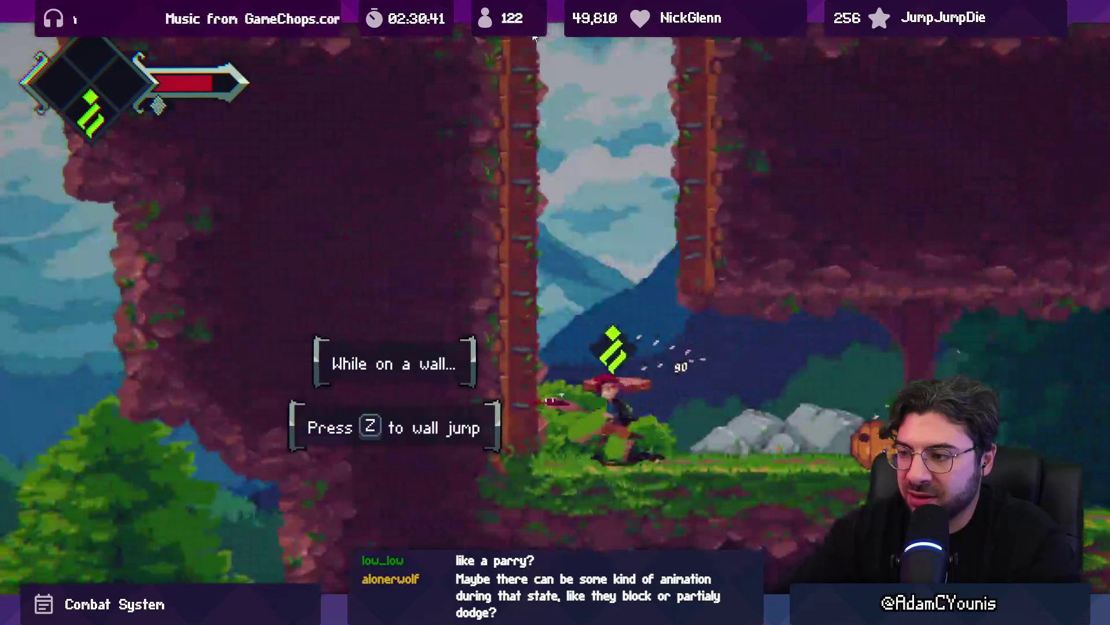
{"action": "key", "text": "z"}
{"action": "key", "text": "z"}
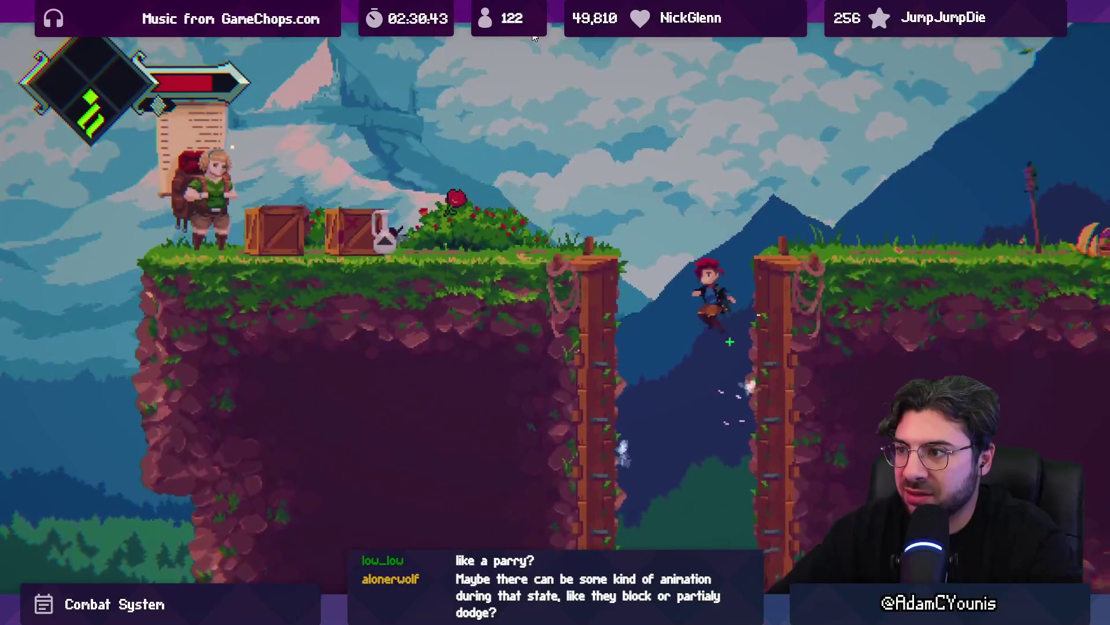
Drop to the lower ledge, then jump onto the higher cliff while slashing
{"action": "key", "text": "Right"}
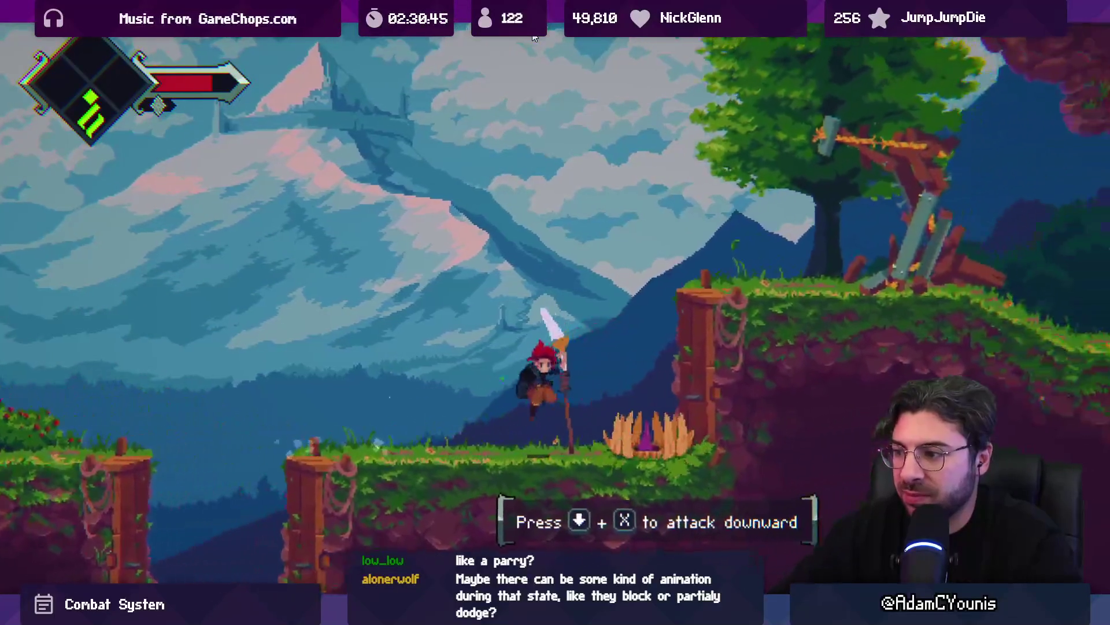
{"action": "key", "text": "x"}
{"action": "key", "text": "Right"}
{"action": "key", "text": "z"}
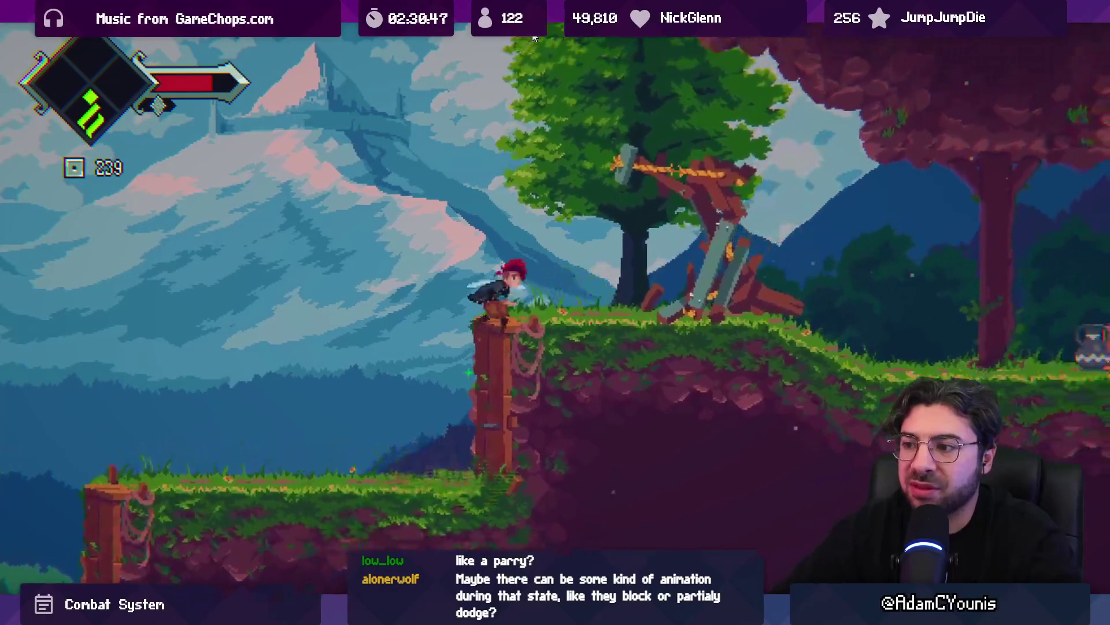
{"action": "key", "text": "x"}
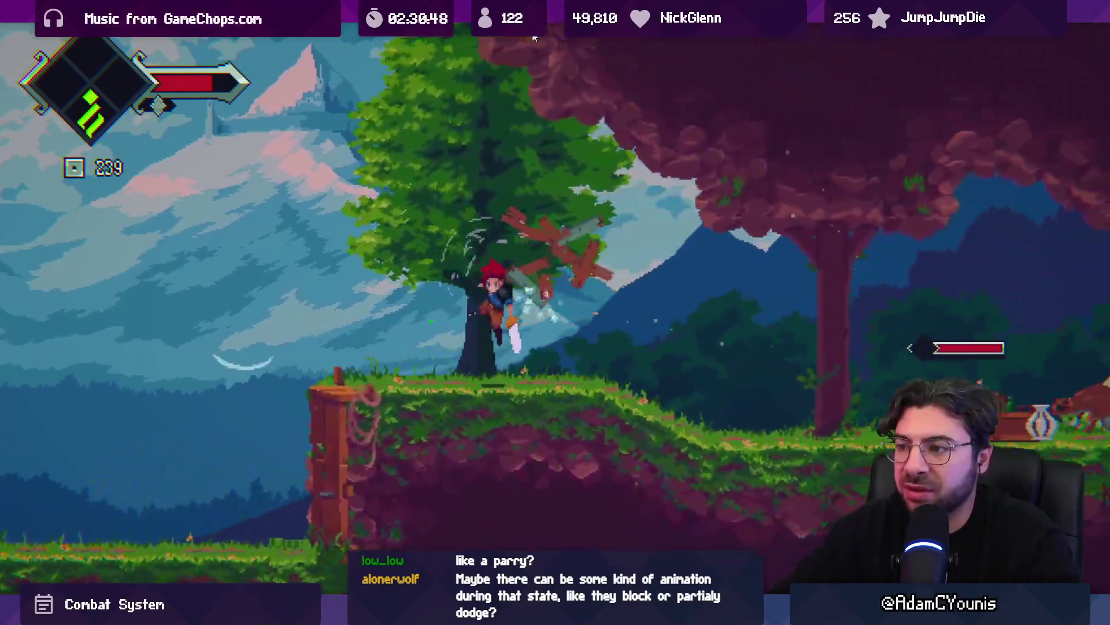
Break a crate for an Apple, attack two forest enemies, and end fullscreen play
{"action": "key", "text": "Right"}
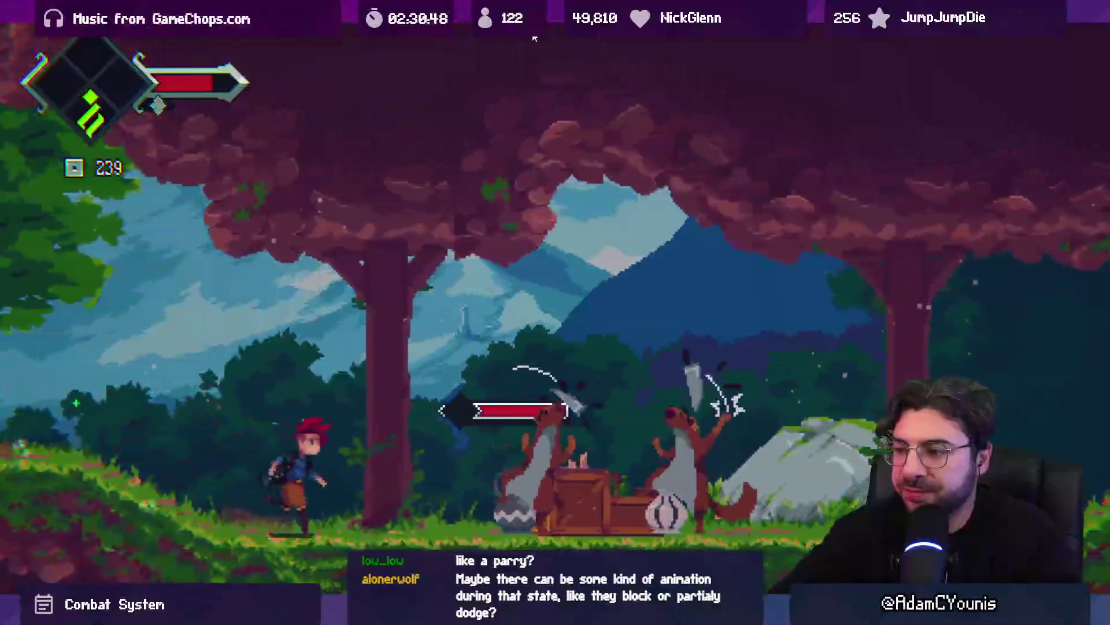
{"action": "key", "text": "x"}
{"action": "key", "text": "x"}
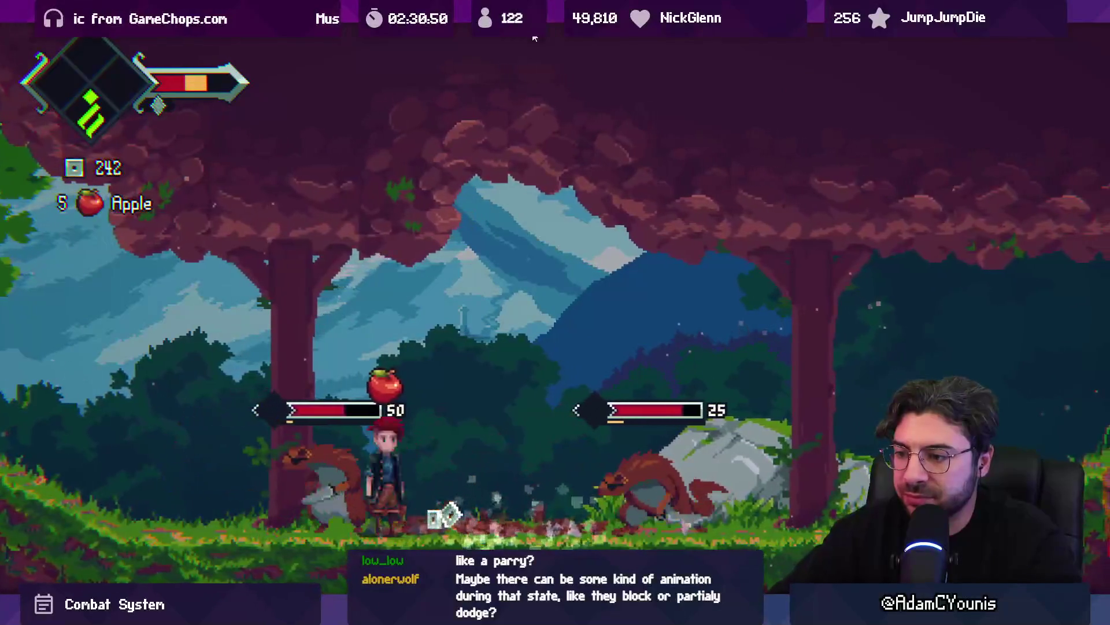
{"action": "key", "text": "Left"}
{"action": "key", "text": "x"}
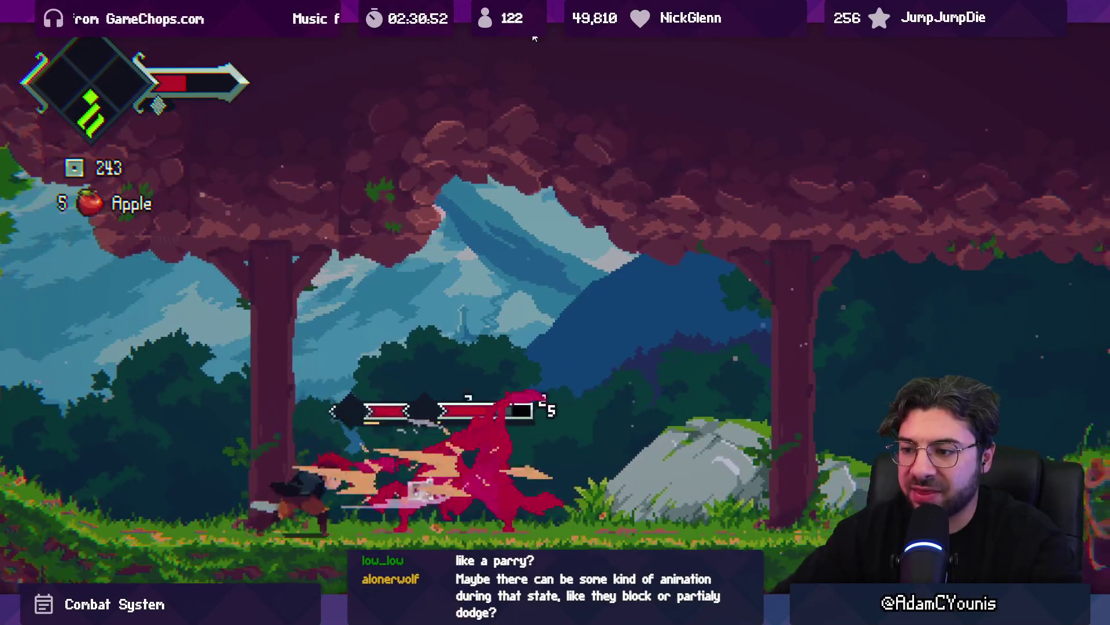
{"action": "key", "text": "x"}
{"action": "key", "text": "x"}
{"action": "key", "text": "ctrl+p"}
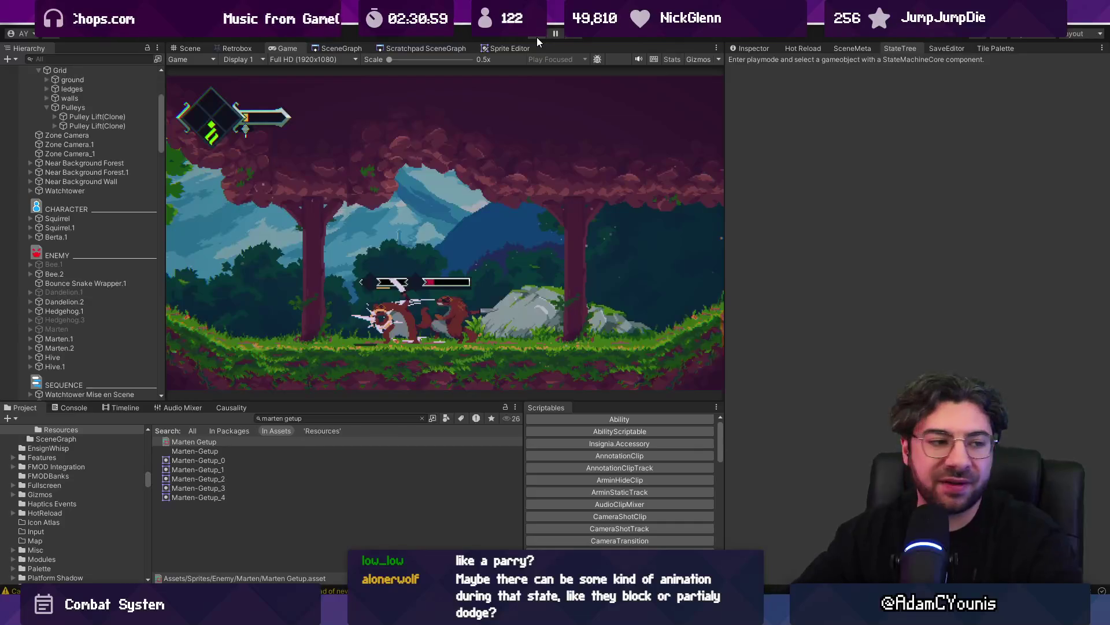
Stop play mode, search the Project window for the sheets, and open Marten Forward Slash in Retrobox
{"action": "left_click", "coordinate": [536, 37]}
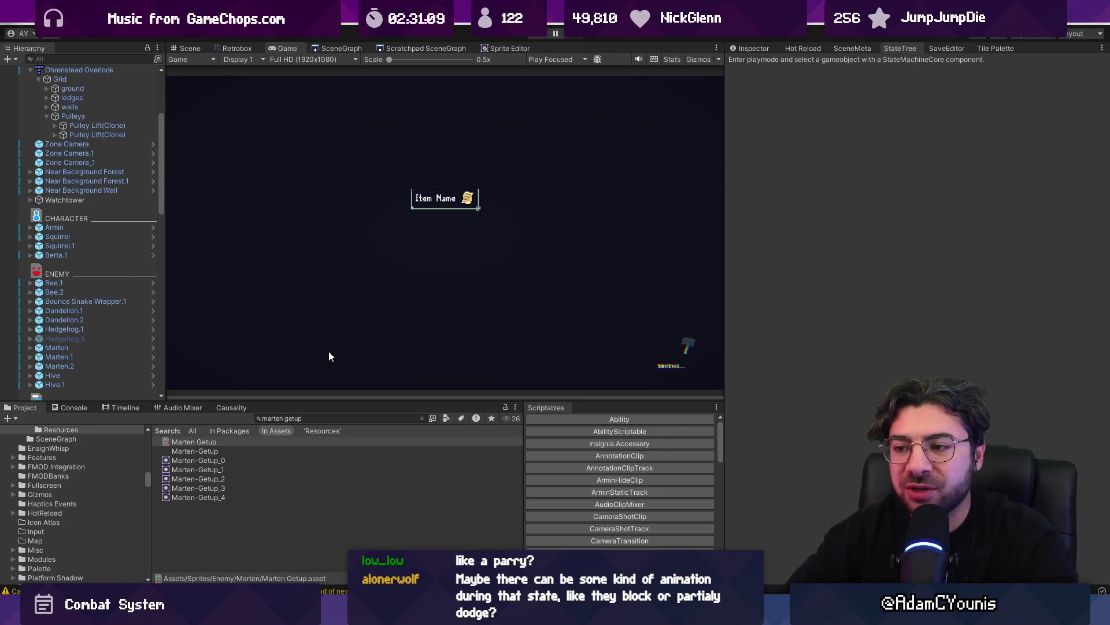
{"action": "left_click", "coordinate": [317, 417]}
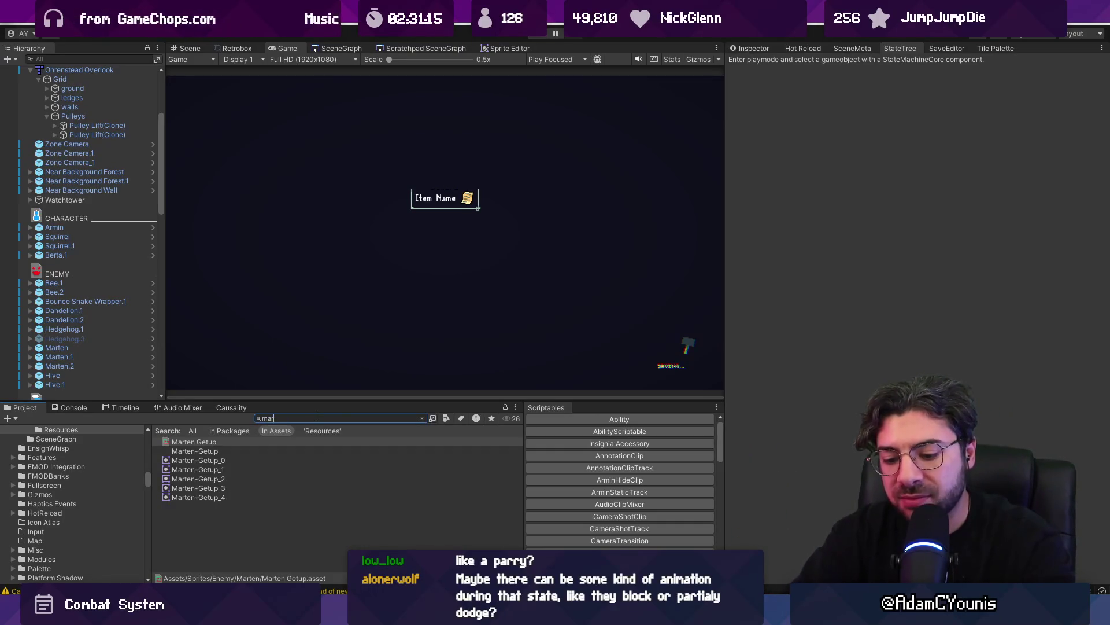
{"action": "type", "text": "ten attack"}
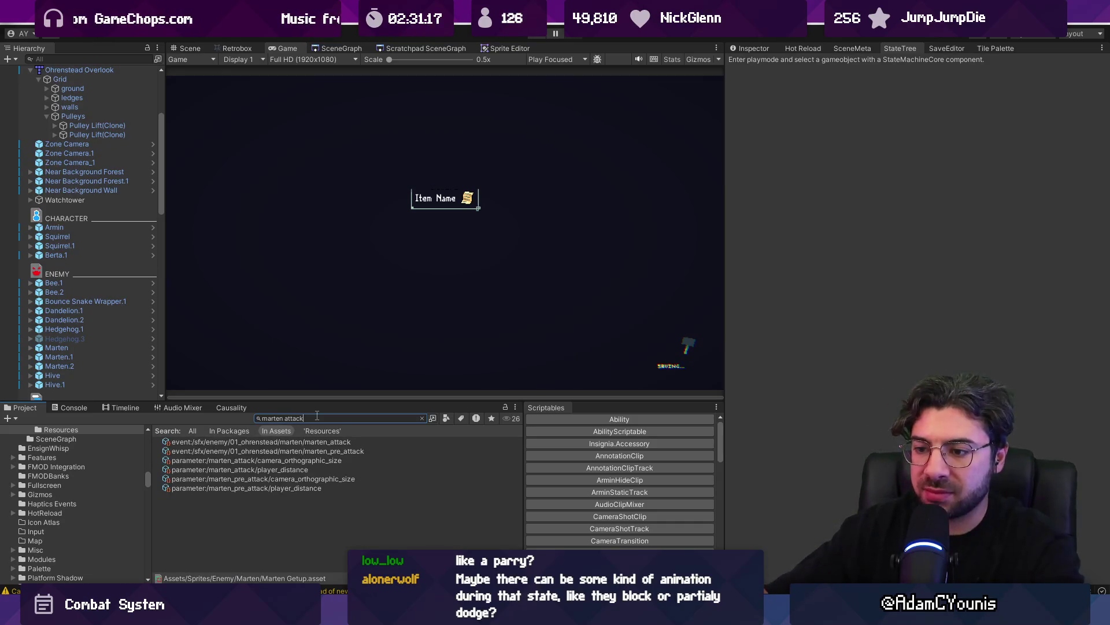
{"action": "type", "text": ":shete"}
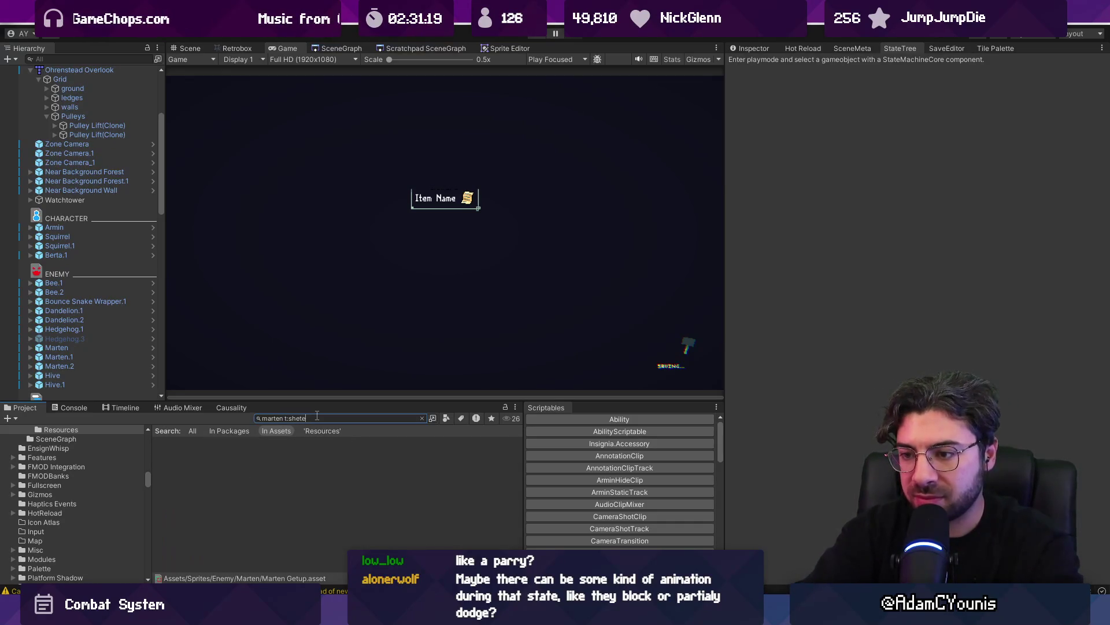
{"action": "left_click", "coordinate": [241, 459]}
{"action": "left_click", "coordinate": [235, 47]}
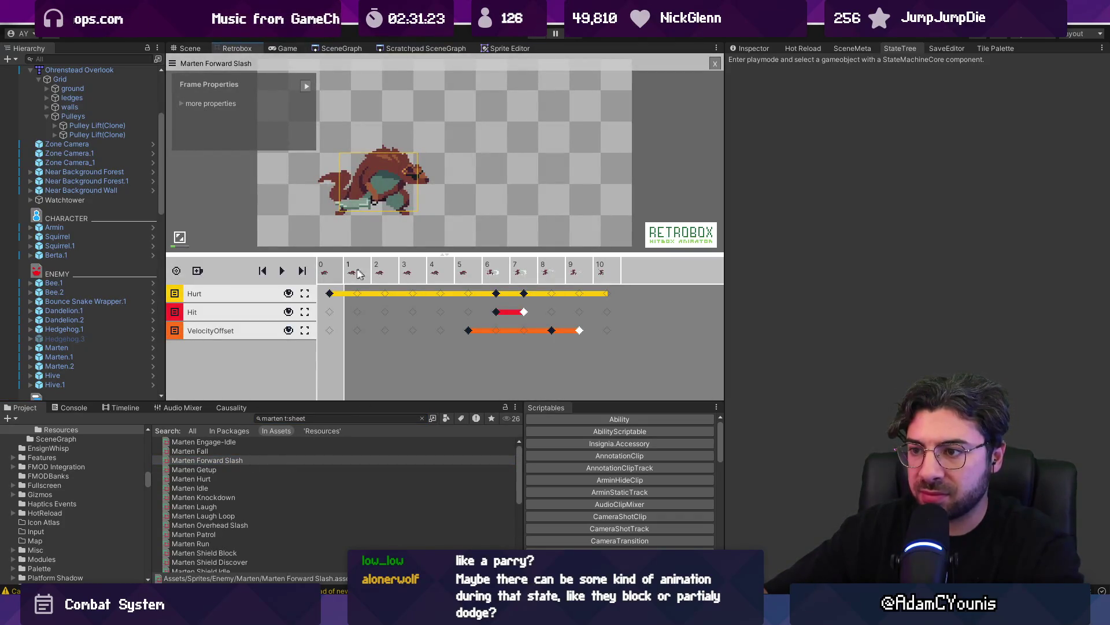
Set the poise value to 30 on frame 5 of Marten Forward Slash
{"action": "left_click", "coordinate": [330, 294]}
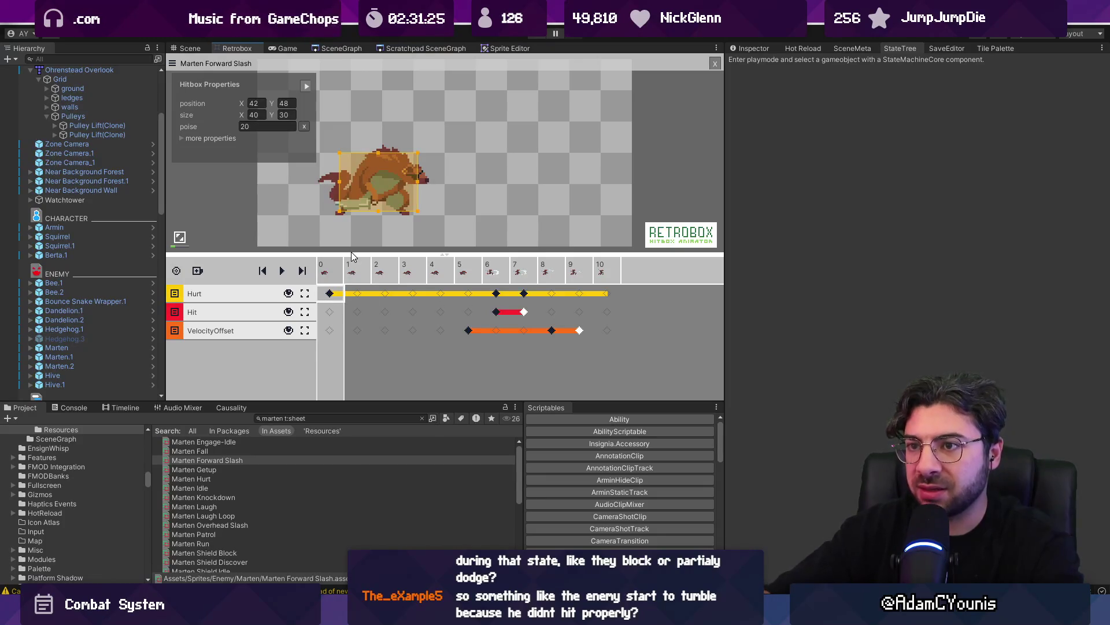
{"action": "key", "text": "Right"}
{"action": "key", "text": "Right"}
{"action": "key", "text": "Right"}
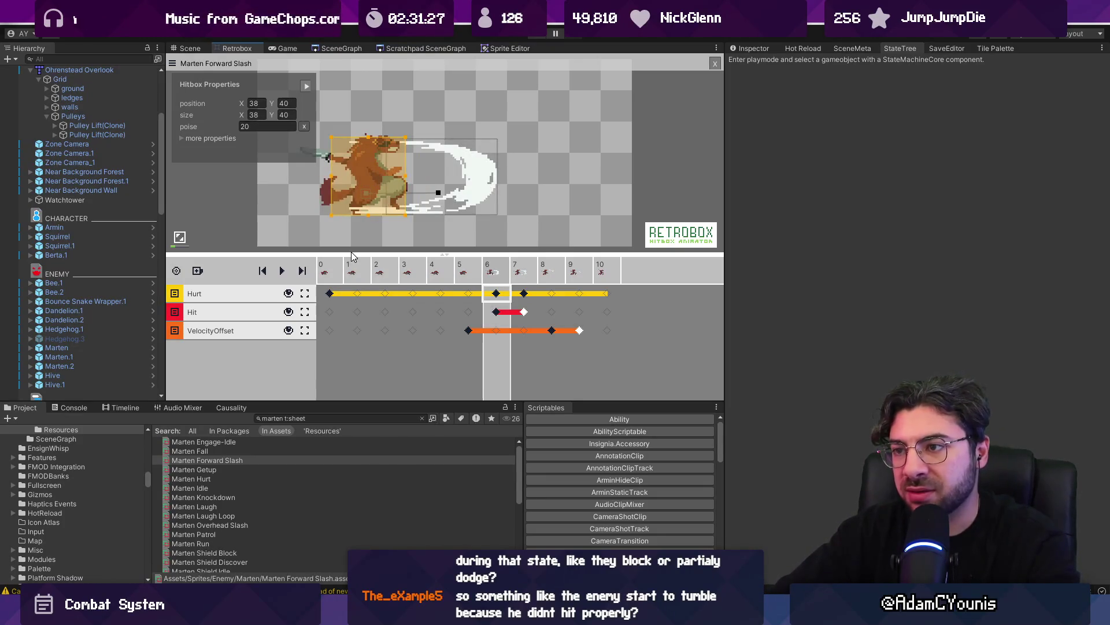
{"action": "key", "text": "Right"}
{"action": "key", "text": "Left"}
{"action": "key", "text": "Left"}
{"action": "key", "text": "Left"}
{"action": "key", "text": "Left"}
{"action": "key", "text": "Left"}
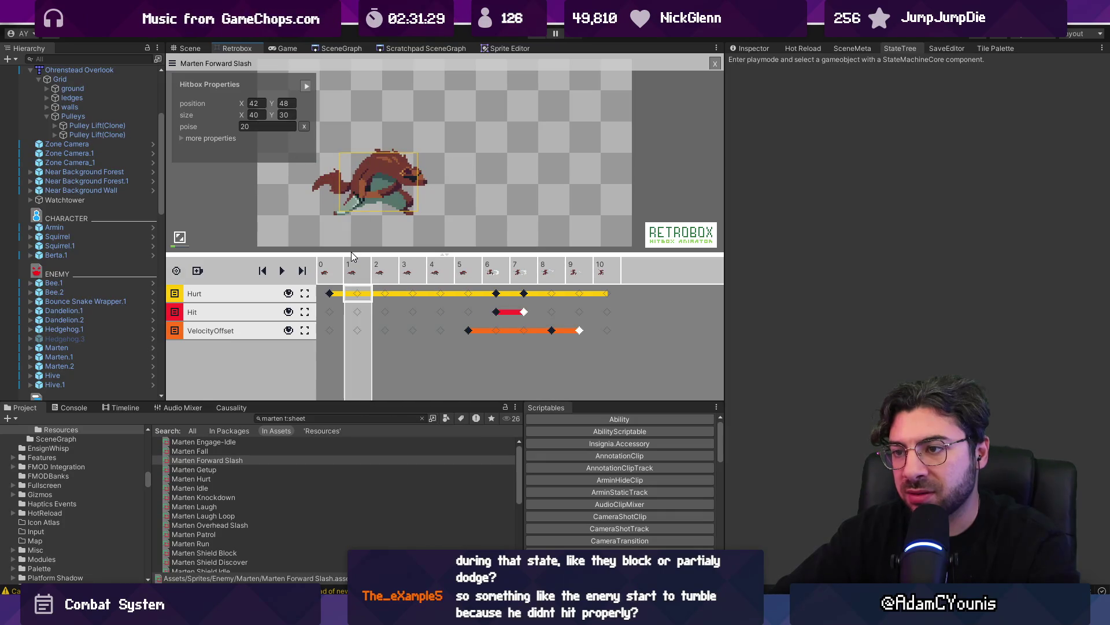
{"action": "double_click", "coordinate": [255, 127]}
{"action": "type", "text": "30"}
{"action": "key", "text": "Return"}
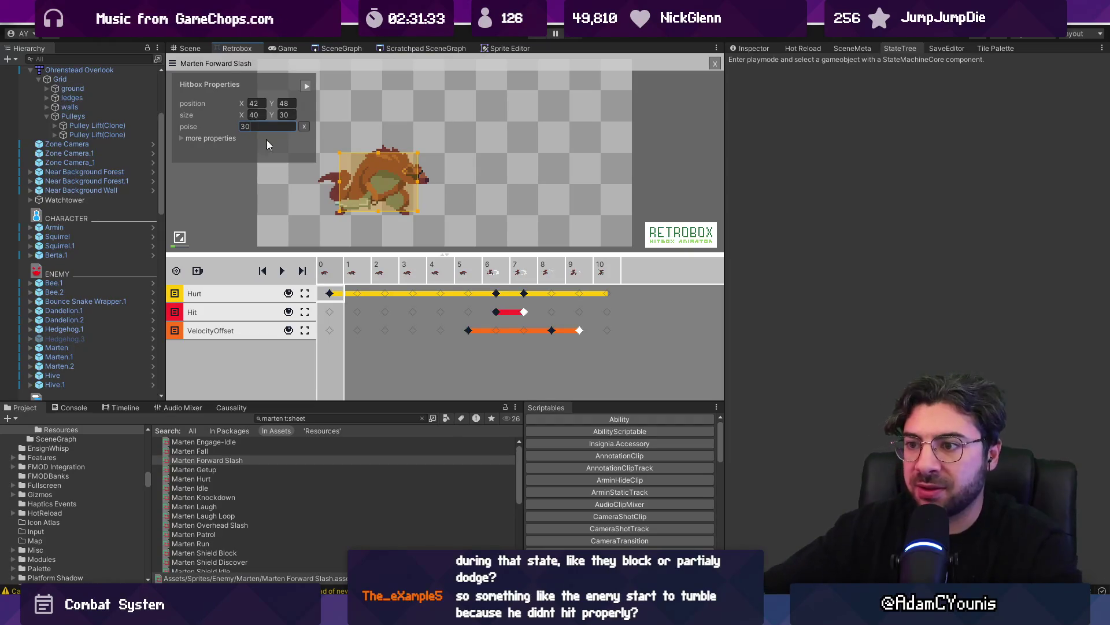
Move Marten Forward Slash's Hurt keyframe from frame 7 to frame 8
{"action": "left_click", "coordinate": [496, 294]}
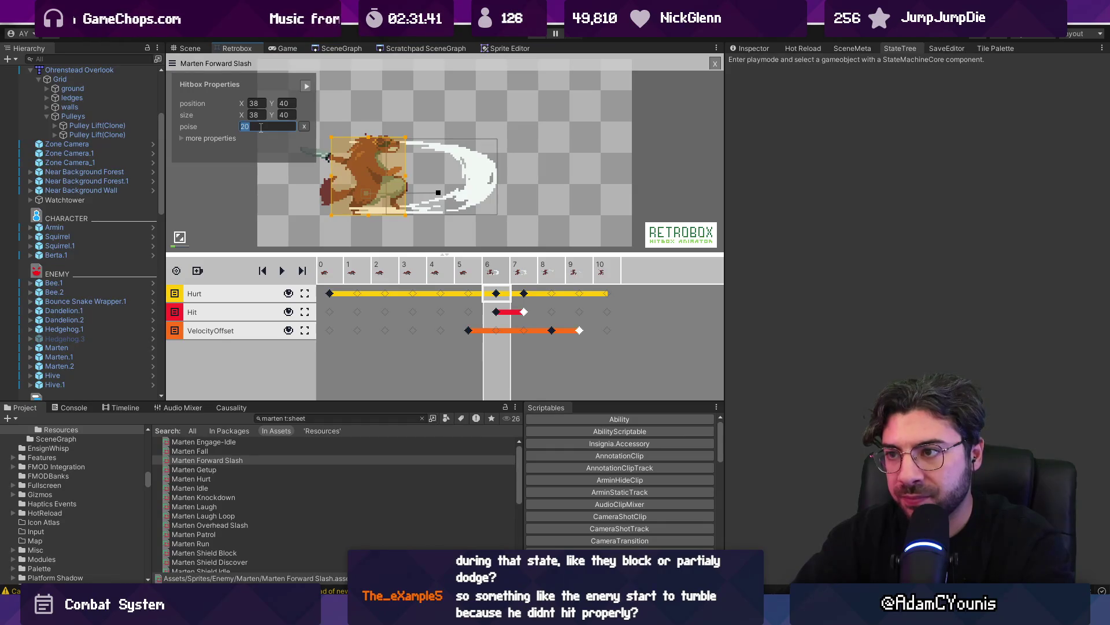
{"action": "left_click", "coordinate": [527, 294]}
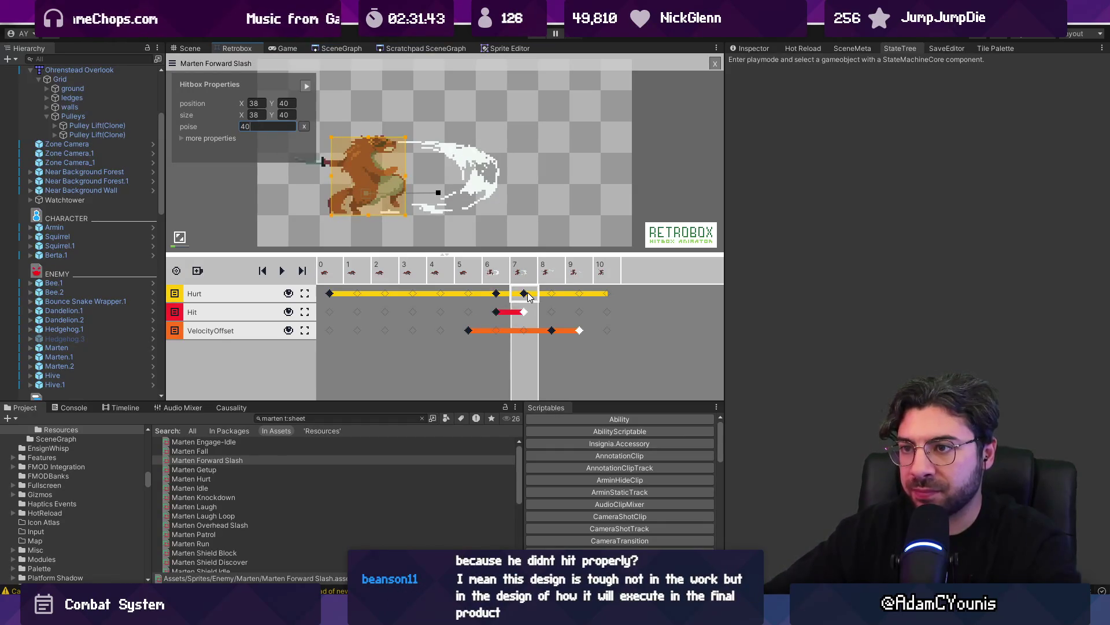
{"action": "left_click", "coordinate": [529, 220]}
{"action": "left_click", "coordinate": [523, 294]}
{"action": "type", "text": "-15"}
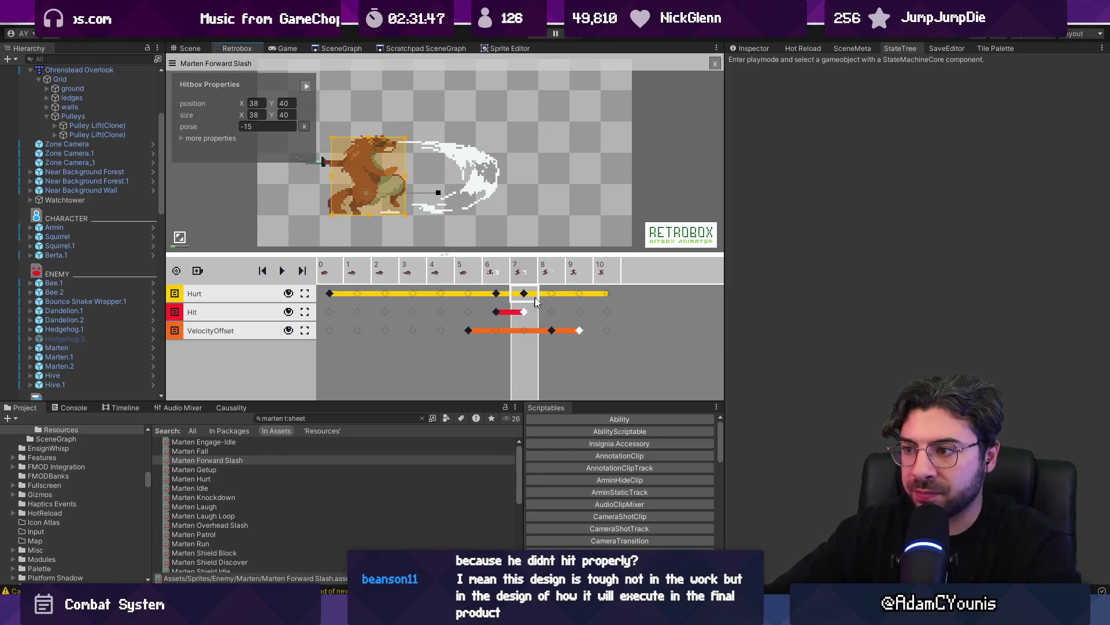
{"action": "left_click", "coordinate": [552, 296]}
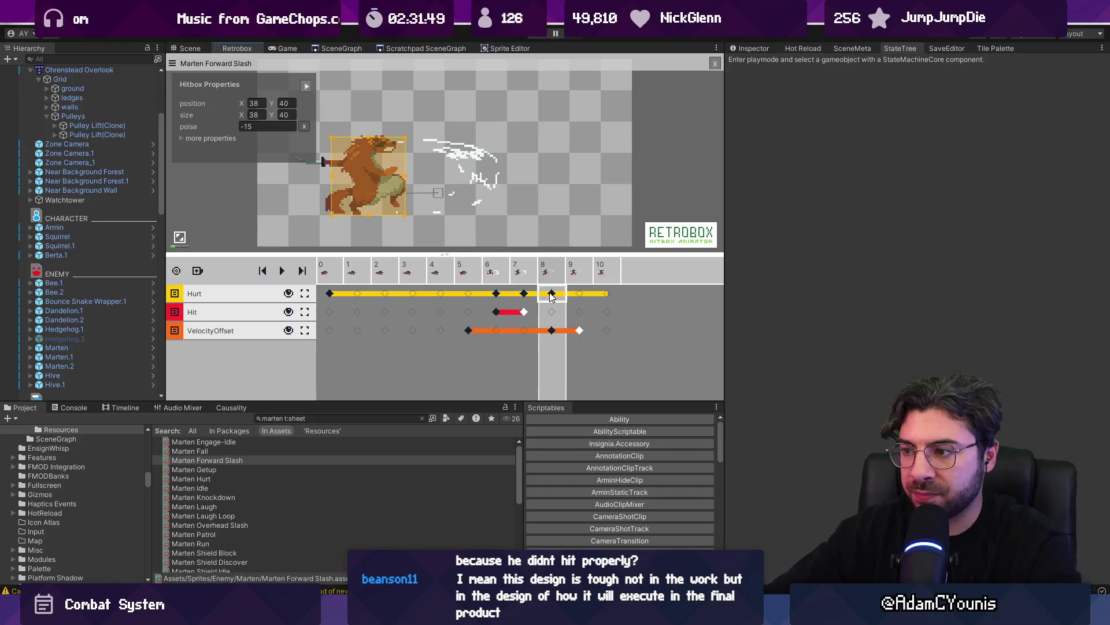
{"action": "left_click", "coordinate": [526, 296]}
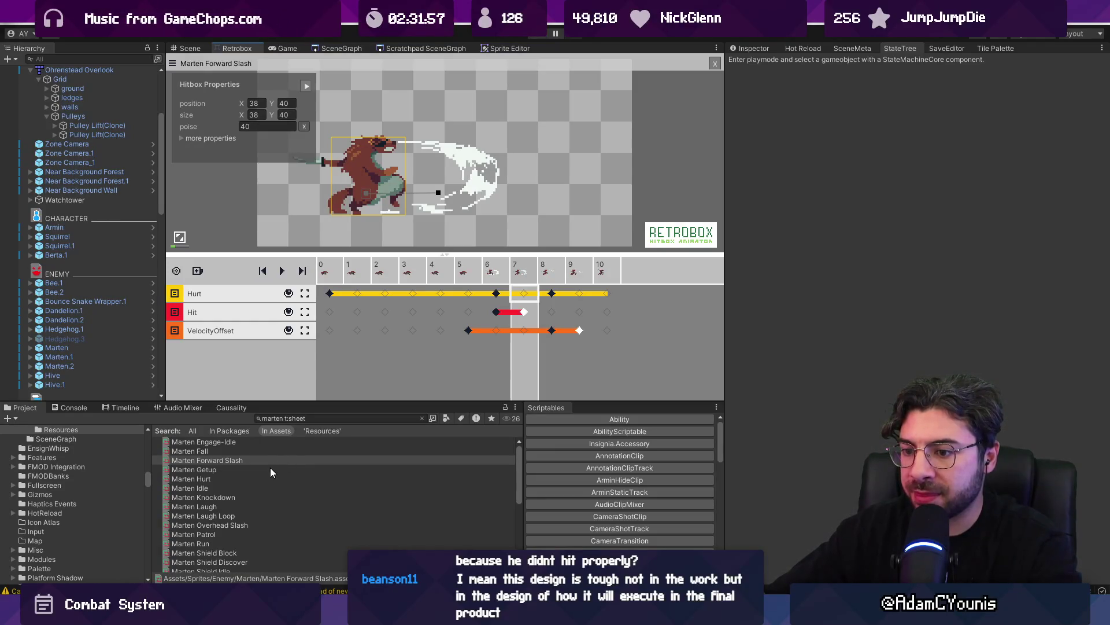
{"action": "scroll", "coordinate": [268, 471], "scroll_direction": "down", "scroll_amount": 5}
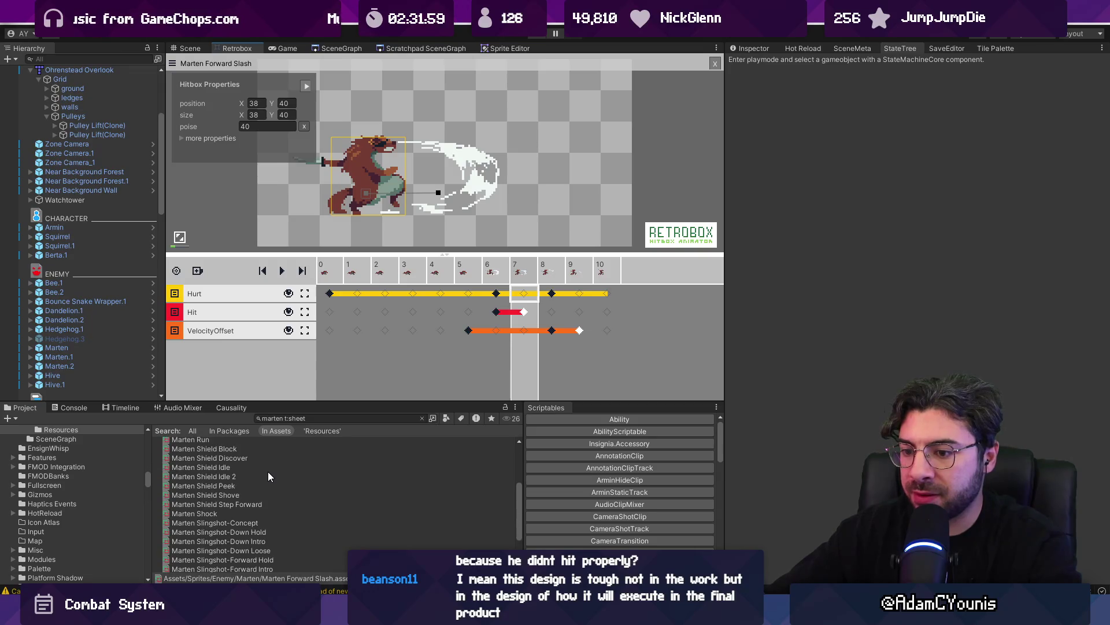
{"action": "scroll", "coordinate": [268, 471], "scroll_direction": "up", "scroll_amount": 5}
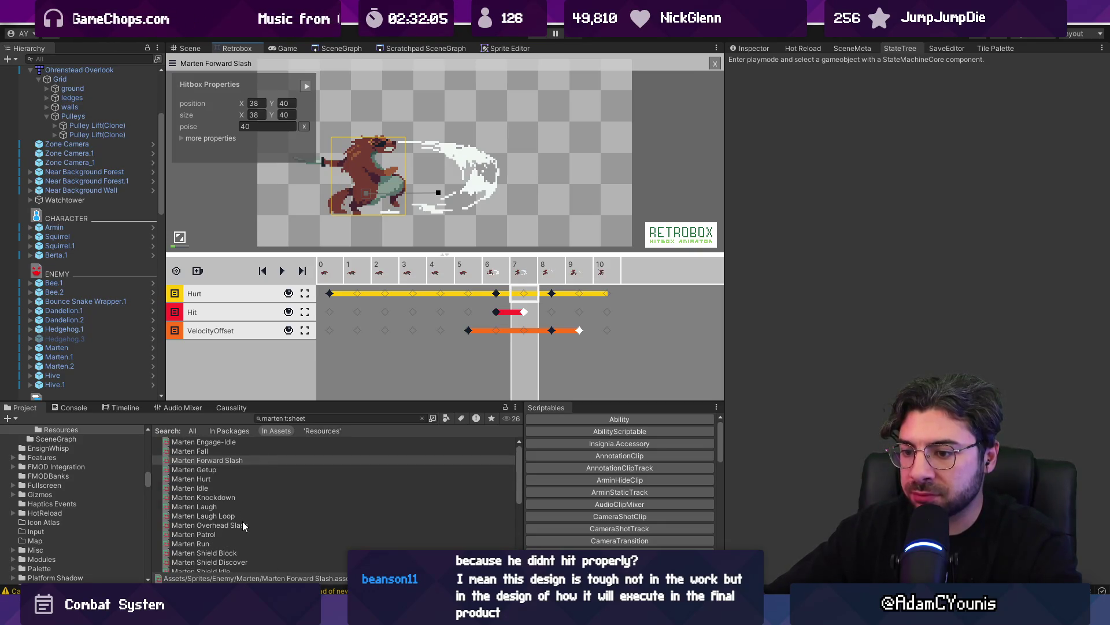
Open Marten Overhead Slash, move its Hurt keyframe from frame 7 to 8, and check frames 6–8
{"action": "left_click", "coordinate": [266, 525]}
{"action": "left_click", "coordinate": [329, 293]}
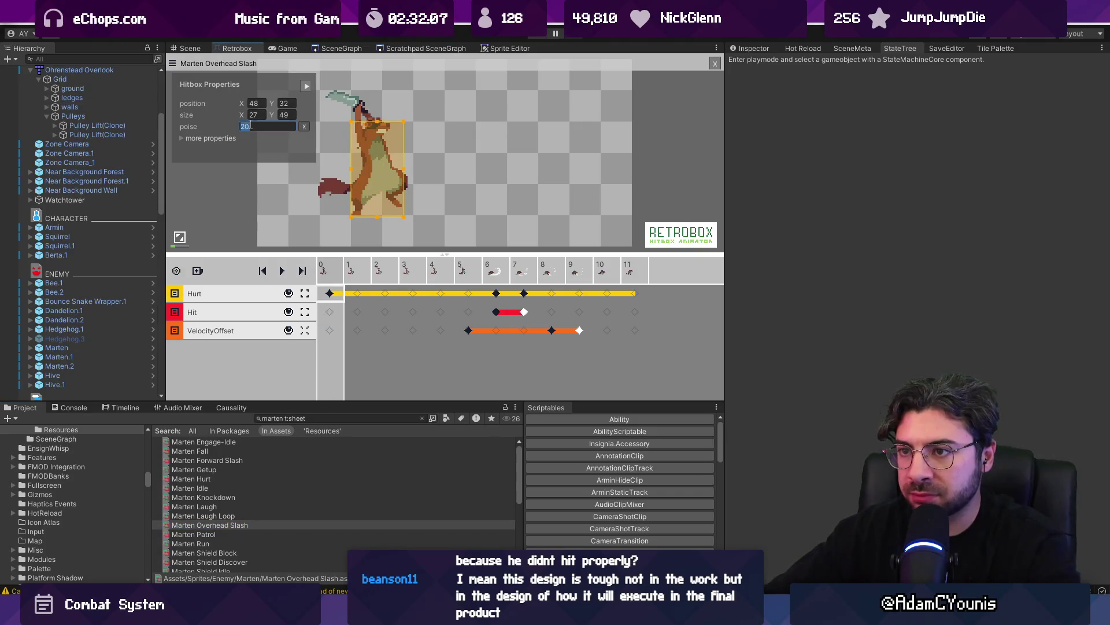
{"action": "left_click", "coordinate": [487, 291]}
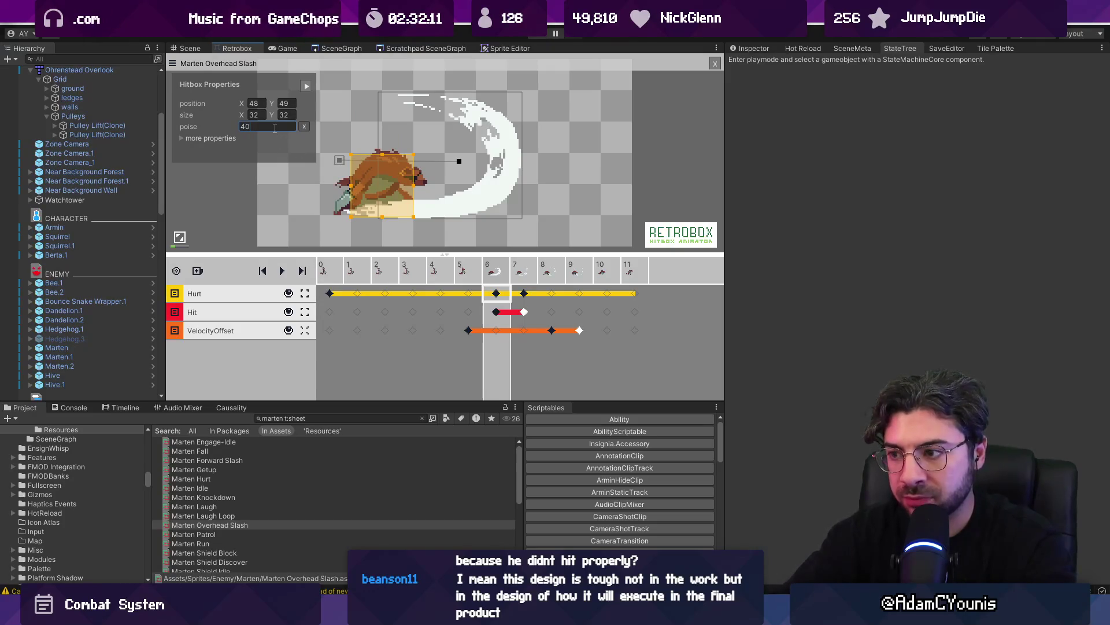
{"action": "left_click_drag", "start_coordinate": [524, 293], "coordinate": [552, 293]}
{"action": "left_click", "coordinate": [526, 295]}
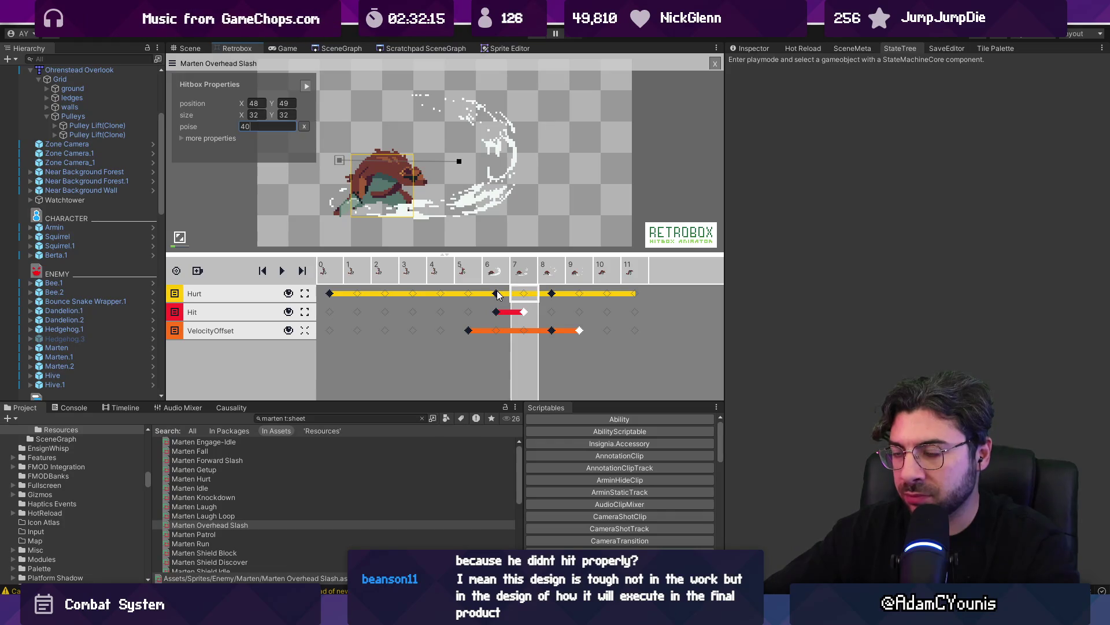
{"action": "left_click", "coordinate": [497, 294]}
{"action": "left_click", "coordinate": [526, 294]}
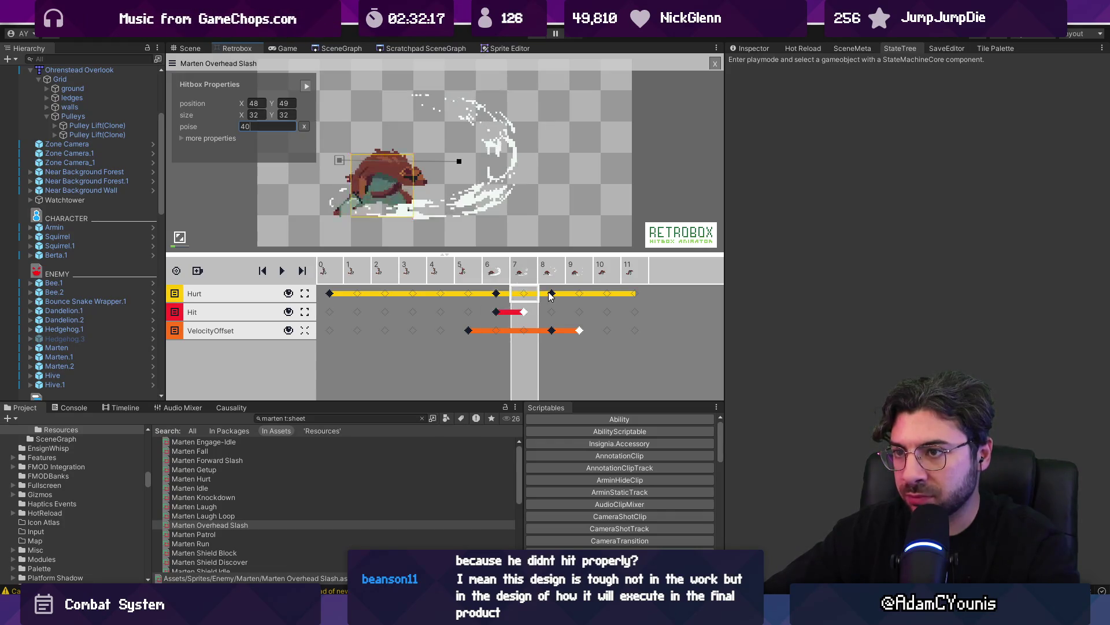
{"action": "left_click", "coordinate": [551, 295]}
{"action": "left_click", "coordinate": [570, 176]}
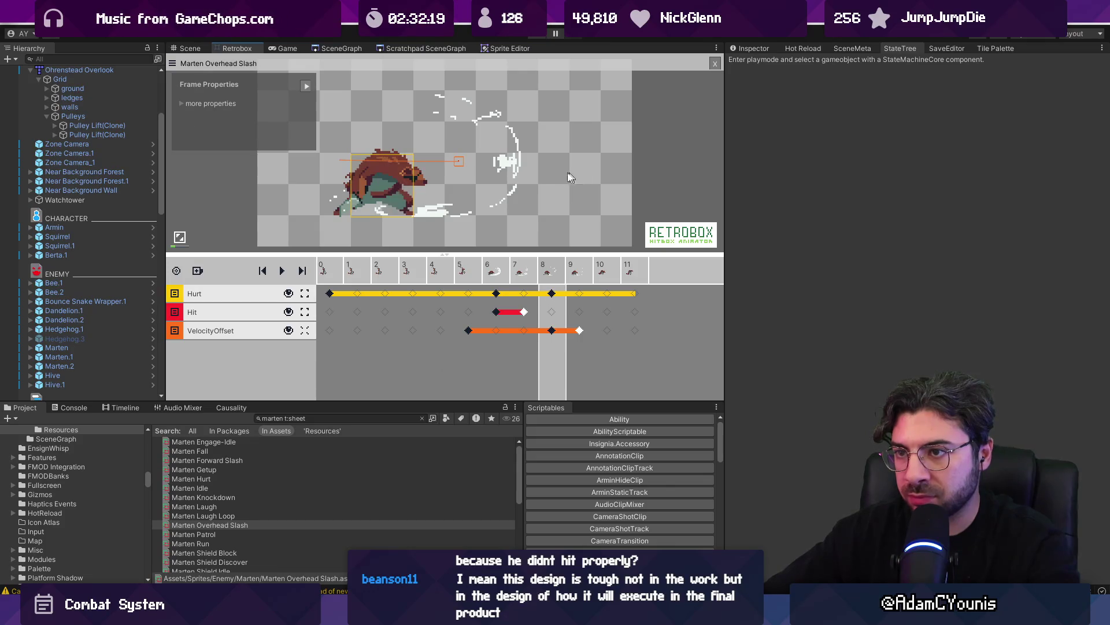
{"action": "left_click_drag", "start_coordinate": [501, 55], "coordinate": [537, 38]}
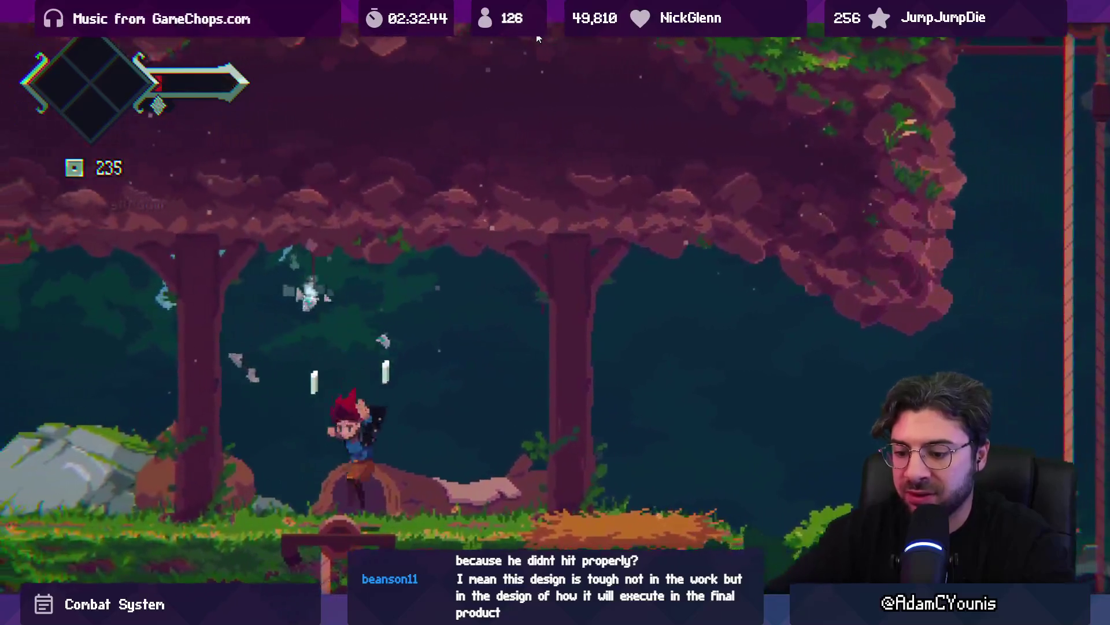
Exit full-screen play after the Marten fights and go to the code editor's file picker
{"action": "key", "text": "shift+space"}
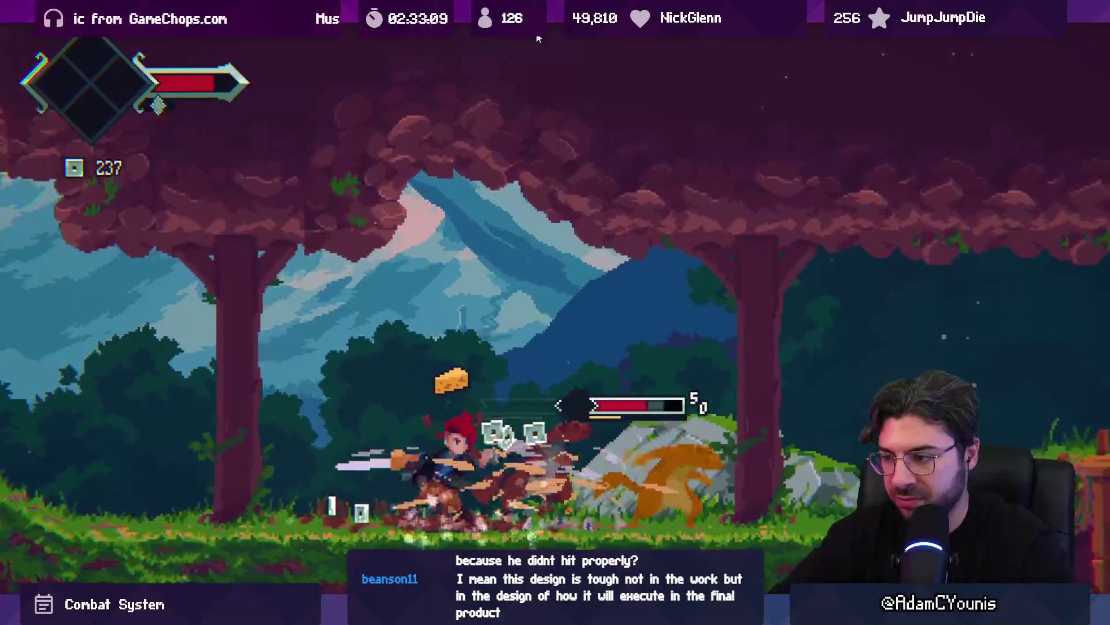
{"action": "key", "text": "shift+space"}
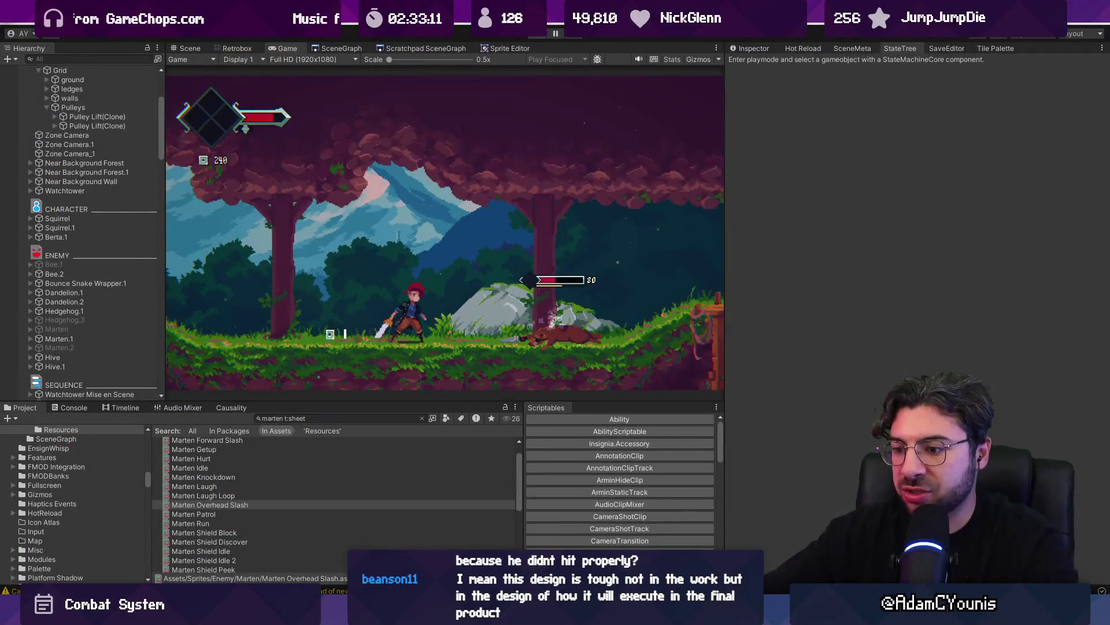
{"action": "key", "text": "alt+Tab"}
{"action": "key", "text": "ctrl+p"}
Open Marten.cs and locate the Set(shockToEngage) call in Update
{"action": "type", "text": "marten"}
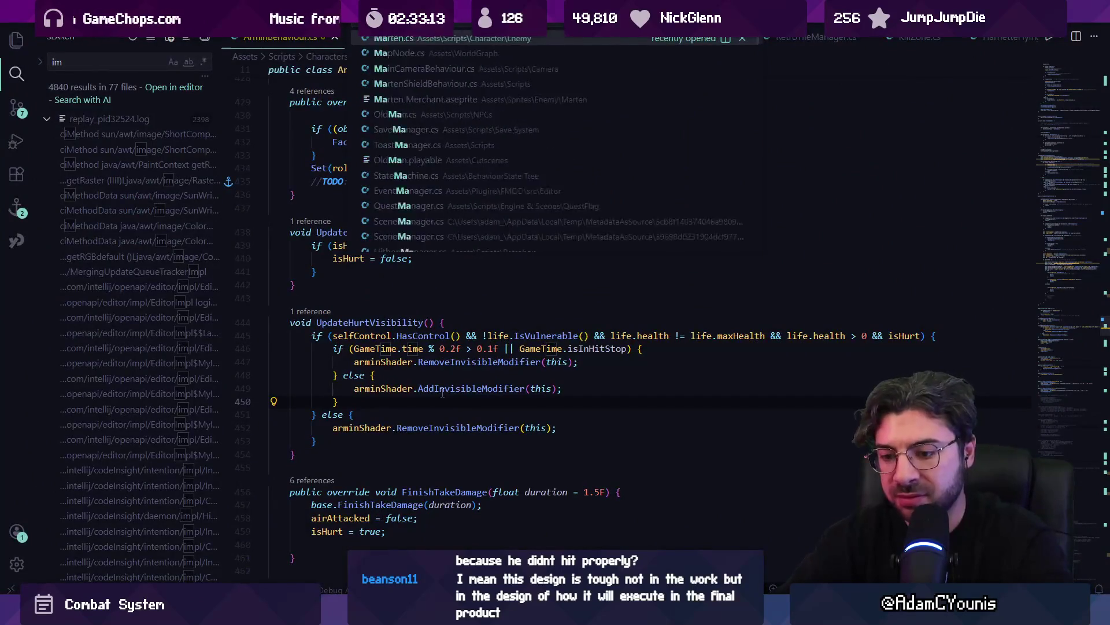
{"action": "key", "text": "Return"}
{"action": "key", "text": "BackSpace"}
{"action": "key", "text": "BackSpace"}
{"action": "key", "text": "BackSpace"}
{"action": "type", "text": "shock"}
{"action": "key", "text": "Return"}
{"action": "key", "text": "Return"}
{"action": "key", "text": "Return"}
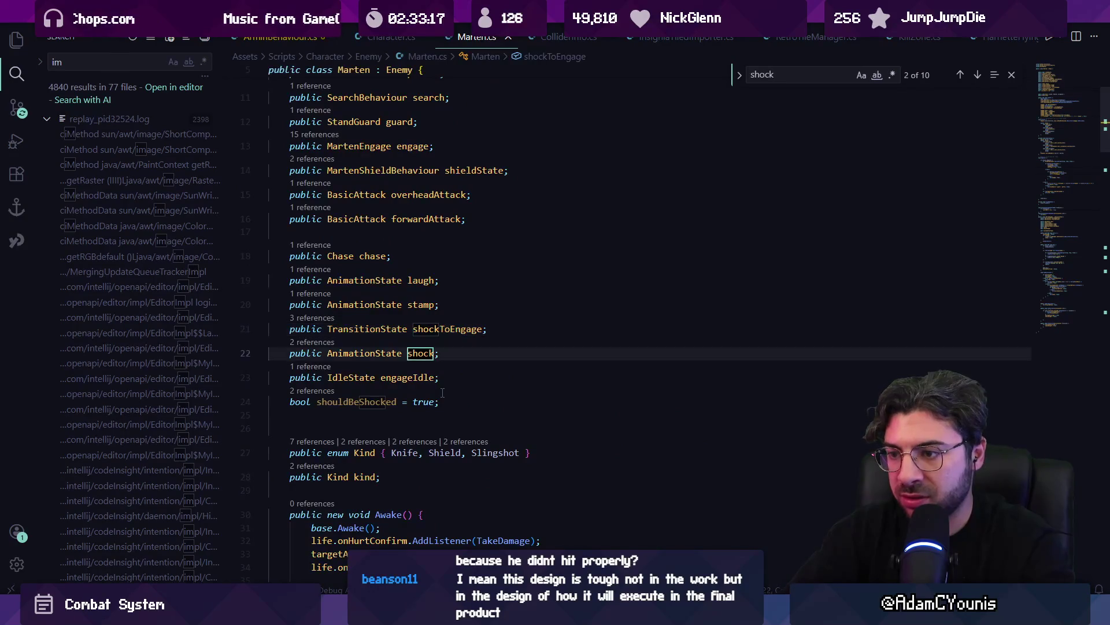
{"action": "type", "text": "toen"}
{"action": "key", "text": "Return"}
{"action": "type", "text": "hgaghe"}
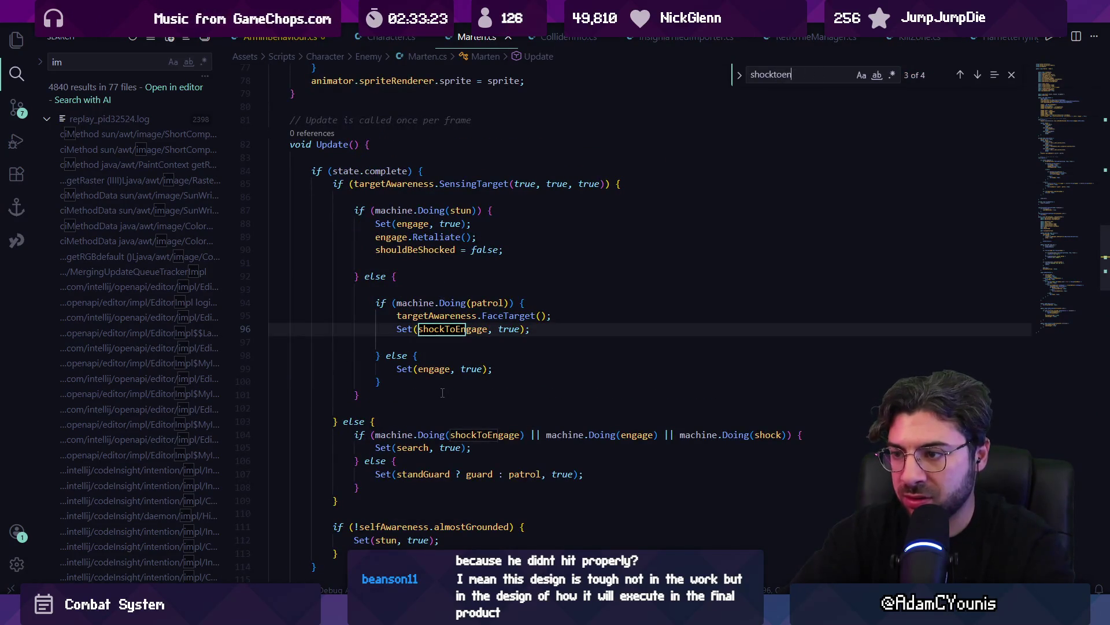
{"action": "key", "text": "Escape"}
Wrap Set(shockToEngage) in if (Random.value > 0.6f), with else Set(forwardAttack, true)
{"action": "key", "text": "Up"}
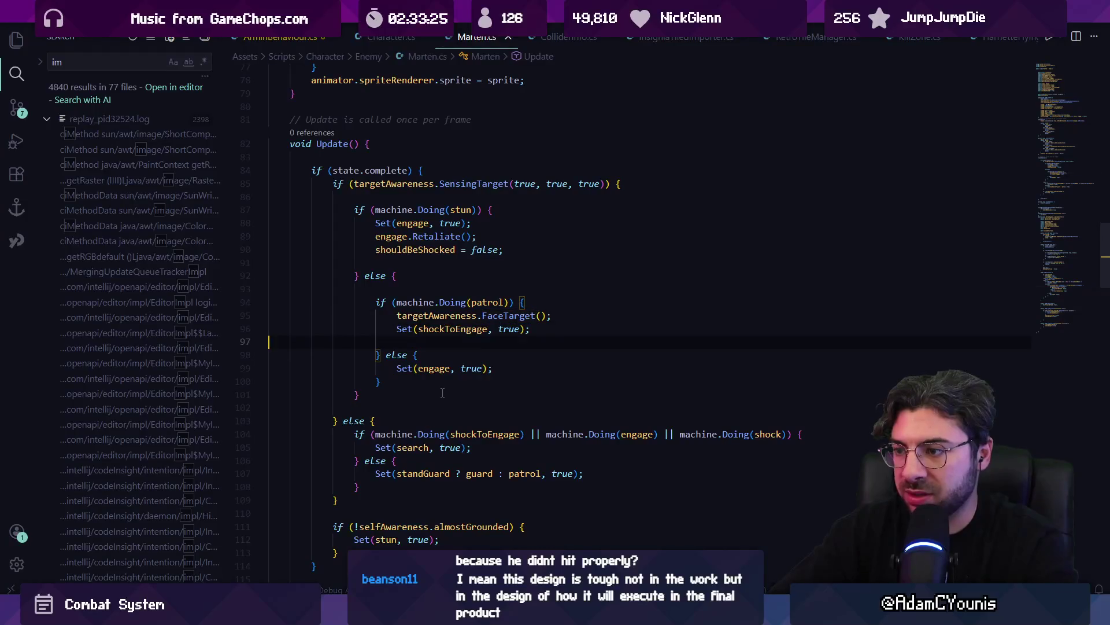
{"action": "key", "text": "Up"}
{"action": "key", "text": "Return"}
{"action": "key", "text": "Up"}
{"action": "type", "text": "if(Random."}
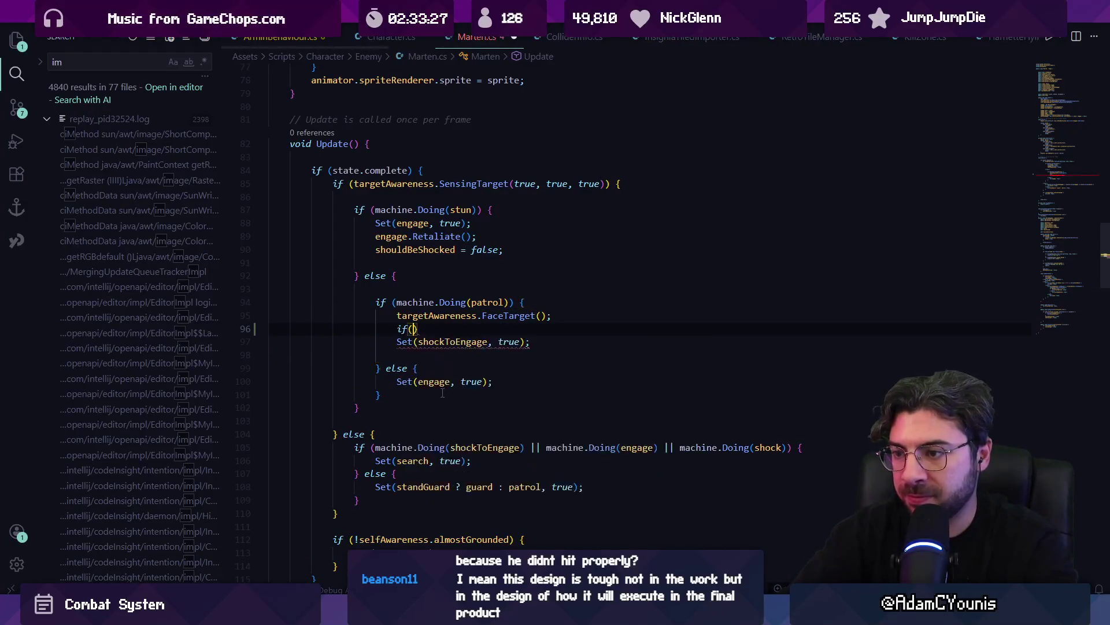
{"action": "type", "text": "value"}
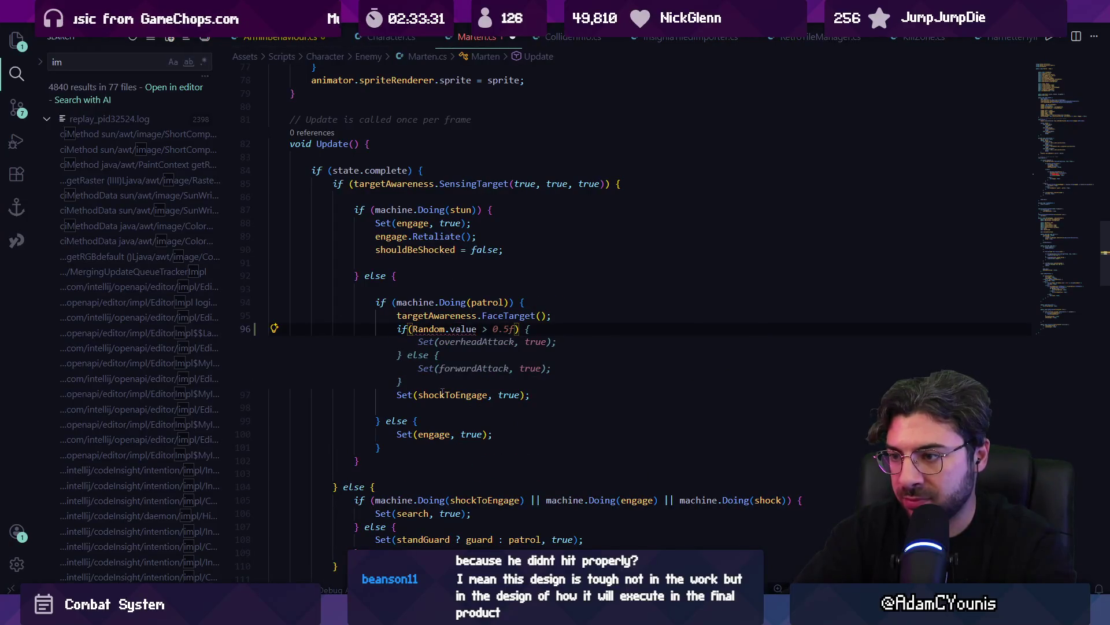
{"action": "key", "text": "Tab"}
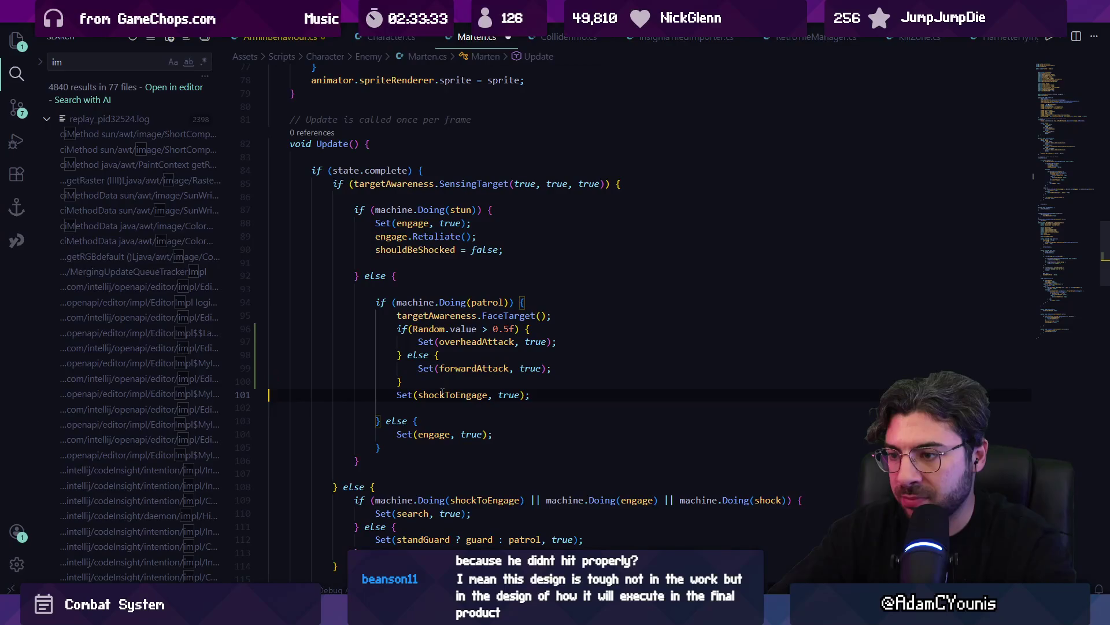
{"action": "key", "text": "alt+Up"}
{"action": "key", "text": "alt+Up"}
{"action": "key", "text": "alt+Up"}
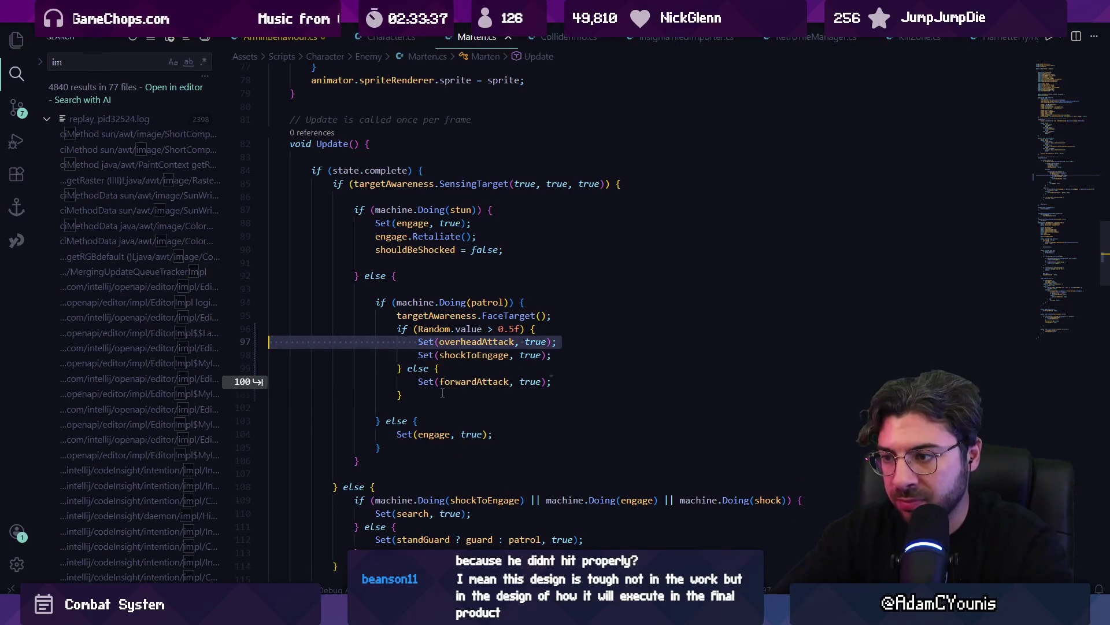
{"action": "key", "text": "BackSpace"}
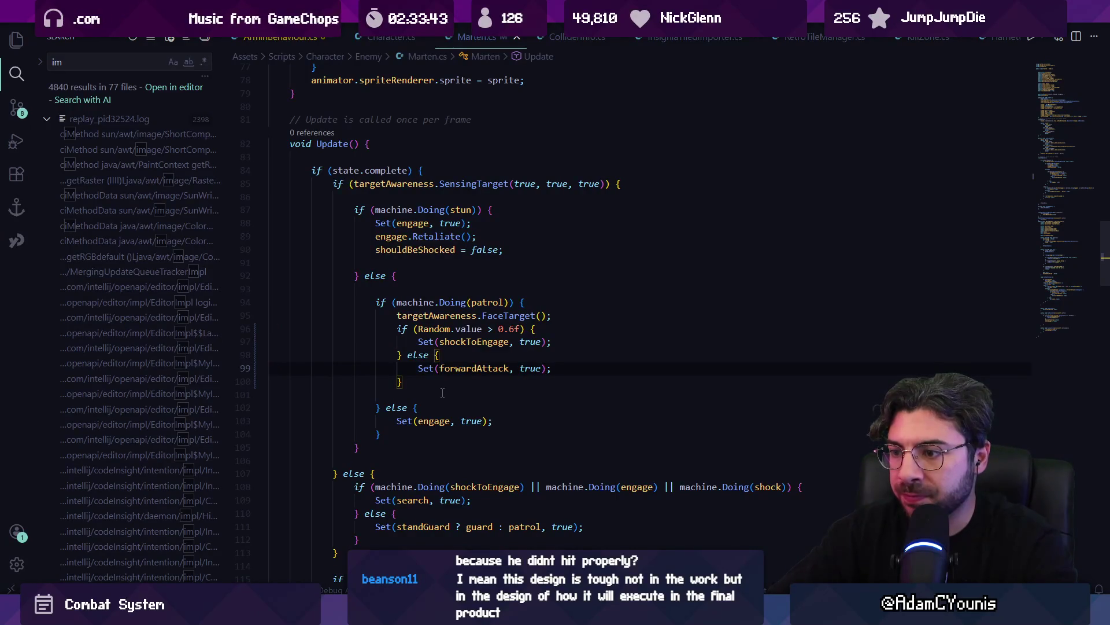
{"action": "key", "text": "shift+Down"}
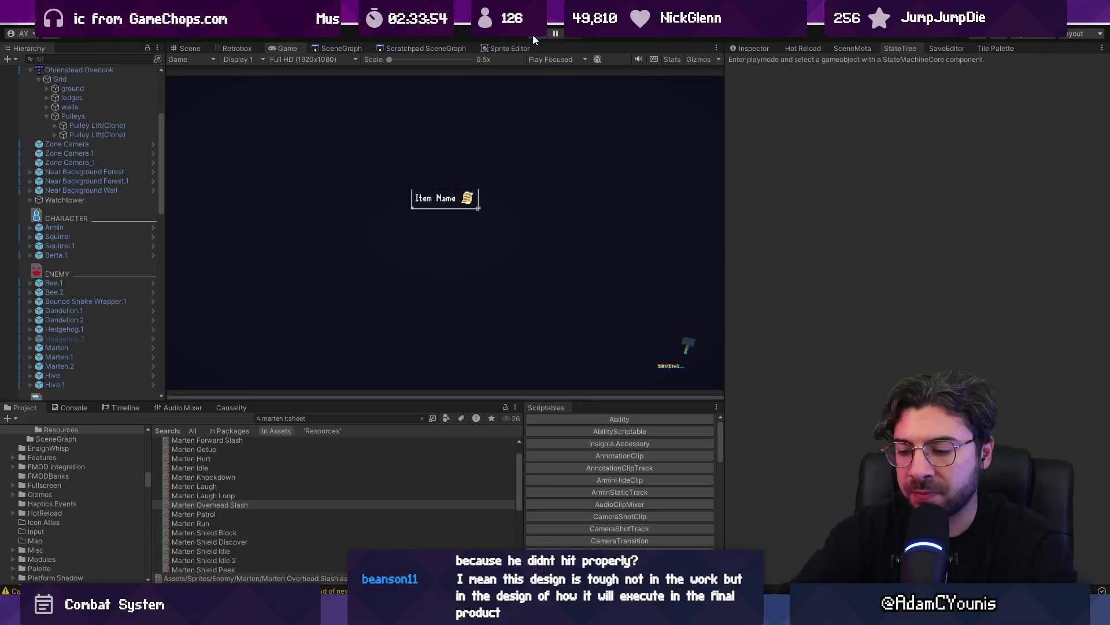
Start Play mode, defeat the first Marten and wall-jump up the shaft, slashing enemies
{"action": "left_click", "coordinate": [532, 34]}
{"action": "key", "text": "Right"}
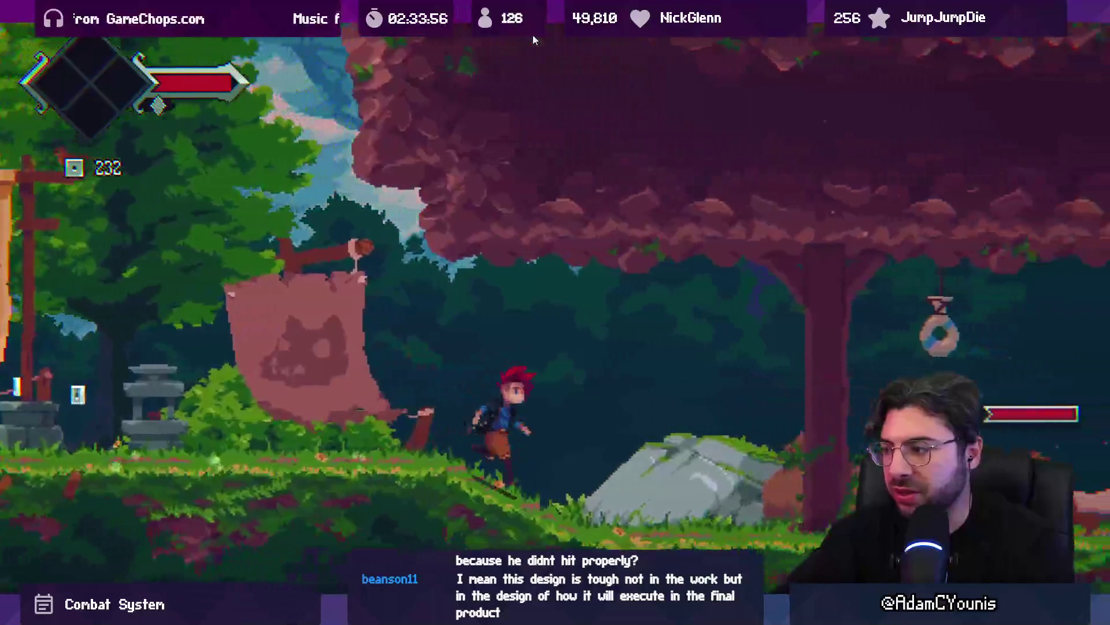
{"action": "key", "text": "Right"}
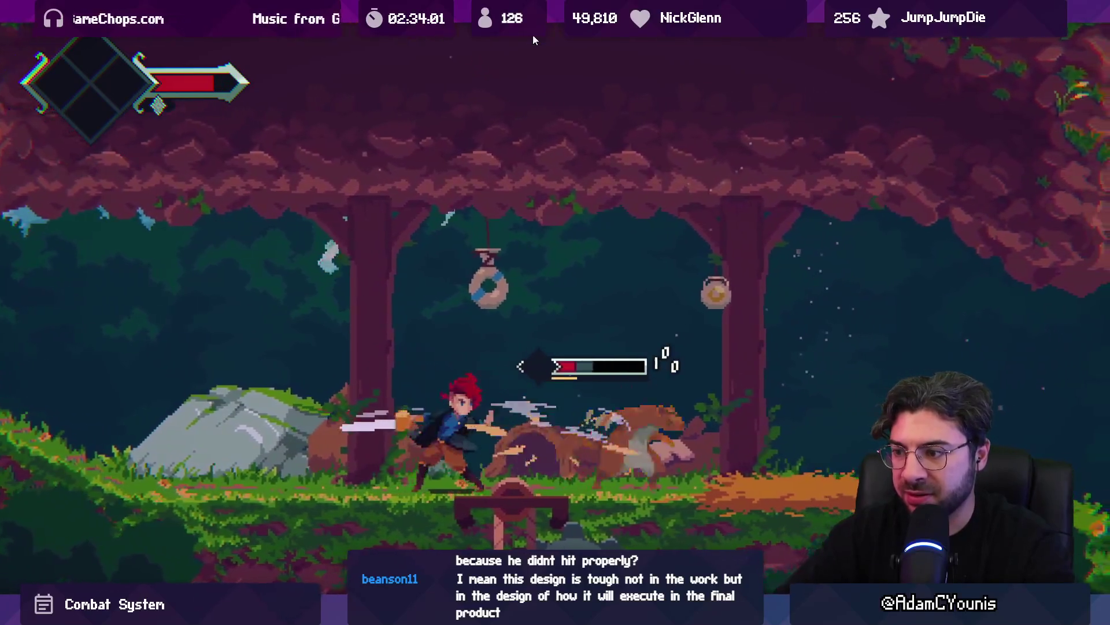
{"action": "key", "text": "Right"}
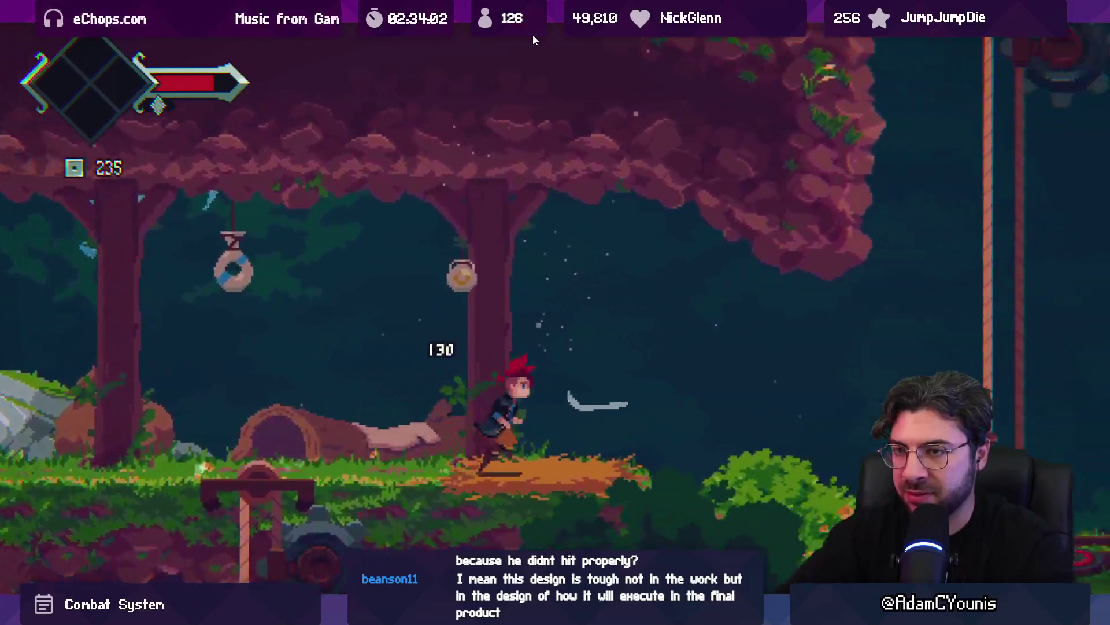
{"action": "key", "text": "Right"}
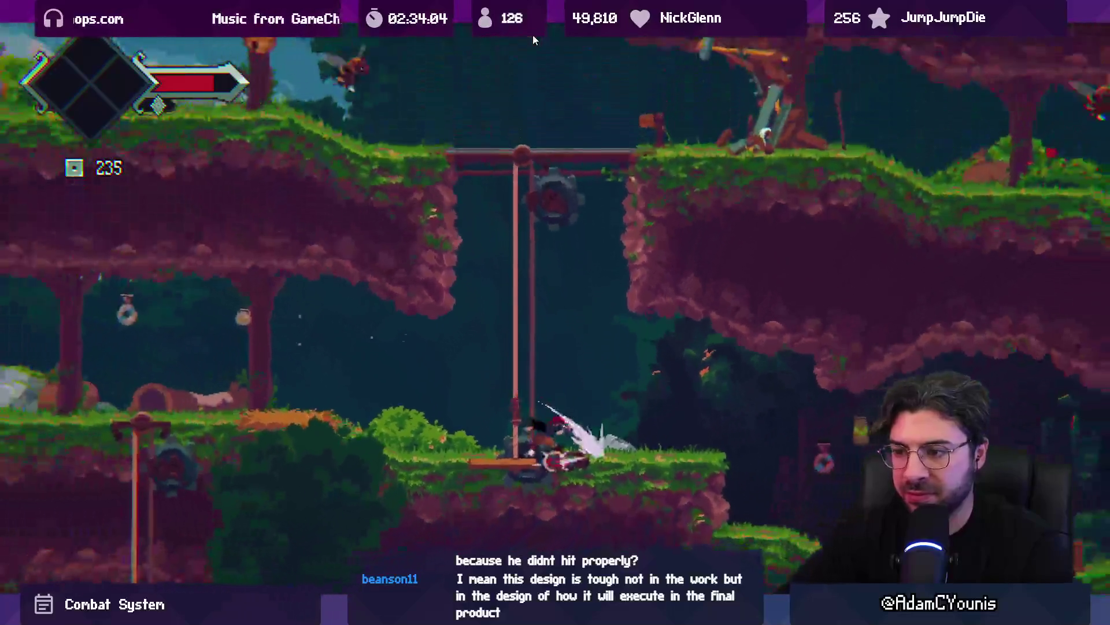
{"action": "key", "text": "Left"}
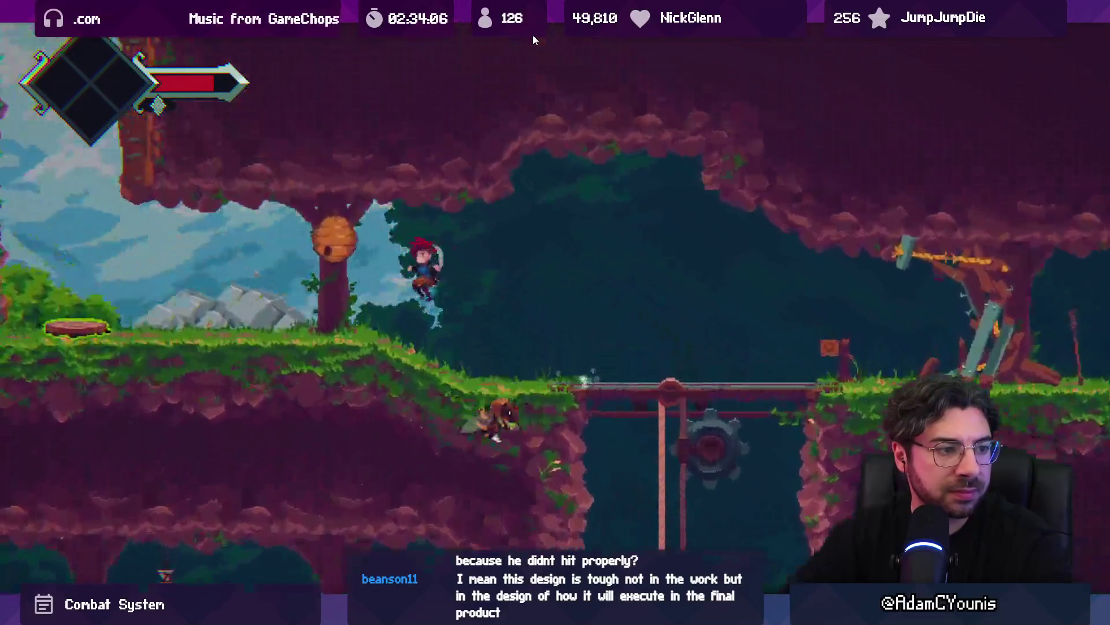
{"action": "key", "text": "Left"}
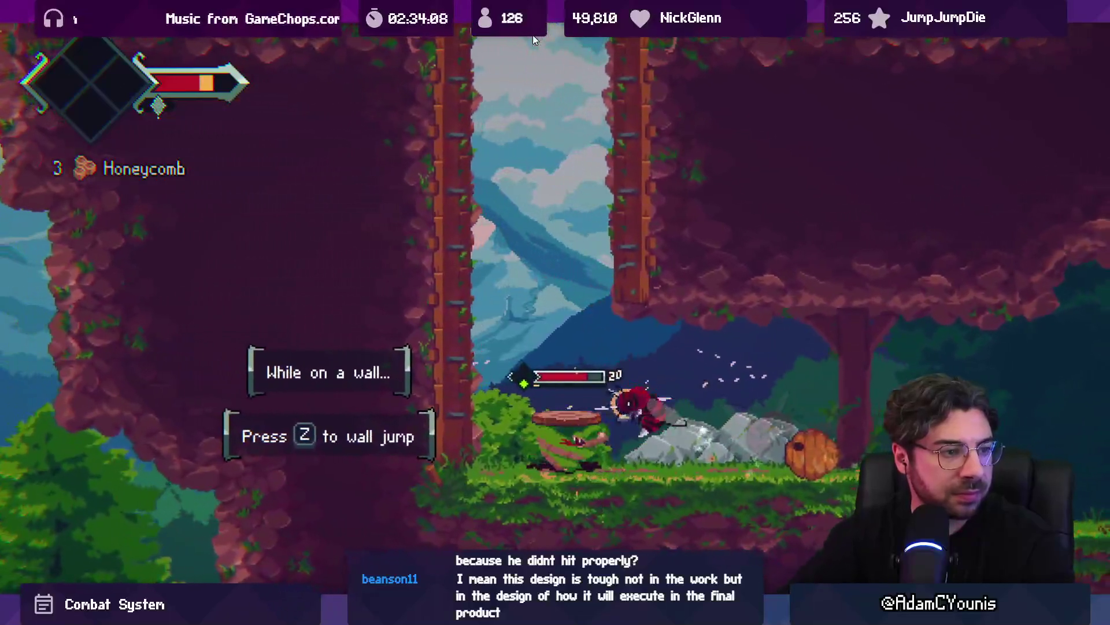
{"action": "key", "text": "z"}
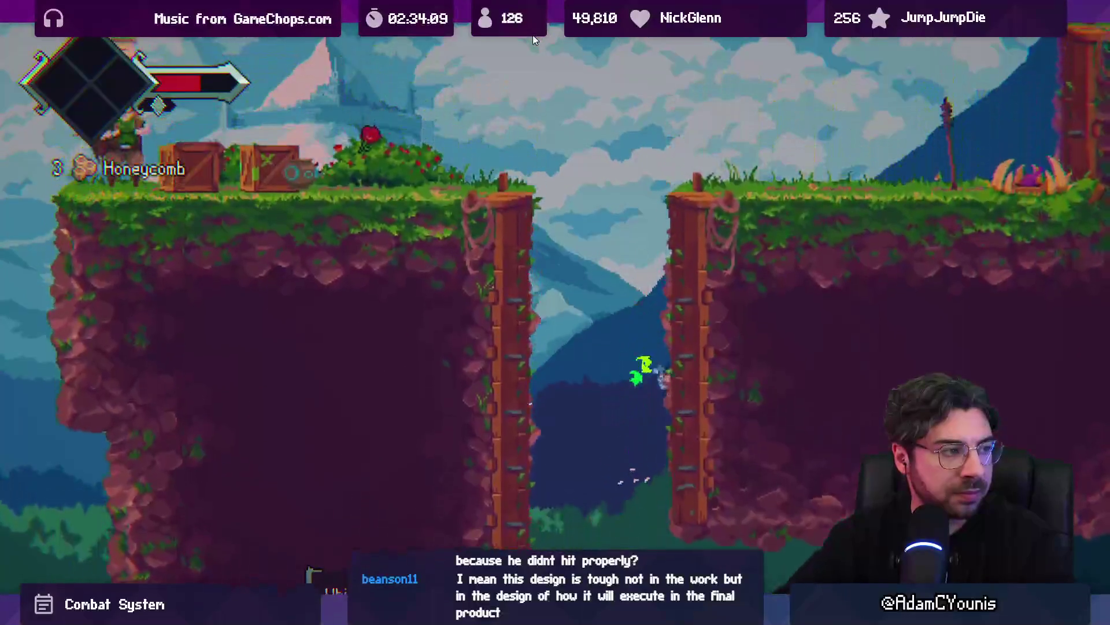
{"action": "key", "text": "Right"}
{"action": "key", "text": "Right"}
{"action": "key", "text": "z"}
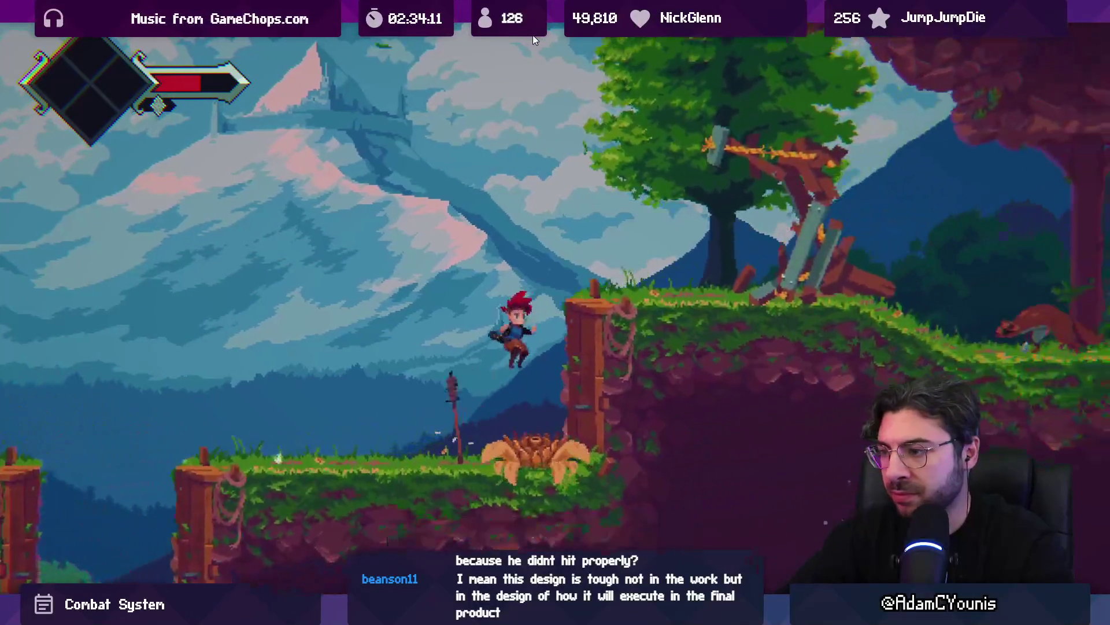
{"action": "key", "text": "x"}
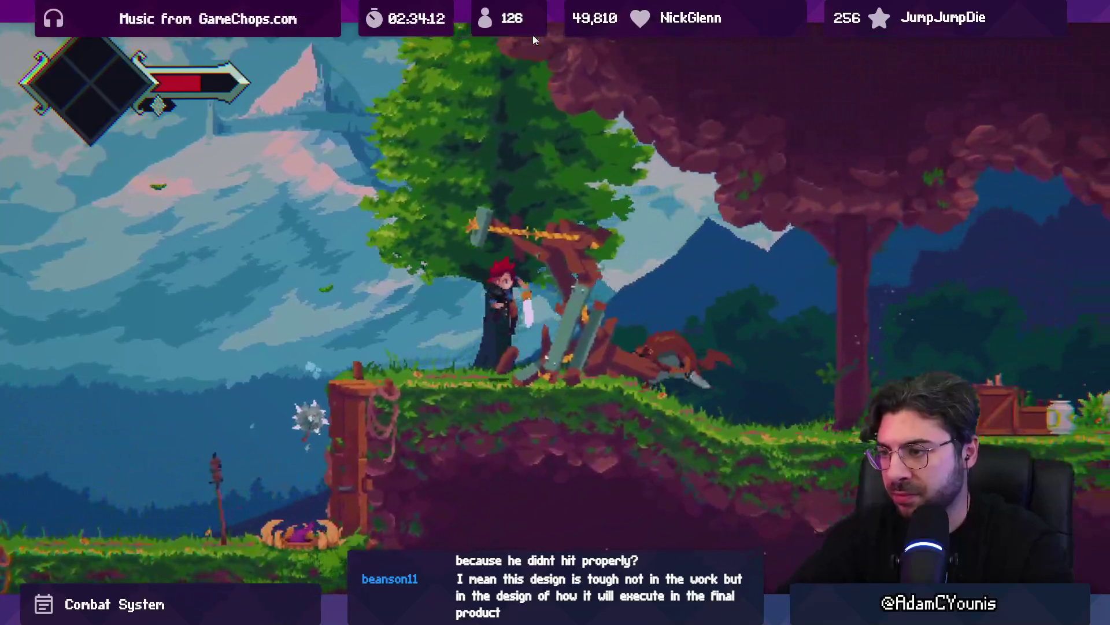
{"action": "key", "text": "x"}
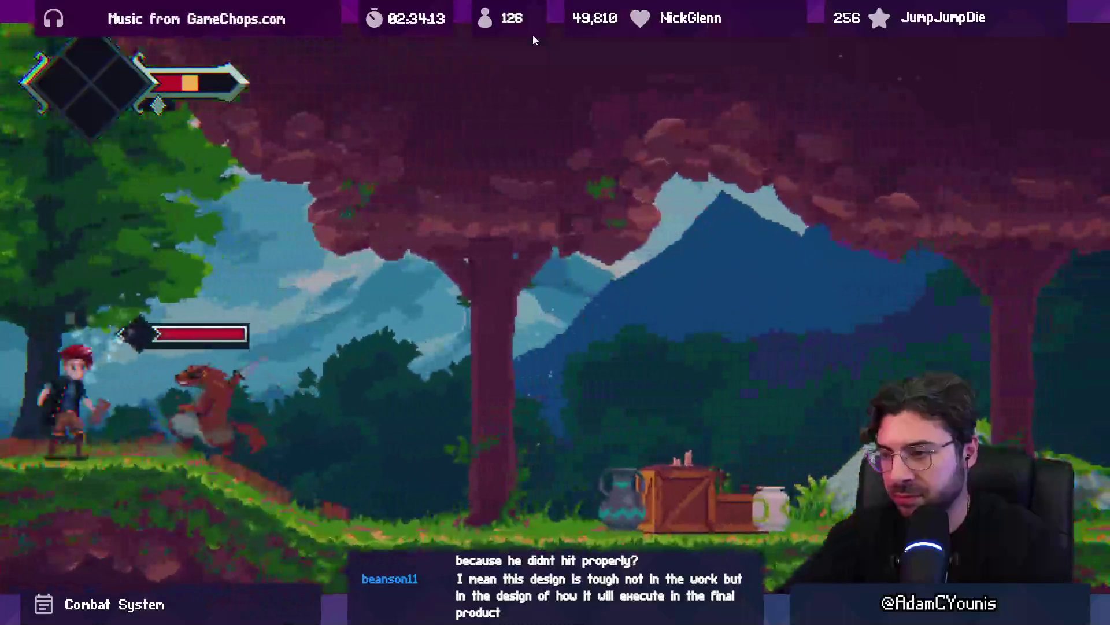
{"action": "key", "text": "x"}
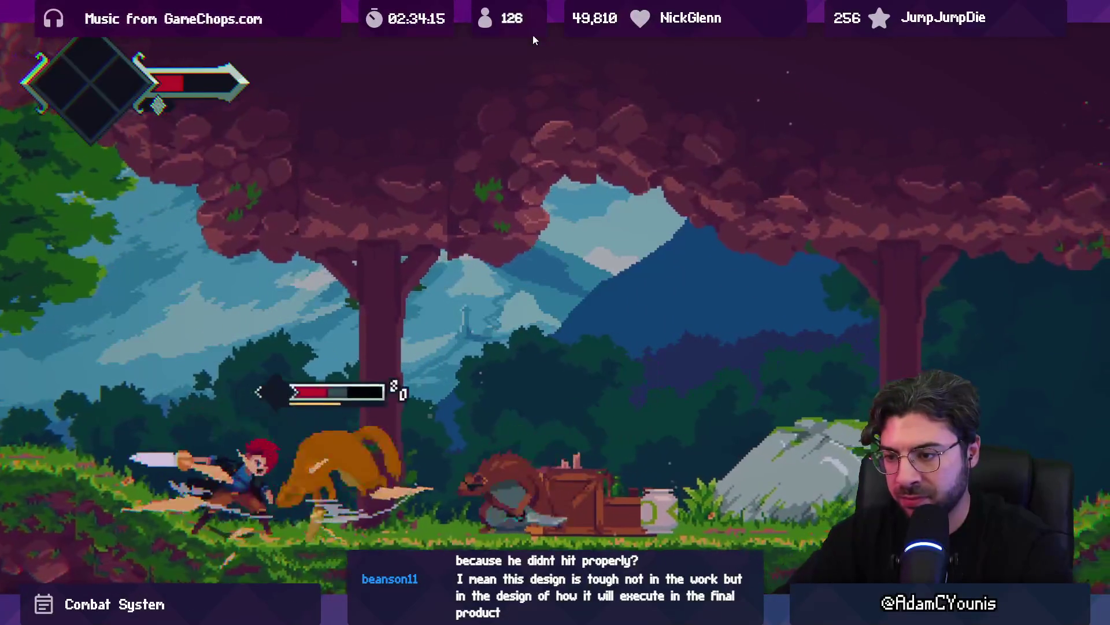
{"action": "key", "text": "x"}
{"action": "key", "text": "x"}
{"action": "key", "text": "x"}
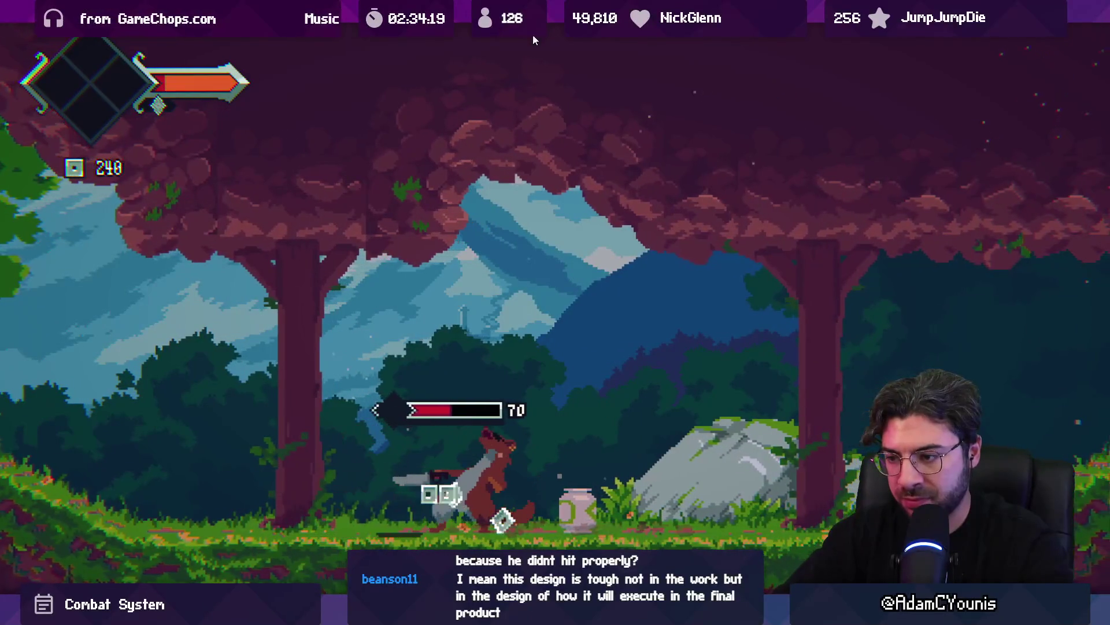
{"action": "key", "text": "x"}
{"action": "key", "text": "x"}
{"action": "key", "text": "x"}
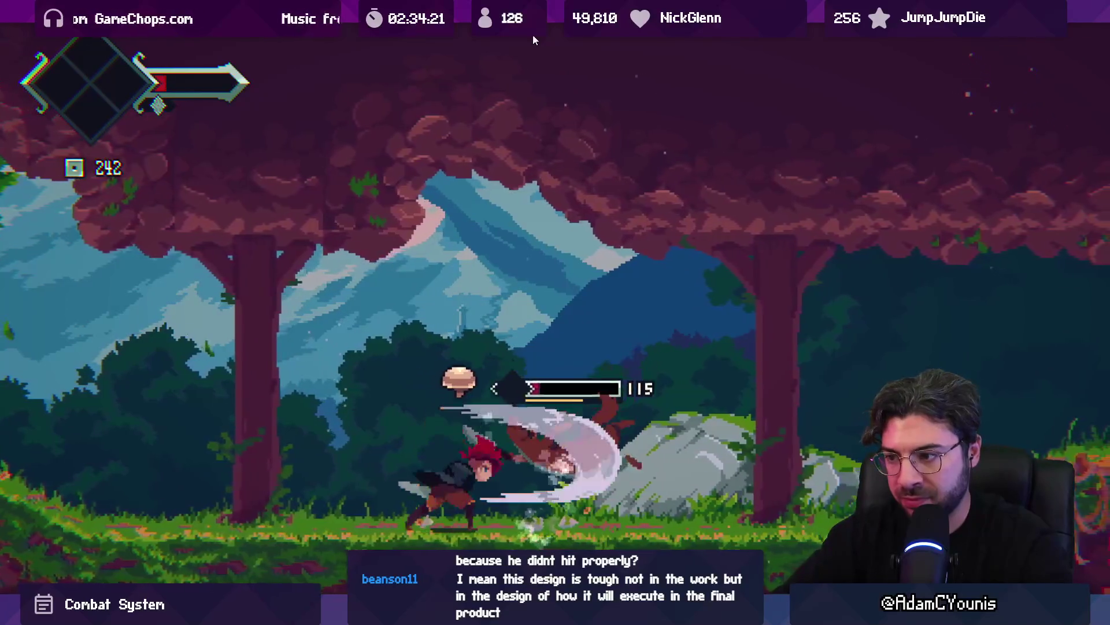
Run through the cave rooms, defeat the hedgehog with fiery slashes, and hit the crates
{"action": "key", "text": "Right"}
{"action": "key", "text": "Right"}
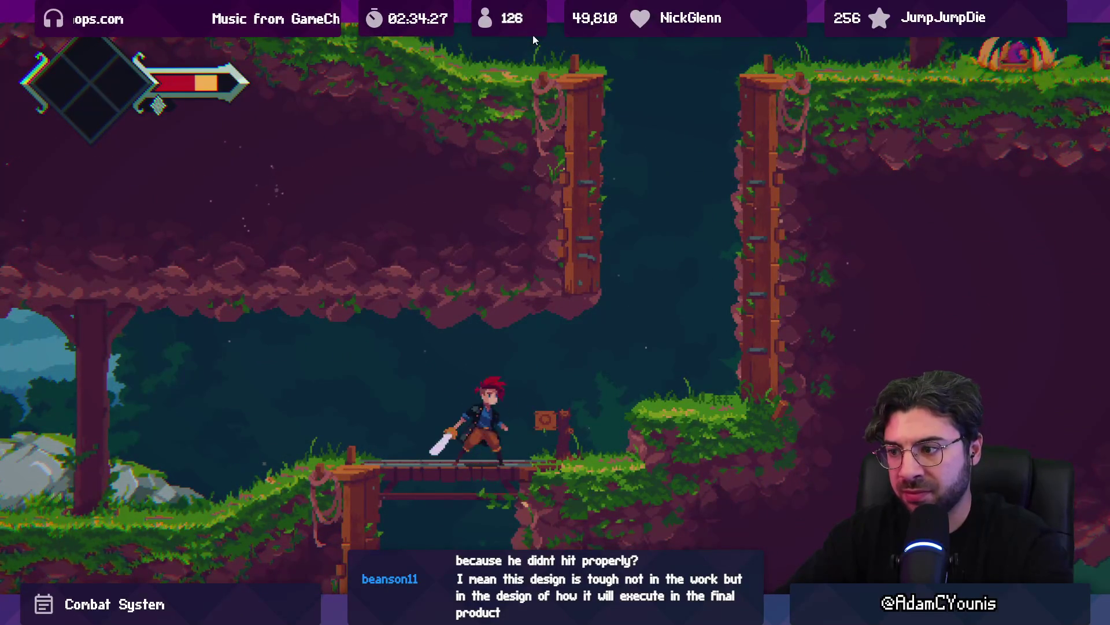
{"action": "key", "text": "Right"}
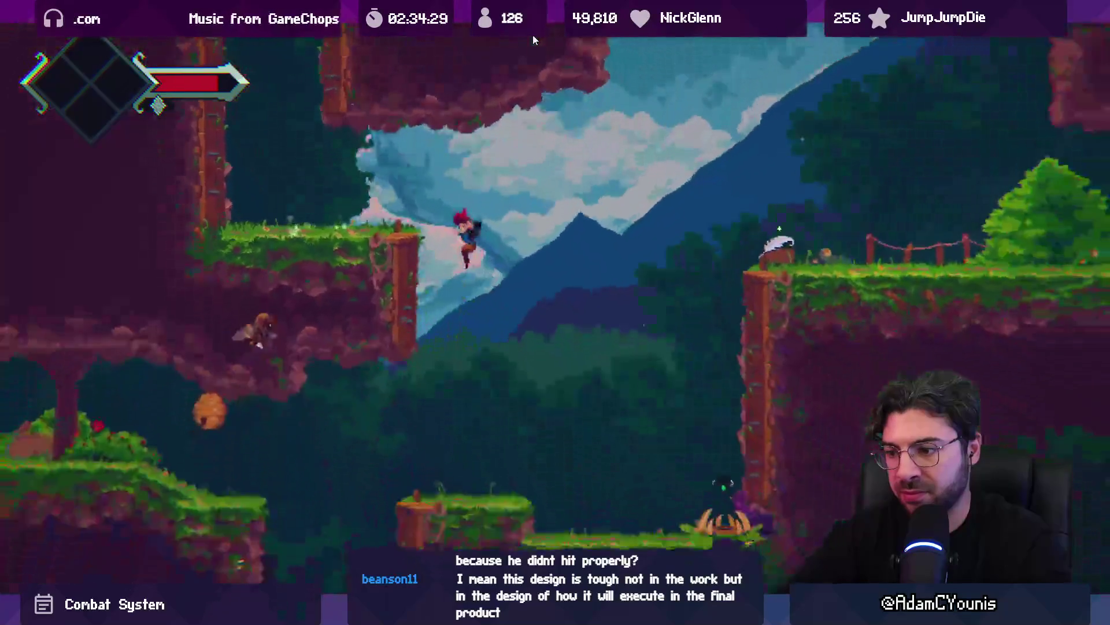
{"action": "key", "text": "Right"}
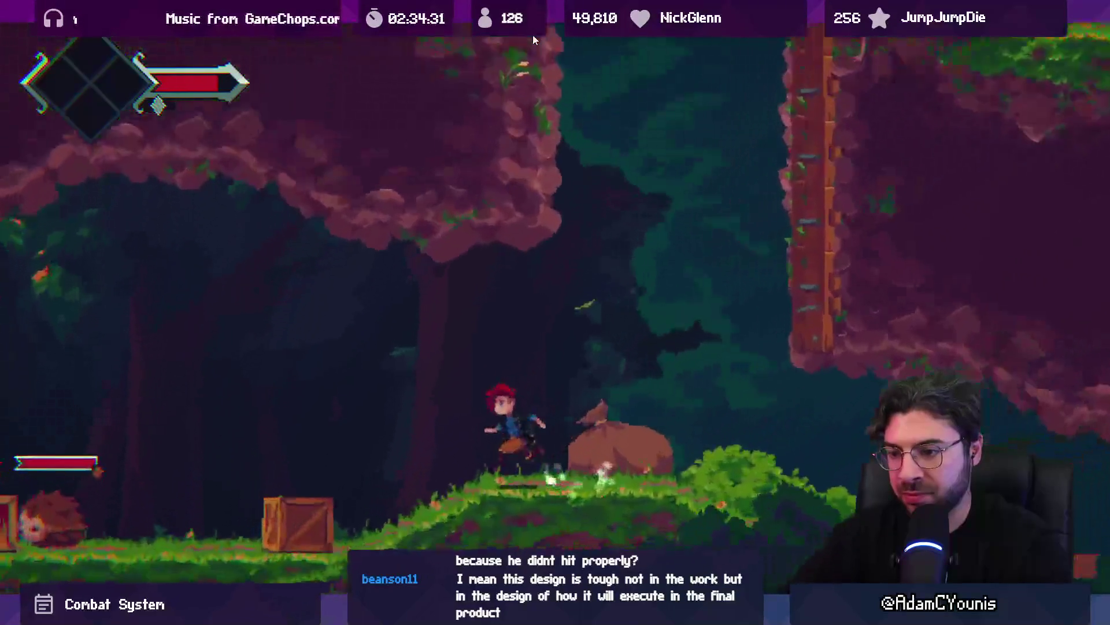
{"action": "key", "text": "Right"}
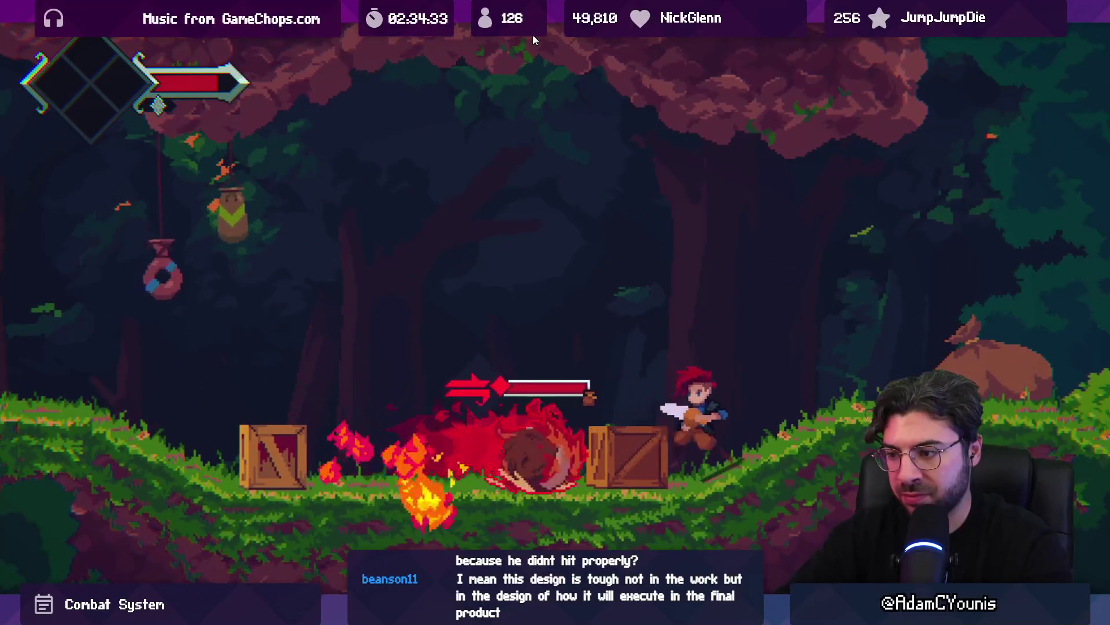
{"action": "key", "text": "x"}
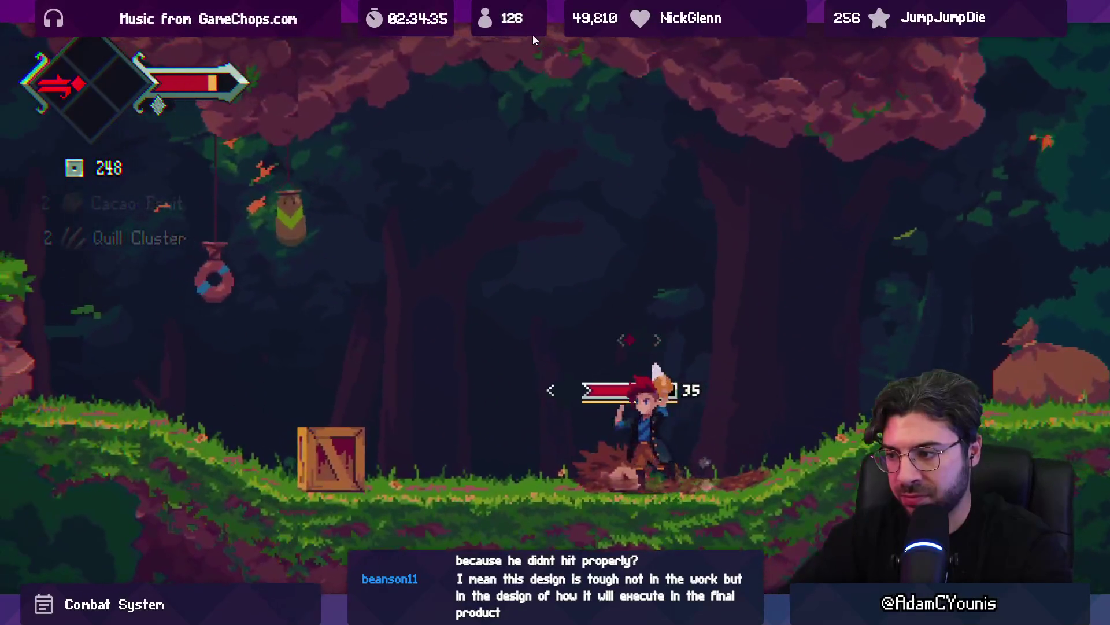
{"action": "key", "text": "x"}
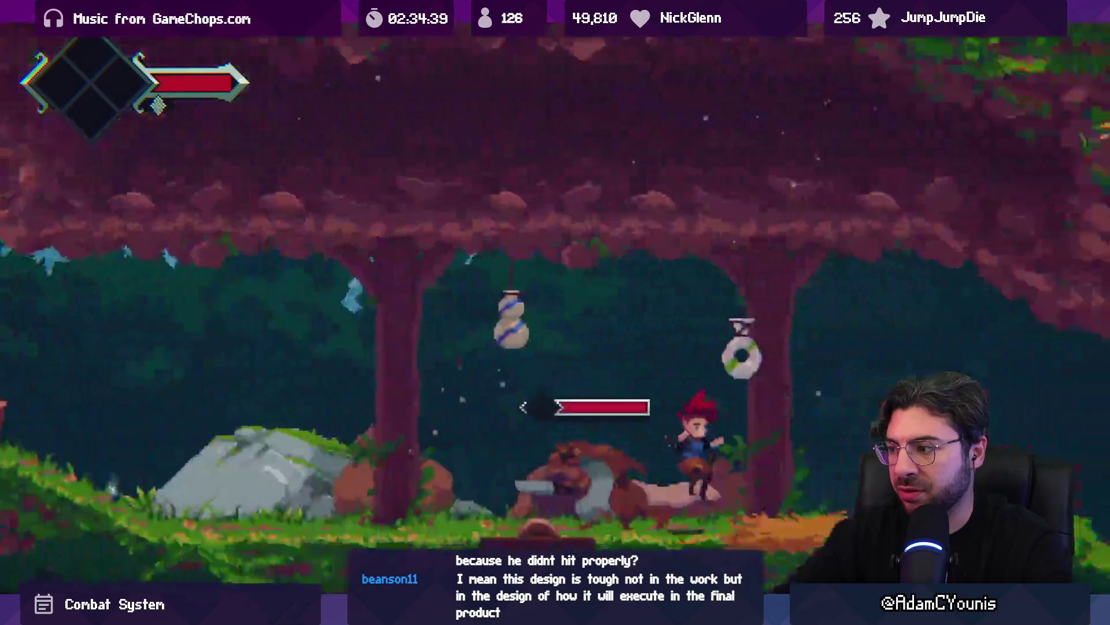
{"action": "key", "text": "Left"}
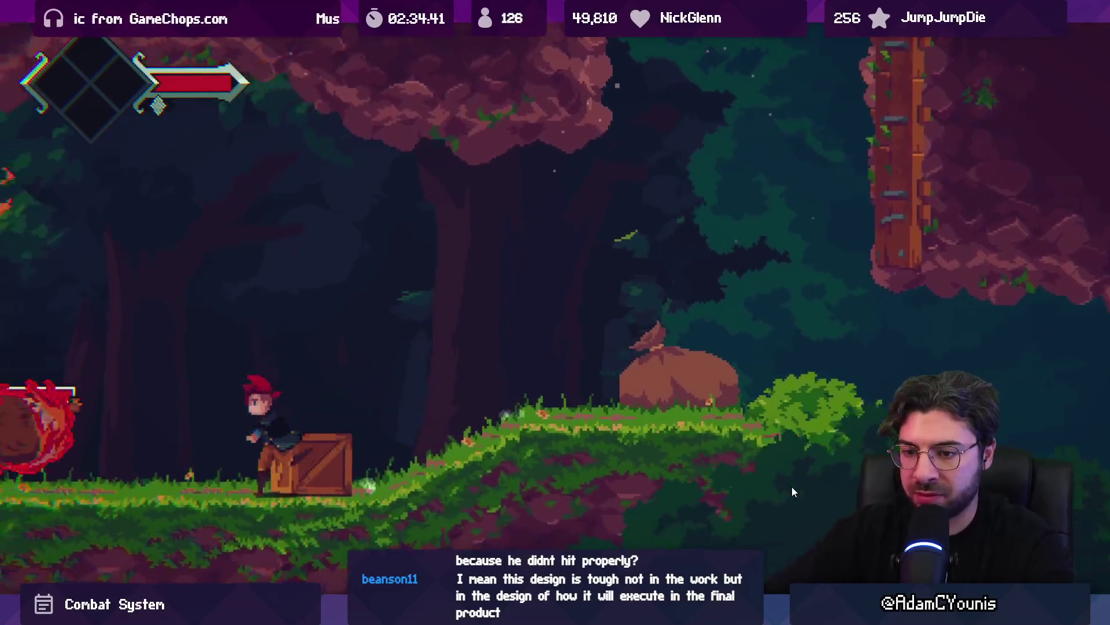
{"action": "key", "text": "x"}
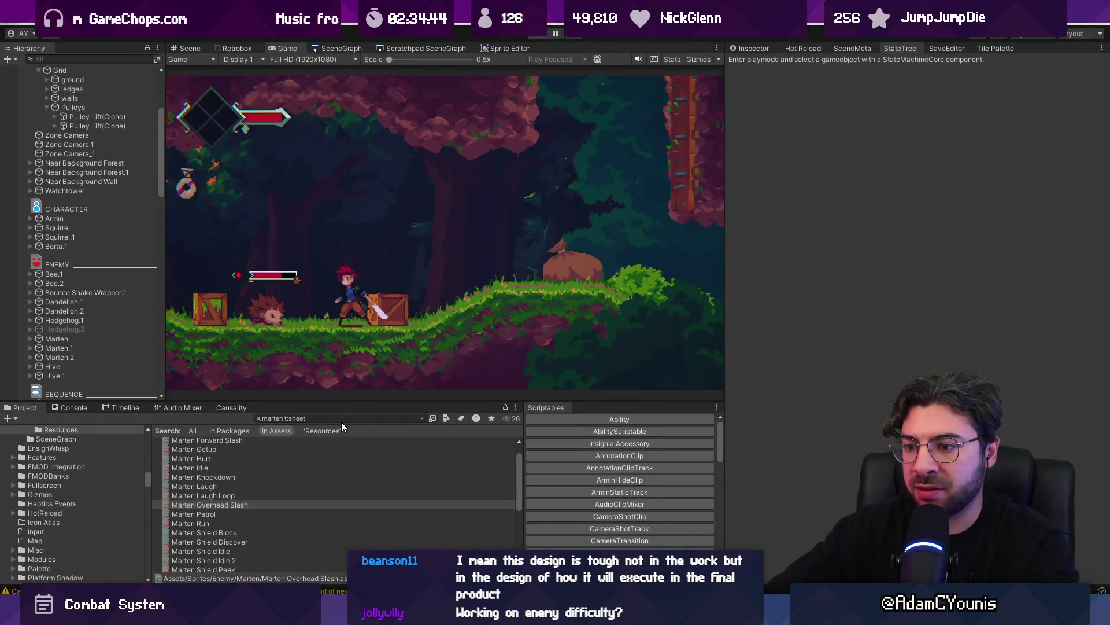
Search the Project for 'hedgehog dash' and open the hedgehog_dash_active animation
{"action": "left_click", "coordinate": [343, 417]}
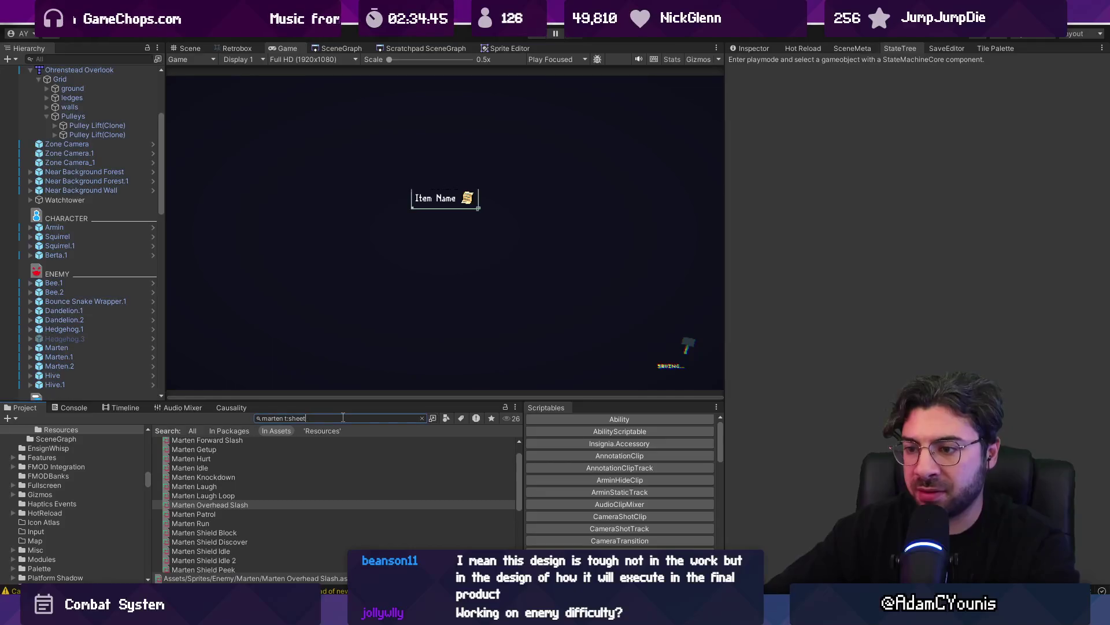
{"action": "key", "text": "ctrl+a"}
{"action": "type", "text": "hedgehog cha"}
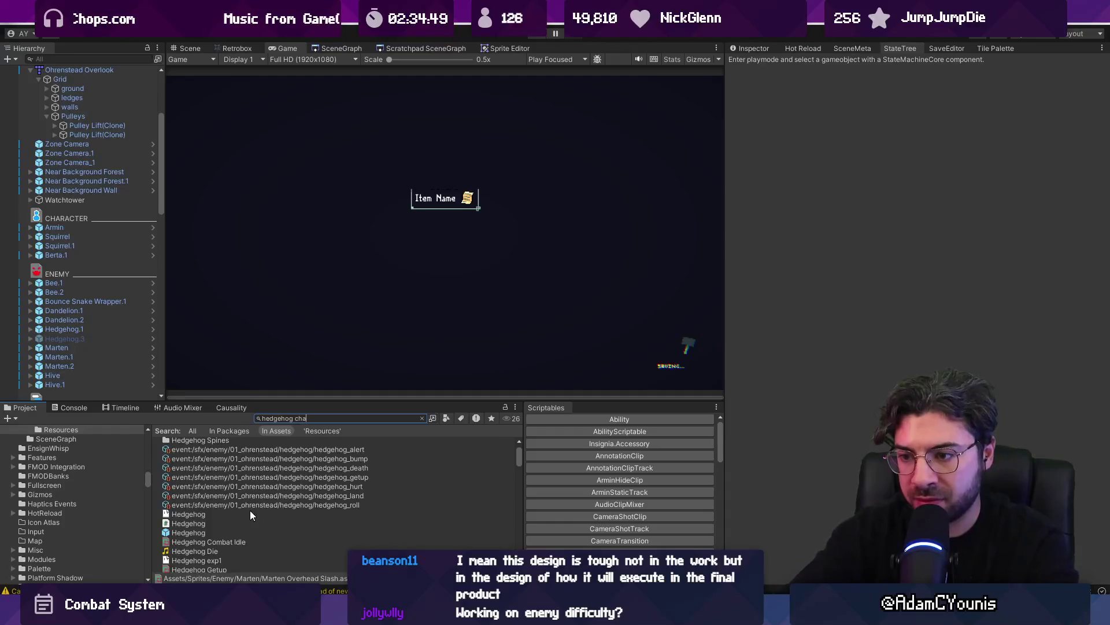
{"action": "key", "text": "BackSpace"}
{"action": "key", "text": "BackSpace"}
{"action": "key", "text": "BackSpace"}
{"action": "type", "text": "dash"}
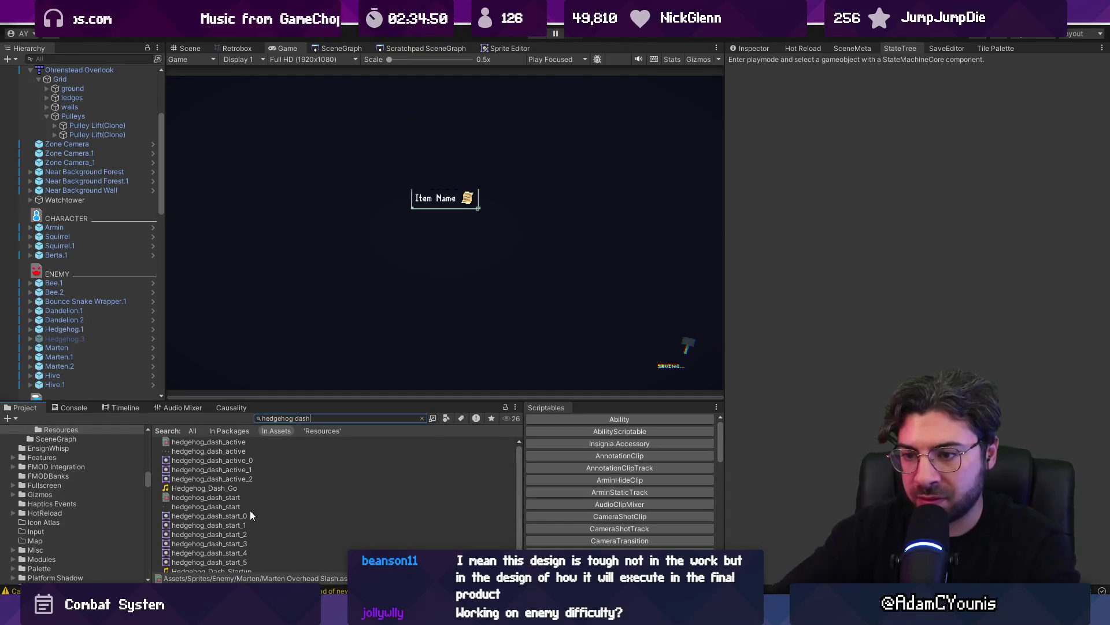
{"action": "double_click", "coordinate": [239, 443]}
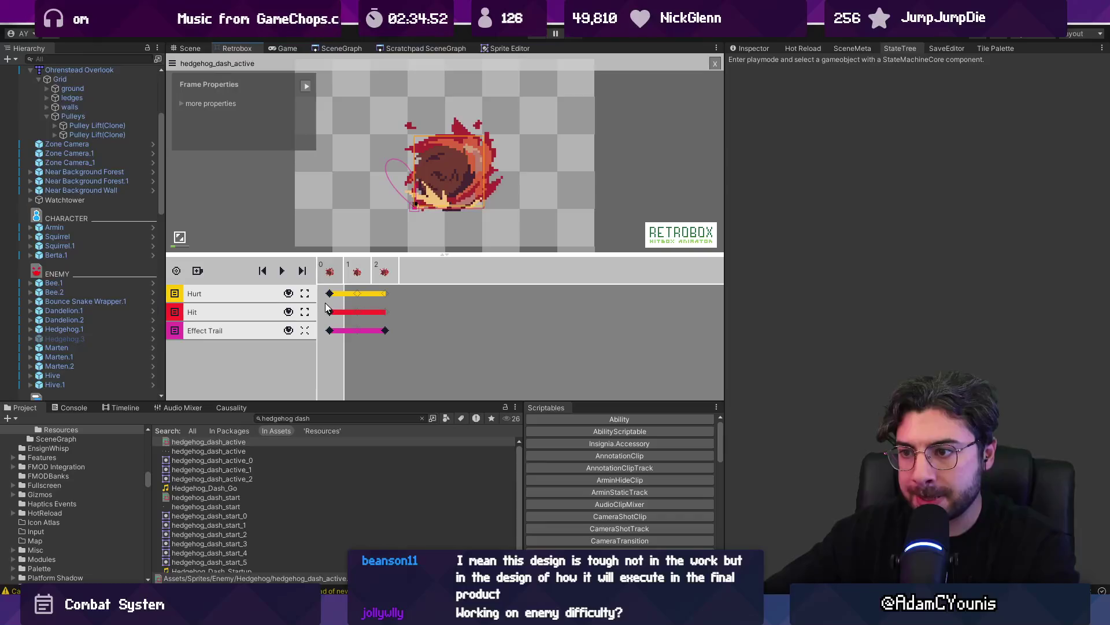
Add a poise property of 40 to the hedgehog_dash_active hurtbox
{"action": "left_click", "coordinate": [336, 312]}
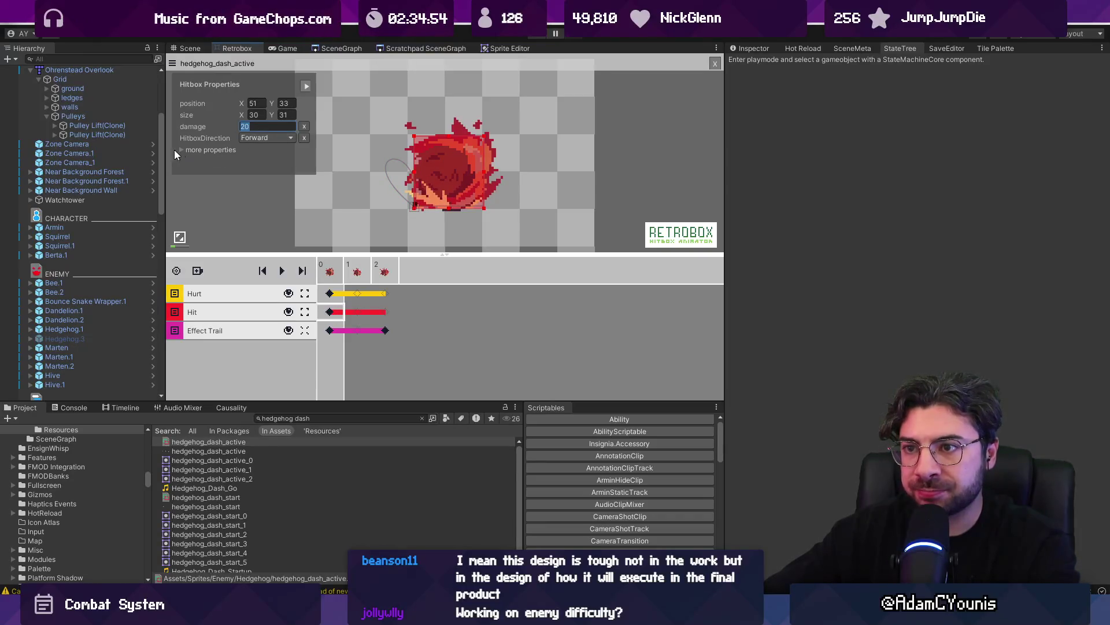
{"action": "left_click", "coordinate": [191, 152]}
{"action": "left_click", "coordinate": [439, 174]}
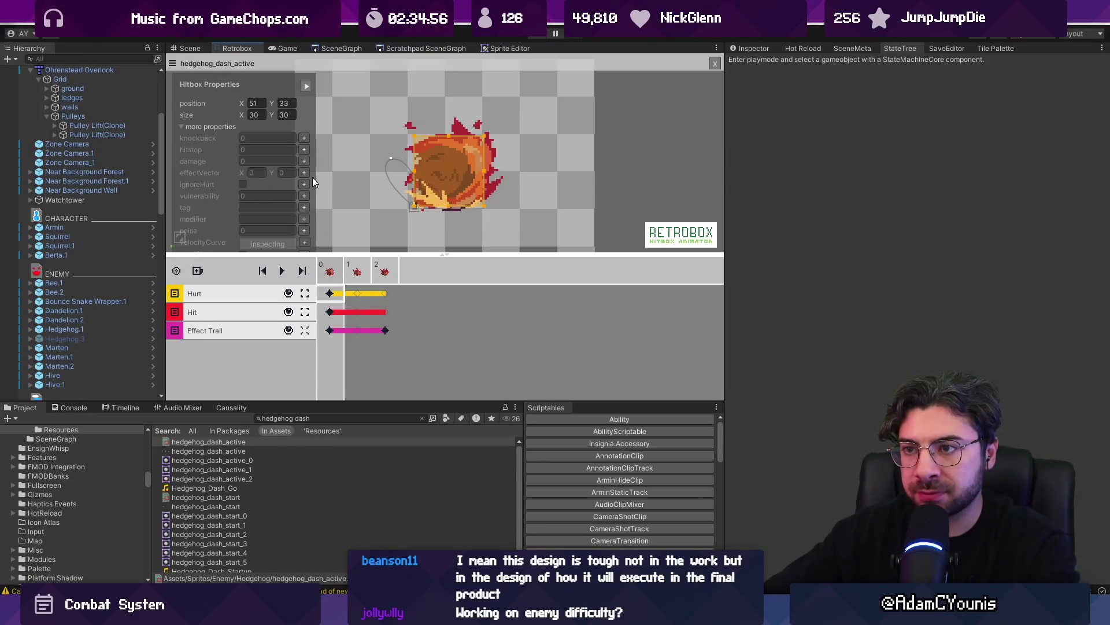
{"action": "left_click", "coordinate": [303, 230]}
{"action": "left_click", "coordinate": [252, 127]}
{"action": "type", "text": "40"}
{"action": "key", "text": "Return"}
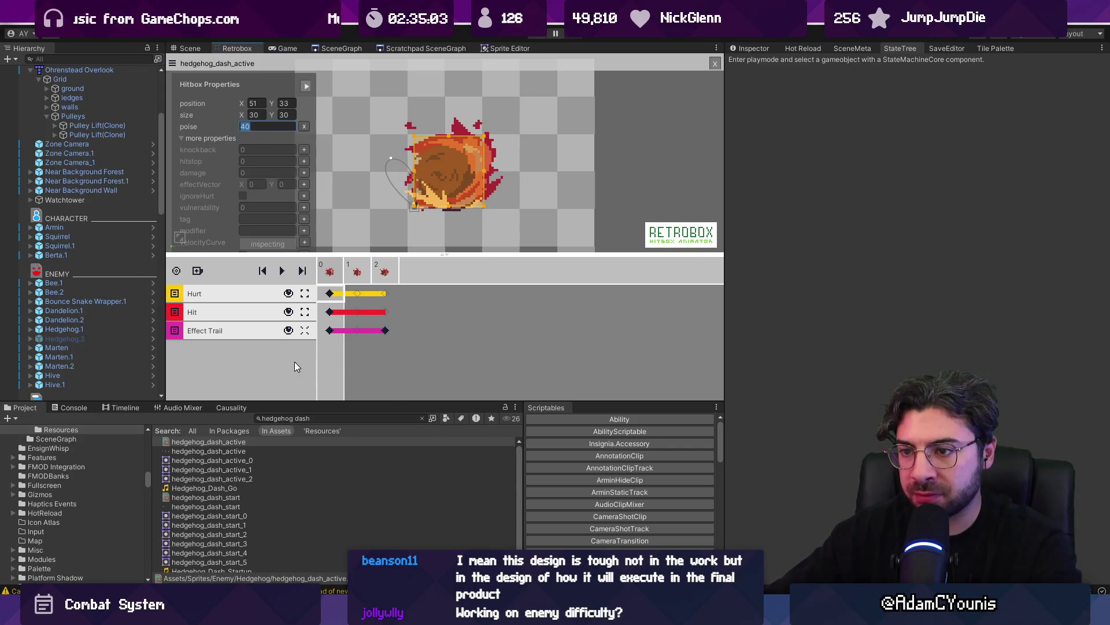
{"action": "left_click", "coordinate": [435, 229]}
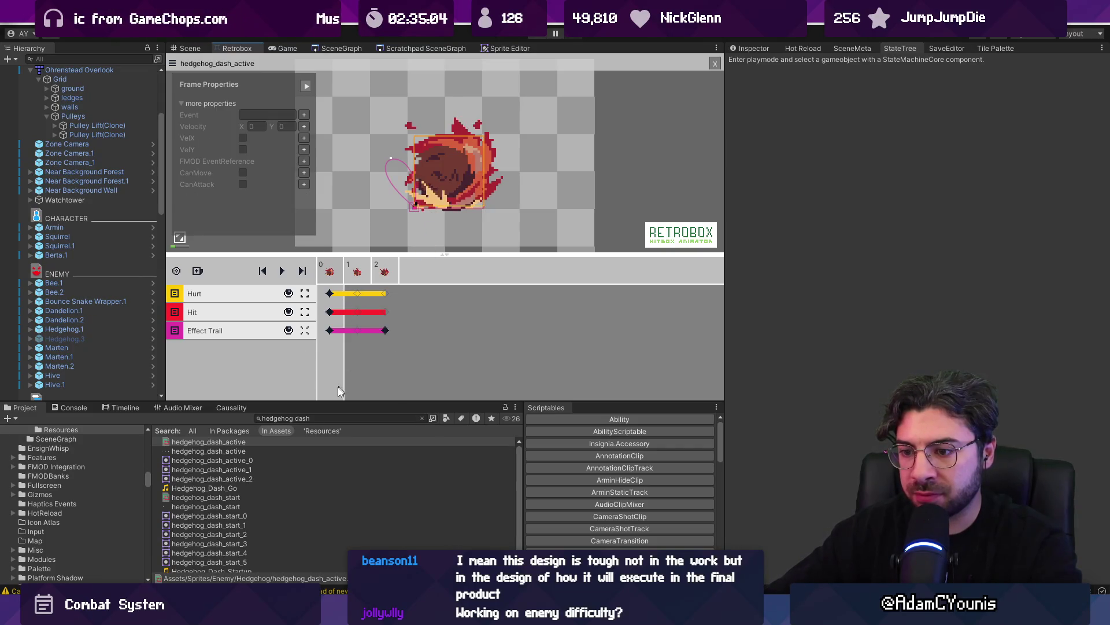
{"action": "left_click", "coordinate": [217, 497]}
Add poise 40 to the hedgehog_dash_start hurtbox on its early frames
{"action": "left_click", "coordinate": [338, 313]}
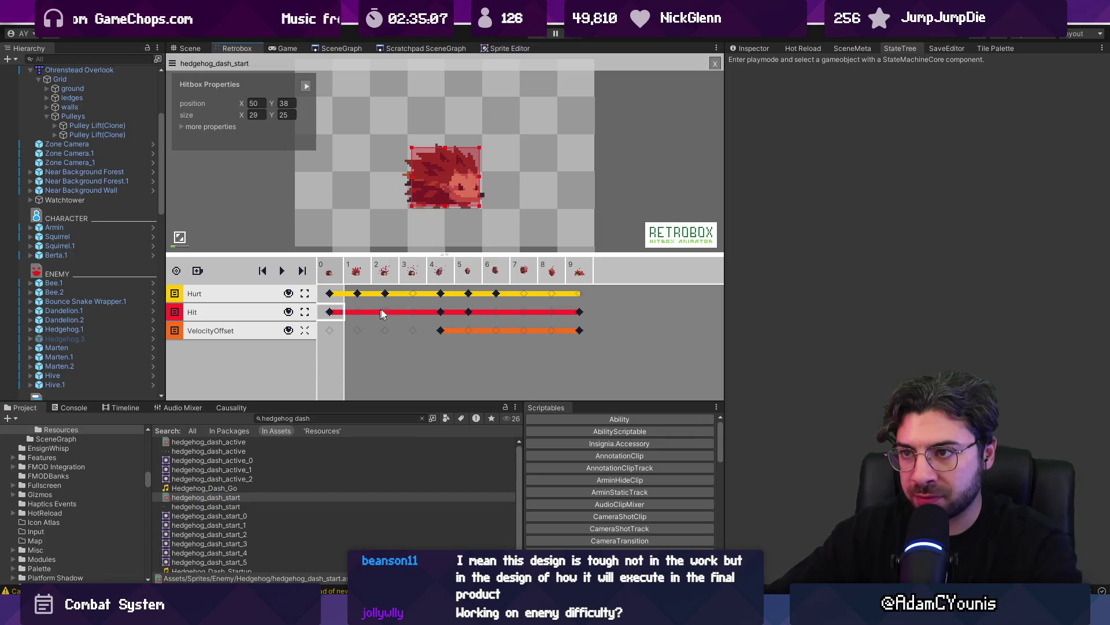
{"action": "left_click", "coordinate": [439, 313]}
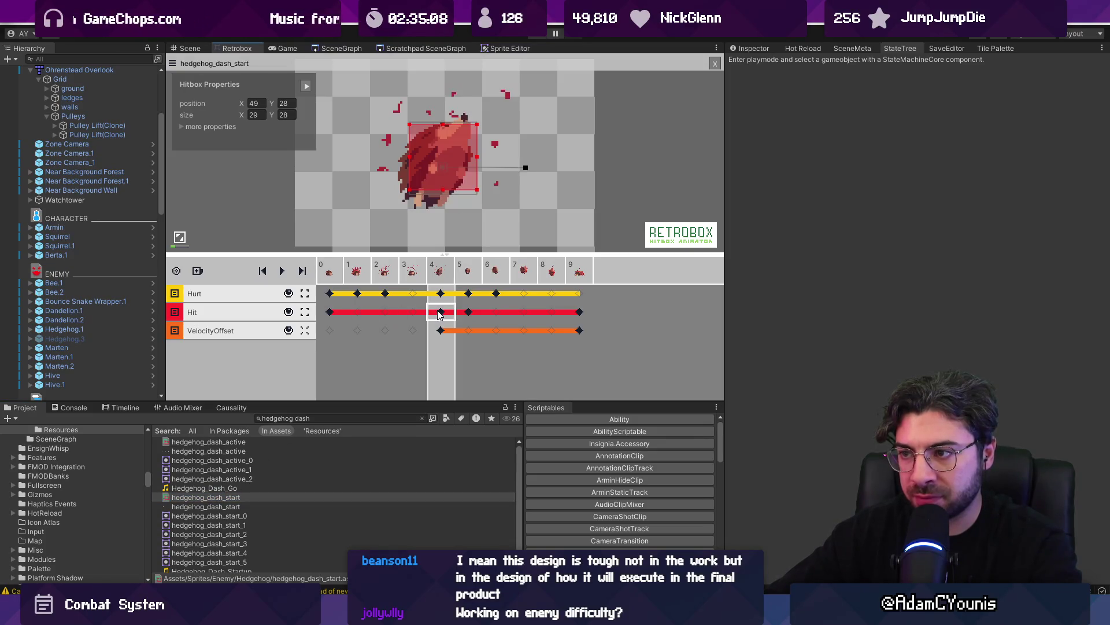
{"action": "left_click", "coordinate": [331, 294]}
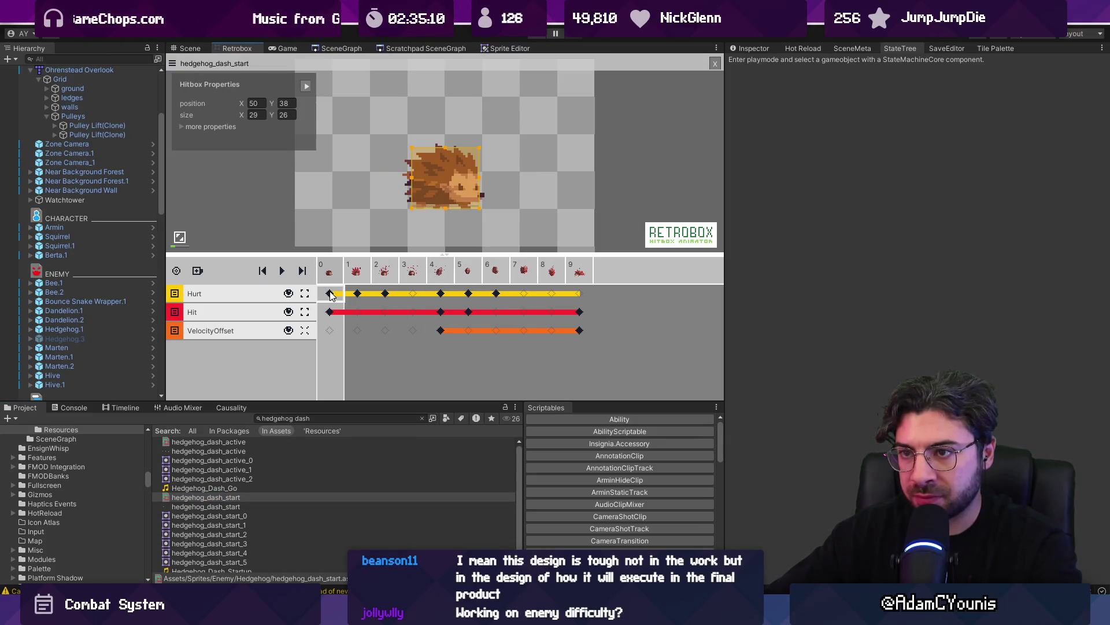
{"action": "left_click", "coordinate": [180, 127]}
{"action": "mouse_move", "coordinate": [328, 243]}
{"action": "left_mouse_down"}
{"action": "mouse_move", "coordinate": [336, 224]}
{"action": "mouse_move", "coordinate": [325, 311]}
{"action": "left_mouse_up"}
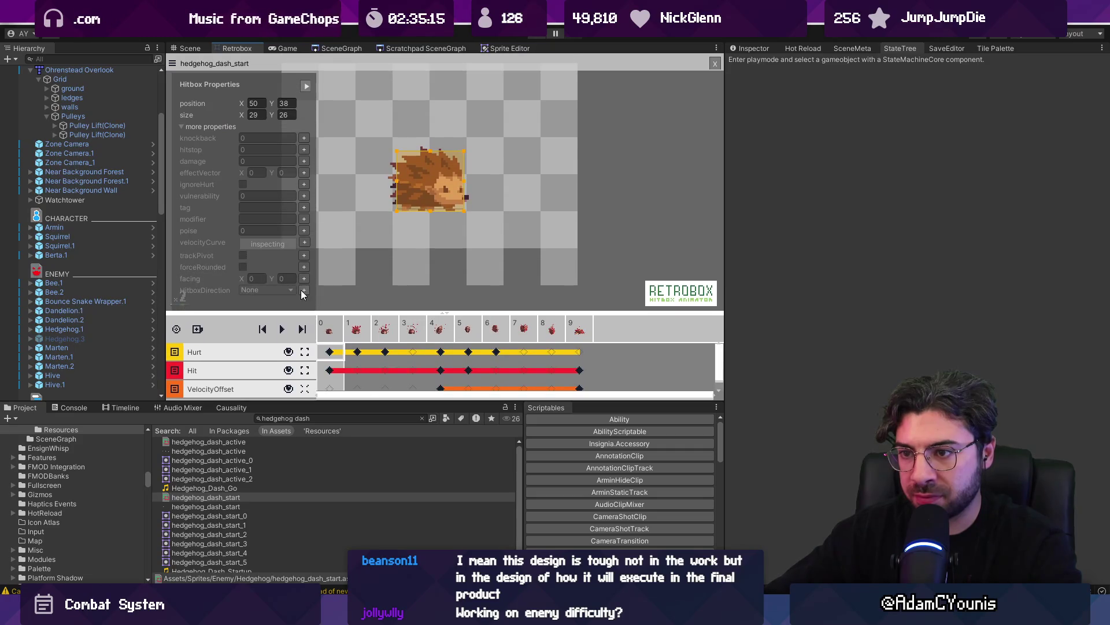
{"action": "left_click", "coordinate": [304, 231]}
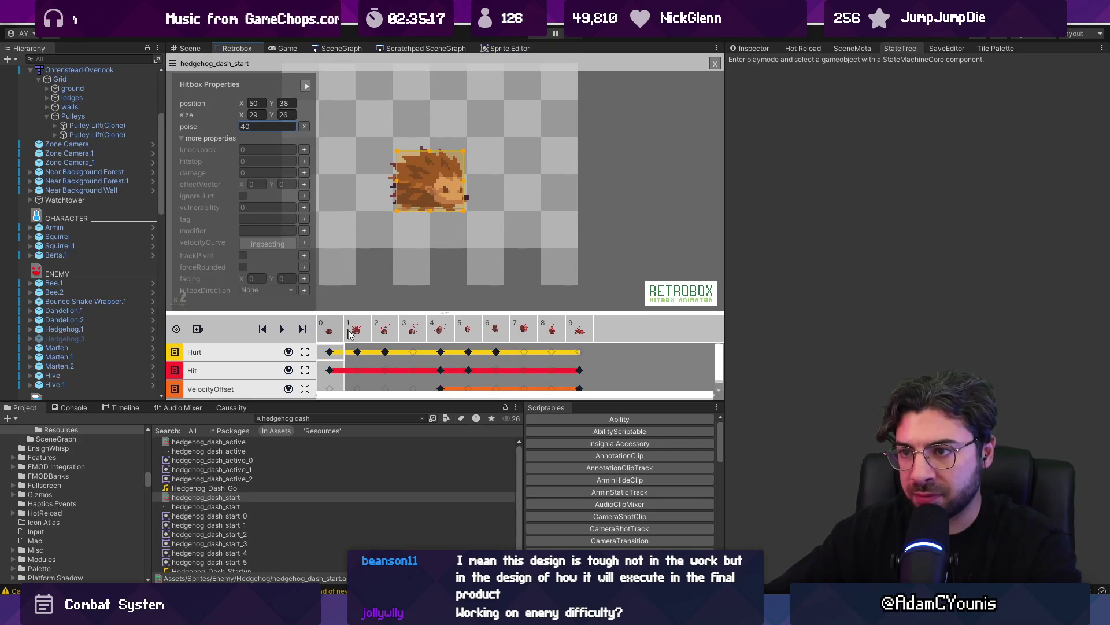
{"action": "left_click", "coordinate": [358, 352]}
{"action": "left_click", "coordinate": [359, 351]}
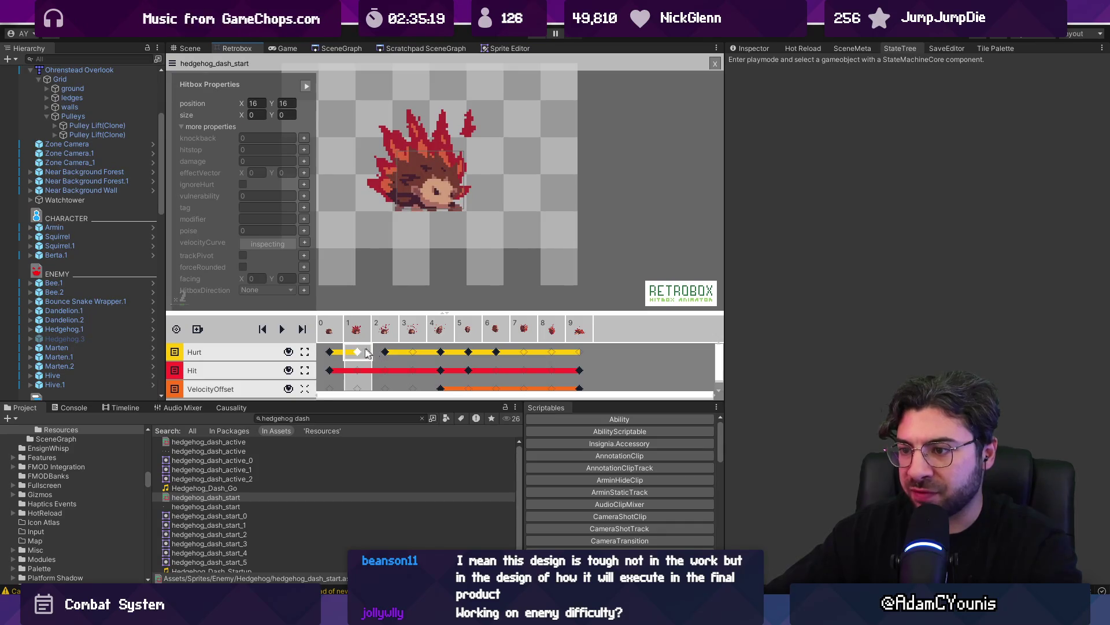
{"action": "left_click", "coordinate": [387, 353]}
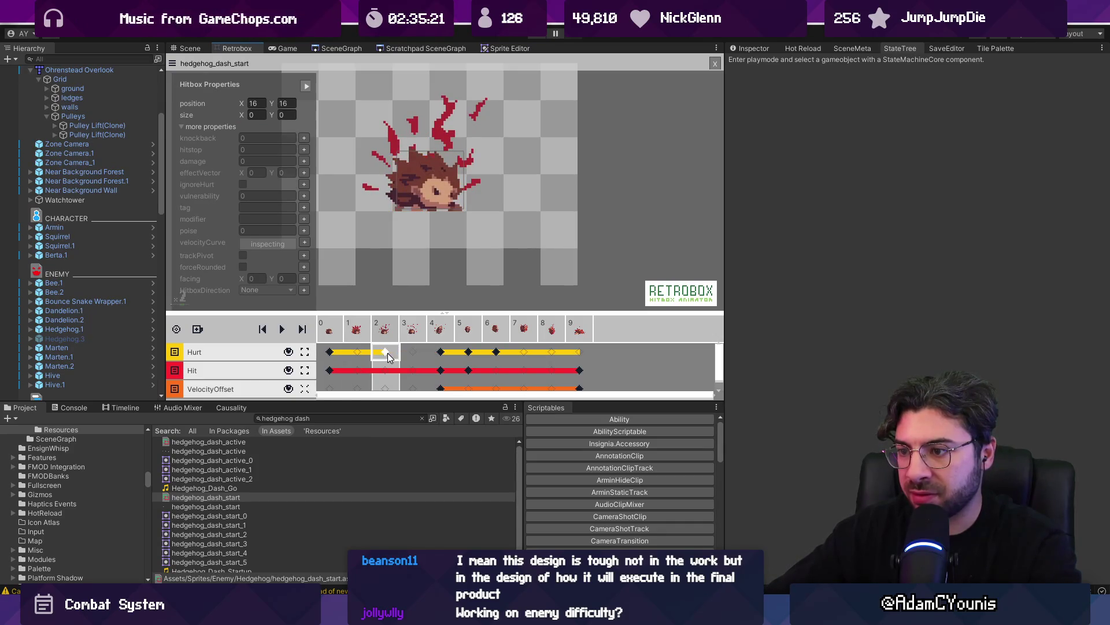
{"action": "left_click", "coordinate": [446, 334]}
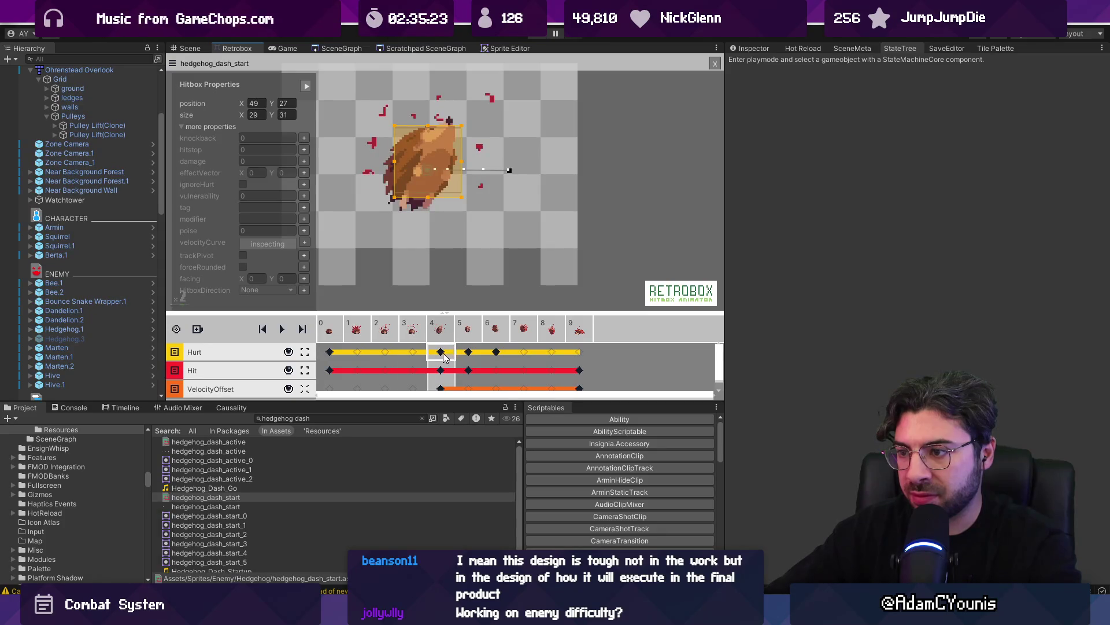
{"action": "left_click", "coordinate": [305, 230]}
On frames 8–9, move the hurtbox down over the flaming sprite and lower its top edge
{"action": "left_click", "coordinate": [479, 350]}
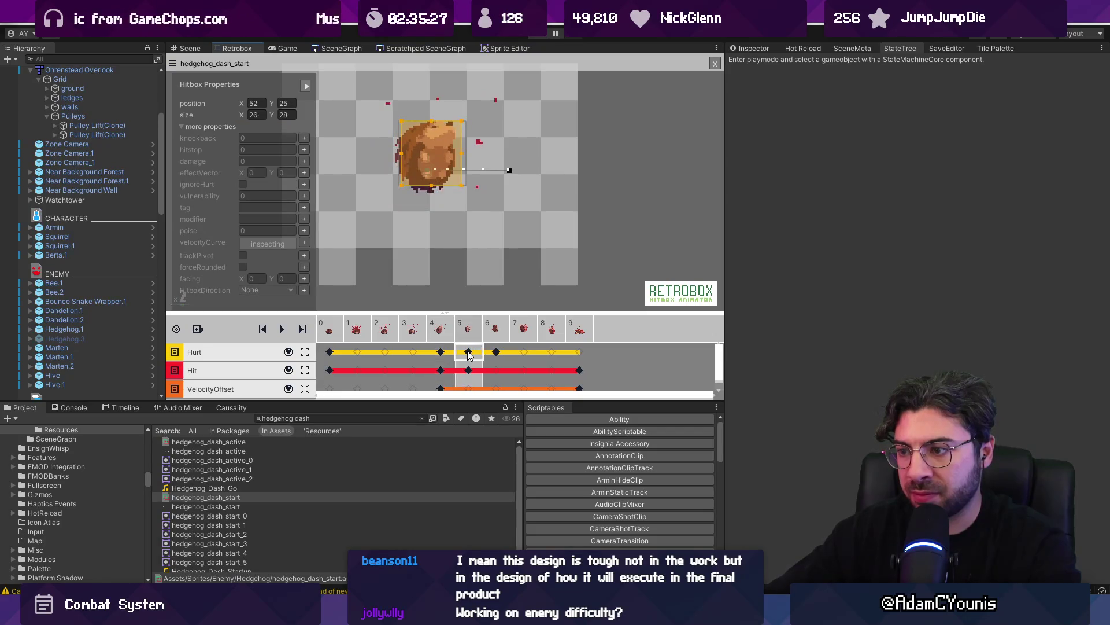
{"action": "left_click", "coordinate": [497, 352]}
{"action": "left_click", "coordinate": [497, 352]}
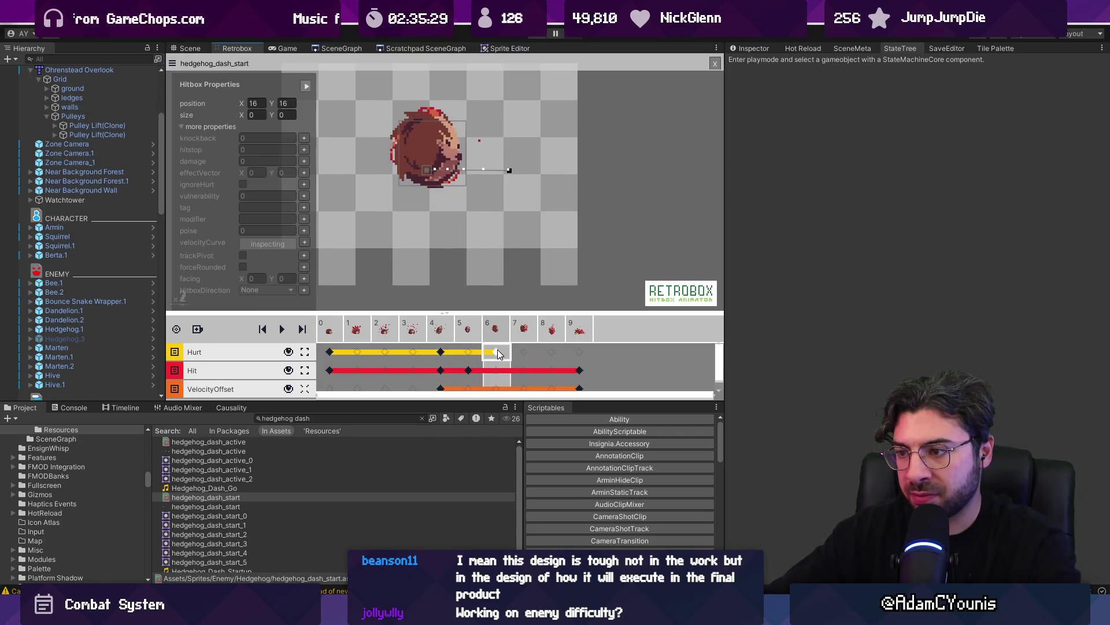
{"action": "left_click", "coordinate": [521, 351]}
{"action": "left_click", "coordinate": [551, 352]}
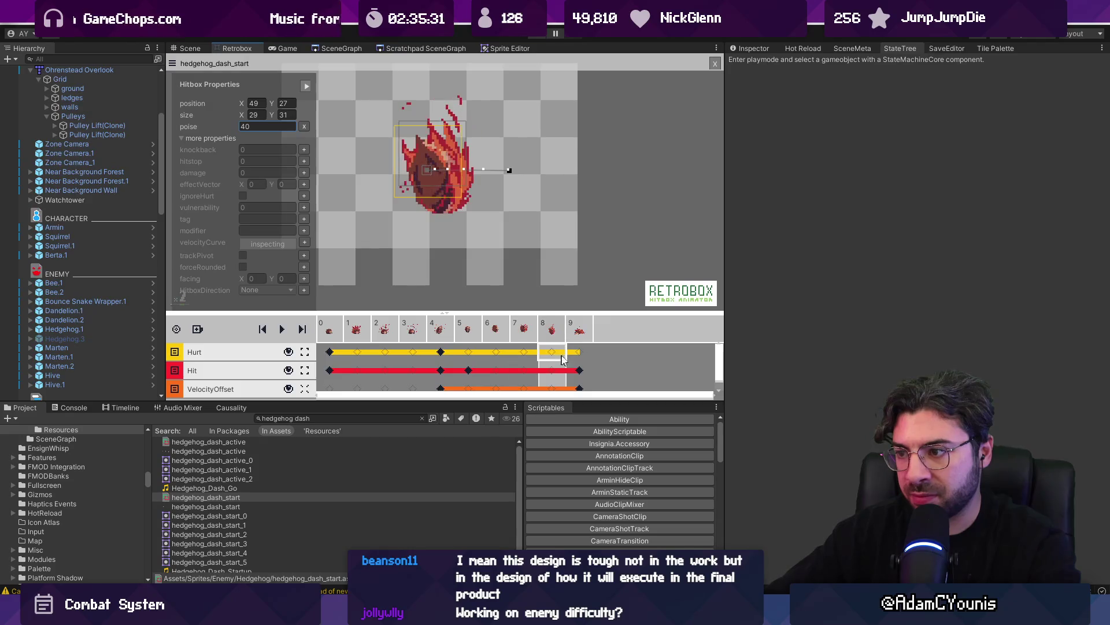
{"action": "left_click_drag", "start_coordinate": [427, 182], "coordinate": [435, 196]}
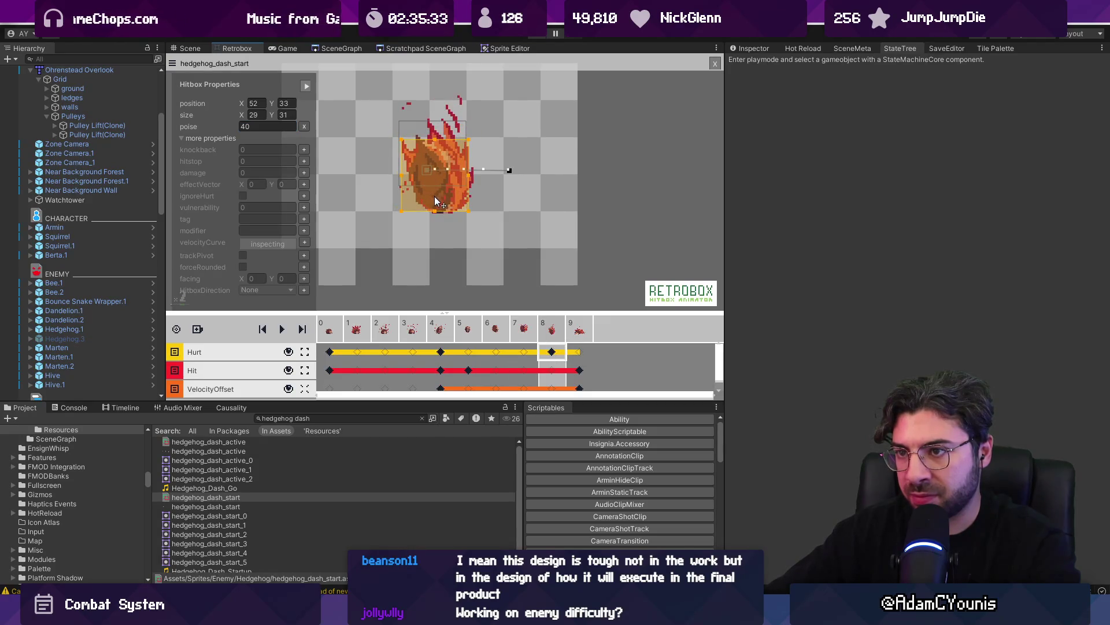
{"action": "left_click", "coordinate": [579, 352]}
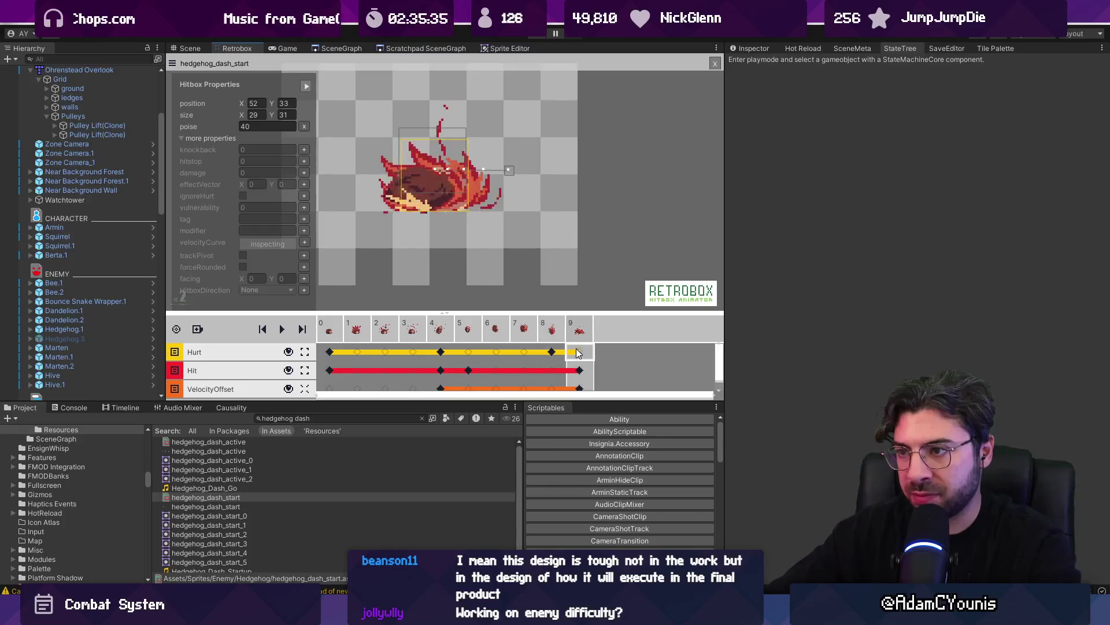
{"action": "left_click", "coordinate": [578, 350]}
{"action": "mouse_move", "coordinate": [439, 143]}
{"action": "left_mouse_down"}
{"action": "mouse_move", "coordinate": [437, 169]}
{"action": "mouse_move", "coordinate": [390, 190]}
{"action": "left_mouse_up"}
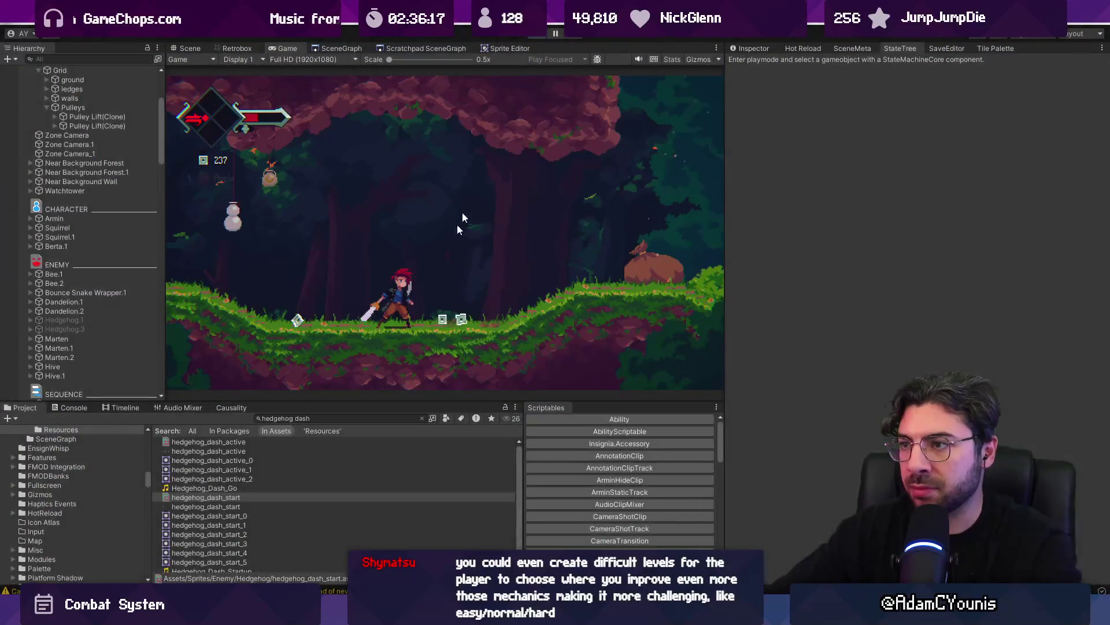
End the play-test of the forest level
{"action": "left_click", "coordinate": [315, 418]}
Insert an extra frame at frame 2 of Marten Overhead Slash and preview it
{"action": "type", "text": "marte"}
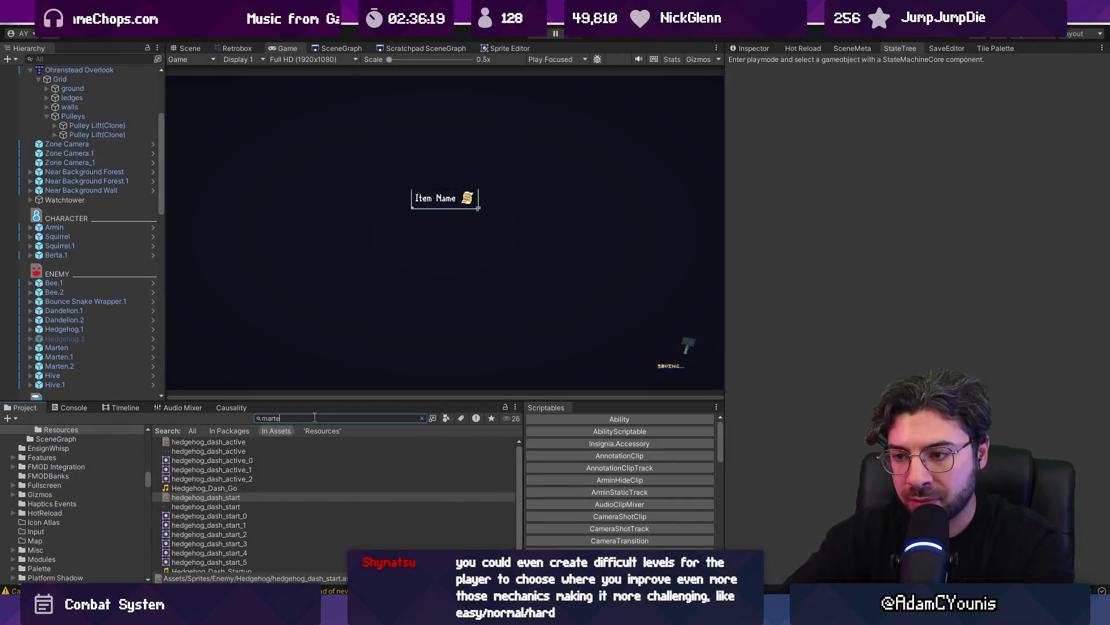
{"action": "type", "text": "n over"}
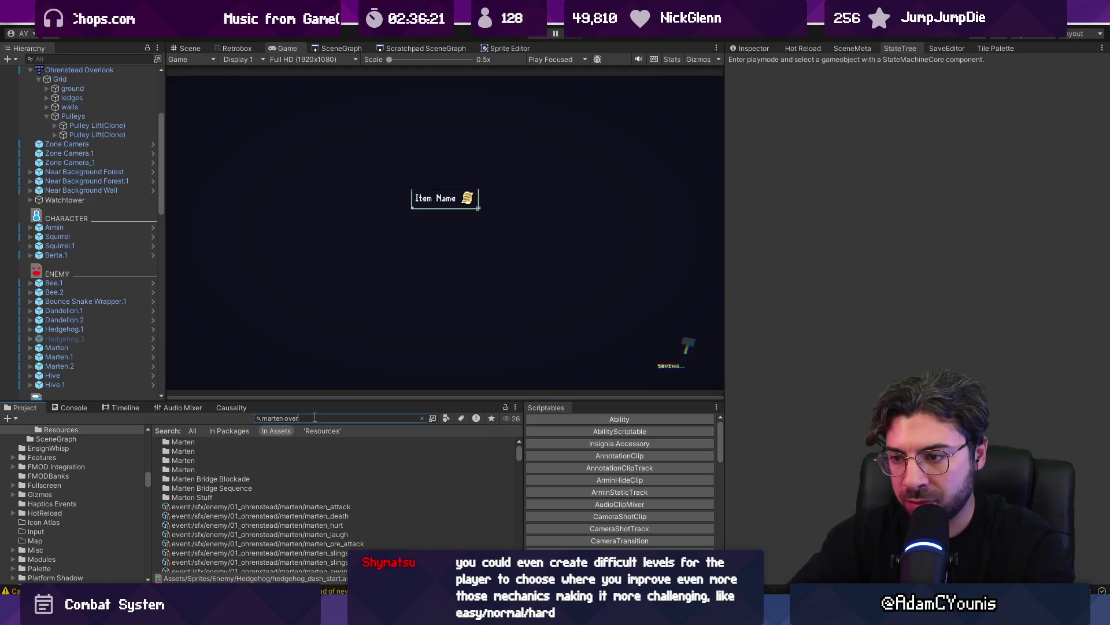
{"action": "left_click", "coordinate": [249, 44]}
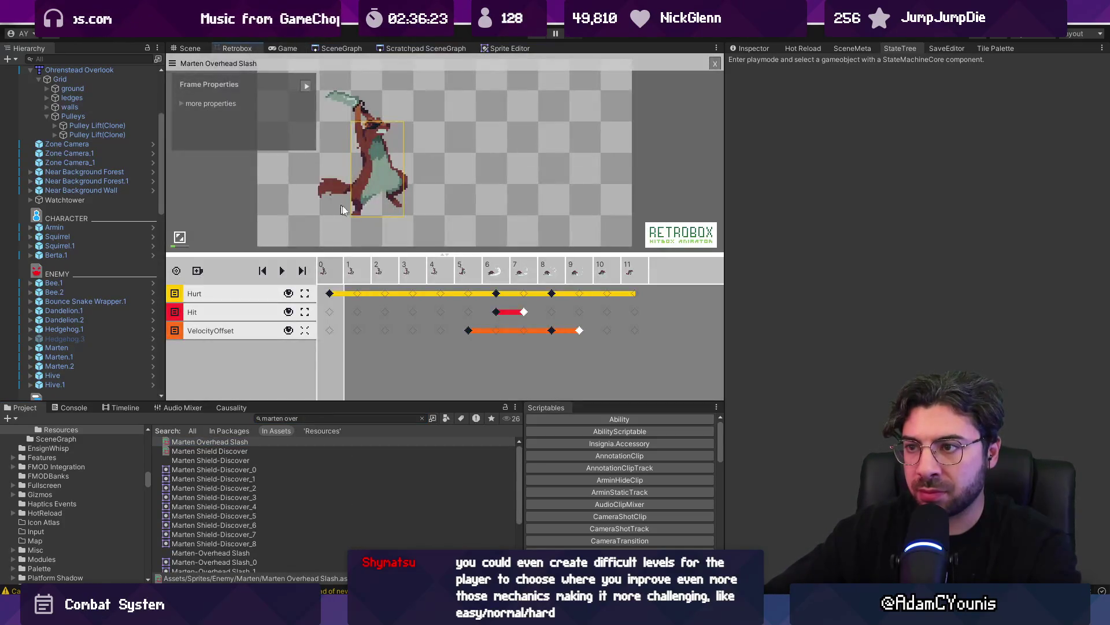
{"action": "left_click", "coordinate": [388, 293]}
{"action": "right_click", "coordinate": [386, 274]}
{"action": "left_click", "coordinate": [416, 280]}
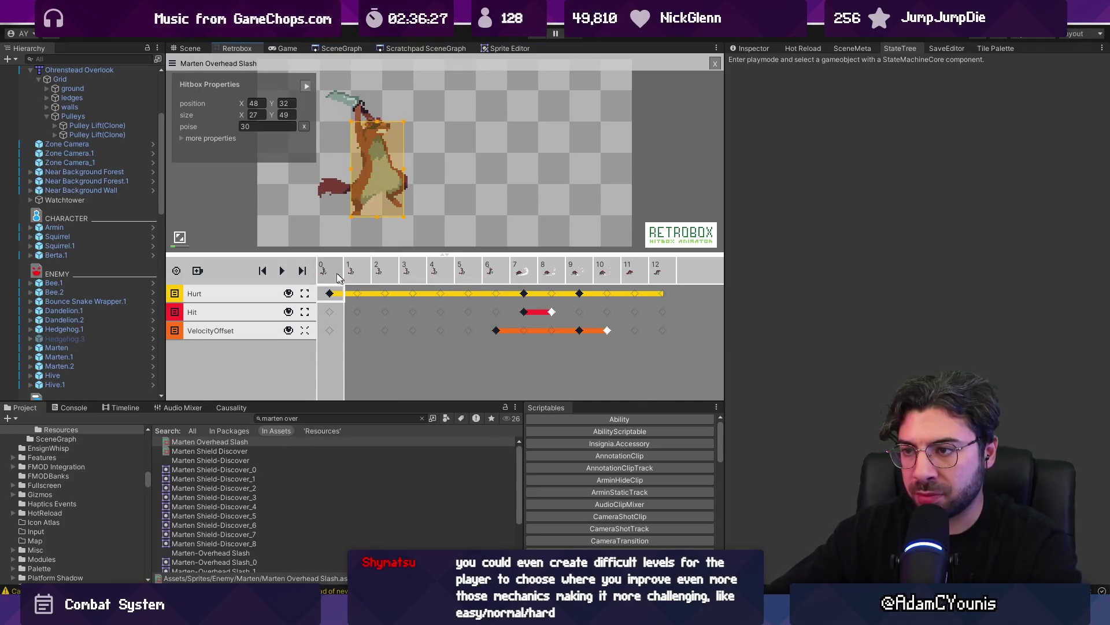
{"action": "key", "text": "space"}
Preview the Marten Forward Slash animation, then run the game in Play mode
{"action": "left_click", "coordinate": [322, 418]}
{"action": "type", "text": "marten for"}
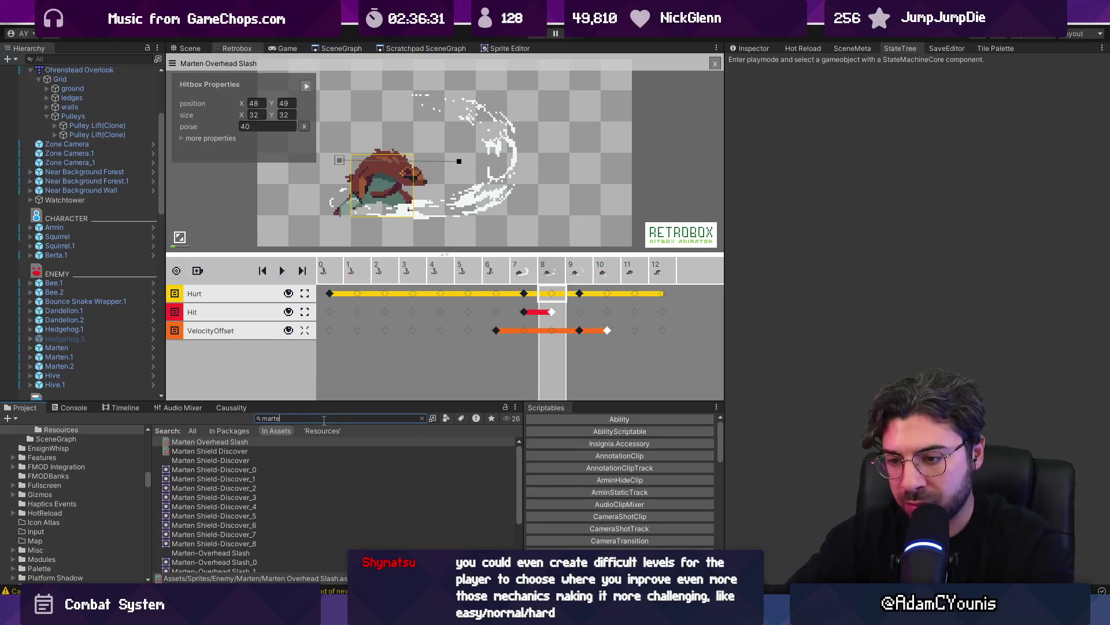
{"action": "left_click", "coordinate": [244, 460]}
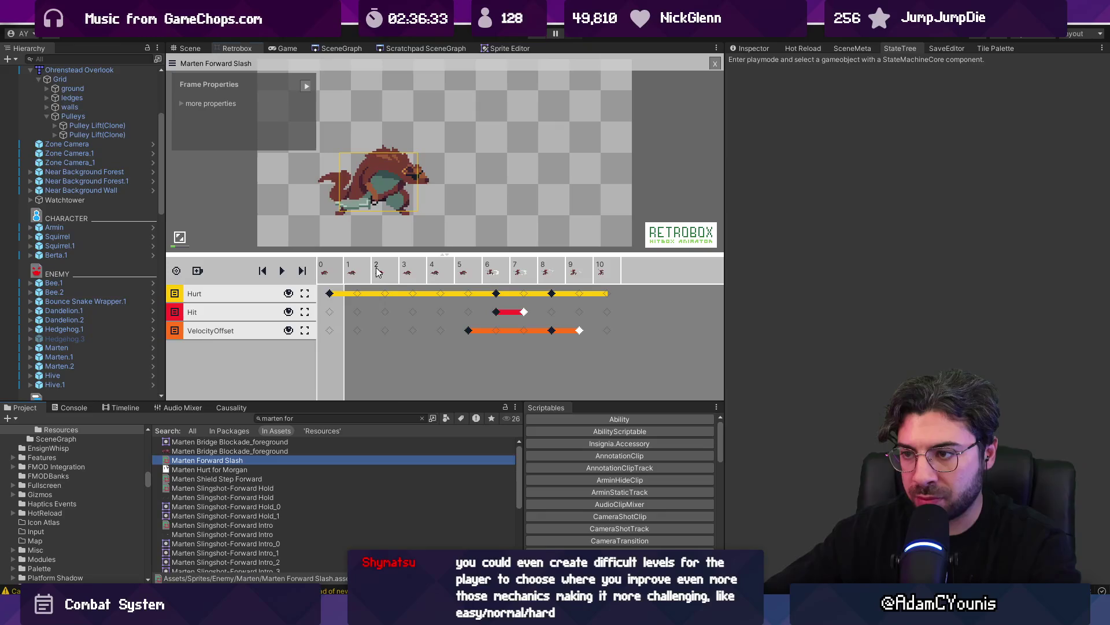
{"action": "right_click", "coordinate": [409, 269]}
{"action": "left_click", "coordinate": [340, 274]}
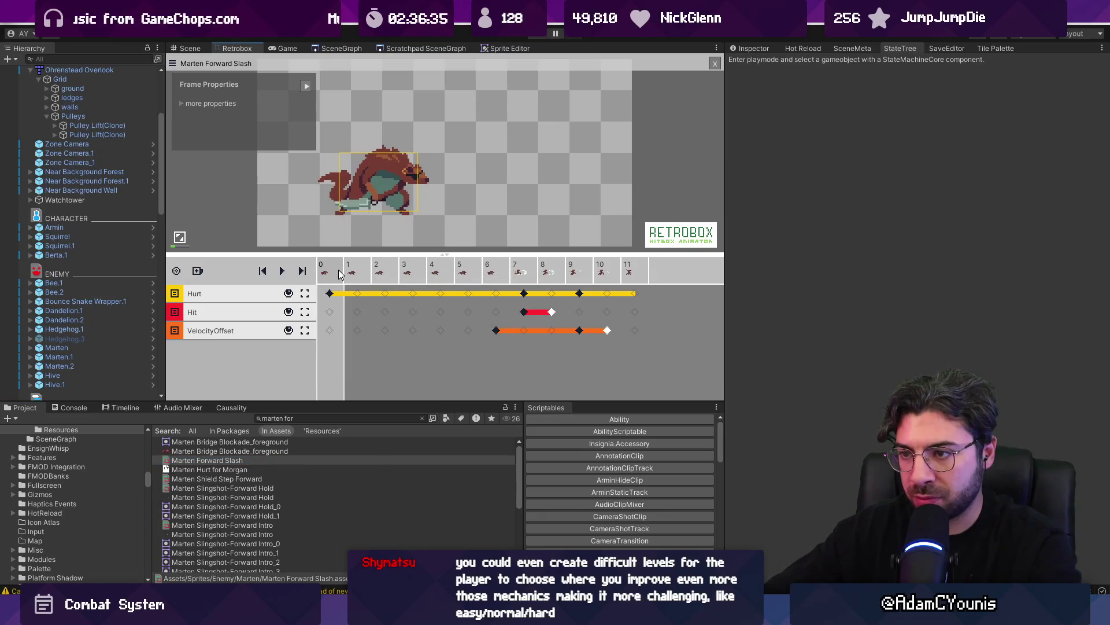
{"action": "key", "text": "space"}
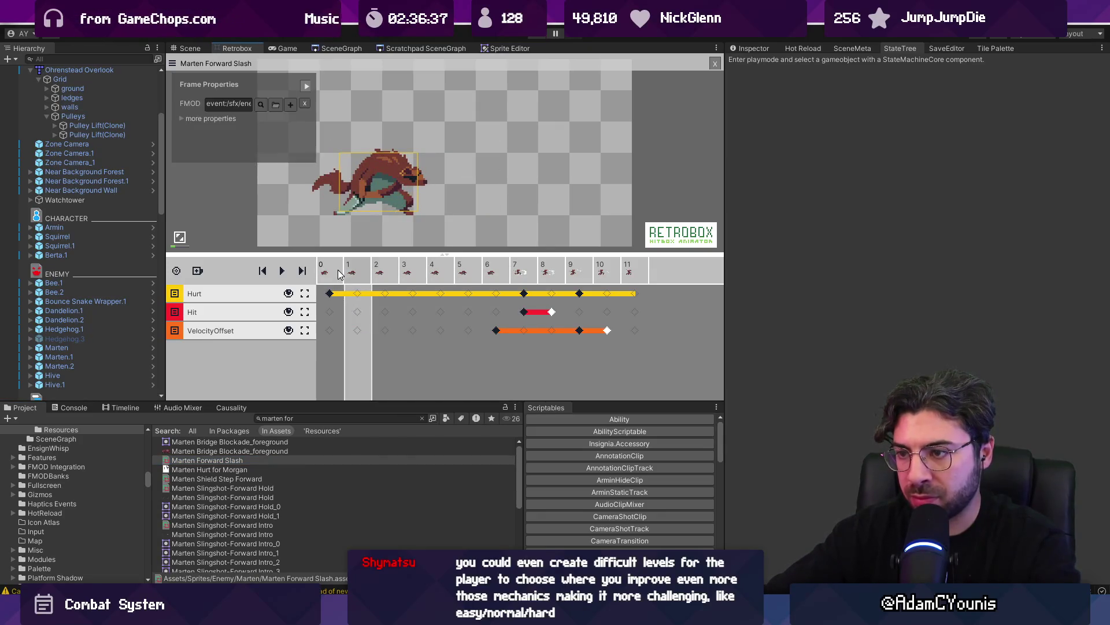
{"action": "key", "text": "space"}
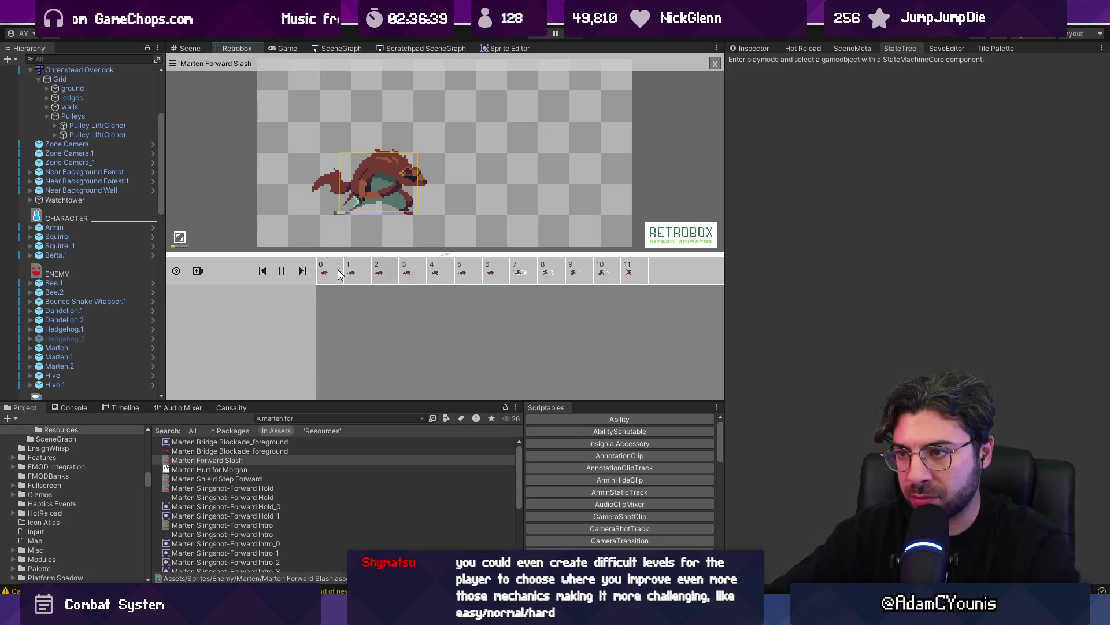
{"action": "key", "text": "space"}
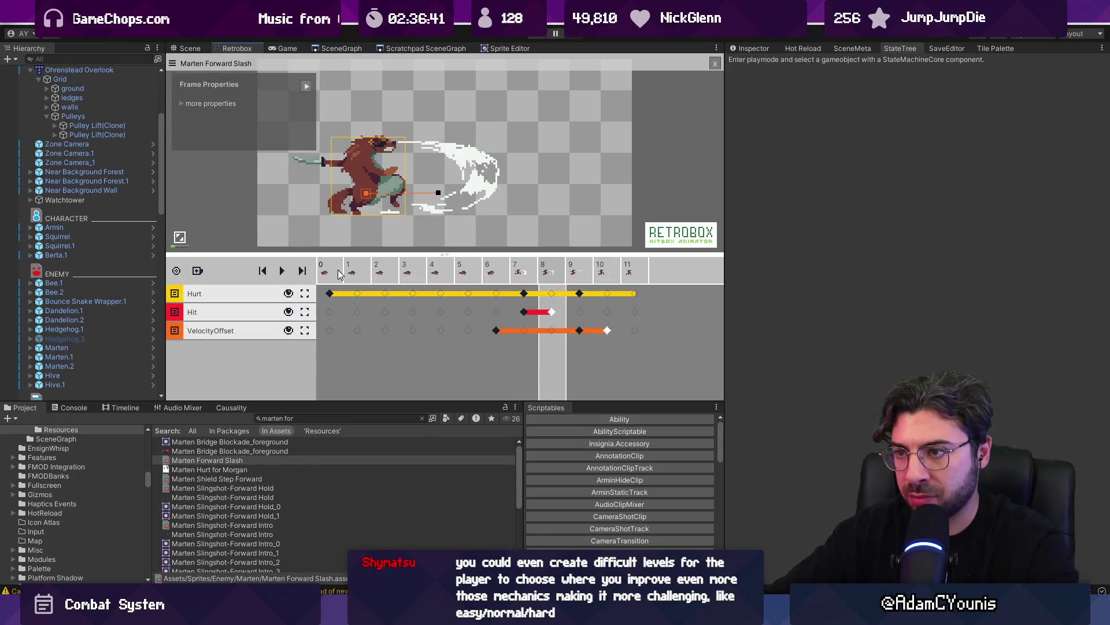
{"action": "left_click", "coordinate": [530, 37]}
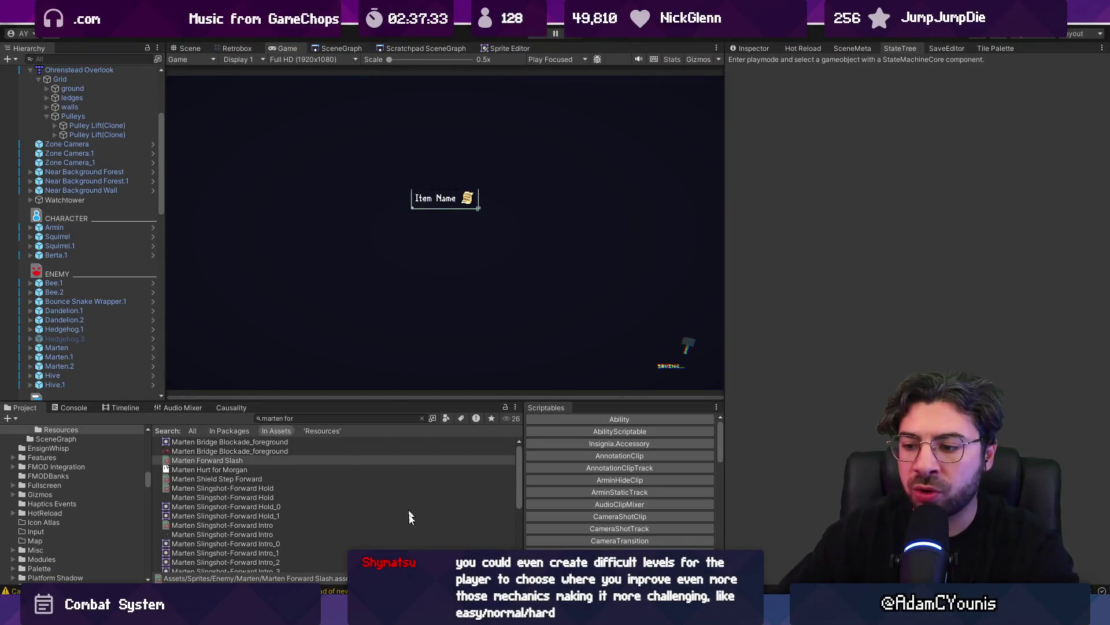
{"action": "key", "text": "alt+Tab"}
Place the caret at the end of line 98 in Marten.cs and bring up Quick Open
{"action": "left_click", "coordinate": [426, 368]}
{"action": "left_click", "coordinate": [472, 357]}
{"action": "key", "text": "ctrl+p"}
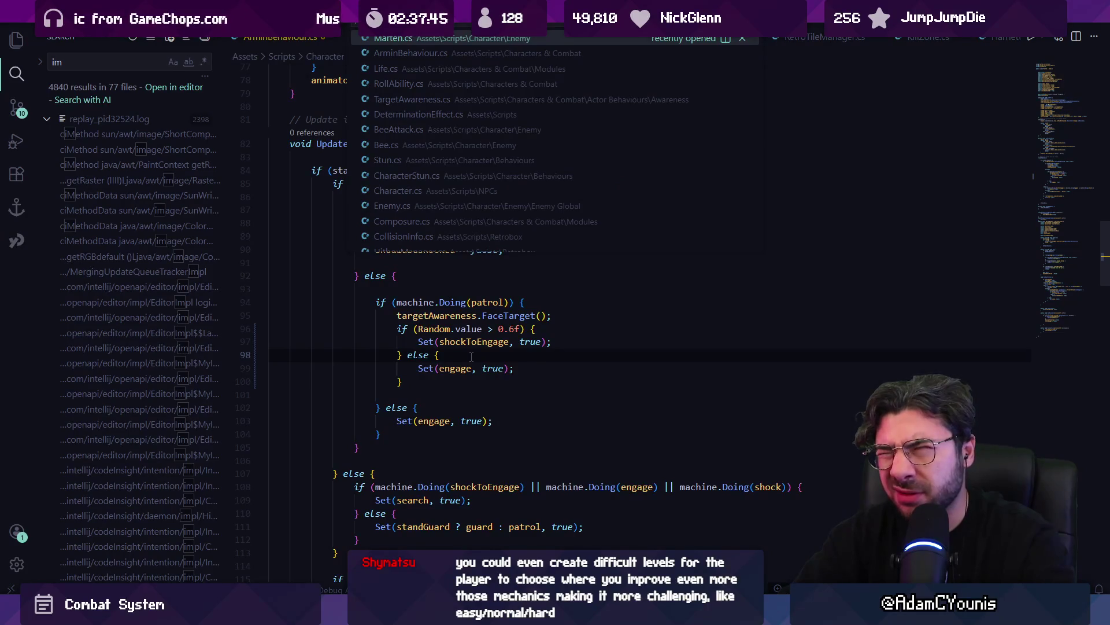
Open Stun.cs and look up the ShouldStun method and its references
{"action": "type", "text": "statesequence"}
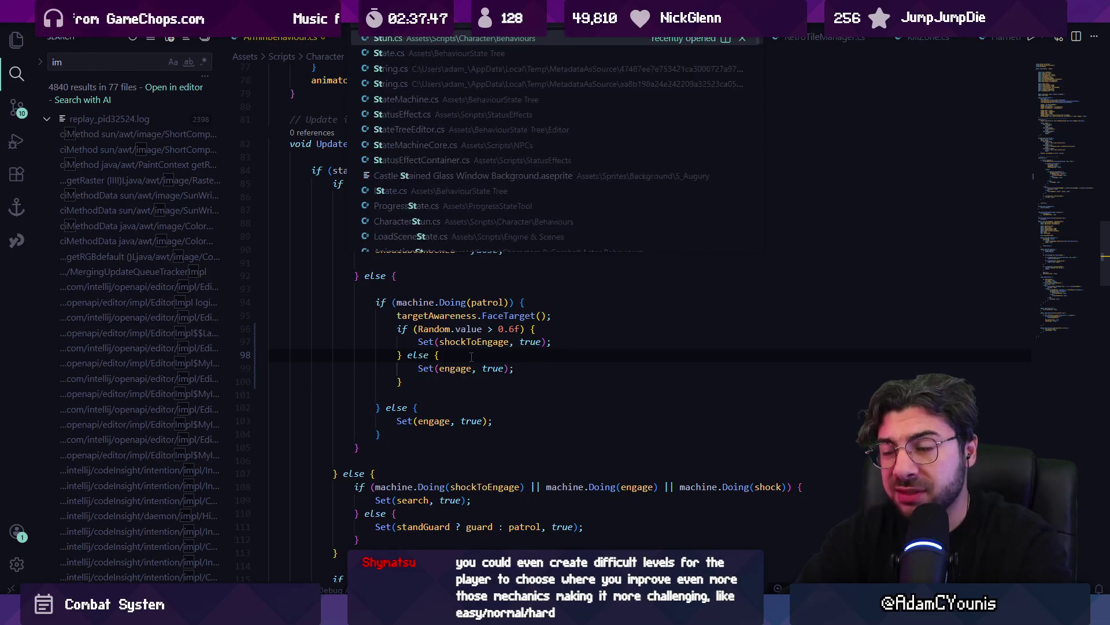
{"action": "key", "text": "Return"}
{"action": "key", "text": "ctrl+p"}
{"action": "type", "text": "sa"}
{"action": "key", "text": "BackSpace"}
{"action": "type", "text": "tun"}
{"action": "key", "text": "Return"}
{"action": "key", "text": "ctrl+f"}
{"action": "type", "text": "sho"}
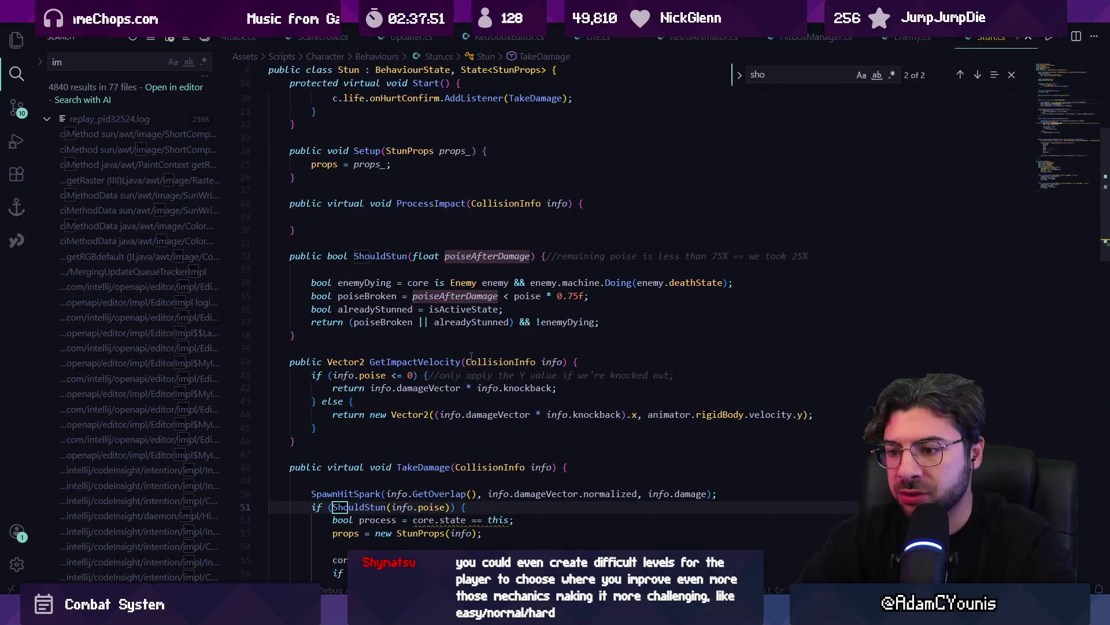
{"action": "key", "text": "Return"}
{"action": "key", "text": "Escape"}
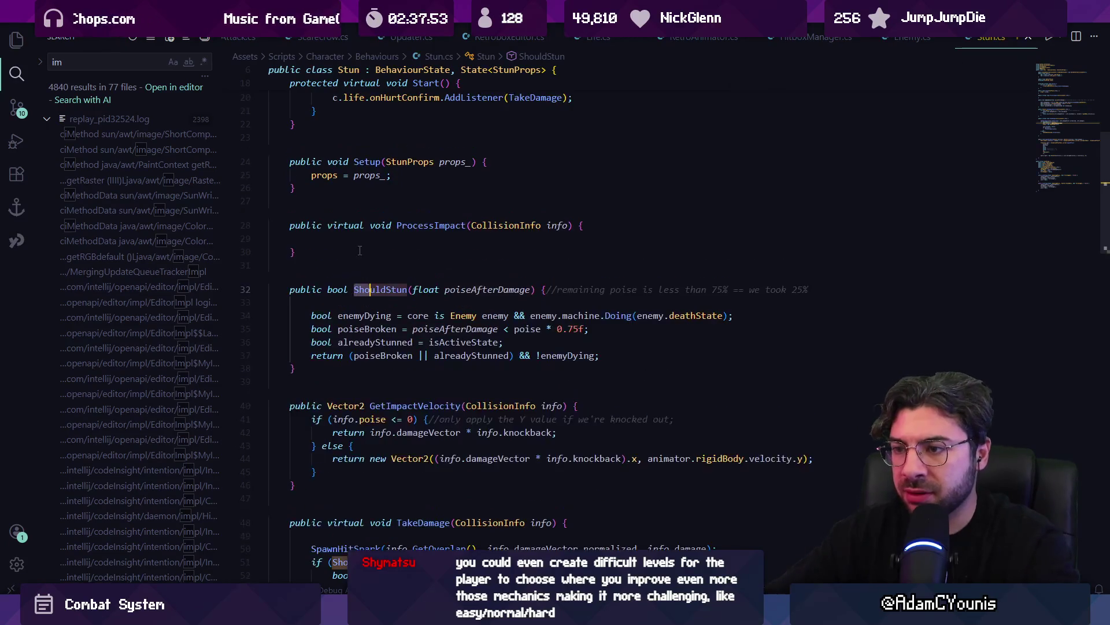
{"action": "key", "text": "shift+F12"}
{"action": "key", "text": "Escape"}
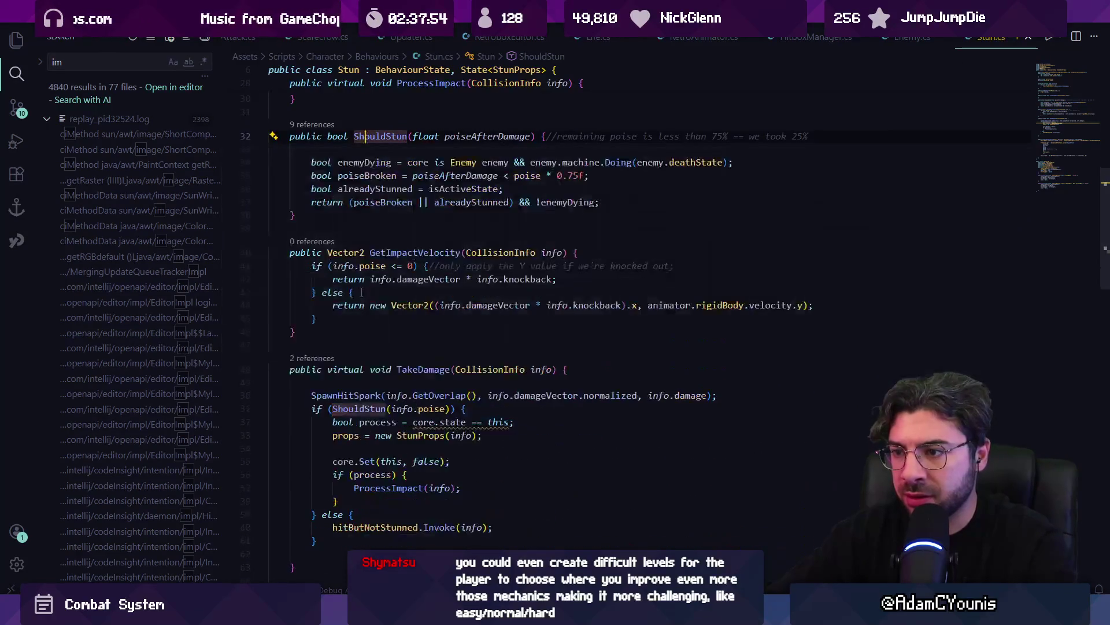
Delete empty line 54 and inspect ShouldStun, trying then removing an || after alreadyStunned
{"action": "scroll", "coordinate": [379, 407], "scroll_direction": "down", "scroll_amount": 3}
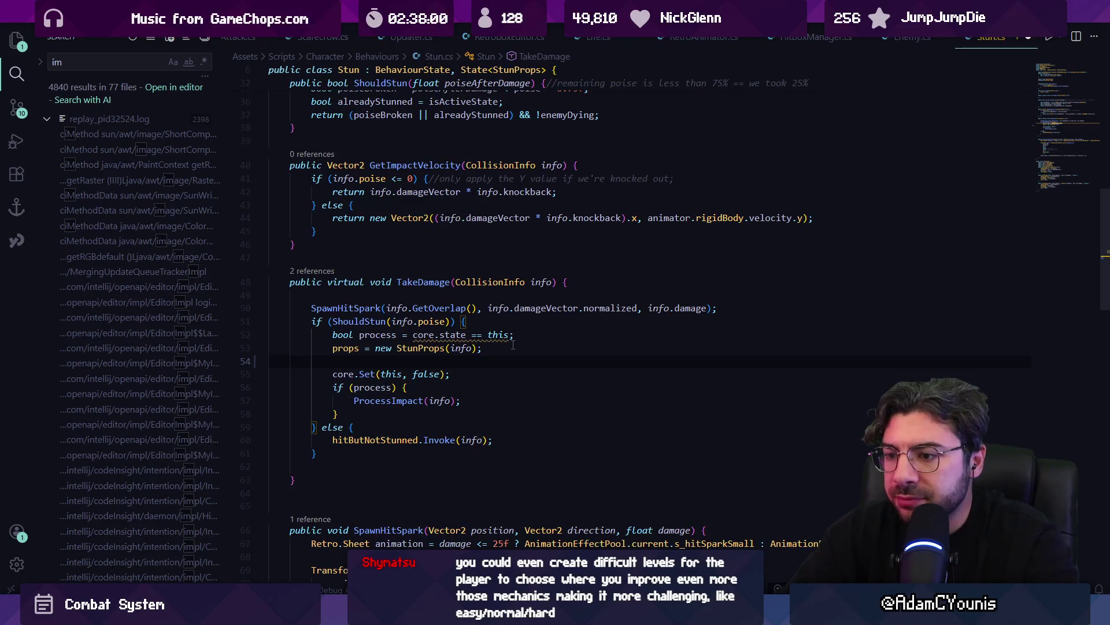
{"action": "key", "text": "BackSpace"}
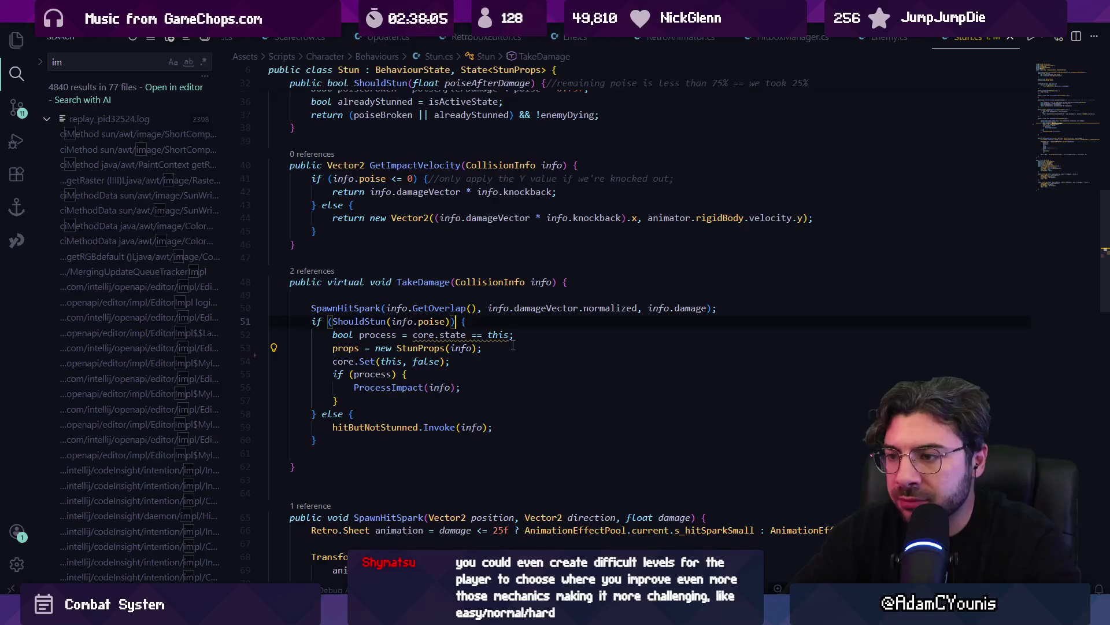
{"action": "key", "text": "Left"}
{"action": "left_click", "coordinate": [340, 322], "text": "ctrl"}
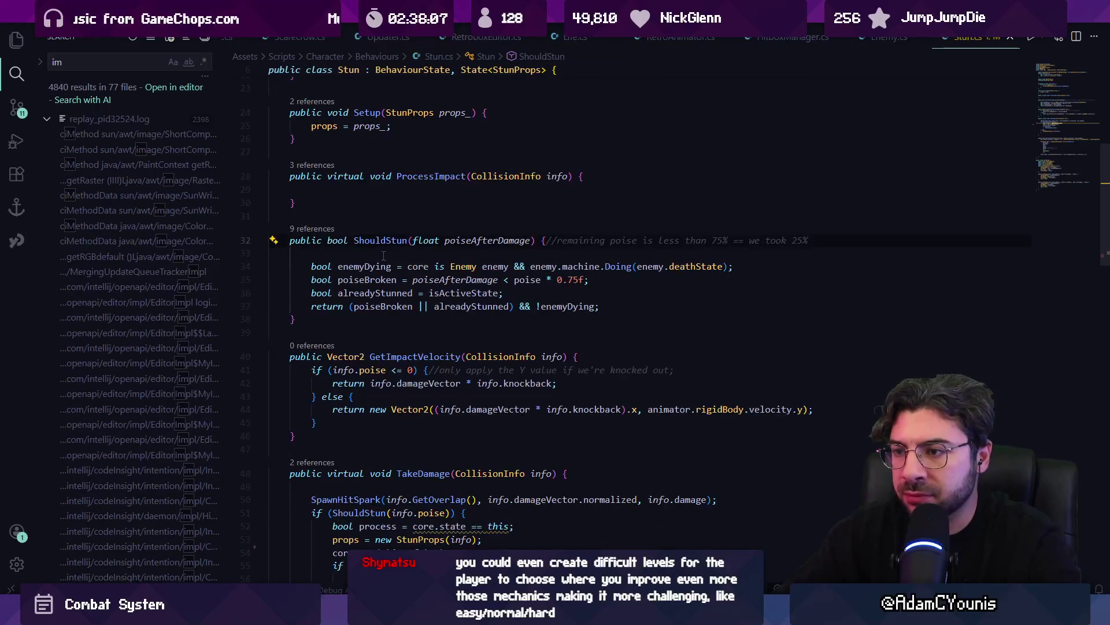
{"action": "left_click", "coordinate": [510, 306]}
{"action": "left_click", "coordinate": [519, 305]}
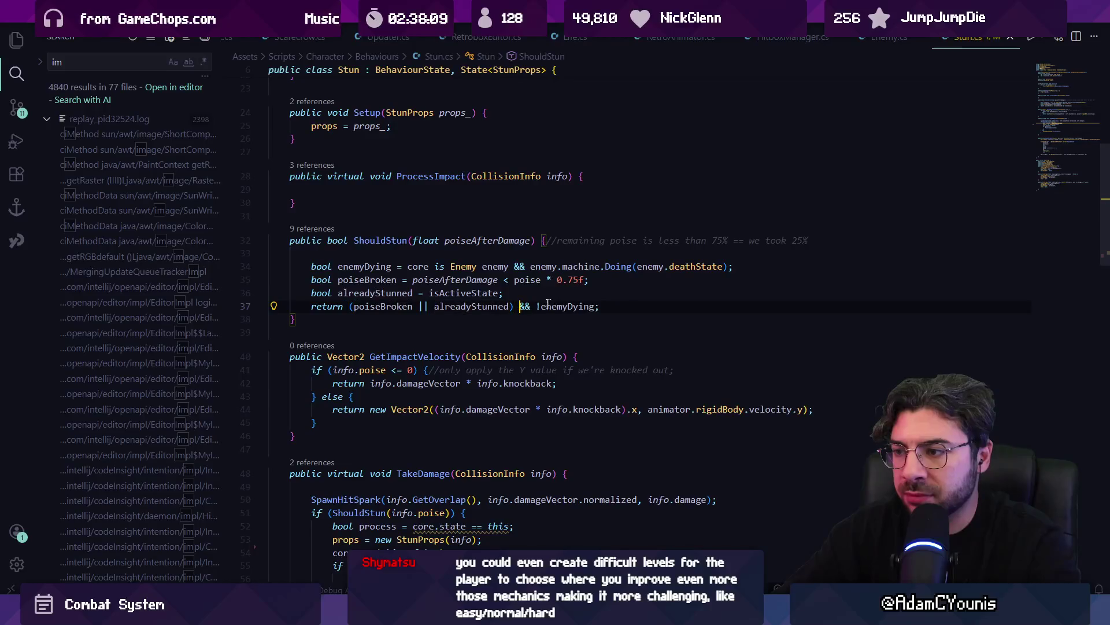
{"action": "type", "text": "||"}
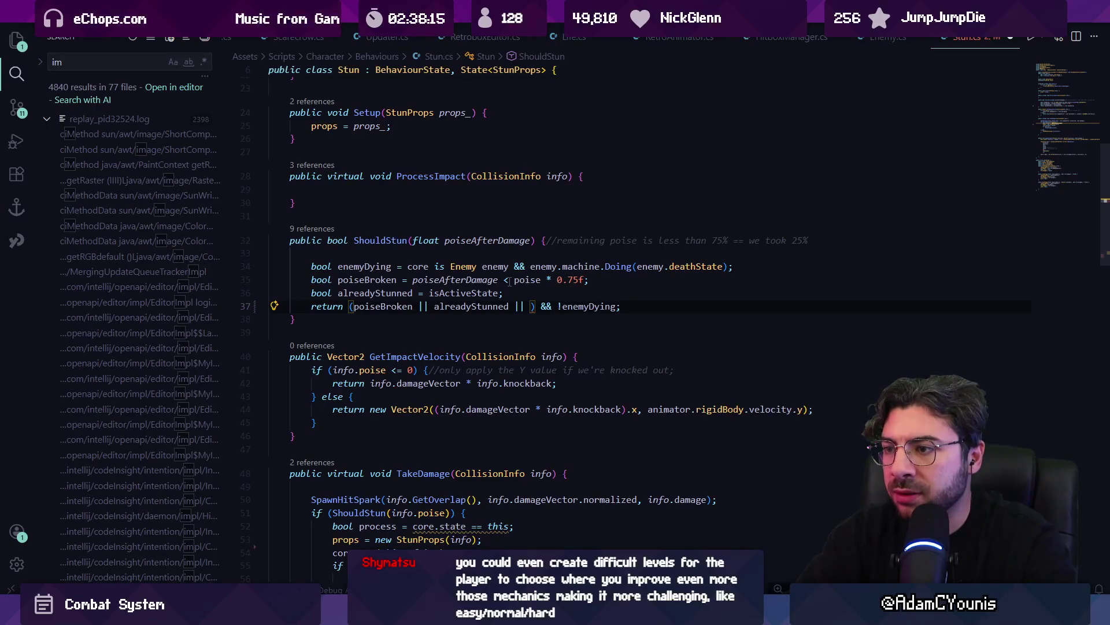
{"action": "key", "text": "BackSpace"}
{"action": "key", "text": "BackSpace"}
{"action": "key", "text": "BackSpace"}
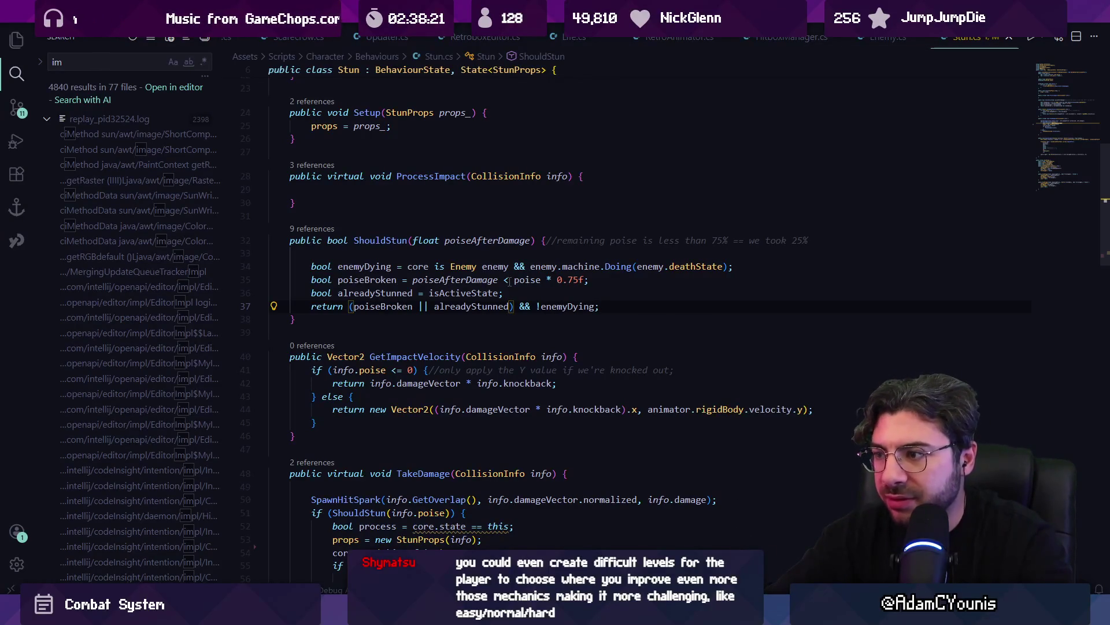
{"action": "key", "text": "alt+Left"}
Extend TakeDamage's if condition with info.outcome == CollisionOutcome.Outplayed
{"action": "scroll", "coordinate": [508, 282], "scroll_direction": "down", "scroll_amount": 3}
{"action": "left_click", "coordinate": [504, 350]}
{"action": "scroll", "coordinate": [389, 317], "scroll_direction": "down", "scroll_amount": 2}
{"action": "left_click", "coordinate": [455, 308]}
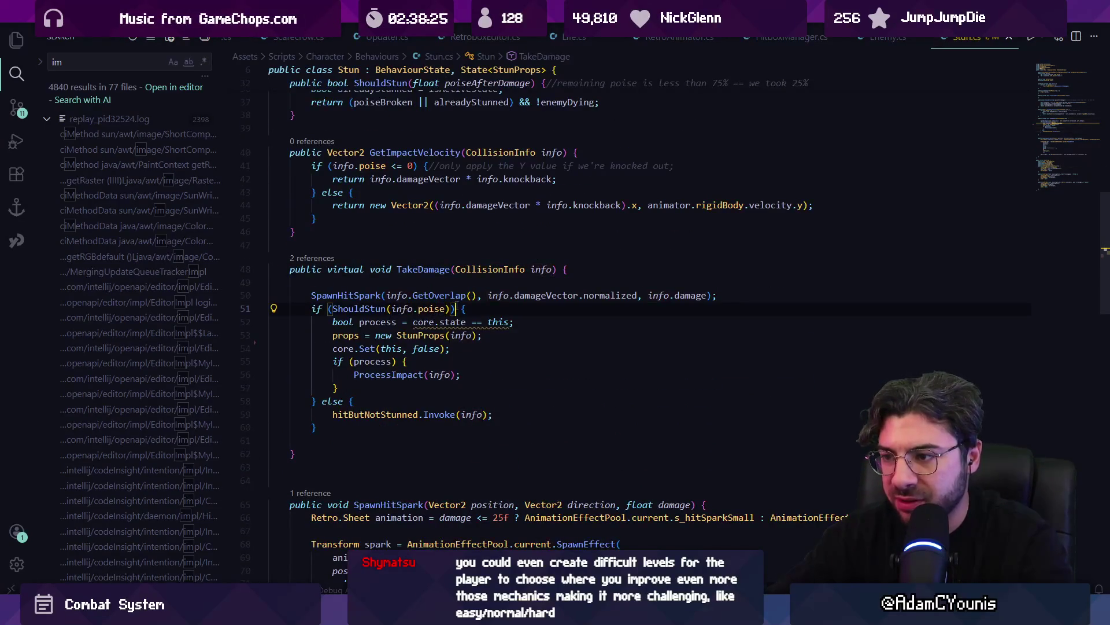
{"action": "key", "text": "Right"}
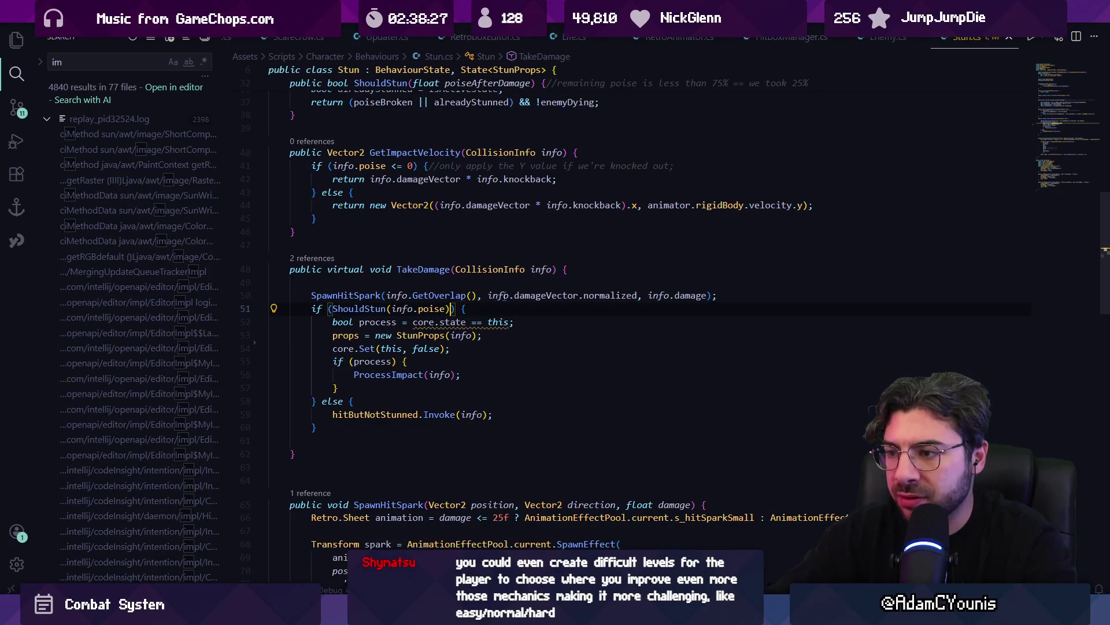
{"action": "type", "text": " || info.outcome"}
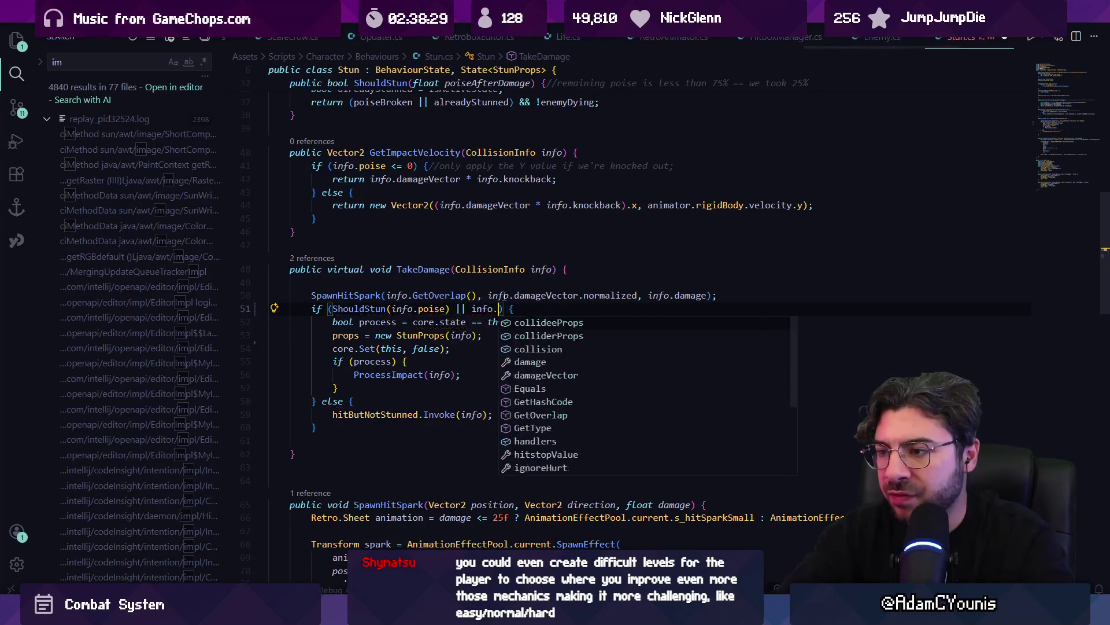
{"action": "type", "text": " =="}
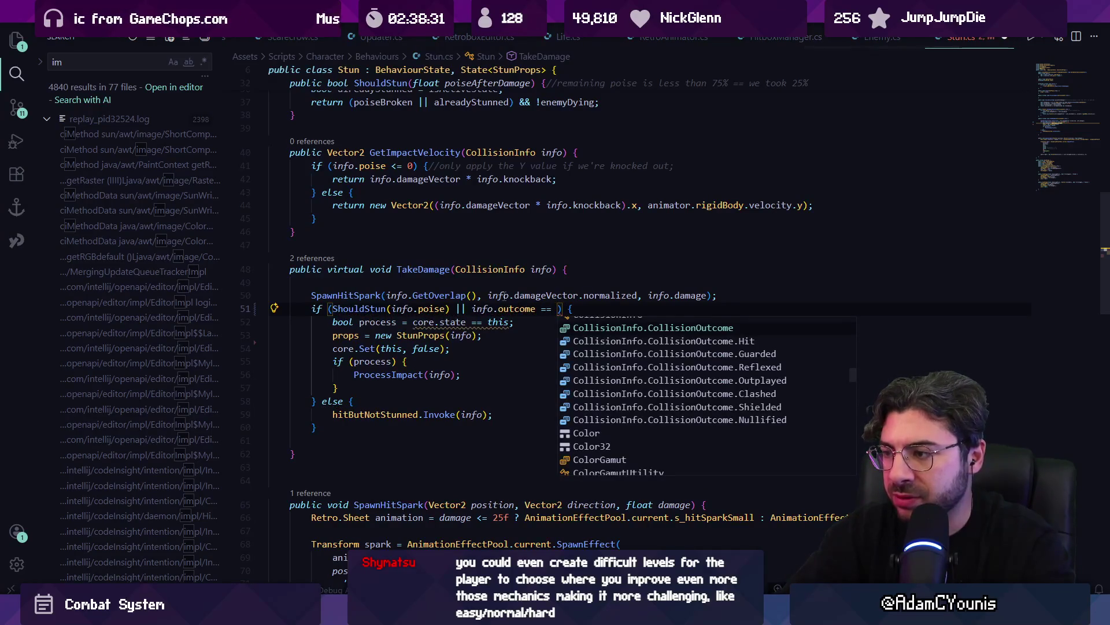
{"action": "key", "text": "Down"}
{"action": "key", "text": "Return"}
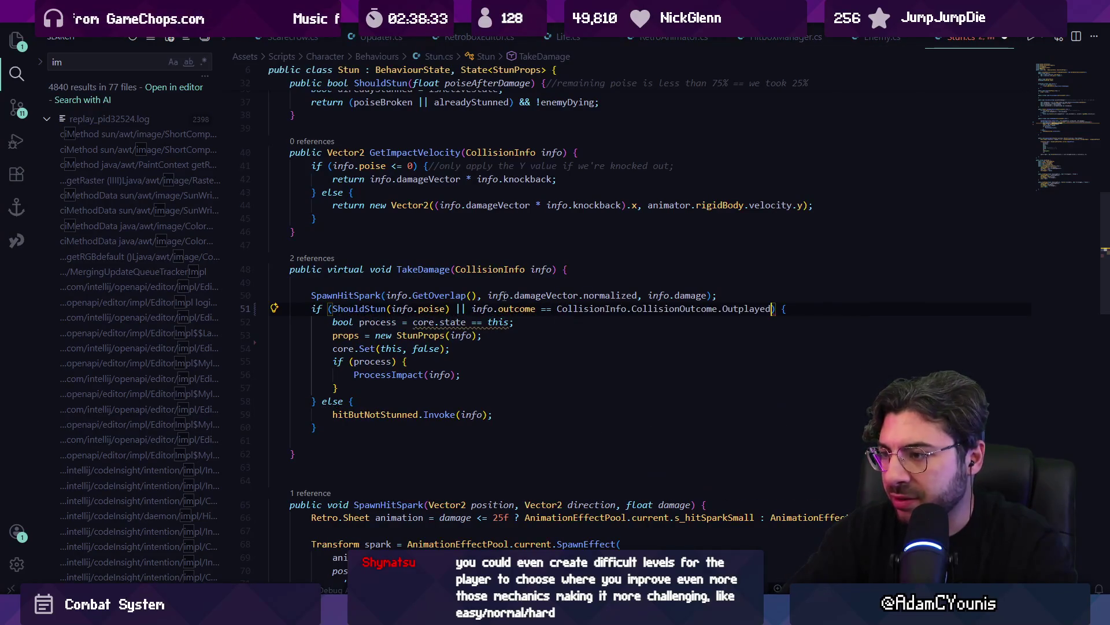
{"action": "key", "text": "alt+Tab"}
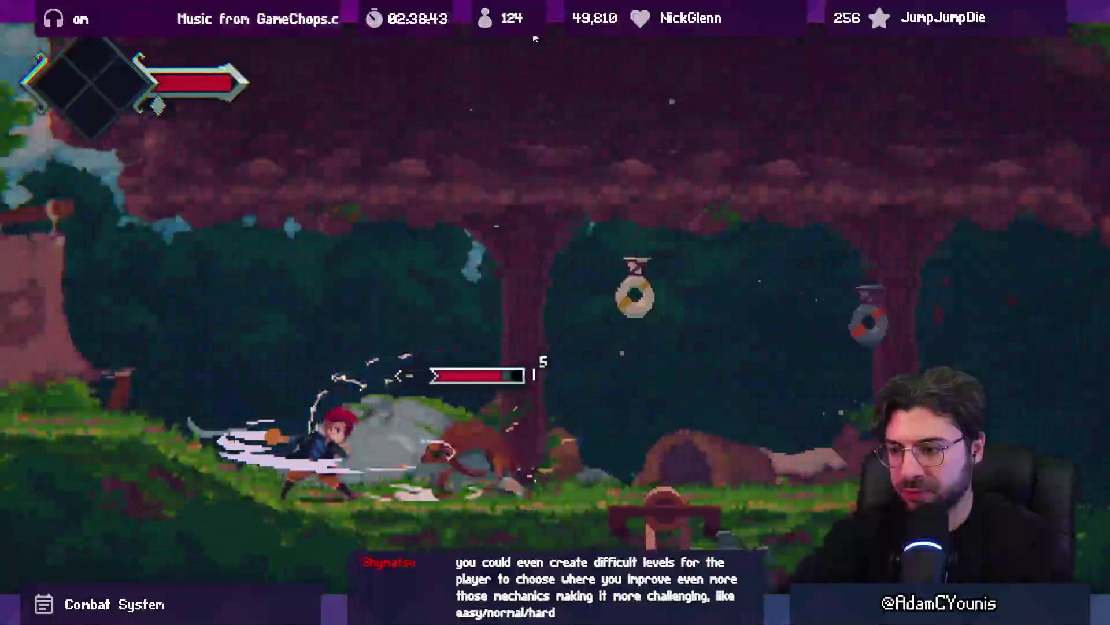
Dismiss the F9 shortcut-conflict warning and restore the full Unity editor layout
{"action": "key", "text": "F9"}
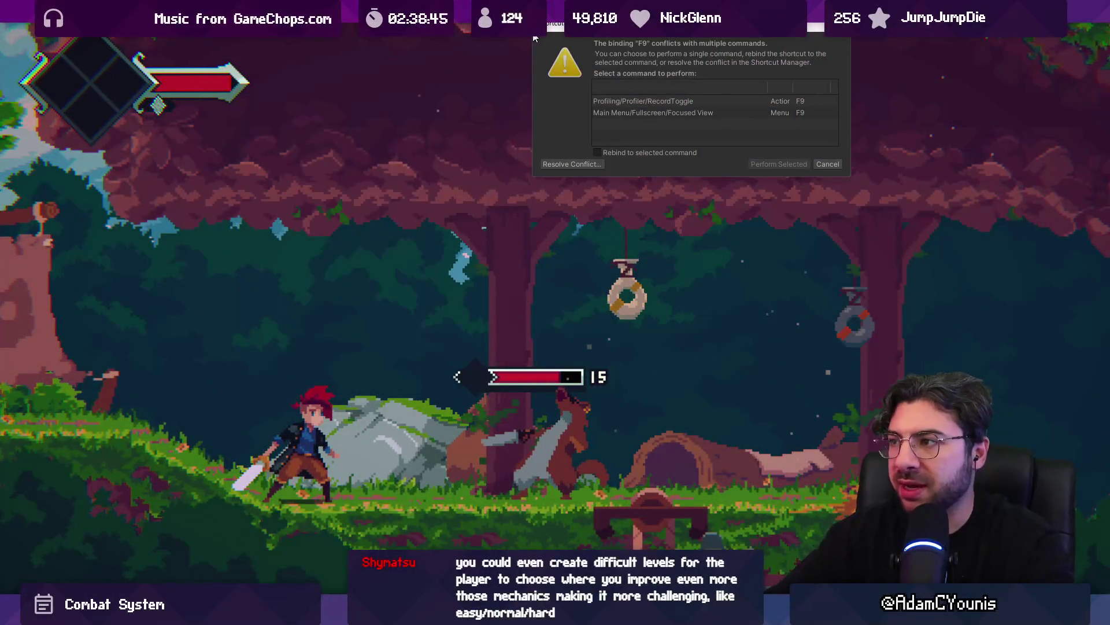
{"action": "key", "text": "Escape"}
{"action": "key", "text": "F9"}
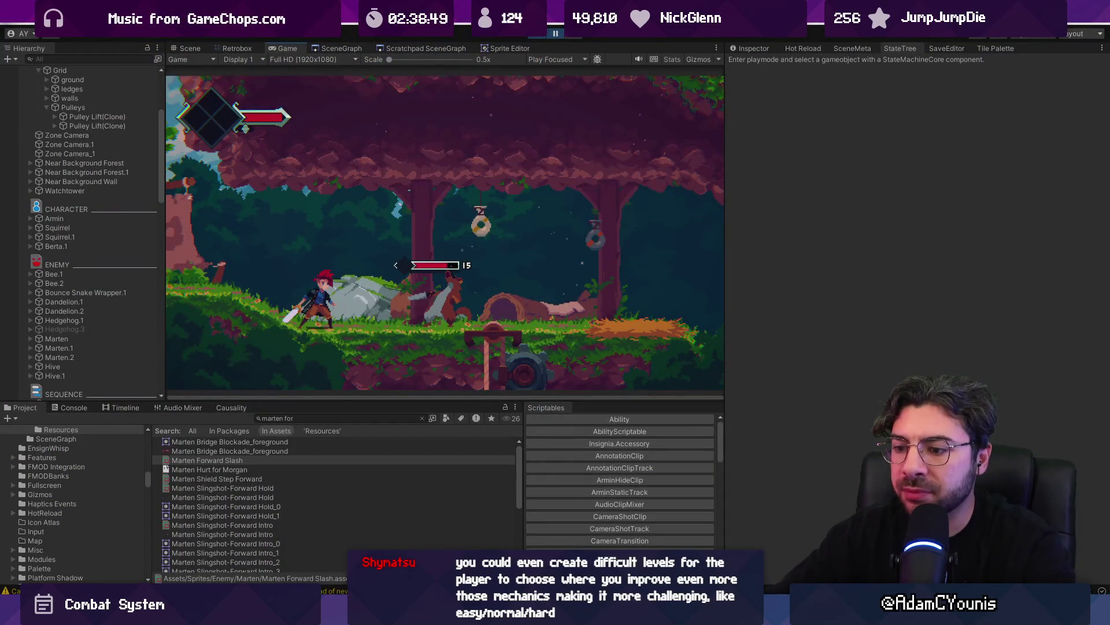
Start a Debug.Log line after SpawnHitSpark in Stun.cs's TakeDamage
{"action": "key", "text": "alt+Tab"}
{"action": "left_click", "coordinate": [766, 297]}
{"action": "key", "text": "Return"}
{"action": "type", "text": "Debug.Log"}
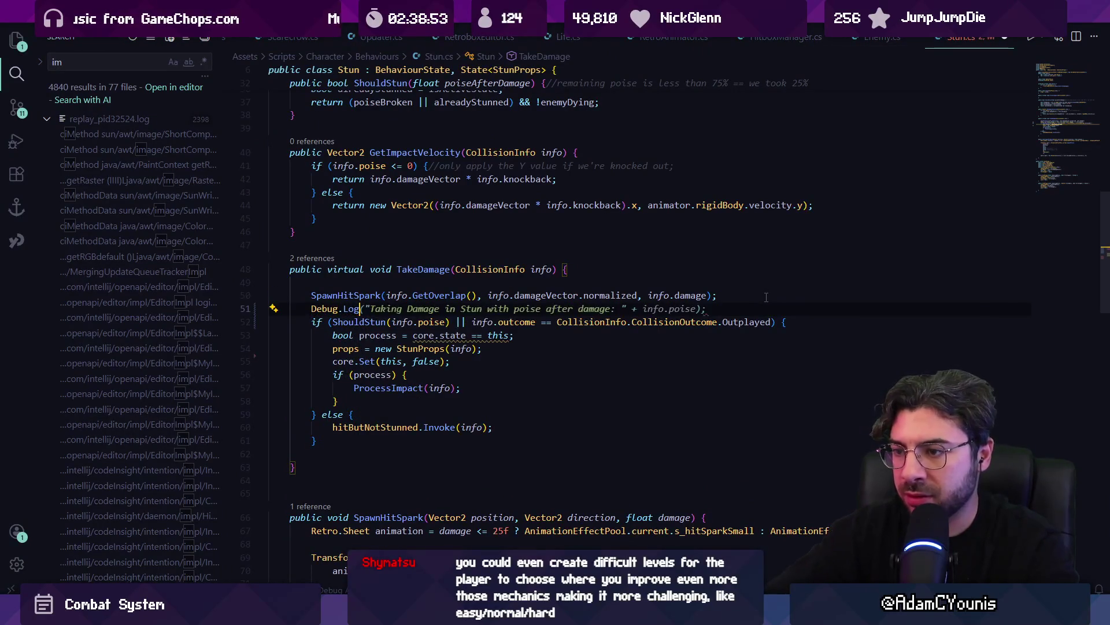
Complete the line as Debug.Log(info.outcome) and save Stun.cs
{"action": "key", "text": "Down"}
{"action": "key", "text": "ctrl+Right"}
{"action": "key", "text": "ctrl+Right"}
{"action": "key", "text": "ctrl+Right"}
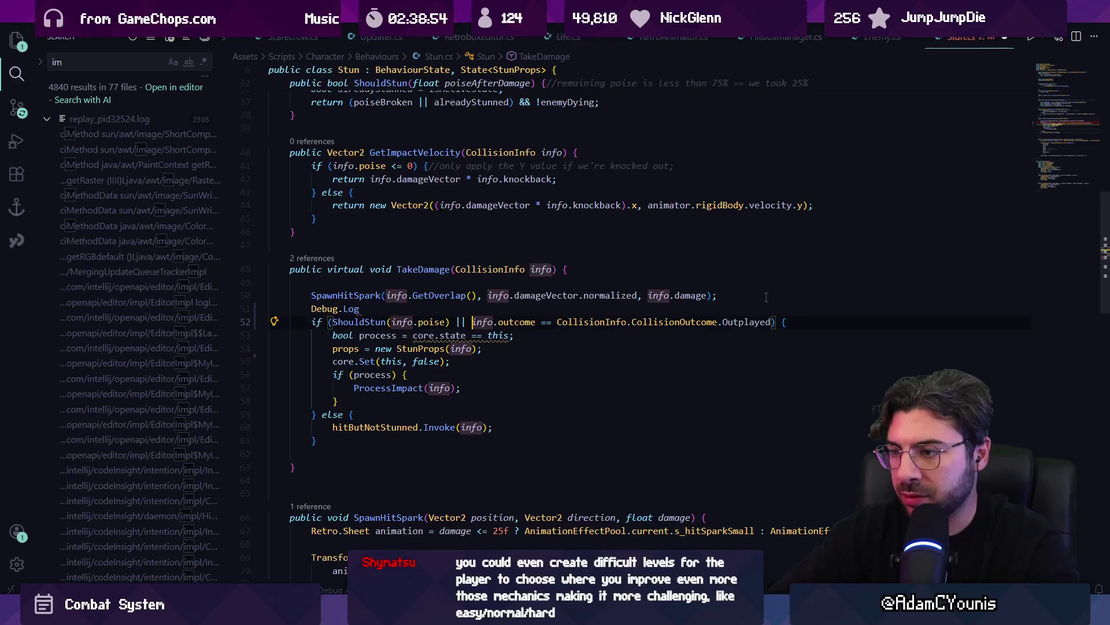
{"action": "key", "text": "Up"}
{"action": "type", "text": "(info.outcome)"}
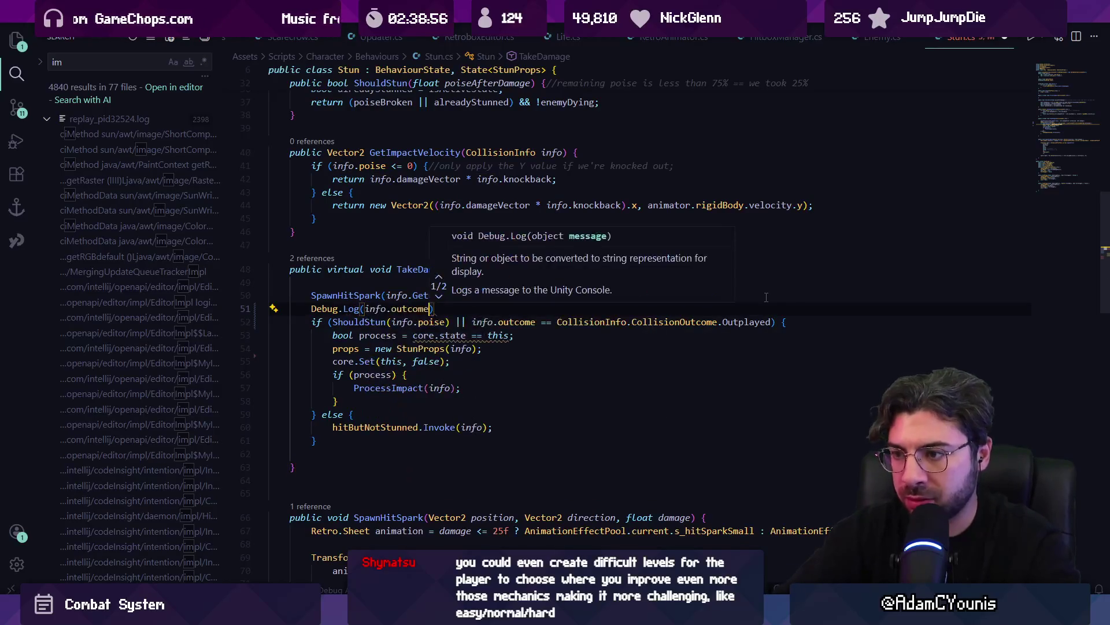
{"action": "key", "text": "ctrl+s"}
{"action": "key", "text": "alt+Tab"}
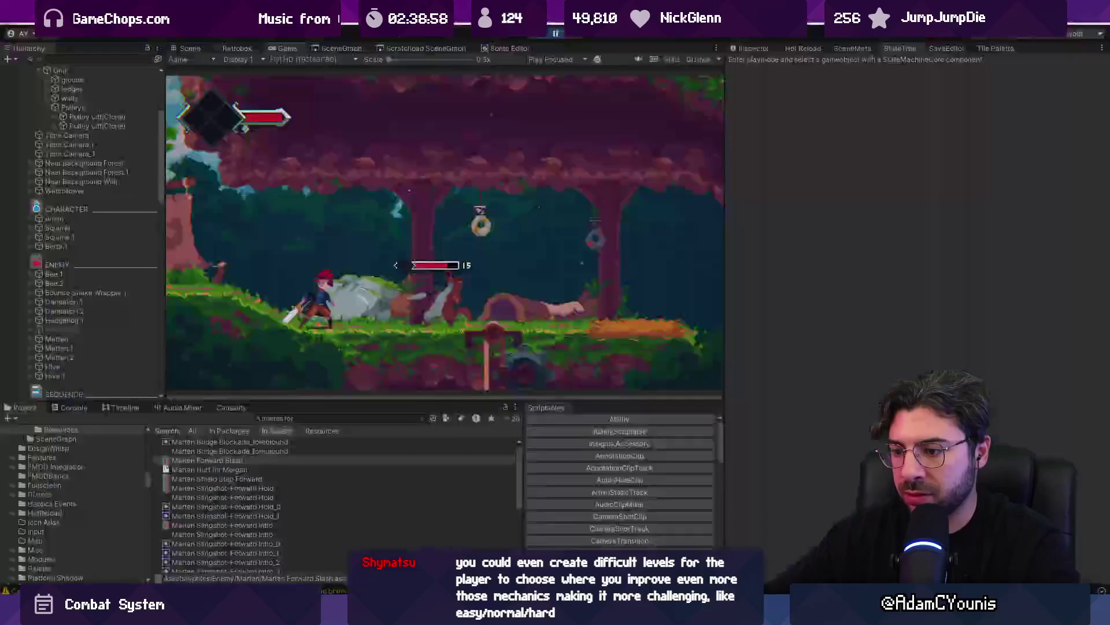
Pause the game and inspect the stack trace of the 'Hit' entry in the Console
{"action": "left_click", "coordinate": [555, 35]}
{"action": "left_click", "coordinate": [74, 407]}
{"action": "left_click", "coordinate": [77, 506]}
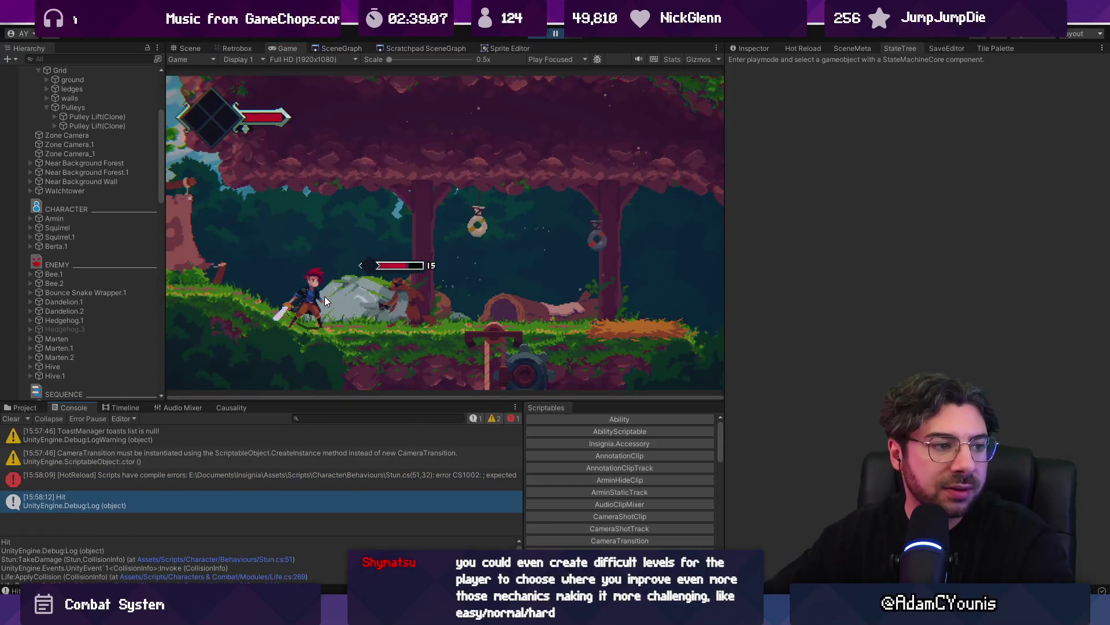
Jump from the Hit log entry to its logging code in Visual Studio Code
{"action": "left_click", "coordinate": [458, 414]}
{"action": "double_click", "coordinate": [347, 500]}
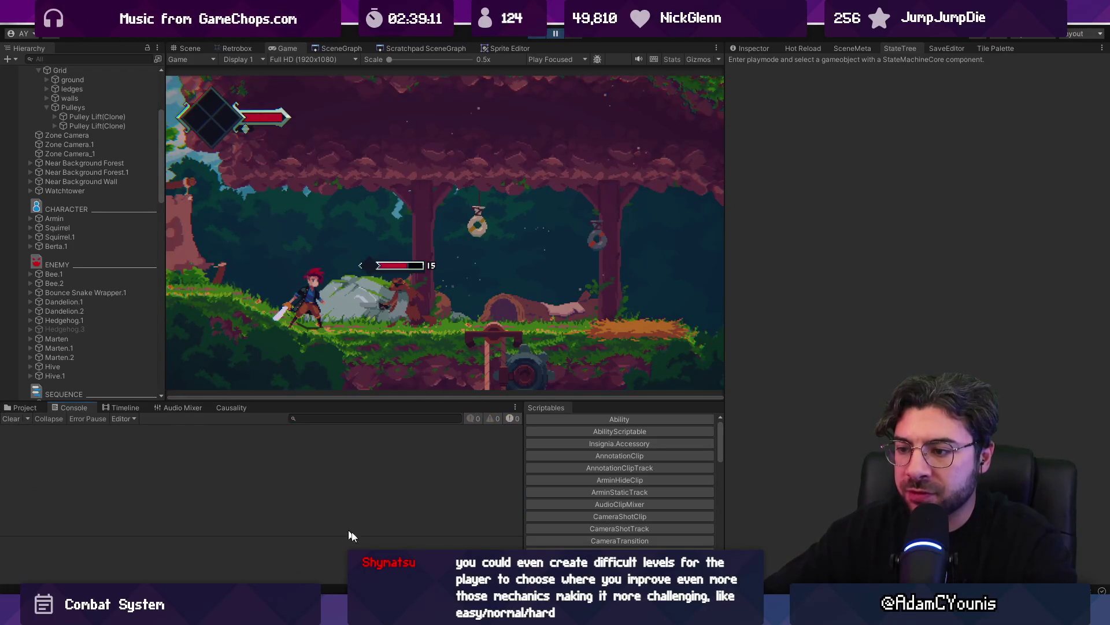
{"action": "key", "text": "ctrl+p"}
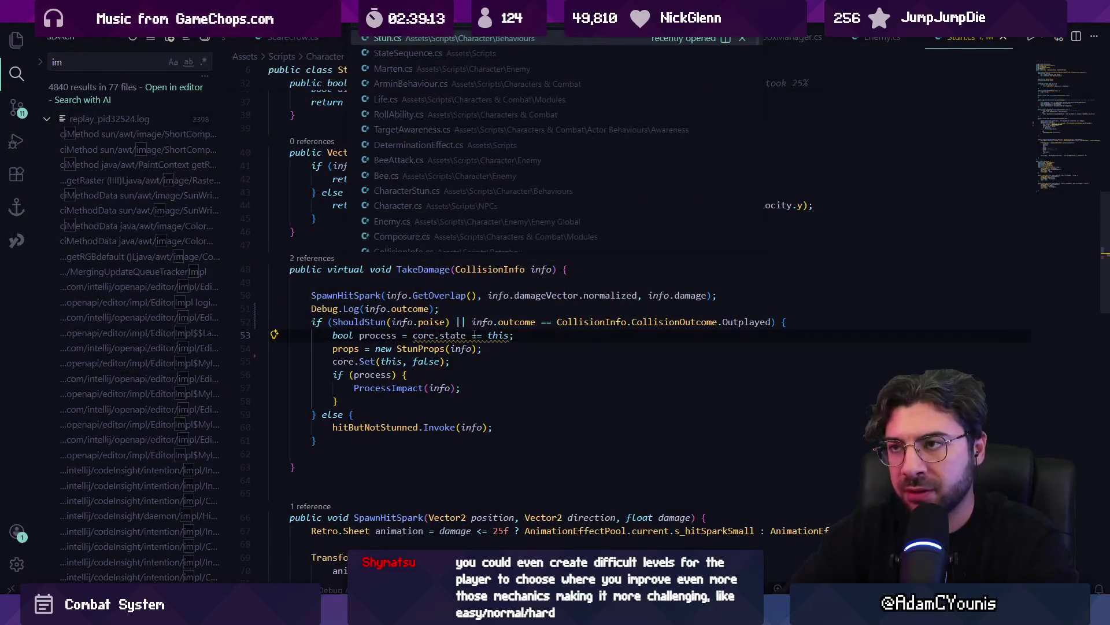
Open CollisionInfo.cs from the recent files and go to the CheckOutplayed definition
{"action": "key", "text": "Down"}
{"action": "key", "text": "Down"}
{"action": "key", "text": "Down"}
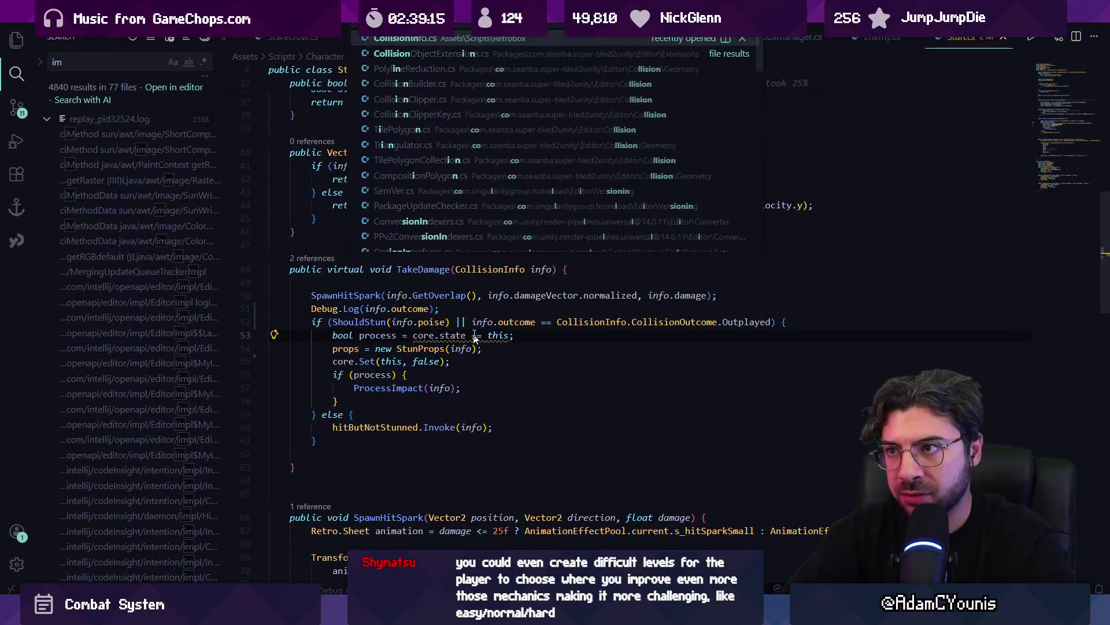
{"action": "key", "text": "Return"}
{"action": "scroll", "coordinate": [474, 334], "scroll_direction": "down", "scroll_amount": 5}
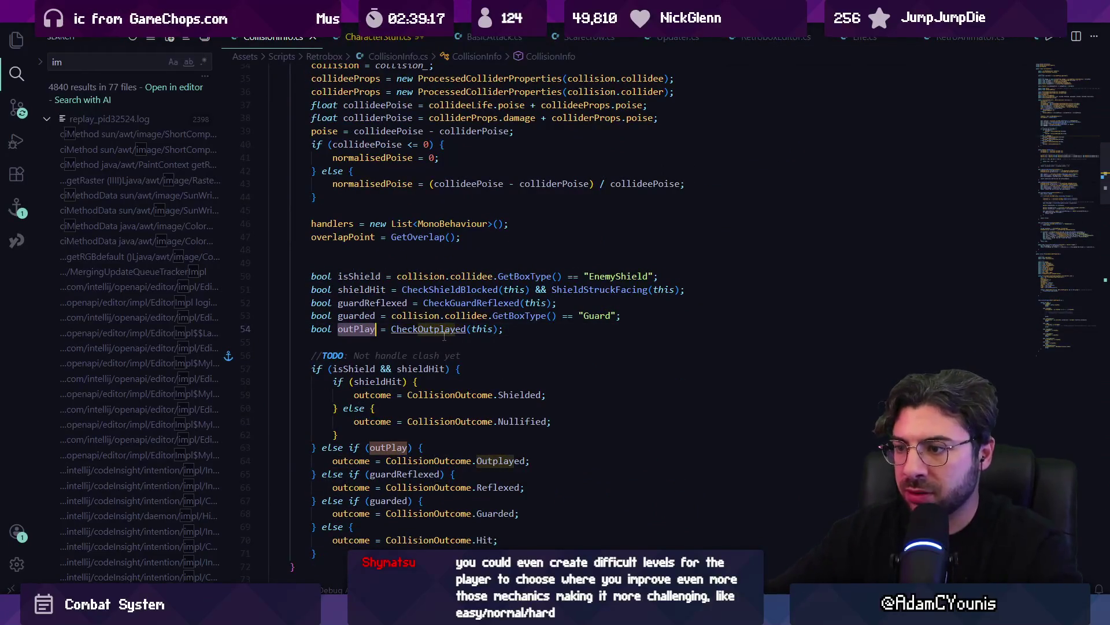
{"action": "left_click", "coordinate": [445, 332], "text": "ctrl"}
Highlight every use of isGuard, isDirectional and hitboxesOppose in CheckOutplayed
{"action": "mouse_move", "coordinate": [526, 250]}
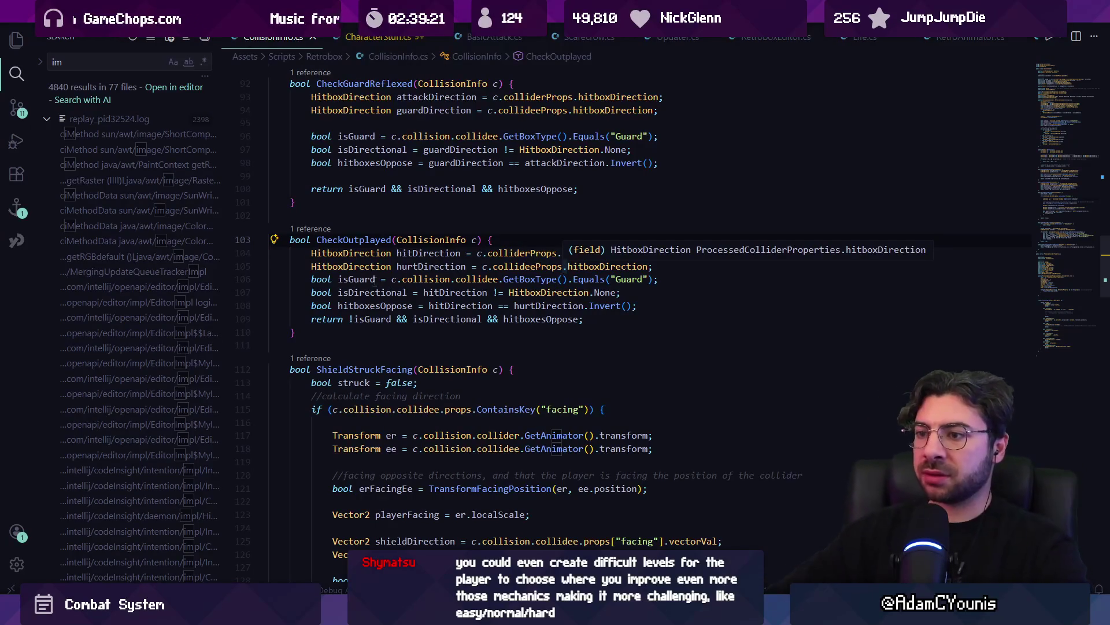
{"action": "left_click", "coordinate": [359, 279]}
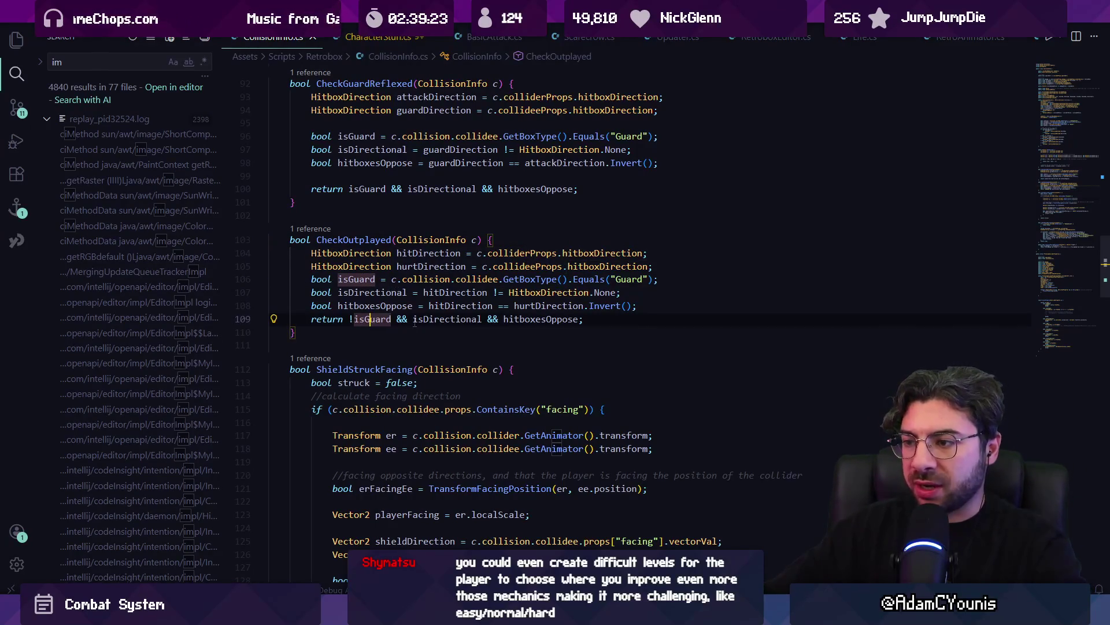
{"action": "left_click", "coordinate": [462, 320]}
{"action": "left_click", "coordinate": [513, 320]}
Bring the Unity project window forward and show the project asset search results
{"action": "key", "text": "alt+Tab"}
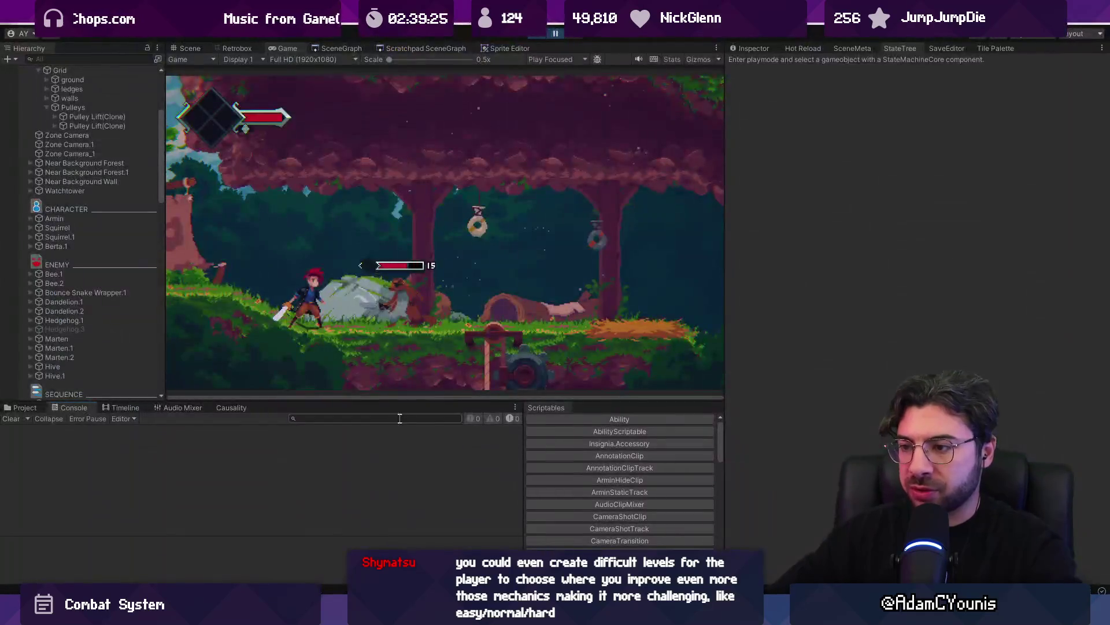
{"action": "key", "text": "alt+Tab"}
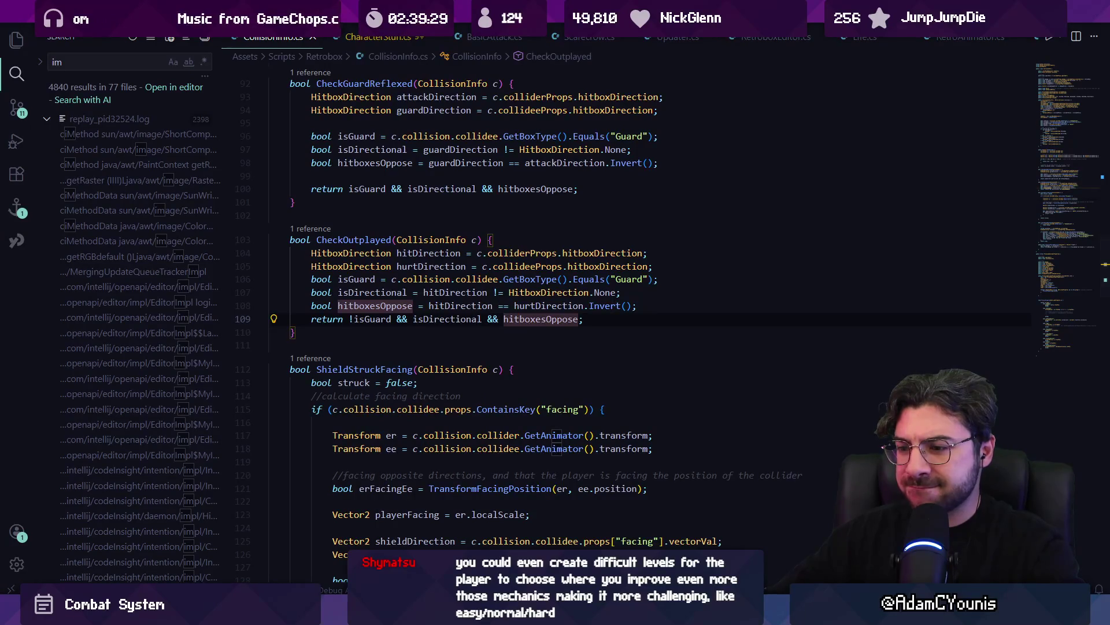
{"action": "mouse_move", "coordinate": [352, 614]}
{"action": "left_click", "coordinate": [355, 517]}
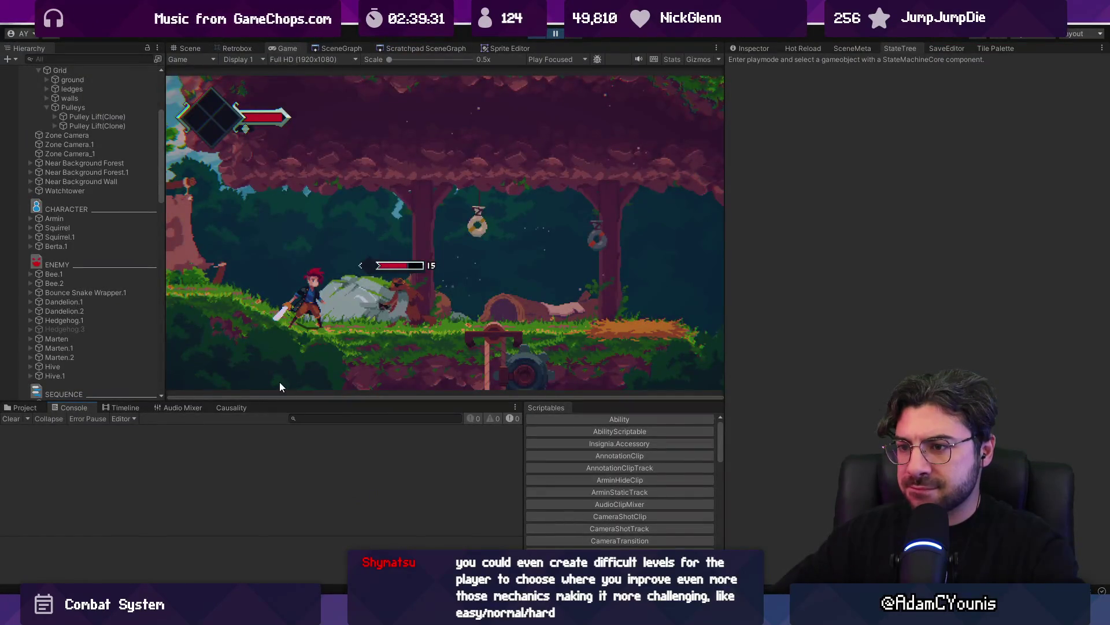
{"action": "left_click", "coordinate": [23, 408]}
Declare a public OnOutplayConfirm method in ArminBehaviour.cs using the Copilot suggestion
{"action": "left_click", "coordinate": [369, 417]}
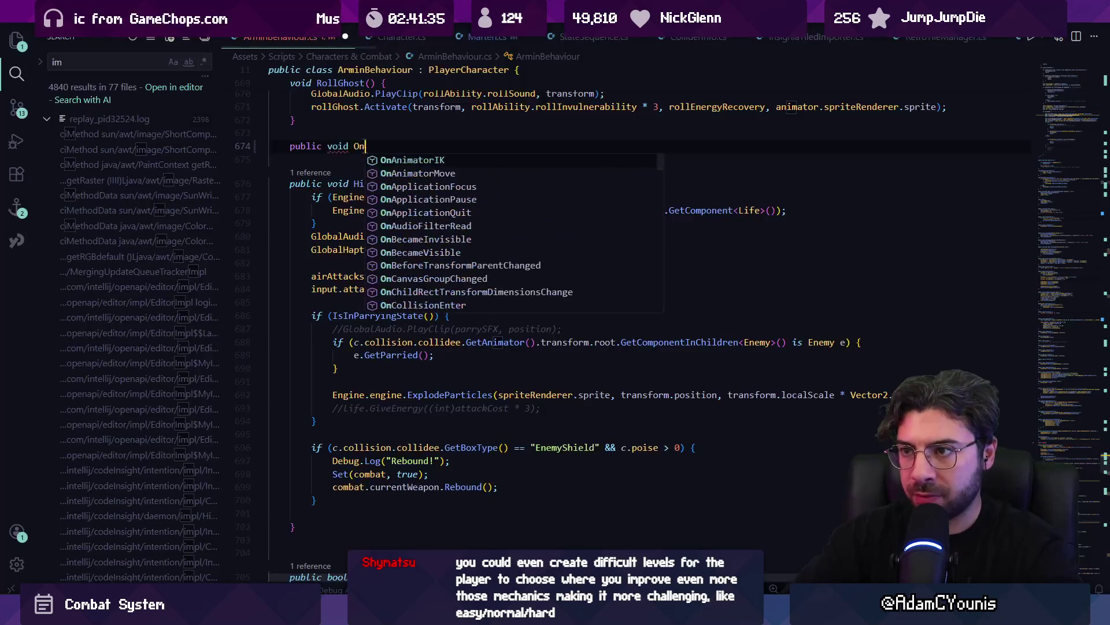
{"action": "type", "text": "outplayh"}
{"action": "key", "text": "ctrl+shift+Left"}
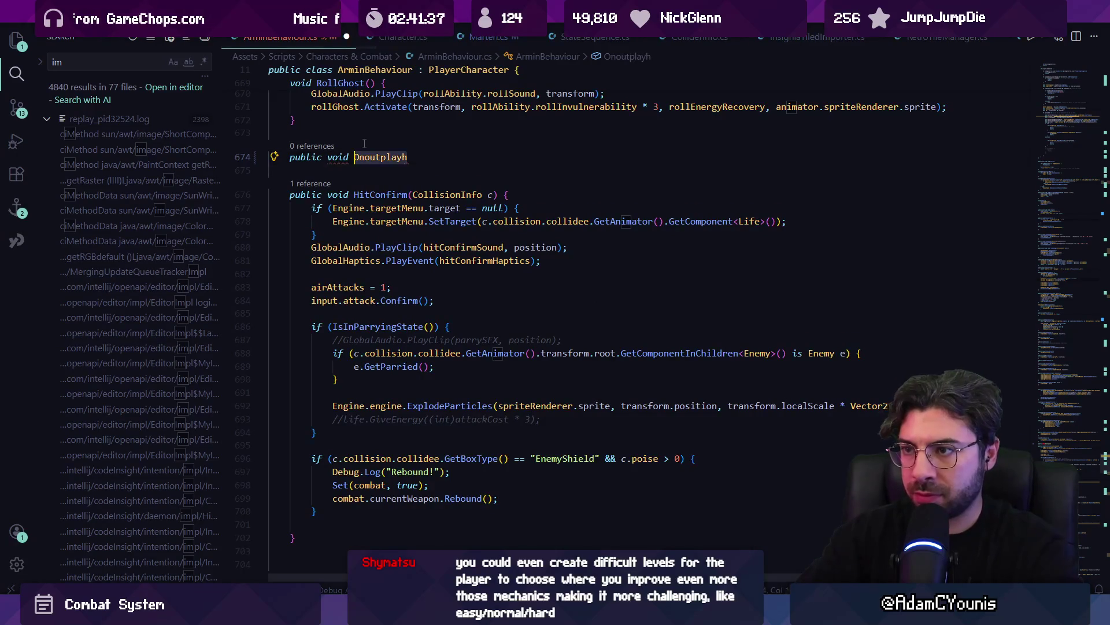
{"action": "type", "text": "OnOutplay"}
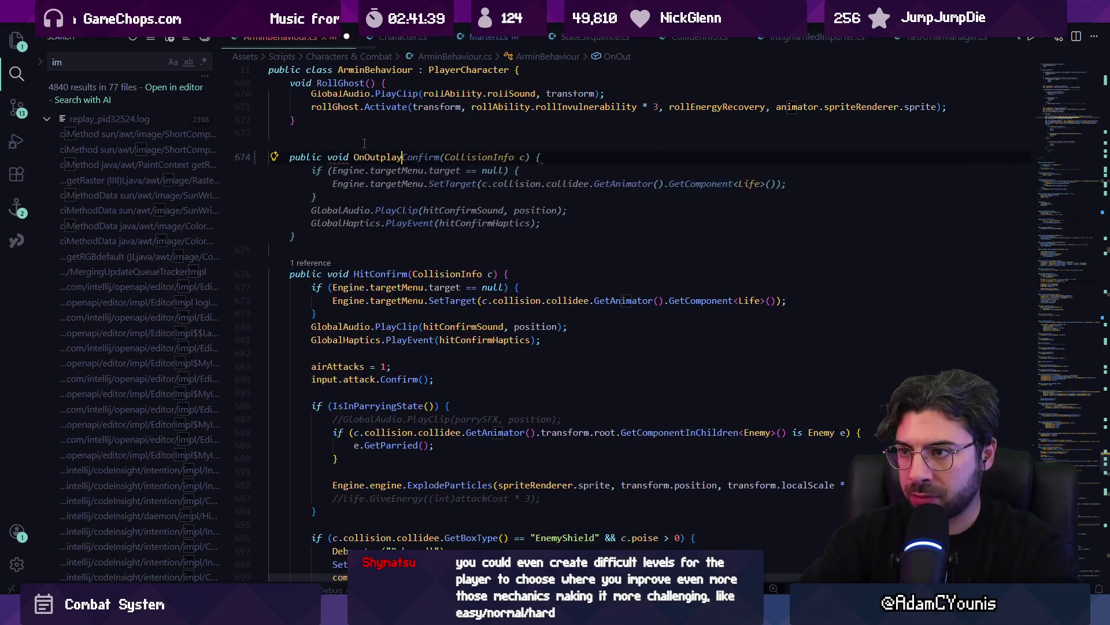
{"action": "key", "text": "Tab"}
Replace OnOutplayConfirm's body with the uncommented parrySFX PlayClip line copied from HitConfirm
{"action": "key", "text": "shift+Up"}
{"action": "key", "text": "shift+Up"}
{"action": "key", "text": "shift+Up"}
{"action": "key", "text": "BackSpace"}
{"action": "key", "text": "Down"}
{"action": "key", "text": "Down"}
{"action": "key", "text": "Down"}
{"action": "key", "text": "Down"}
{"action": "key", "text": "Down"}
{"action": "key", "text": "Down"}
{"action": "key", "text": "Down"}
{"action": "key", "text": "Down"}
{"action": "key", "text": "Up"}
{"action": "key", "text": "Up"}
{"action": "key", "text": "Up"}
{"action": "key", "text": "Up"}
{"action": "key", "text": "Up"}
{"action": "type", "text": "//GlobalAudio.PlayClip(parrySFX, position);"}
{"action": "key", "text": "Up"}
{"action": "key", "text": "shift+Right"}
{"action": "key", "text": "shift+Right"}
{"action": "key", "text": "BackSpace"}
{"action": "key", "text": "alt+Left"}
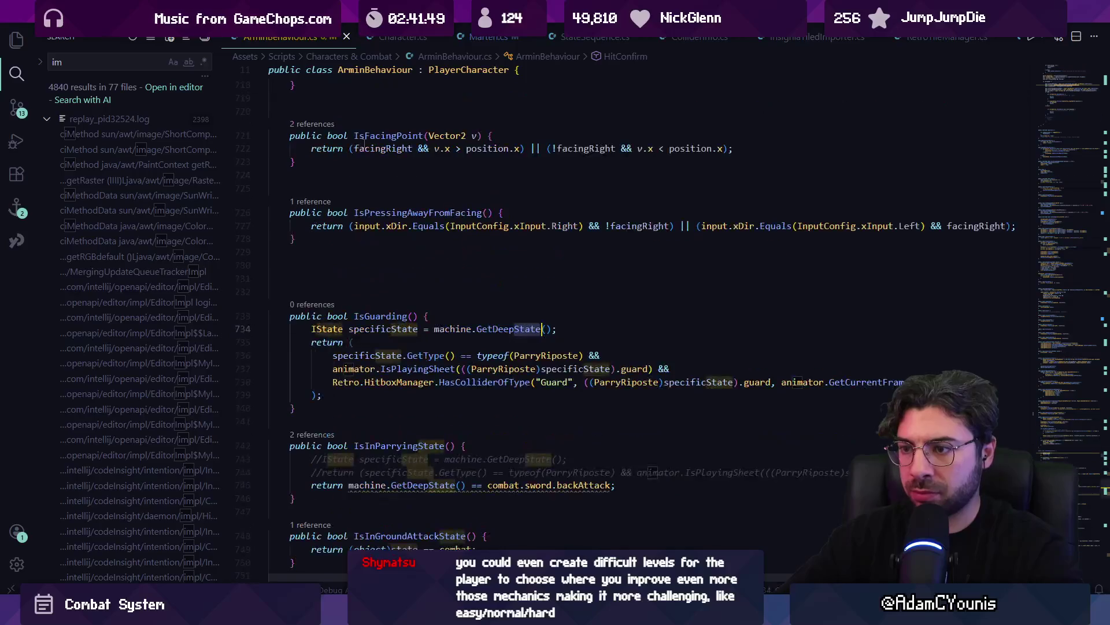
Open Life.cs through the quick file search with 'life'
{"action": "key", "text": "ctrl+p"}
{"action": "key", "text": "Escape"}
{"action": "key", "text": "ctrl+p"}
{"action": "type", "text": "life"}
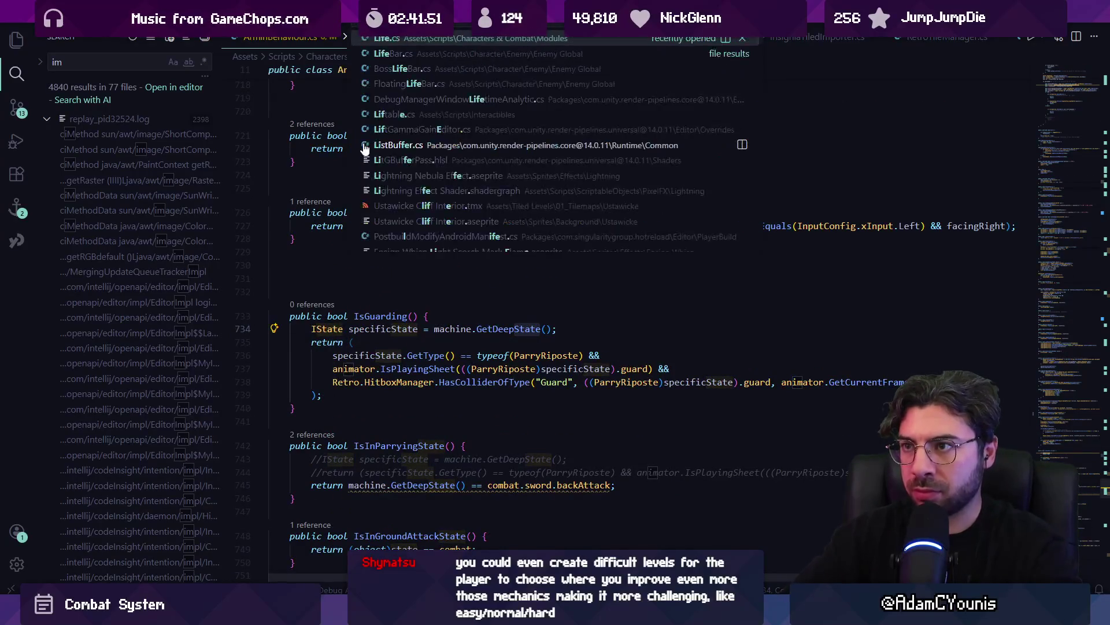
{"action": "key", "text": "Return"}
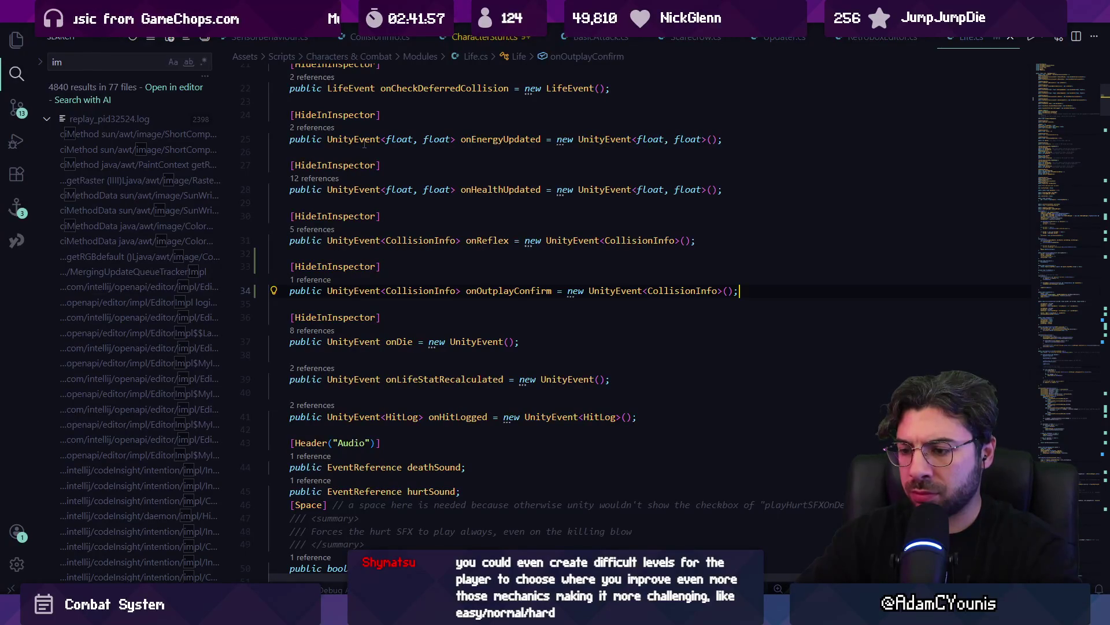
Search Life.cs for the term 'Life'
{"action": "key", "text": "ctrl+Tab"}
{"action": "key", "text": "ctrl+Tab"}
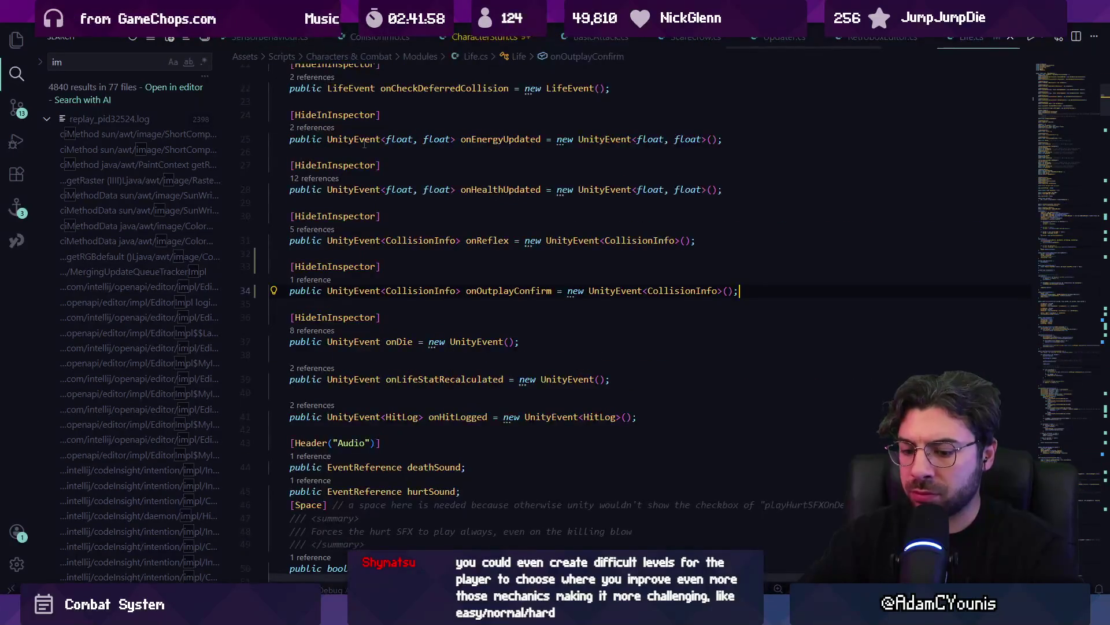
{"action": "key", "text": "ctrl+f"}
{"action": "type", "text": "lifew"}
{"action": "key", "text": "BackSpace"}
{"action": "key", "text": "BackSpace"}
{"action": "key", "text": "BackSpace"}
{"action": "key", "text": "BackSpace"}
{"action": "type", "text": "Life"}
Search Life.cs for 'Reflex' and scroll through the matches
{"action": "key", "text": "ctrl+a"}
{"action": "type", "text": "onrewfl"}
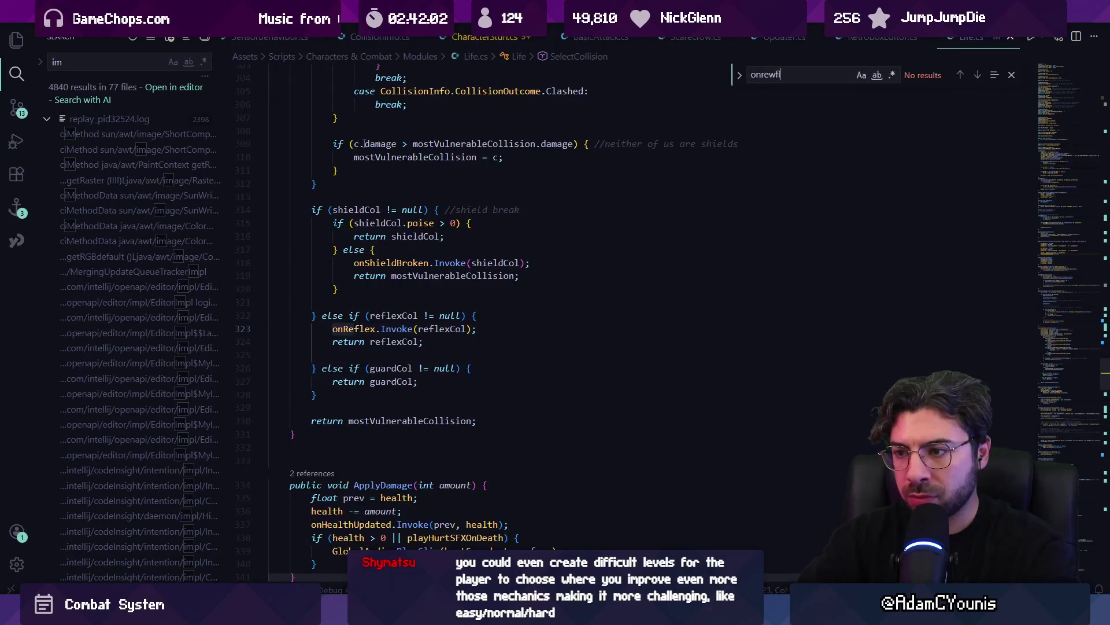
{"action": "key", "text": "BackSpace"}
{"action": "key", "text": "BackSpace"}
{"action": "key", "text": "BackSpace"}
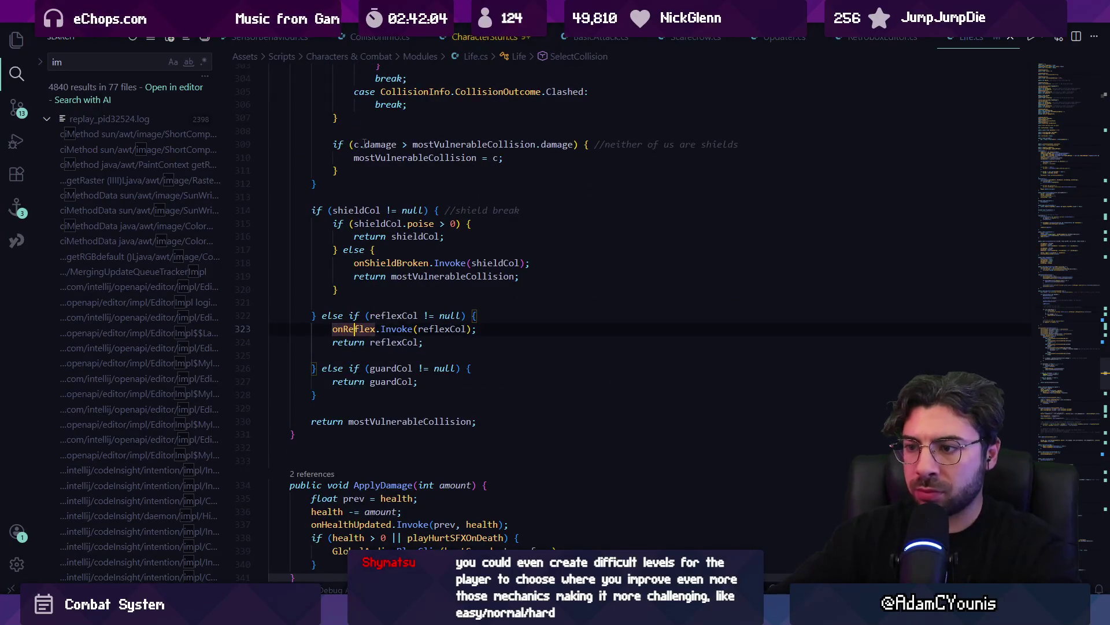
{"action": "type", "text": "onReflex"}
{"action": "scroll", "coordinate": [364, 144], "scroll_direction": "up", "scroll_amount": 3}
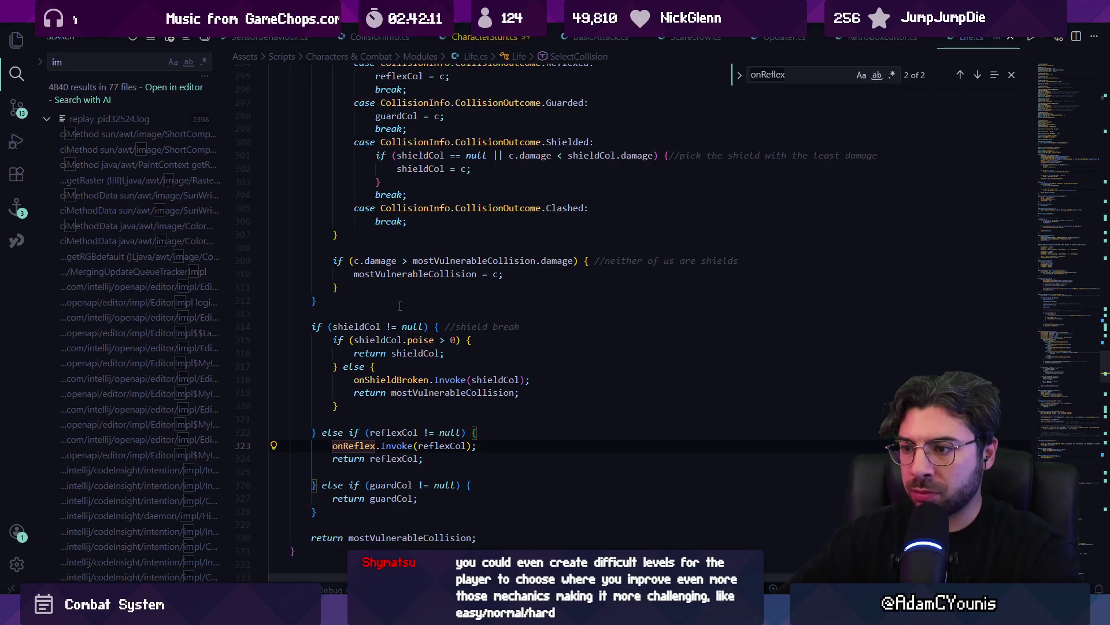
{"action": "scroll", "coordinate": [399, 305], "scroll_direction": "down", "scroll_amount": 8}
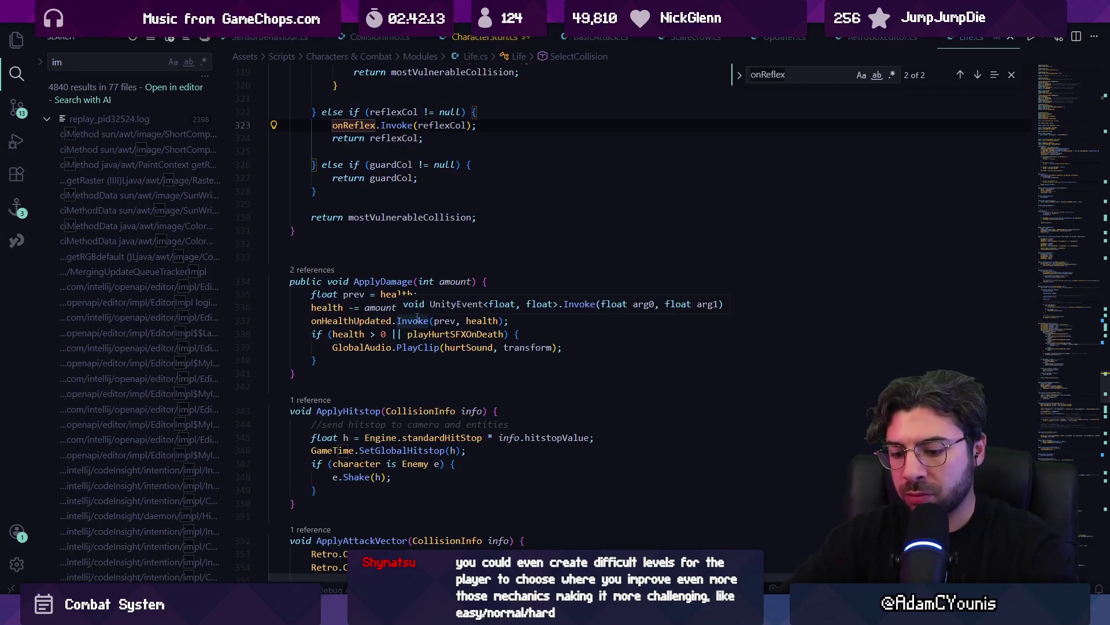
Search Life.cs in turn for outplay, onHurt, process and finally onreflex
{"action": "key", "text": "ctrl+f"}
{"action": "type", "text": "outpo"}
{"action": "key", "text": "BackSpace"}
{"action": "key", "text": "BackSpace"}
{"action": "key", "text": "BackSpace"}
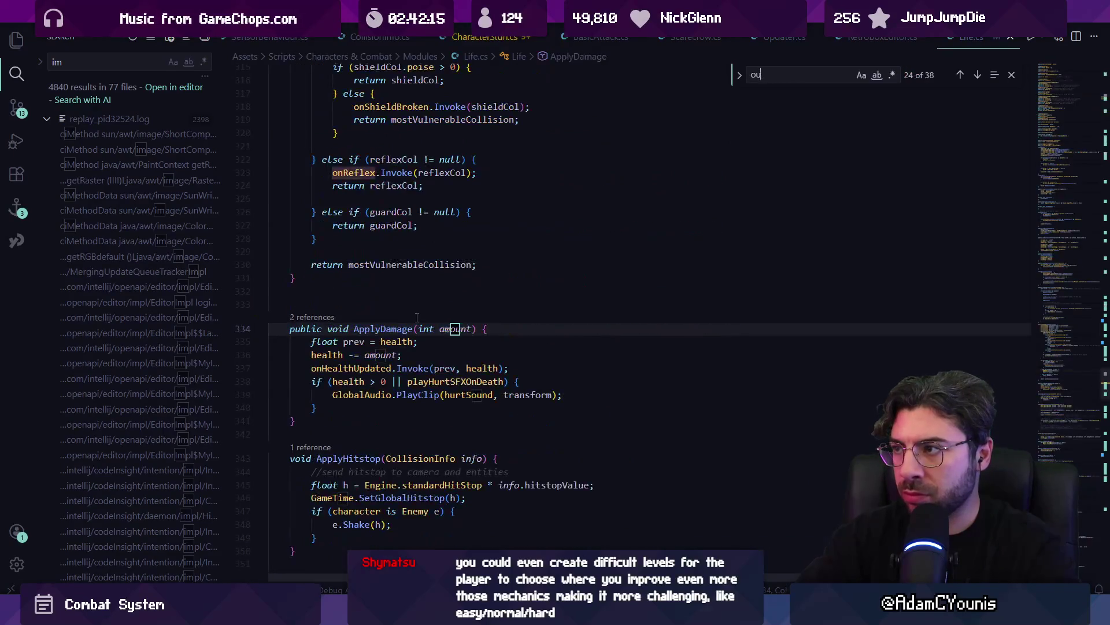
{"action": "type", "text": "nhur"}
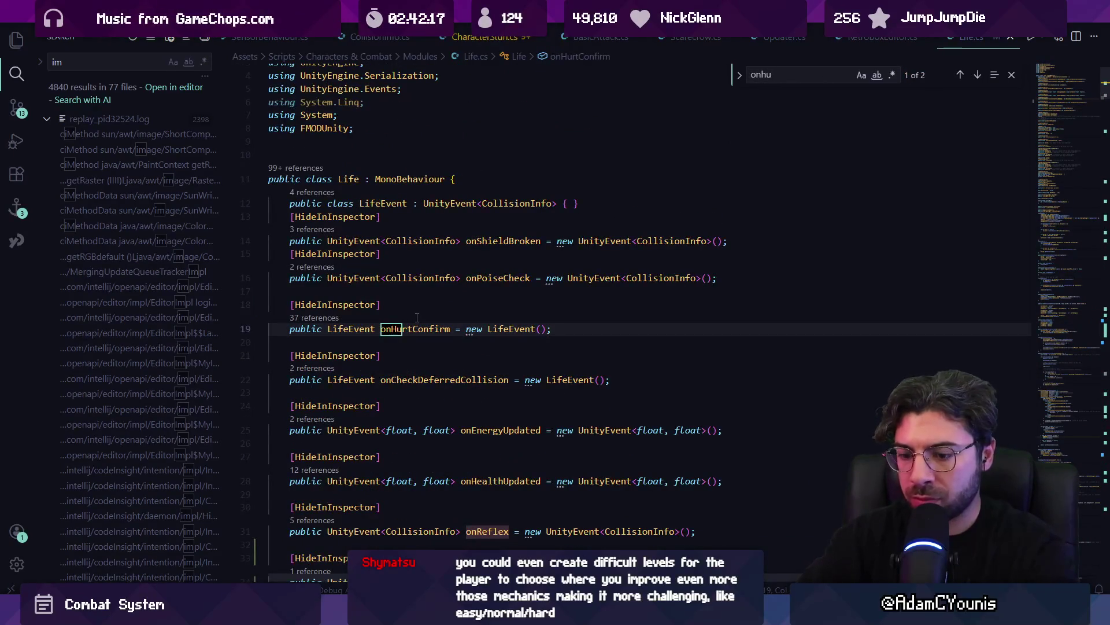
{"action": "key", "text": "BackSpace"}
{"action": "key", "text": "BackSpace"}
{"action": "key", "text": "BackSpace"}
{"action": "type", "text": "proce"}
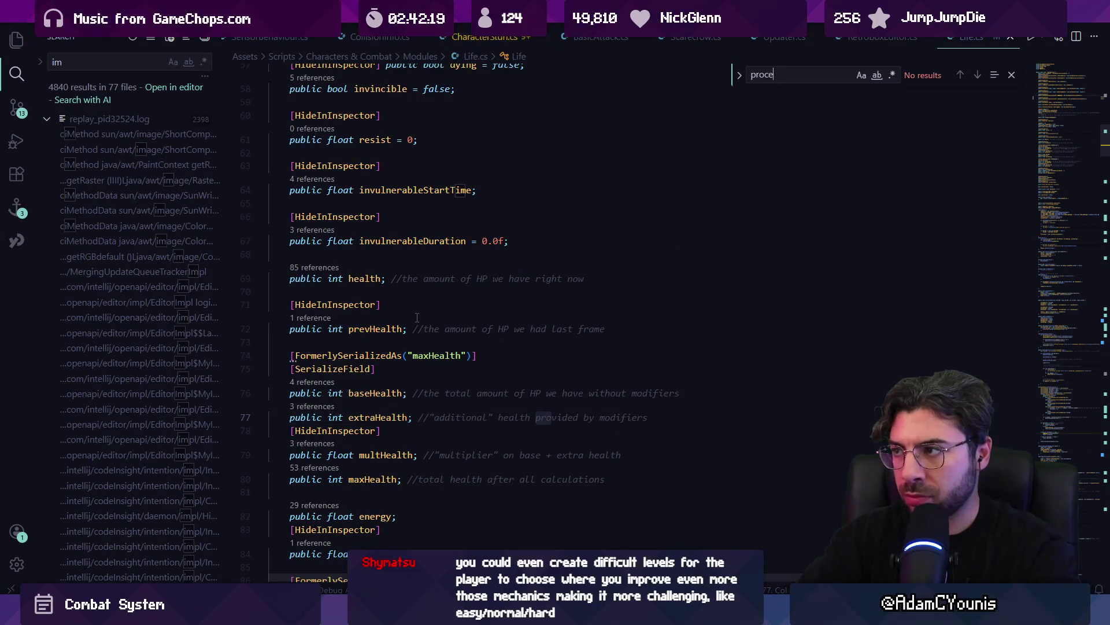
{"action": "key", "text": "BackSpace"}
{"action": "key", "text": "BackSpace"}
{"action": "key", "text": "BackSpace"}
{"action": "type", "text": "re"}
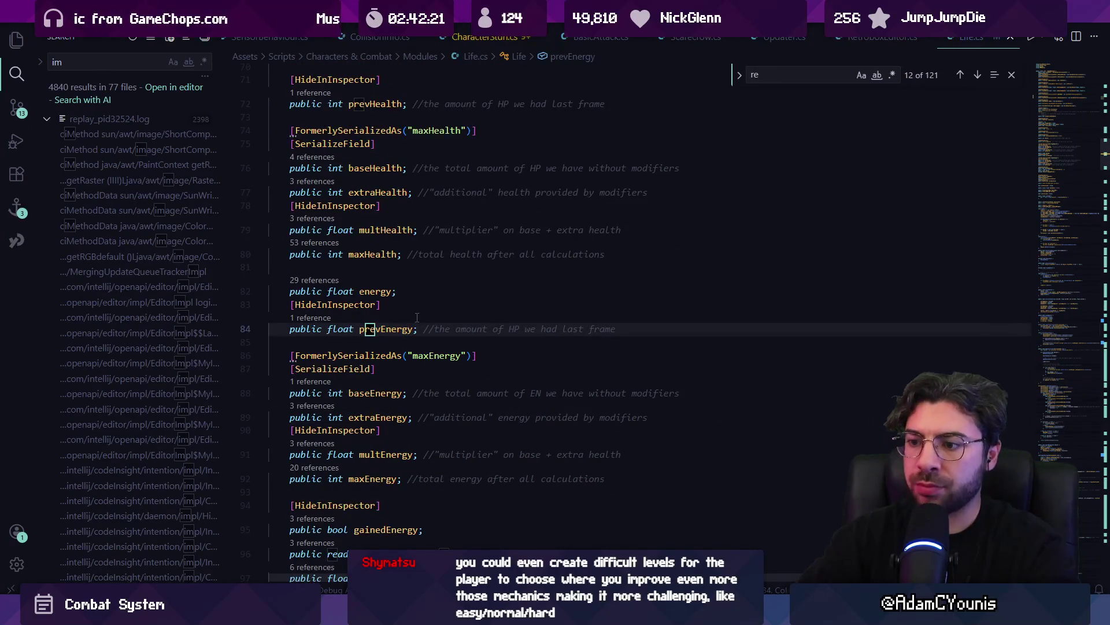
{"action": "key", "text": "BackSpace"}
{"action": "key", "text": "BackSpace"}
{"action": "type", "text": "onreflex"}
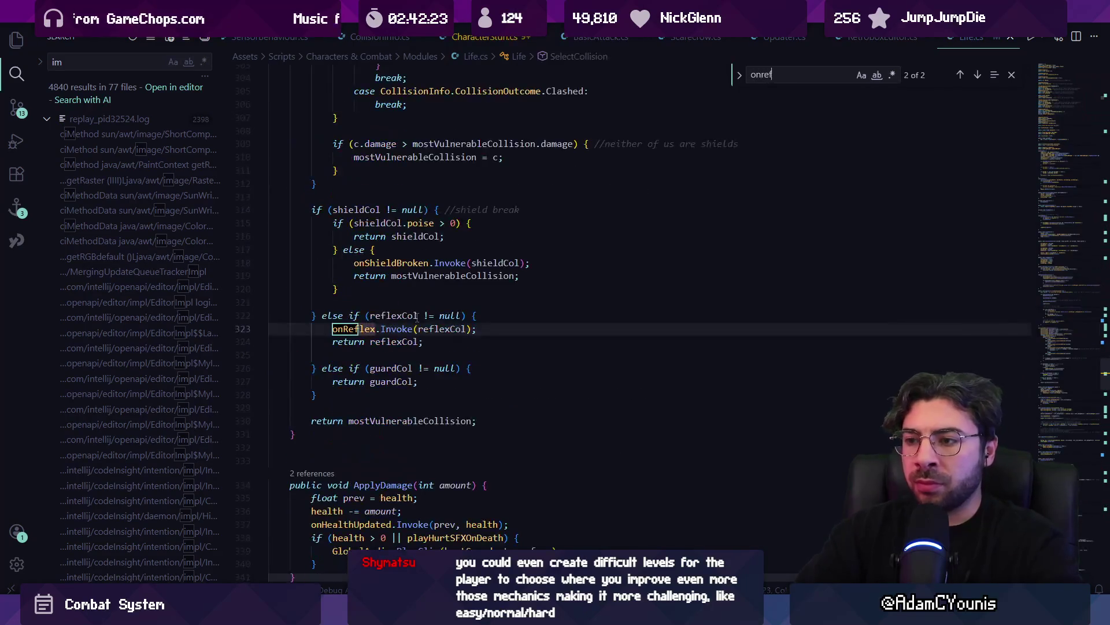
Close the search, list SelectCollision's references and jump to its caller ResolveCollisions
{"action": "key", "text": "Escape"}
{"action": "left_click", "coordinate": [417, 318]}
{"action": "scroll", "coordinate": [405, 347], "scroll_direction": "up", "scroll_amount": 3}
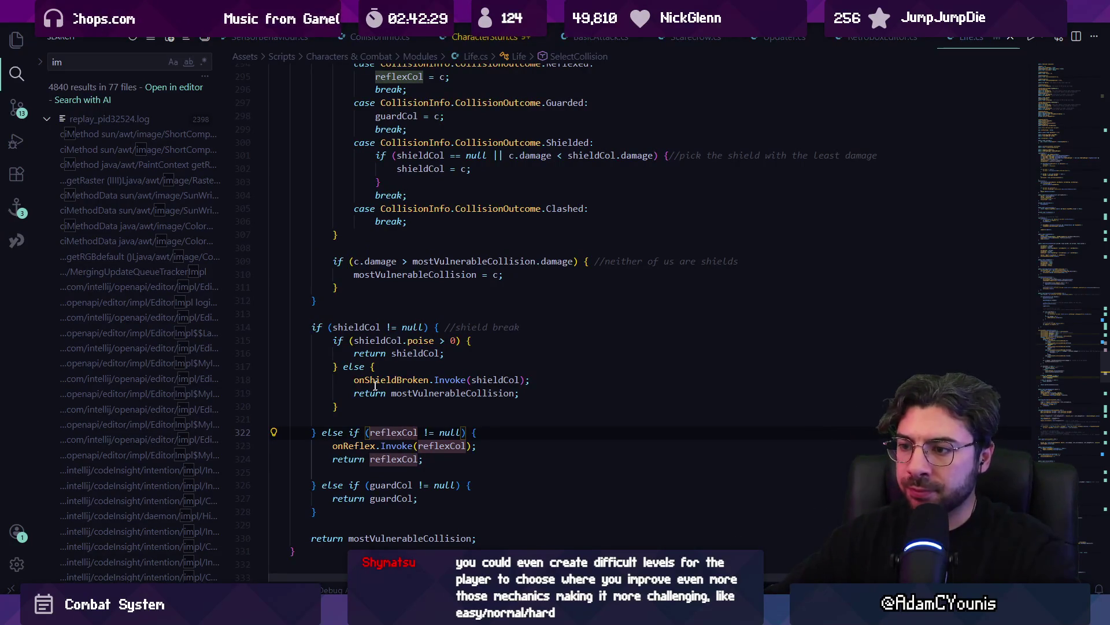
{"action": "scroll", "coordinate": [421, 482], "scroll_direction": "up", "scroll_amount": 8}
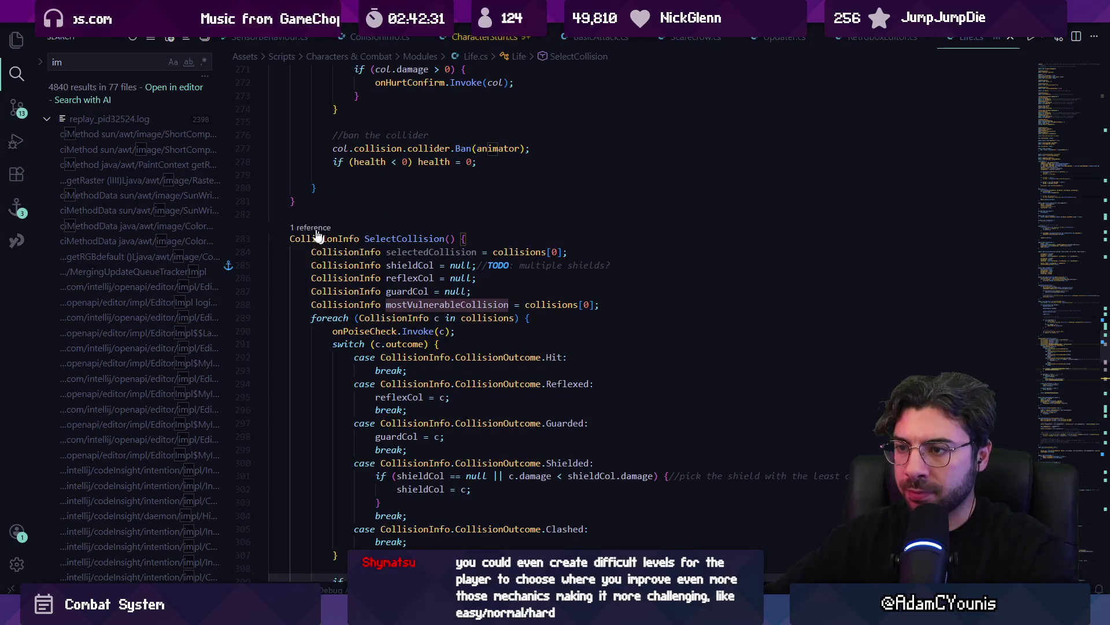
{"action": "left_click", "coordinate": [310, 228]}
{"action": "double_click", "coordinate": [453, 393]}
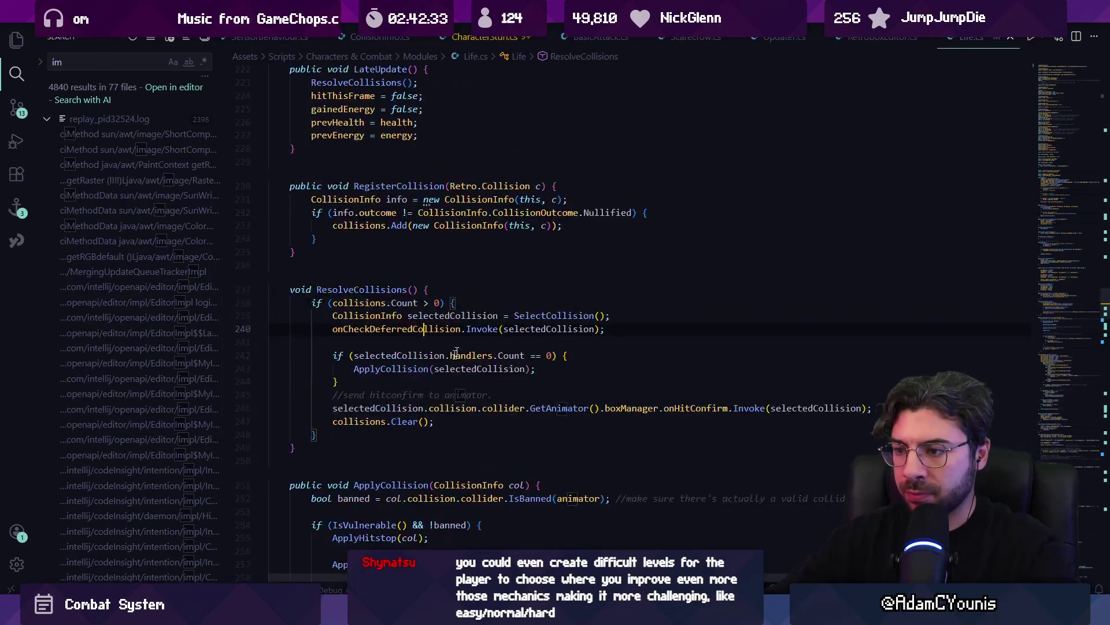
Leave the code unchanged and move to the empty line after ApplyCollision's onHurtConfirm block
{"action": "left_click", "coordinate": [446, 383]}
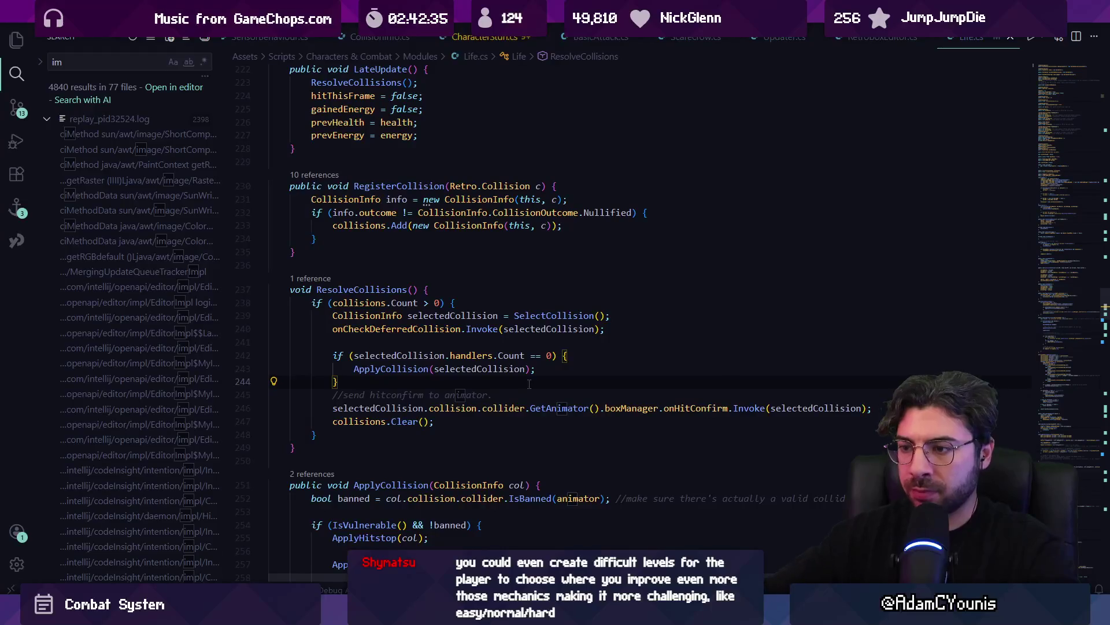
{"action": "key", "text": "Return"}
{"action": "key", "text": "Return"}
{"action": "key", "text": "ctrl+z"}
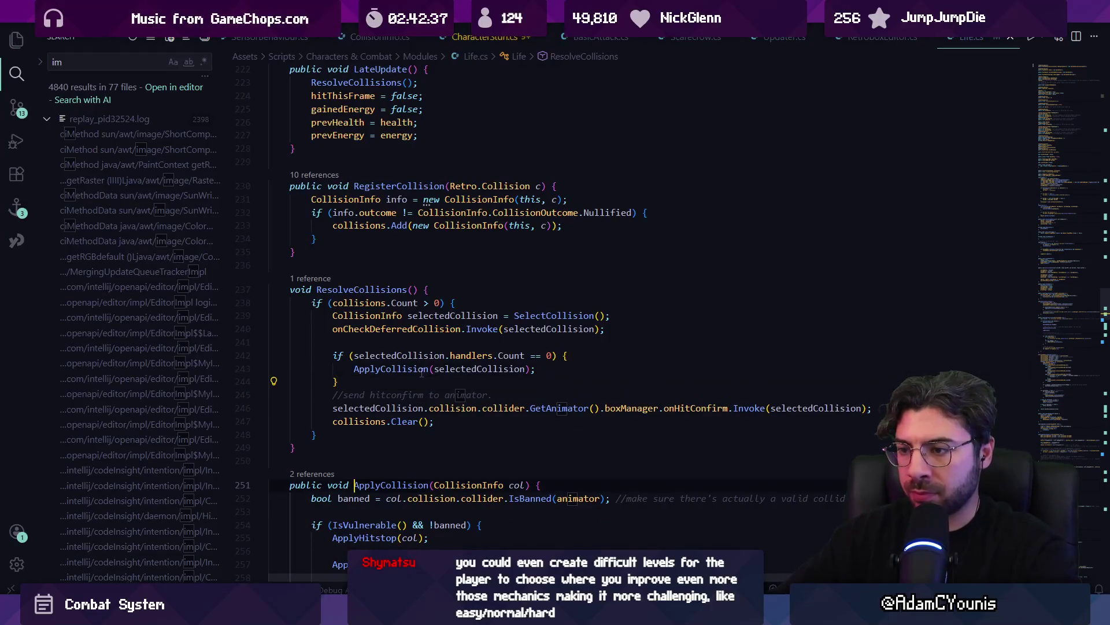
{"action": "left_click", "coordinate": [354, 485]}
{"action": "scroll", "coordinate": [405, 372], "scroll_direction": "down", "scroll_amount": 5}
{"action": "scroll", "coordinate": [393, 252], "scroll_direction": "down", "scroll_amount": 3}
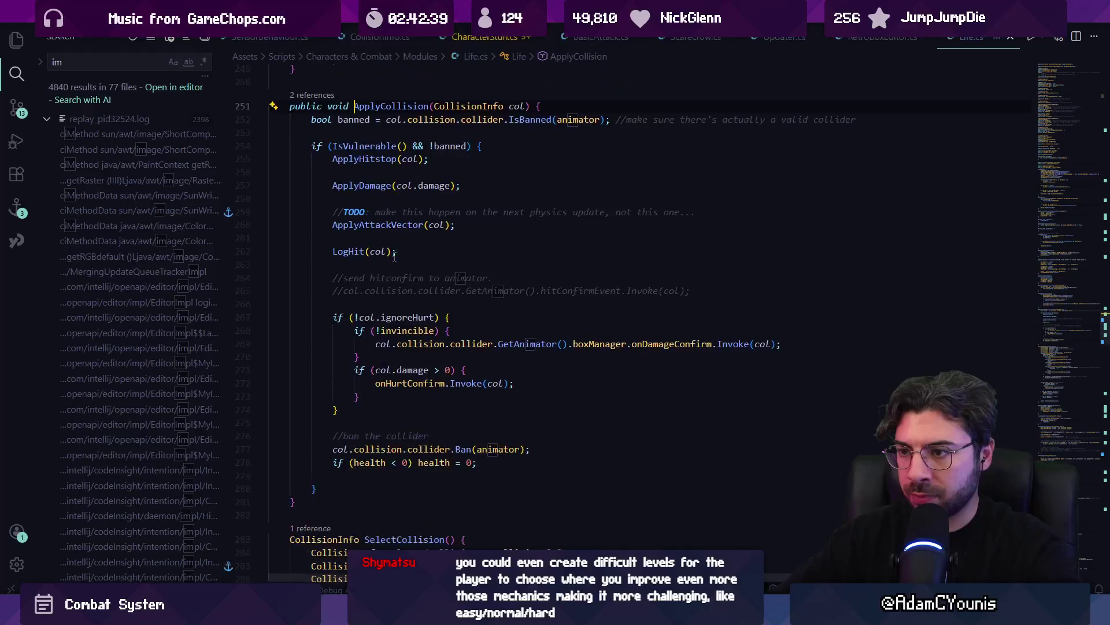
{"action": "left_click", "coordinate": [364, 451]}
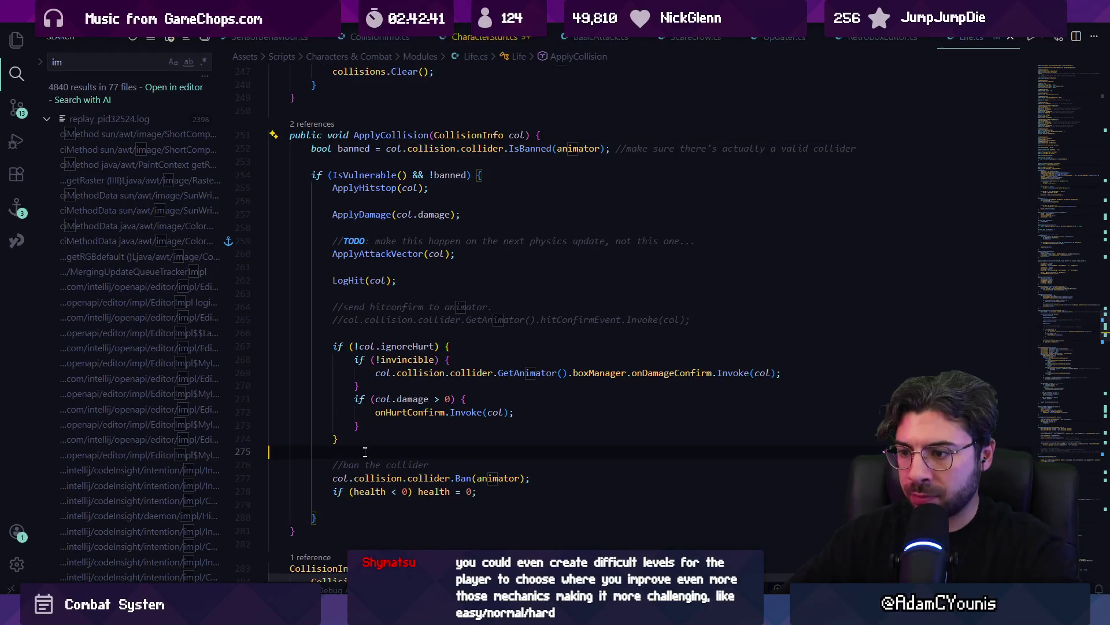
Insert an Outplayed if-block on a new line 276 using the IntelliSense suggestion
{"action": "key", "text": "Return"}
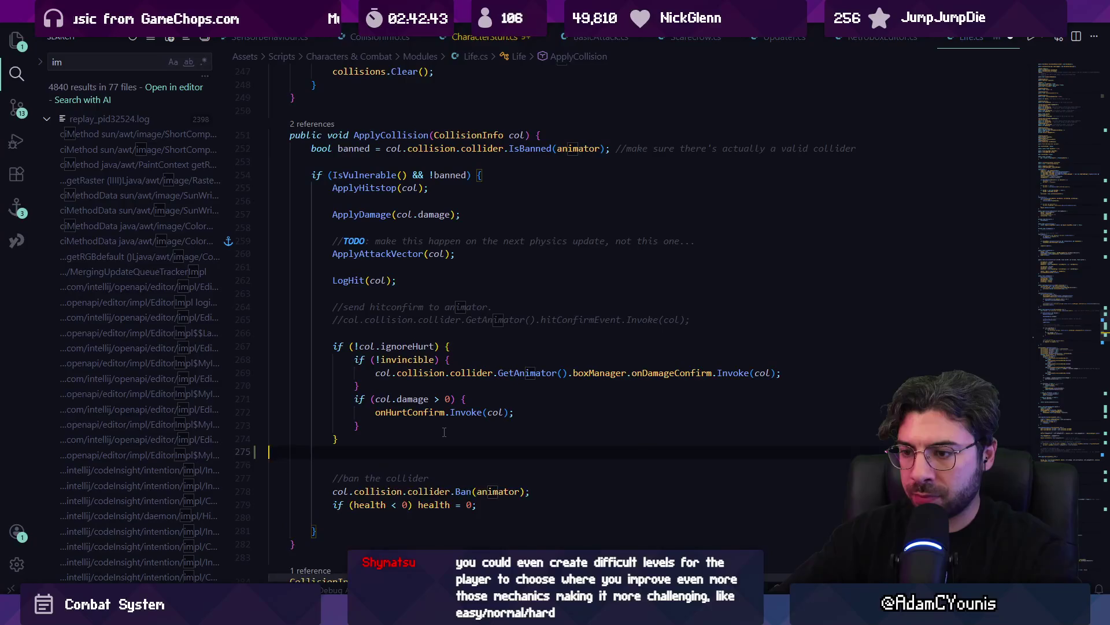
{"action": "key", "text": "Return"}
{"action": "type", "text": "if("}
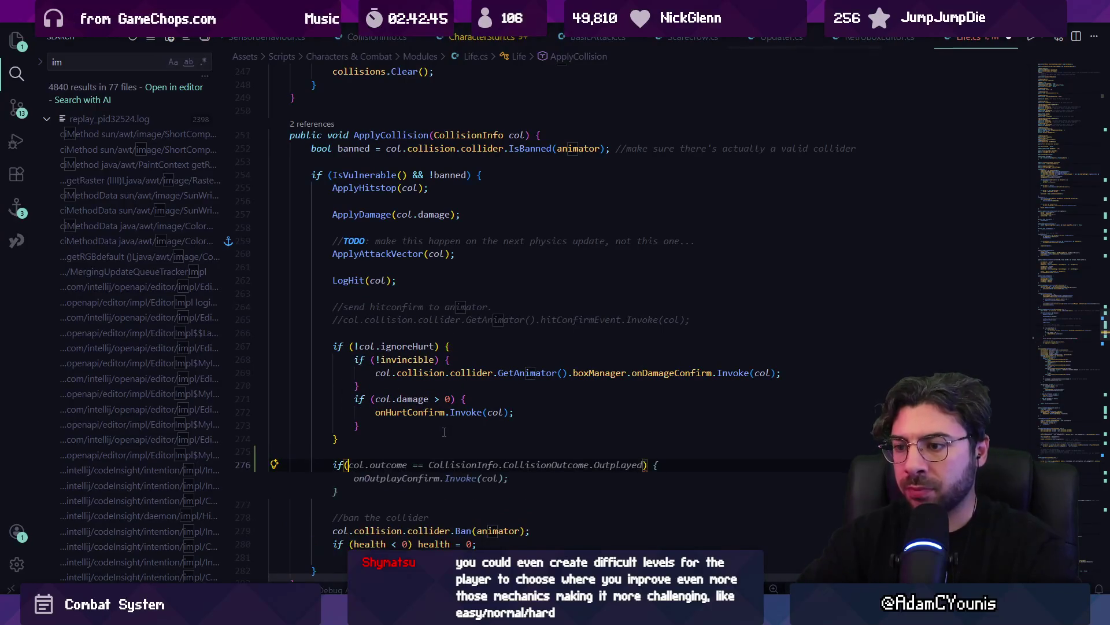
{"action": "key", "text": "Tab"}
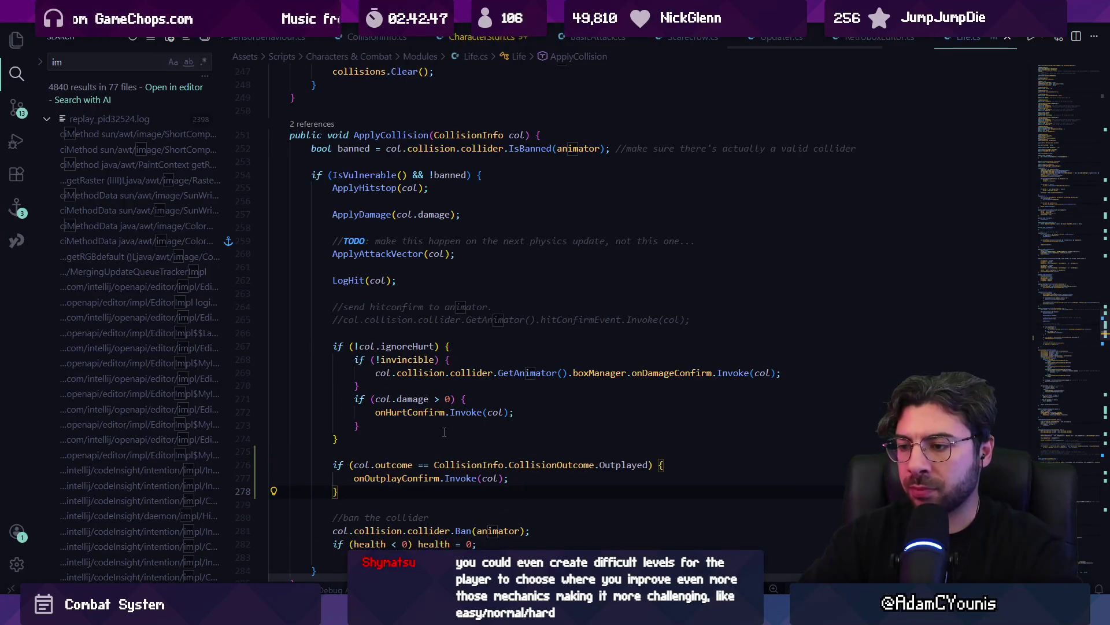
Begin a call expression on the onOutplayConfirm line with col.colliderProps
{"action": "key", "text": "ctrl+Right"}
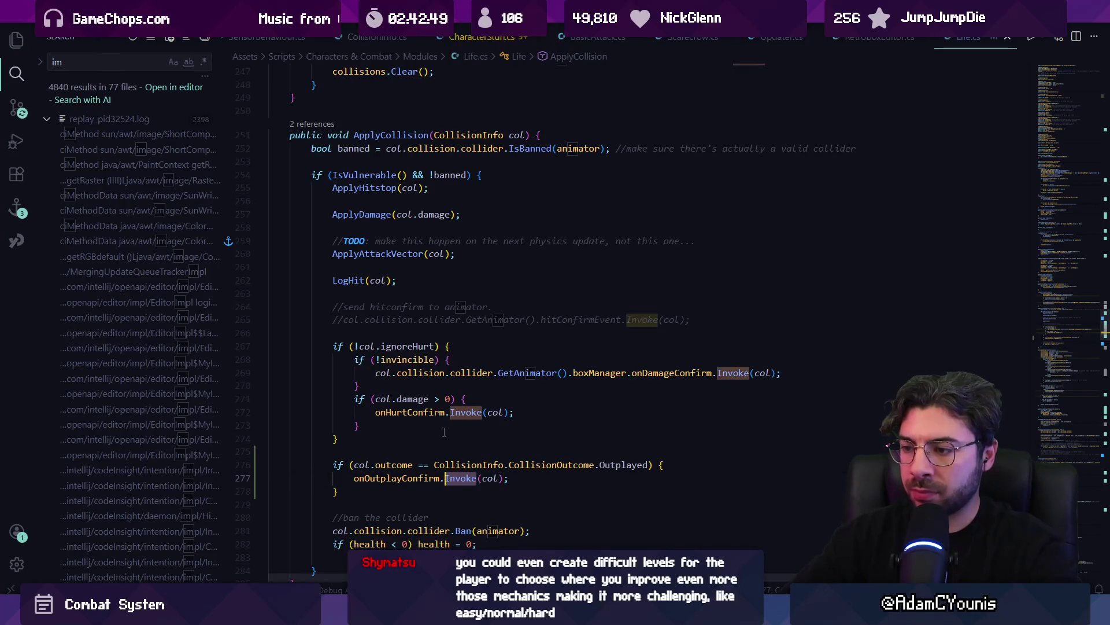
{"action": "key", "text": "Home"}
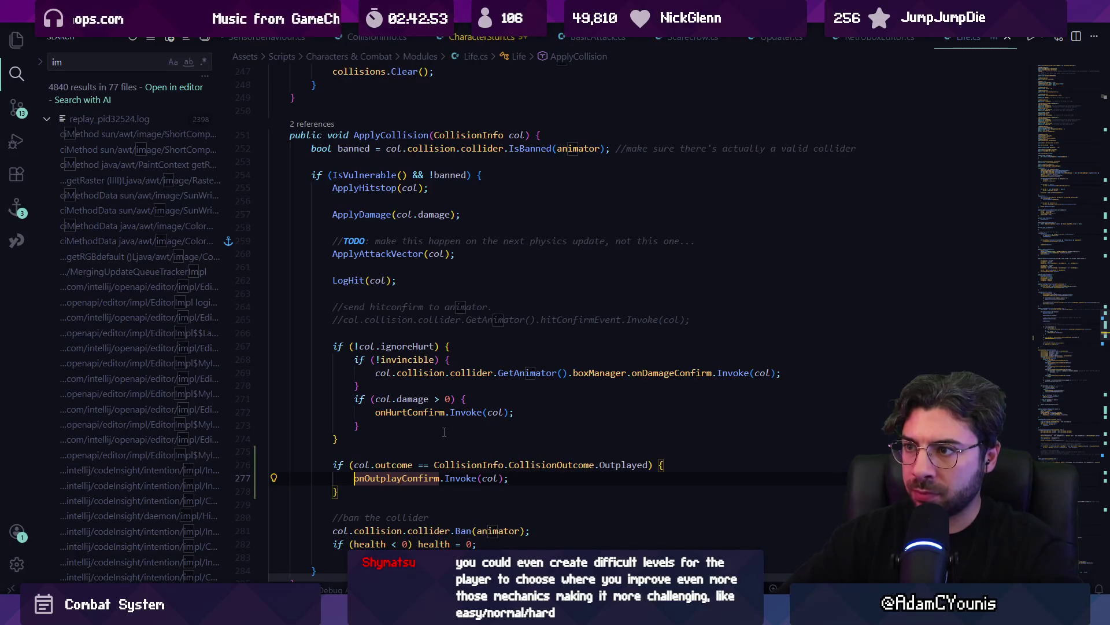
{"action": "type", "text": "co"}
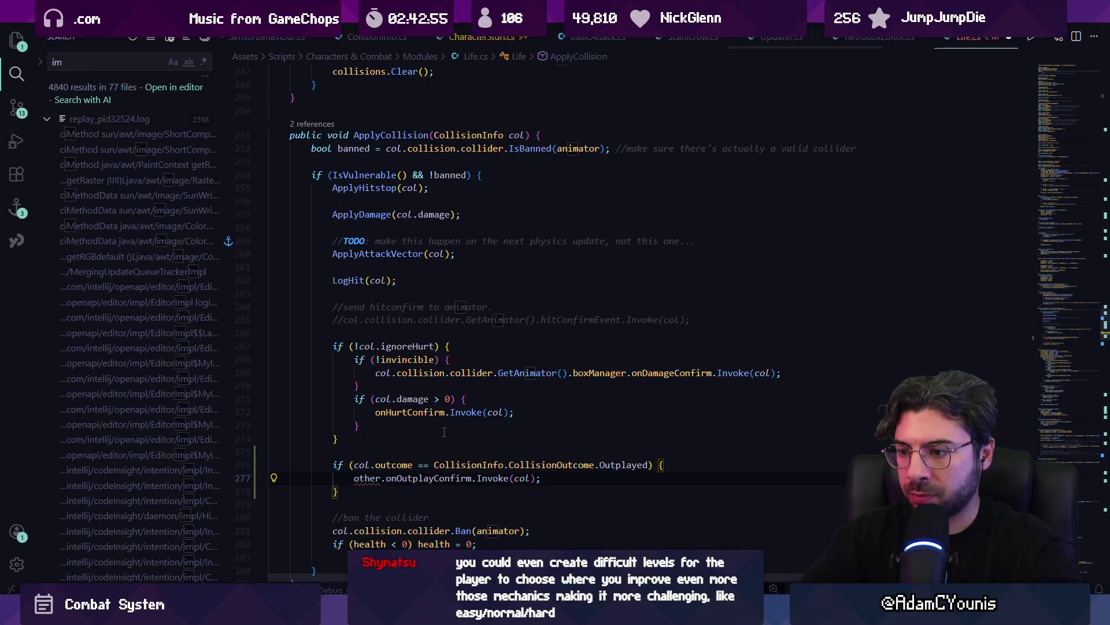
{"action": "type", "text": "l.co"}
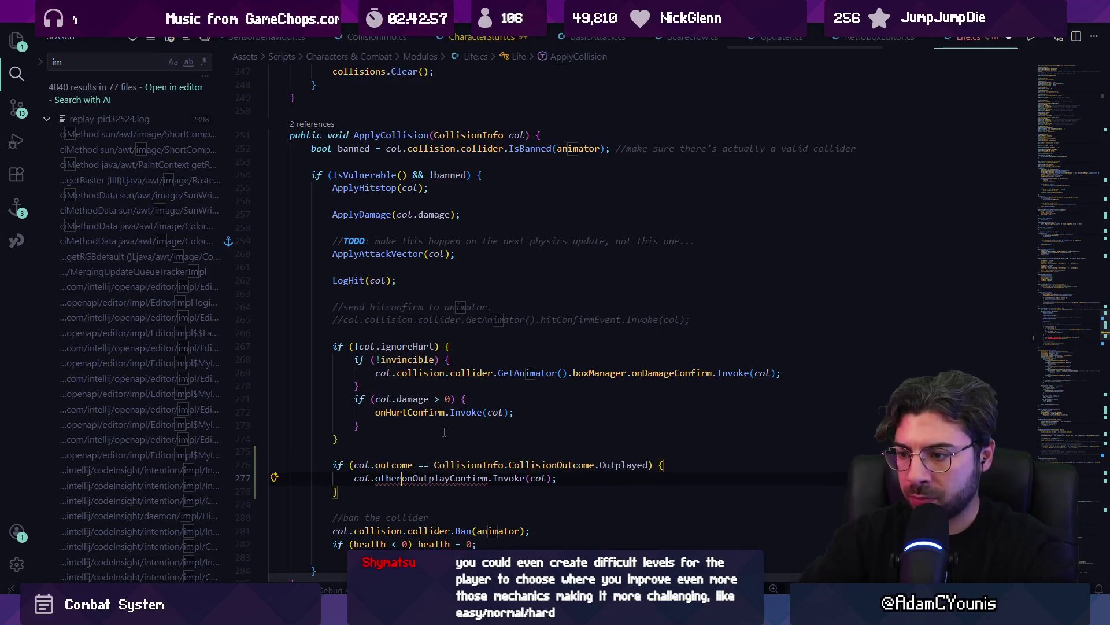
{"action": "type", "text": "l"}
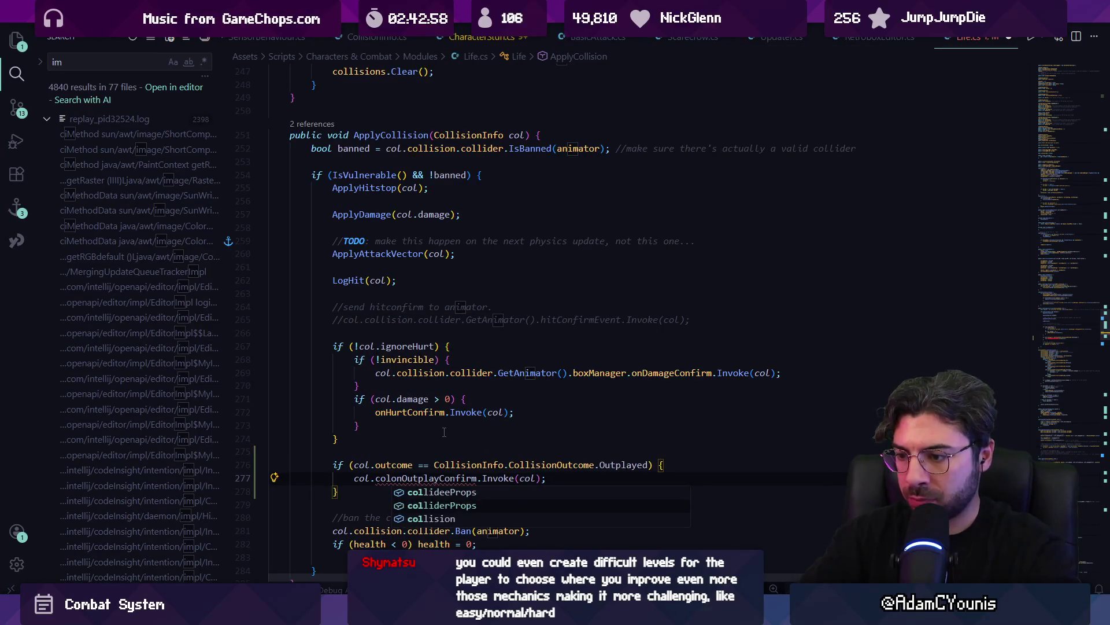
{"action": "key", "text": "Tab"}
{"action": "type", "text": "."}
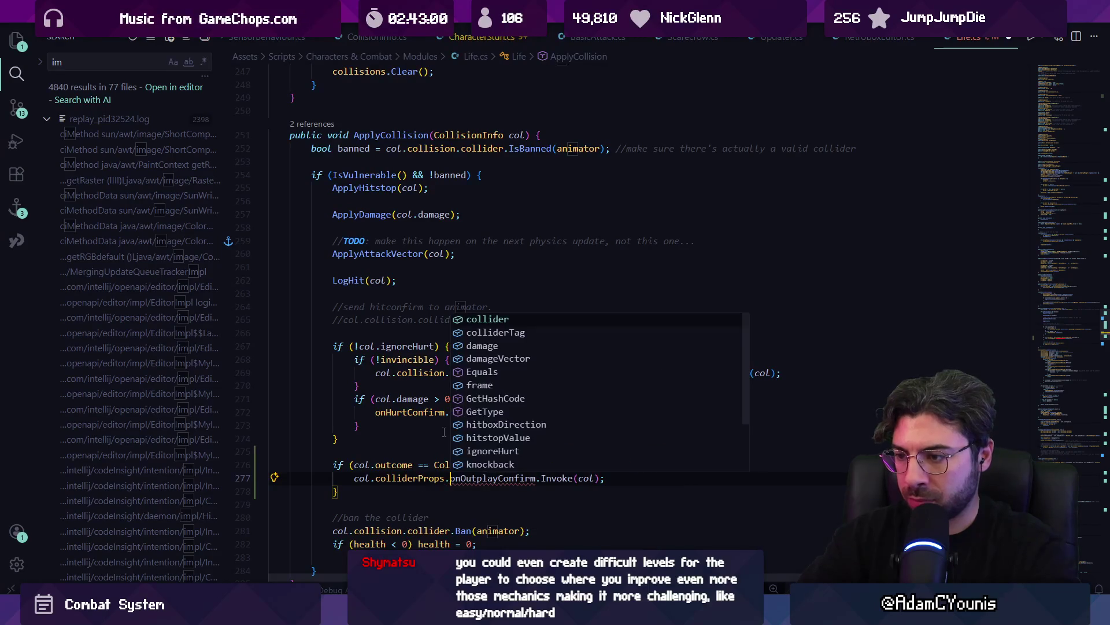
{"action": "key", "text": "Escape"}
{"action": "type", "text": "anima"}
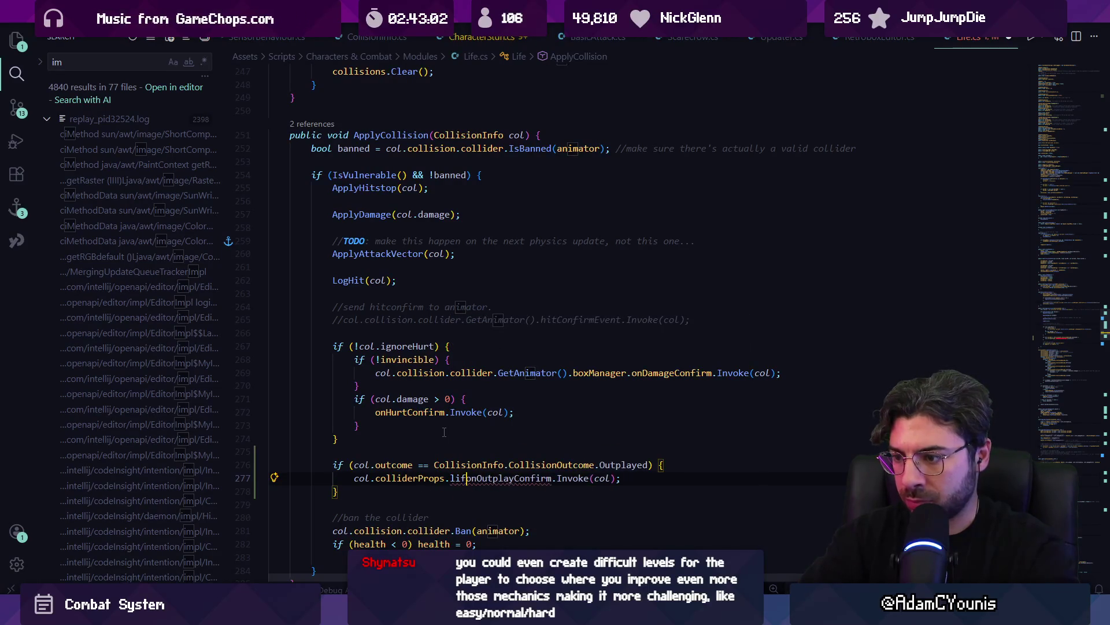
Replace it with collision.collider and accept the suggested GetAnimator().boxManager chain
{"action": "key", "text": "ctrl+BackSpace"}
{"action": "key", "text": "ctrl+shift+Left"}
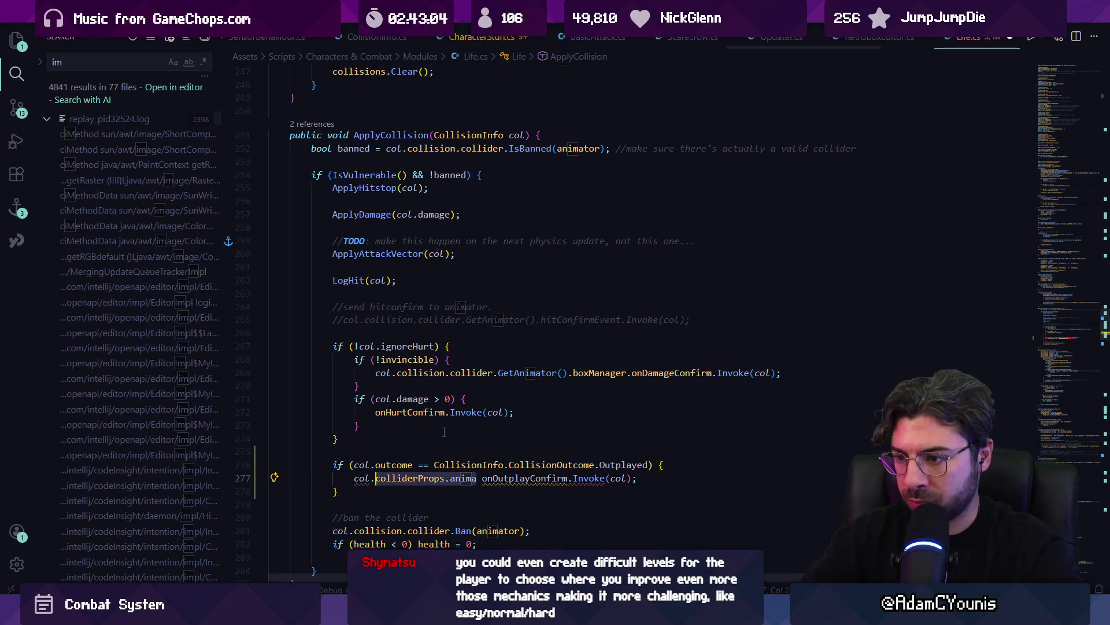
{"action": "type", "text": "collision.col"}
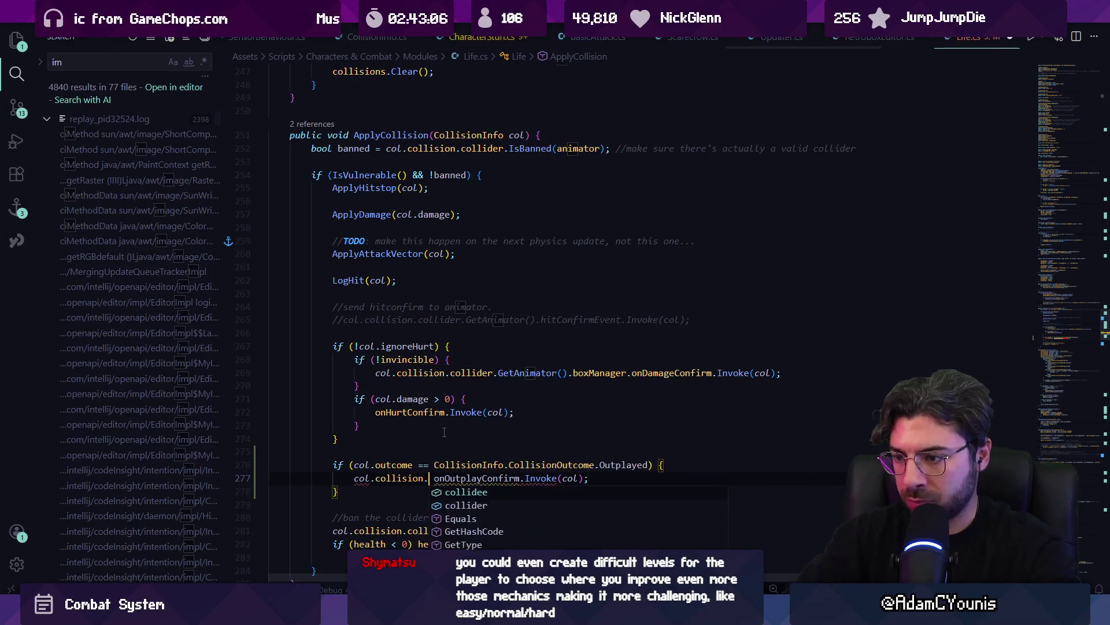
{"action": "type", "text": "lider onOutplayConfirm."}
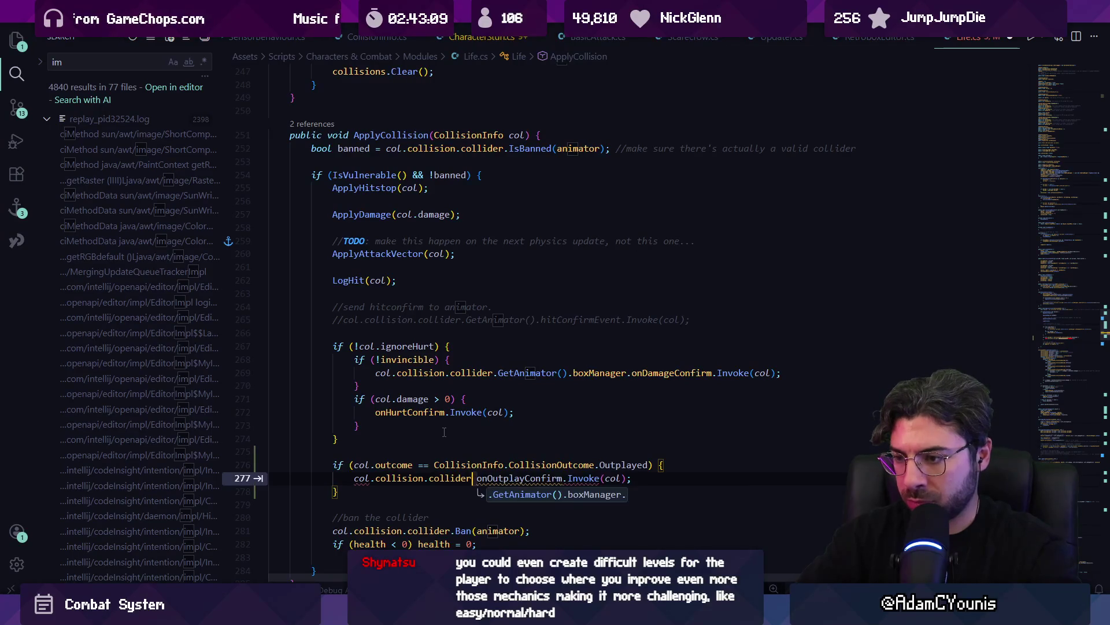
{"action": "key", "text": "BackSpace"}
{"action": "key", "text": "Escape"}
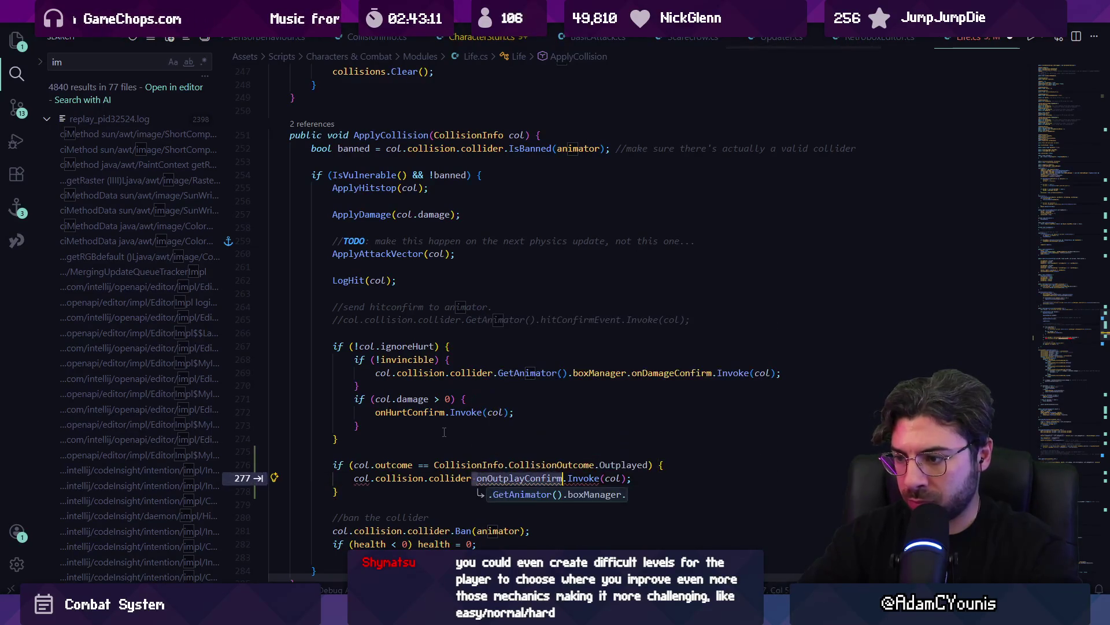
{"action": "key", "text": "ctrl+Left"}
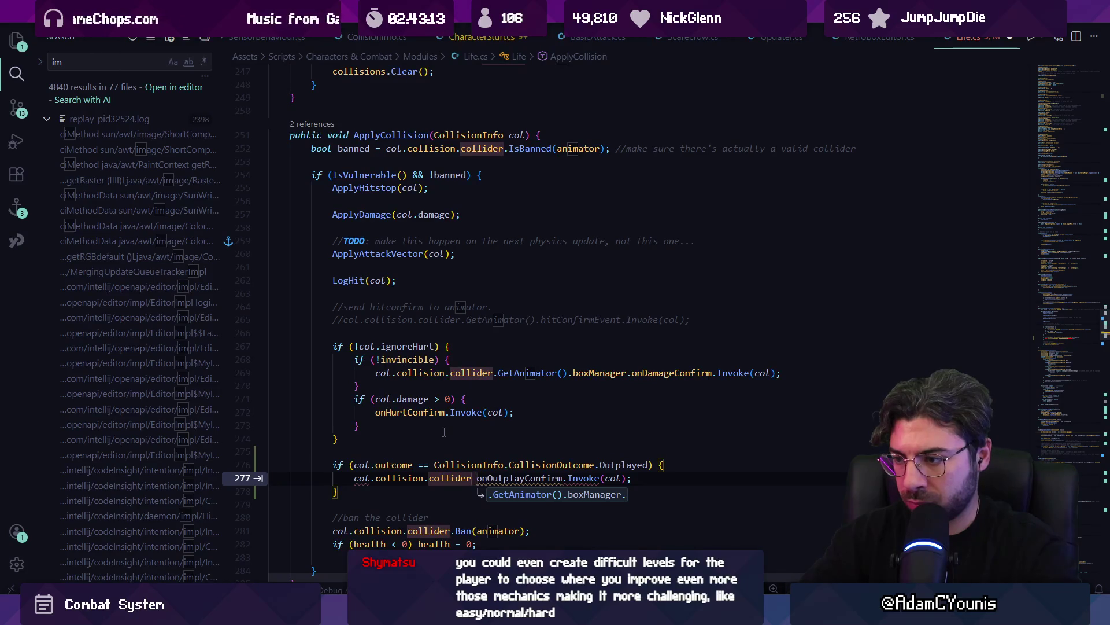
{"action": "key", "text": "Tab"}
Replace boxManager with .life after GetAnimator()
{"action": "key", "text": "ctrl+Left"}
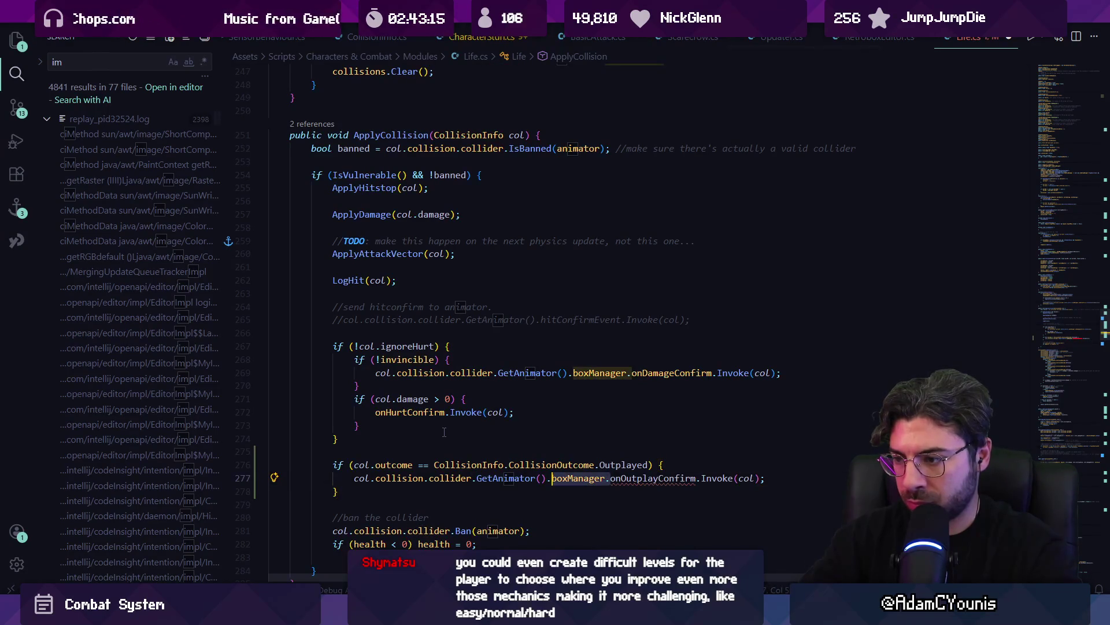
{"action": "key", "text": "ctrl+Delete"}
{"action": "type", "text": "life"}
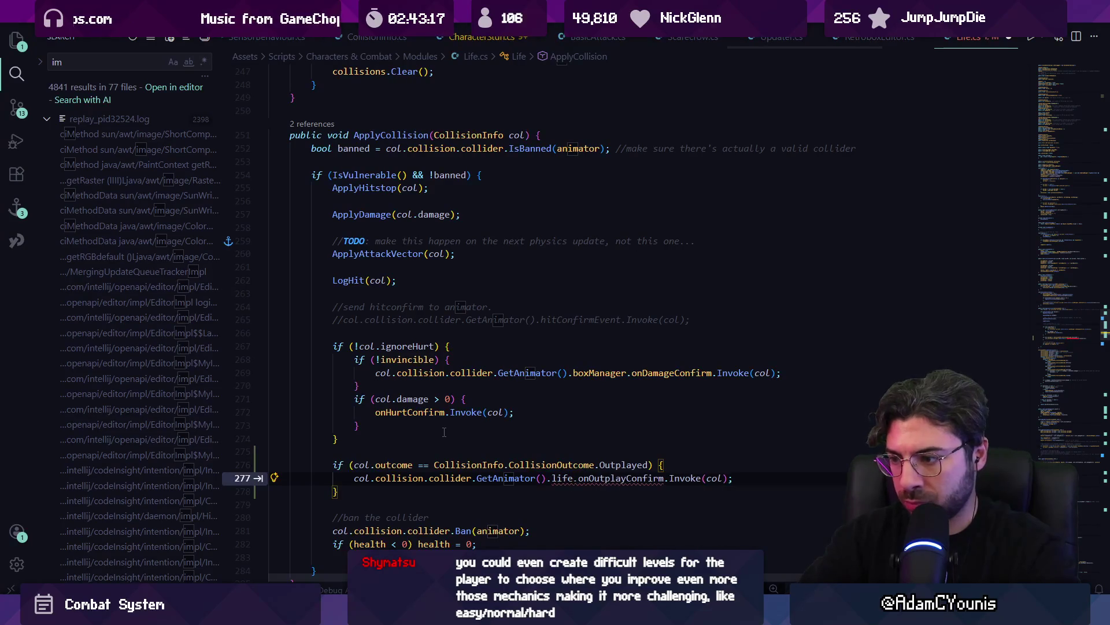
{"action": "key", "text": "ctrl+Left"}
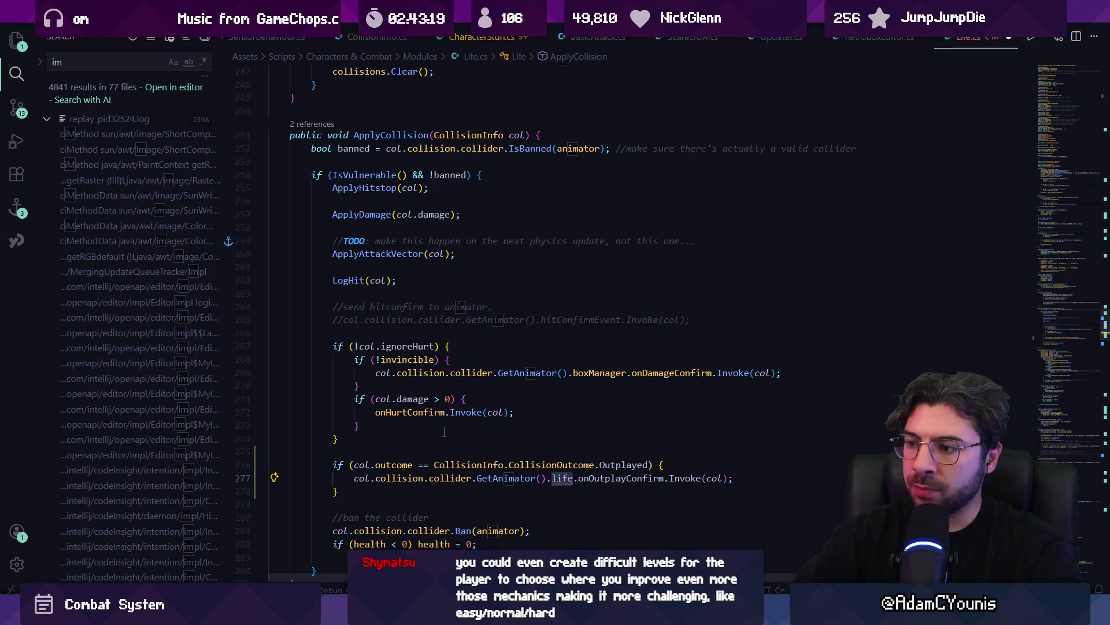
{"action": "key", "text": "Left"}
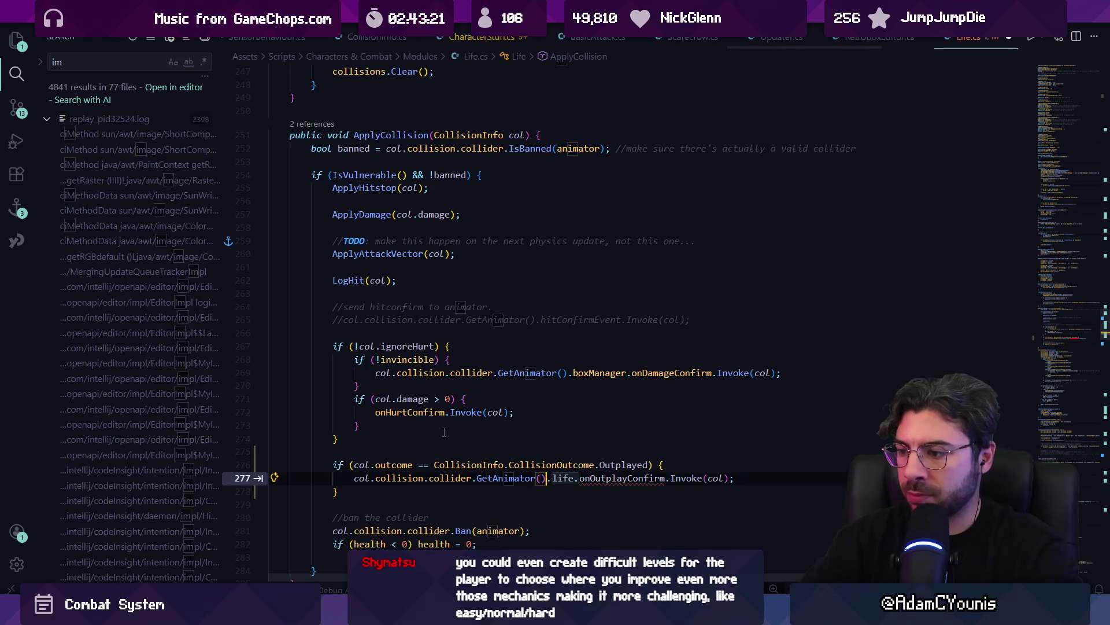
{"action": "key", "text": "ctrl+Delete"}
{"action": "type", "text": ".getcha"}
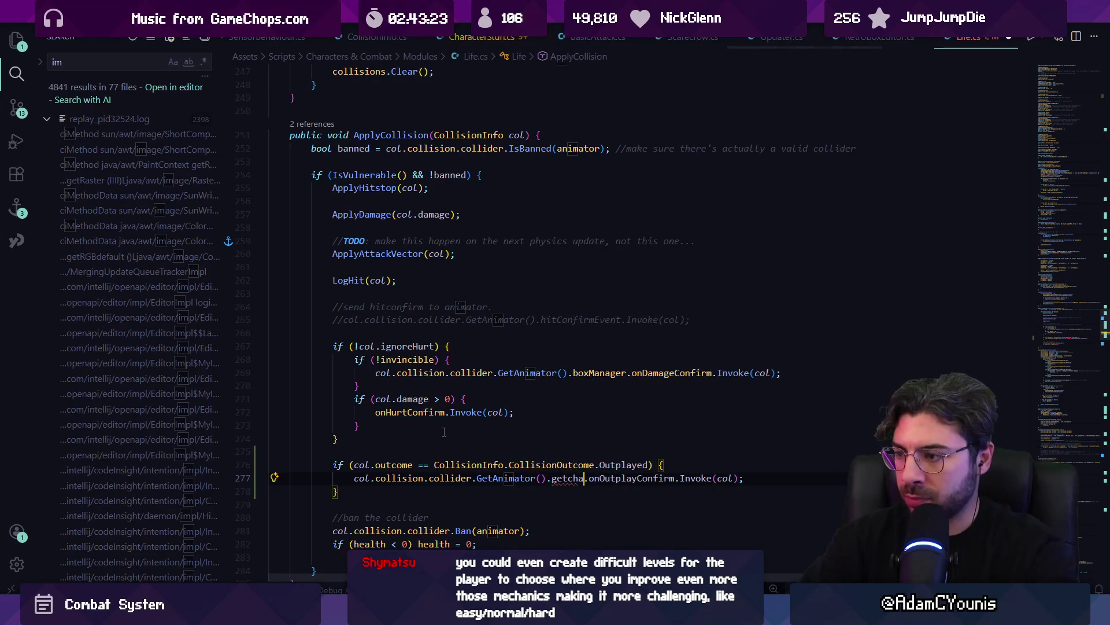
{"action": "key", "text": "ctrl+BackSpace"}
{"action": "type", "text": "l;"}
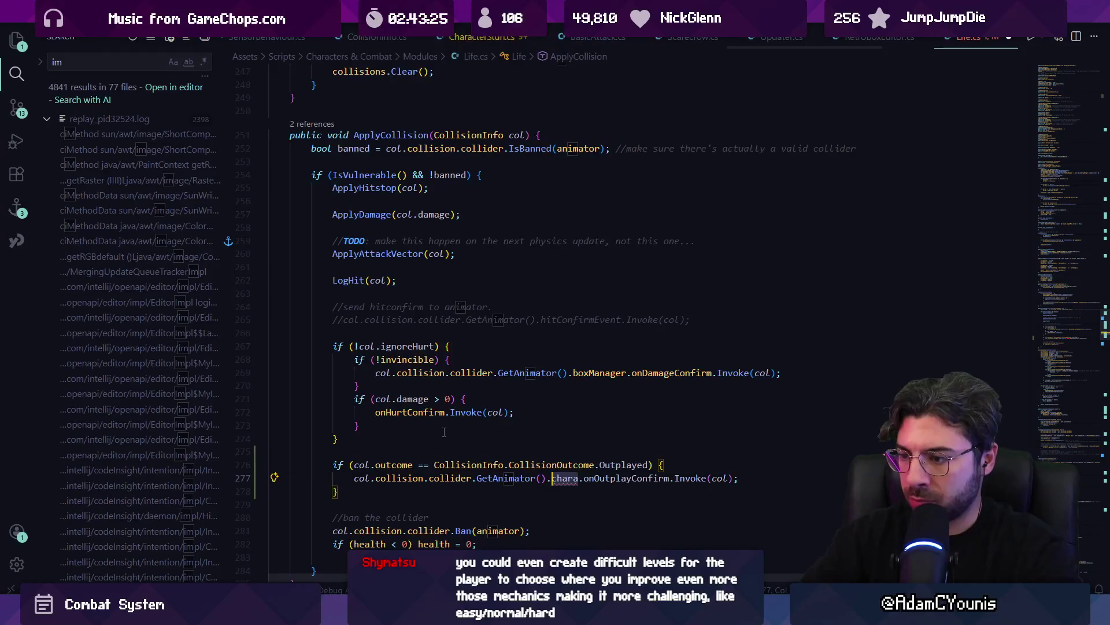
{"action": "key", "text": "BackSpace"}
{"action": "type", "text": "ife"}
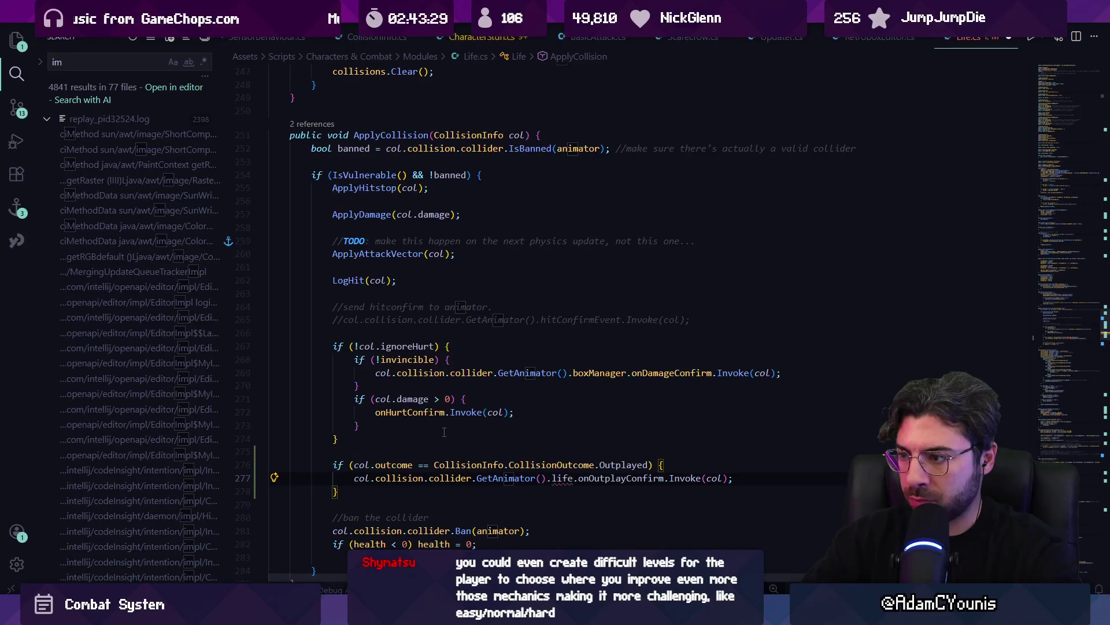
Retype the selected GetAnimator().life expression as GetAnimator() via completion
{"action": "key", "text": "ctrl+Left"}
{"action": "key", "text": "ctrl+Left"}
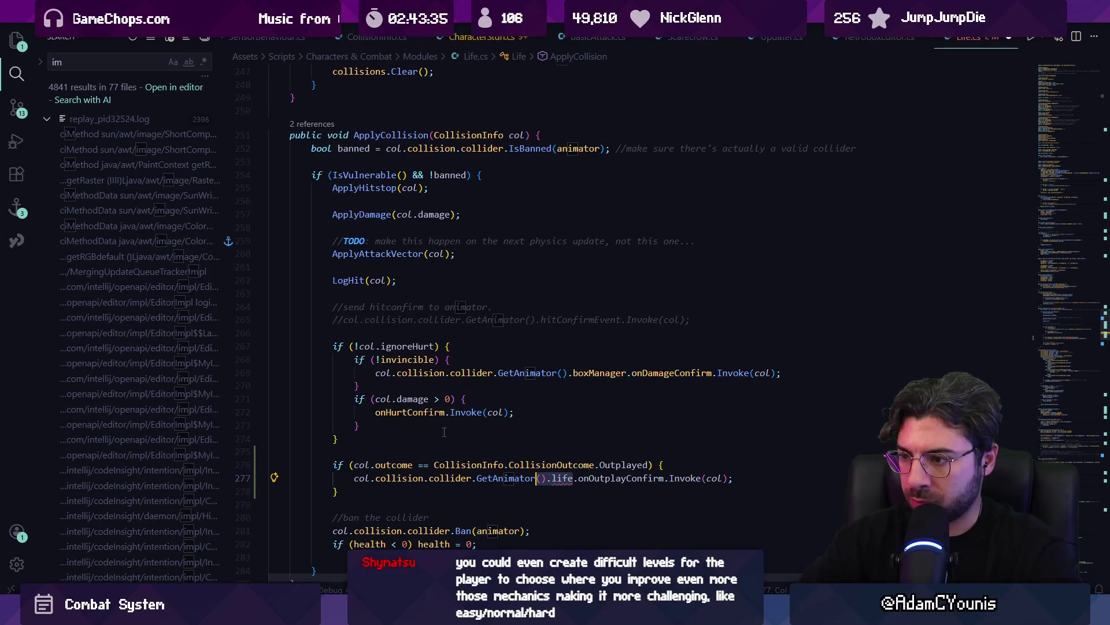
{"action": "key", "text": "ctrl+shift+Left"}
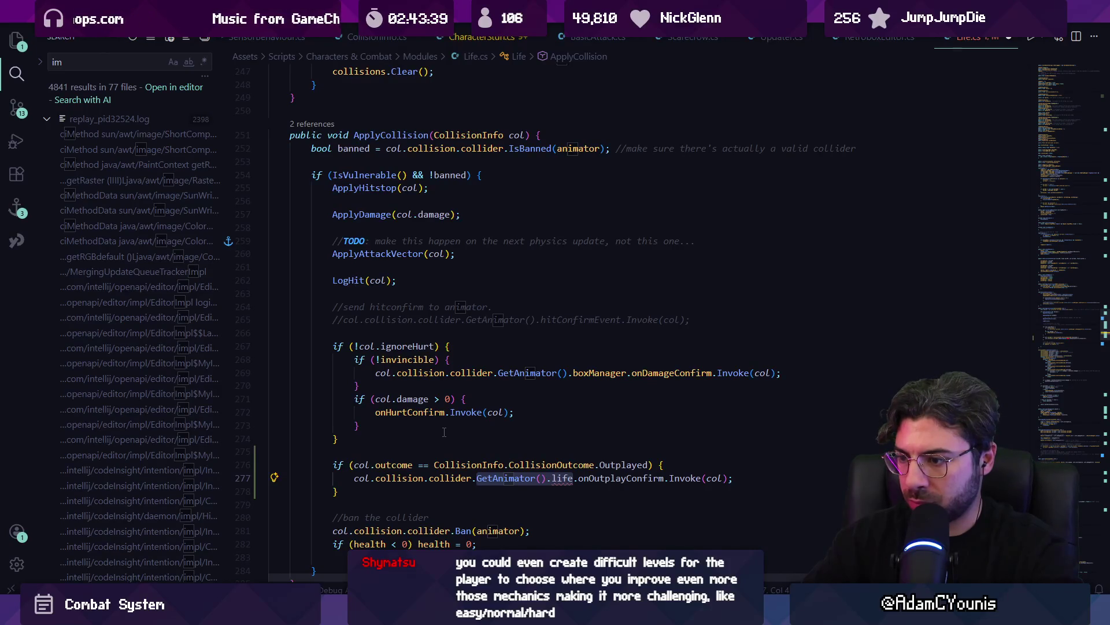
{"action": "type", "text": "box"}
{"action": "key", "text": "BackSpace"}
{"action": "key", "text": "BackSpace"}
{"action": "key", "text": "BackSpace"}
{"action": "type", "text": "animatto"}
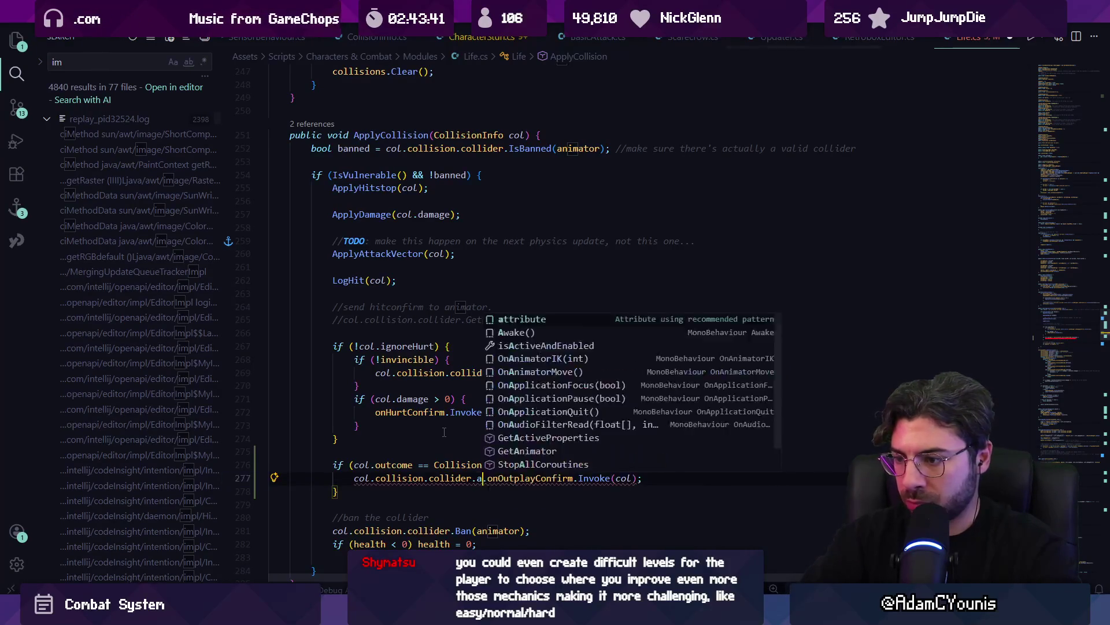
{"action": "key", "text": "BackSpace"}
{"action": "key", "text": "BackSpace"}
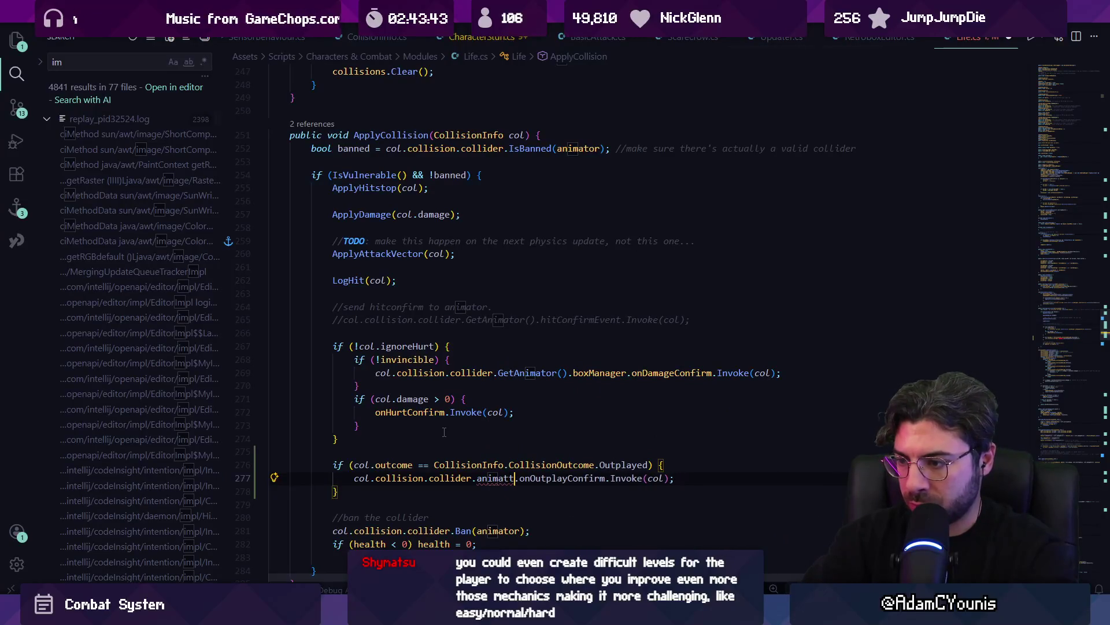
{"action": "type", "text": "or"}
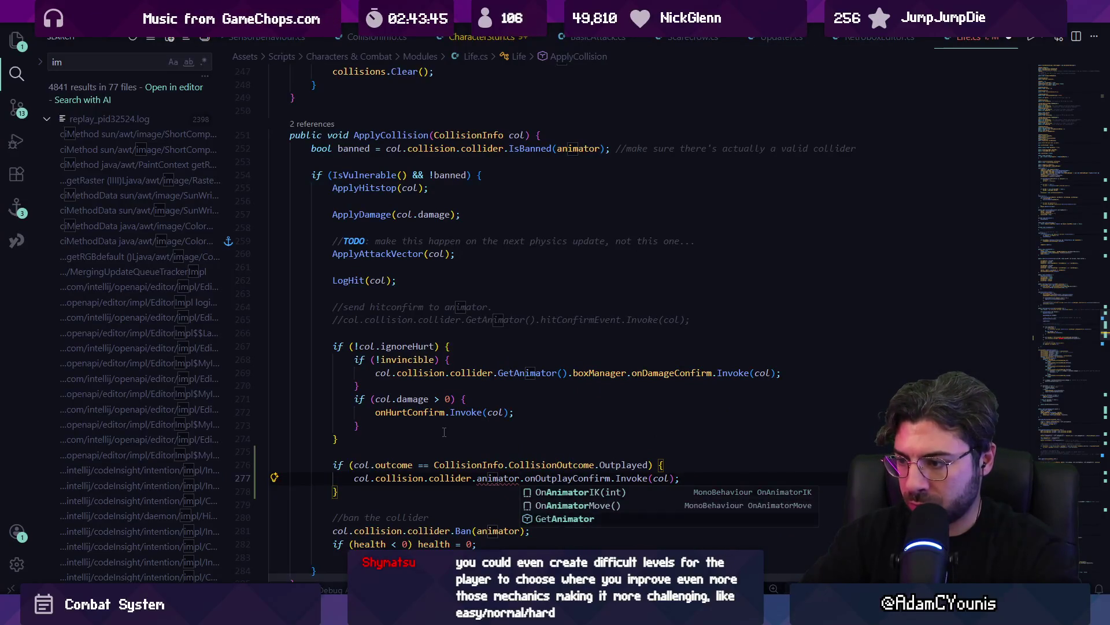
{"action": "key", "text": "Down"}
{"action": "key", "text": "Down"}
{"action": "key", "text": "Return"}
Append .boxManager after GetAnimator() and try further member names after it
{"action": "type", "text": ".boix"}
{"action": "key", "text": "BackSpace"}
{"action": "key", "text": "BackSpace"}
{"action": "type", "text": "xmanb"}
{"action": "key", "text": "BackSpace"}
{"action": "key", "text": "Return"}
{"action": "type", "text": ".life"}
{"action": "key", "text": "BackSpace"}
{"action": "key", "text": "BackSpace"}
{"action": "key", "text": "BackSpace"}
{"action": "type", "text": "get"}
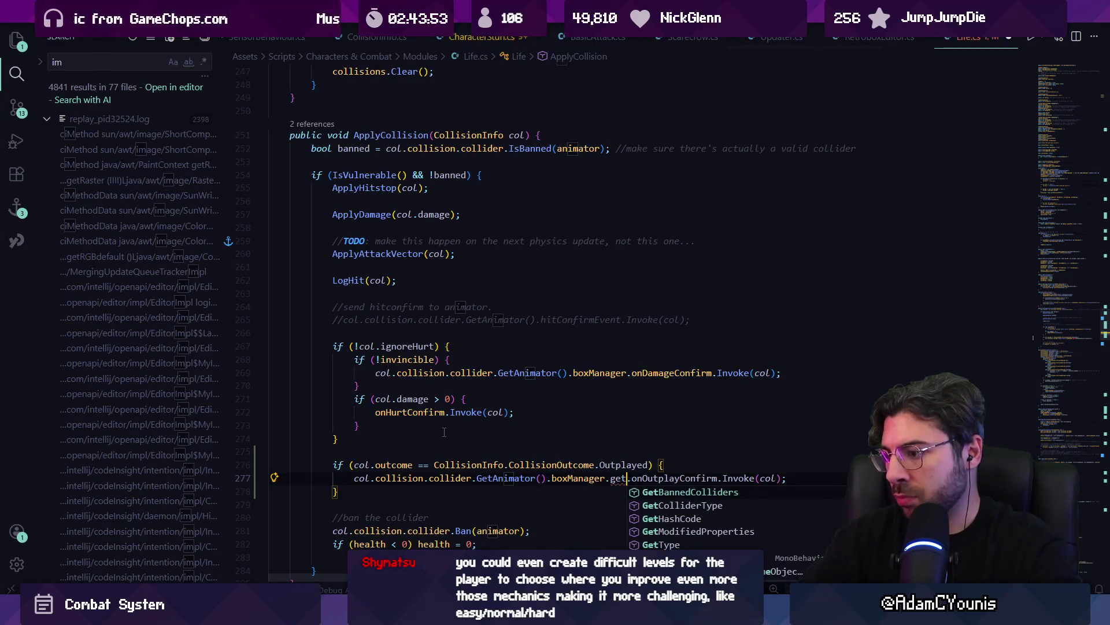
{"action": "type", "text": "l"}
{"action": "key", "text": "BackSpace"}
{"action": "type", "text": "c"}
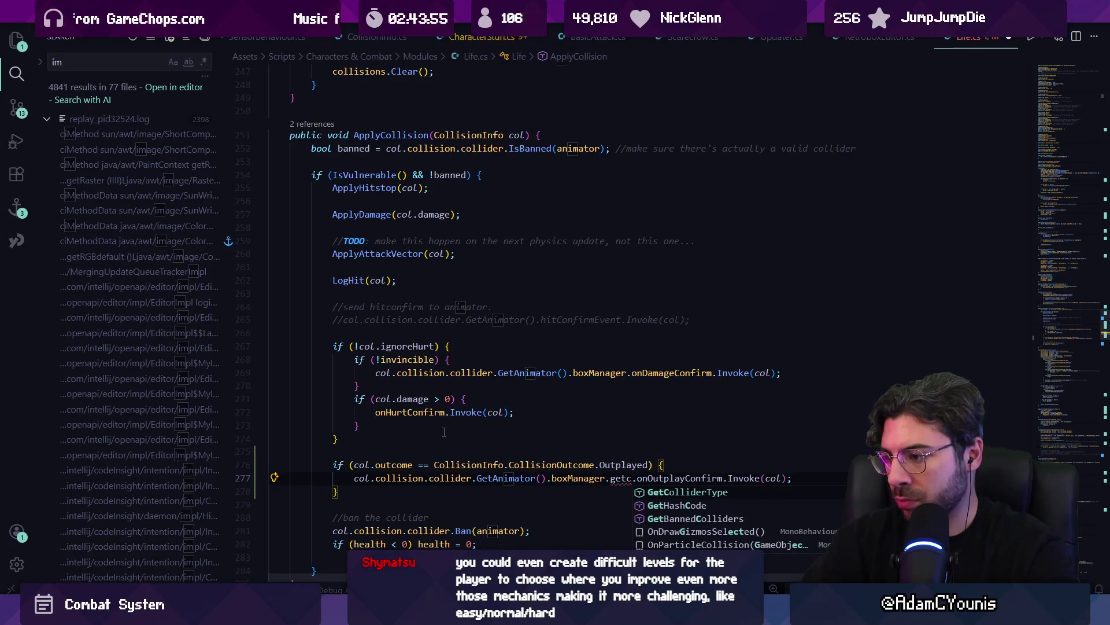
{"action": "key", "text": "BackSpace"}
{"action": "key", "text": "BackSpace"}
{"action": "key", "text": "BackSpace"}
{"action": "type", "text": "anima"}
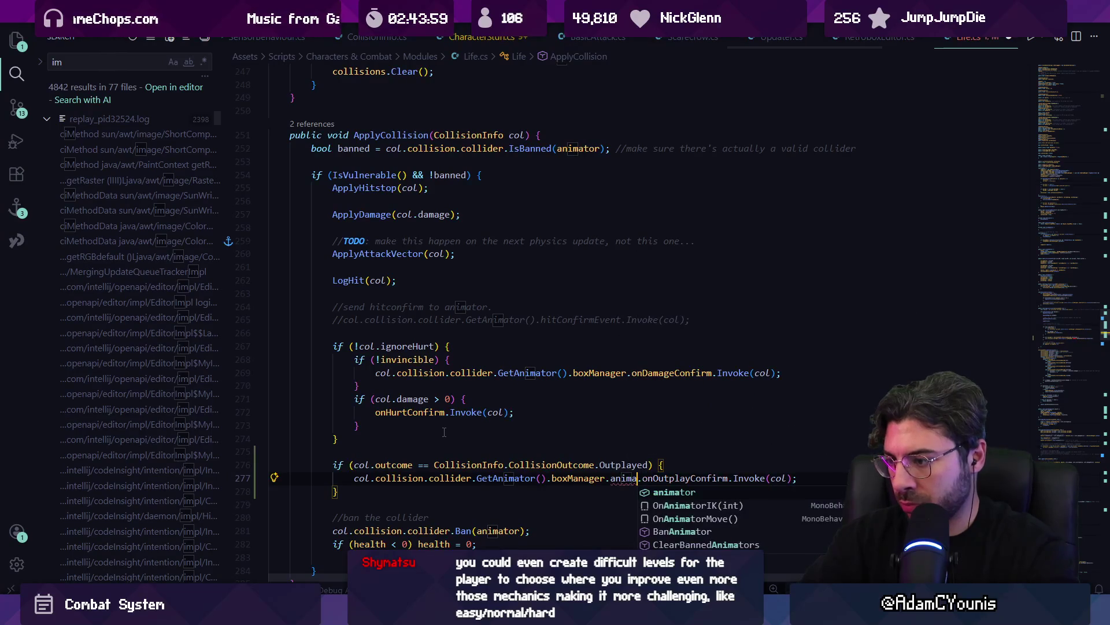
{"action": "key", "text": "Escape"}
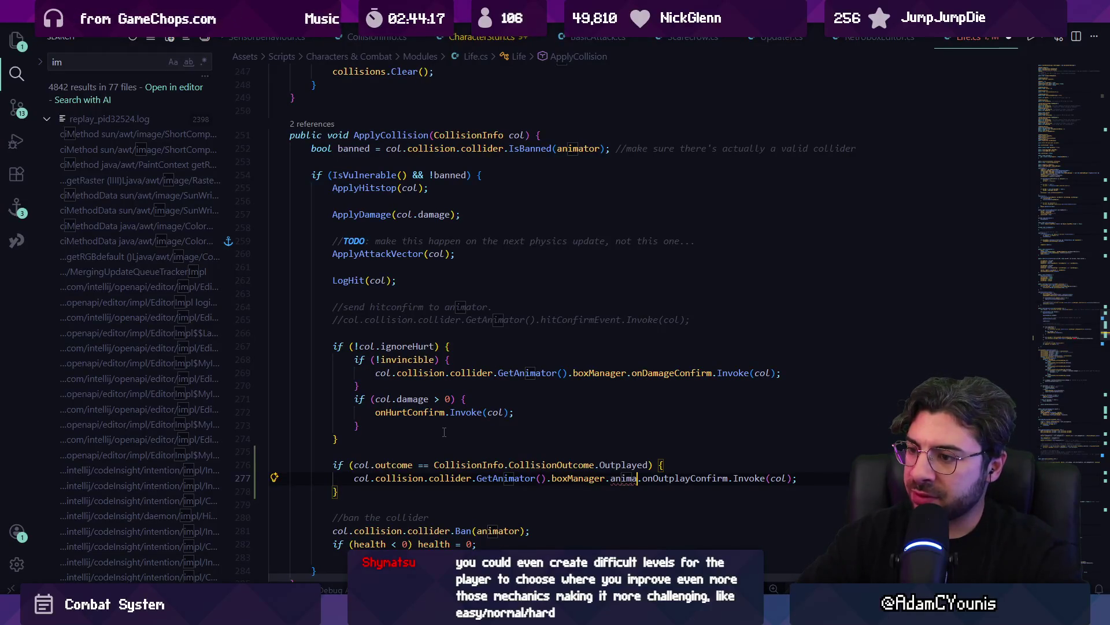
Search Life.cs for 'other.invoke'
{"action": "key", "text": "ctrl+f"}
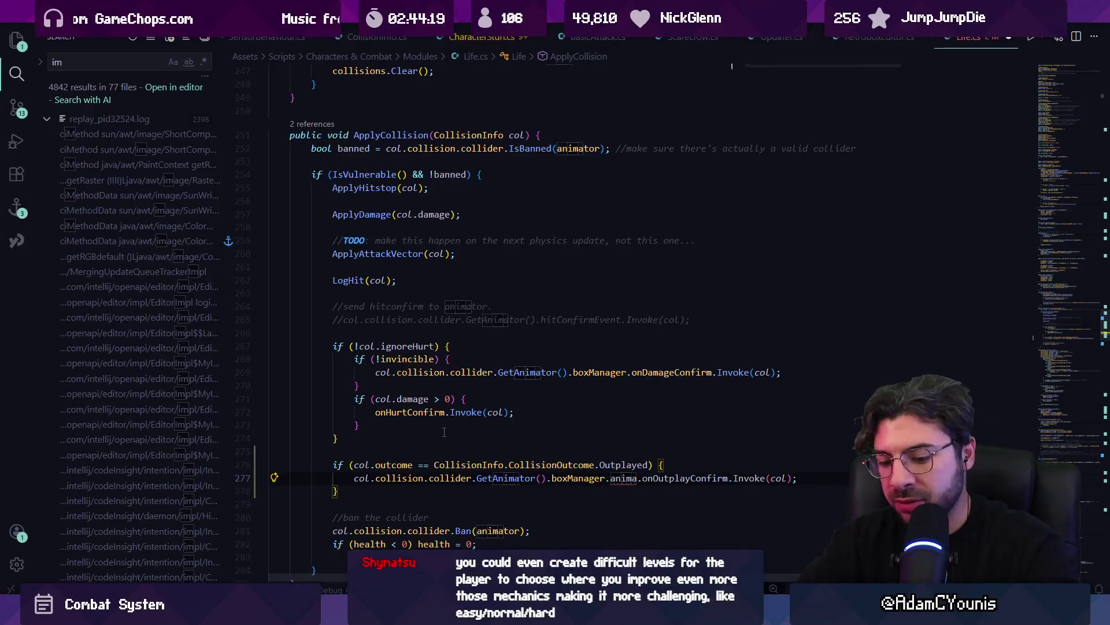
{"action": "type", "text": "other.invoke"}
{"action": "key", "text": "Escape"}
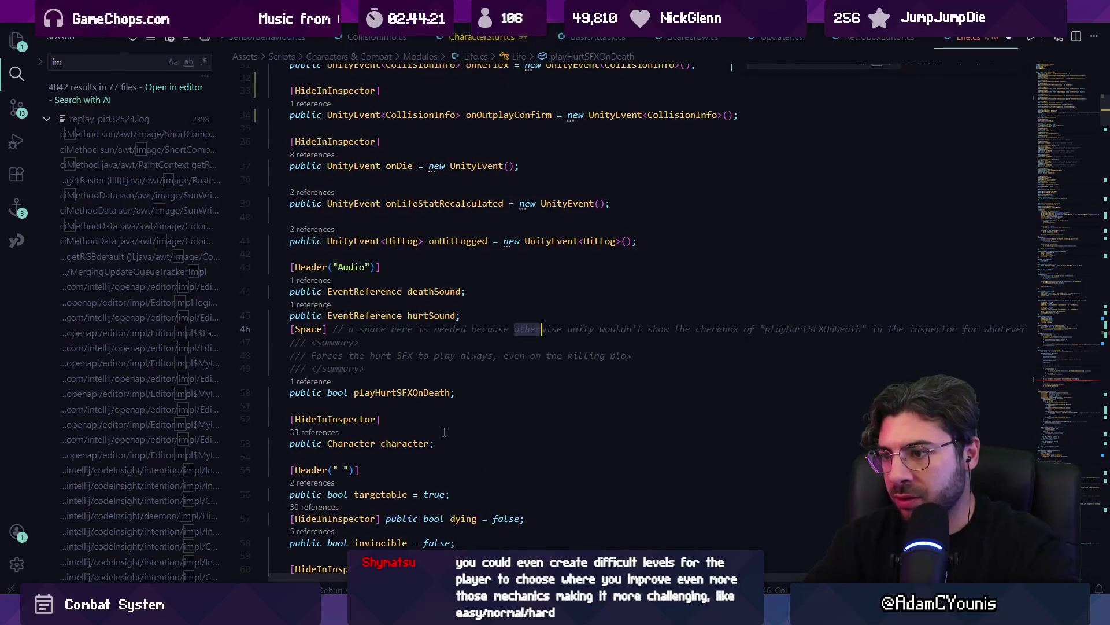
Review the onOutplayConfirm line and field declarations, then return to line 277
{"action": "key", "text": "alt+Left"}
{"action": "key", "text": "Down"}
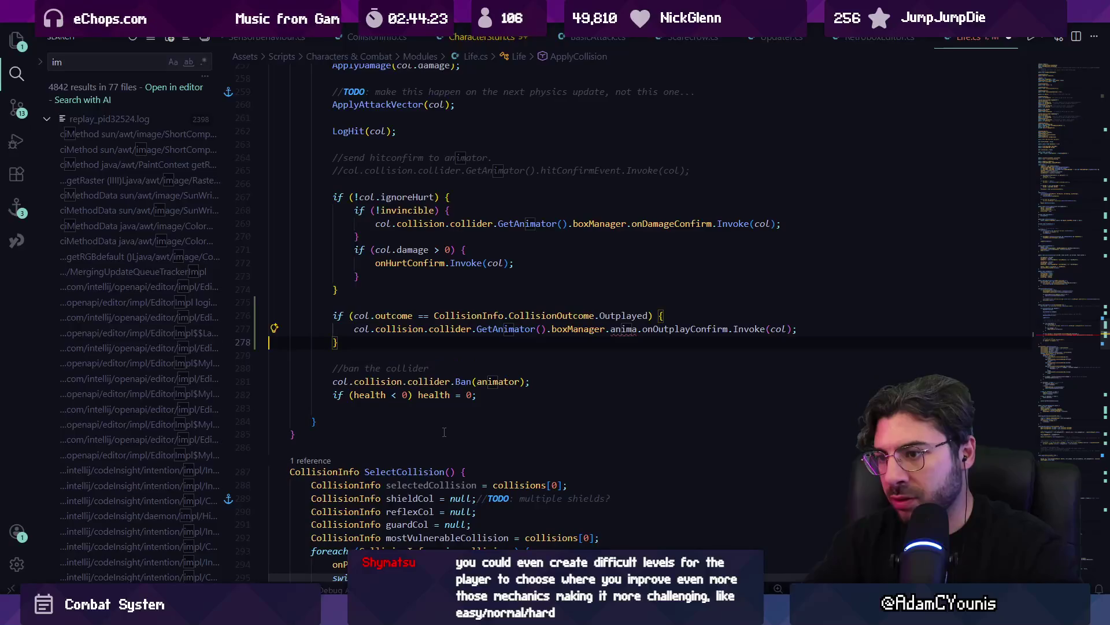
{"action": "key", "text": "shift+Up"}
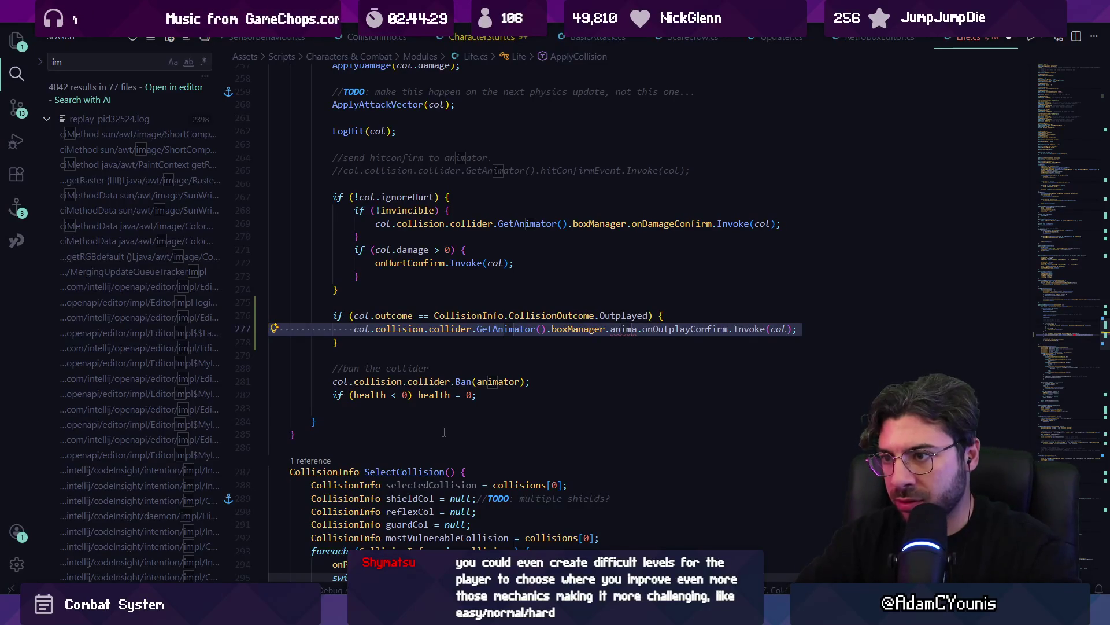
{"action": "key", "text": "alt+Right"}
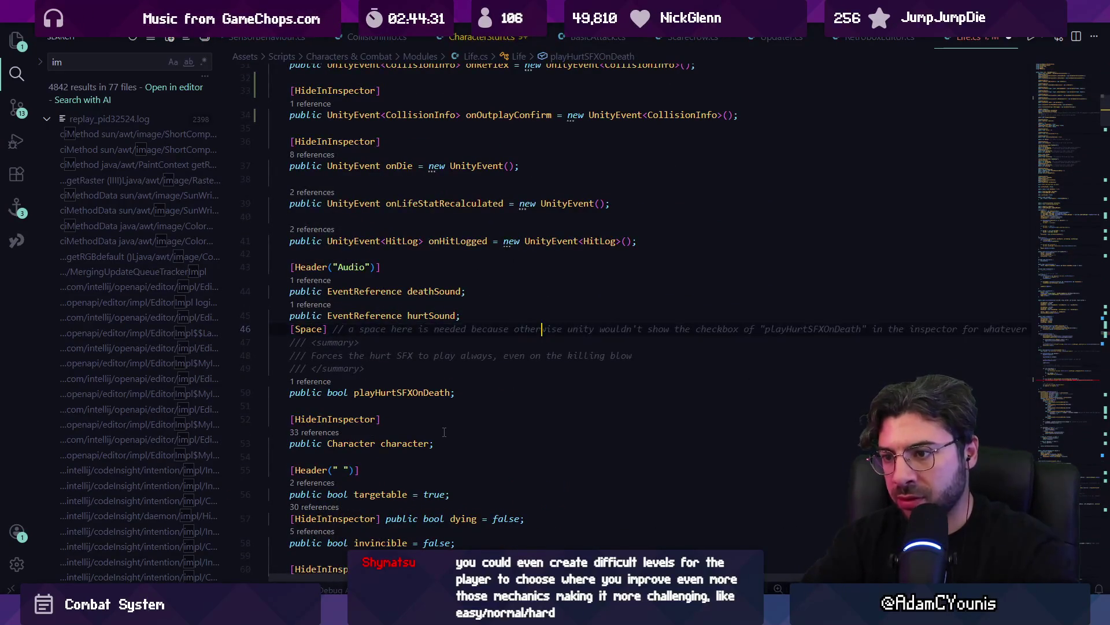
{"action": "key", "text": "alt+Right"}
{"action": "key", "text": "alt+Right"}
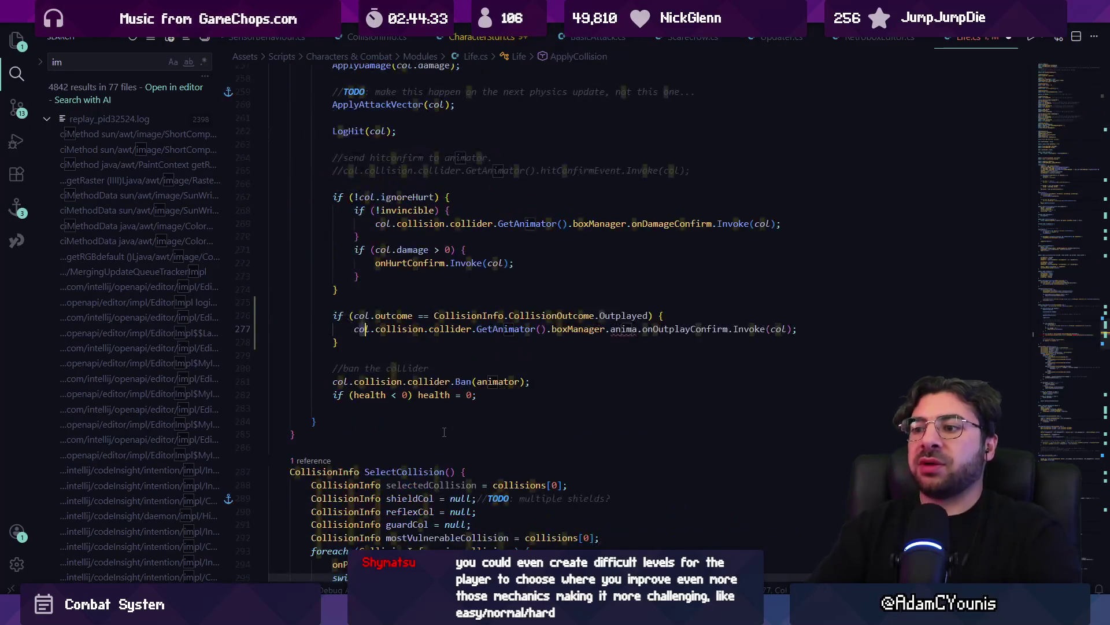
{"action": "key", "text": "Home"}
{"action": "key", "text": "Home"}
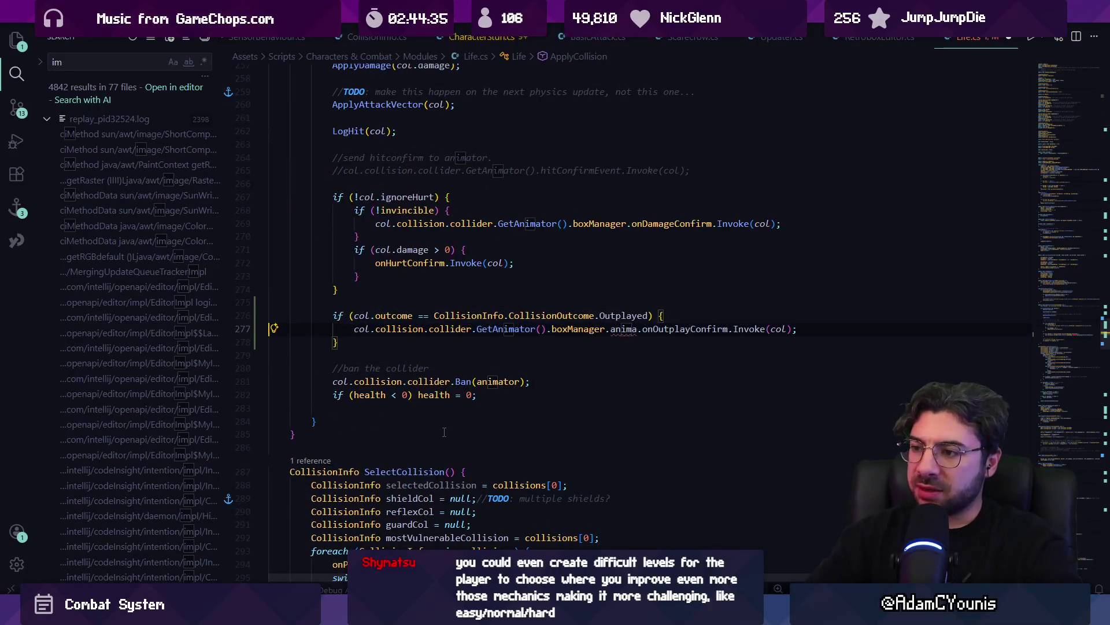
Insert GetComponent<Life>() after GetAnimator() on line 277
{"action": "key", "text": "ctrl+shift+Right"}
{"action": "key", "text": "ctrl+shift+Right"}
{"action": "key", "text": "ctrl+shift+Right"}
{"action": "key", "text": "Right"}
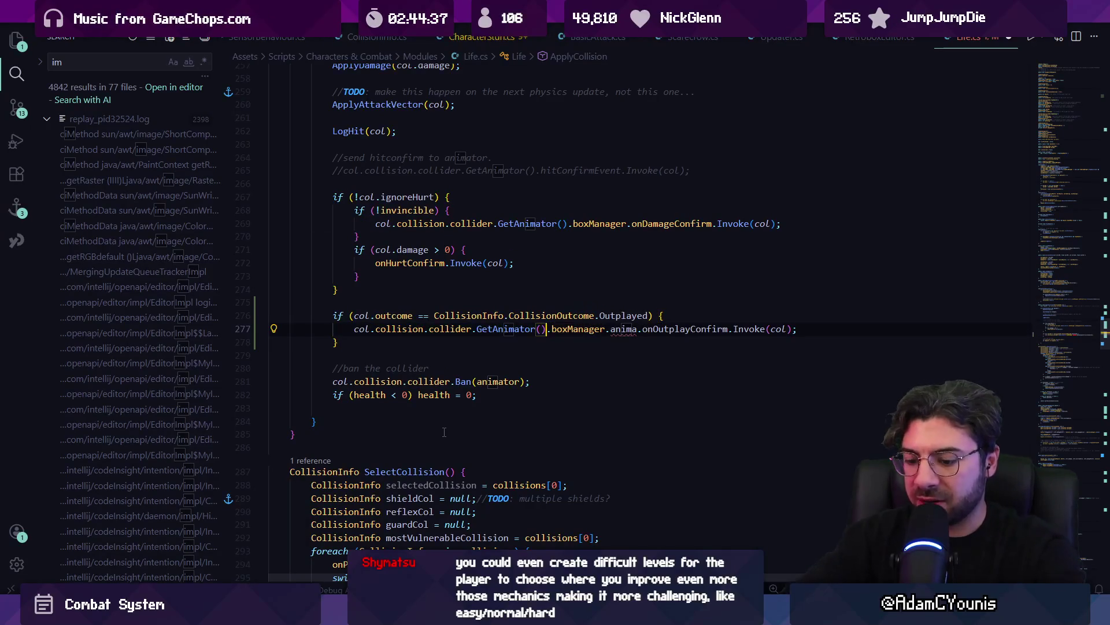
{"action": "type", "text": "G"}
{"action": "key", "text": "Down"}
{"action": "key", "text": "Tab"}
{"action": "type", "text": "Li"}
{"action": "key", "text": "Tab"}
{"action": "type", "text": "()"}
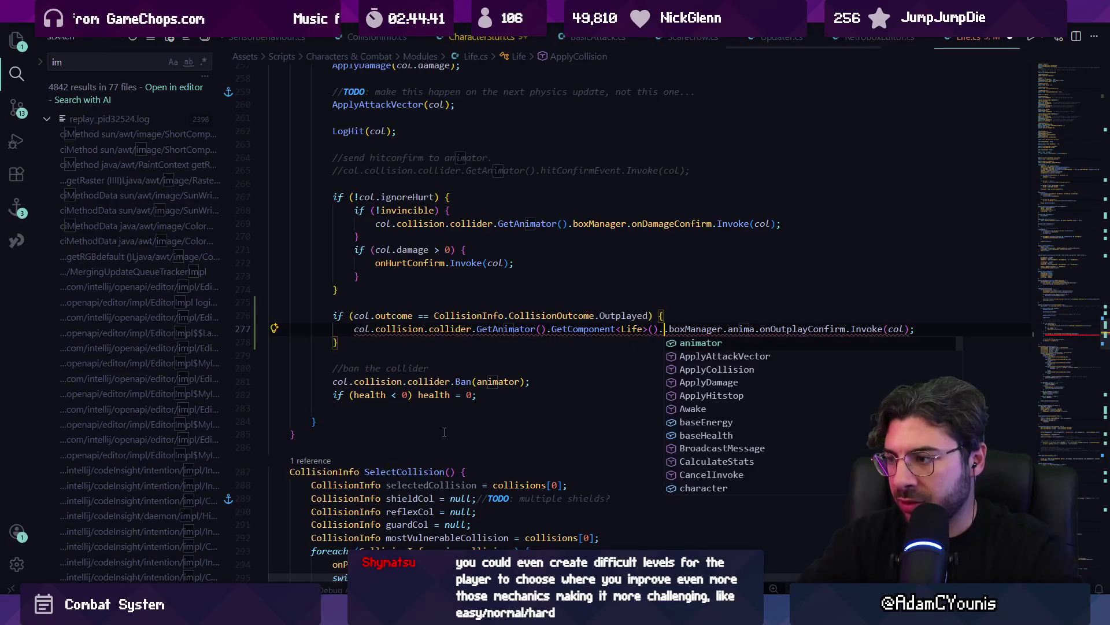
Add a blank line above the onOutplayConfirm invoke call
{"action": "key", "text": "Right"}
{"action": "key", "text": "Right"}
{"action": "key", "text": "Return"}
{"action": "key", "text": "Up"}
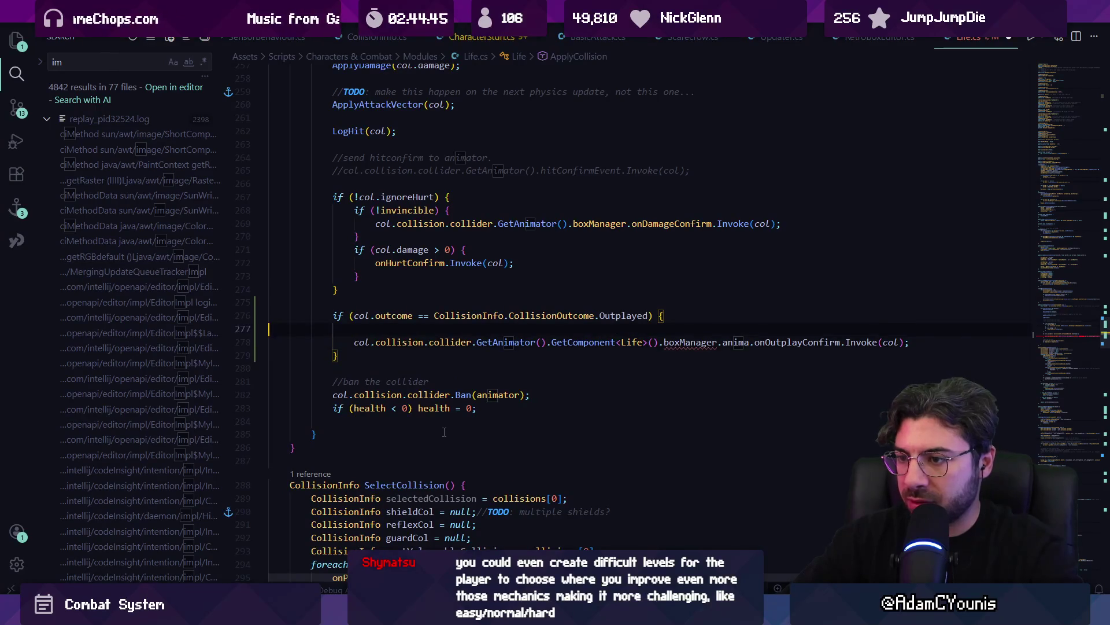
Add an if condition reusing the GetComponent<Life>() lookup with 'is Life life && life != null' and open a block
{"action": "type", "text": "if("}
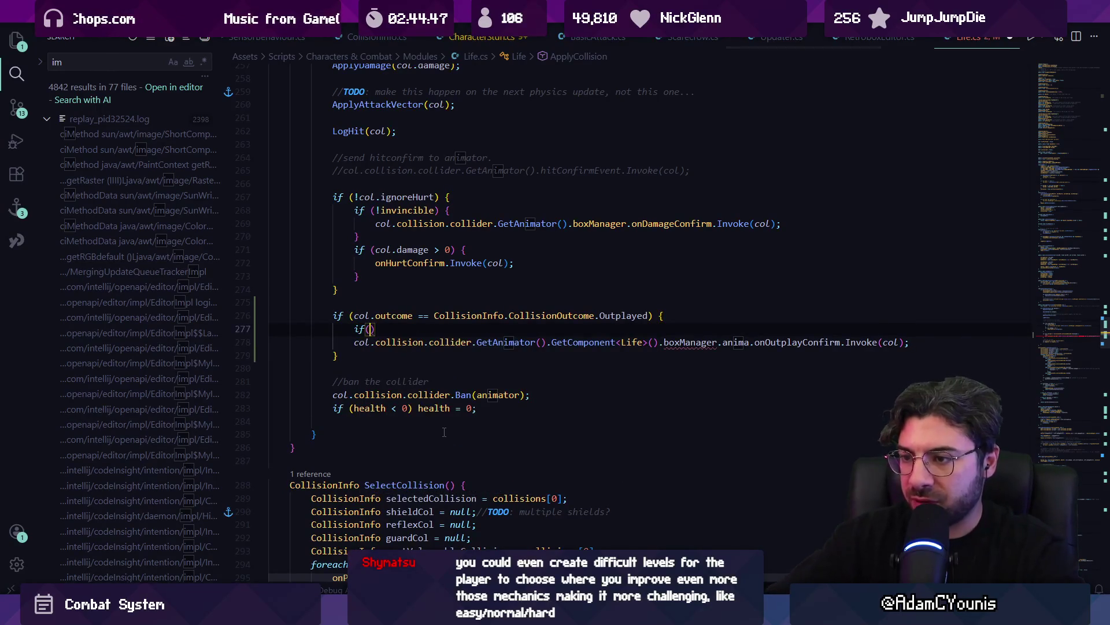
{"action": "key", "text": "Down"}
{"action": "key", "text": "Home"}
{"action": "key", "text": "ctrl+shift+Right"}
{"action": "key", "text": "ctrl+shift+Right"}
{"action": "key", "text": "ctrl+shift+Right"}
{"action": "key", "text": "ctrl+shift+Right"}
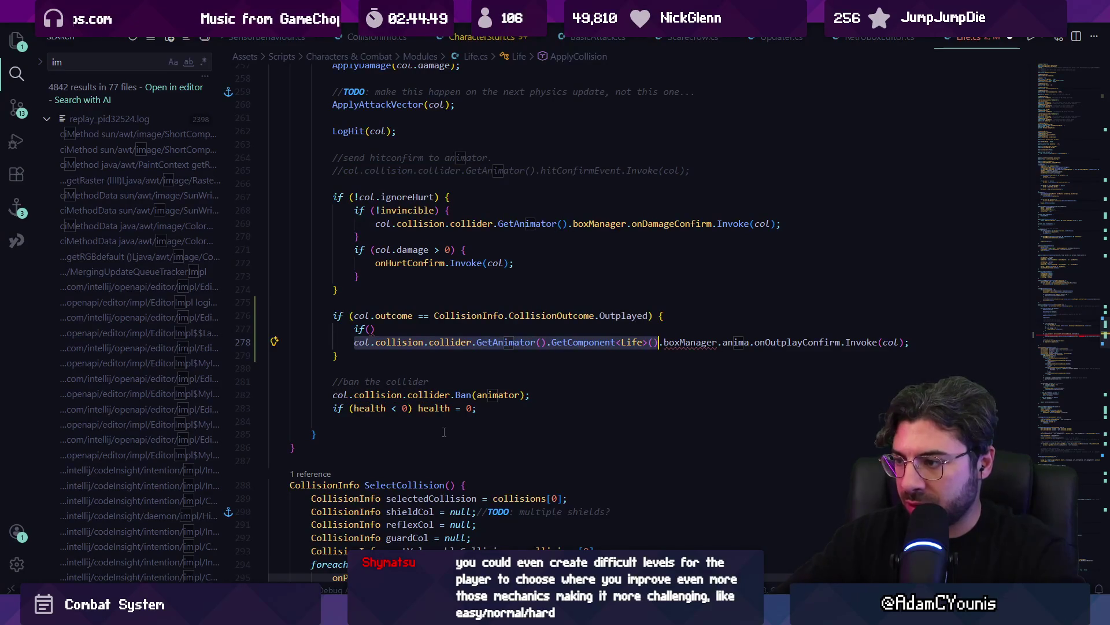
{"action": "key", "text": "ctrl+c"}
{"action": "key", "text": "Up"}
{"action": "key", "text": "Left"}
{"action": "key", "text": "ctrl+v"}
{"action": "type", "text": "is Life "}
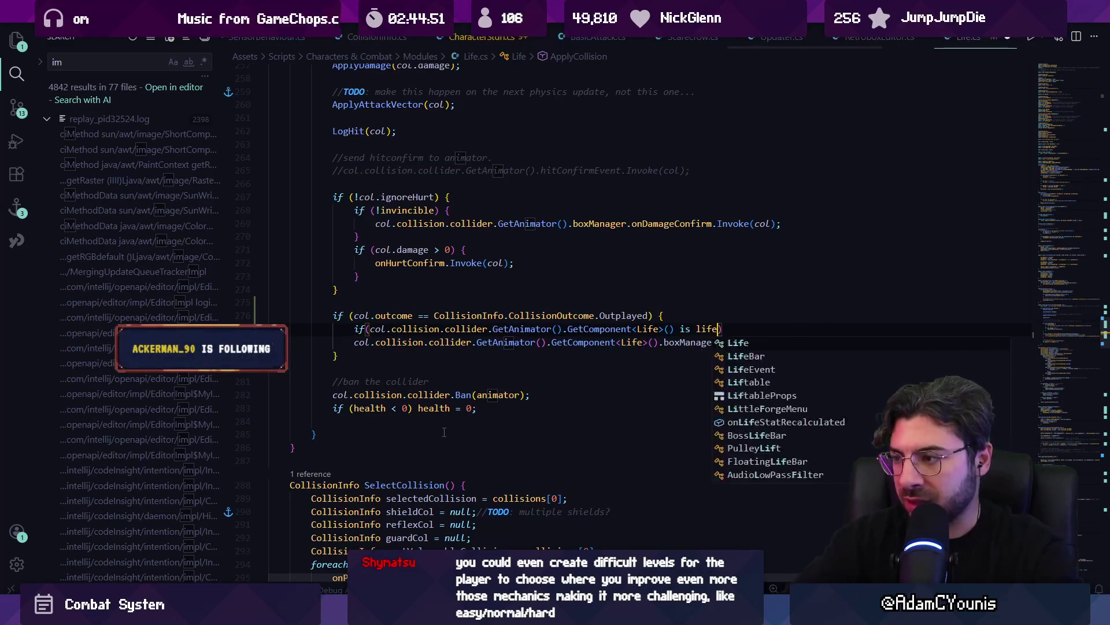
{"action": "type", "text": "life a"}
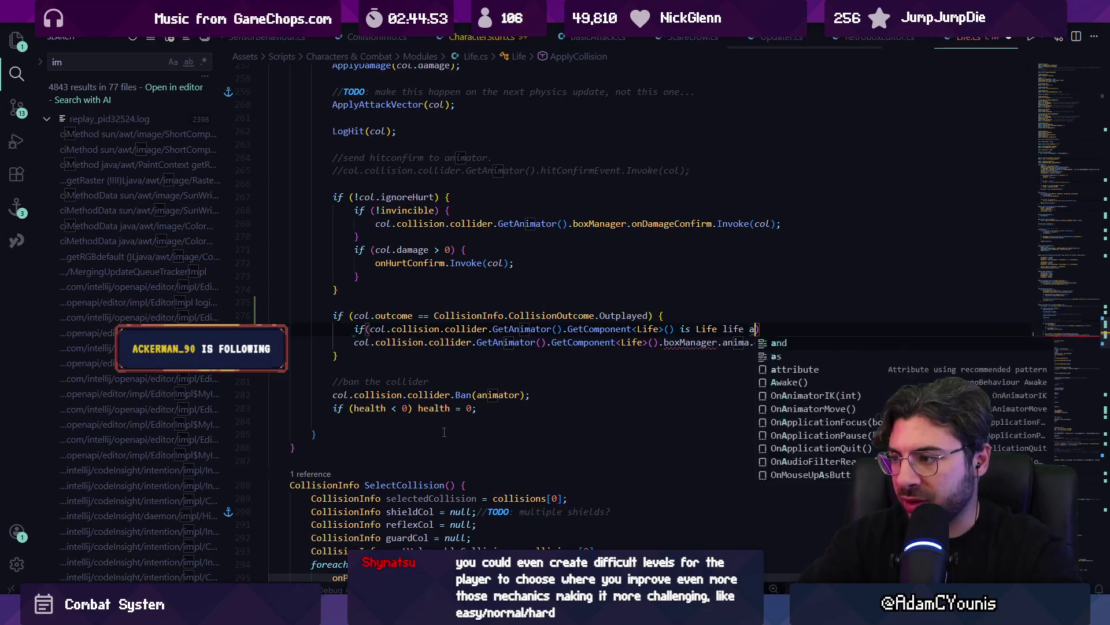
{"action": "type", "text": "&& life != null"}
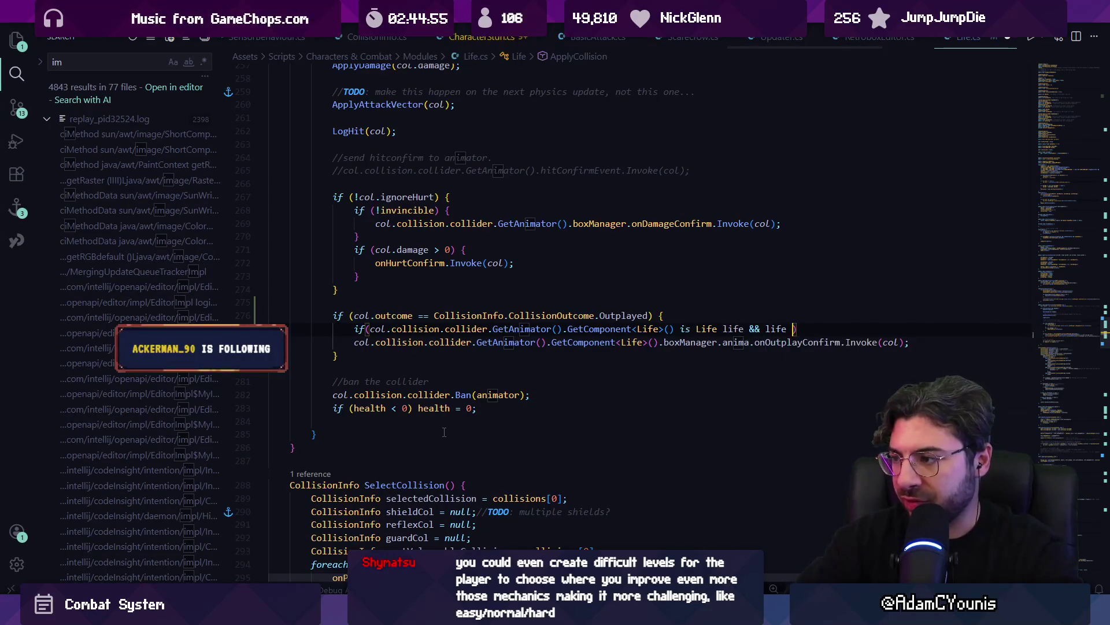
{"action": "key", "text": "End"}
{"action": "type", "text": "{"}
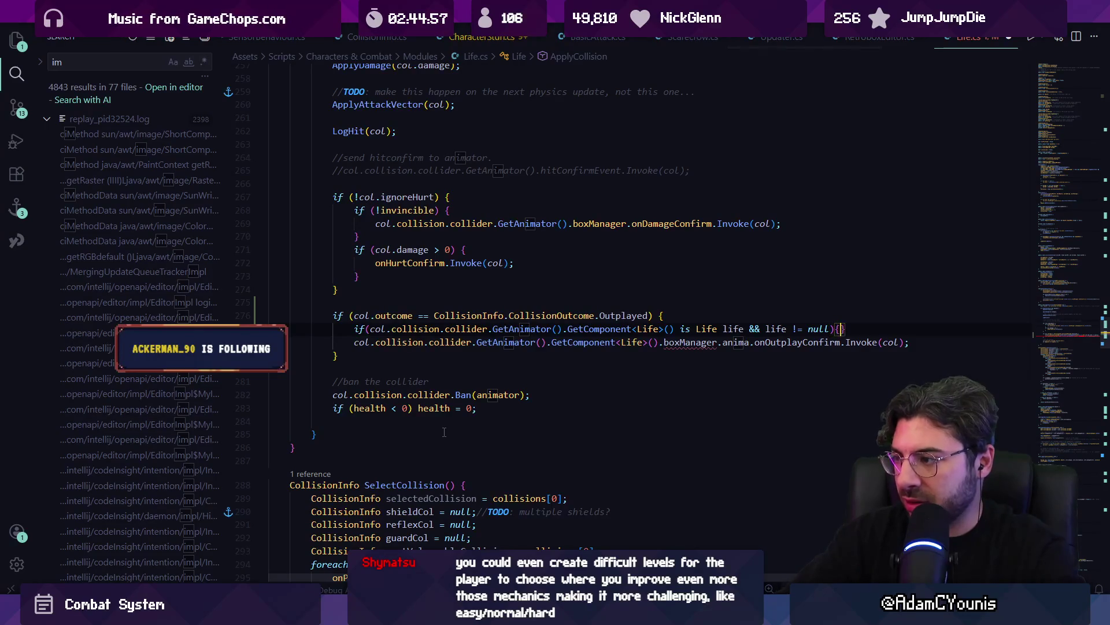
{"action": "key", "text": "Return"}
Remove the old call line and shorten the pattern variable name to l
{"action": "key", "text": "ctrl+l"}
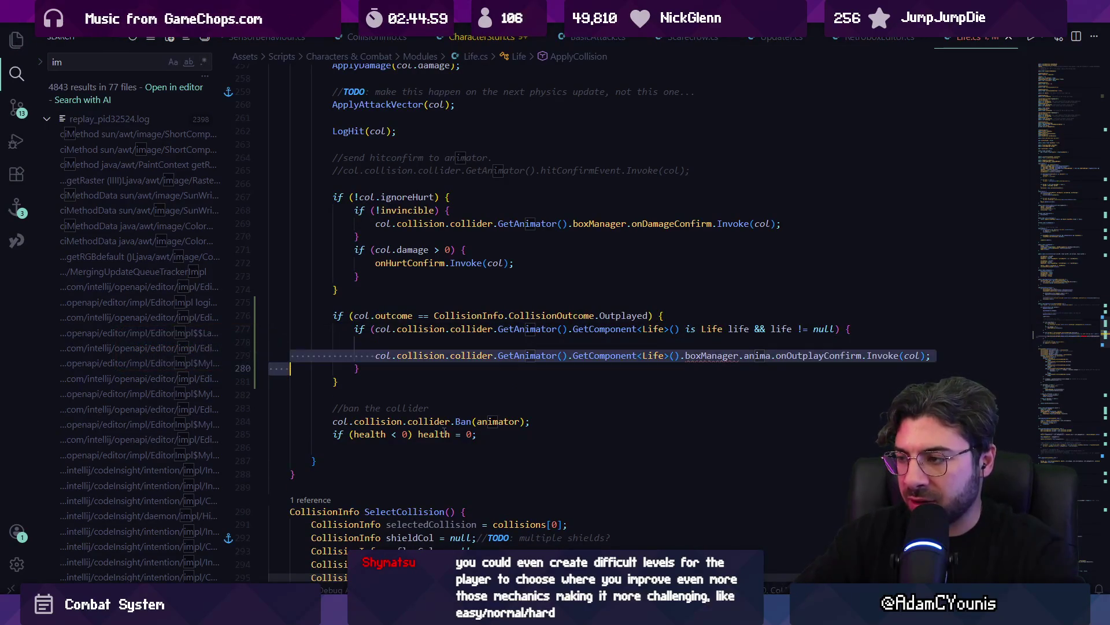
{"action": "key", "text": "ctrl+x"}
{"action": "key", "text": "ctrl+v"}
{"action": "key", "text": "ctrl+z"}
{"action": "key", "text": "ctrl+Left"}
{"action": "key", "text": "ctrl+Left"}
{"action": "key", "text": "ctrl+Left"}
{"action": "key", "text": "ctrl+shift+Right"}
{"action": "type", "text": "l"}
{"action": "key", "text": "Right"}
{"action": "key", "text": "Right"}
{"action": "key", "text": "Right"}
{"action": "key", "text": "Delete"}
{"action": "key", "text": "Delete"}
{"action": "key", "text": "BackSpace"}
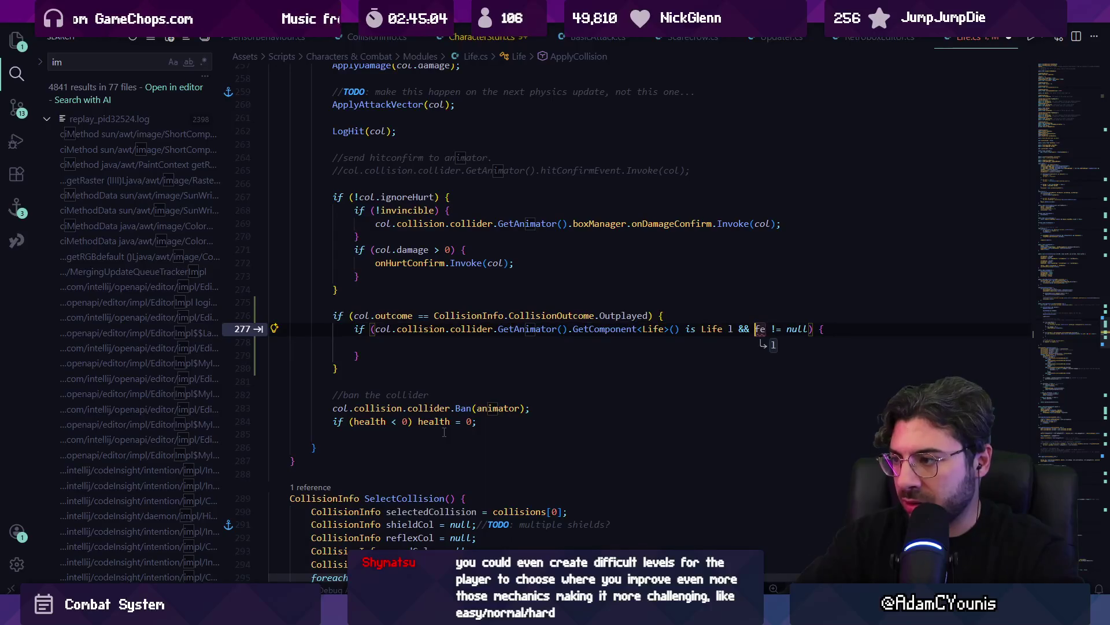
Call l.onOutplayConfirm.Invoke(col); inside the block and save Life.cs
{"action": "key", "text": "Down"}
{"action": "type", "text": "l.on"}
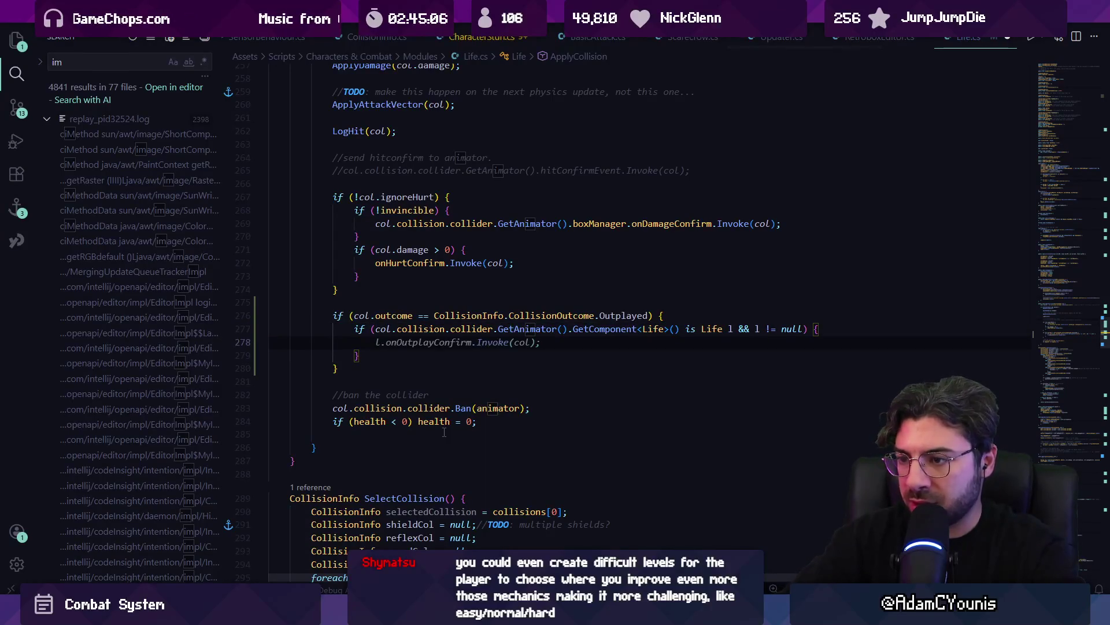
{"action": "type", "text": "c"}
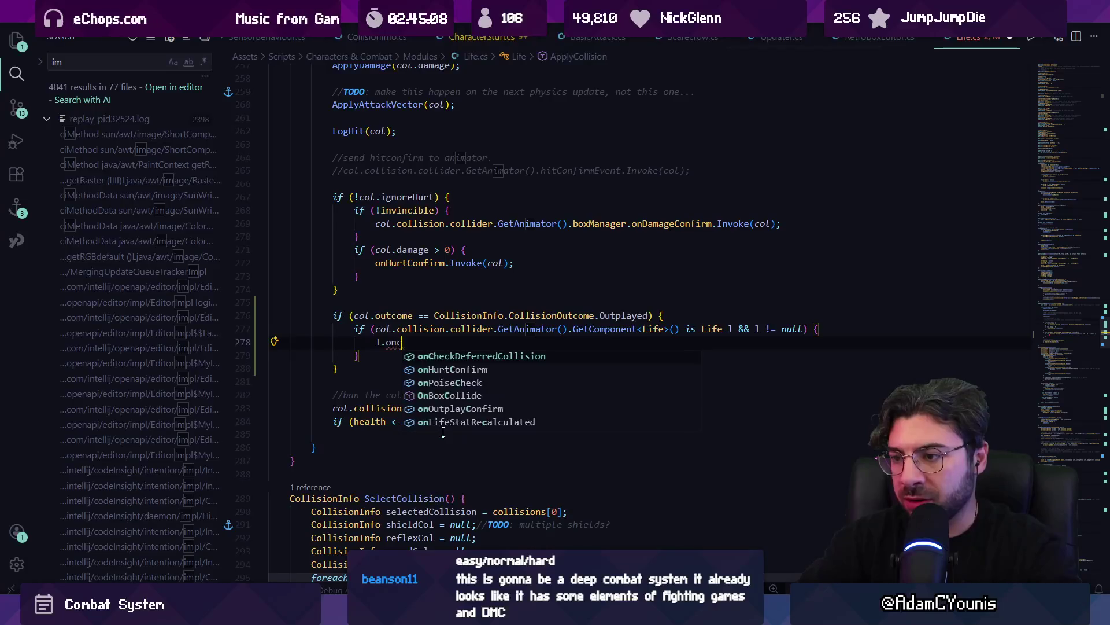
{"action": "key", "text": "Down"}
{"action": "key", "text": "Down"}
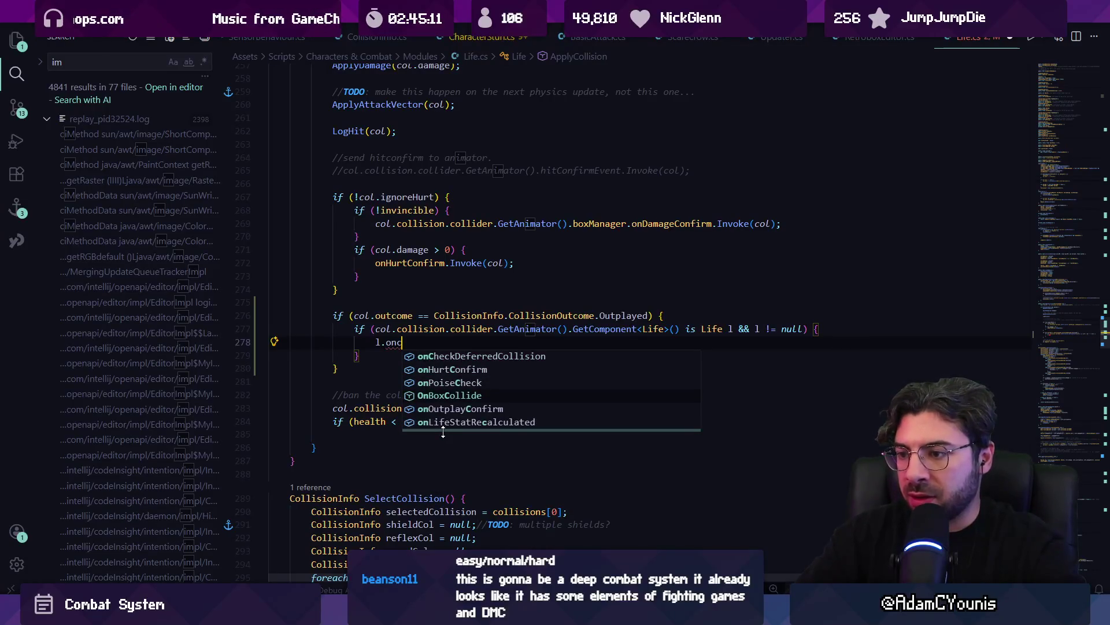
{"action": "key", "text": "Return"}
{"action": "type", "text": ".Invoke(col);"}
{"action": "key", "text": "ctrl+s"}
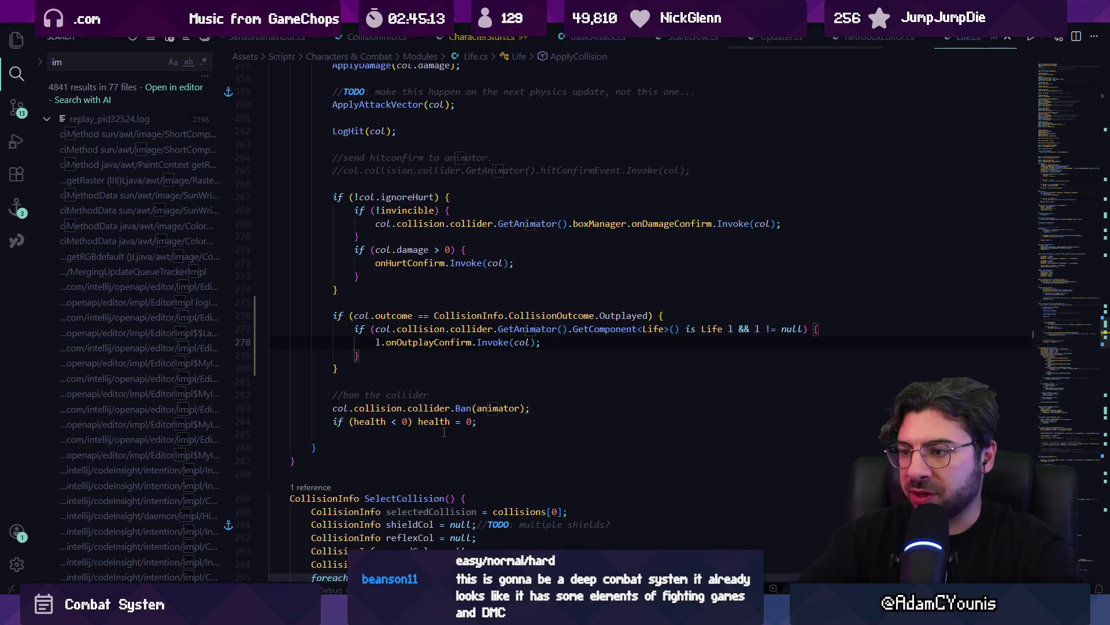
{"action": "key", "text": "alt+Tab"}
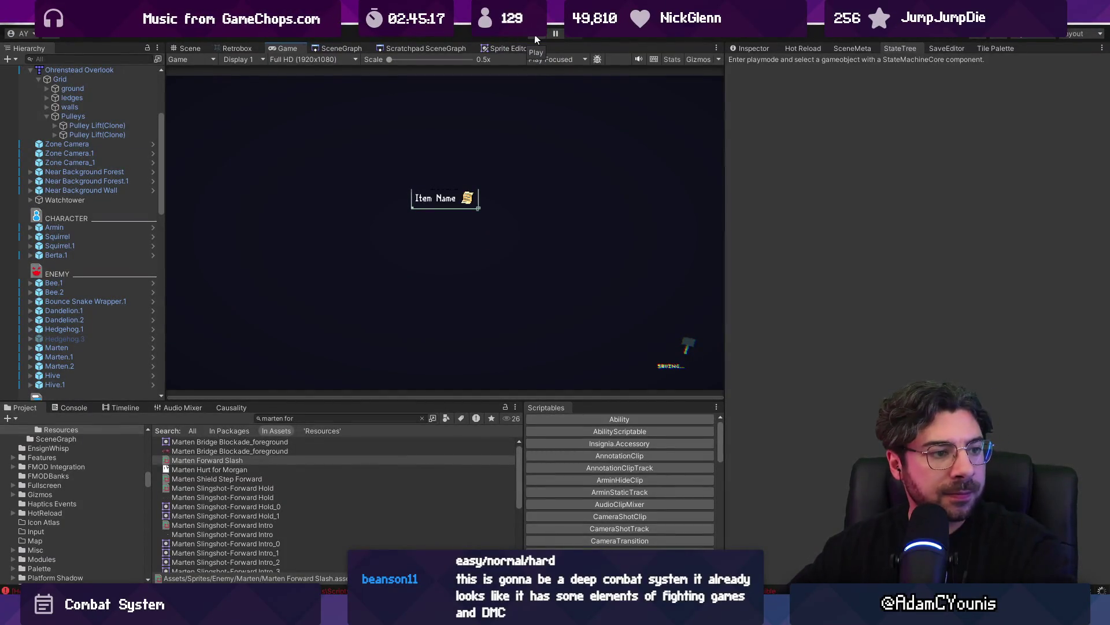
{"action": "left_click", "coordinate": [535, 38]}
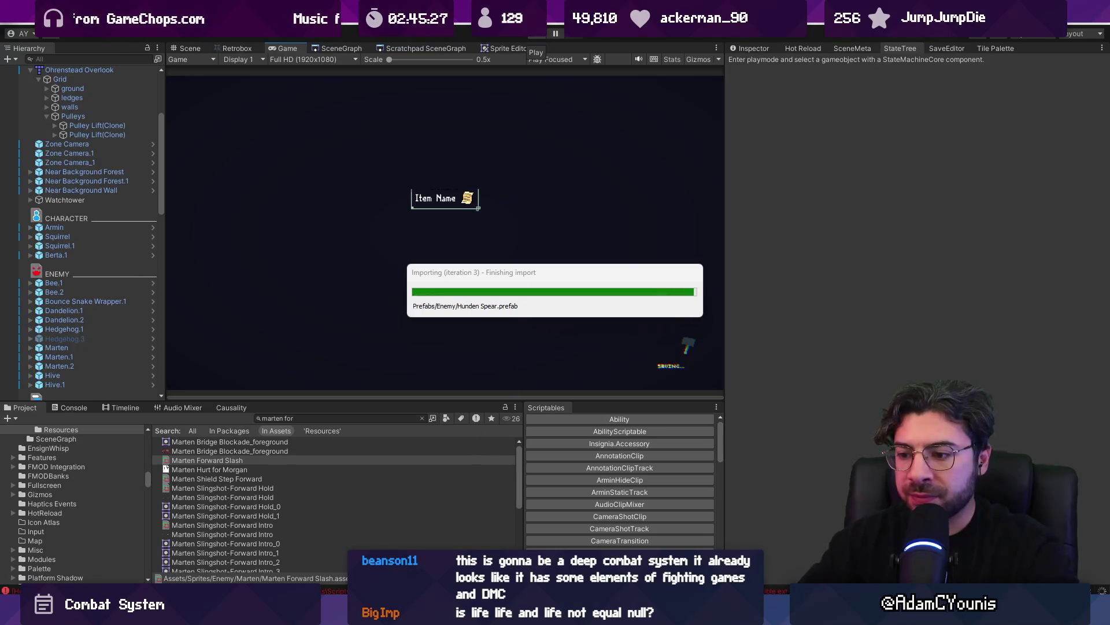
{"action": "key", "text": "alt+Tab"}
{"action": "key", "text": "alt+Tab"}
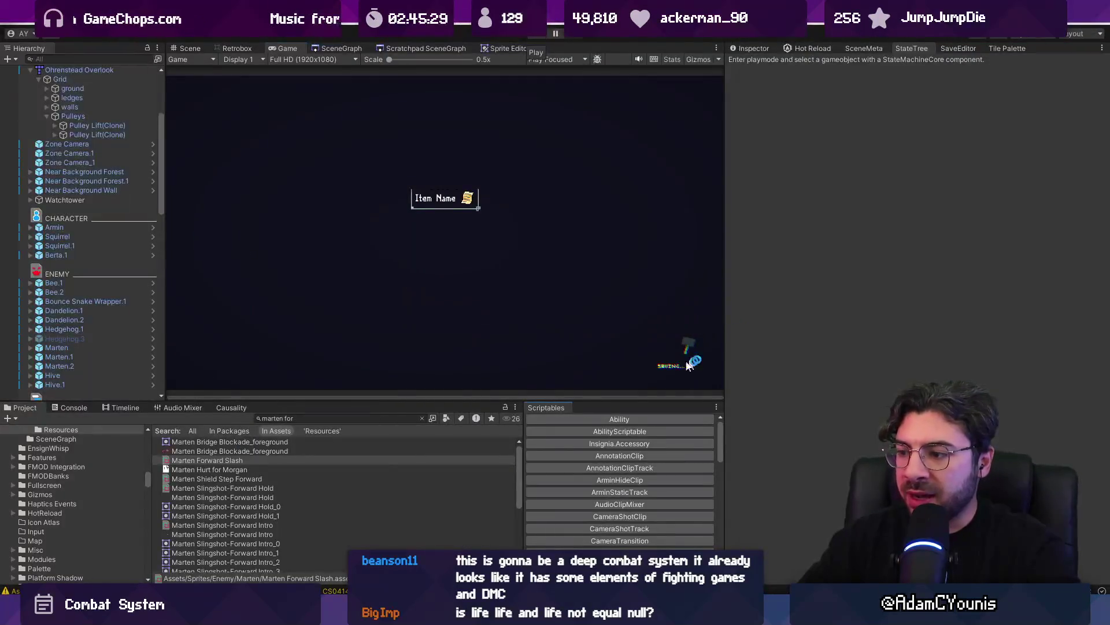
{"action": "key", "text": "alt+Tab"}
{"action": "left_click", "coordinate": [713, 329]}
{"action": "left_click_drag", "start_coordinate": [740, 328], "coordinate": [699, 329]}
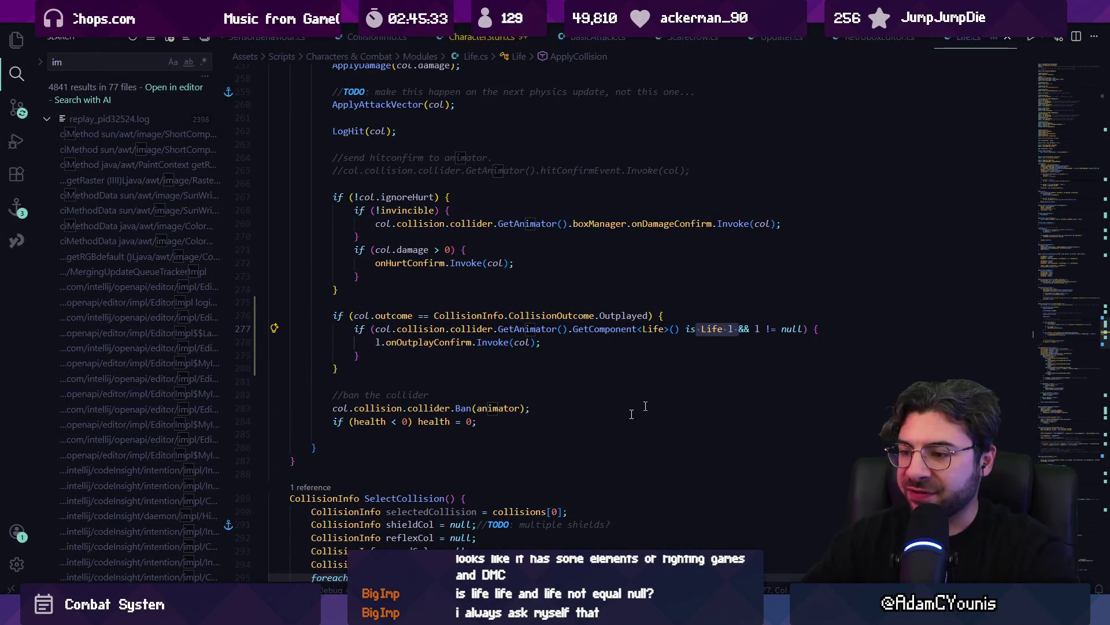
{"action": "key", "text": "alt+Tab"}
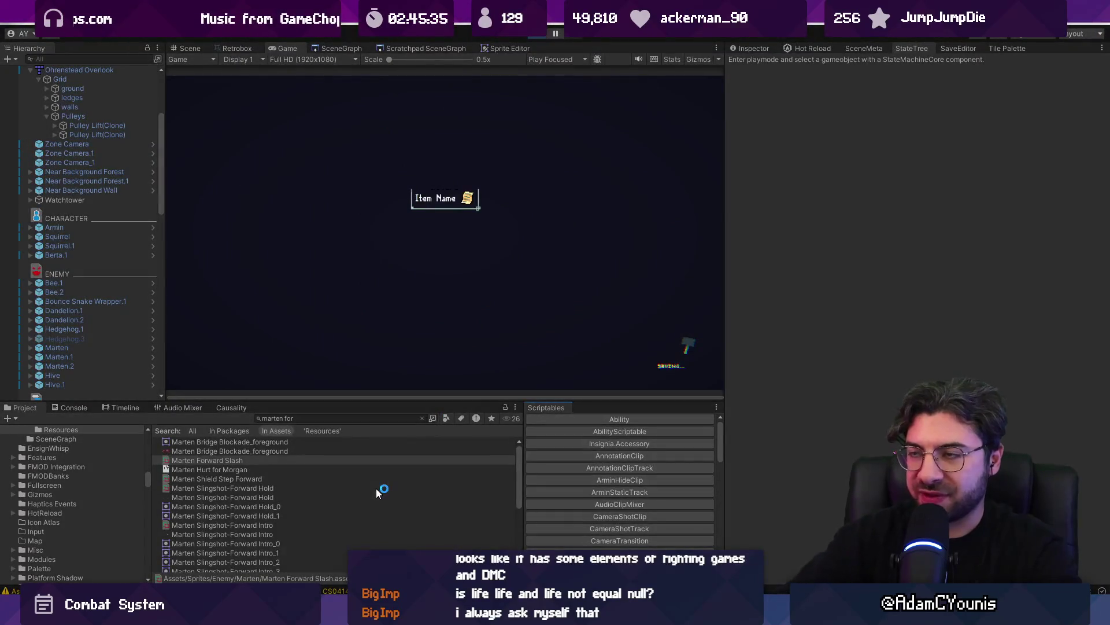
{"action": "key", "text": "alt+Tab"}
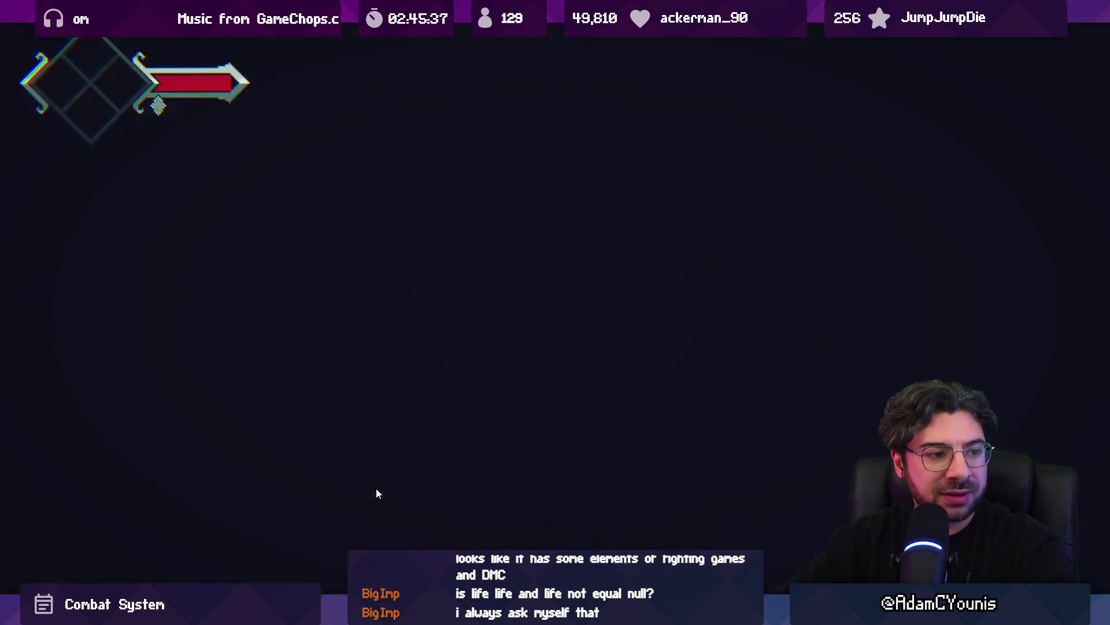
{"action": "key", "text": "Right"}
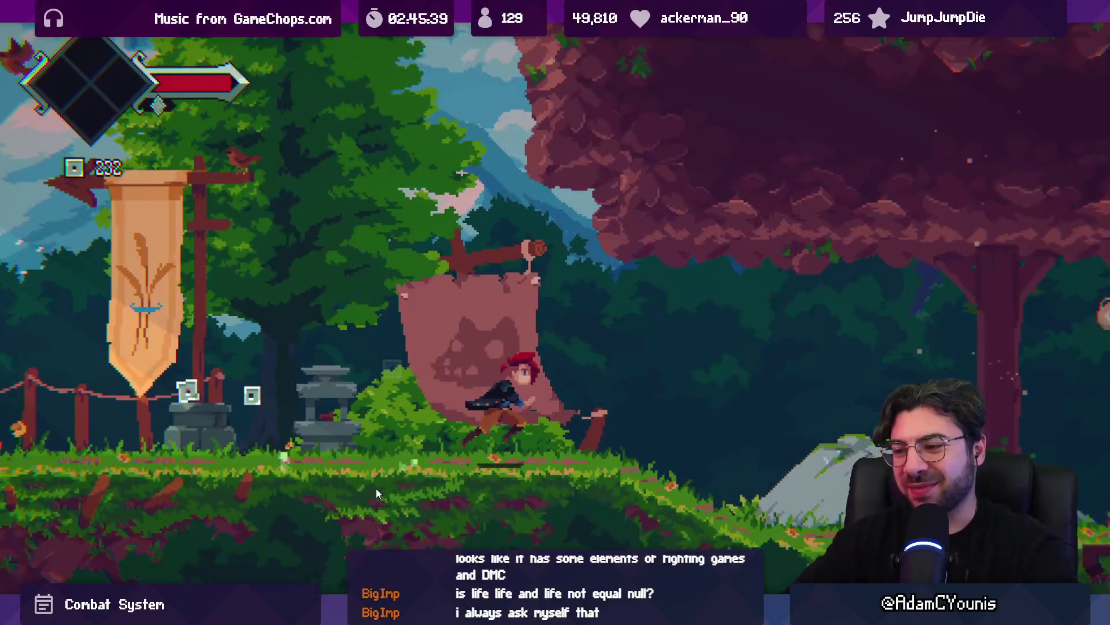
{"action": "key", "text": "Right"}
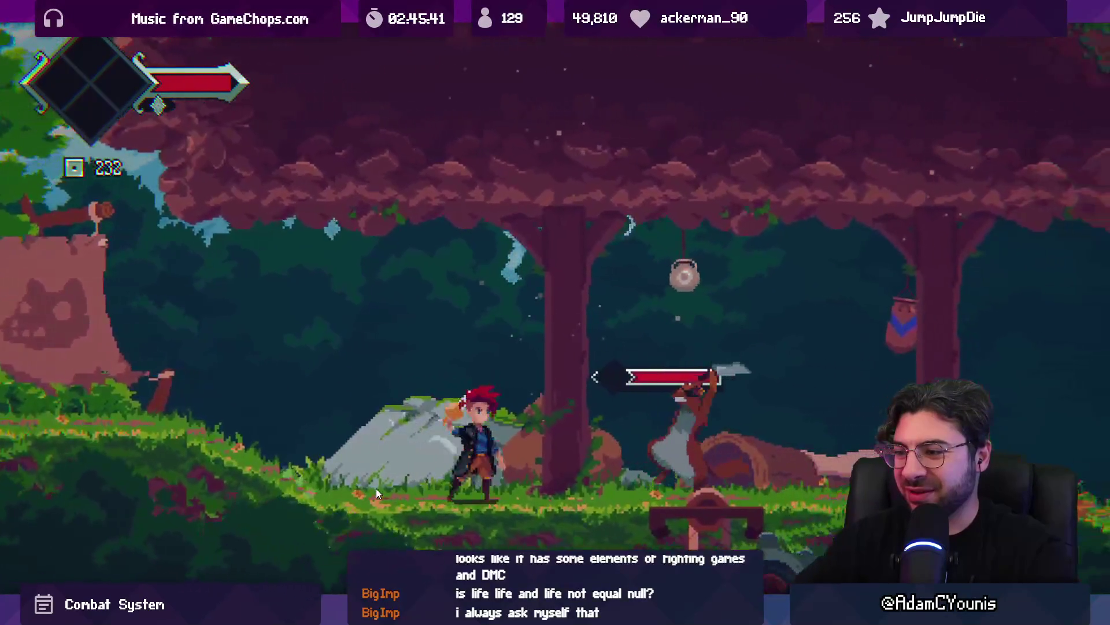
{"action": "key", "text": "x"}
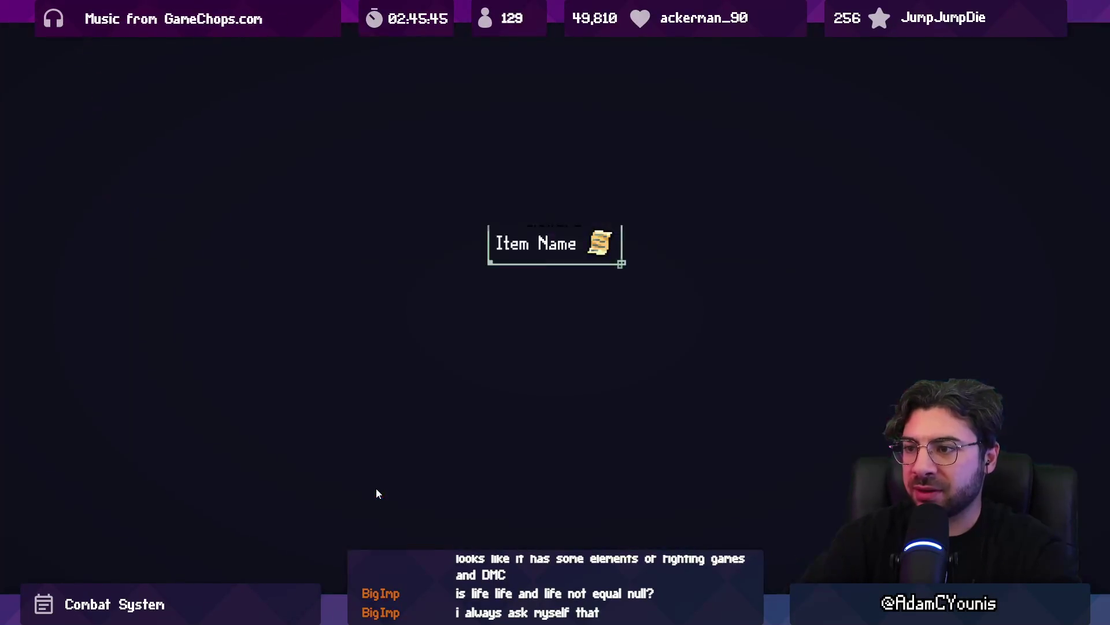
{"action": "key", "text": "shift+space"}
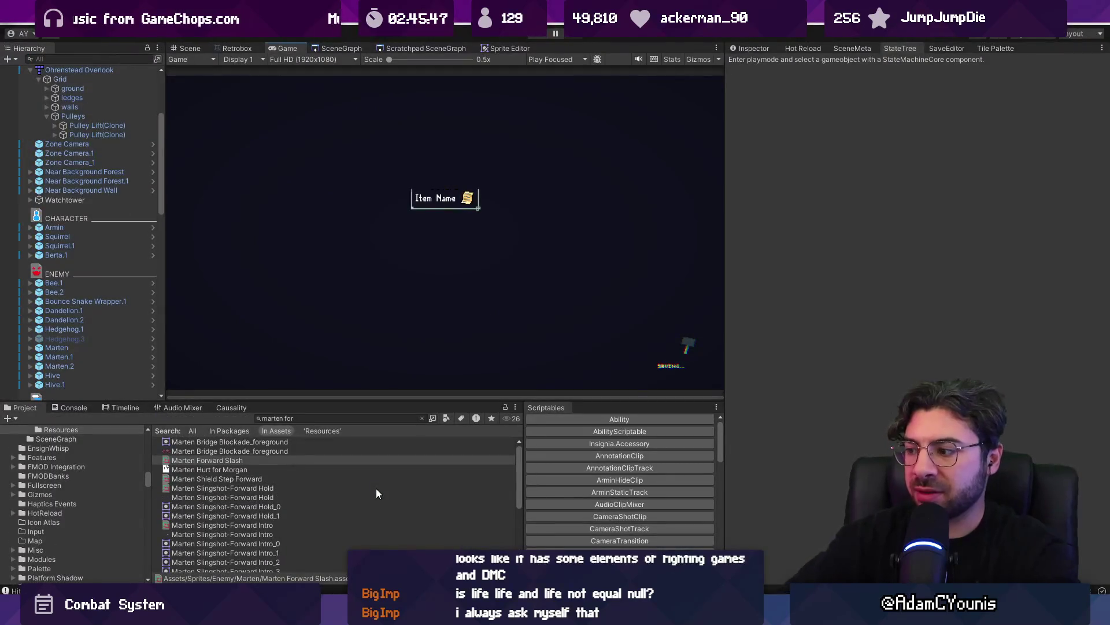
Show the Background Tasks list and search the Project window for 'crucible tiles'
{"action": "left_click", "coordinate": [1102, 591]}
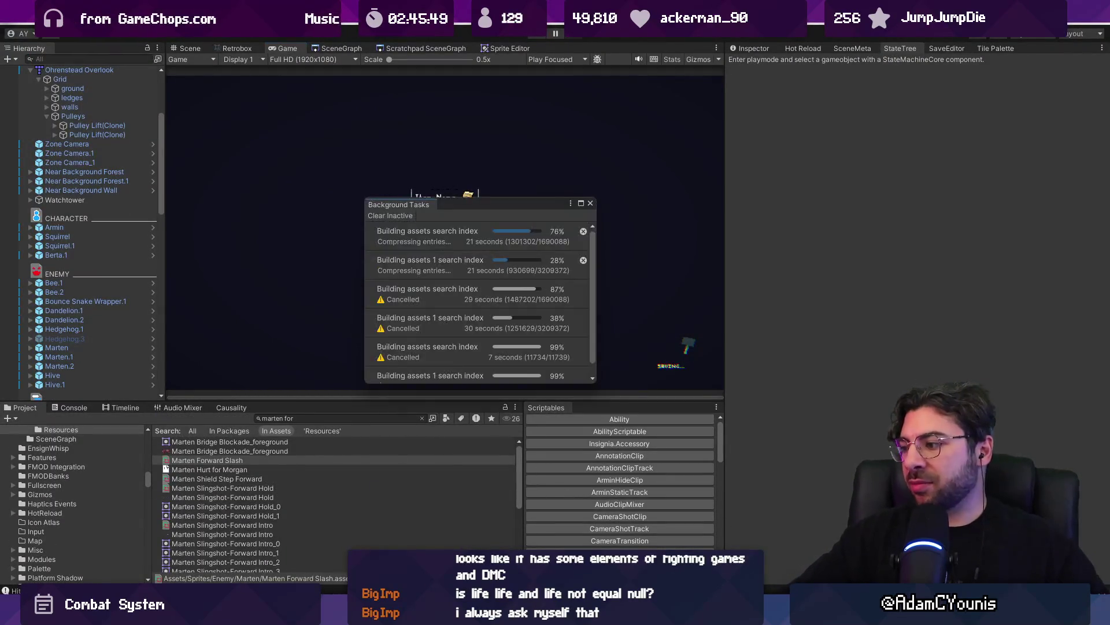
{"action": "left_click", "coordinate": [360, 419]}
{"action": "key", "text": "BackSpace"}
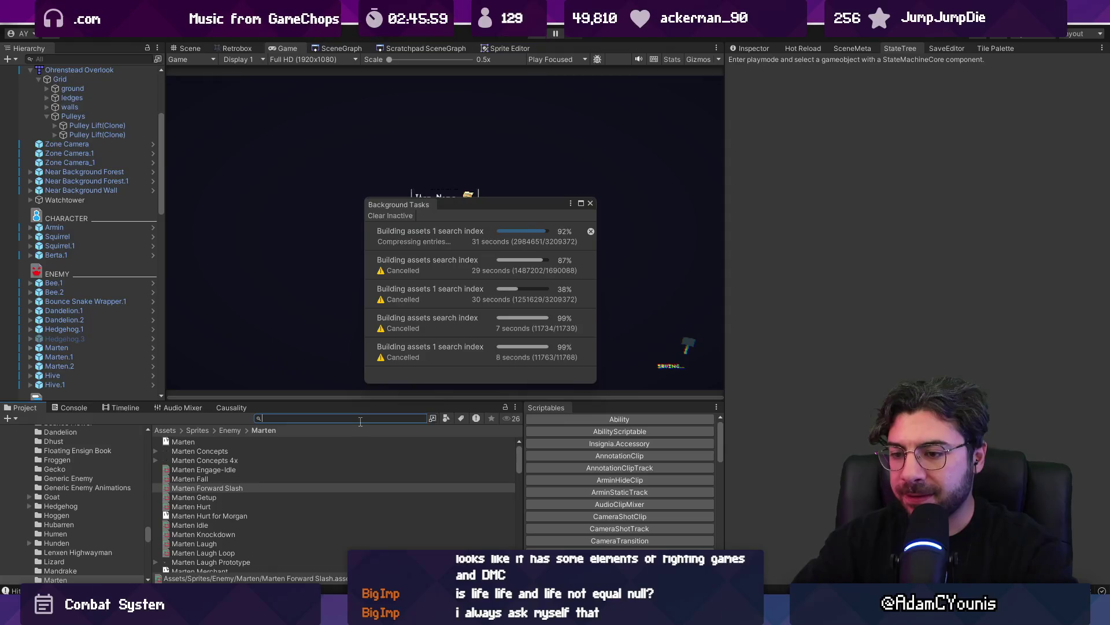
{"action": "type", "text": "tile"}
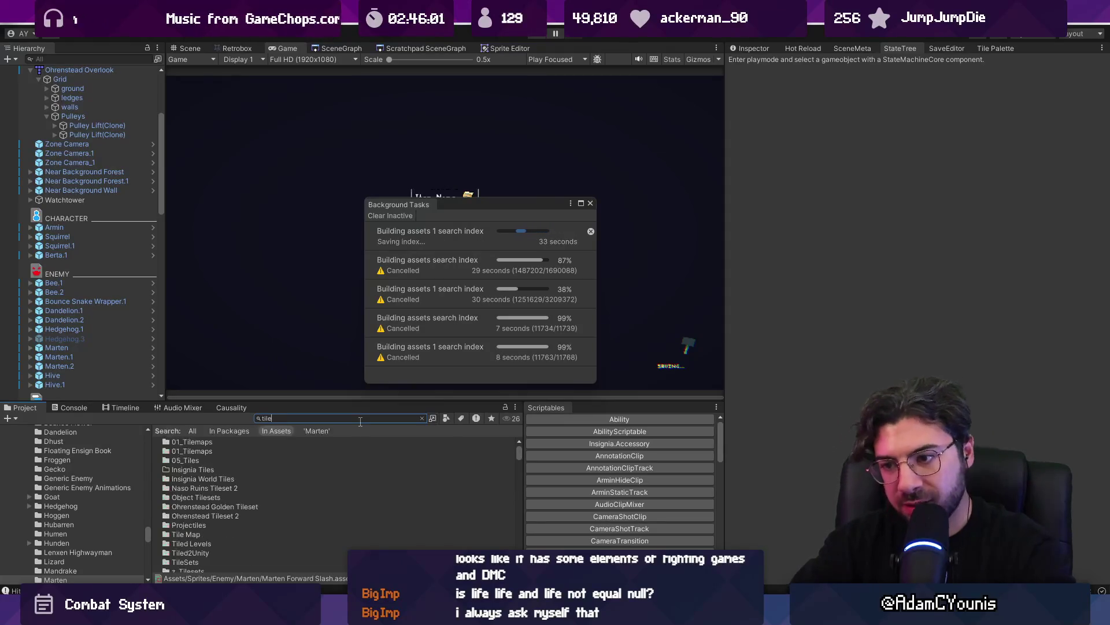
{"action": "key", "text": "BackSpace"}
{"action": "key", "text": "BackSpace"}
{"action": "type", "text": "crucible"}
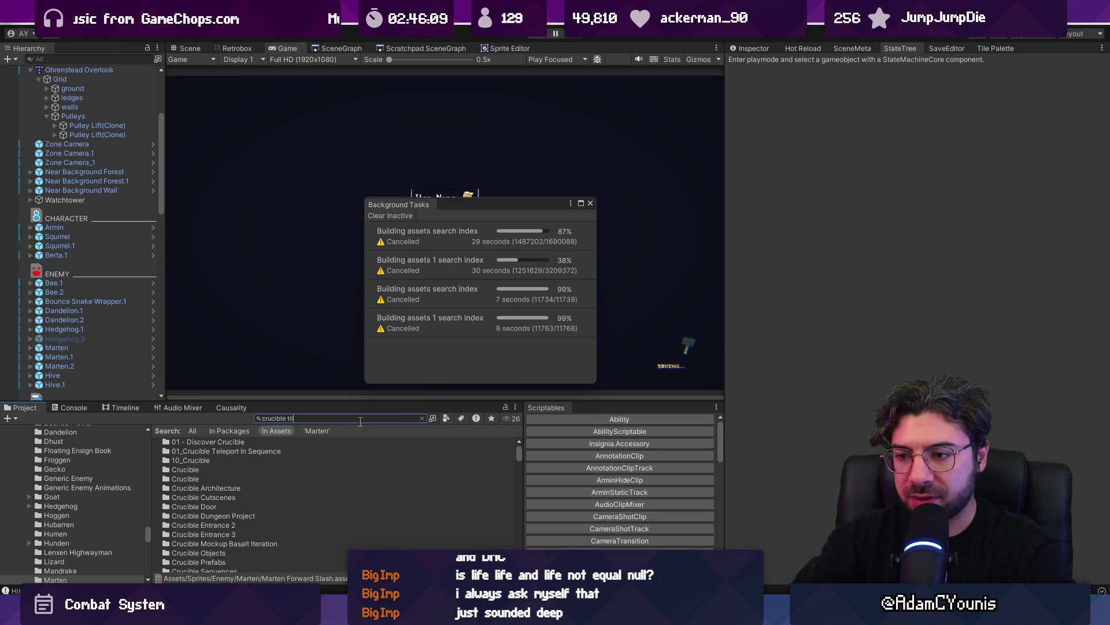
{"action": "type", "text": "tiles"}
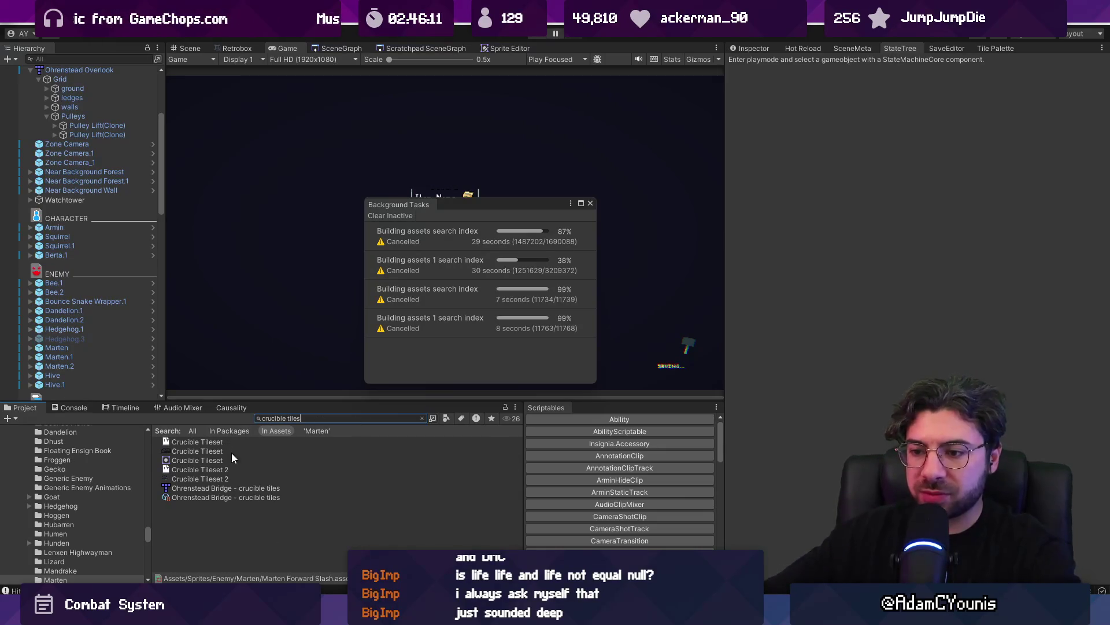